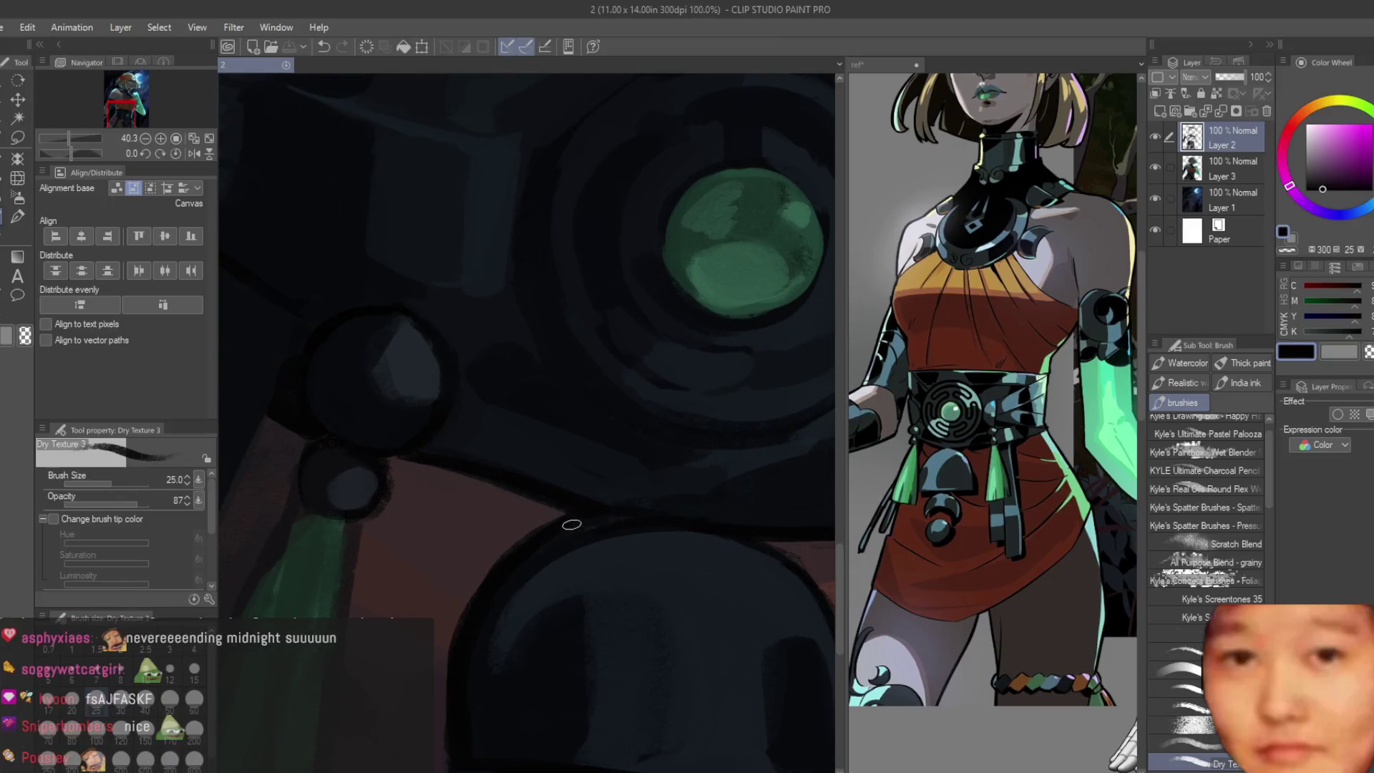
Step: Discard a stray new layer and eyedrop dark greyish-blue and muted red shading tones
{"action": "left_click", "coordinate": [1158, 107]}
{"action": "left_click", "coordinate": [1268, 109]}
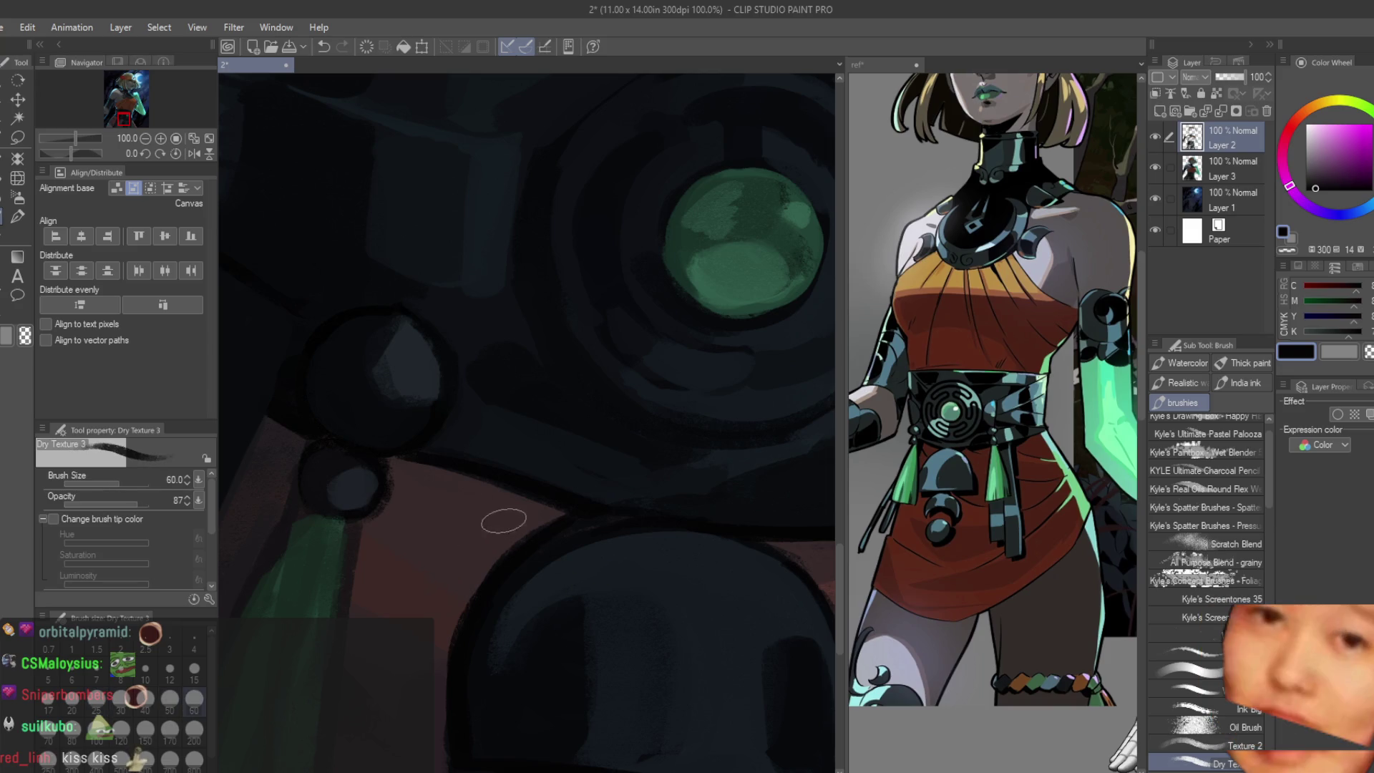
{"action": "left_click", "coordinate": [401, 468], "text": "alt"}
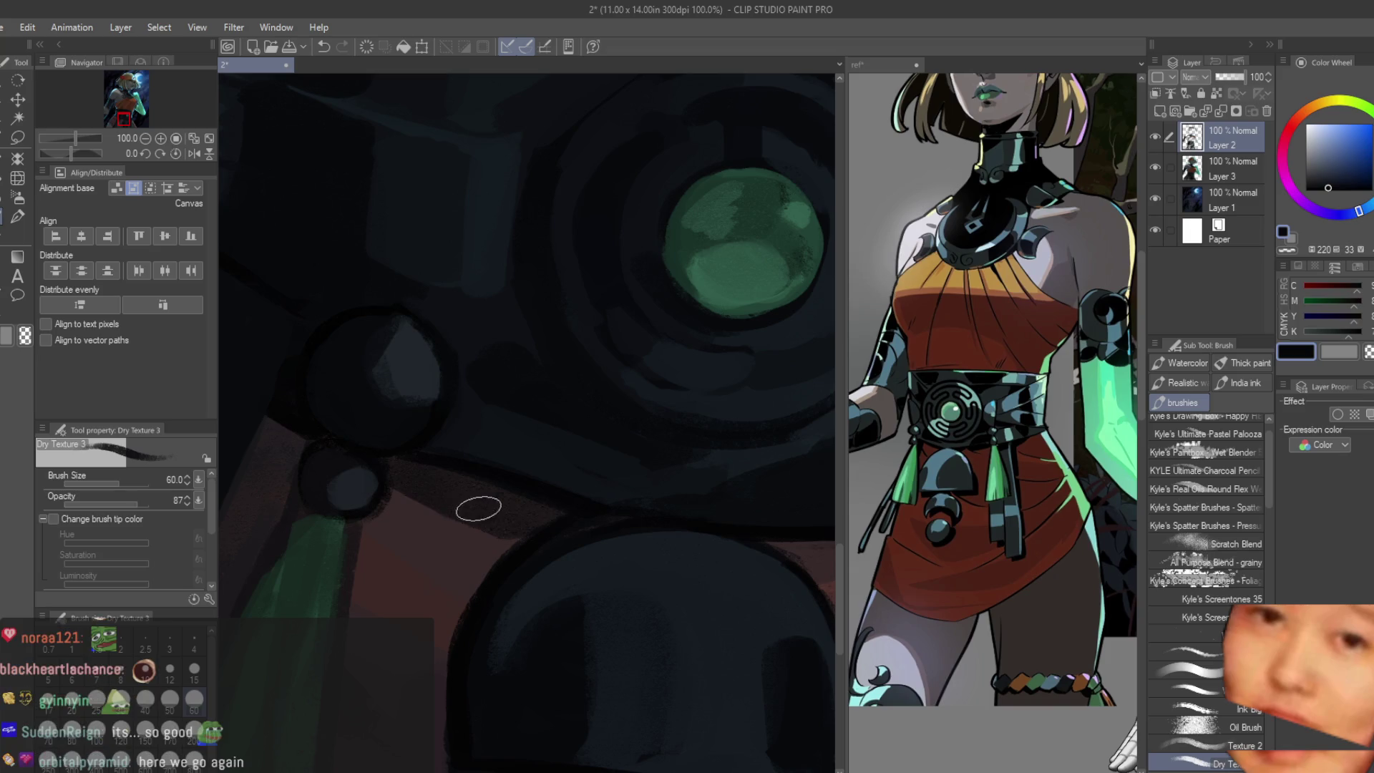
{"action": "scroll", "coordinate": [428, 497], "scroll_direction": "down", "scroll_amount": 3}
{"action": "scroll", "coordinate": [428, 496], "scroll_direction": "up", "scroll_amount": 3}
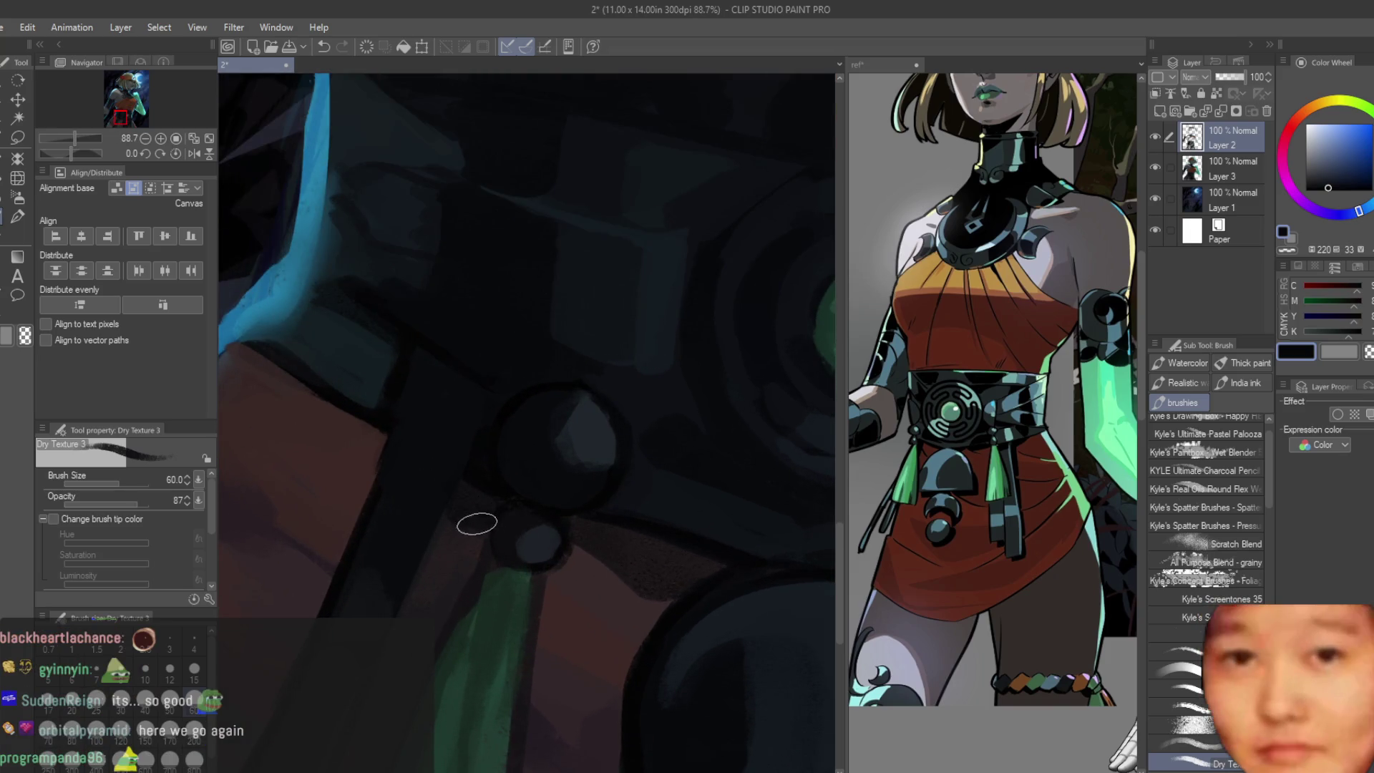
{"action": "left_click", "coordinate": [592, 569], "text": "alt"}
{"action": "left_click", "coordinate": [610, 580], "text": "alt"}
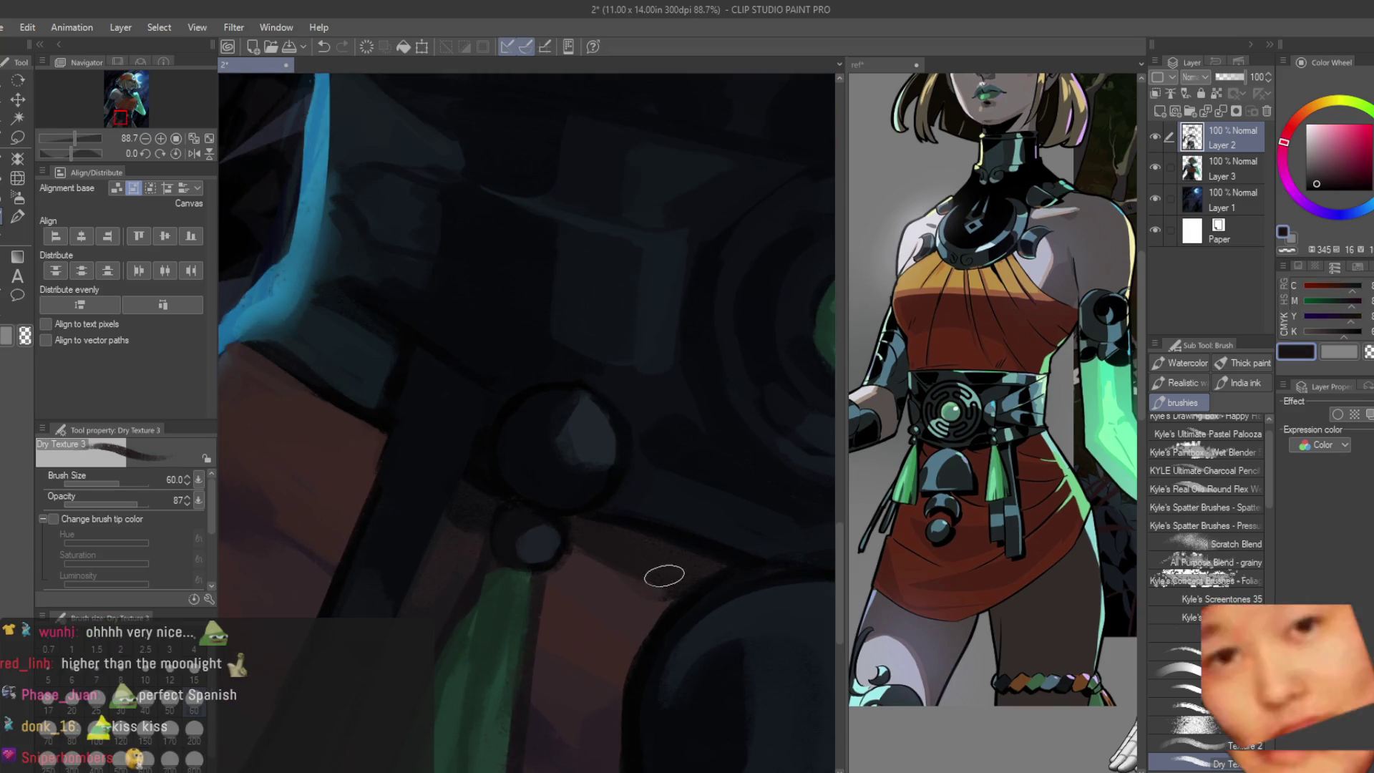
{"action": "scroll", "coordinate": [527, 502], "scroll_direction": "down", "scroll_amount": 3}
{"action": "scroll", "coordinate": [526, 502], "scroll_direction": "down", "scroll_amount": 1}
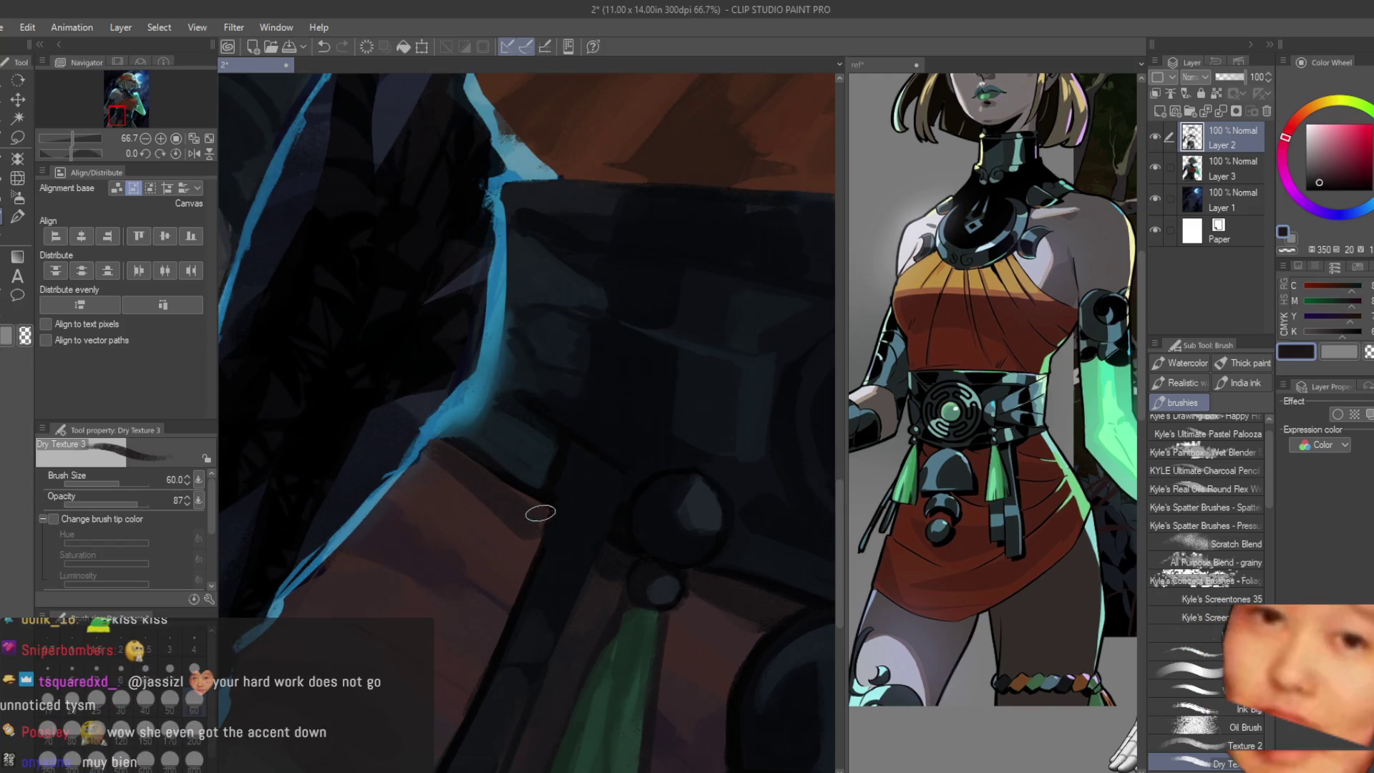
Step: Fine-tune the dark shading colour and paint the belt details with a size 40 Dry Texture brush
{"action": "left_click", "coordinate": [515, 535], "text": "alt"}
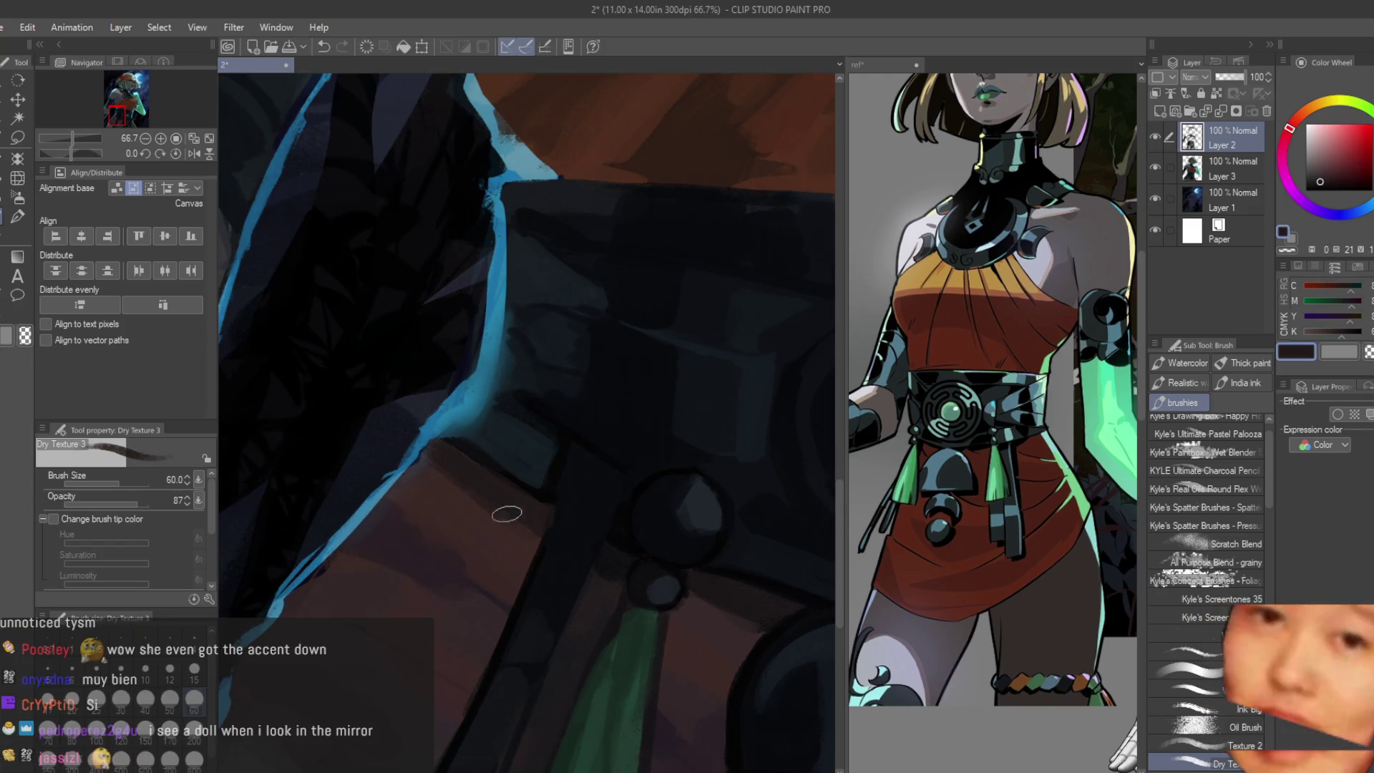
{"action": "left_click", "coordinate": [507, 589], "text": "alt"}
{"action": "left_click", "coordinate": [500, 541], "text": "alt"}
{"action": "scroll", "coordinate": [498, 497], "scroll_direction": "down", "scroll_amount": 3}
{"action": "scroll", "coordinate": [498, 496], "scroll_direction": "up", "scroll_amount": 1}
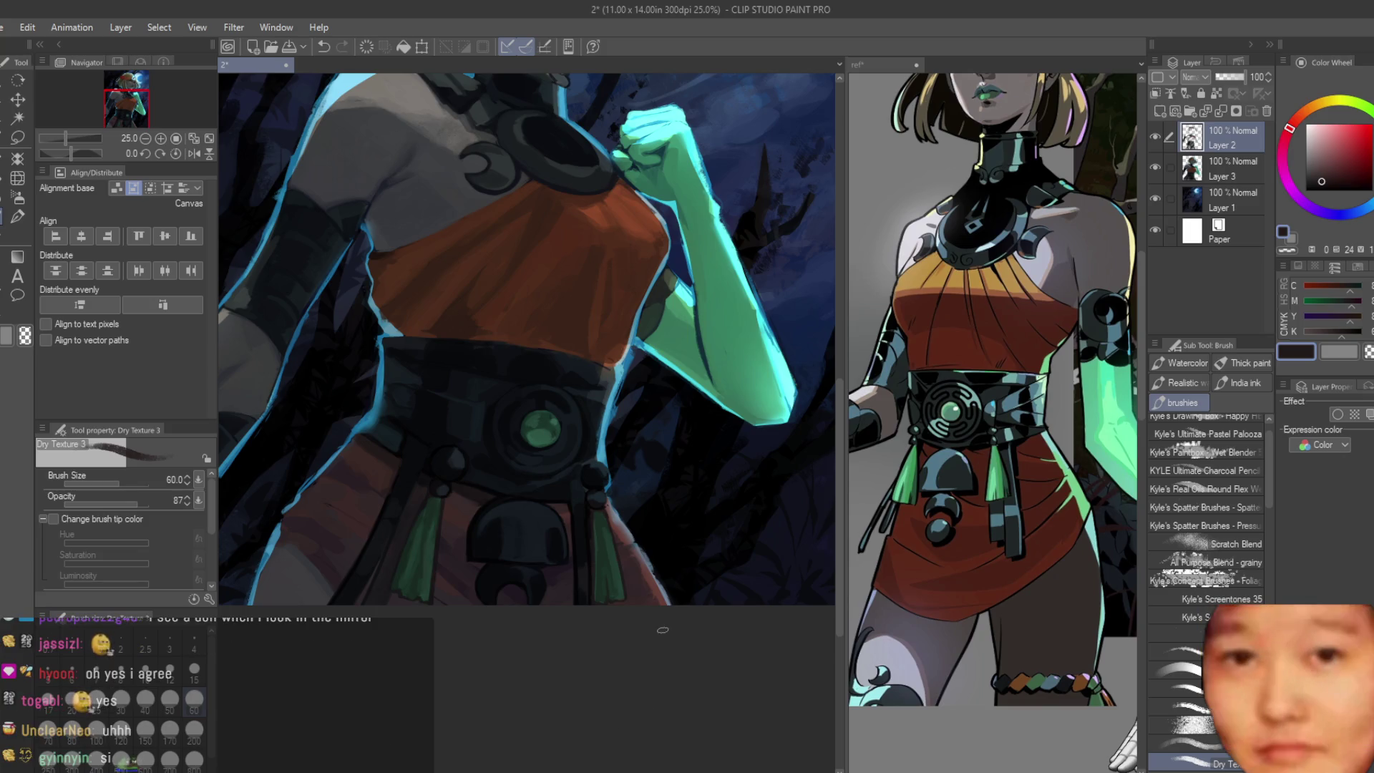
{"action": "scroll", "coordinate": [663, 630], "scroll_direction": "down", "scroll_amount": 3}
{"action": "scroll", "coordinate": [663, 580], "scroll_direction": "down", "scroll_amount": 1}
{"action": "scroll", "coordinate": [662, 534], "scroll_direction": "up", "scroll_amount": 4}
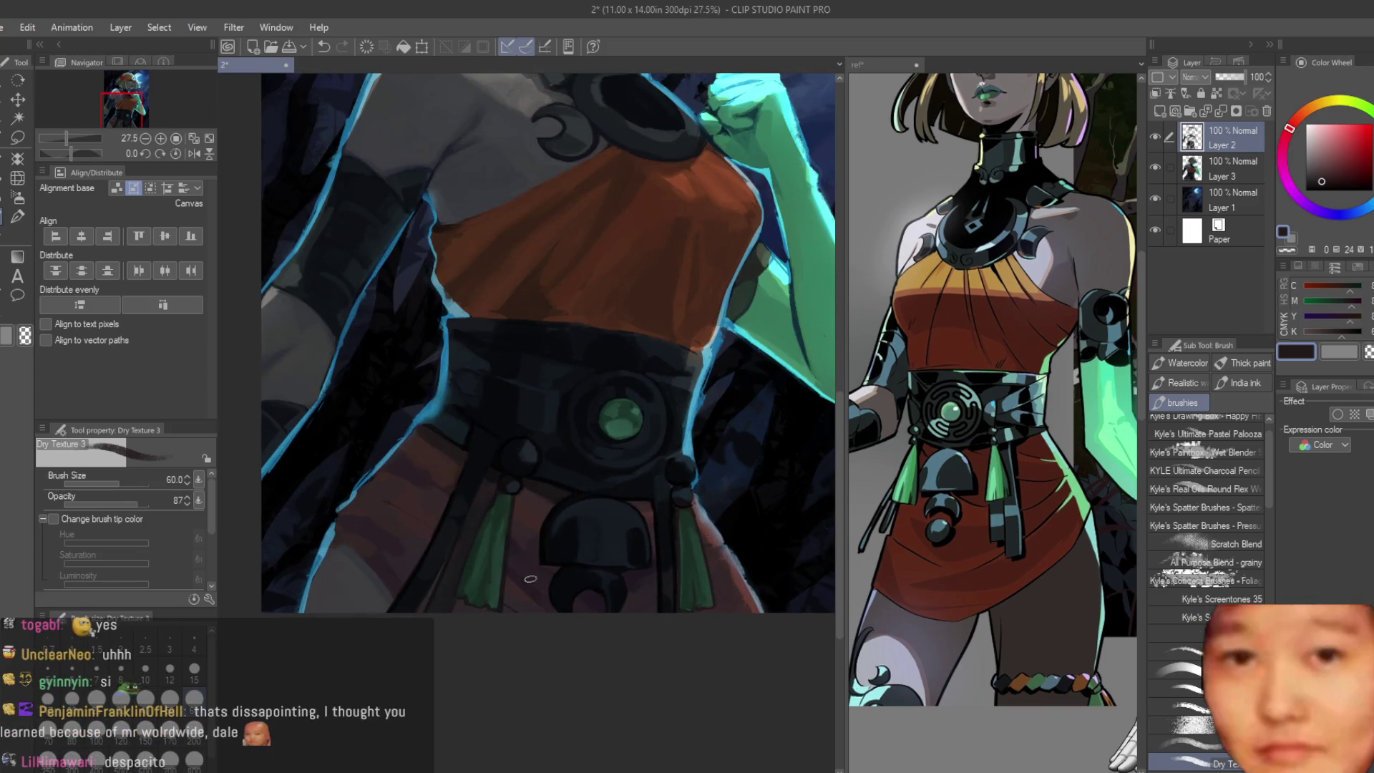
{"action": "scroll", "coordinate": [529, 578], "scroll_direction": "up", "scroll_amount": 2}
{"action": "scroll", "coordinate": [601, 555], "scroll_direction": "up", "scroll_amount": 2}
{"action": "key", "text": "bracketleft"}
{"action": "key", "text": "bracketleft"}
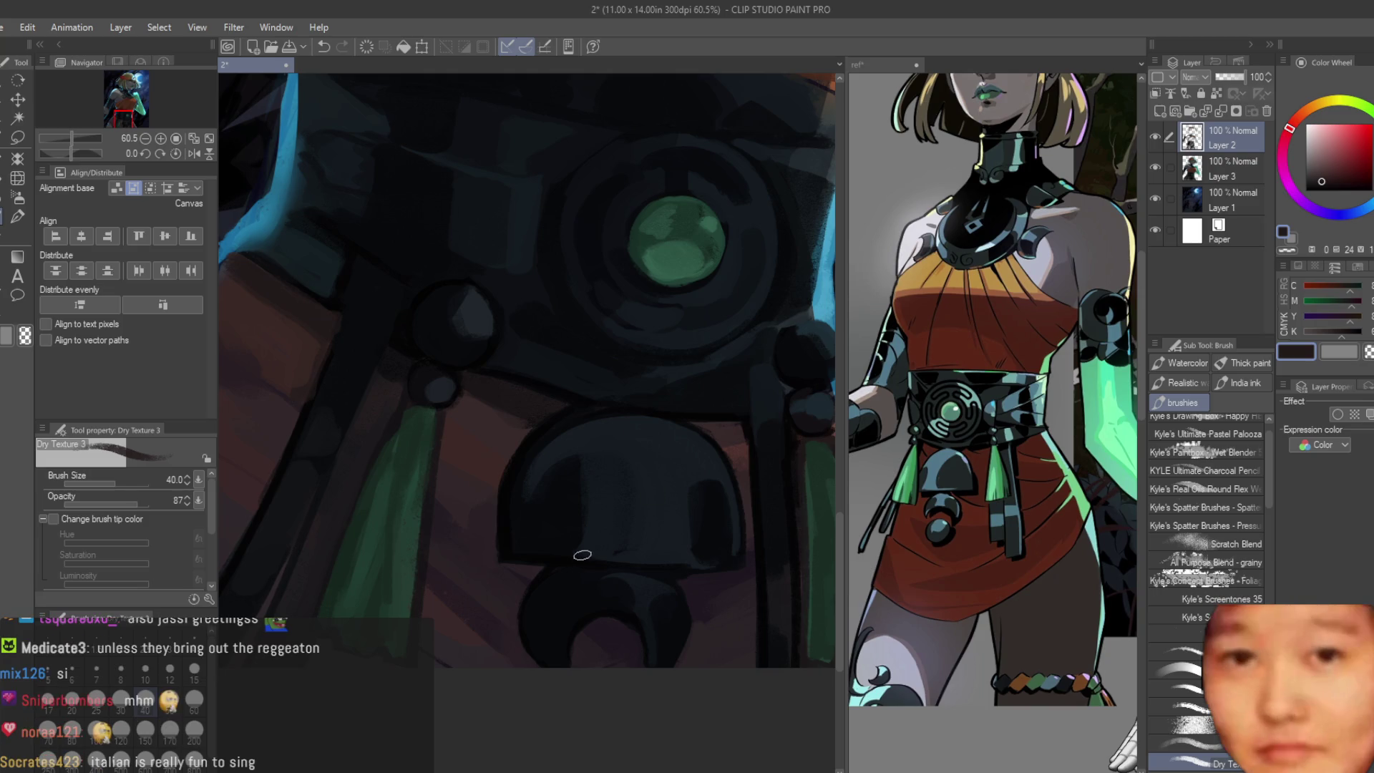
{"action": "scroll", "coordinate": [584, 556], "scroll_direction": "up", "scroll_amount": 1}
{"action": "scroll", "coordinate": [591, 347], "scroll_direction": "up", "scroll_amount": 3}
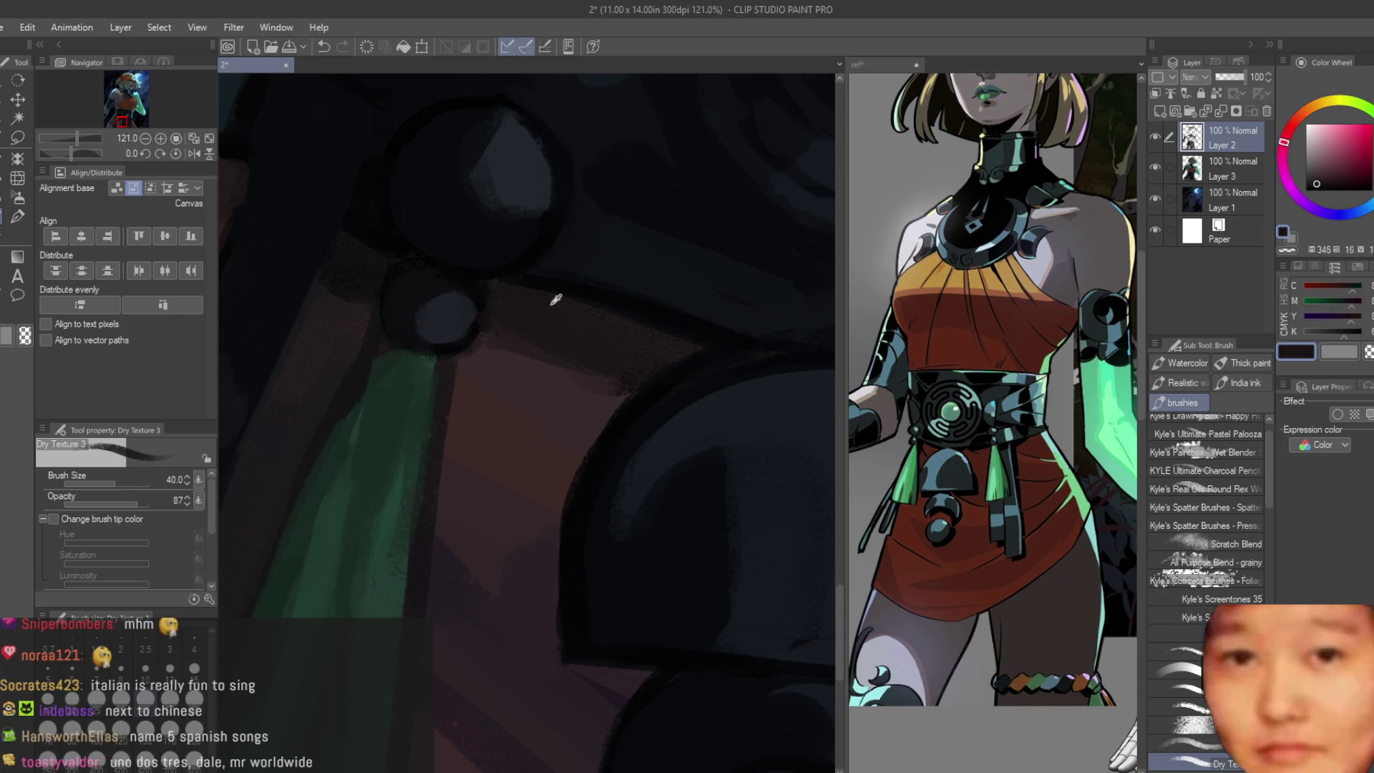
{"action": "scroll", "coordinate": [552, 305], "scroll_direction": "down", "scroll_amount": 4}
{"action": "scroll", "coordinate": [569, 491], "scroll_direction": "up", "scroll_amount": 2}
{"action": "scroll", "coordinate": [569, 493], "scroll_direction": "up", "scroll_amount": 1}
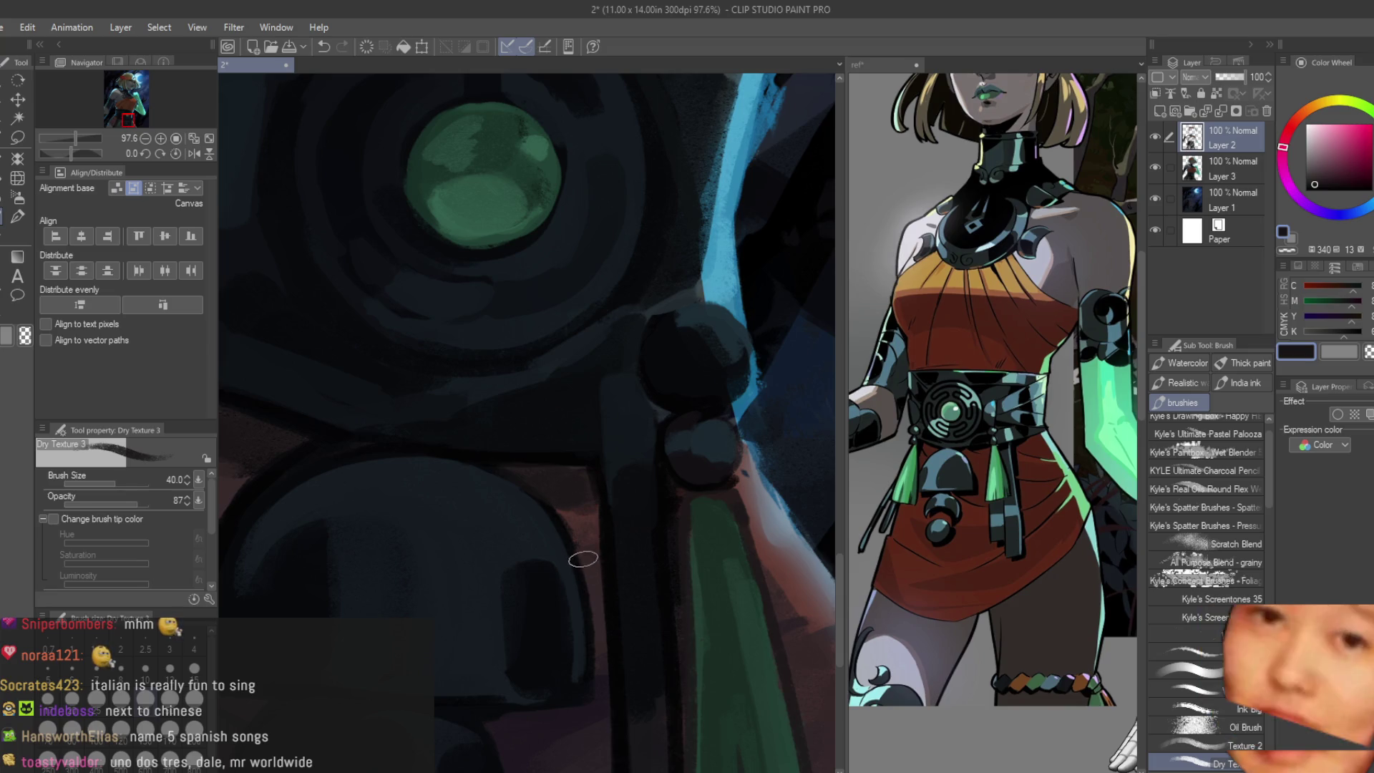
{"action": "scroll", "coordinate": [694, 441], "scroll_direction": "down", "scroll_amount": 1}
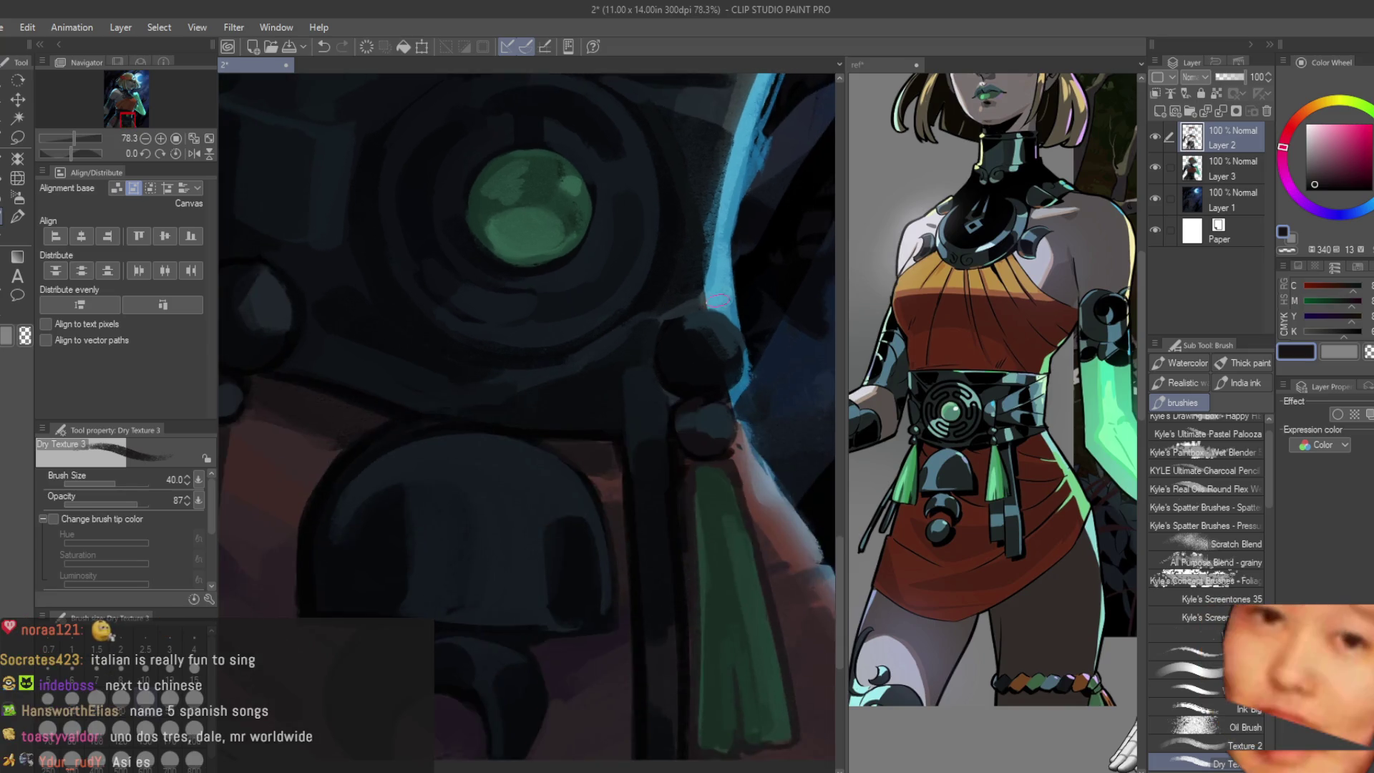
{"action": "scroll", "coordinate": [549, 627], "scroll_direction": "down", "scroll_amount": 1}
{"action": "scroll", "coordinate": [569, 569], "scroll_direction": "up", "scroll_amount": 2}
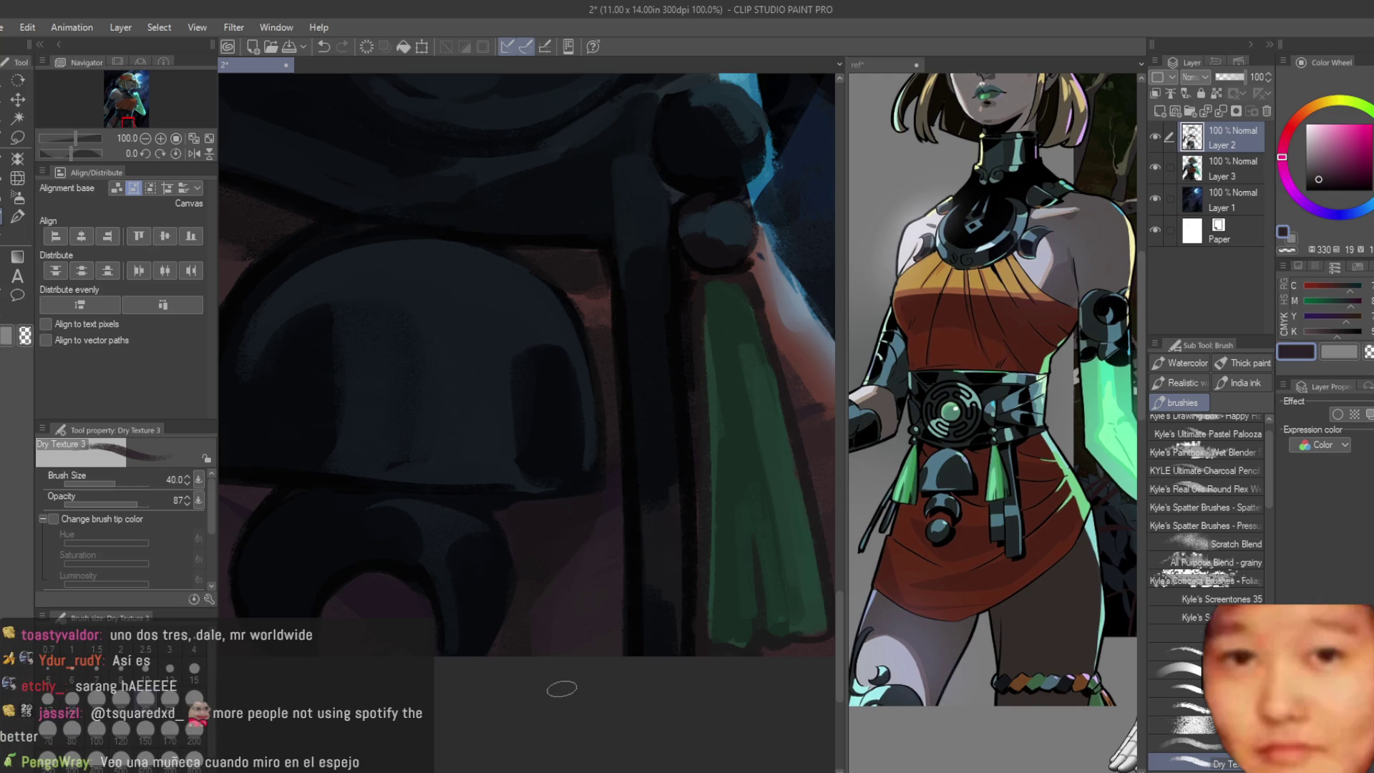
{"action": "scroll", "coordinate": [580, 586], "scroll_direction": "down", "scroll_amount": 3}
{"action": "scroll", "coordinate": [670, 607], "scroll_direction": "down", "scroll_amount": 5}
{"action": "scroll", "coordinate": [672, 607], "scroll_direction": "up", "scroll_amount": 1}
{"action": "scroll", "coordinate": [559, 577], "scroll_direction": "up", "scroll_amount": 1}
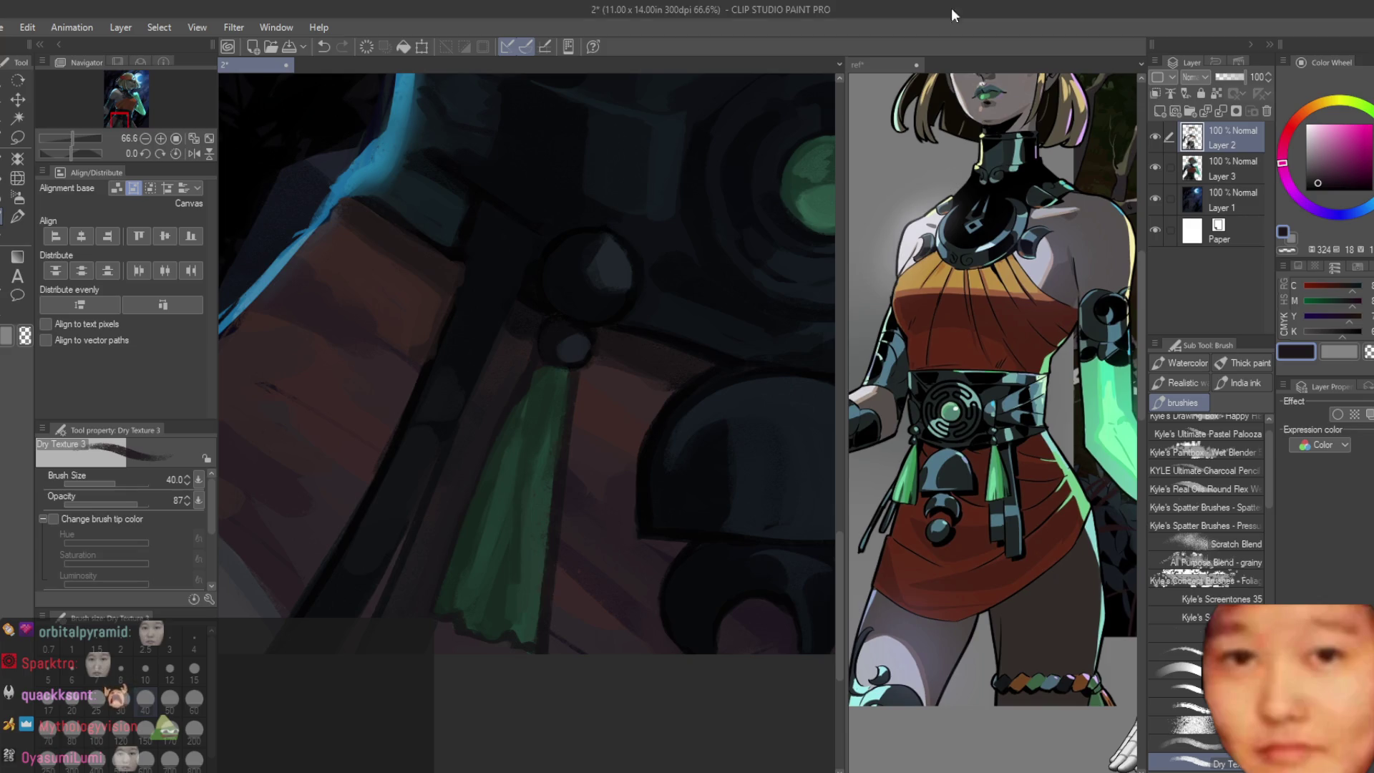
{"action": "scroll", "coordinate": [726, 306], "scroll_direction": "down", "scroll_amount": 5}
{"action": "scroll", "coordinate": [629, 404], "scroll_direction": "up", "scroll_amount": 2}
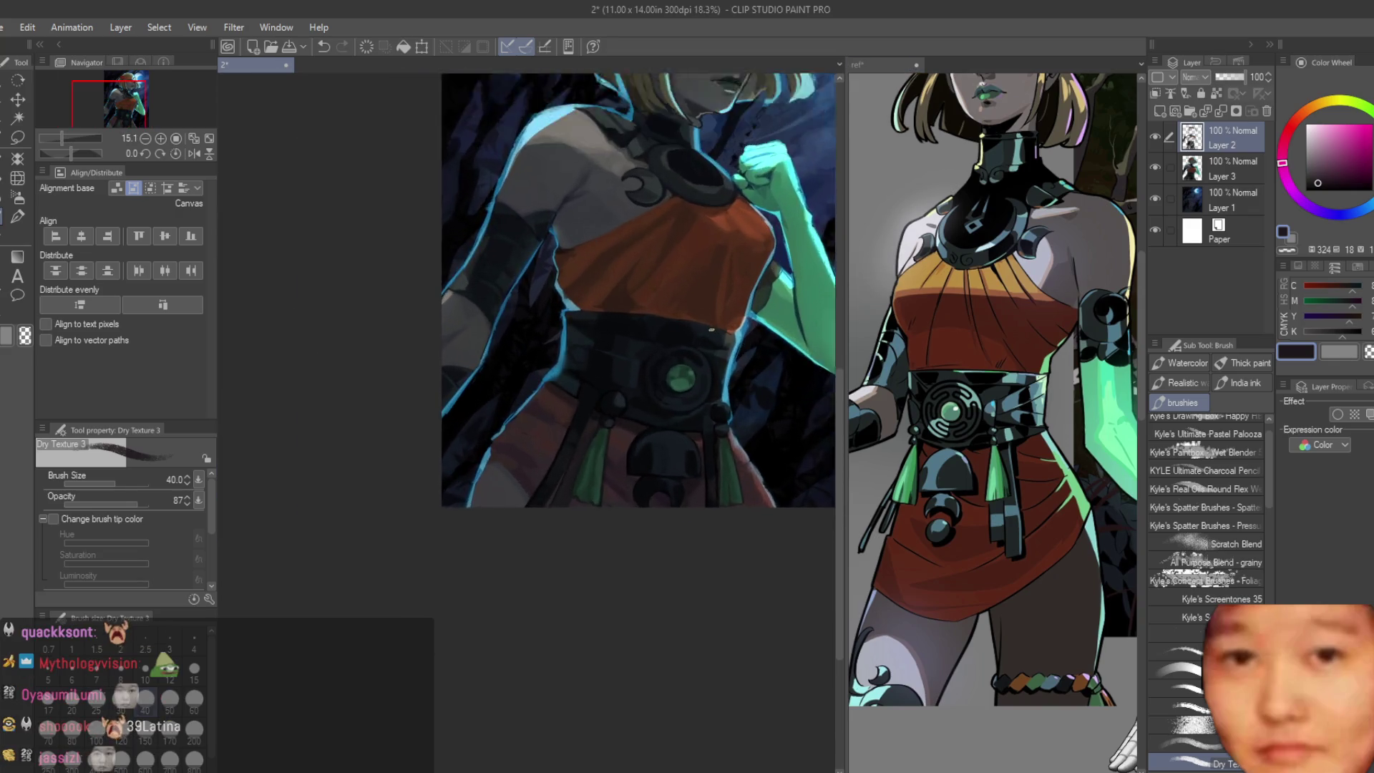
{"action": "scroll", "coordinate": [717, 326], "scroll_direction": "up", "scroll_amount": 2}
{"action": "scroll", "coordinate": [721, 324], "scroll_direction": "down", "scroll_amount": 3}
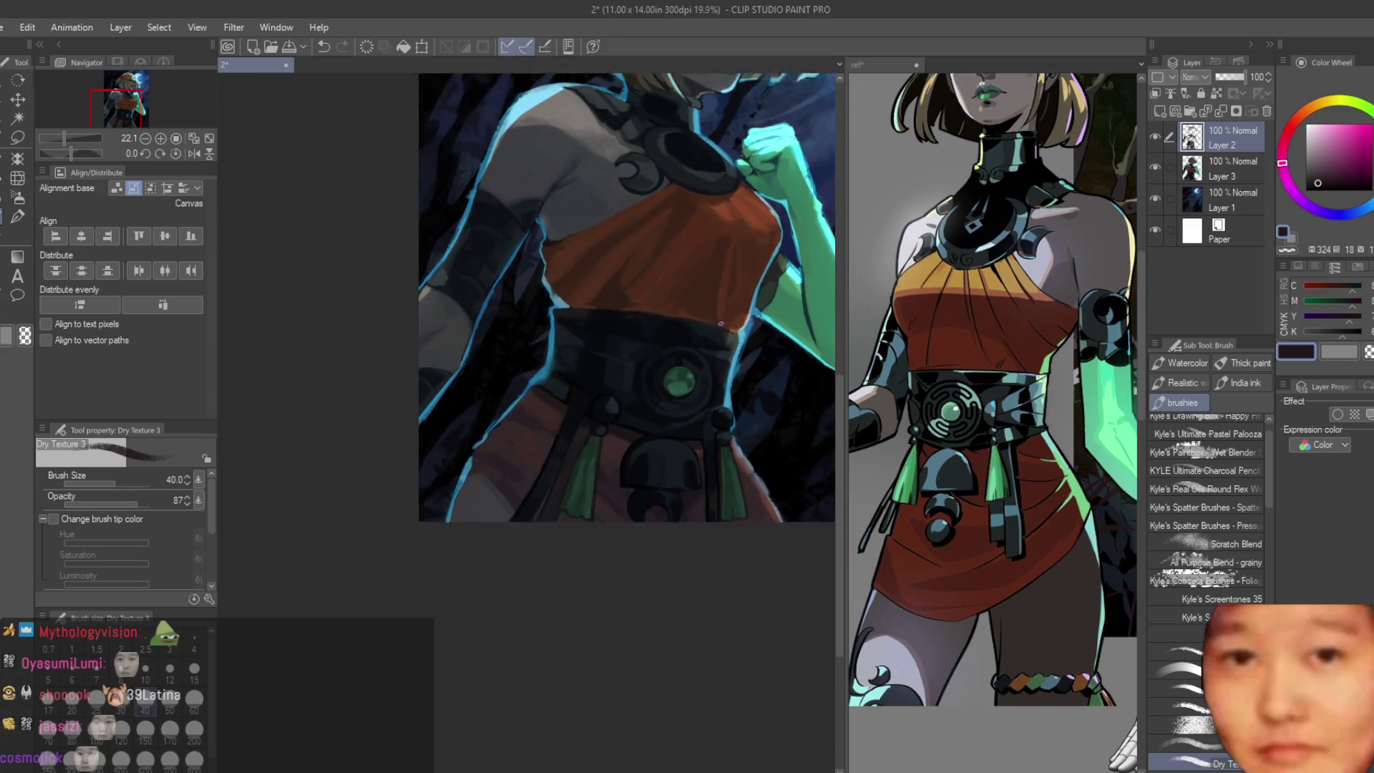
{"action": "scroll", "coordinate": [728, 322], "scroll_direction": "up", "scroll_amount": 1}
{"action": "scroll", "coordinate": [727, 321], "scroll_direction": "up", "scroll_amount": 1}
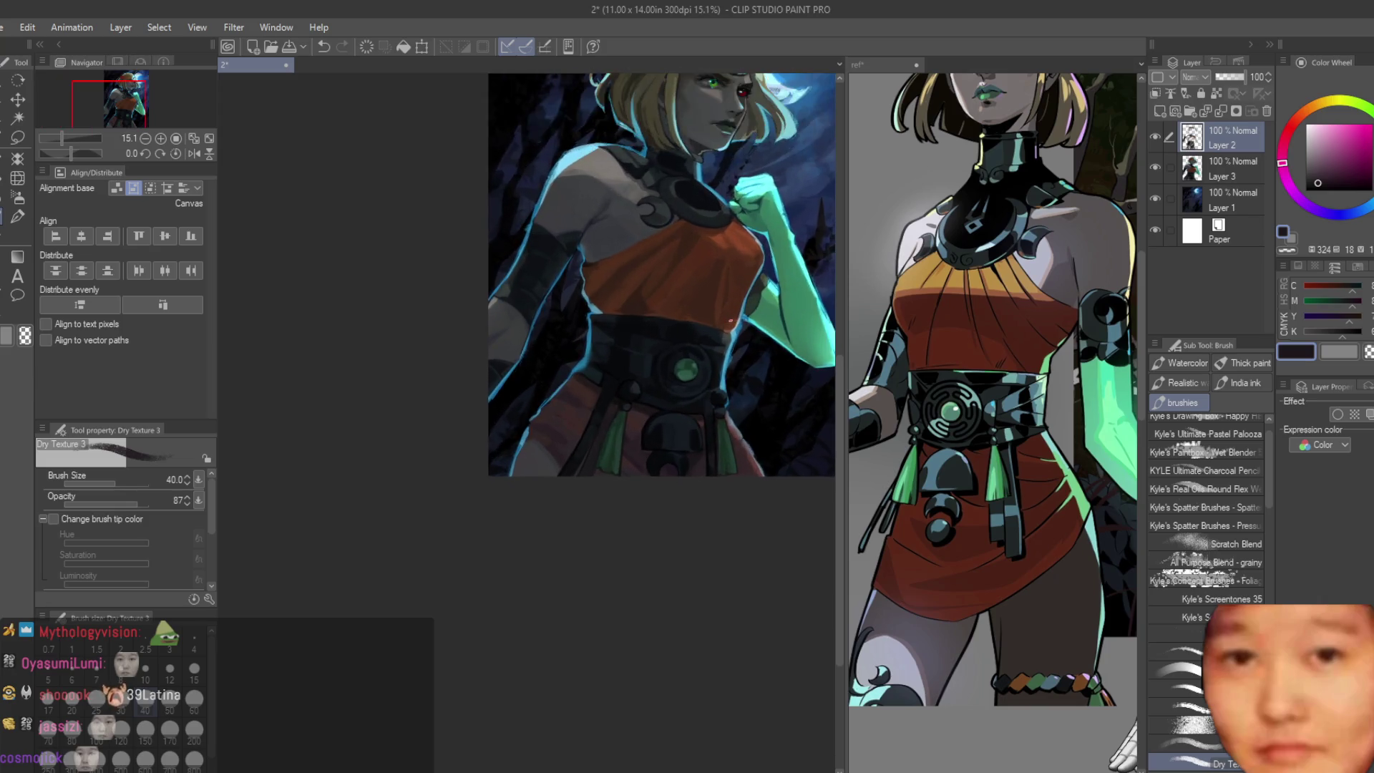
{"action": "scroll", "coordinate": [728, 322], "scroll_direction": "up", "scroll_amount": 1}
{"action": "left_click", "coordinate": [1156, 136]}
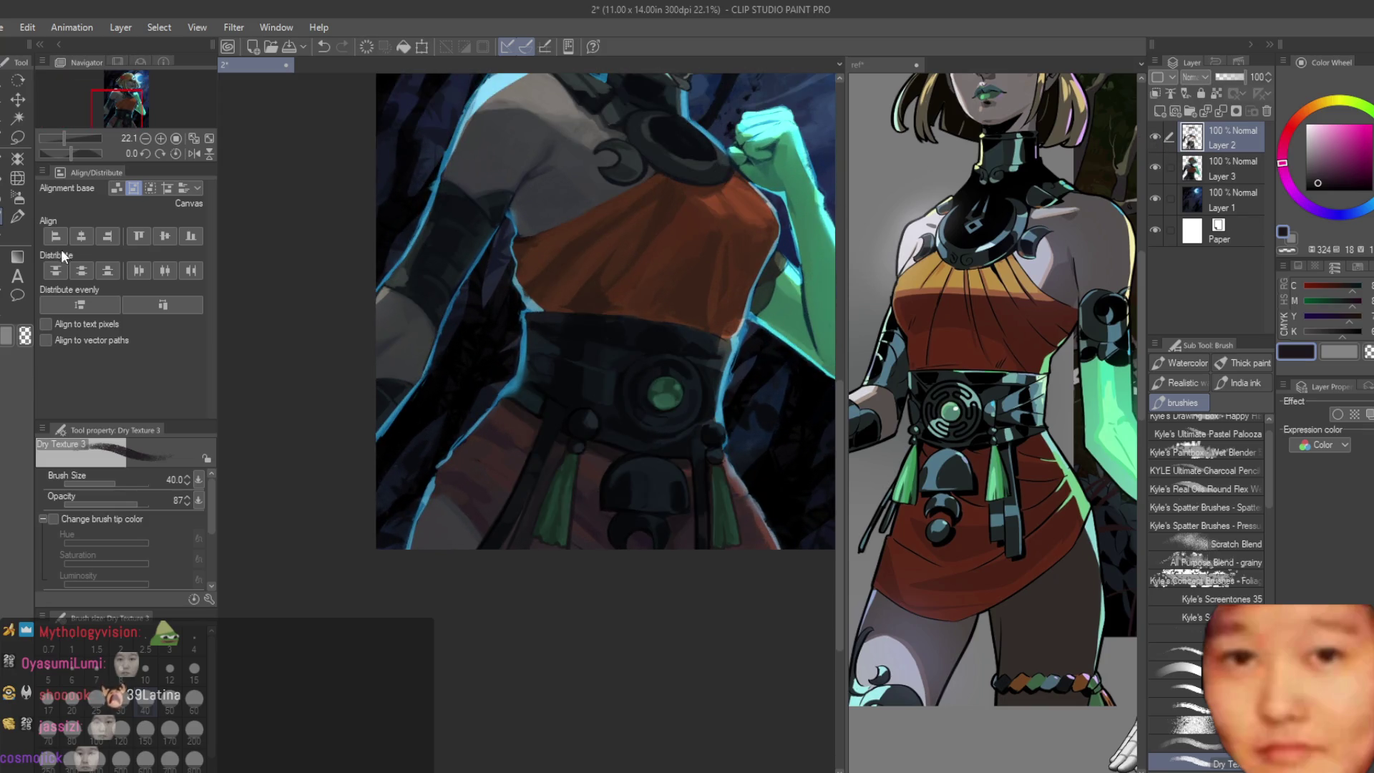
{"action": "key", "text": "e"}
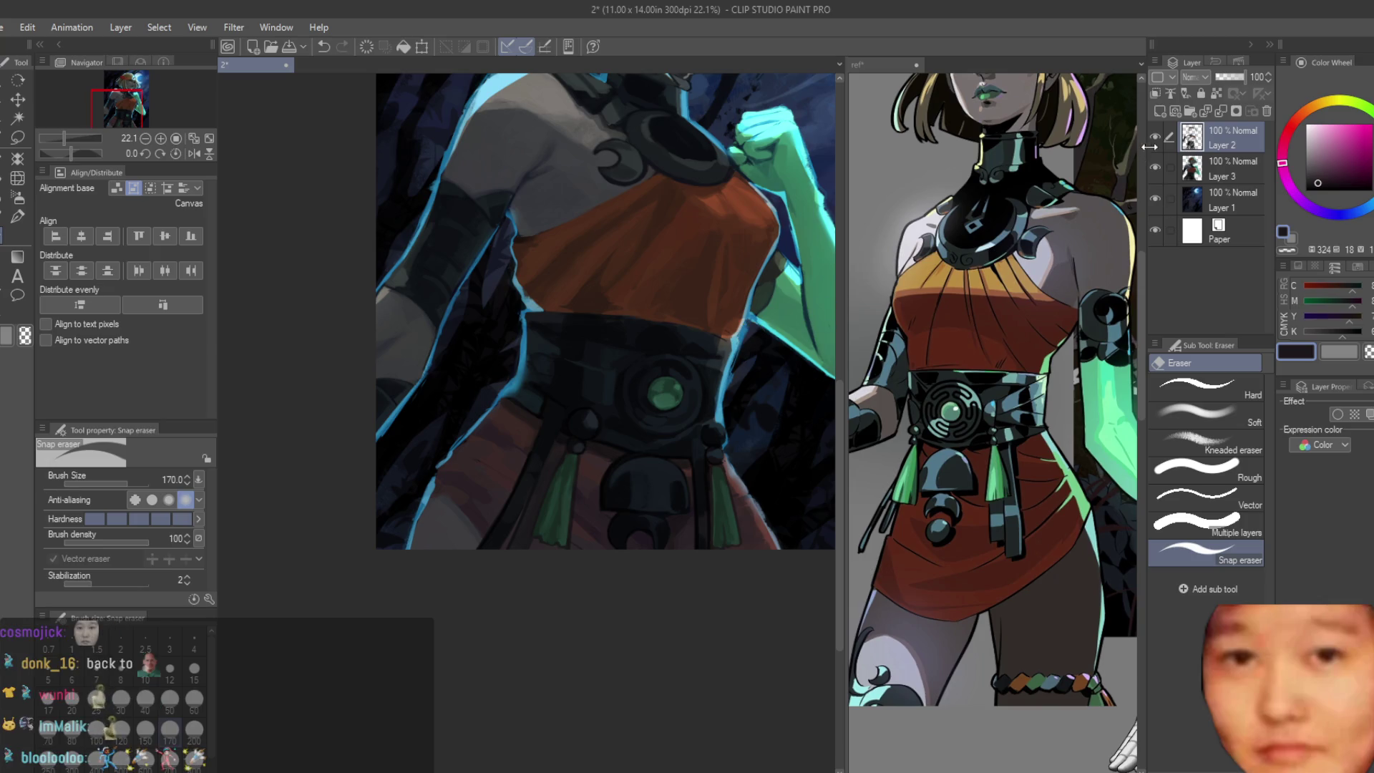
{"action": "key", "text": "b"}
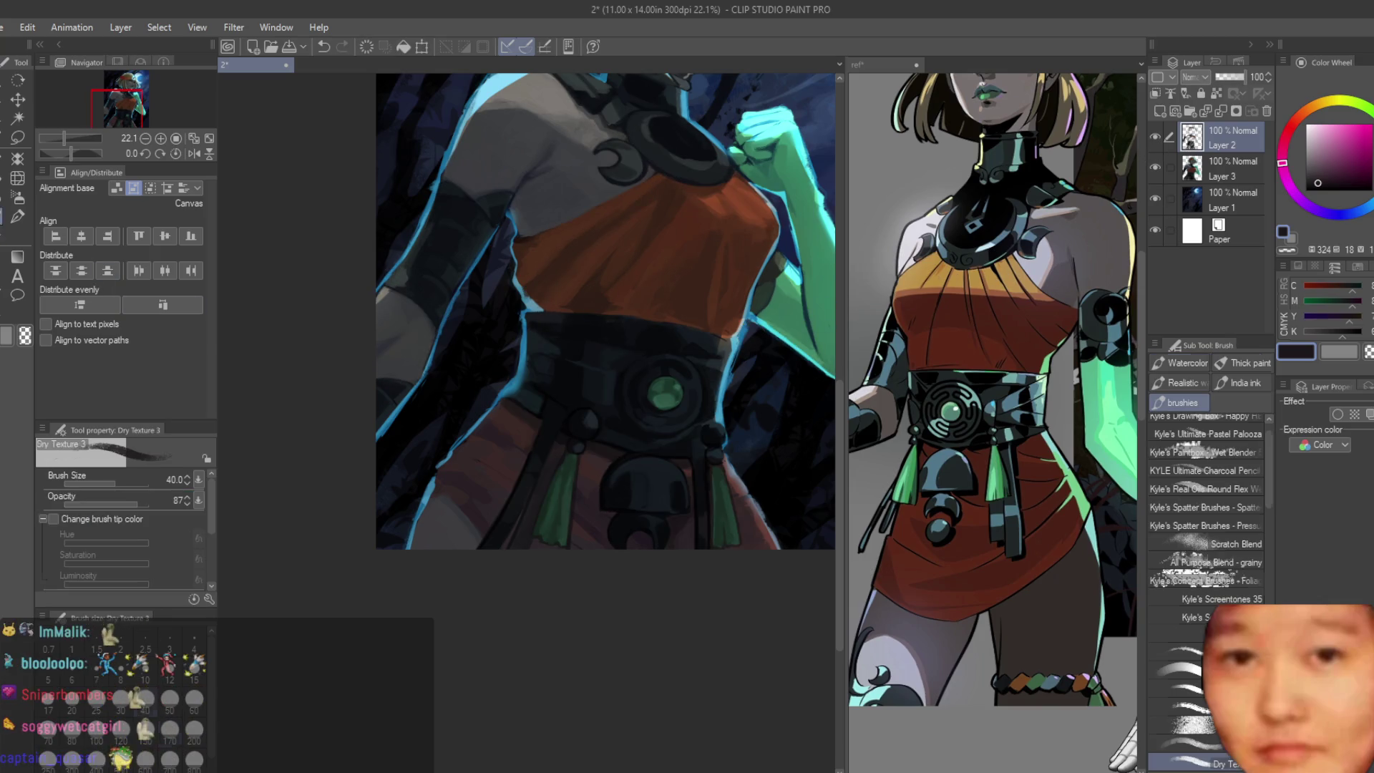
{"action": "scroll", "coordinate": [604, 351], "scroll_direction": "down", "scroll_amount": 2}
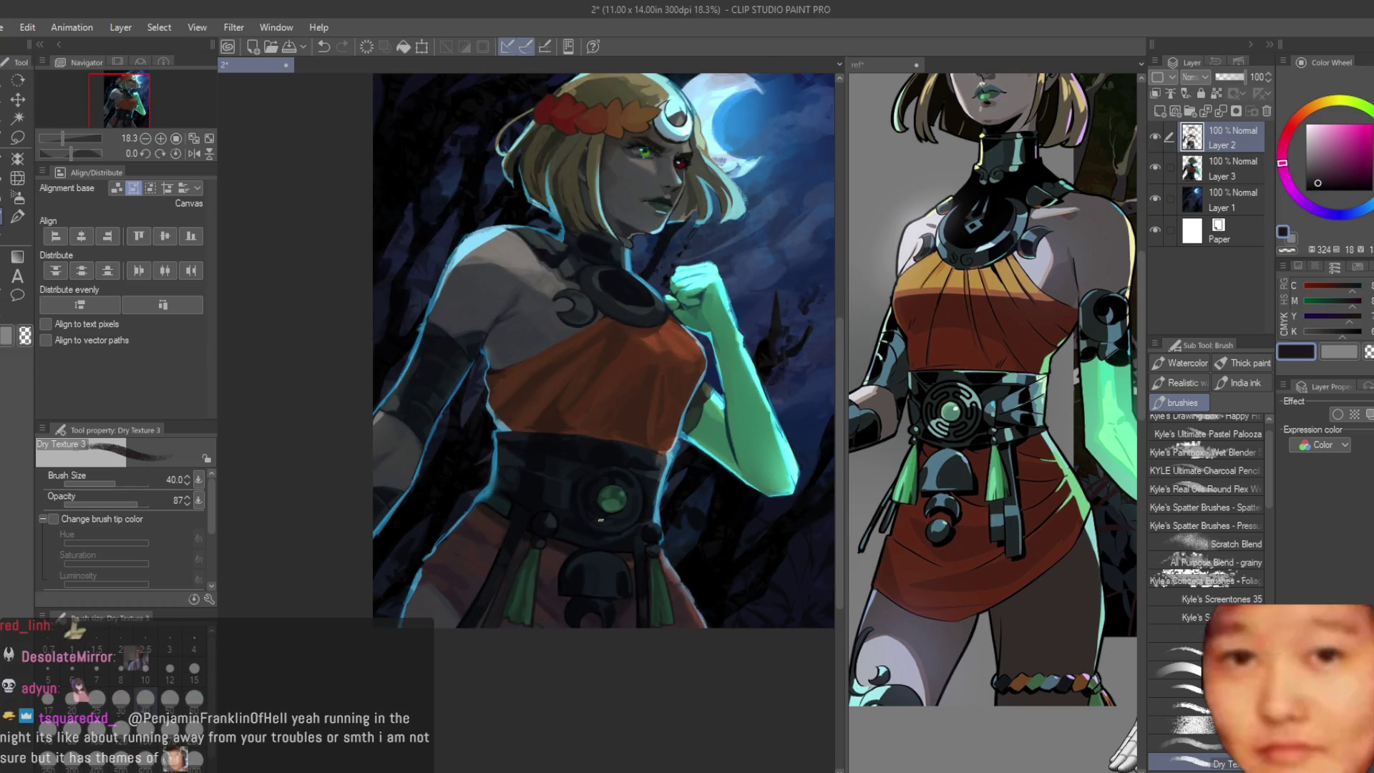
{"action": "scroll", "coordinate": [602, 515], "scroll_direction": "up", "scroll_amount": 2}
{"action": "scroll", "coordinate": [603, 569], "scroll_direction": "up", "scroll_amount": 1}
{"action": "scroll", "coordinate": [604, 636], "scroll_direction": "up", "scroll_amount": 2}
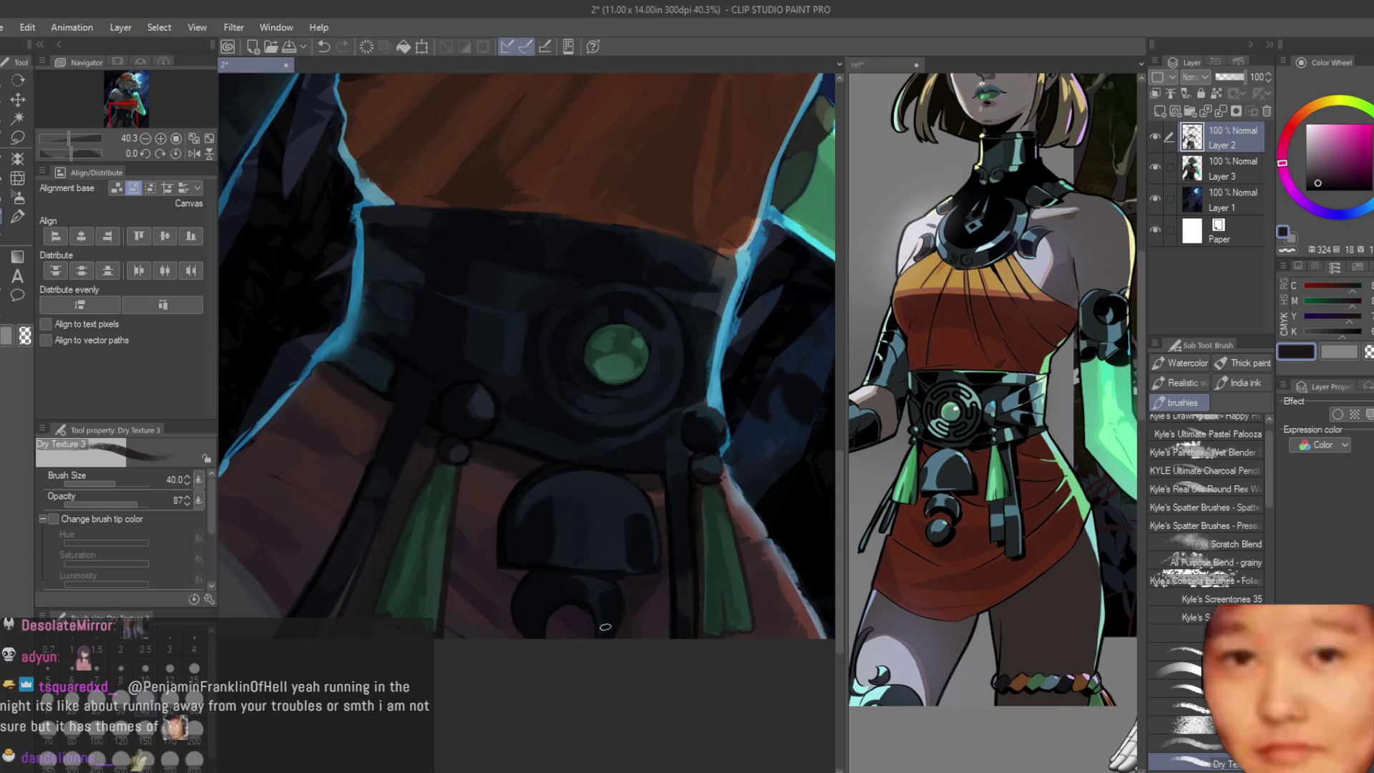
{"action": "scroll", "coordinate": [605, 626], "scroll_direction": "up", "scroll_amount": 1}
{"action": "scroll", "coordinate": [501, 591], "scroll_direction": "up", "scroll_amount": 2}
{"action": "scroll", "coordinate": [558, 547], "scroll_direction": "down", "scroll_amount": 1}
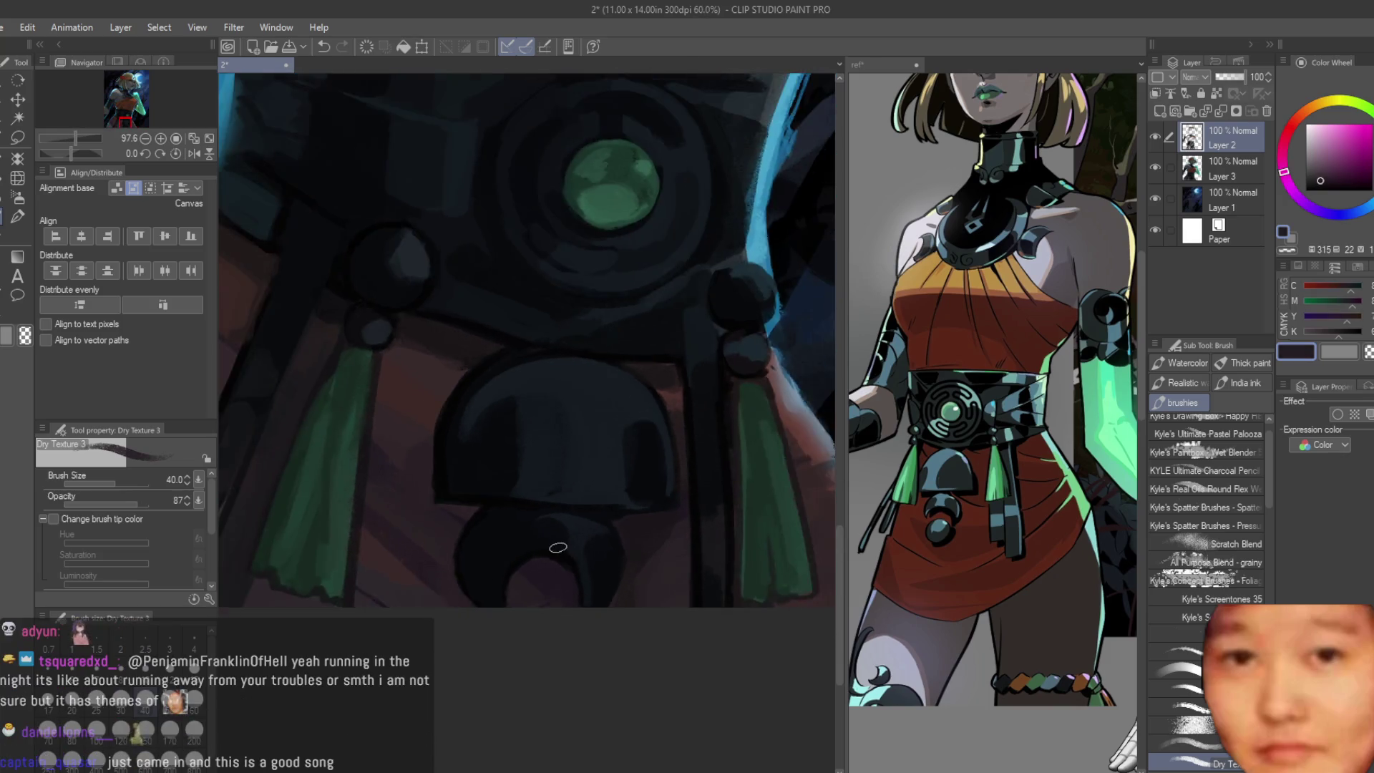
{"action": "scroll", "coordinate": [557, 548], "scroll_direction": "down", "scroll_amount": 2}
{"action": "left_click", "coordinate": [1154, 137]}
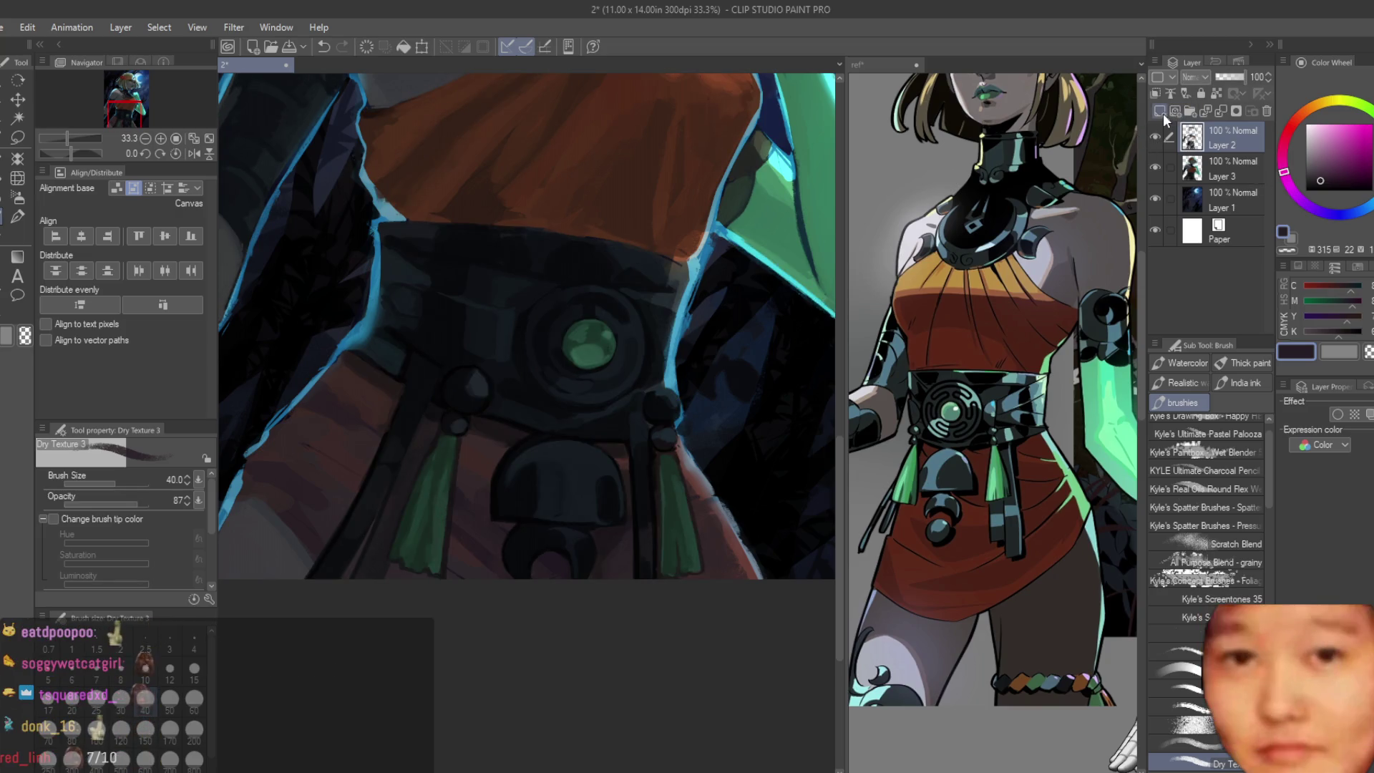
Step: Add a layer above Layer 2 and darken the shadow beneath the belt ornament with a size 80 brush
{"action": "left_click", "coordinate": [1161, 111]}
{"action": "scroll", "coordinate": [355, 548], "scroll_direction": "up", "scroll_amount": 1}
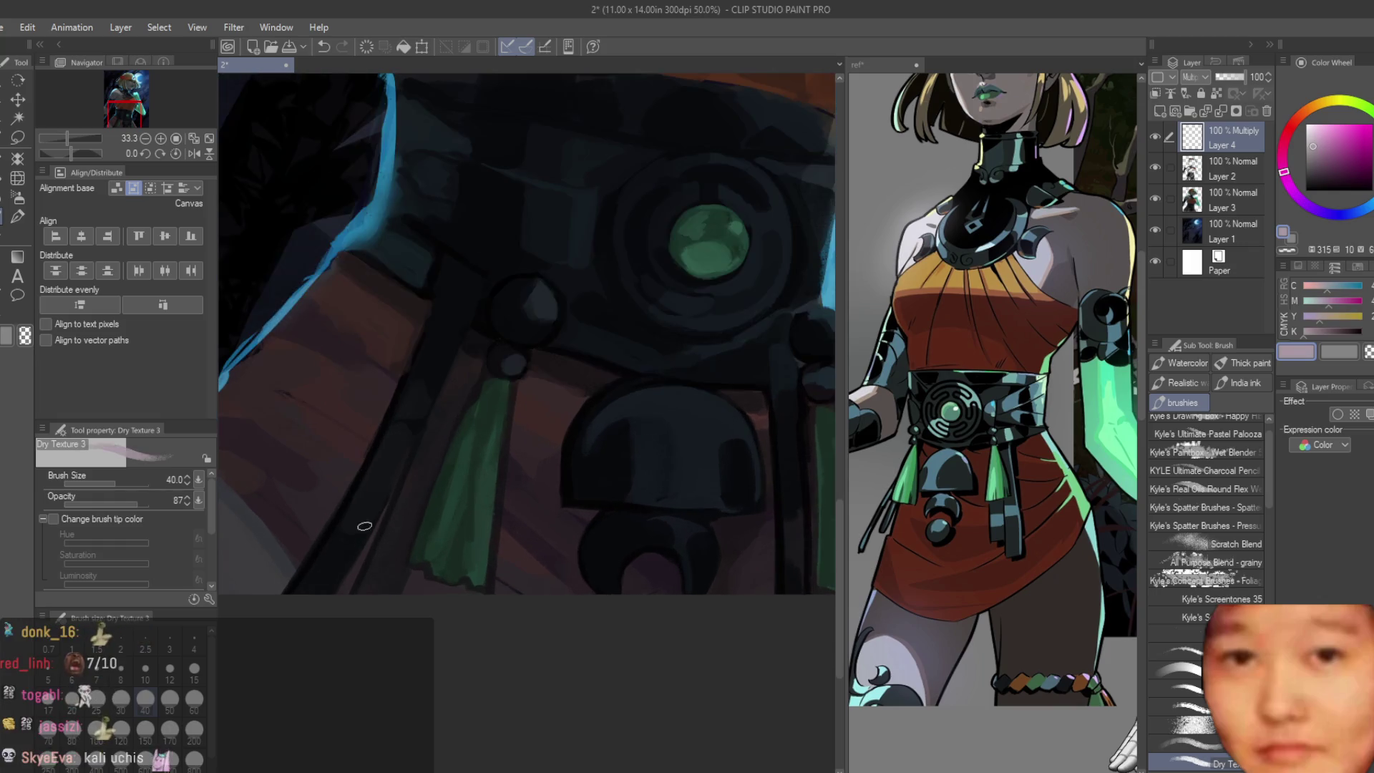
{"action": "key", "text": "bracketright"}
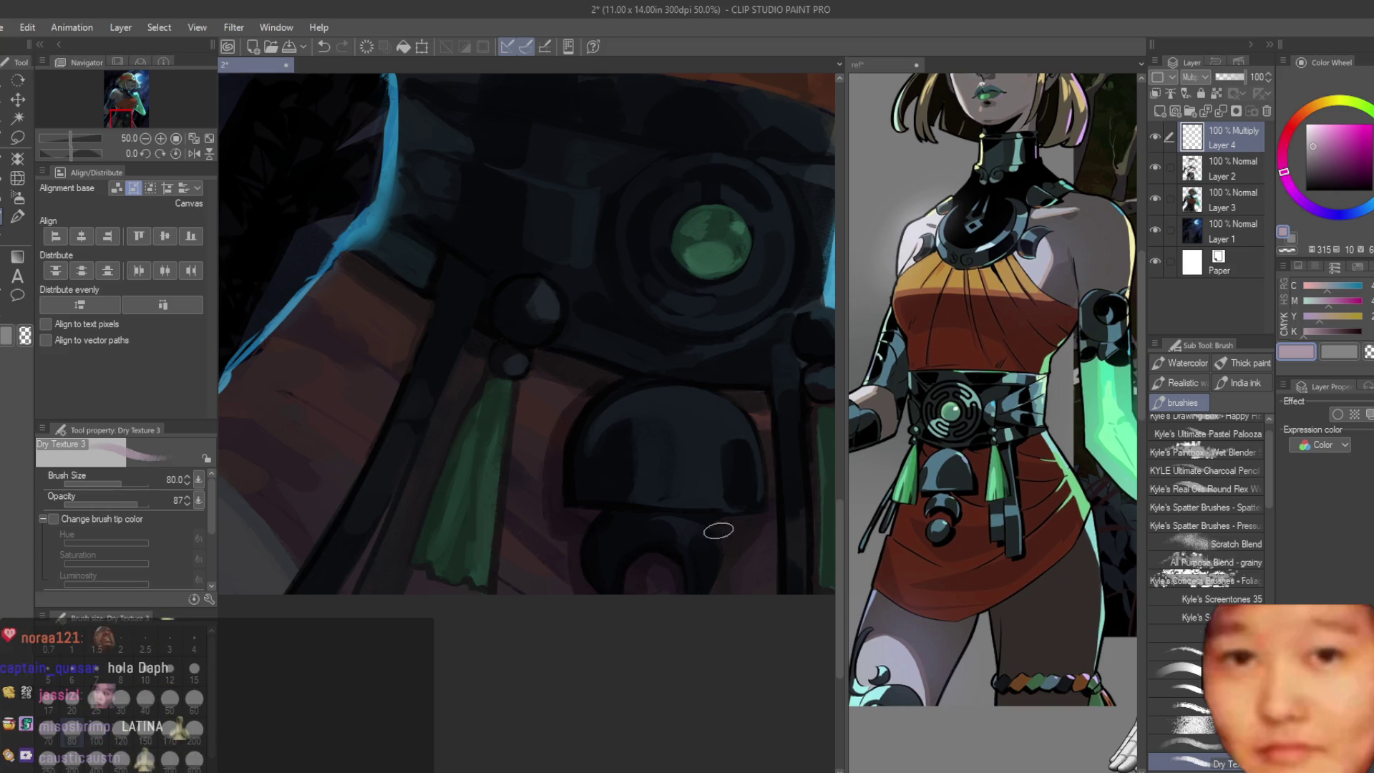
{"action": "scroll", "coordinate": [666, 527], "scroll_direction": "down", "scroll_amount": 2}
{"action": "scroll", "coordinate": [638, 553], "scroll_direction": "down", "scroll_amount": 3}
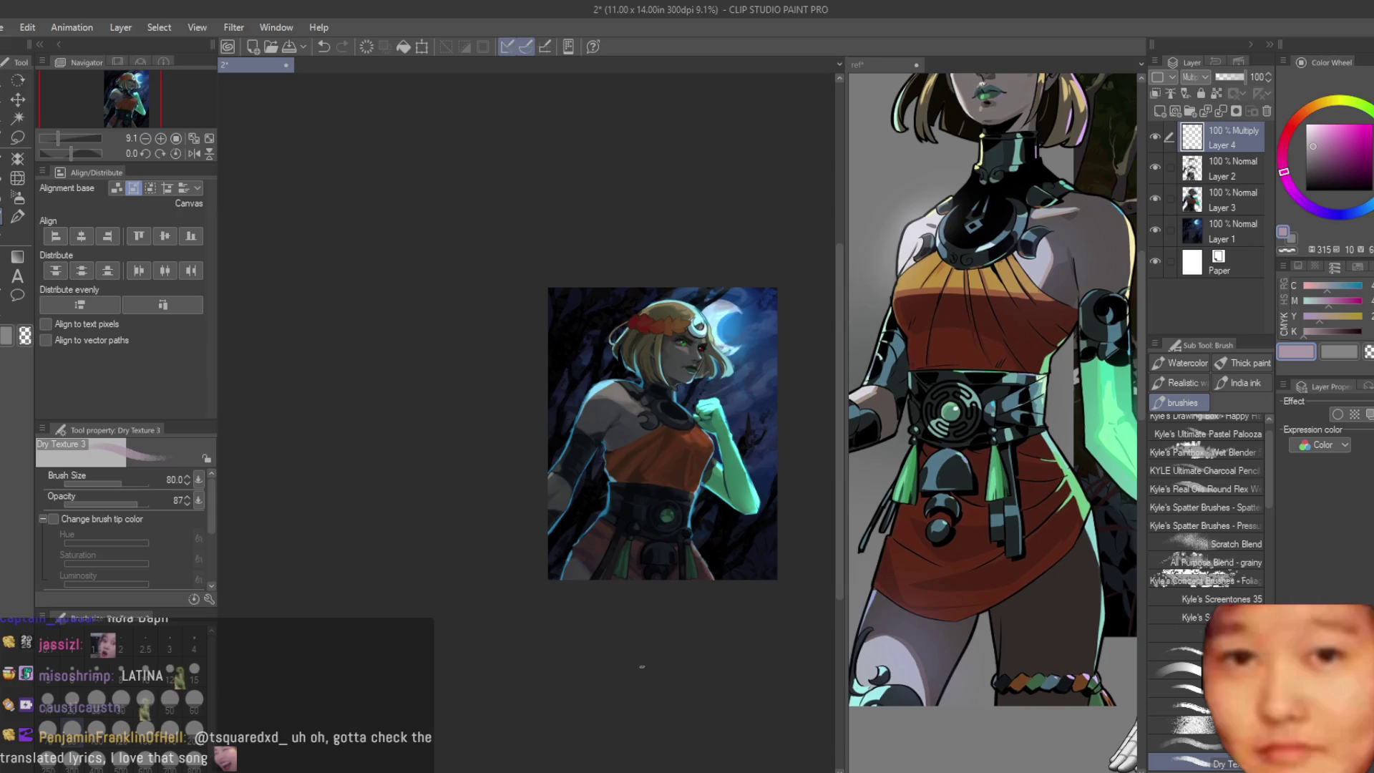
{"action": "scroll", "coordinate": [654, 564], "scroll_direction": "up", "scroll_amount": 3}
{"action": "scroll", "coordinate": [655, 564], "scroll_direction": "up", "scroll_amount": 2}
{"action": "left_click_drag", "start_coordinate": [589, 713], "coordinate": [581, 608]}
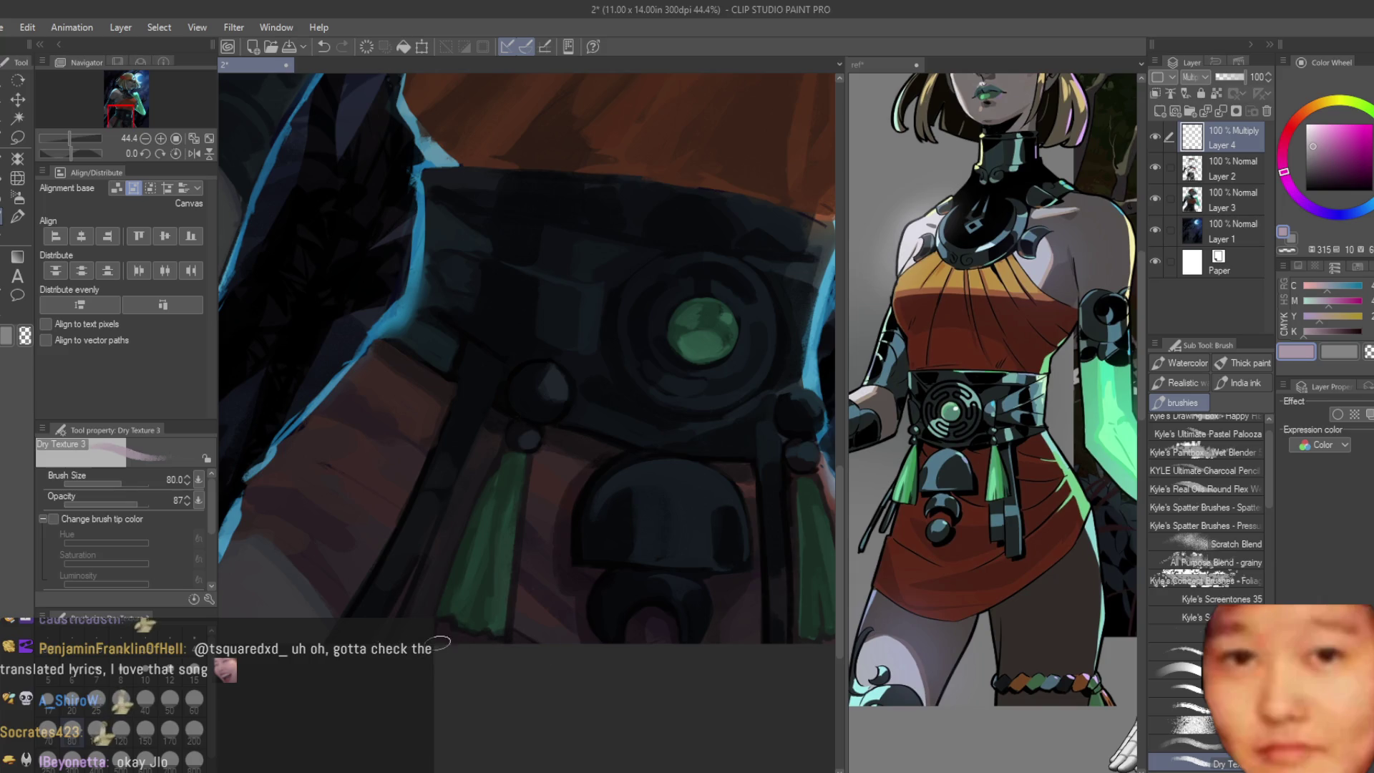
{"action": "scroll", "coordinate": [532, 664], "scroll_direction": "down", "scroll_amount": 1}
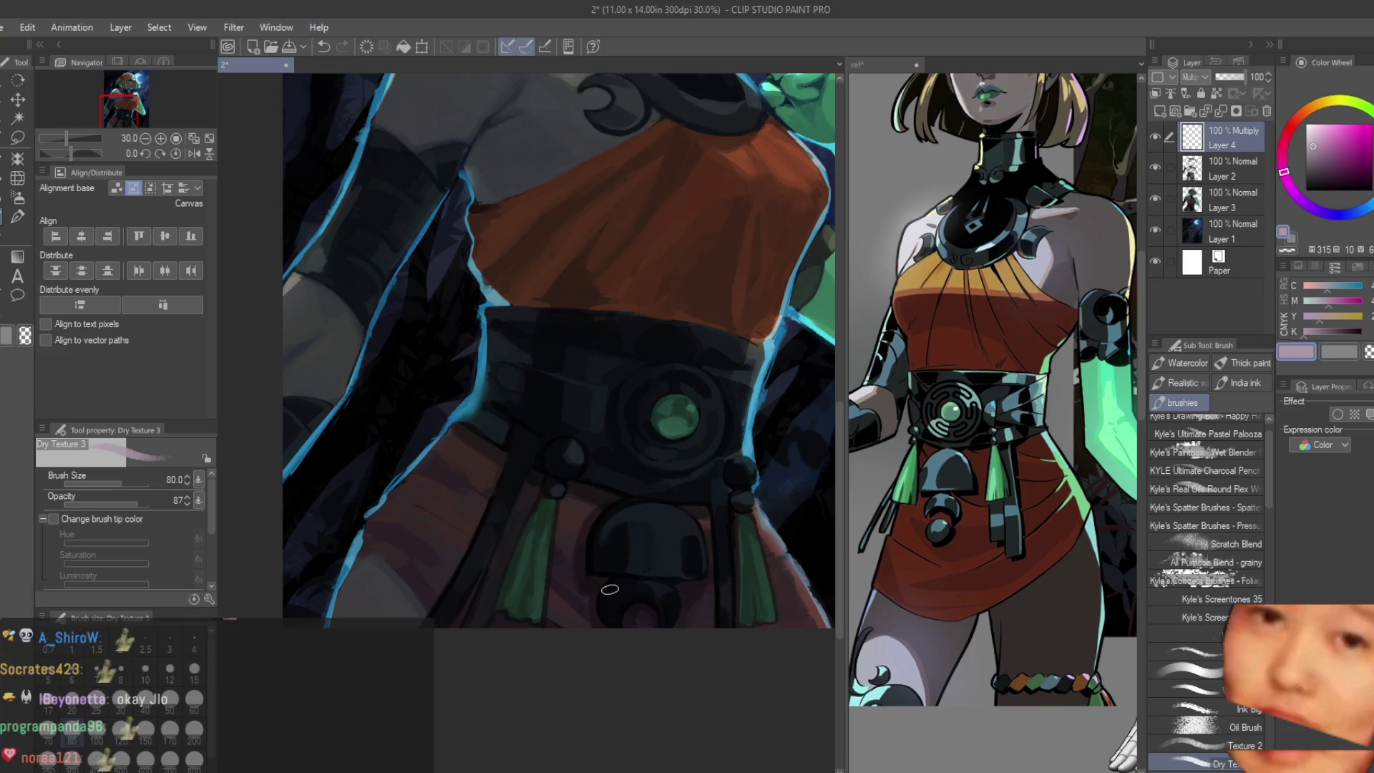
{"action": "scroll", "coordinate": [608, 589], "scroll_direction": "up", "scroll_amount": 2}
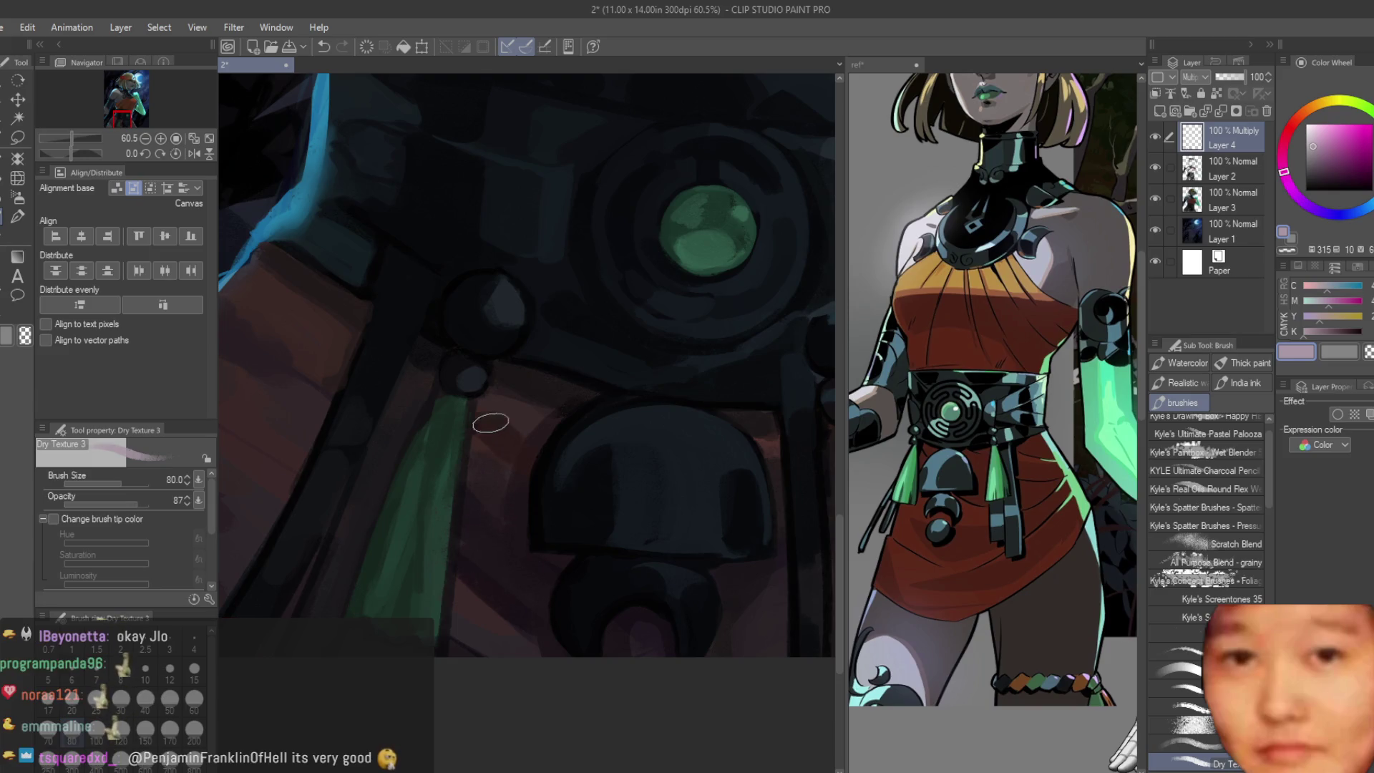
{"action": "key", "text": "c"}
{"action": "left_click", "coordinate": [1296, 352]}
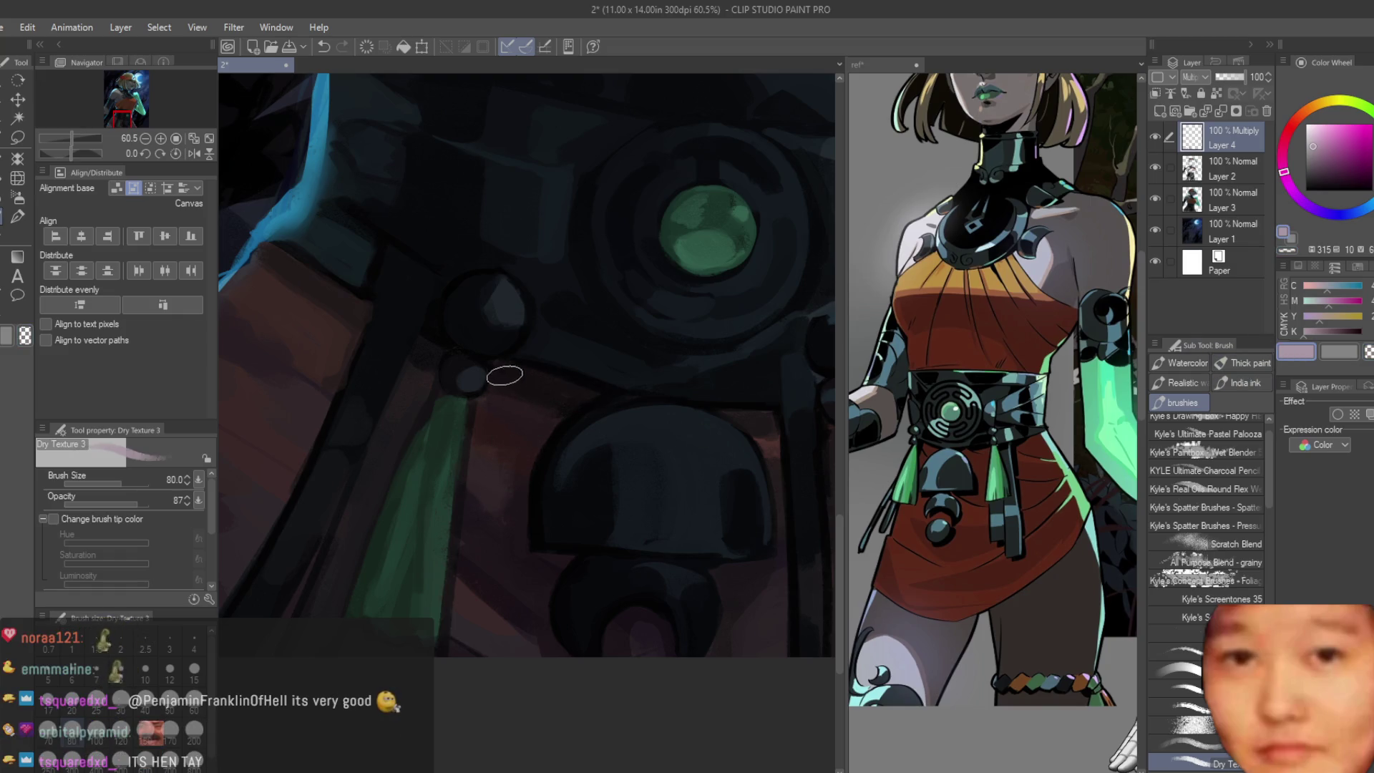
{"action": "scroll", "coordinate": [505, 376], "scroll_direction": "down", "scroll_amount": 5}
{"action": "scroll", "coordinate": [506, 376], "scroll_direction": "down", "scroll_amount": 2}
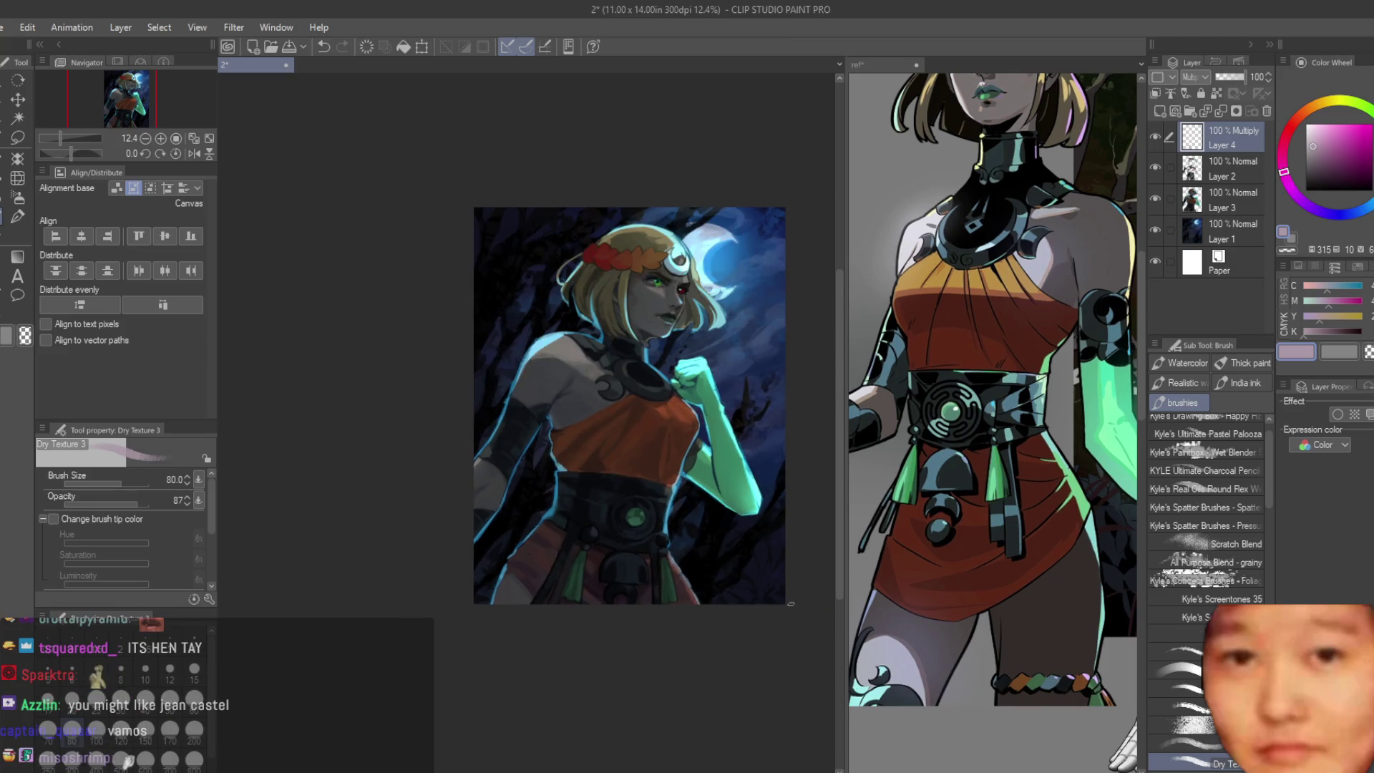
{"action": "scroll", "coordinate": [703, 661], "scroll_direction": "up", "scroll_amount": 2}
{"action": "scroll", "coordinate": [601, 644], "scroll_direction": "up", "scroll_amount": 1}
{"action": "scroll", "coordinate": [559, 601], "scroll_direction": "up", "scroll_amount": 1}
{"action": "scroll", "coordinate": [504, 558], "scroll_direction": "up", "scroll_amount": 1}
{"action": "scroll", "coordinate": [433, 486], "scroll_direction": "up", "scroll_amount": 2}
Step: Shade the skirt left of the green tassel with a smaller brush, undoing the unwanted strokes
{"action": "key", "text": "bracketleft"}
{"action": "key", "text": "bracketleft"}
{"action": "key", "text": "bracketleft"}
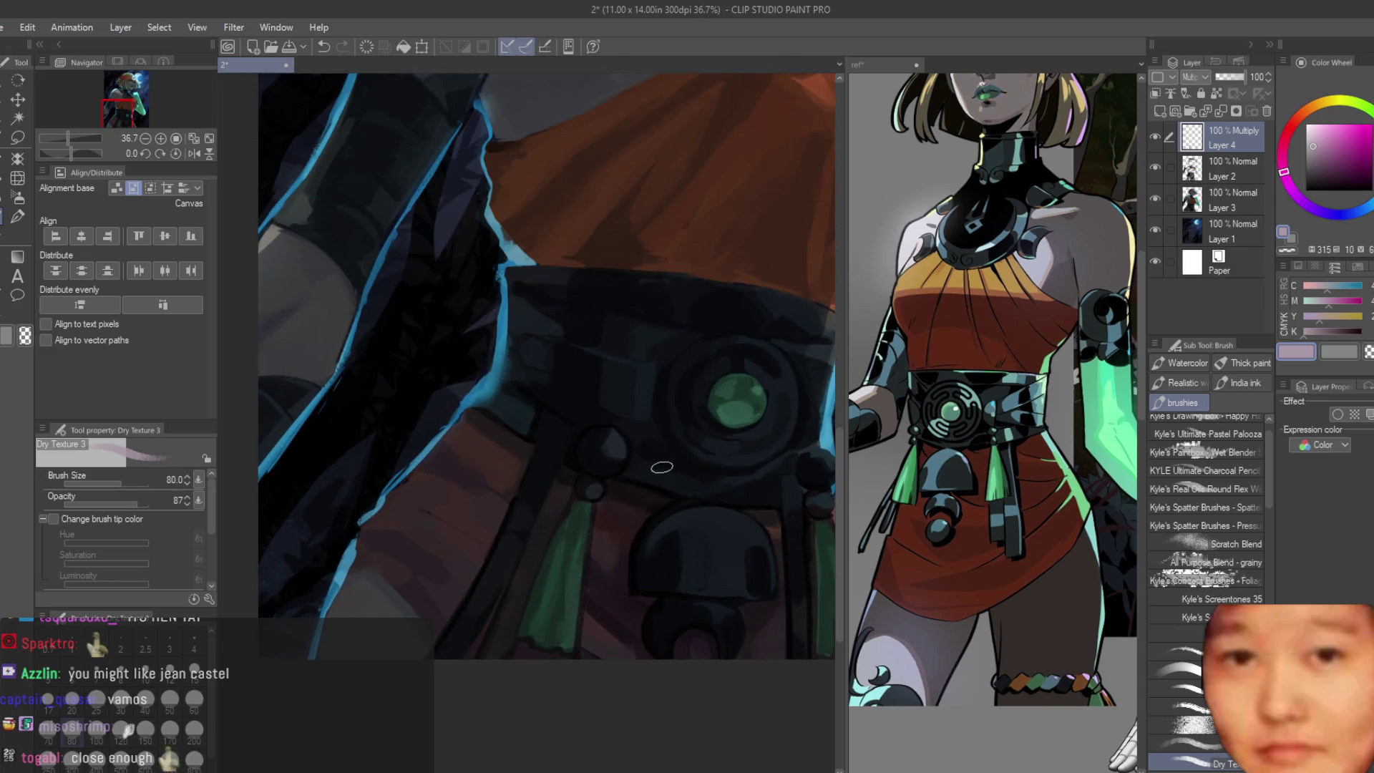
{"action": "mouse_move", "coordinate": [518, 473]}
{"action": "left_mouse_down"}
{"action": "mouse_move", "coordinate": [441, 633]}
{"action": "mouse_move", "coordinate": [447, 621]}
{"action": "left_mouse_up"}
{"action": "key", "text": "ctrl+z"}
{"action": "key", "text": "ctrl+z"}
{"action": "key", "text": "bracketright"}
{"action": "key", "text": "bracketright"}
{"action": "key", "text": "bracketright"}
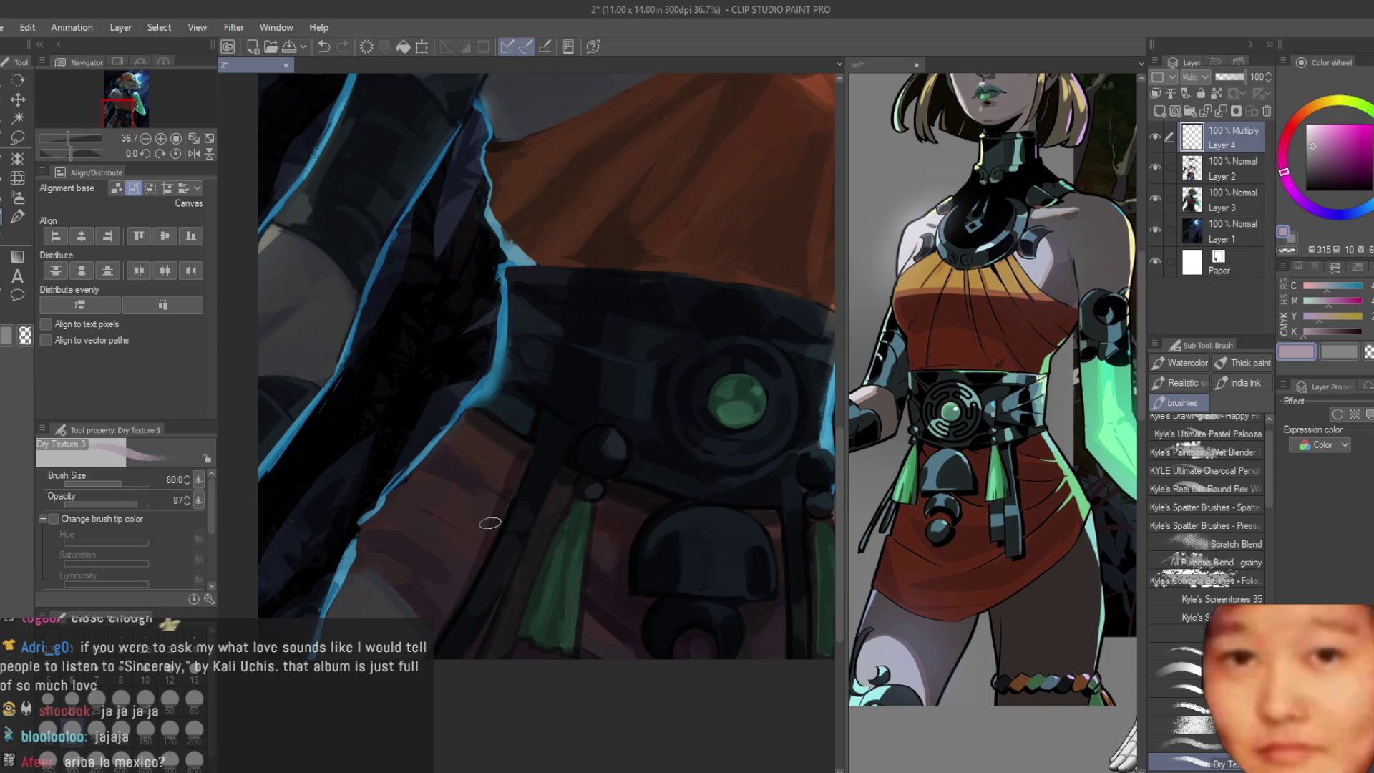
{"action": "scroll", "coordinate": [489, 523], "scroll_direction": "up", "scroll_amount": 1}
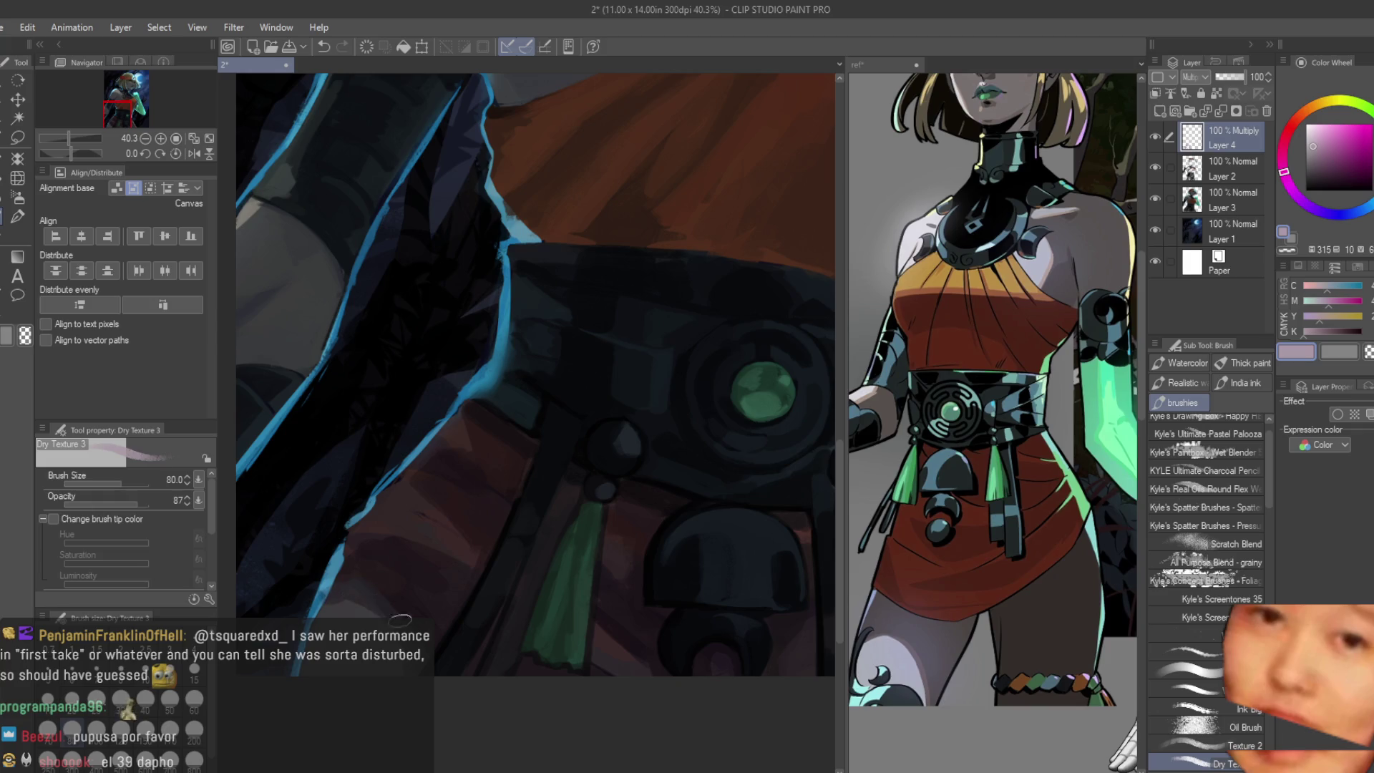
{"action": "scroll", "coordinate": [371, 581], "scroll_direction": "down", "scroll_amount": 5}
{"action": "scroll", "coordinate": [474, 625], "scroll_direction": "up", "scroll_amount": 3}
{"action": "scroll", "coordinate": [473, 625], "scroll_direction": "up", "scroll_amount": 2}
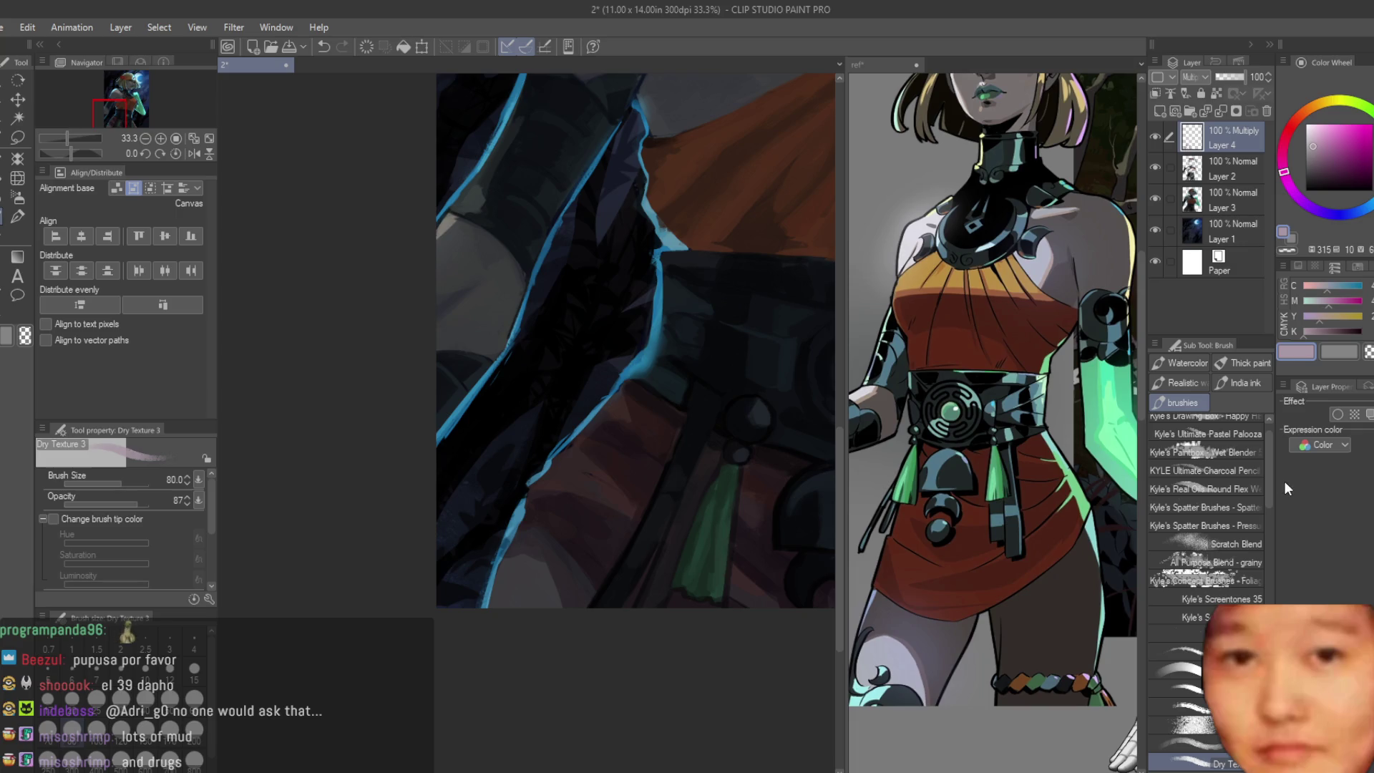
{"action": "scroll", "coordinate": [509, 542], "scroll_direction": "up", "scroll_amount": 1}
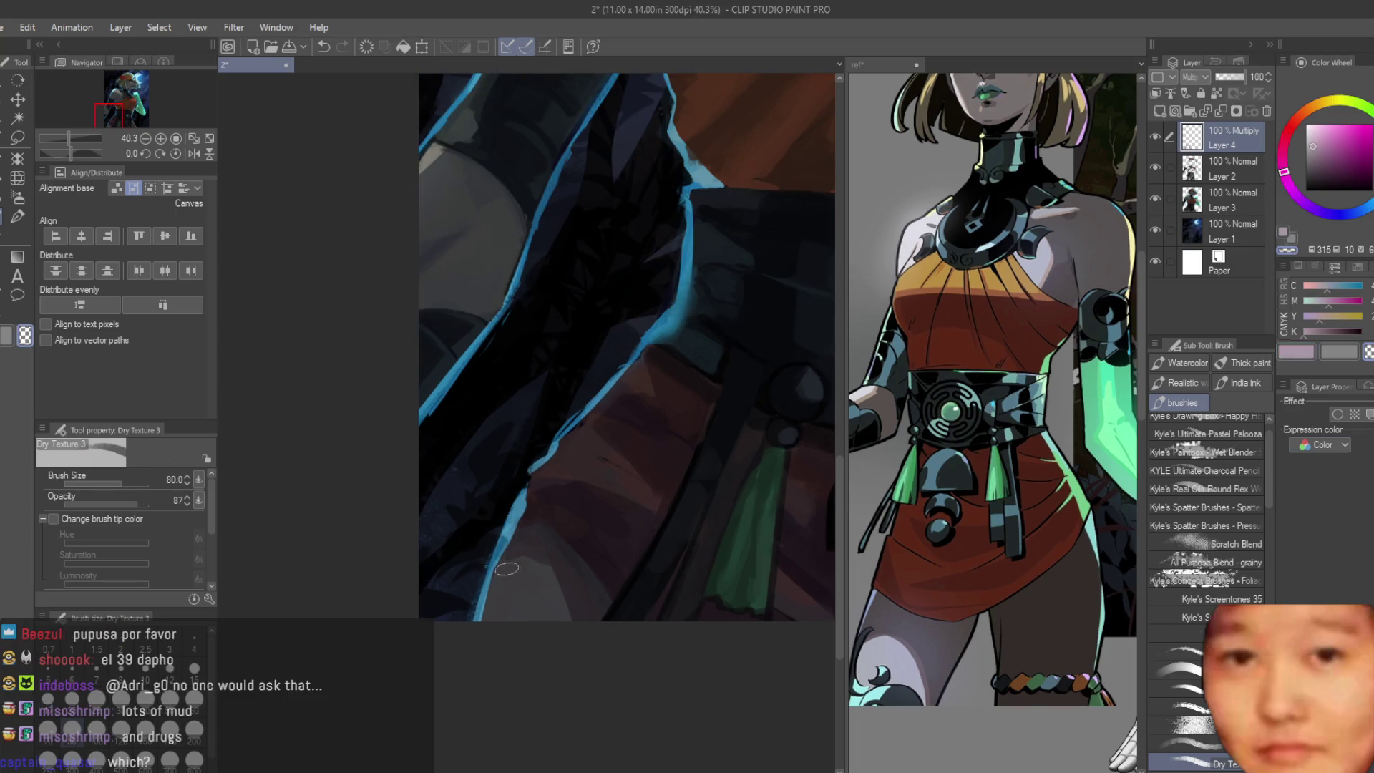
{"action": "scroll", "coordinate": [577, 653], "scroll_direction": "down", "scroll_amount": 6}
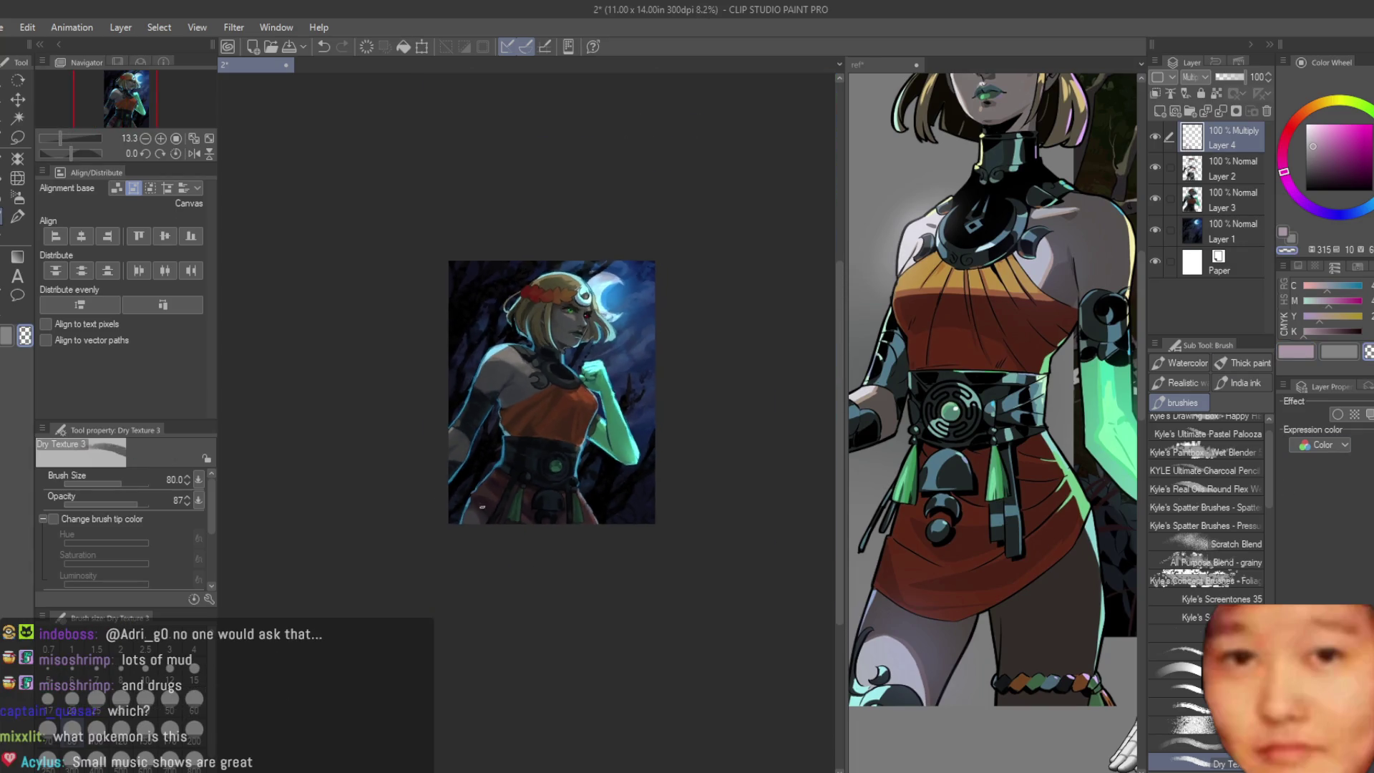
{"action": "scroll", "coordinate": [577, 653], "scroll_direction": "up", "scroll_amount": 2}
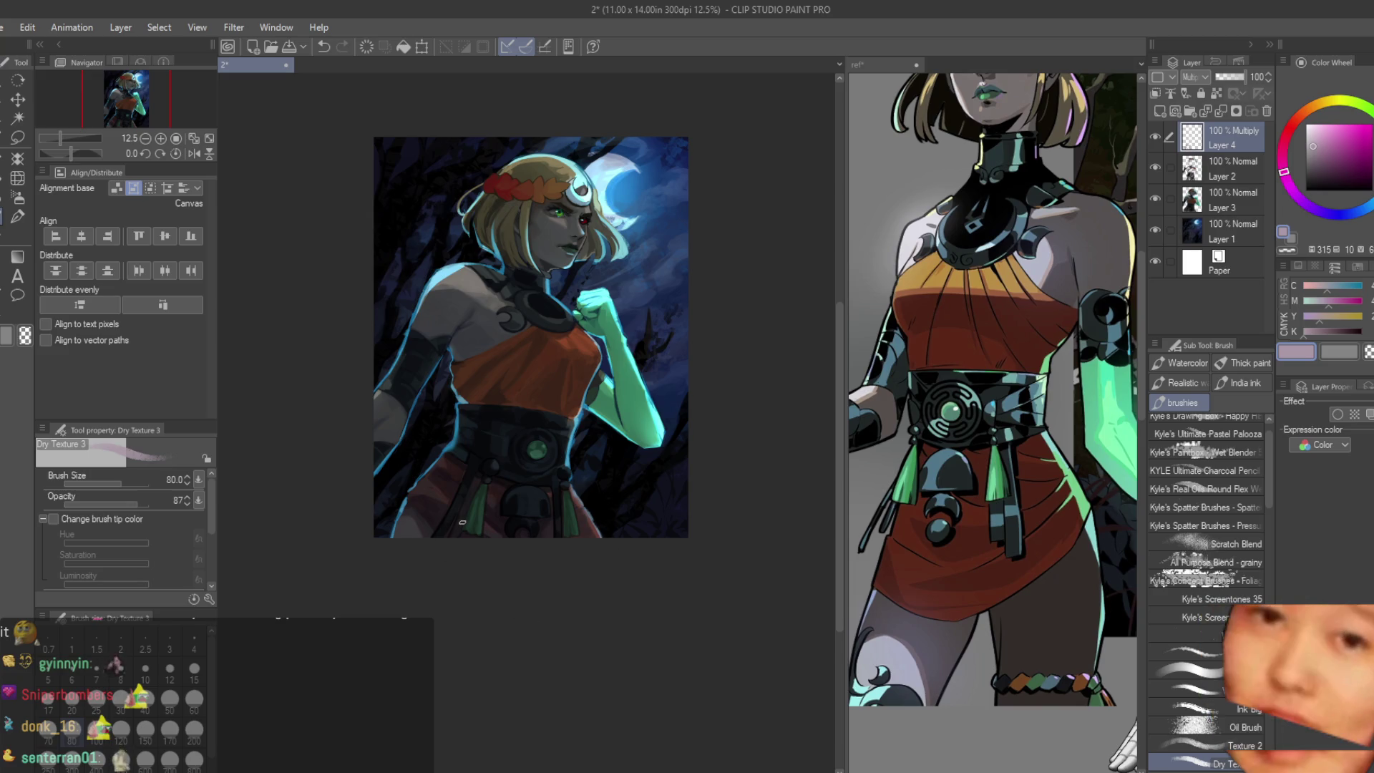
{"action": "scroll", "coordinate": [461, 523], "scroll_direction": "up", "scroll_amount": 2}
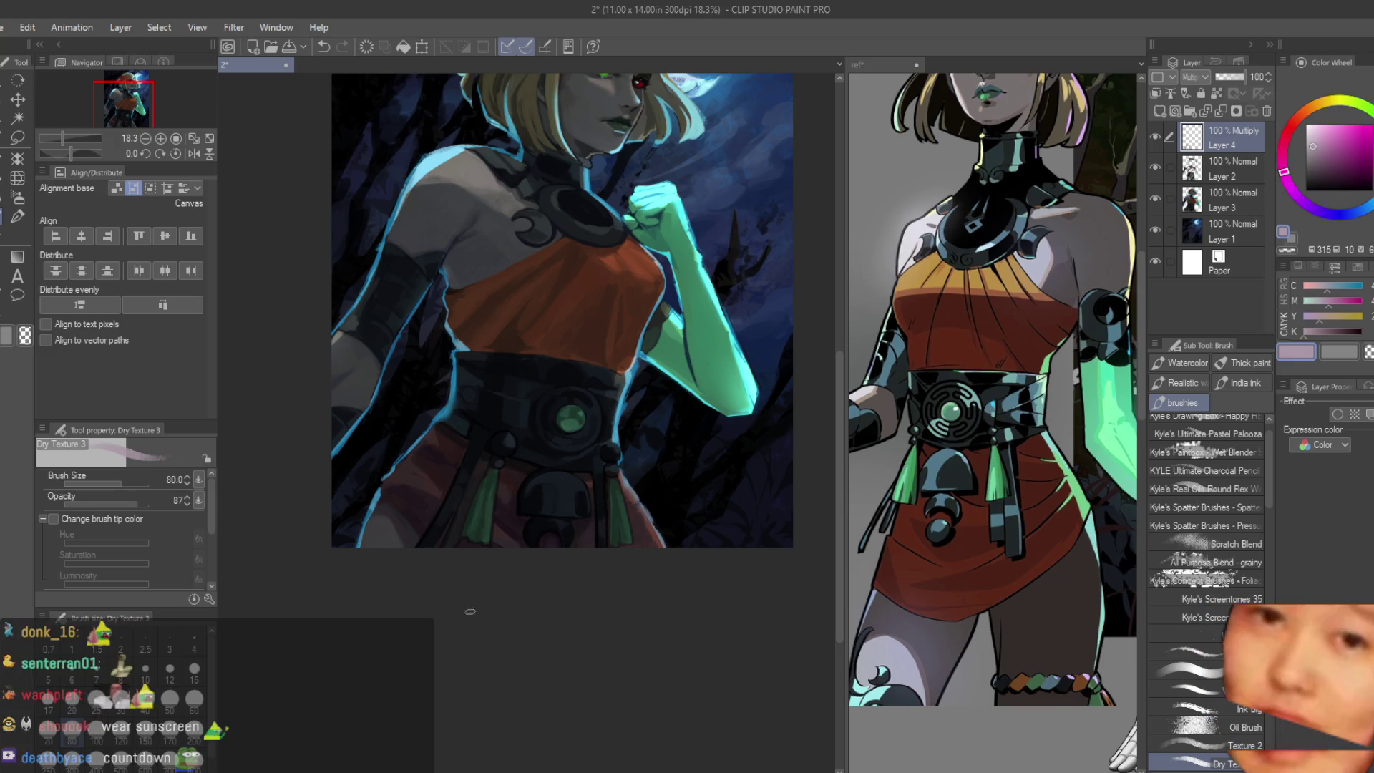
{"action": "scroll", "coordinate": [558, 460], "scroll_direction": "up", "scroll_amount": 1}
{"action": "scroll", "coordinate": [414, 510], "scroll_direction": "up", "scroll_amount": 1}
{"action": "scroll", "coordinate": [415, 510], "scroll_direction": "up", "scroll_amount": 1}
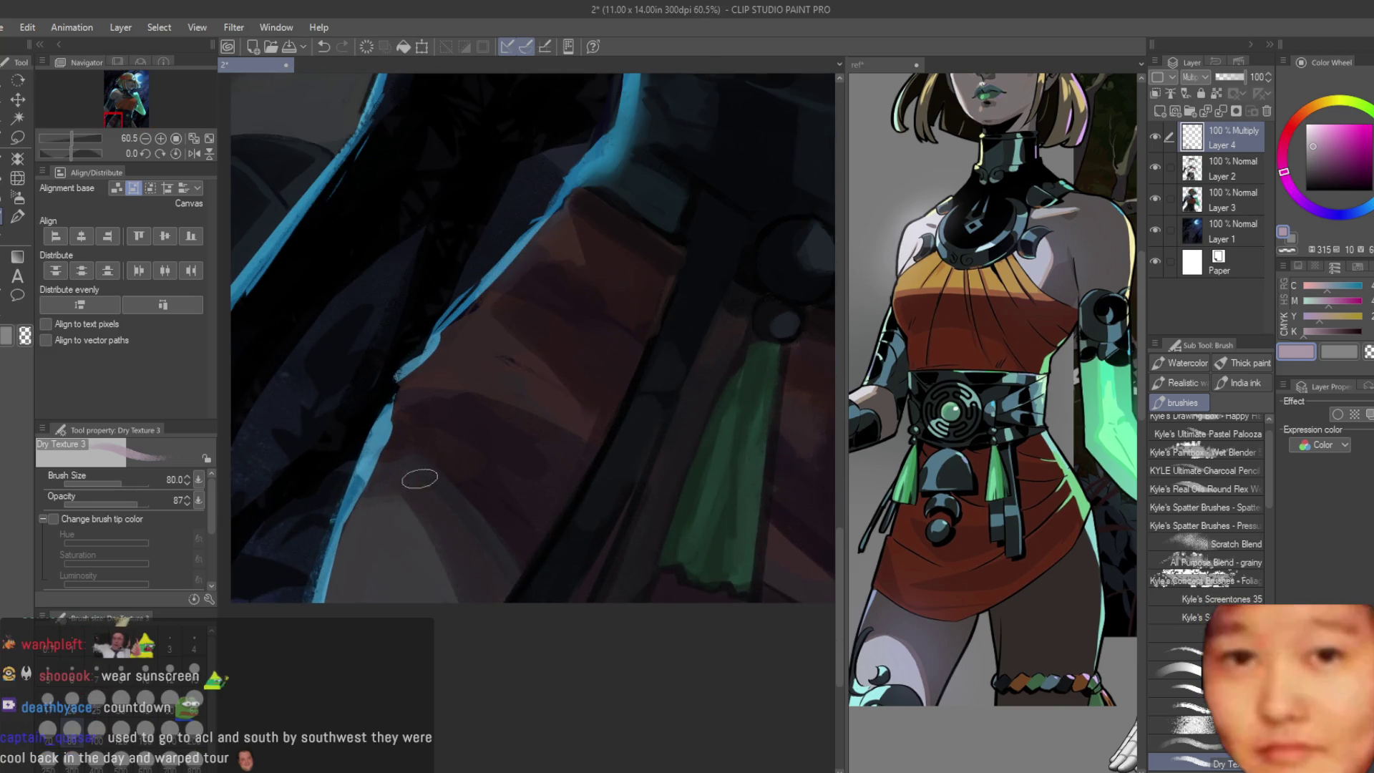
{"action": "scroll", "coordinate": [460, 642], "scroll_direction": "down", "scroll_amount": 5}
{"action": "scroll", "coordinate": [493, 591], "scroll_direction": "up", "scroll_amount": 3}
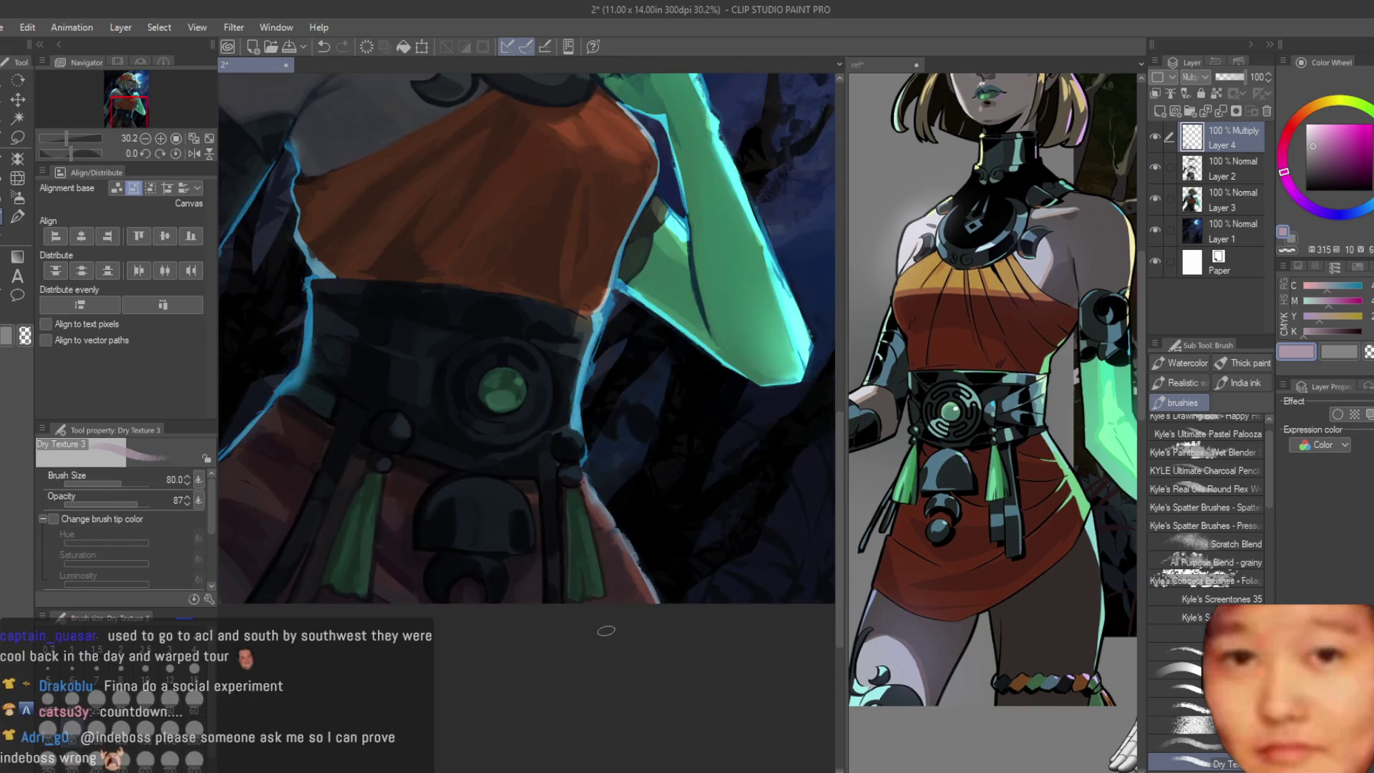
{"action": "scroll", "coordinate": [511, 568], "scroll_direction": "up", "scroll_amount": 1}
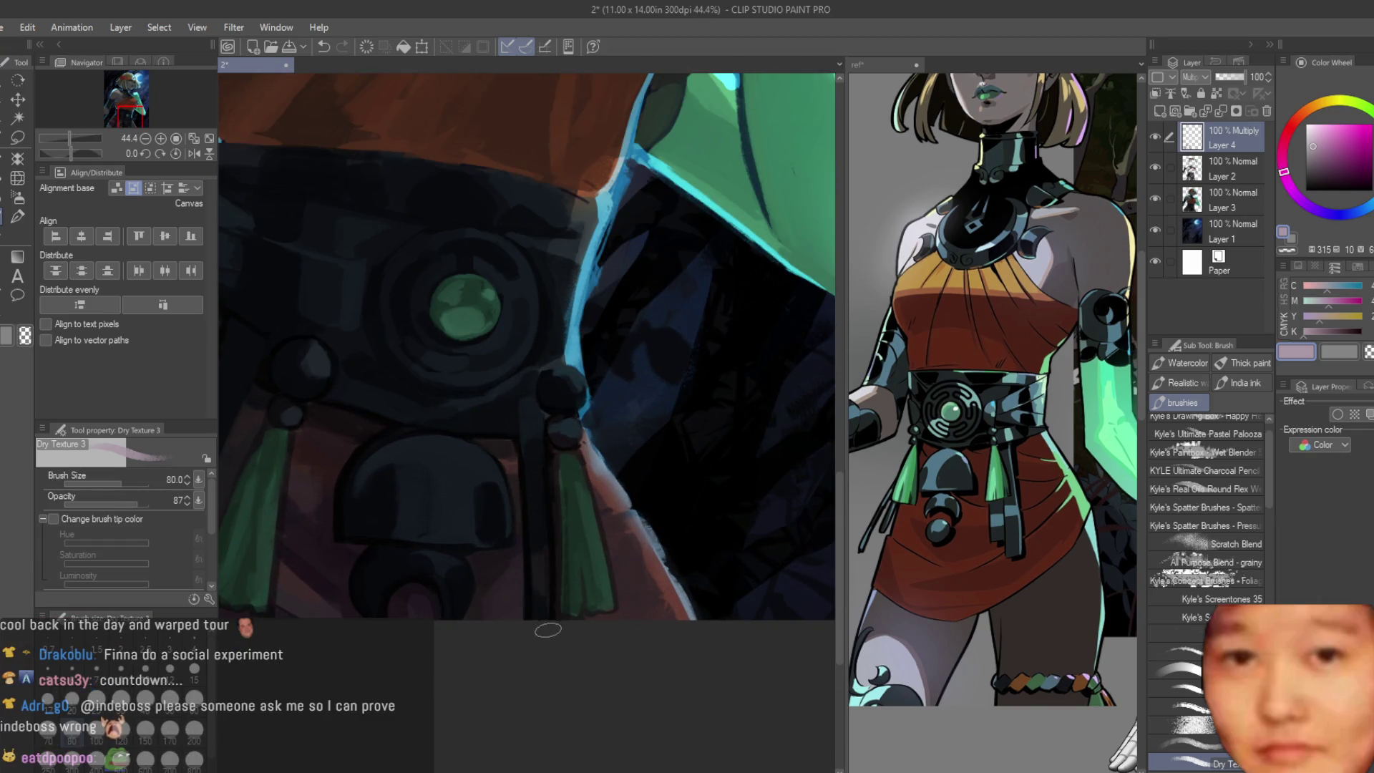
Step: Shrink the Dry Texture brush to 50 for finer shadows around the right tassel
{"action": "key", "text": "bracketleft"}
{"action": "key", "text": "bracketleft"}
{"action": "key", "text": "bracketleft"}
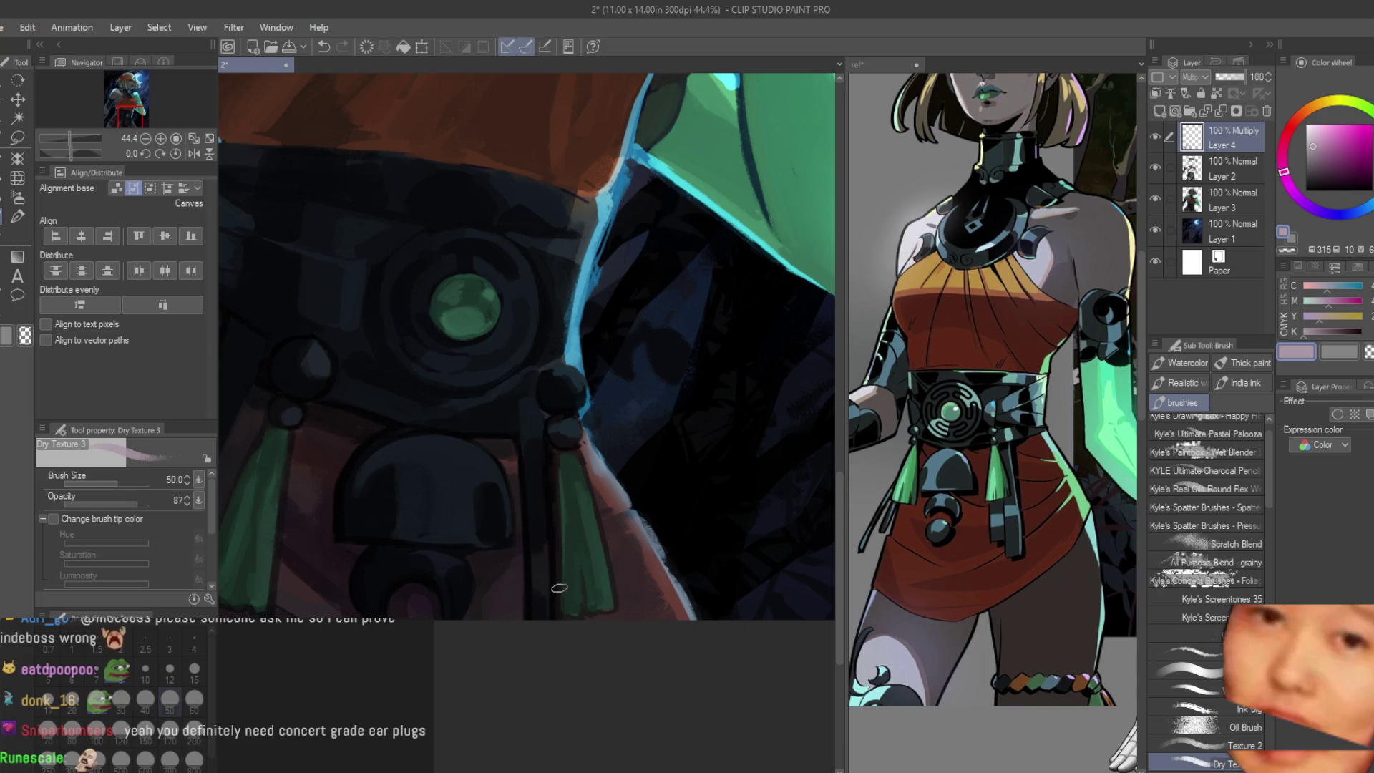
{"action": "scroll", "coordinate": [587, 615], "scroll_direction": "up", "scroll_amount": 1}
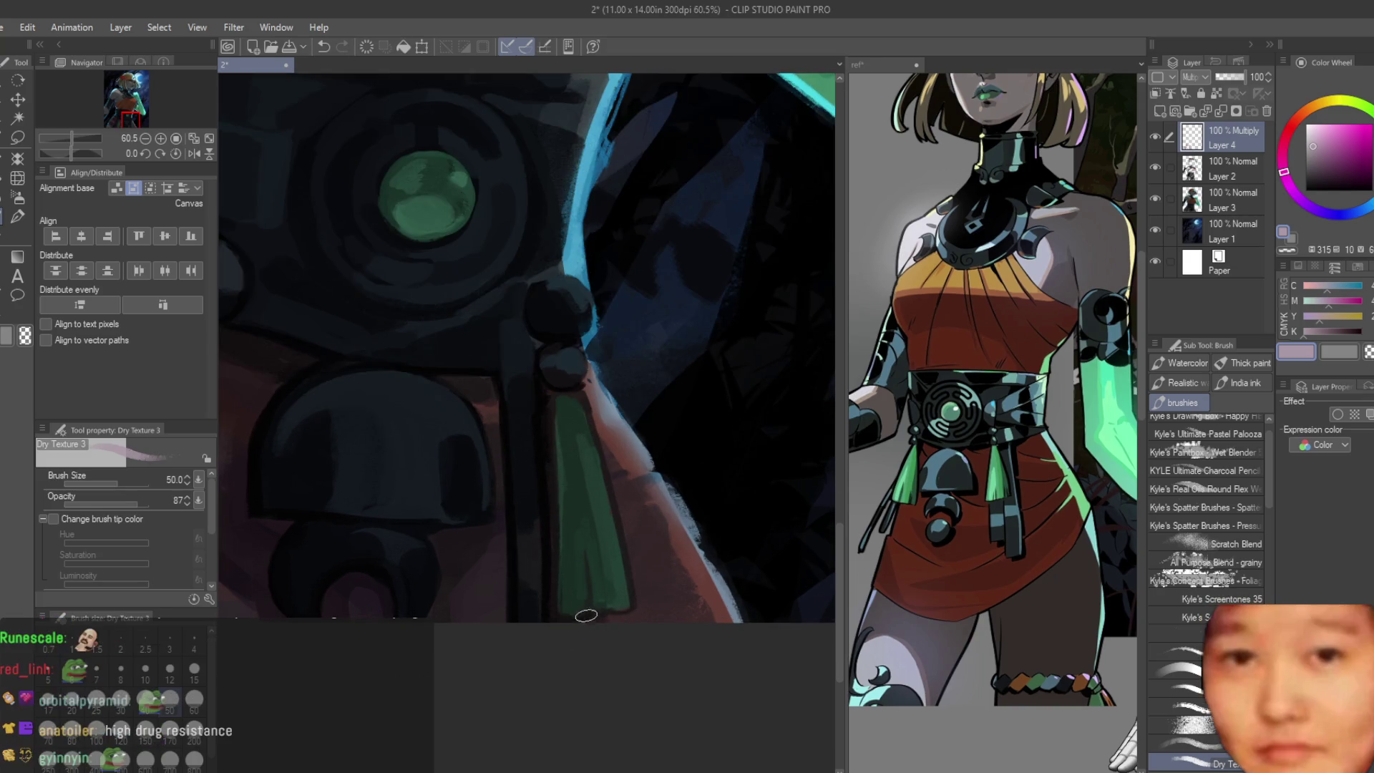
{"action": "scroll", "coordinate": [698, 663], "scroll_direction": "down", "scroll_amount": 1}
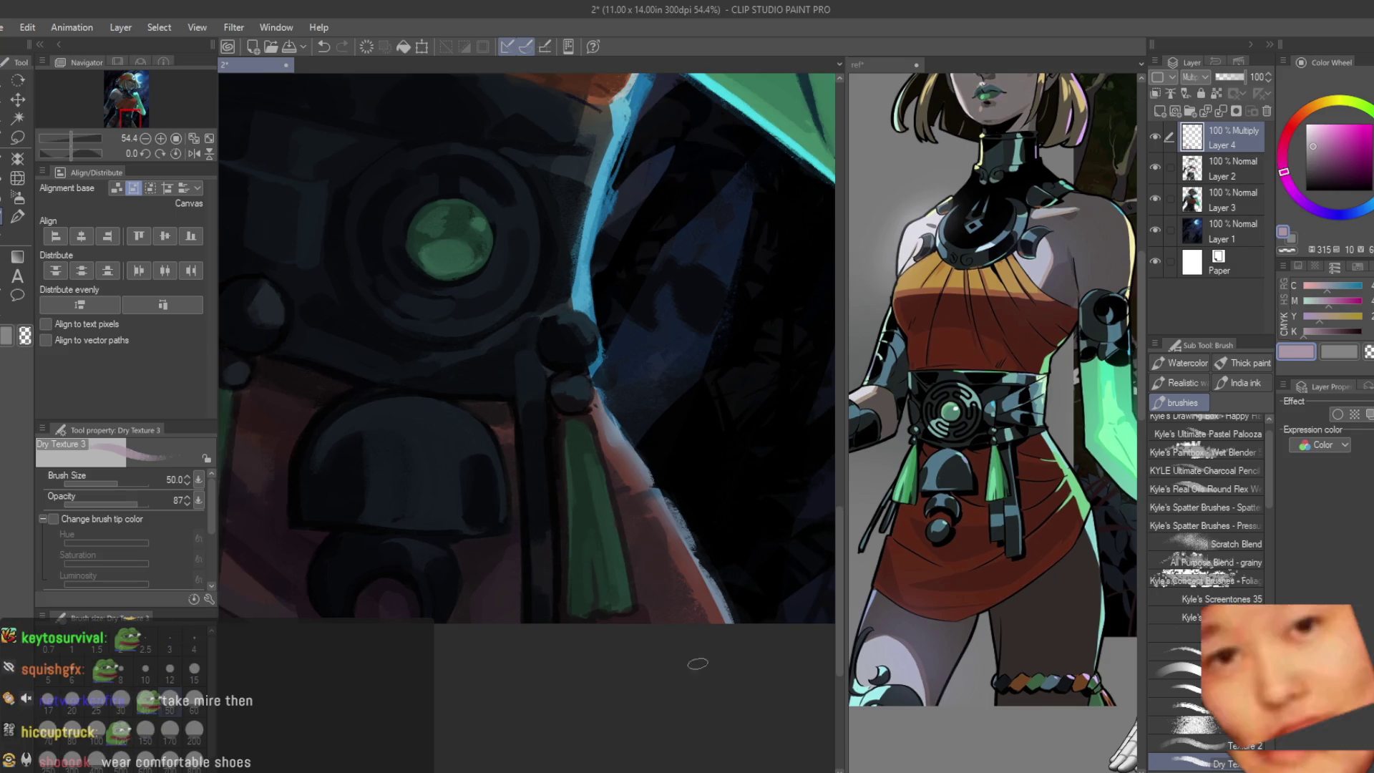
{"action": "scroll", "coordinate": [698, 561], "scroll_direction": "up", "scroll_amount": 1}
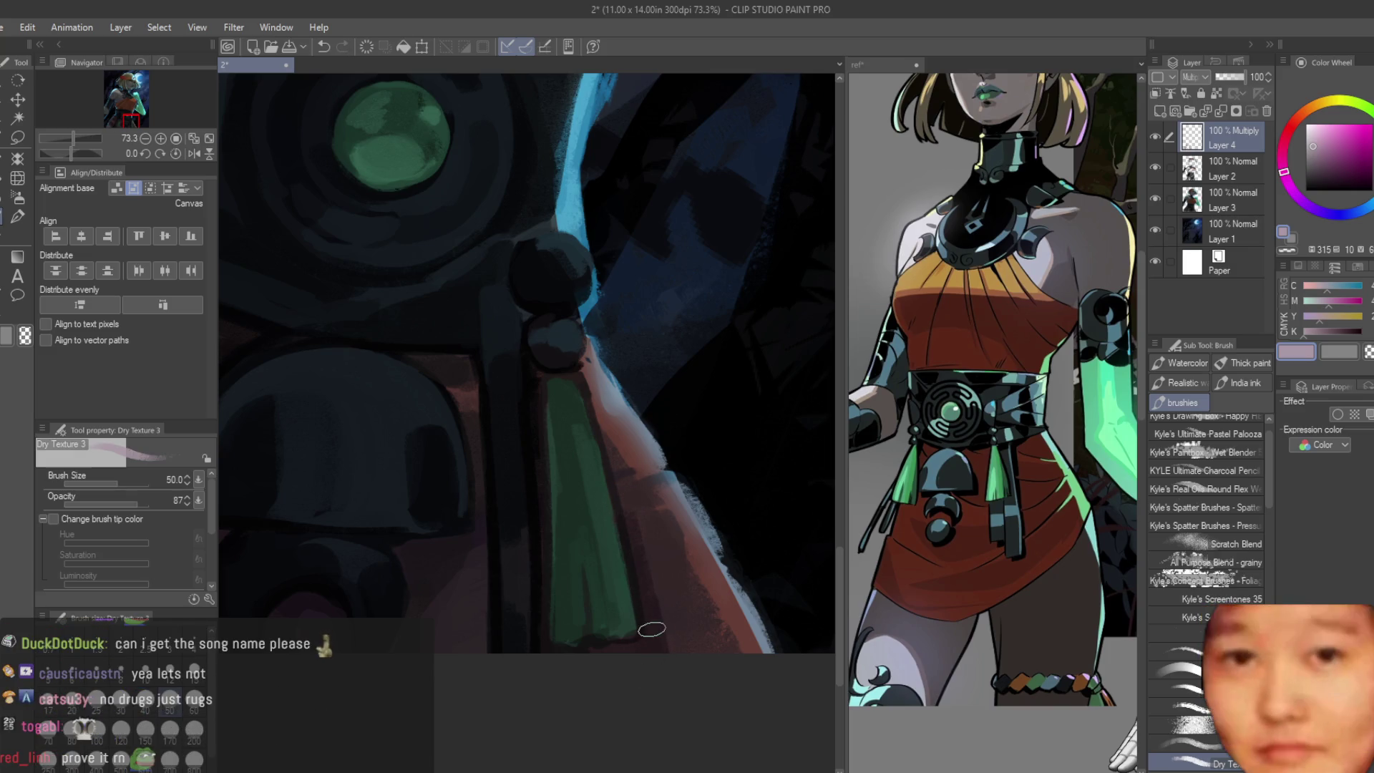
{"action": "scroll", "coordinate": [650, 553], "scroll_direction": "down", "scroll_amount": 3}
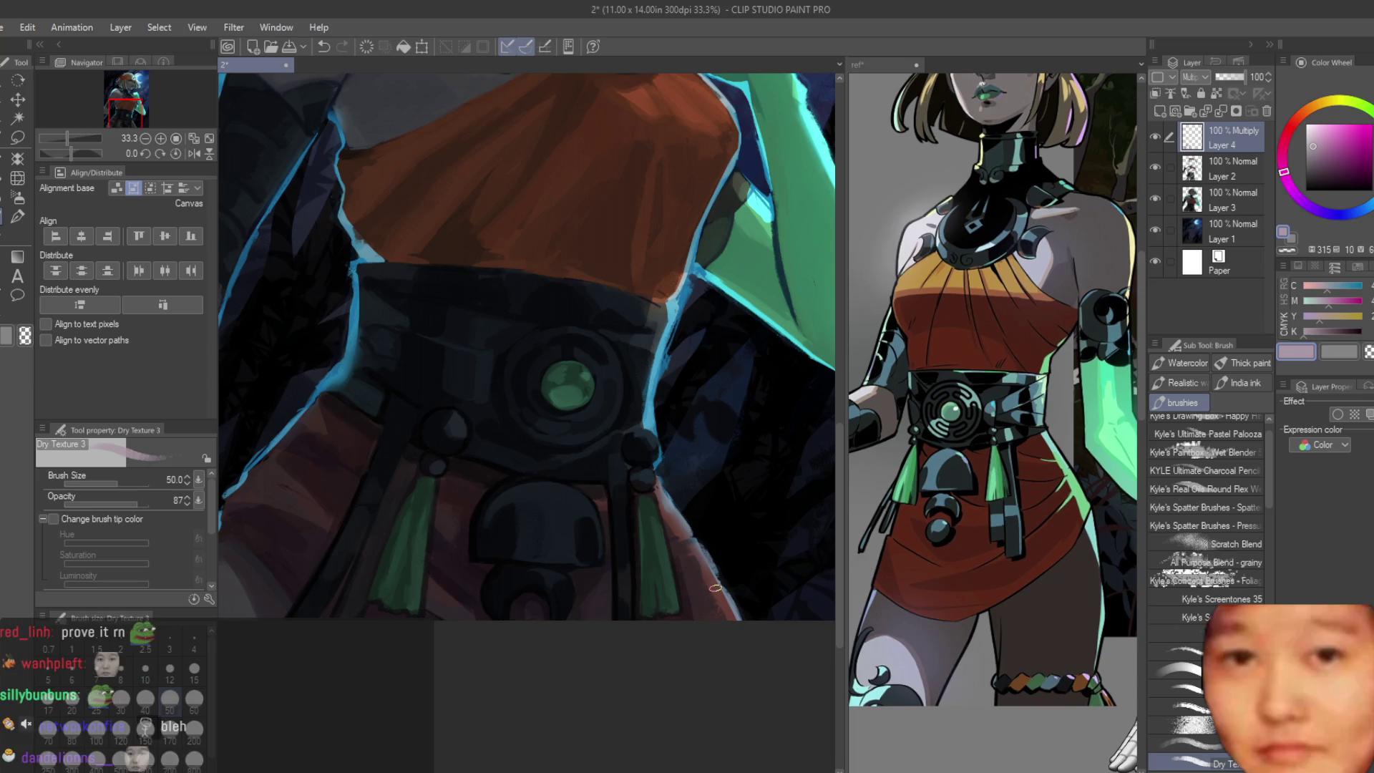
{"action": "scroll", "coordinate": [715, 586], "scroll_direction": "down", "scroll_amount": 1}
{"action": "scroll", "coordinate": [677, 537], "scroll_direction": "down", "scroll_amount": 1}
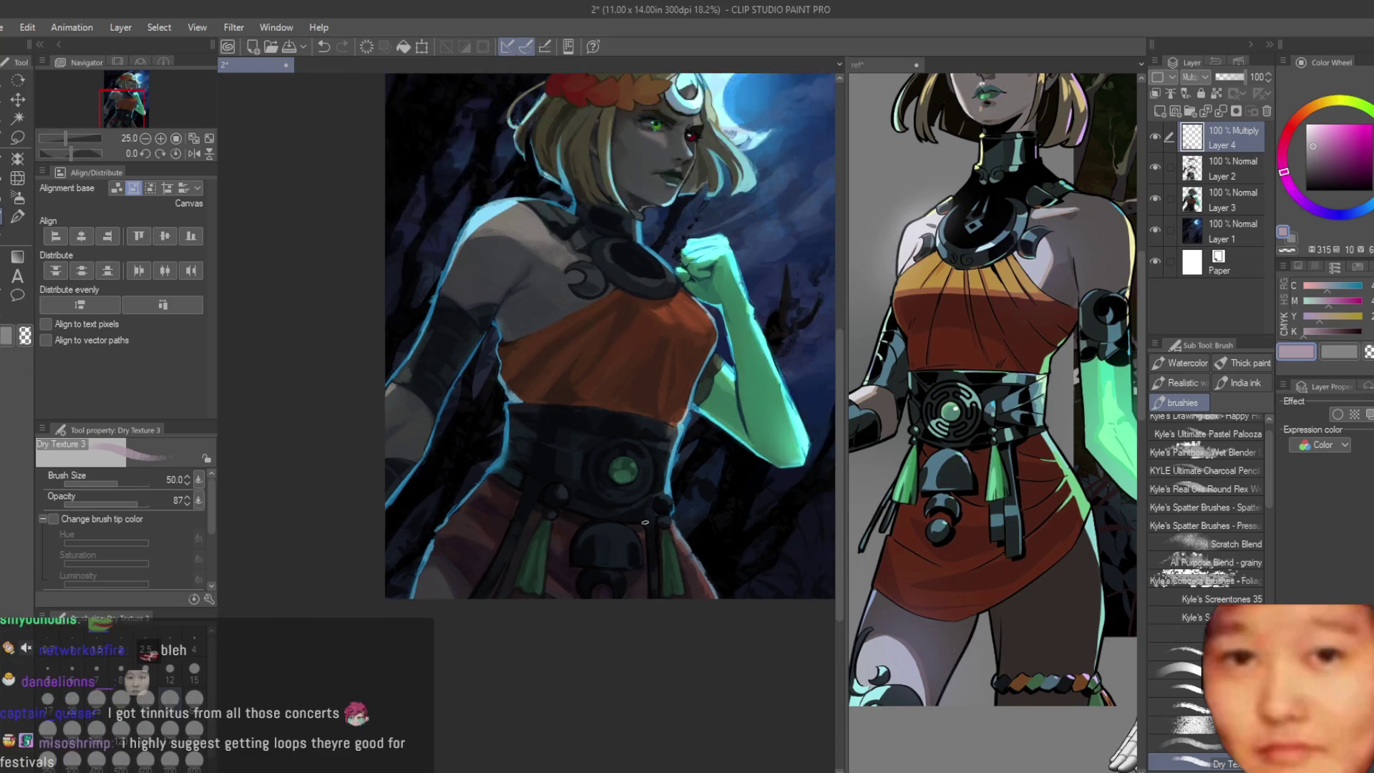
{"action": "scroll", "coordinate": [643, 490], "scroll_direction": "up", "scroll_amount": 1}
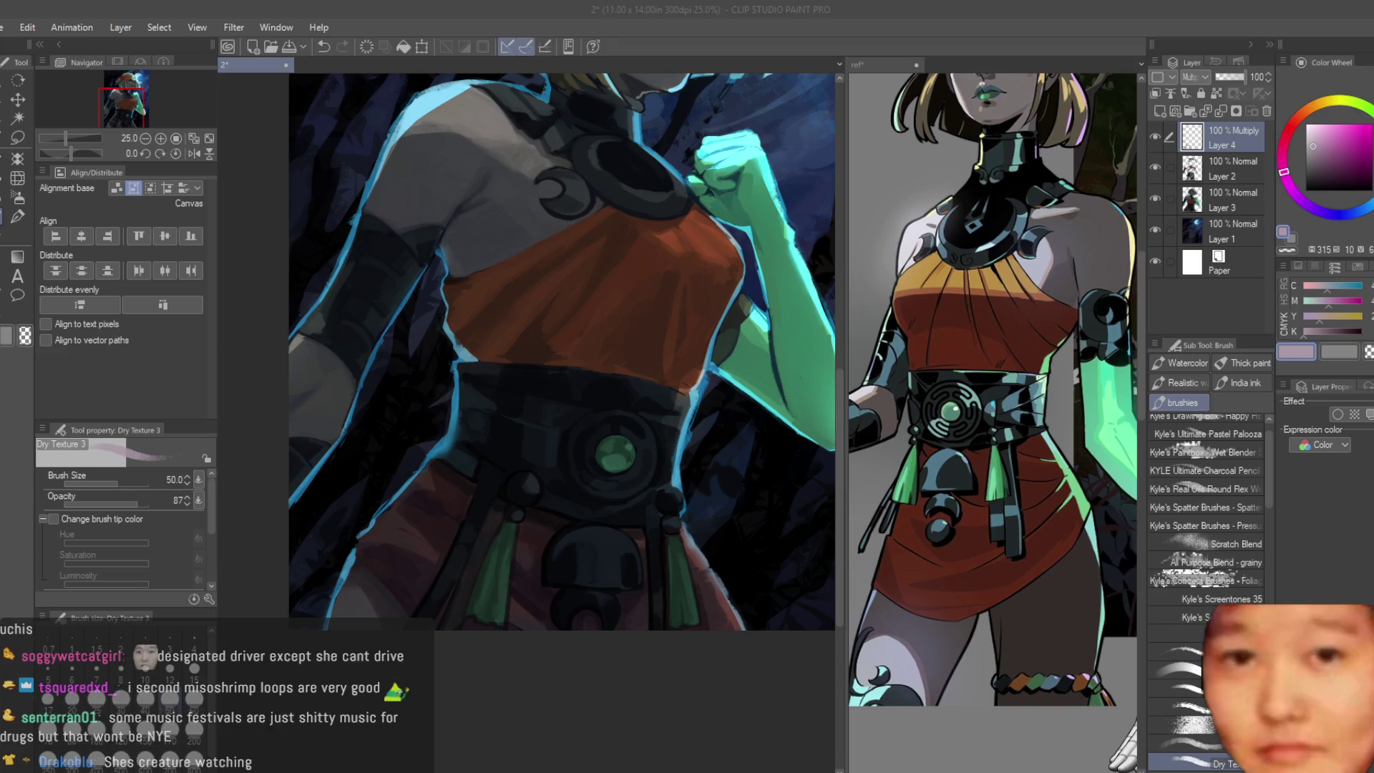
{"action": "scroll", "coordinate": [748, 611], "scroll_direction": "down", "scroll_amount": 3}
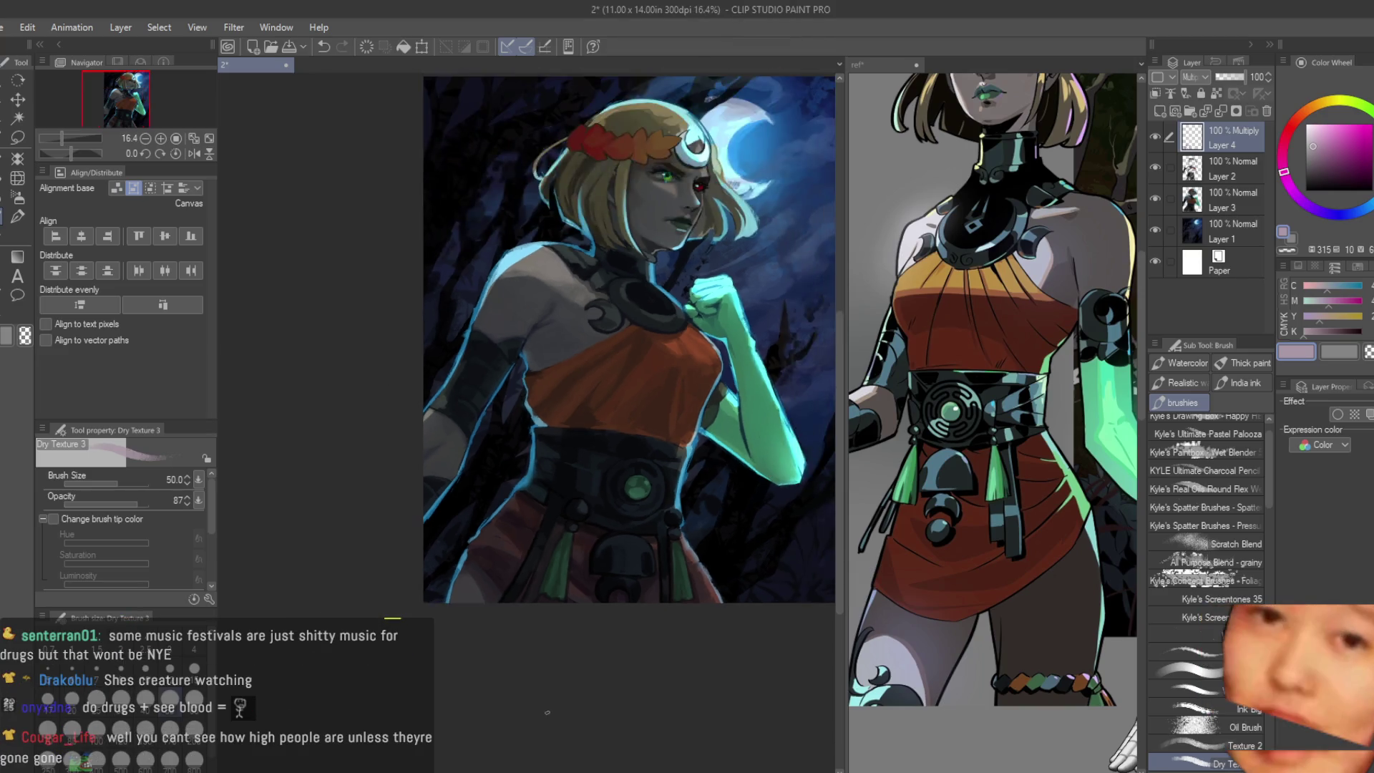
{"action": "scroll", "coordinate": [749, 610], "scroll_direction": "up", "scroll_amount": 3}
{"action": "scroll", "coordinate": [749, 610], "scroll_direction": "up", "scroll_amount": 1}
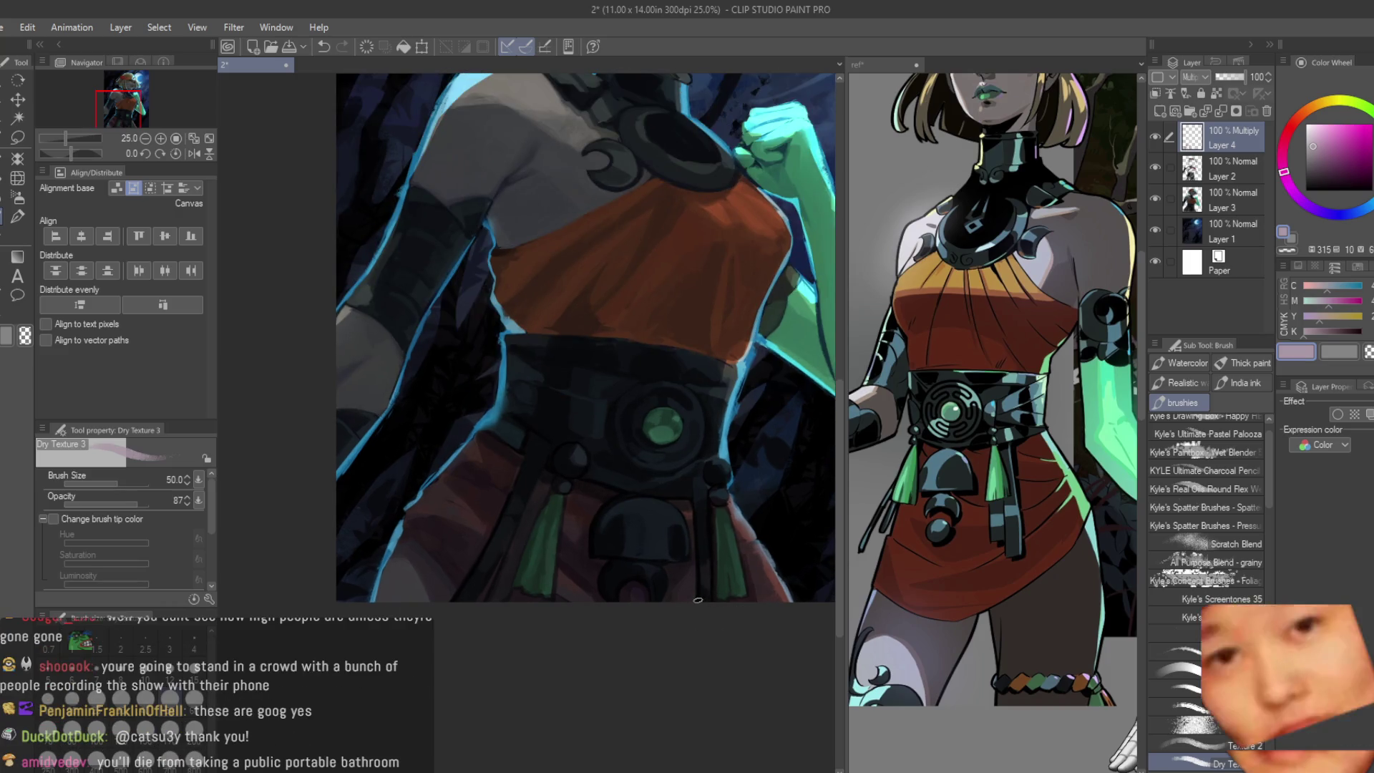
{"action": "scroll", "coordinate": [705, 630], "scroll_direction": "up", "scroll_amount": 1}
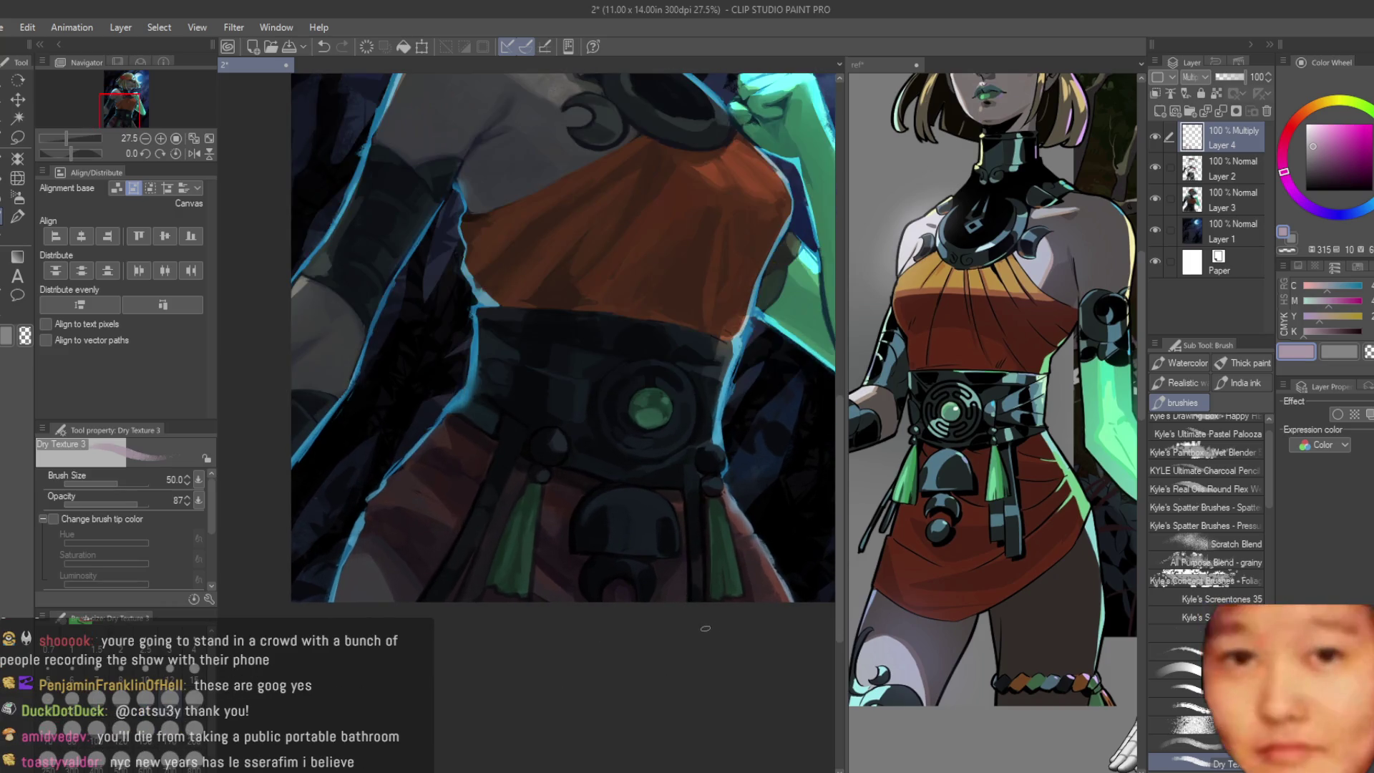
{"action": "scroll", "coordinate": [709, 617], "scroll_direction": "down", "scroll_amount": 3}
{"action": "scroll", "coordinate": [708, 617], "scroll_direction": "down", "scroll_amount": 2}
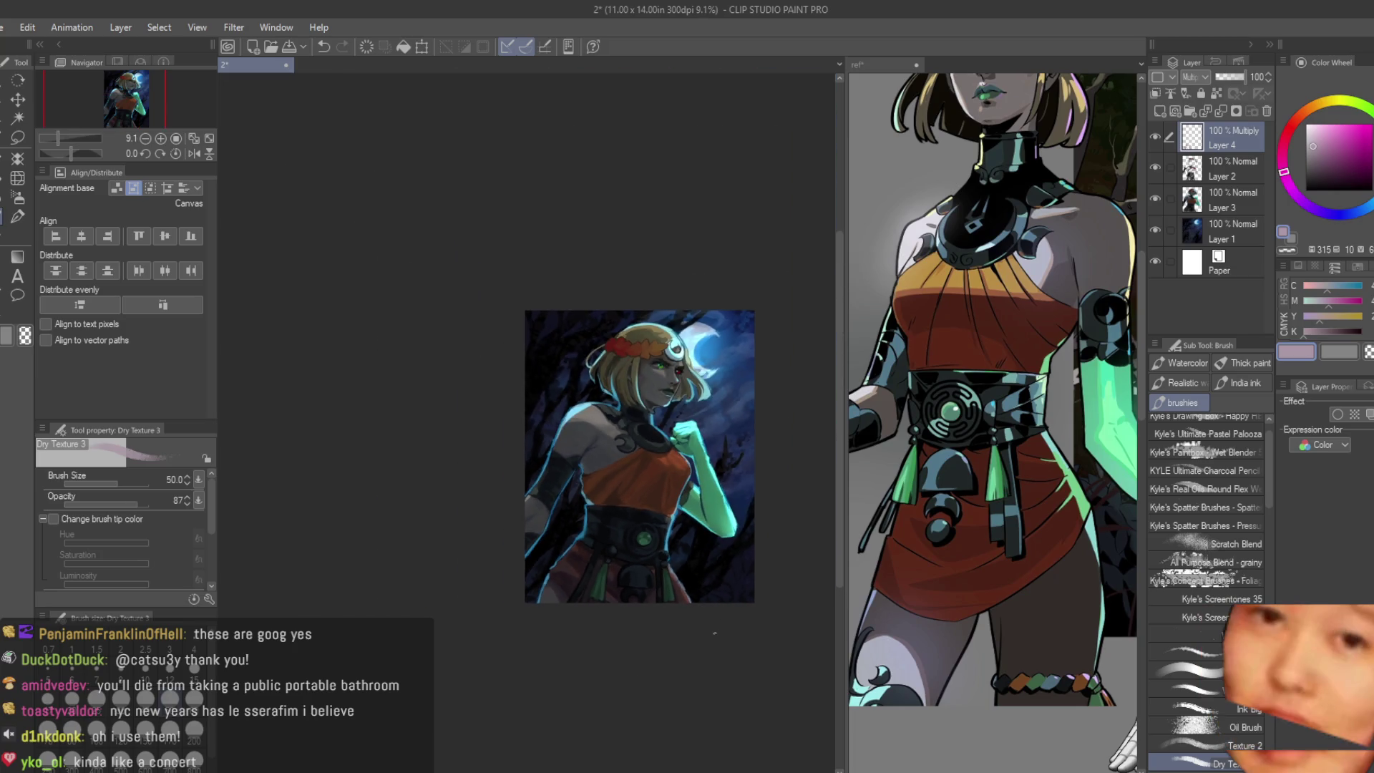
{"action": "scroll", "coordinate": [650, 560], "scroll_direction": "up", "scroll_amount": 3}
{"action": "scroll", "coordinate": [649, 561], "scroll_direction": "up", "scroll_amount": 2}
{"action": "scroll", "coordinate": [709, 570], "scroll_direction": "up", "scroll_amount": 1}
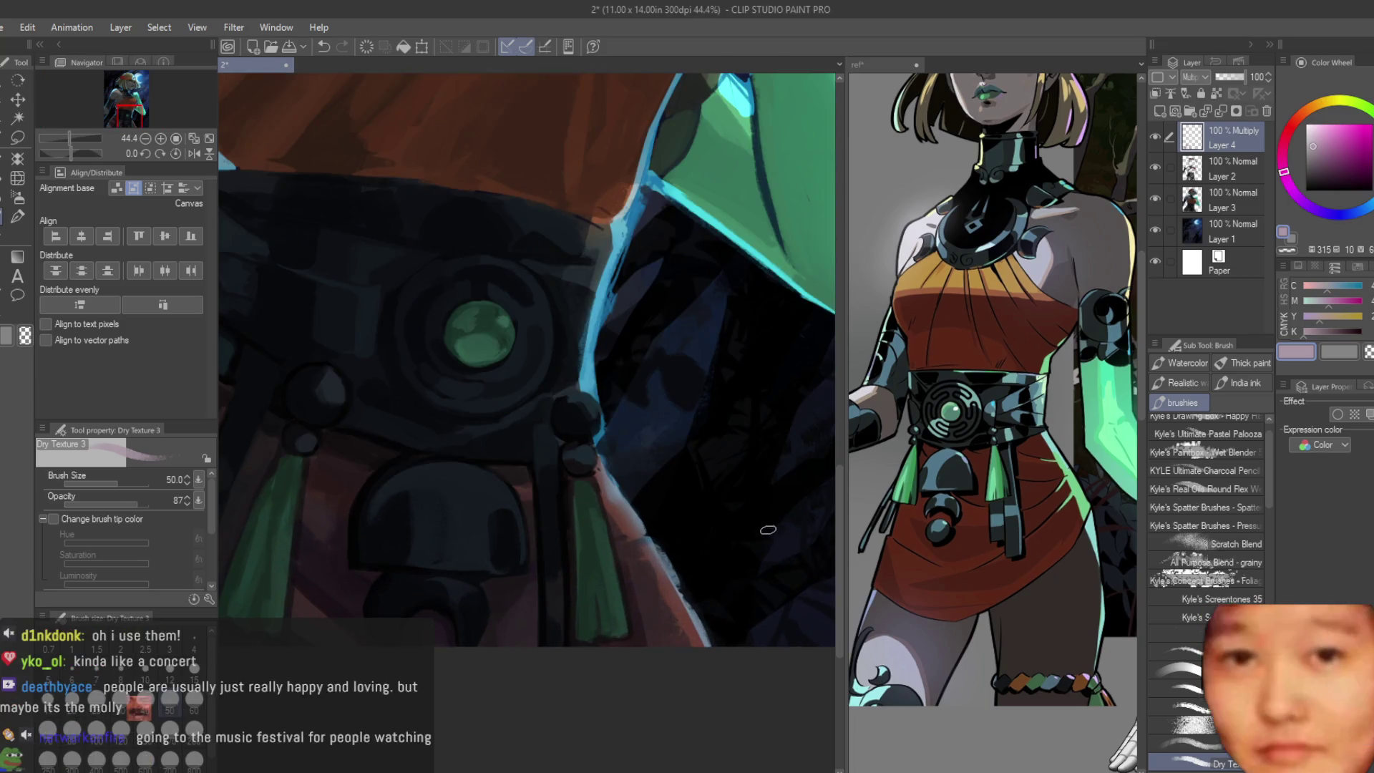
{"action": "scroll", "coordinate": [761, 571], "scroll_direction": "up", "scroll_amount": 1}
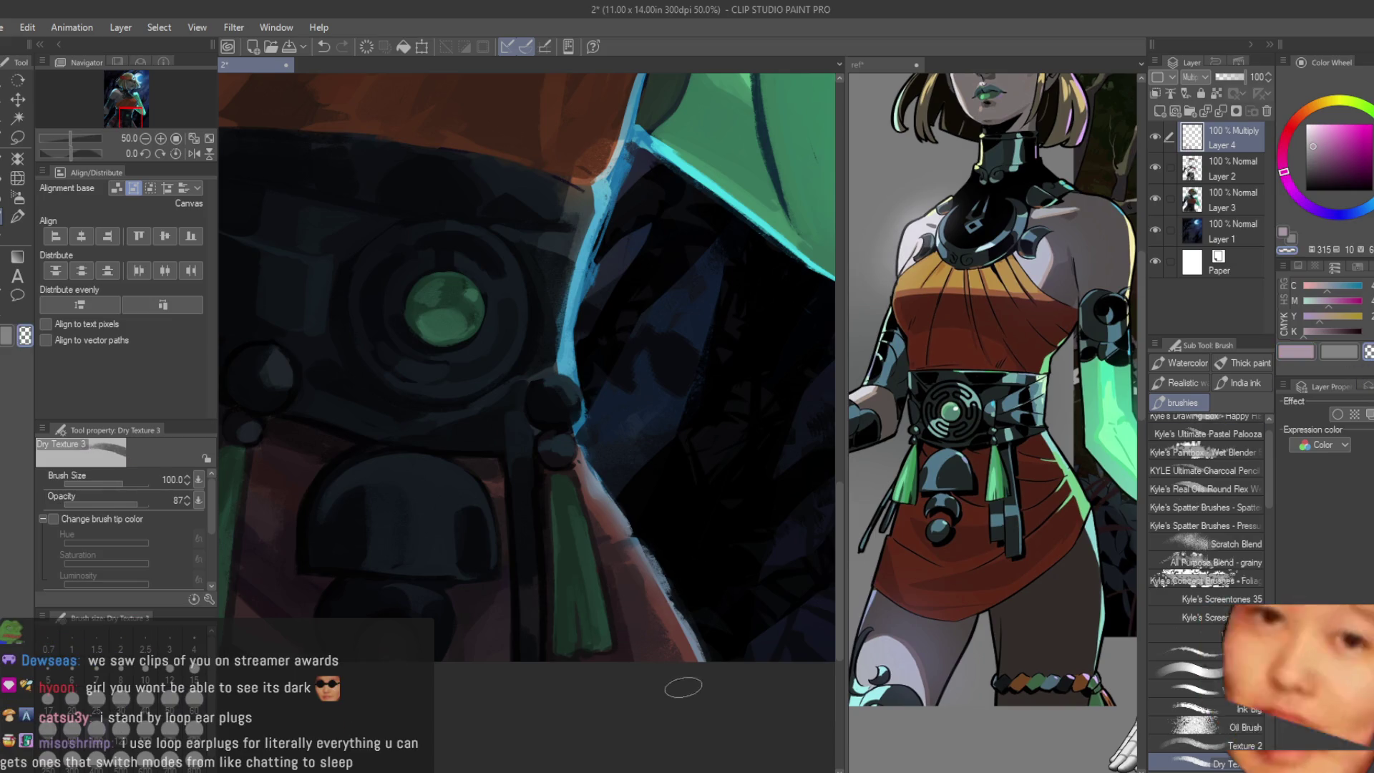
Step: Paint broad shadows beside the belt at size 100 in a new swatch colour, then reduce the brush
{"action": "key", "text": "bracketright"}
{"action": "key", "text": "bracketright"}
{"action": "key", "text": "bracketright"}
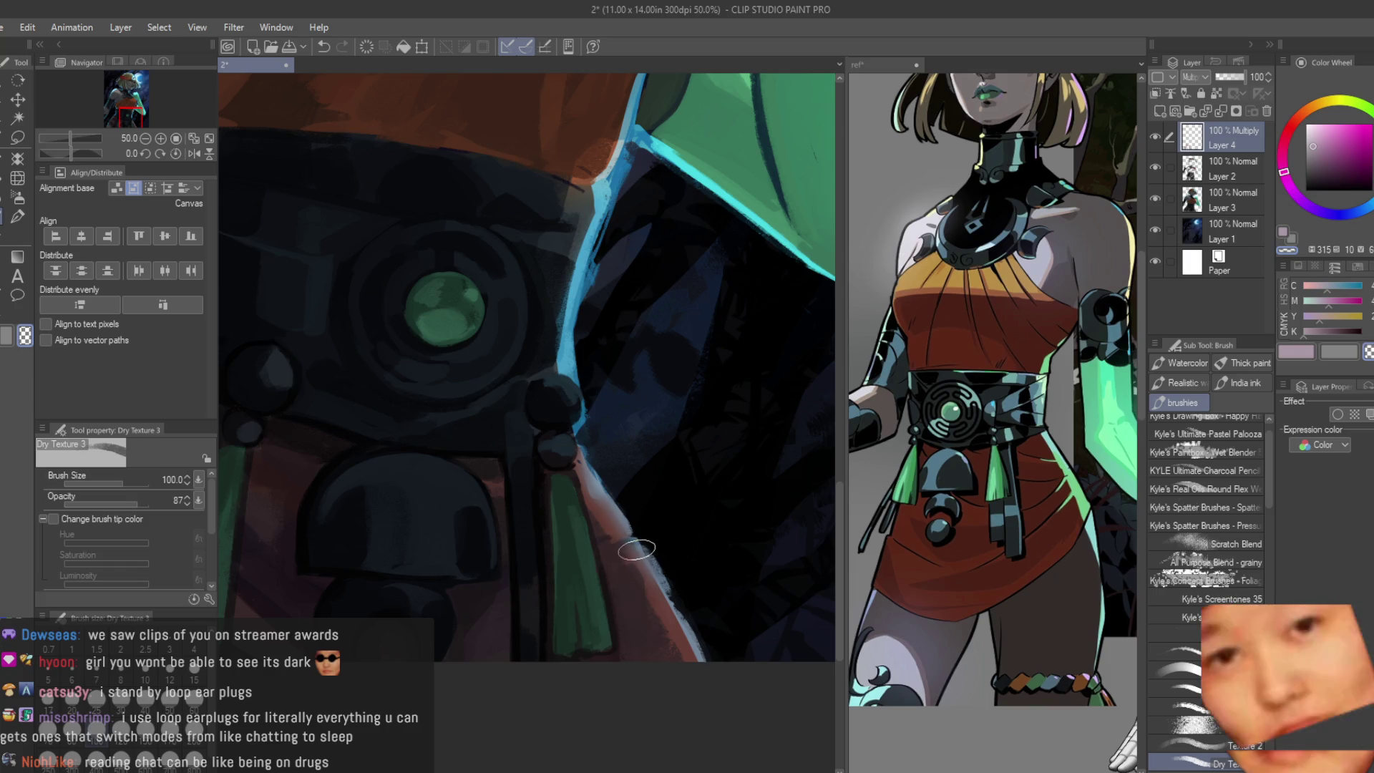
{"action": "left_click", "coordinate": [1296, 352]}
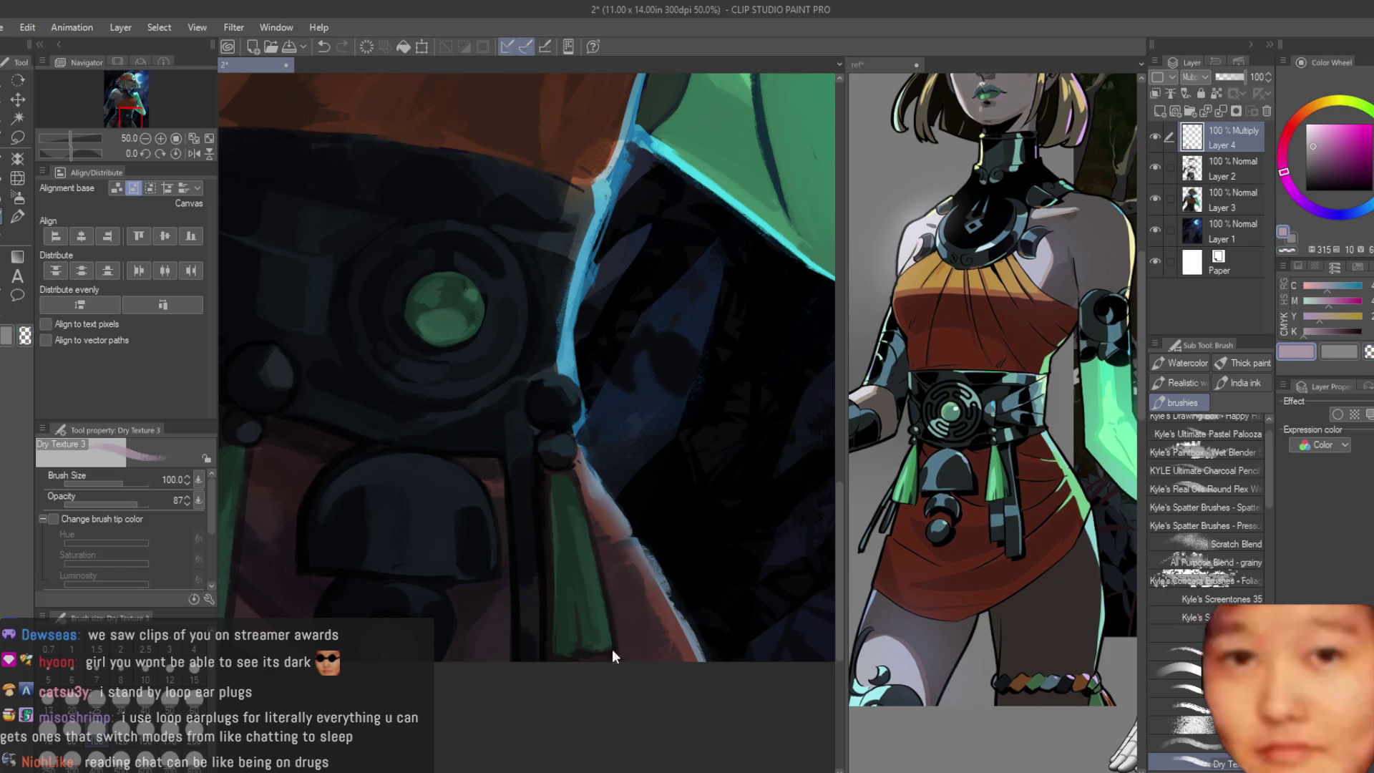
{"action": "scroll", "coordinate": [652, 656], "scroll_direction": "down", "scroll_amount": 2}
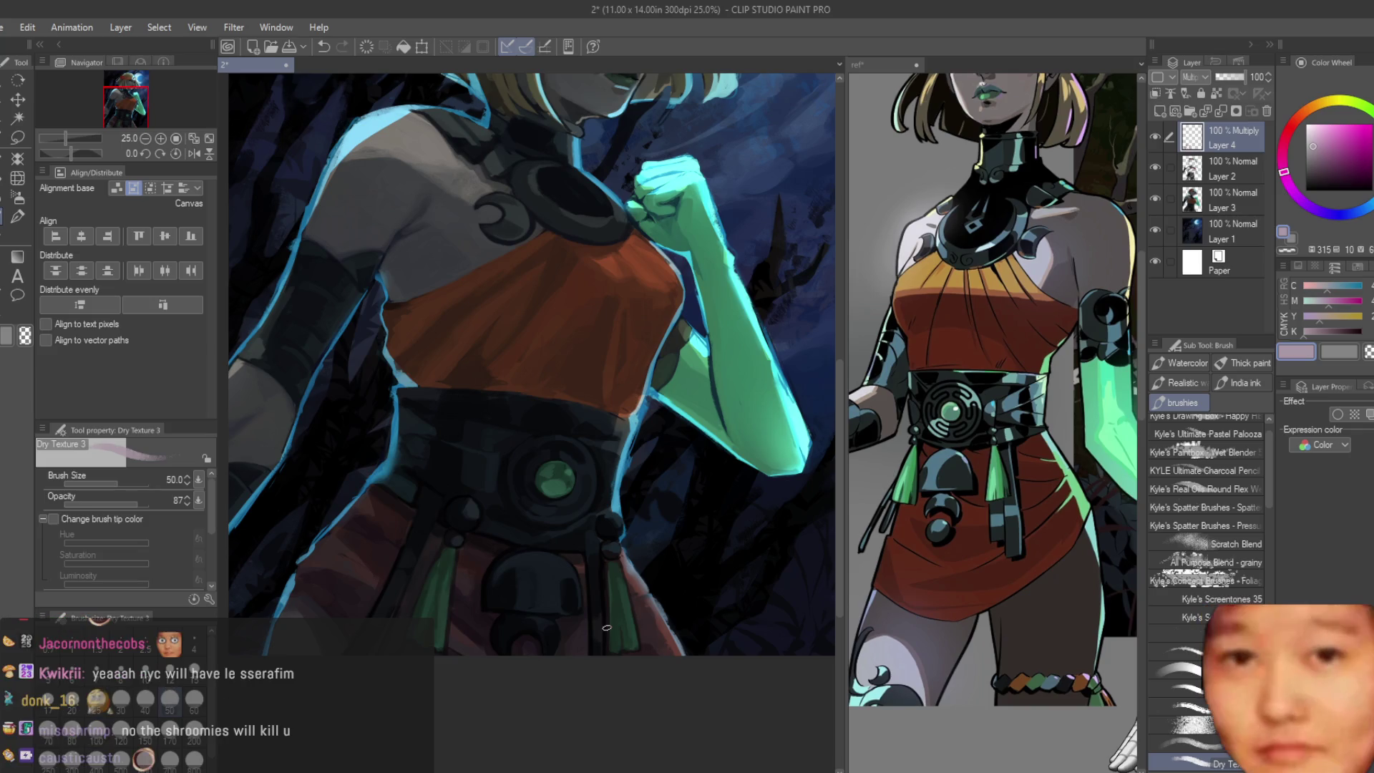
{"action": "key", "text": "bracketleft"}
{"action": "key", "text": "bracketleft"}
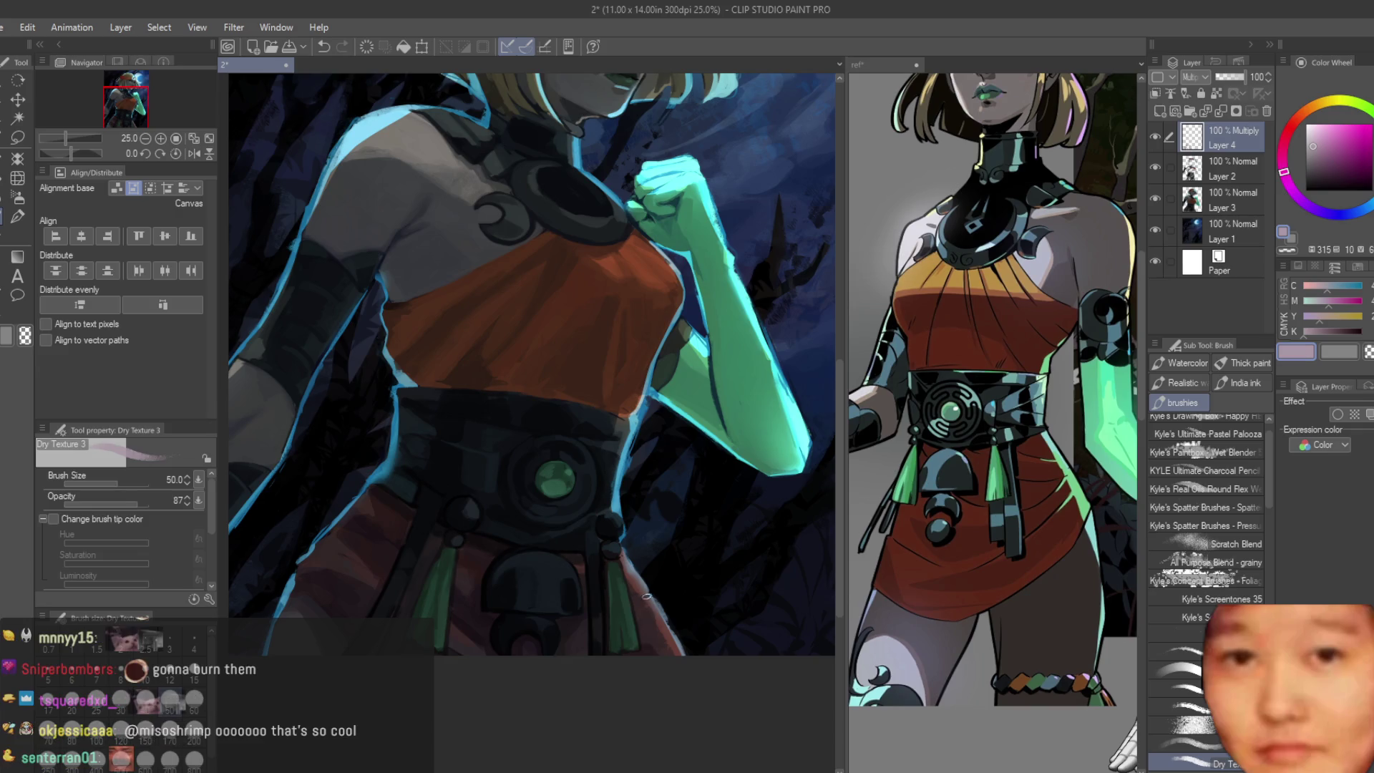
{"action": "scroll", "coordinate": [607, 628], "scroll_direction": "down", "scroll_amount": 3}
{"action": "scroll", "coordinate": [607, 628], "scroll_direction": "up", "scroll_amount": 3}
{"action": "key", "text": "ctrl+minus"}
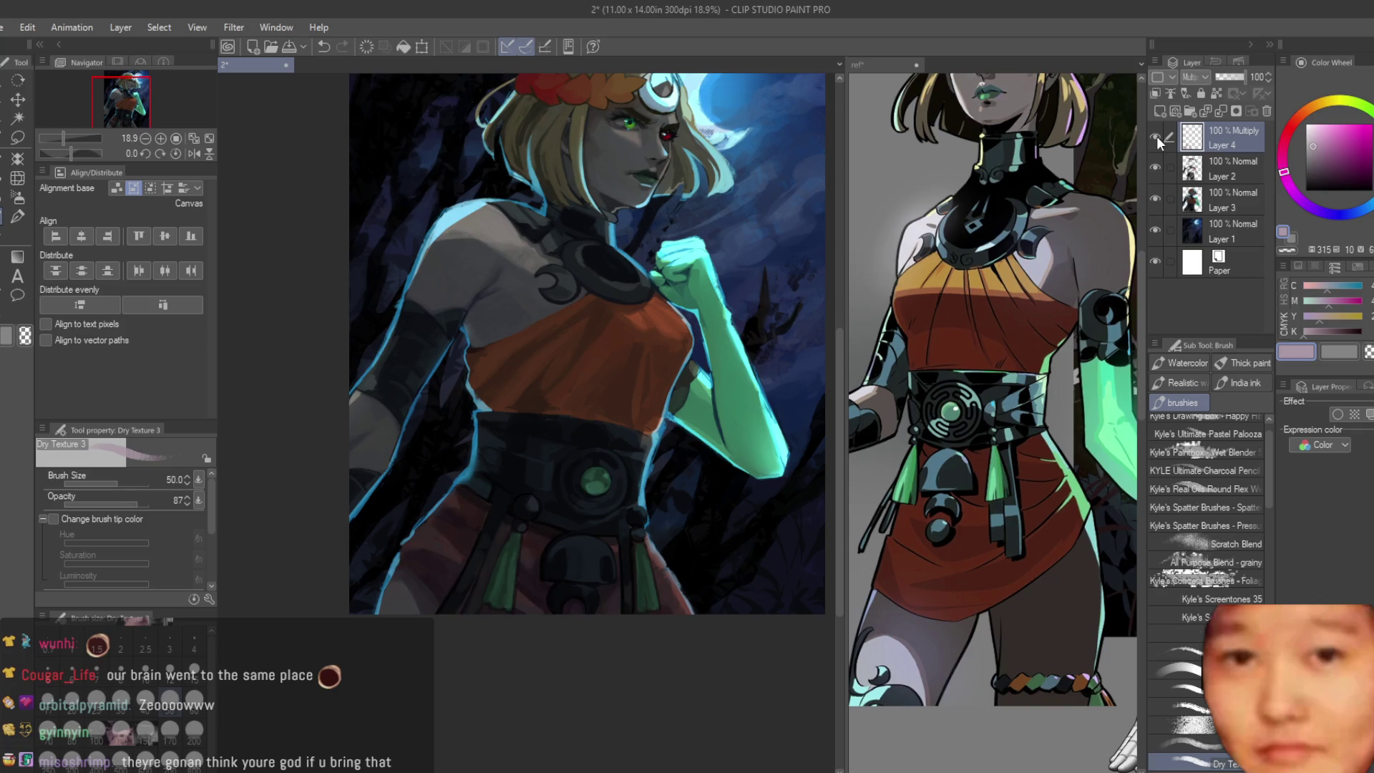
Step: Darken the lighter blue-grey patch on the belt's dome with a blue hue around the green gem
{"action": "key", "text": "ctrl+minus"}
{"action": "key", "text": "ctrl+minus"}
{"action": "scroll", "coordinate": [625, 638], "scroll_direction": "up", "scroll_amount": 2}
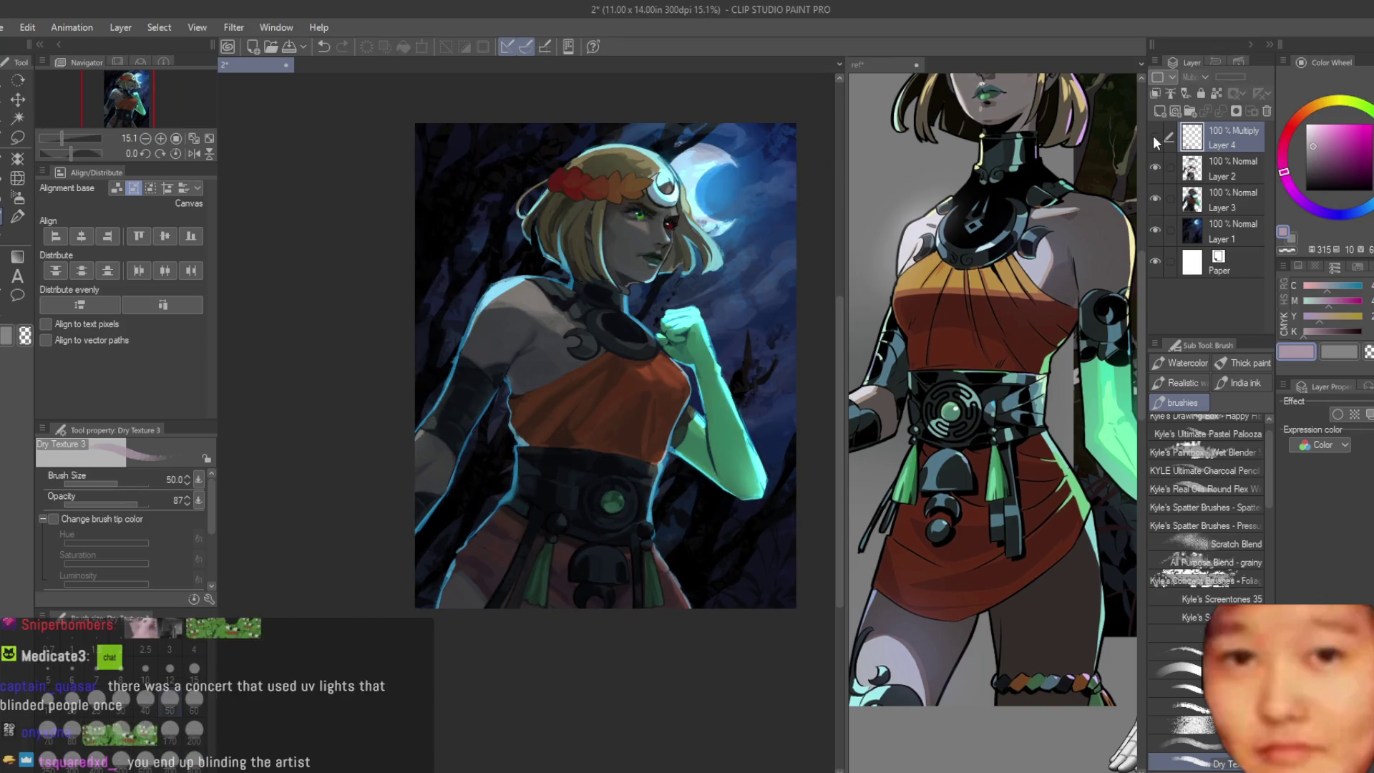
{"action": "scroll", "coordinate": [441, 671], "scroll_direction": "up", "scroll_amount": 2}
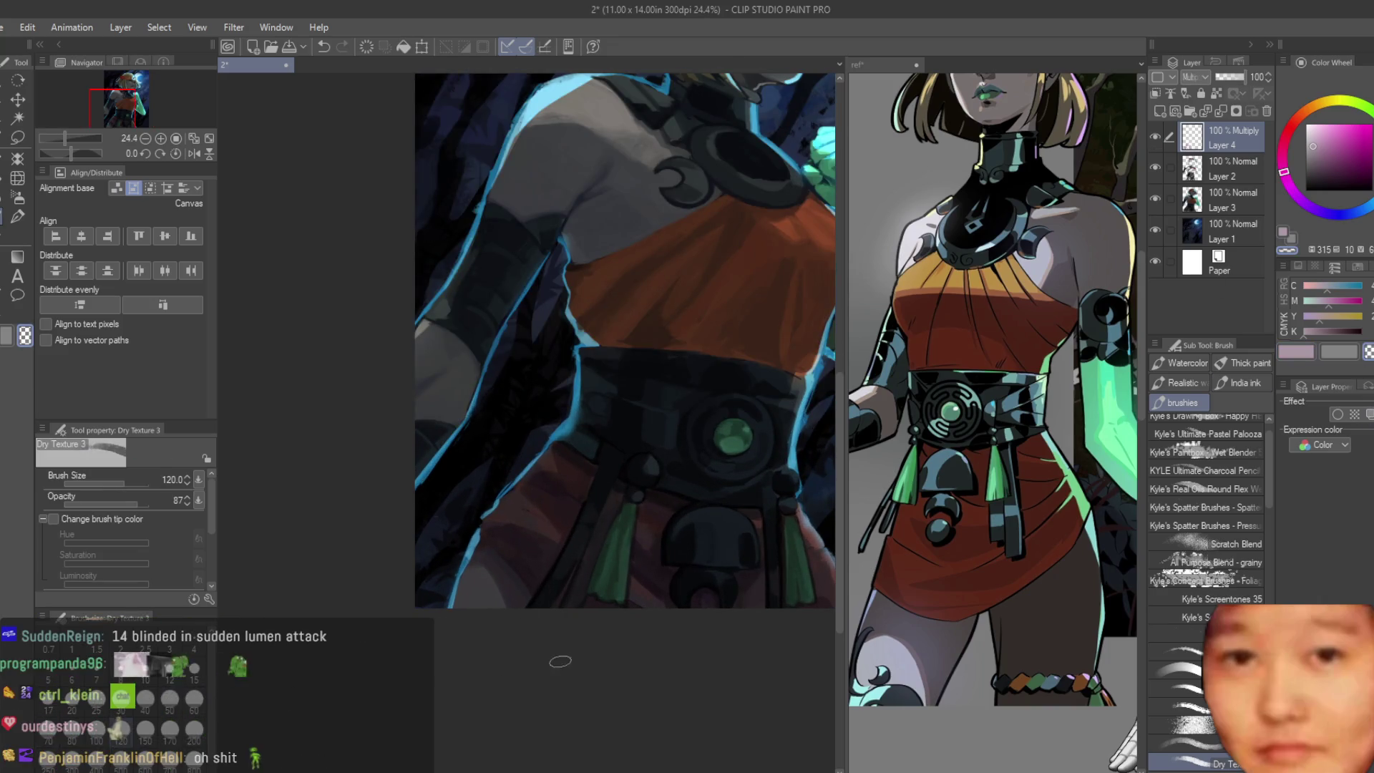
{"action": "scroll", "coordinate": [479, 670], "scroll_direction": "up", "scroll_amount": 1}
{"action": "scroll", "coordinate": [479, 671], "scroll_direction": "up", "scroll_amount": 2}
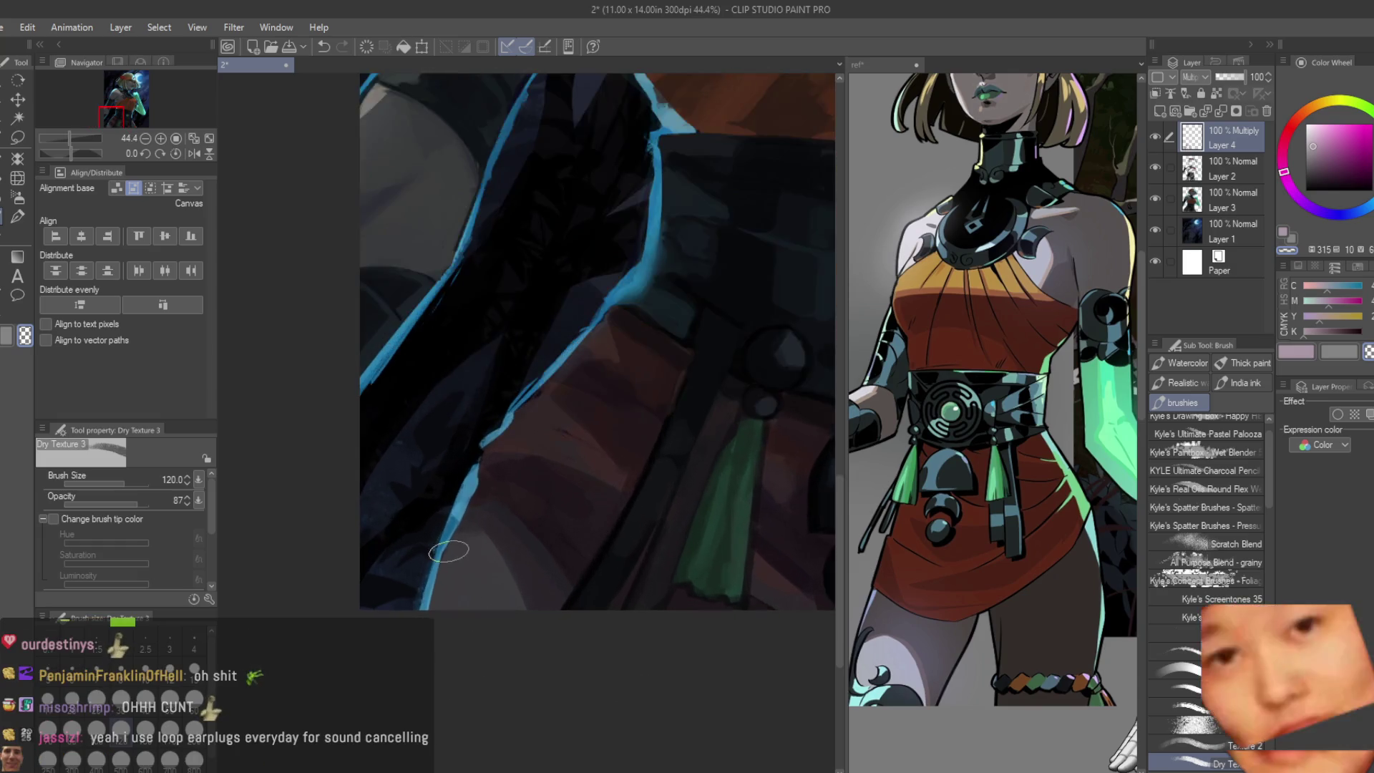
{"action": "scroll", "coordinate": [444, 552], "scroll_direction": "up", "scroll_amount": 1}
{"action": "scroll", "coordinate": [525, 614], "scroll_direction": "down", "scroll_amount": 1}
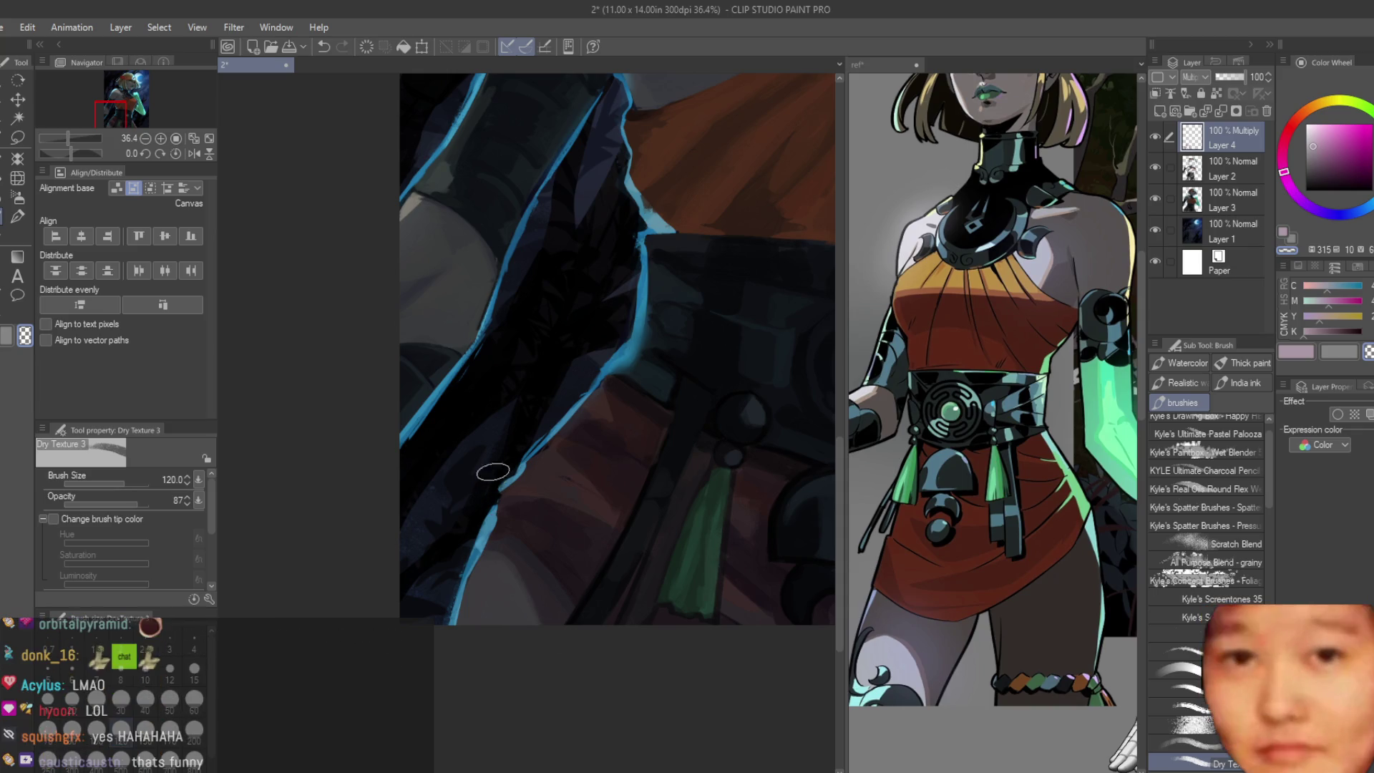
{"action": "left_click_drag", "start_coordinate": [423, 619], "coordinate": [451, 537]}
{"action": "scroll", "coordinate": [451, 538], "scroll_direction": "up", "scroll_amount": 1}
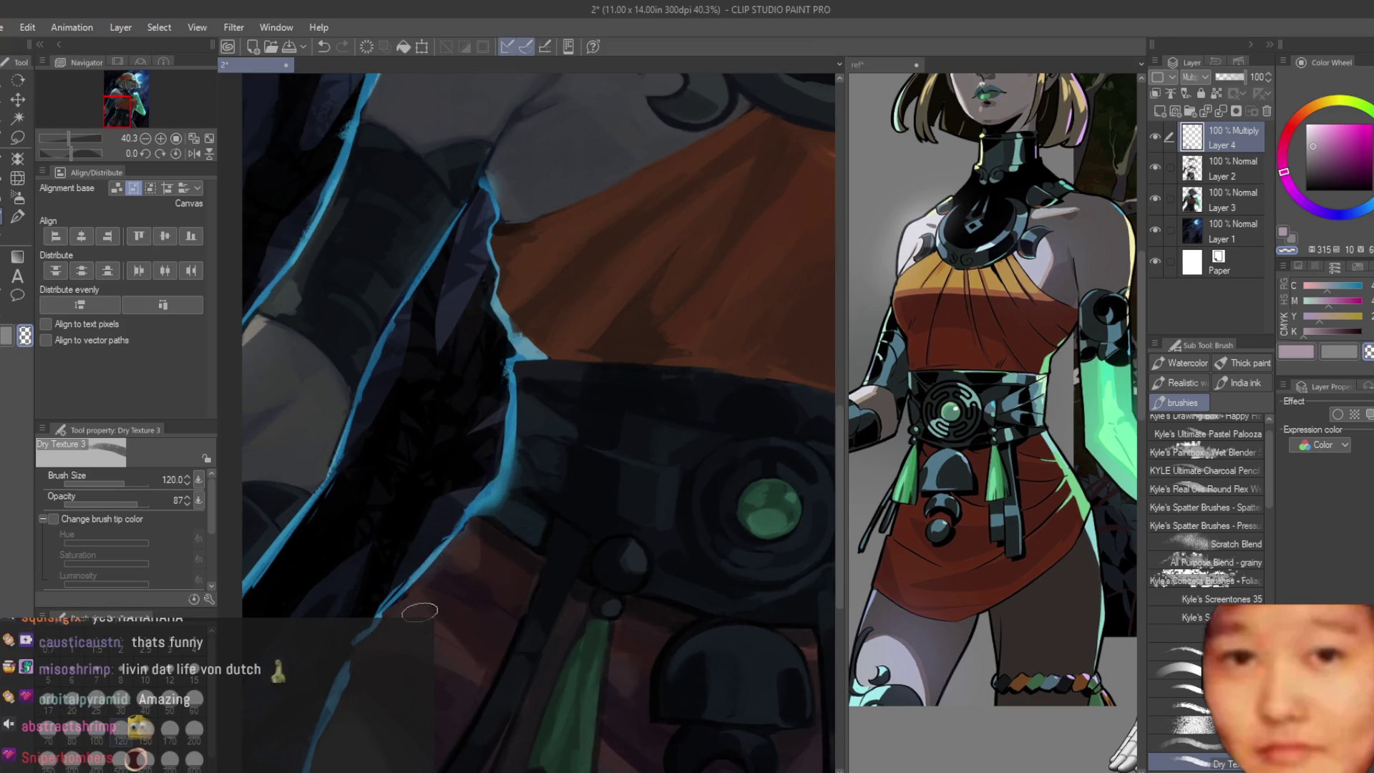
{"action": "scroll", "coordinate": [419, 611], "scroll_direction": "down", "scroll_amount": 3}
{"action": "scroll", "coordinate": [537, 569], "scroll_direction": "down", "scroll_amount": 1}
{"action": "scroll", "coordinate": [691, 545], "scroll_direction": "up", "scroll_amount": 2}
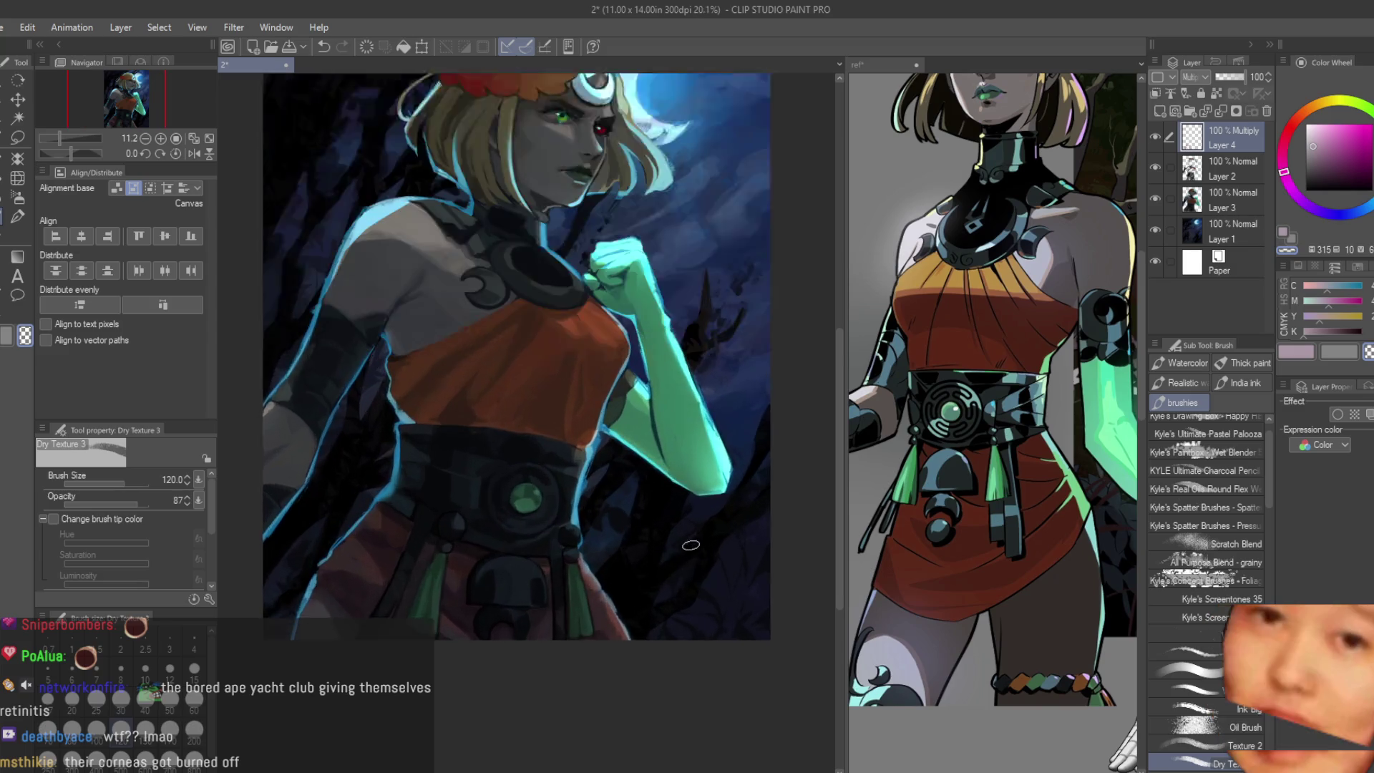
{"action": "scroll", "coordinate": [690, 544], "scroll_direction": "up", "scroll_amount": 1}
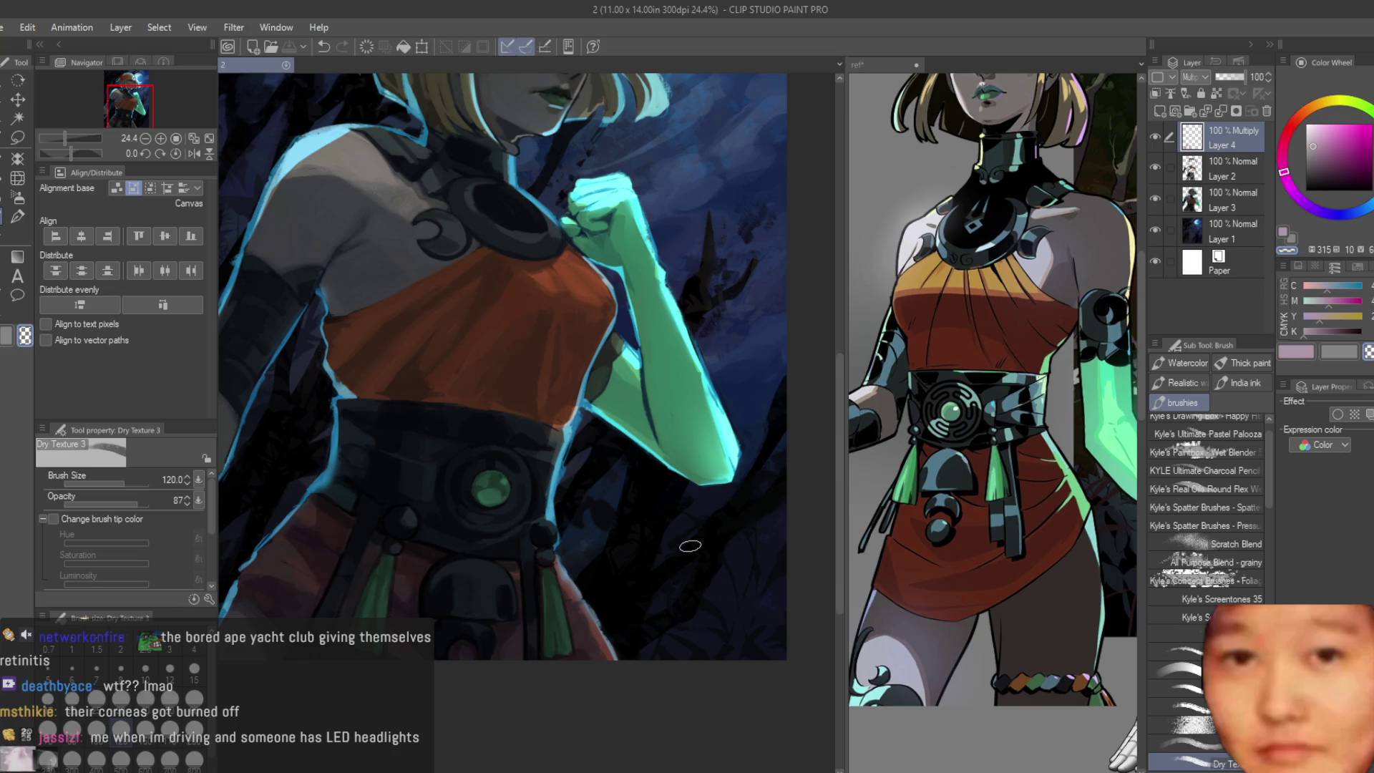
{"action": "scroll", "coordinate": [690, 543], "scroll_direction": "down", "scroll_amount": 1}
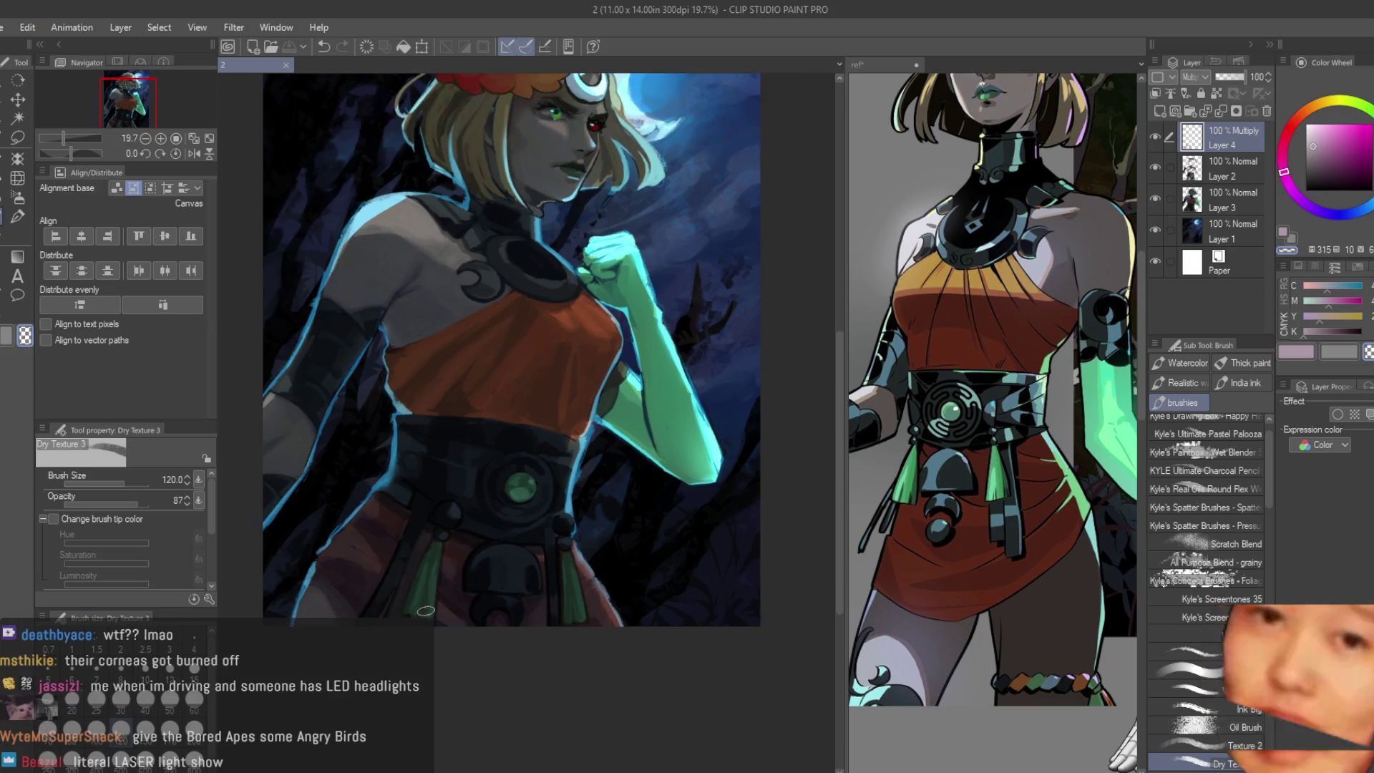
{"action": "scroll", "coordinate": [425, 610], "scroll_direction": "up", "scroll_amount": 1}
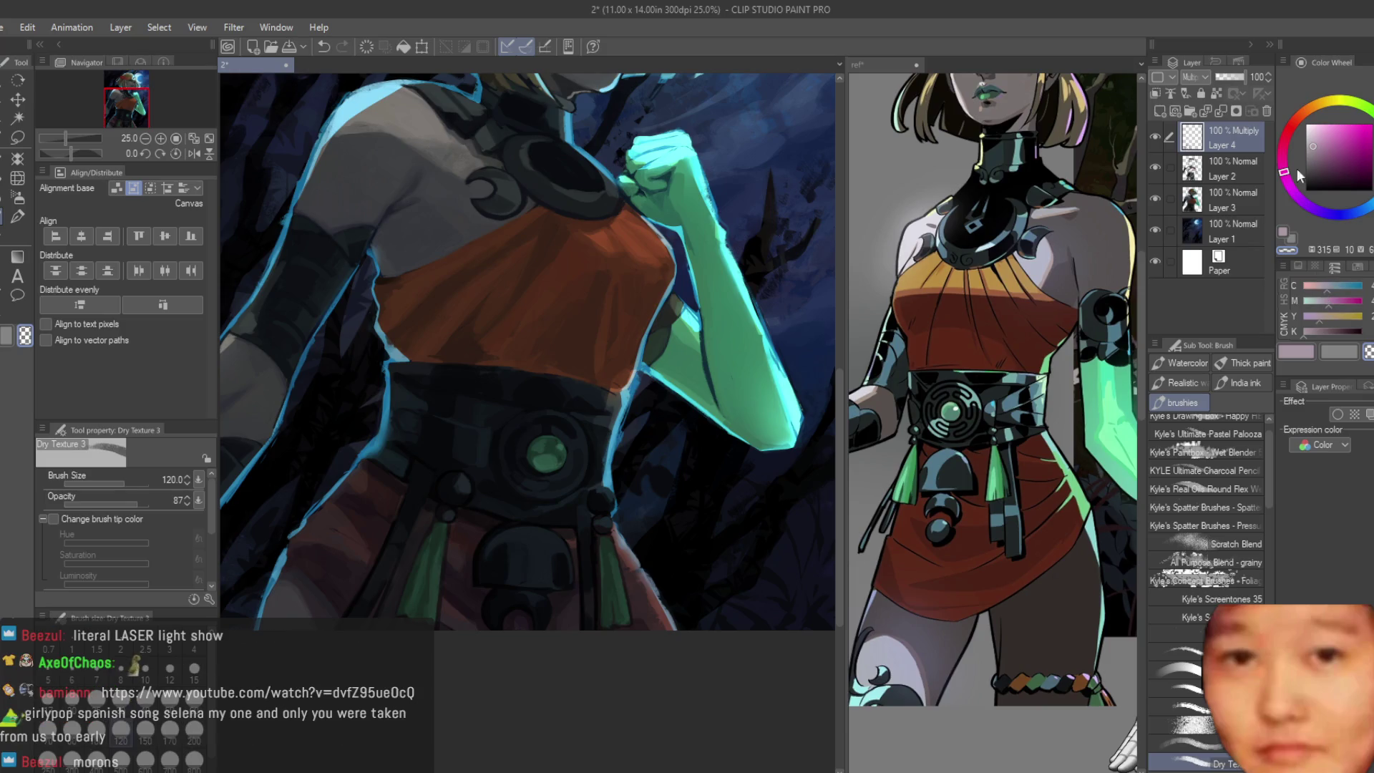
{"action": "left_click", "coordinate": [1362, 212]}
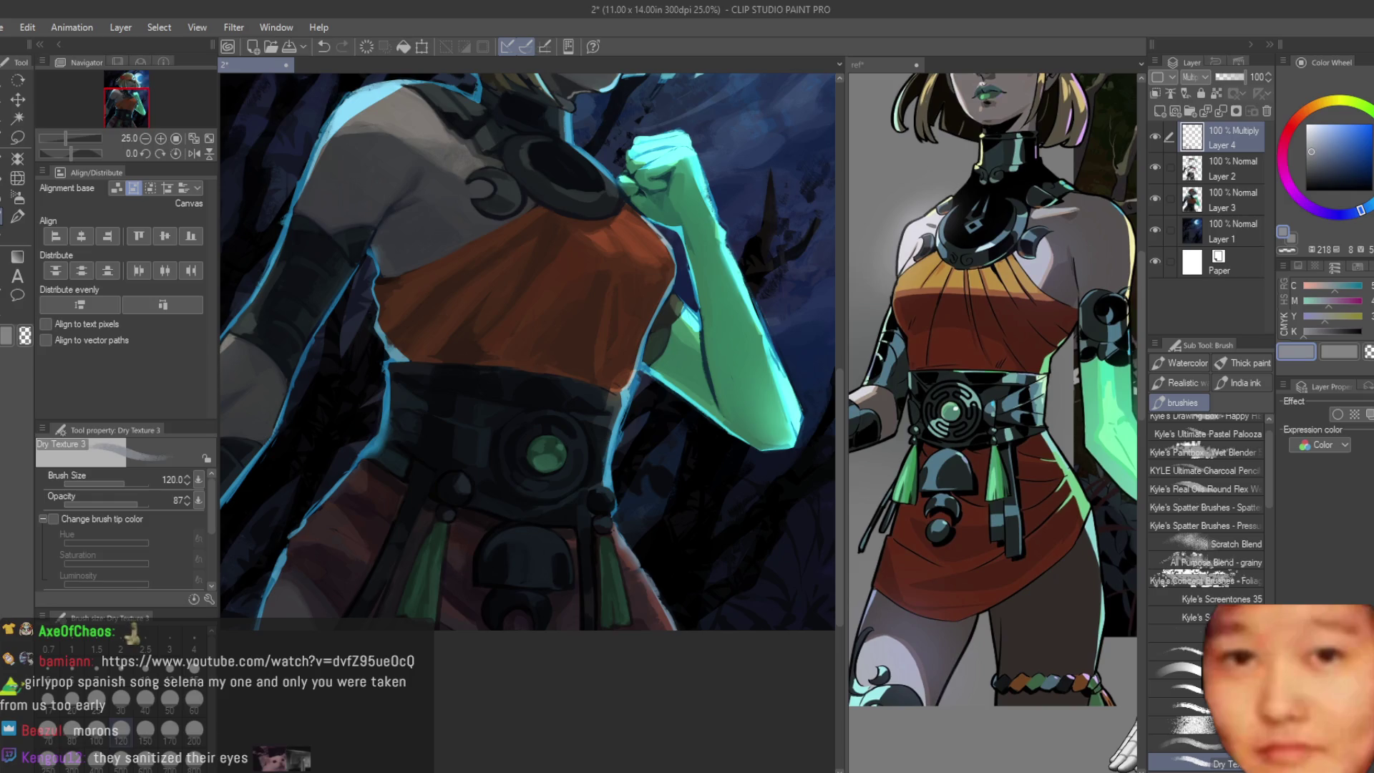
{"action": "scroll", "coordinate": [699, 546], "scroll_direction": "up", "scroll_amount": 2}
{"action": "scroll", "coordinate": [700, 547], "scroll_direction": "up", "scroll_amount": 1}
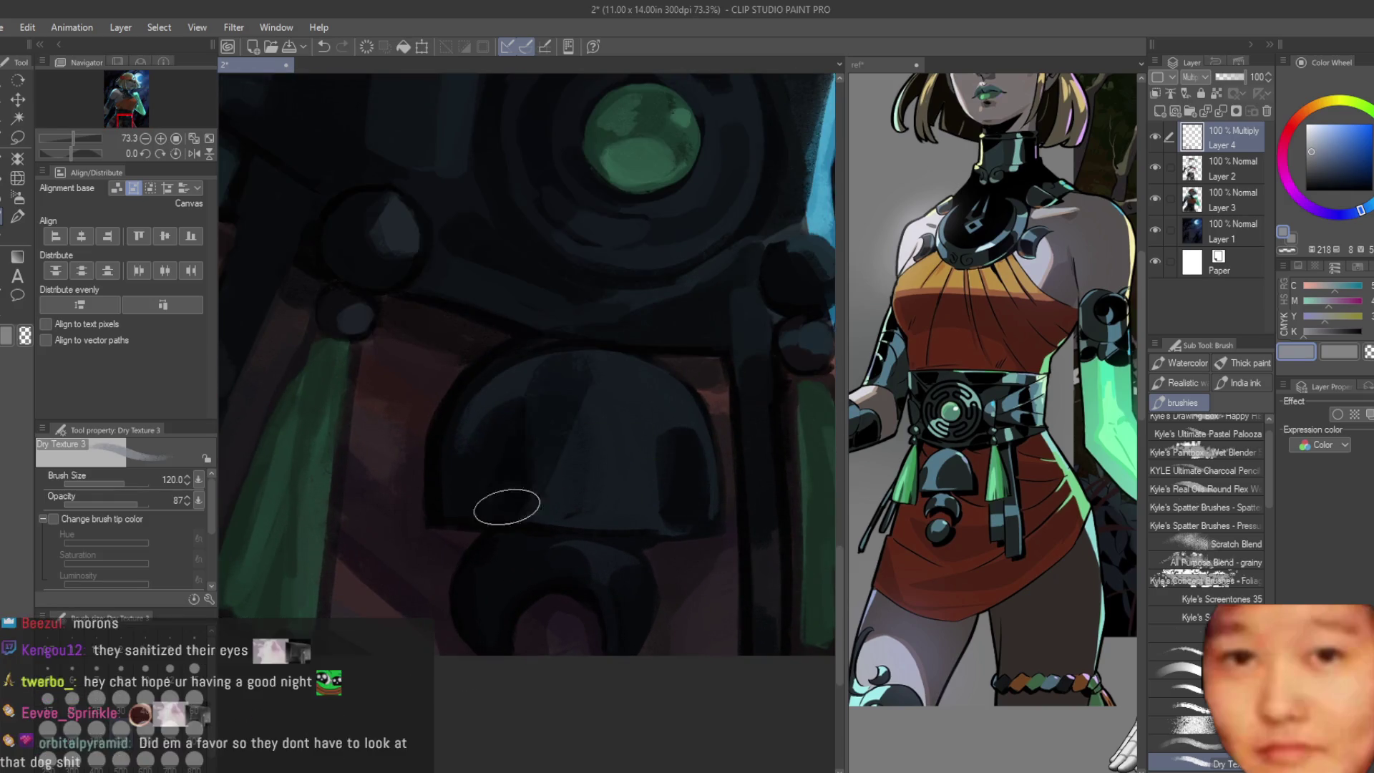
{"action": "left_click_drag", "start_coordinate": [458, 514], "coordinate": [630, 363]}
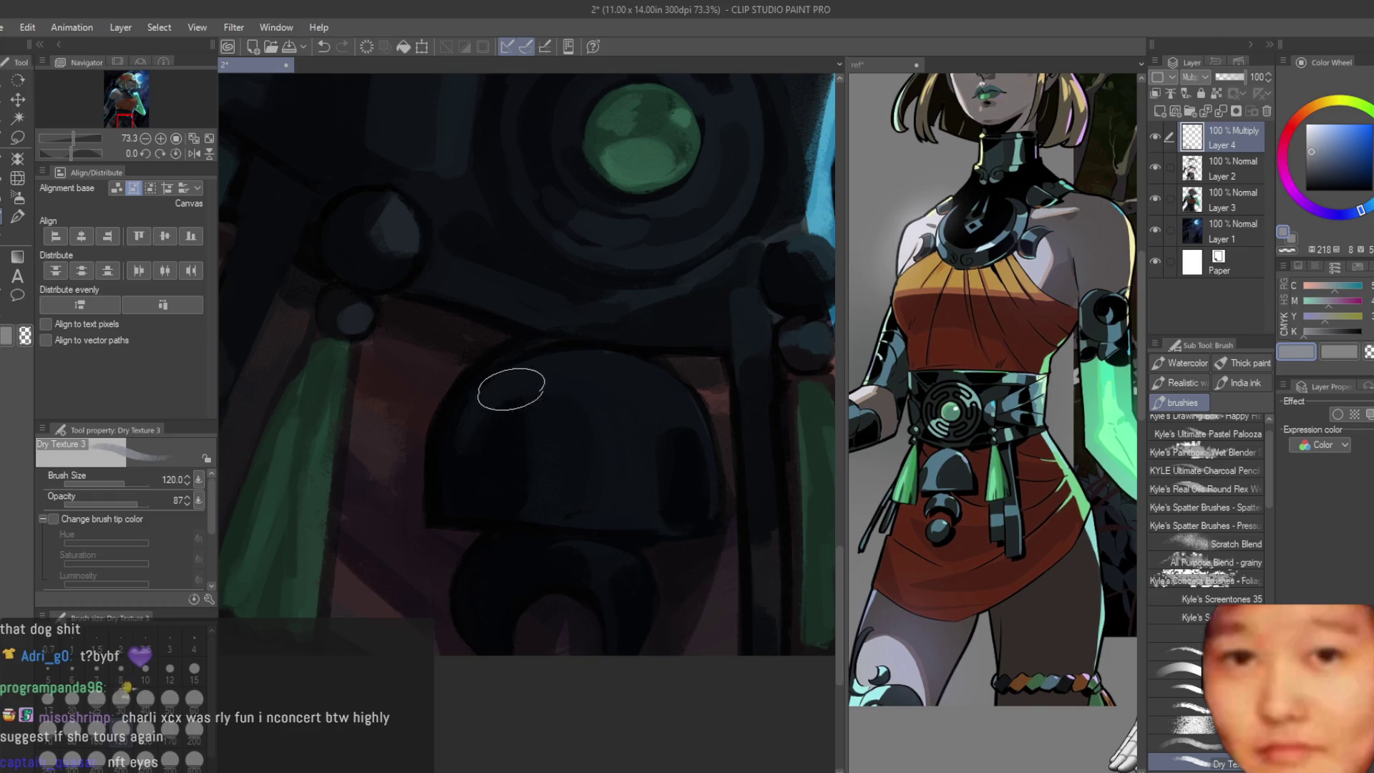
{"action": "scroll", "coordinate": [511, 388], "scroll_direction": "down", "scroll_amount": 2}
{"action": "scroll", "coordinate": [752, 511], "scroll_direction": "down", "scroll_amount": 3}
{"action": "scroll", "coordinate": [742, 532], "scroll_direction": "up", "scroll_amount": 3}
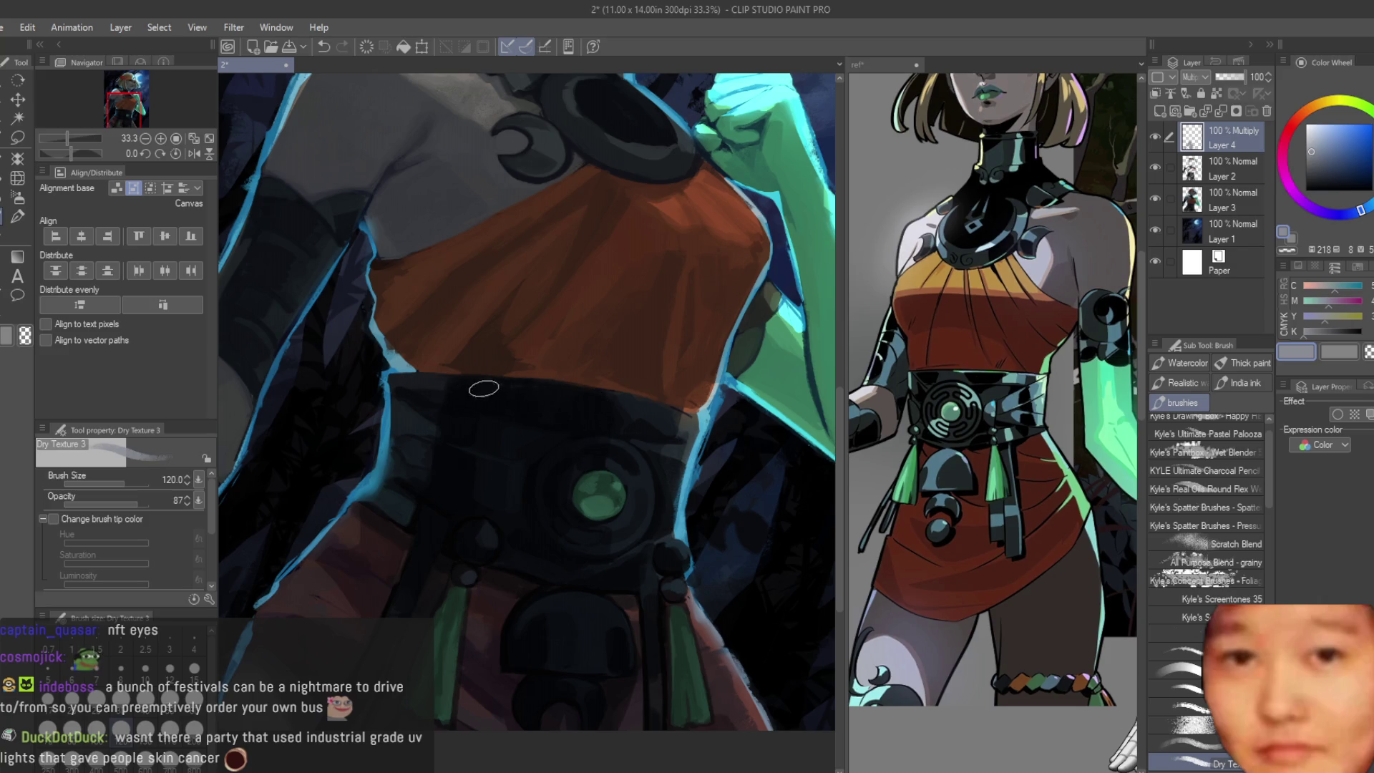
{"action": "scroll", "coordinate": [483, 388], "scroll_direction": "down", "scroll_amount": 5}
{"action": "scroll", "coordinate": [505, 414], "scroll_direction": "up", "scroll_amount": 3}
{"action": "scroll", "coordinate": [528, 441], "scroll_direction": "up", "scroll_amount": 3}
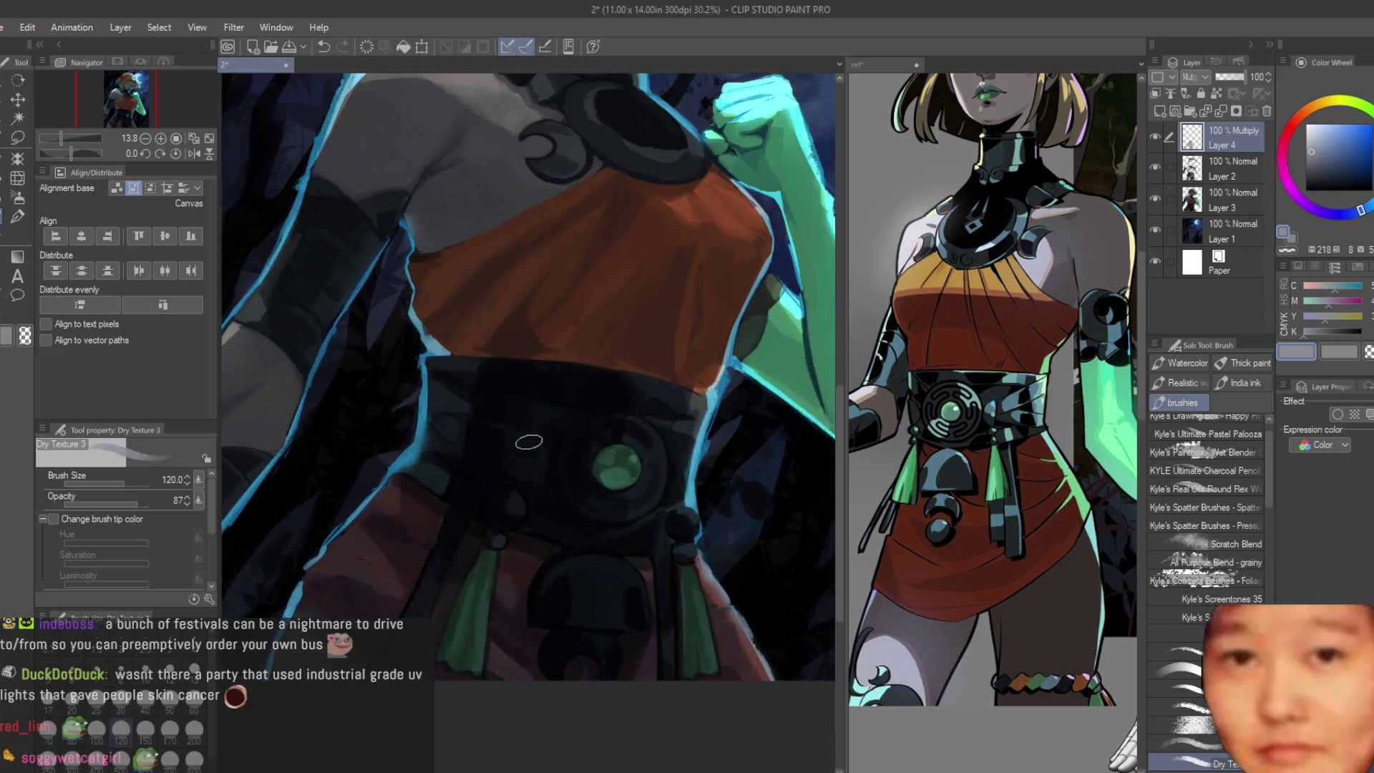
{"action": "scroll", "coordinate": [483, 429], "scroll_direction": "up", "scroll_amount": 2}
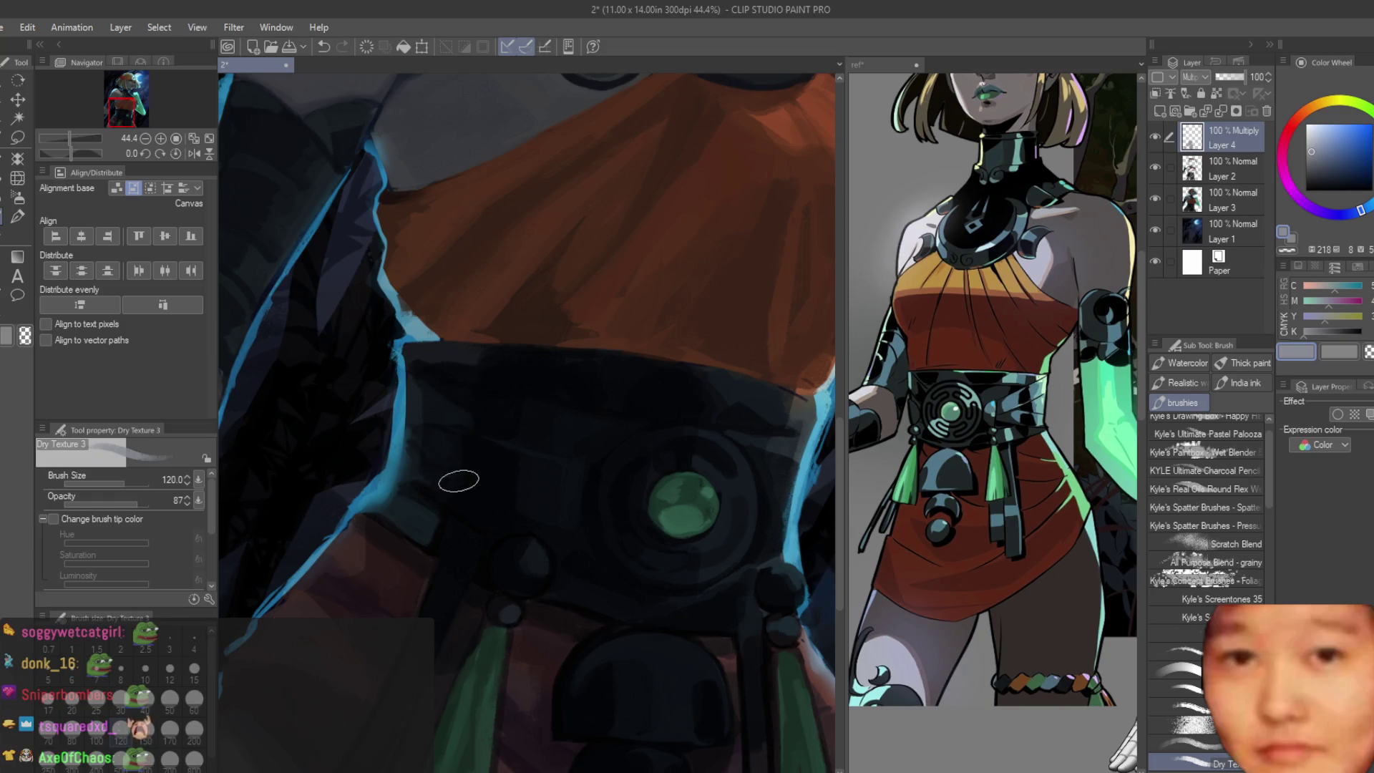
{"action": "scroll", "coordinate": [451, 462], "scroll_direction": "down", "scroll_amount": 3}
{"action": "scroll", "coordinate": [602, 451], "scroll_direction": "up", "scroll_amount": 4}
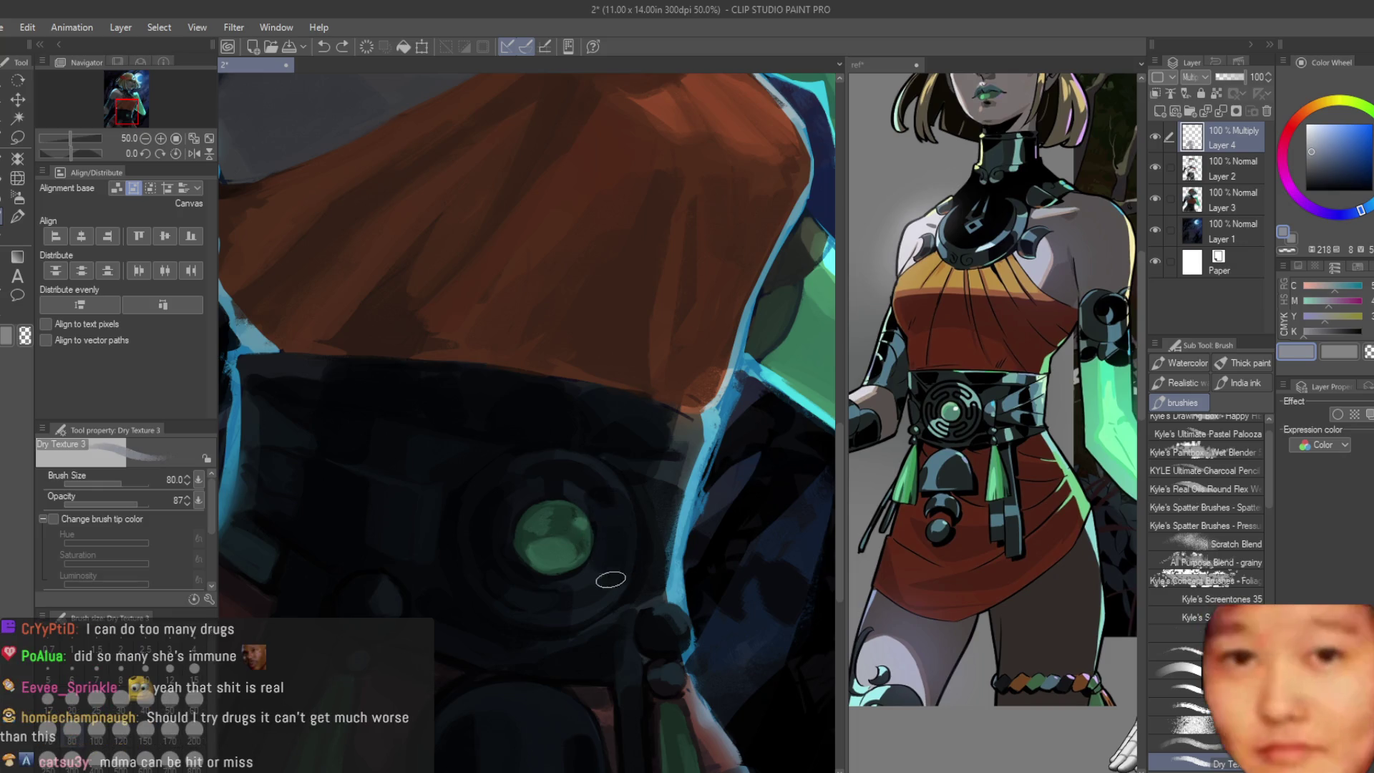
{"action": "scroll", "coordinate": [627, 505], "scroll_direction": "down", "scroll_amount": 1}
{"action": "scroll", "coordinate": [627, 504], "scroll_direction": "down", "scroll_amount": 5}
{"action": "scroll", "coordinate": [634, 483], "scroll_direction": "up", "scroll_amount": 2}
{"action": "scroll", "coordinate": [644, 461], "scroll_direction": "up", "scroll_amount": 2}
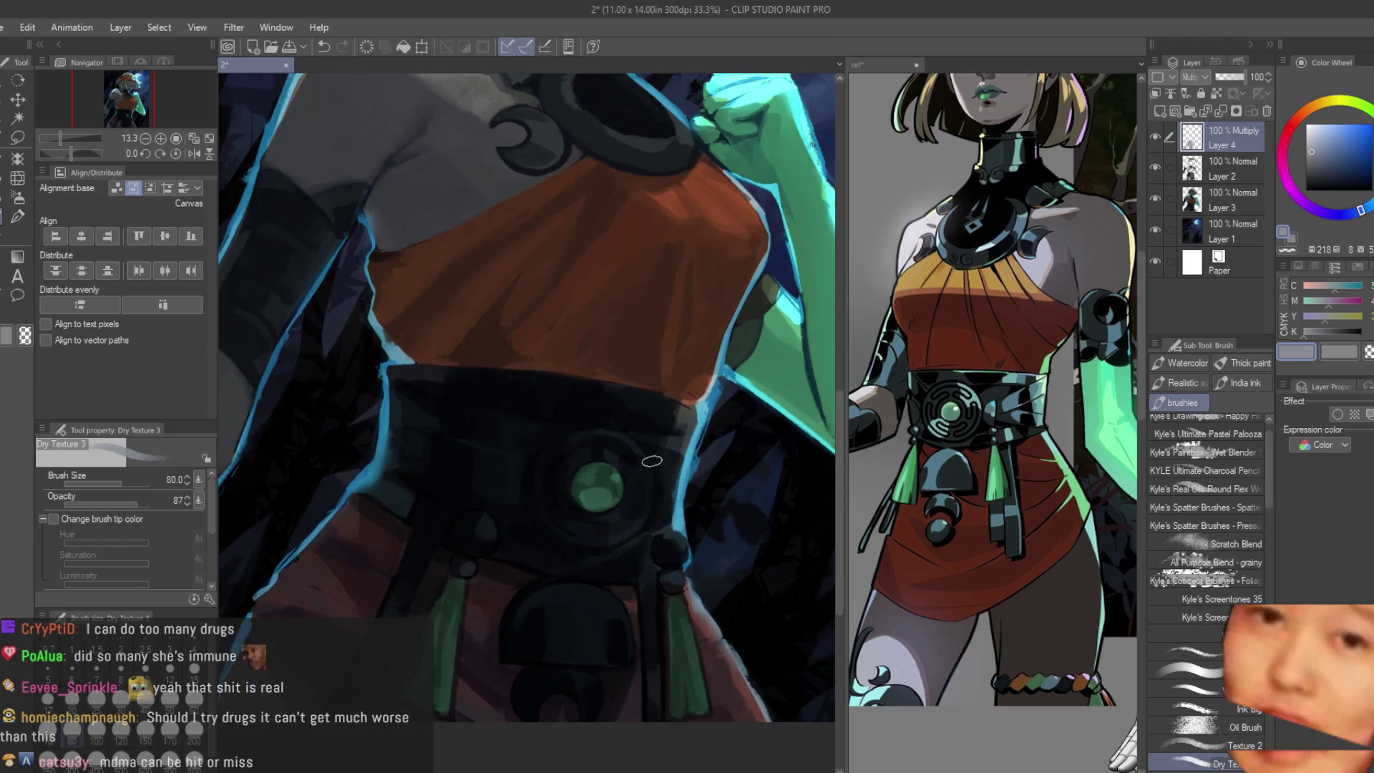
{"action": "scroll", "coordinate": [599, 545], "scroll_direction": "up", "scroll_amount": 1}
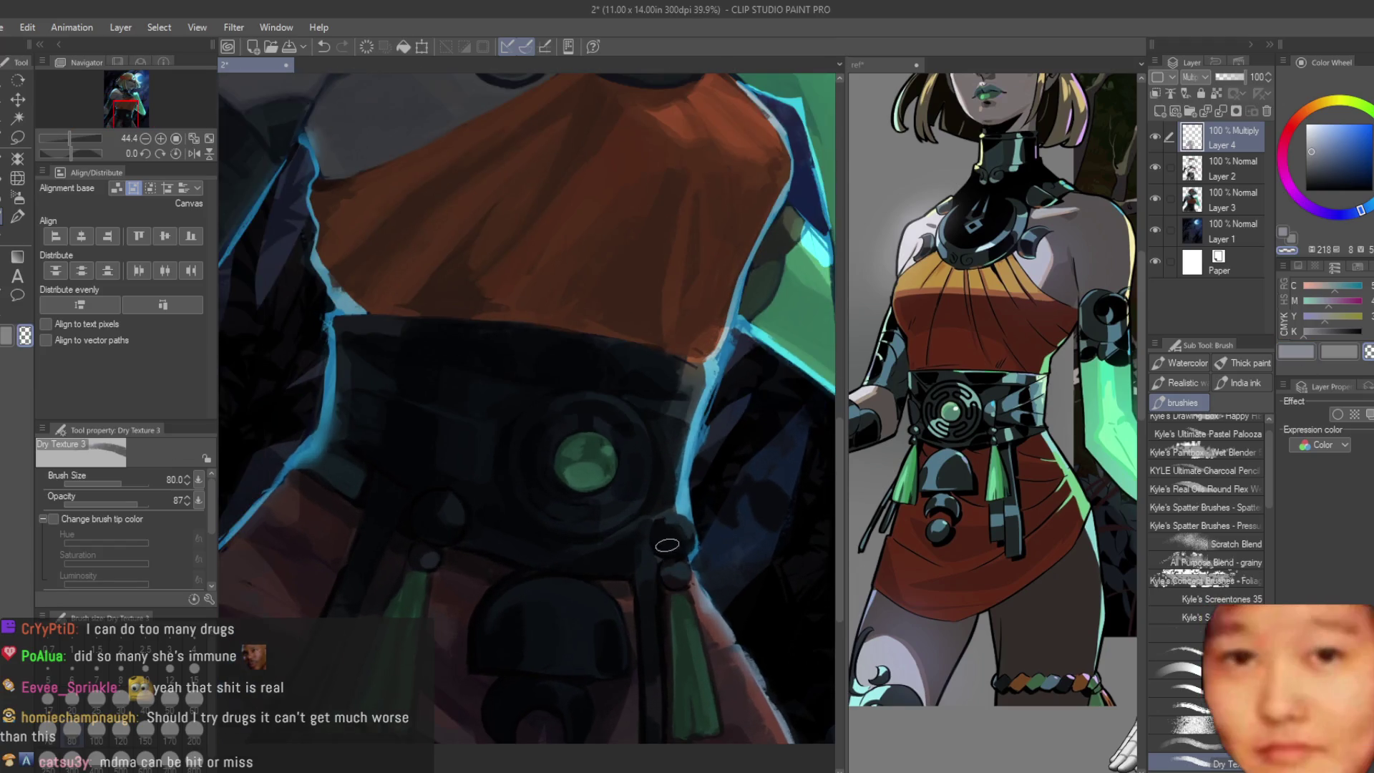
{"action": "scroll", "coordinate": [599, 545], "scroll_direction": "up", "scroll_amount": 1}
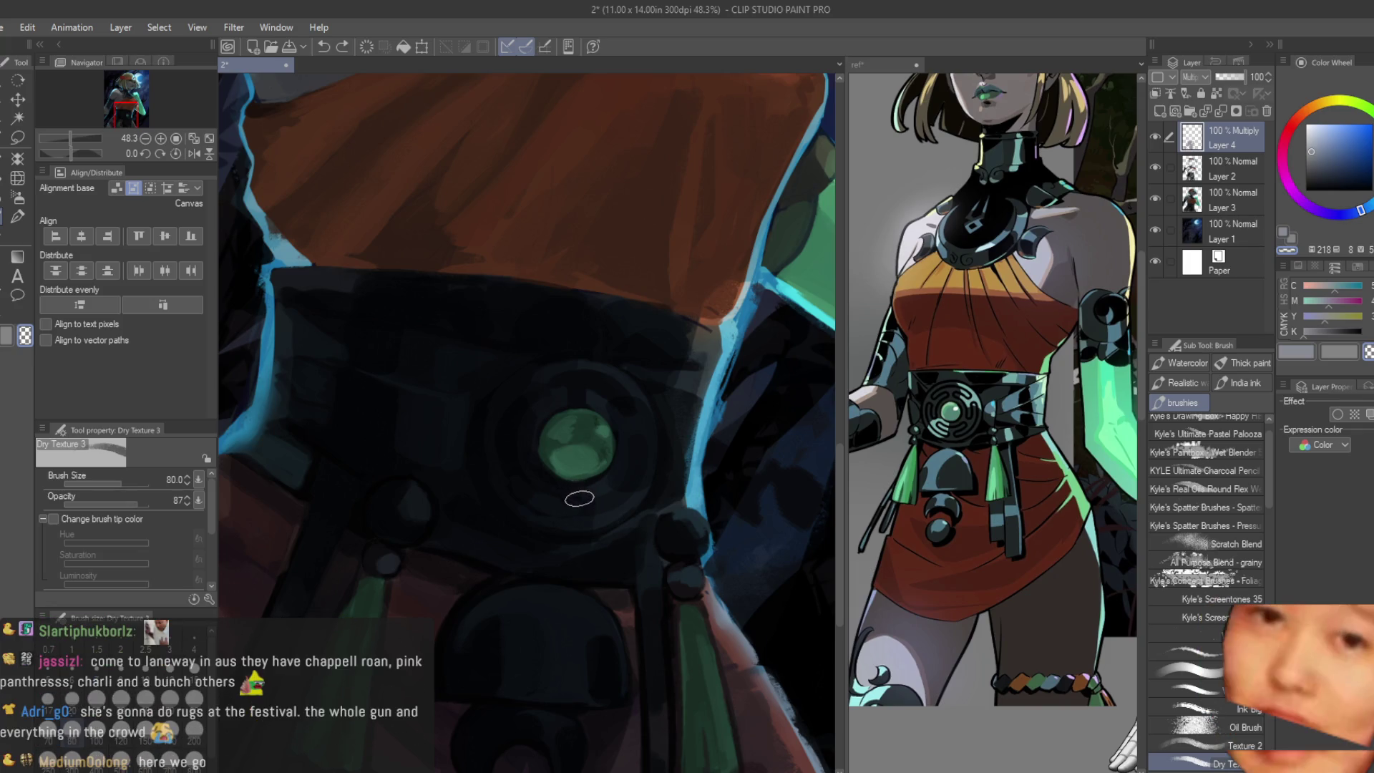
{"action": "scroll", "coordinate": [670, 532], "scroll_direction": "down", "scroll_amount": 2}
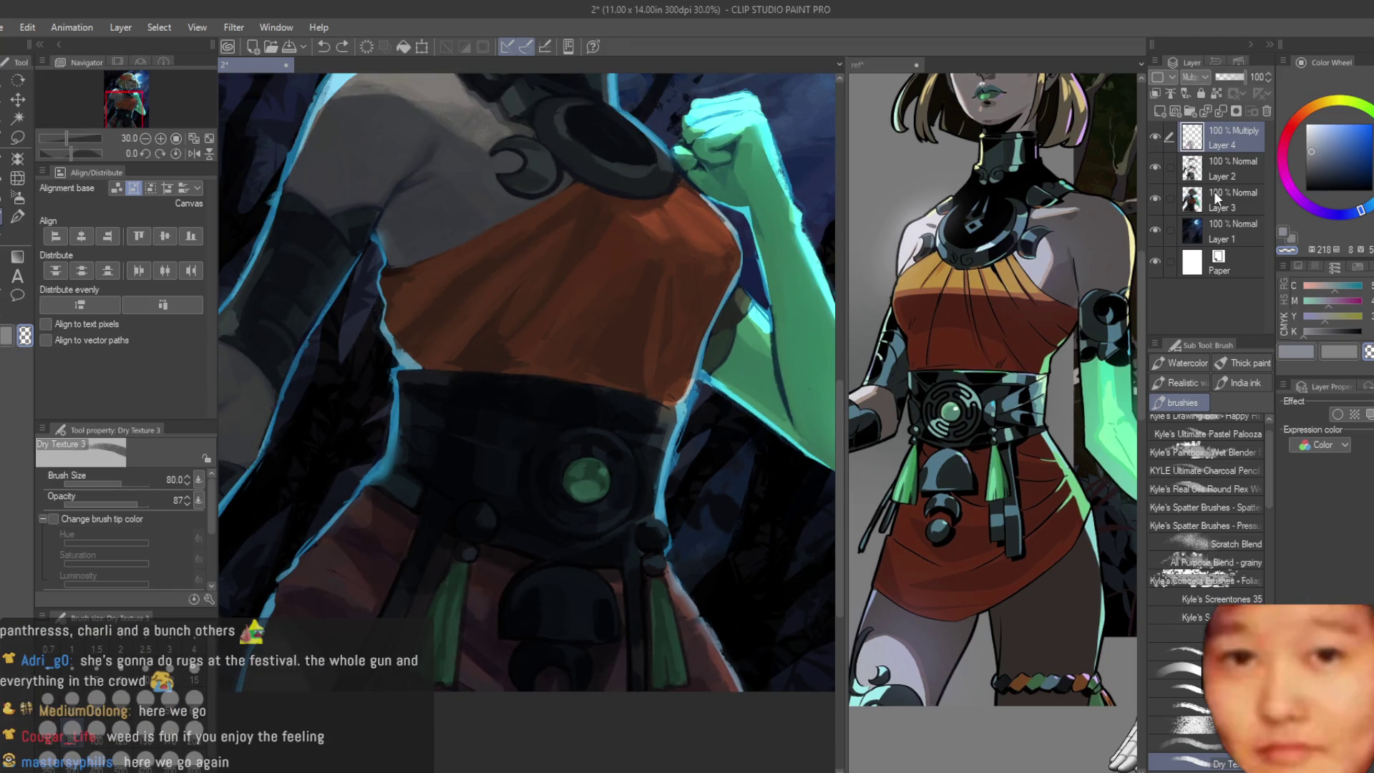
{"action": "key", "text": "b"}
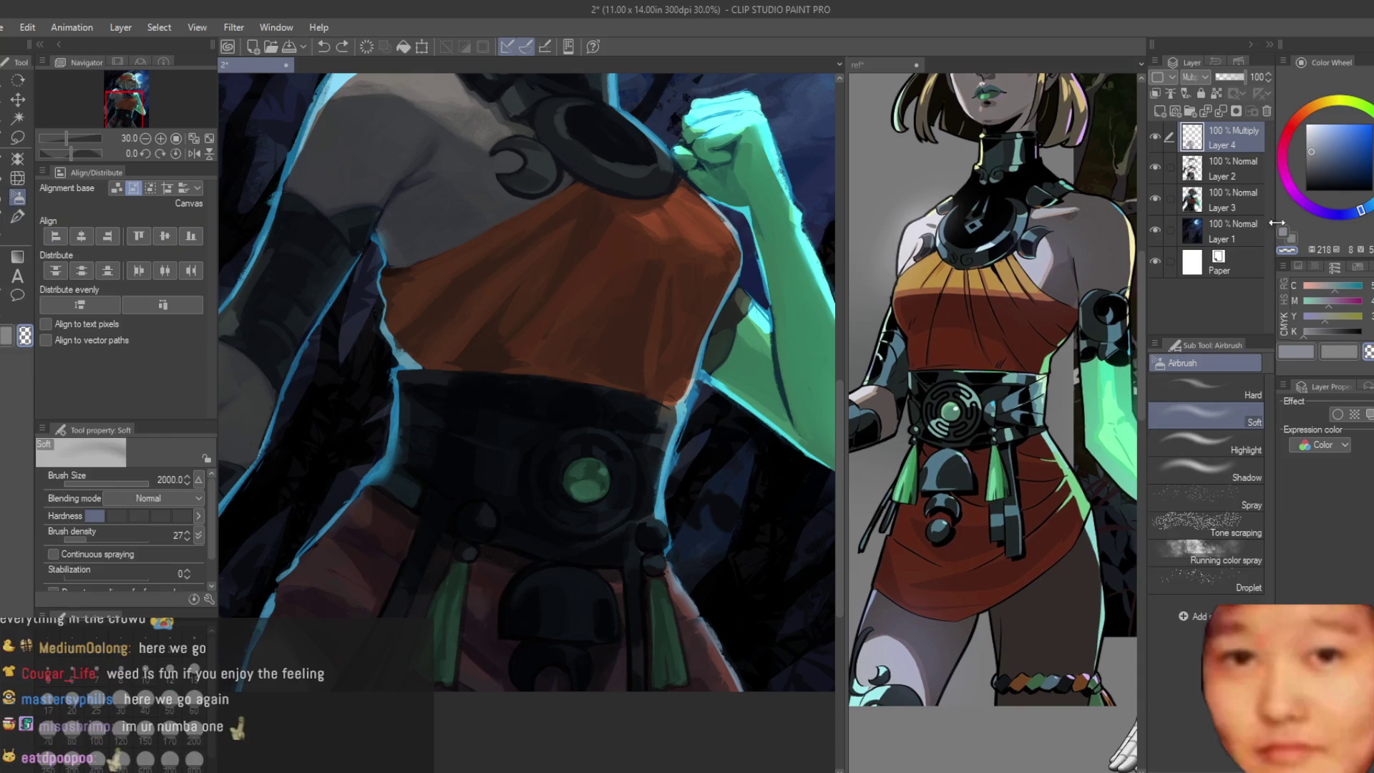
Step: Shrink the soft airbrush to 700, undo the test stroke and mirror-check the canvas
{"action": "key", "text": "bracketleft"}
{"action": "key", "text": "bracketleft"}
{"action": "key", "text": "bracketleft"}
{"action": "key", "text": "bracketleft"}
{"action": "key", "text": "bracketleft"}
{"action": "key", "text": "bracketleft"}
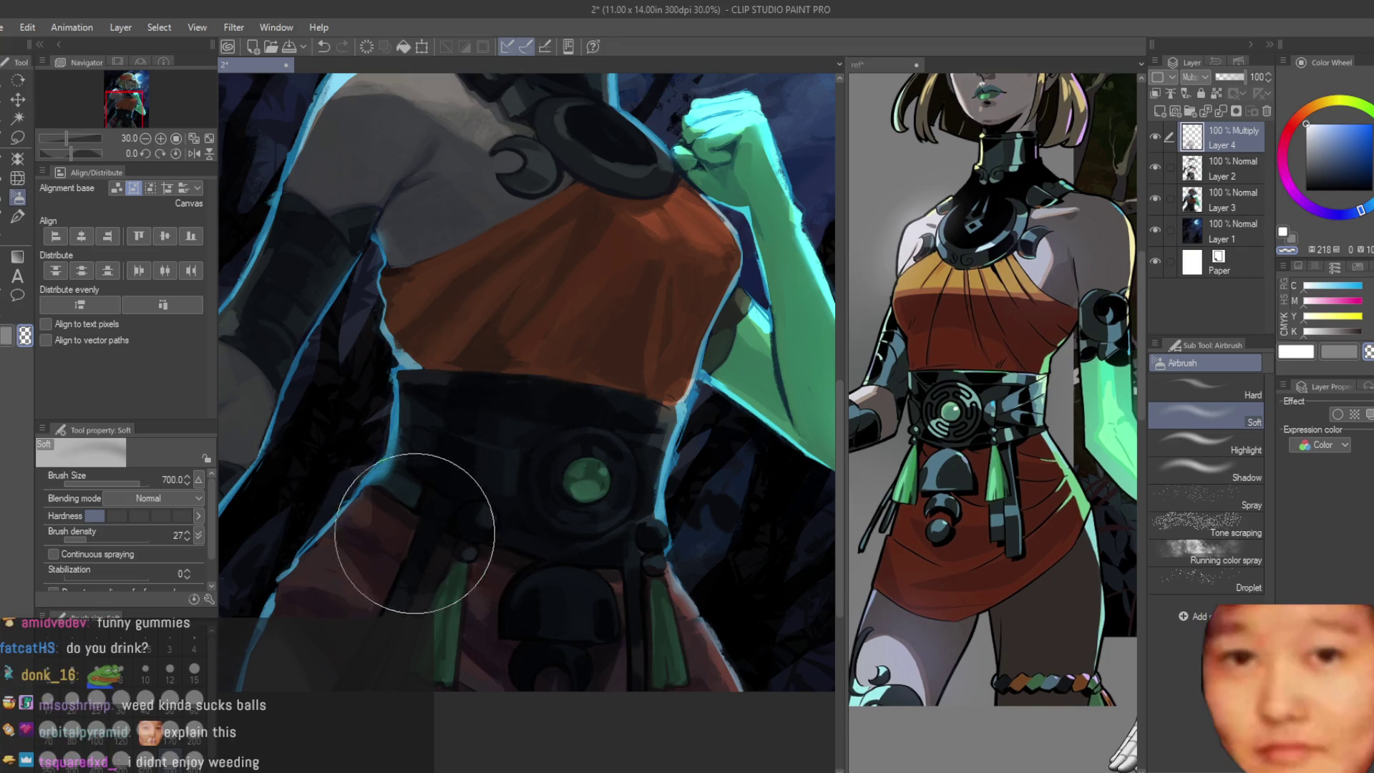
{"action": "key", "text": "ctrl+z"}
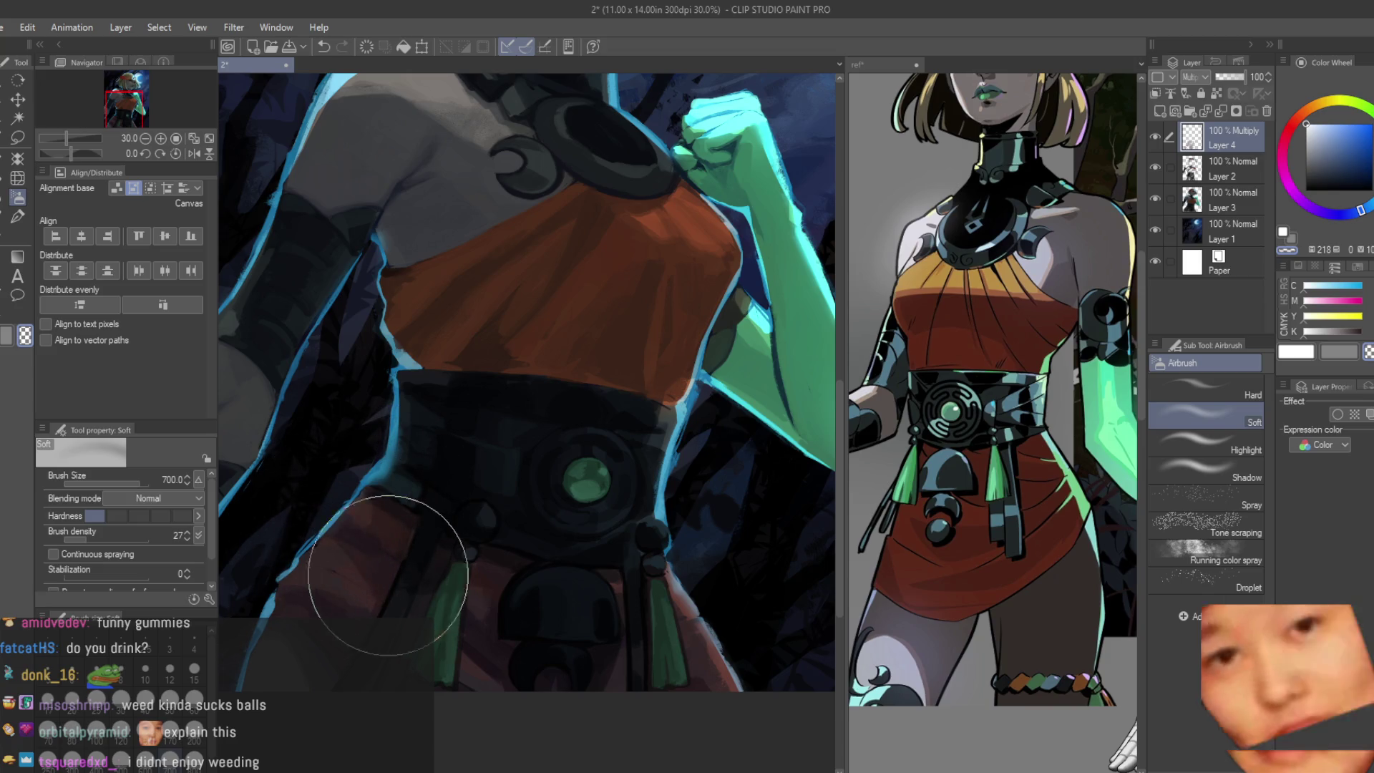
{"action": "scroll", "coordinate": [714, 527], "scroll_direction": "down", "scroll_amount": 2}
{"action": "scroll", "coordinate": [703, 516], "scroll_direction": "down", "scroll_amount": 2}
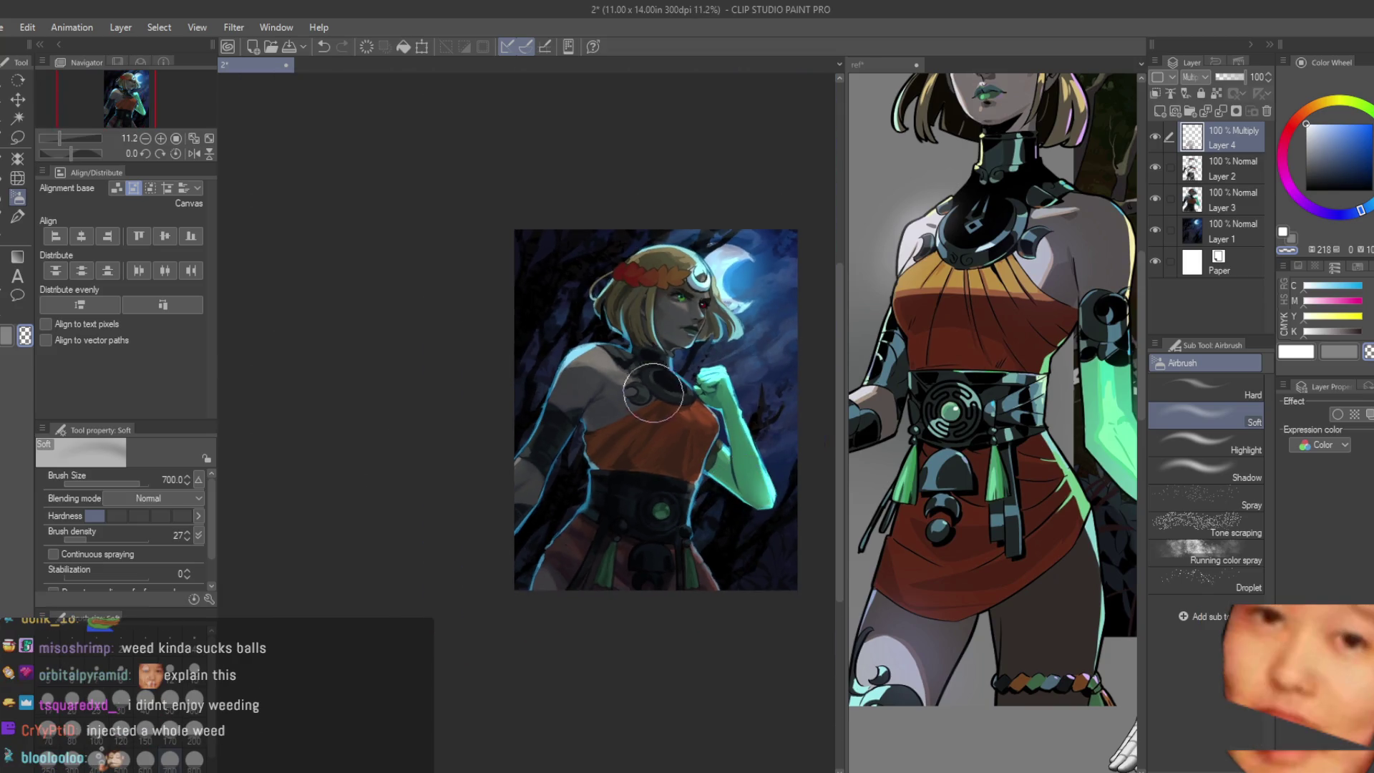
{"action": "scroll", "coordinate": [945, 323], "scroll_direction": "down", "scroll_amount": 1}
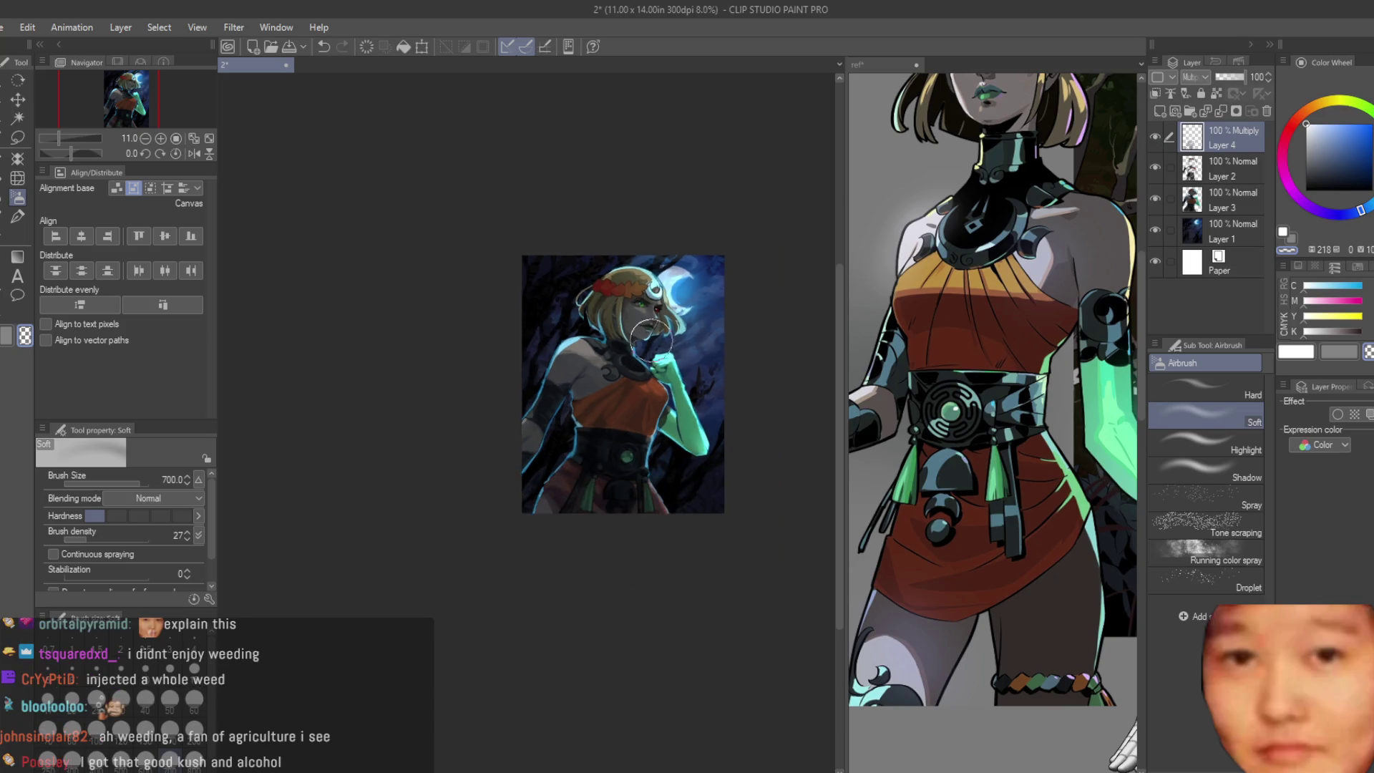
{"action": "scroll", "coordinate": [735, 381], "scroll_direction": "up", "scroll_amount": 1}
{"action": "key", "text": "h"}
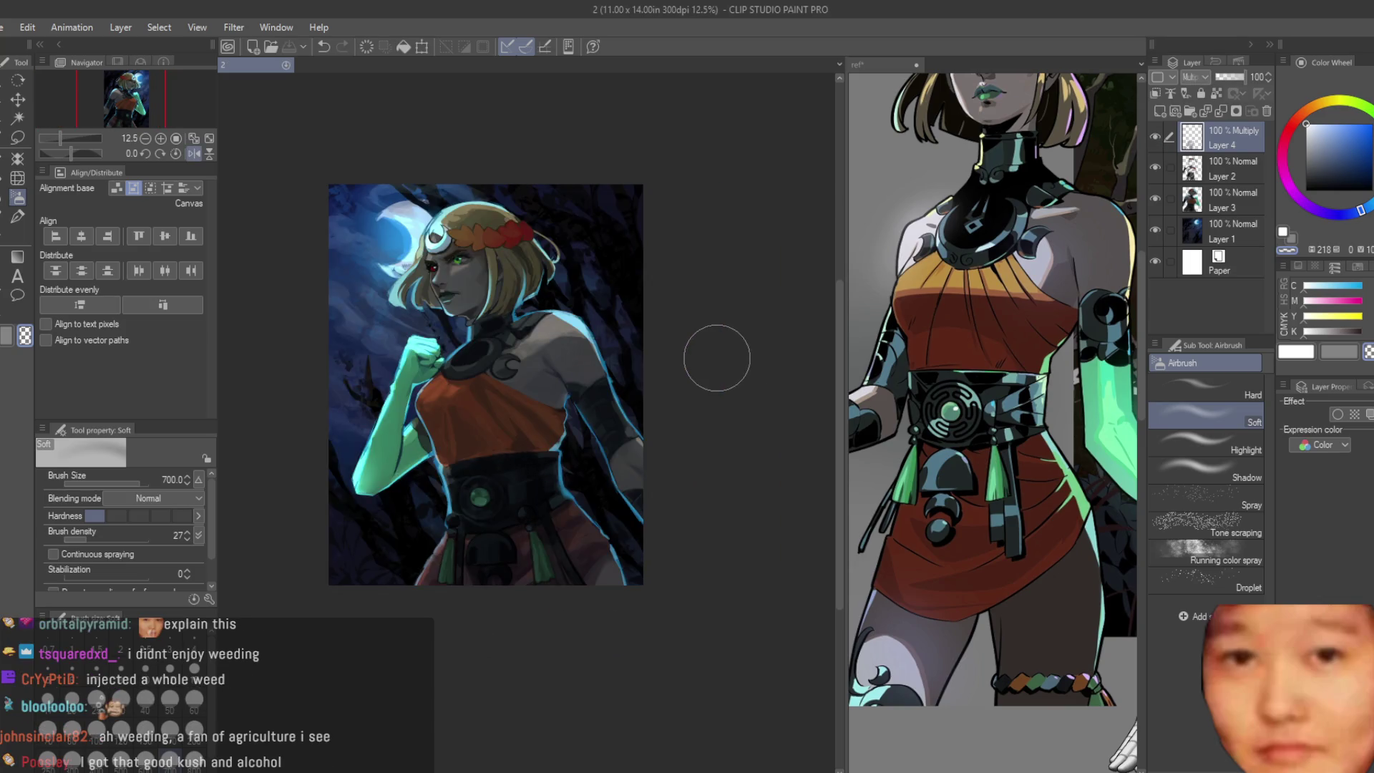
{"action": "key", "text": "h"}
{"action": "scroll", "coordinate": [706, 368], "scroll_direction": "up", "scroll_amount": 1}
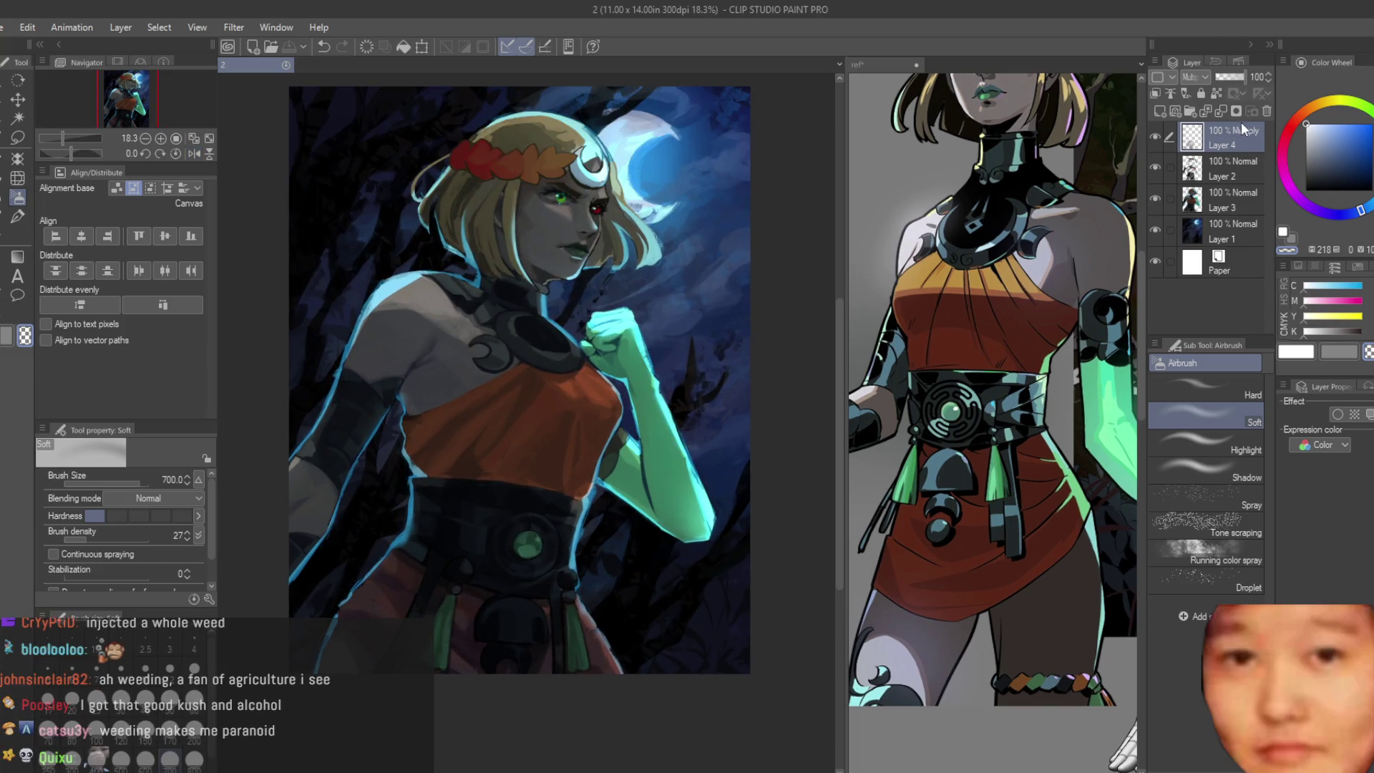
{"action": "left_click", "coordinate": [1156, 168]}
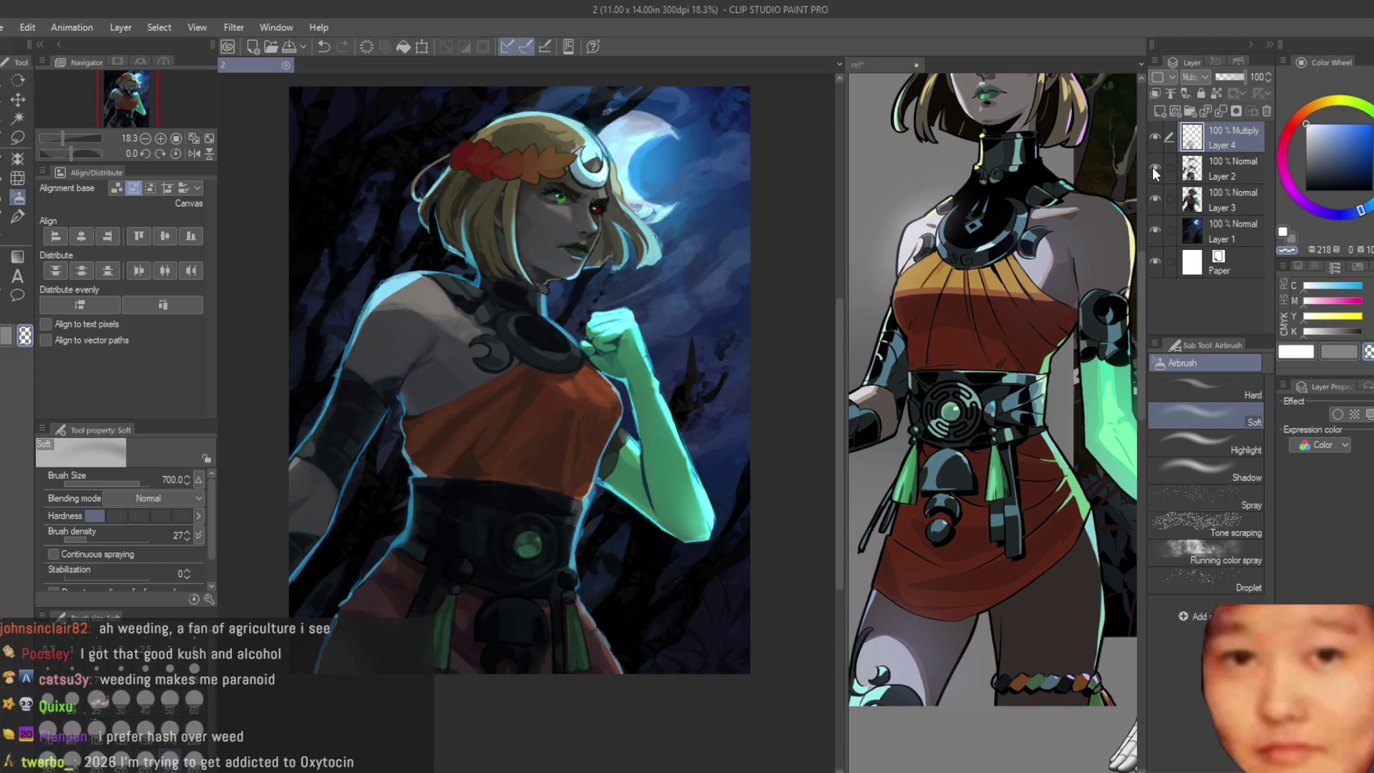
Step: Compare Layer 2 by toggling its visibility, then merge Layer 2 down into Layer 3
{"action": "left_click", "coordinate": [1156, 167]}
{"action": "left_click", "coordinate": [1155, 167]}
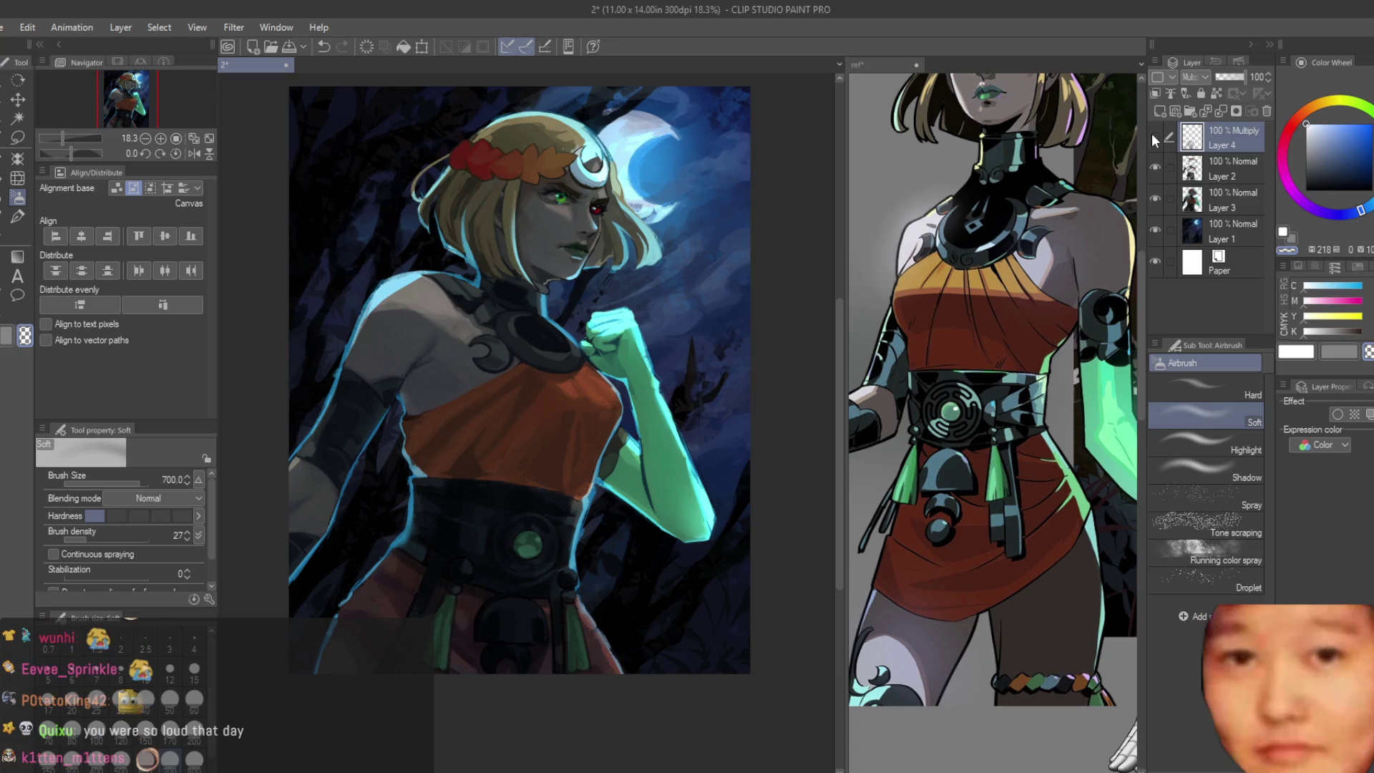
{"action": "left_click", "coordinate": [1155, 168]}
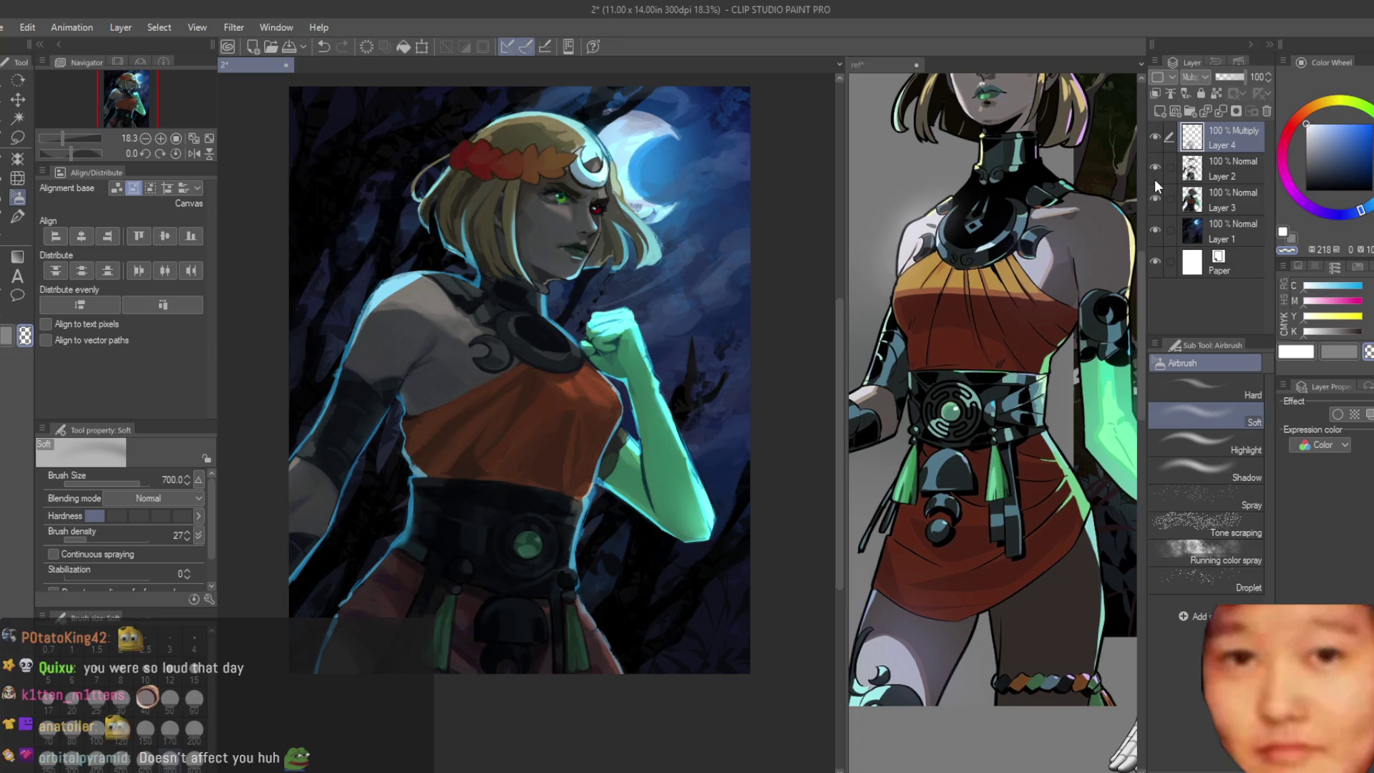
{"action": "left_click", "coordinate": [1224, 172]}
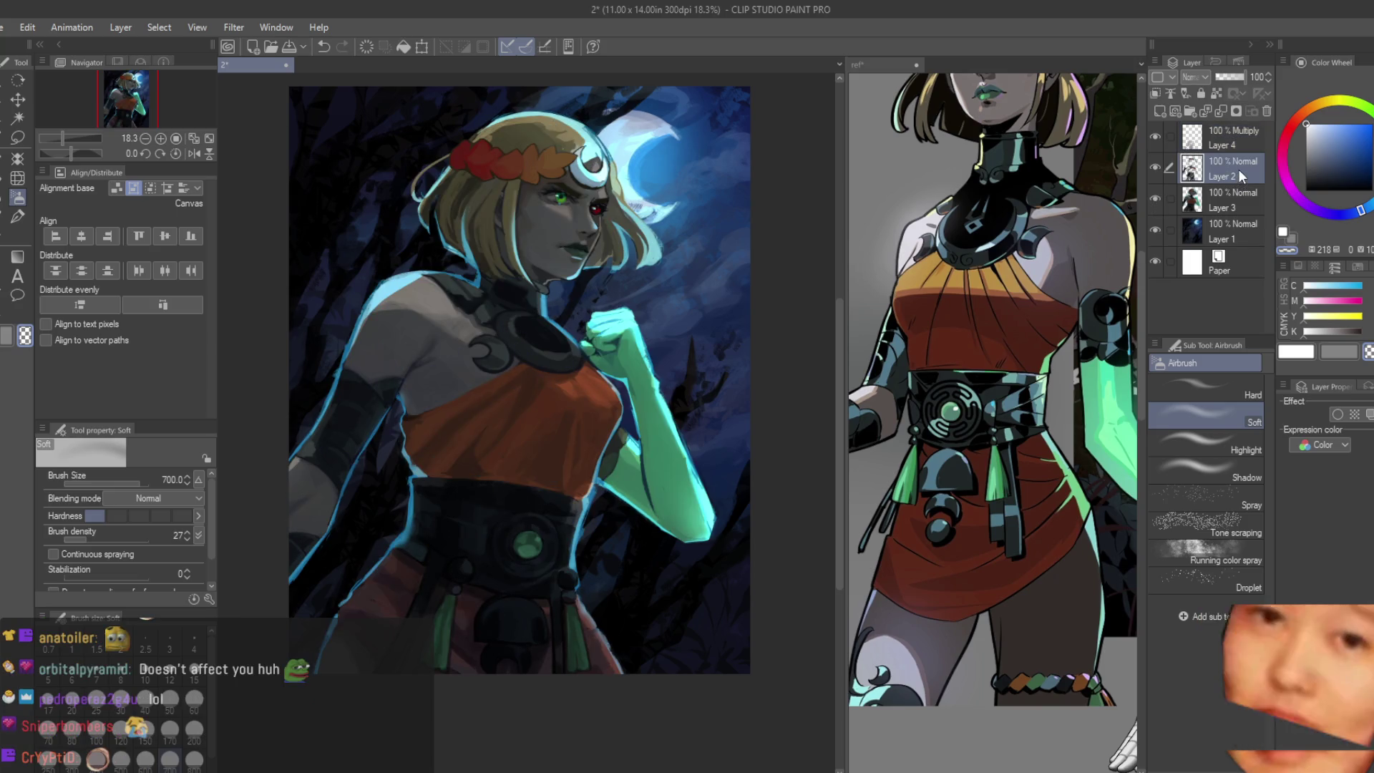
{"action": "key", "text": "ctrl+e"}
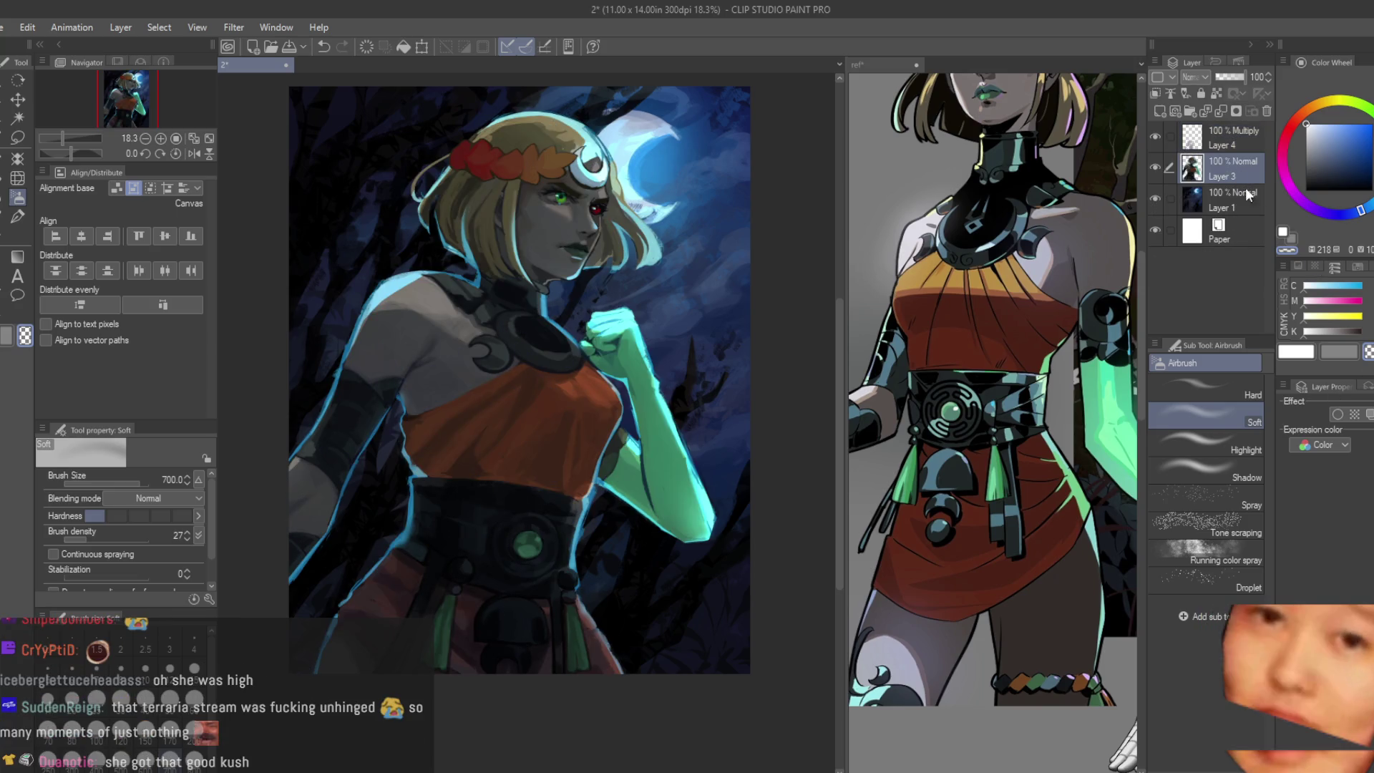
Step: Merge the multiply Layer 4 down into Layer 3 and return to the Dry Texture brush
{"action": "left_click", "coordinate": [1159, 132]}
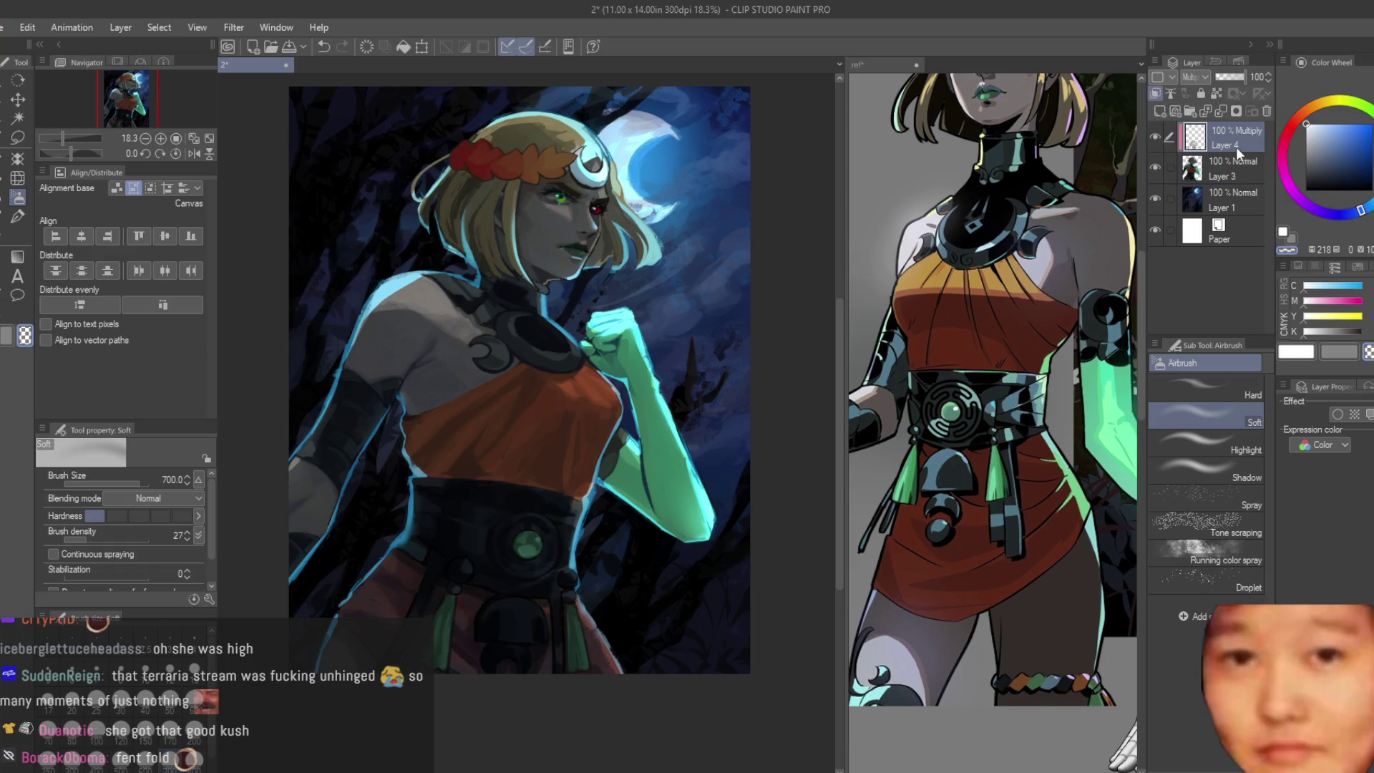
{"action": "key", "text": "ctrl+e"}
{"action": "scroll", "coordinate": [577, 345], "scroll_direction": "down", "scroll_amount": 2}
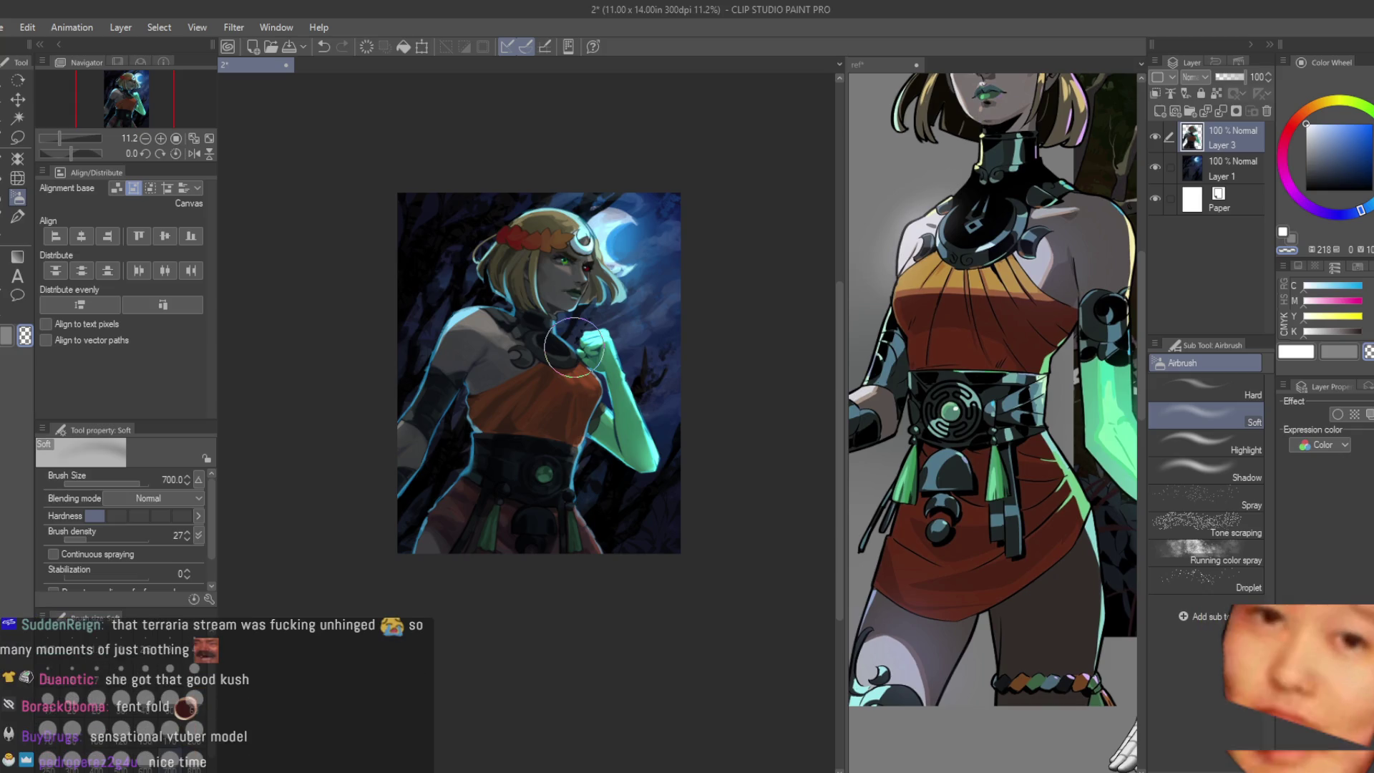
{"action": "left_click", "coordinate": [17, 216]}
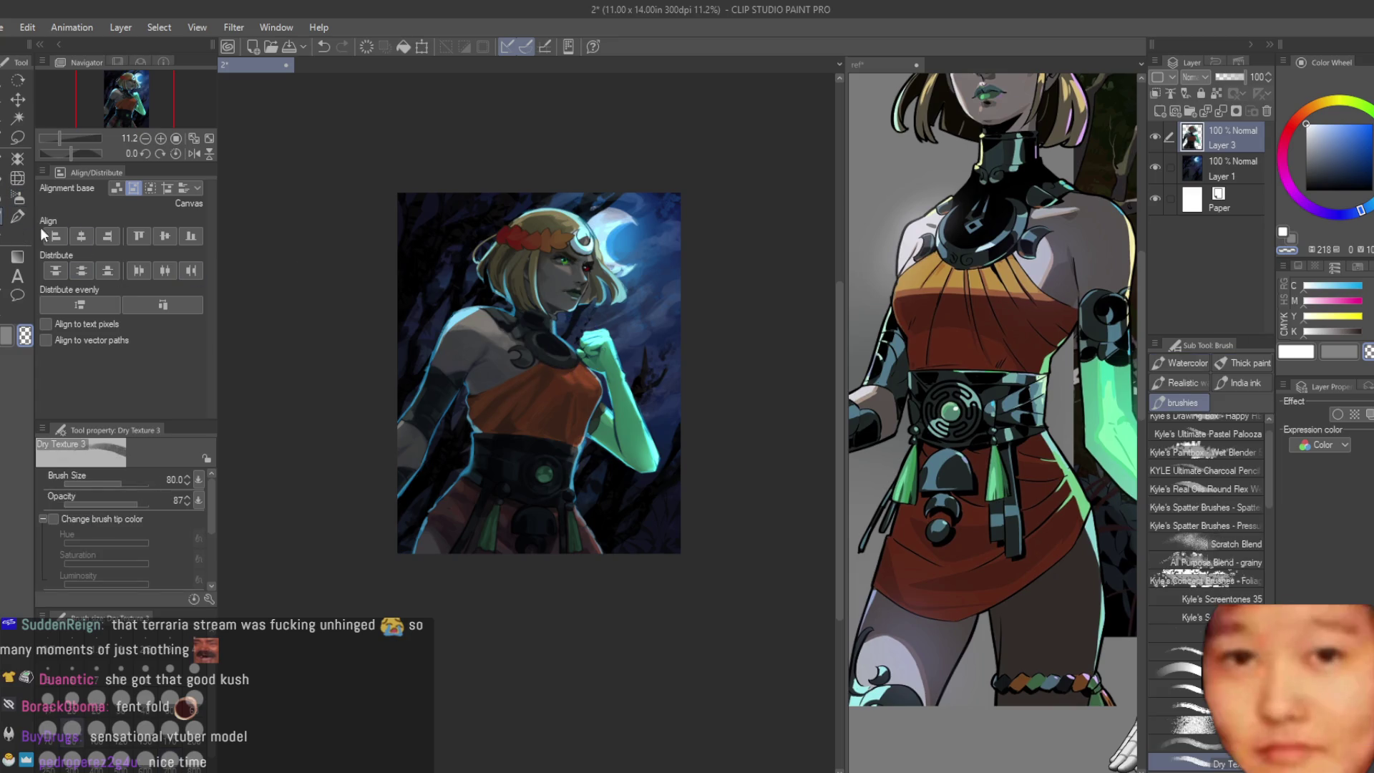
{"action": "scroll", "coordinate": [500, 317], "scroll_direction": "up", "scroll_amount": 3}
{"action": "scroll", "coordinate": [500, 316], "scroll_direction": "up", "scroll_amount": 3}
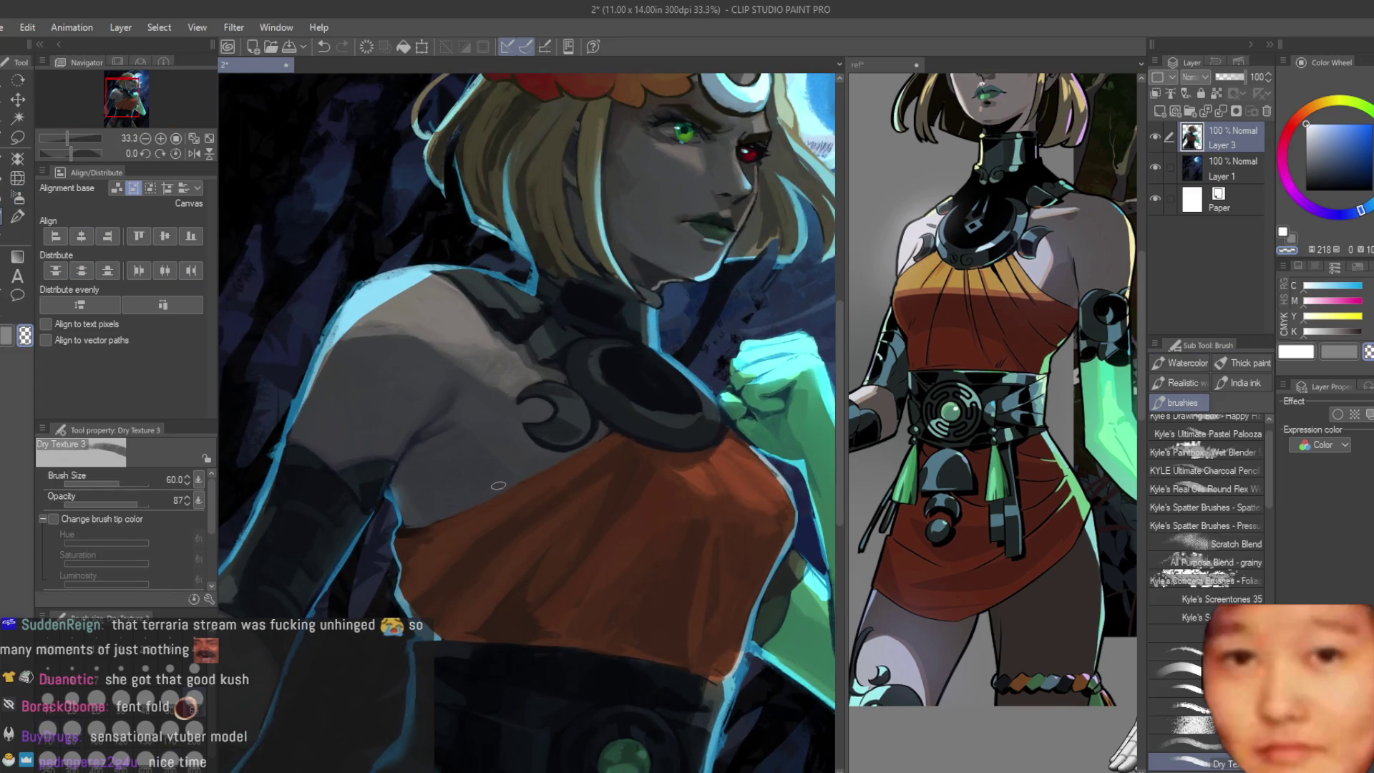
{"action": "scroll", "coordinate": [519, 412], "scroll_direction": "up", "scroll_amount": 2}
Step: Eyedrop dark grey and dark brown tones to shade the shoulder and chest
{"action": "left_click", "coordinate": [403, 431], "text": "alt"}
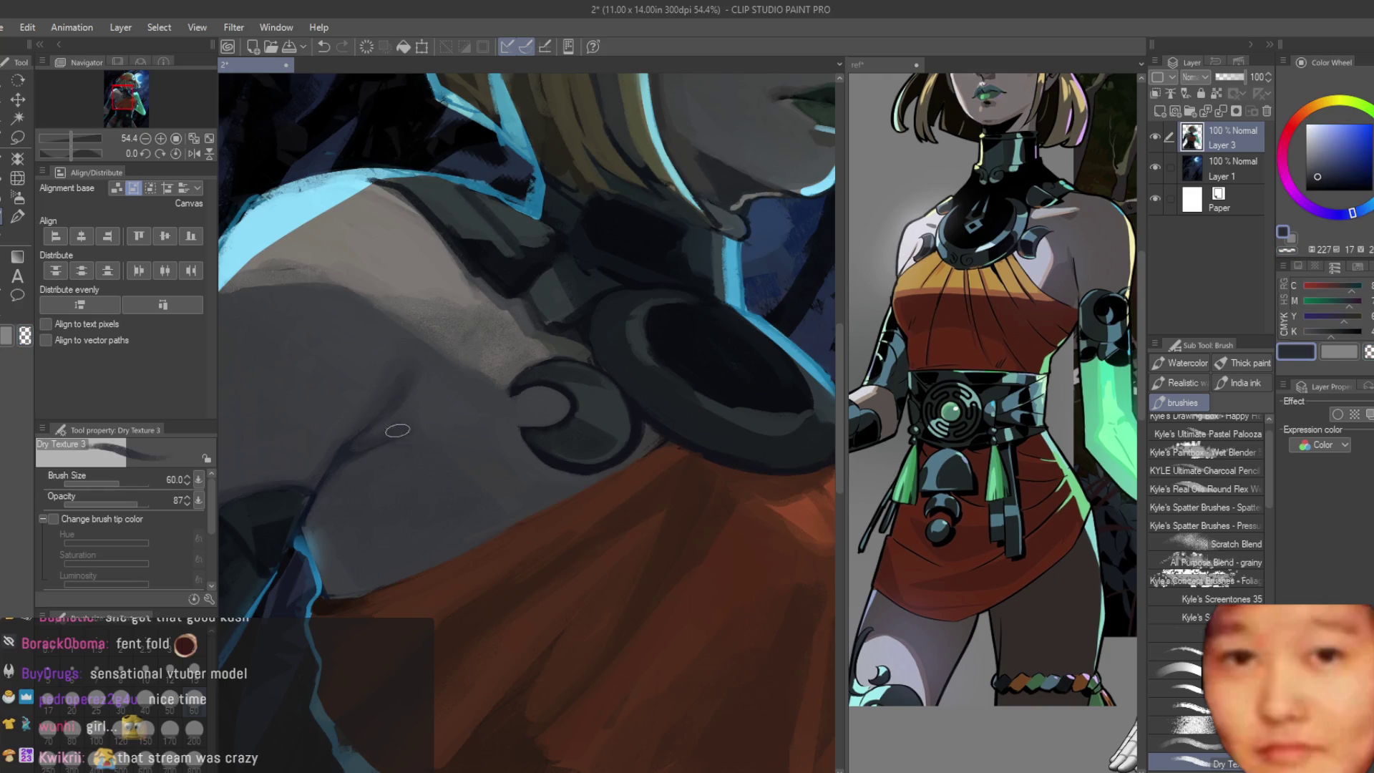
{"action": "scroll", "coordinate": [440, 394], "scroll_direction": "down", "scroll_amount": 2}
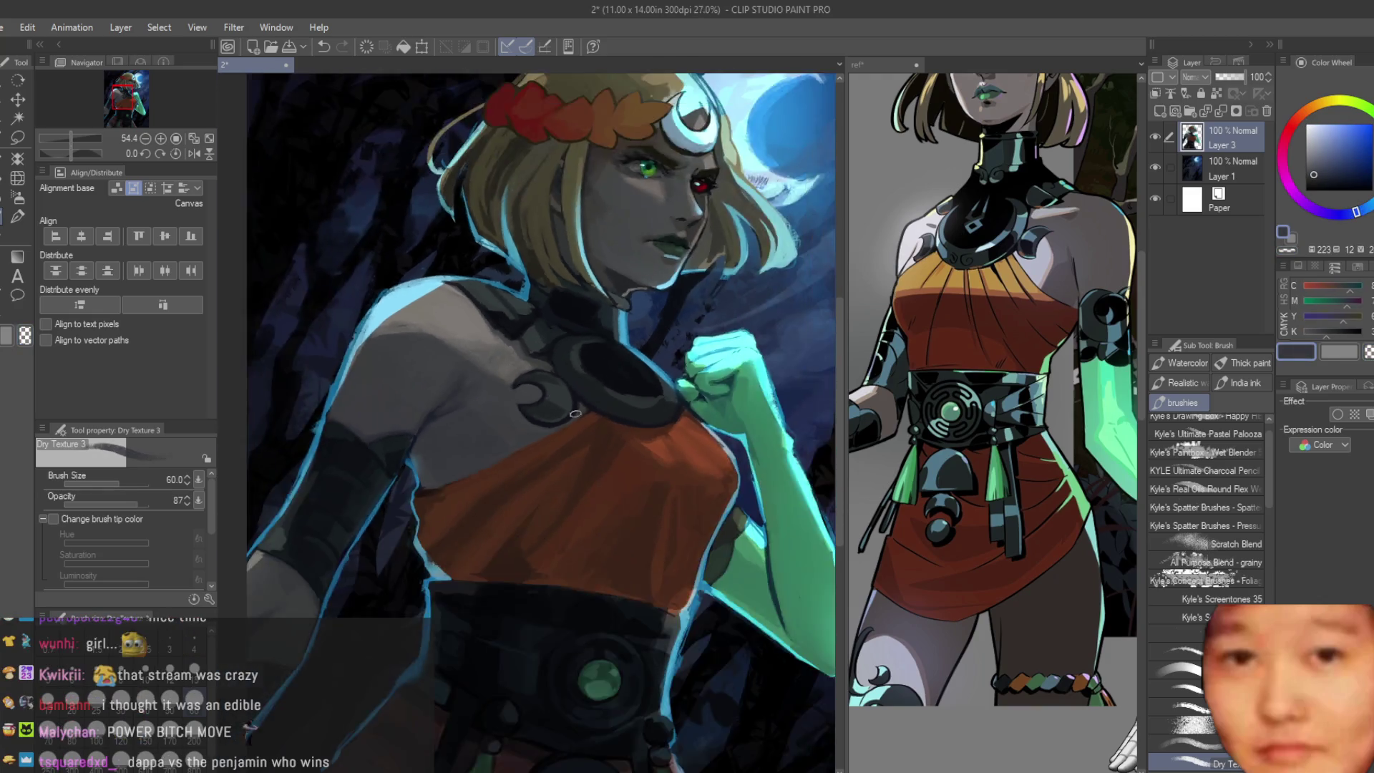
{"action": "scroll", "coordinate": [439, 393], "scroll_direction": "down", "scroll_amount": 1}
{"action": "scroll", "coordinate": [540, 373], "scroll_direction": "up", "scroll_amount": 2}
{"action": "scroll", "coordinate": [540, 372], "scroll_direction": "up", "scroll_amount": 1}
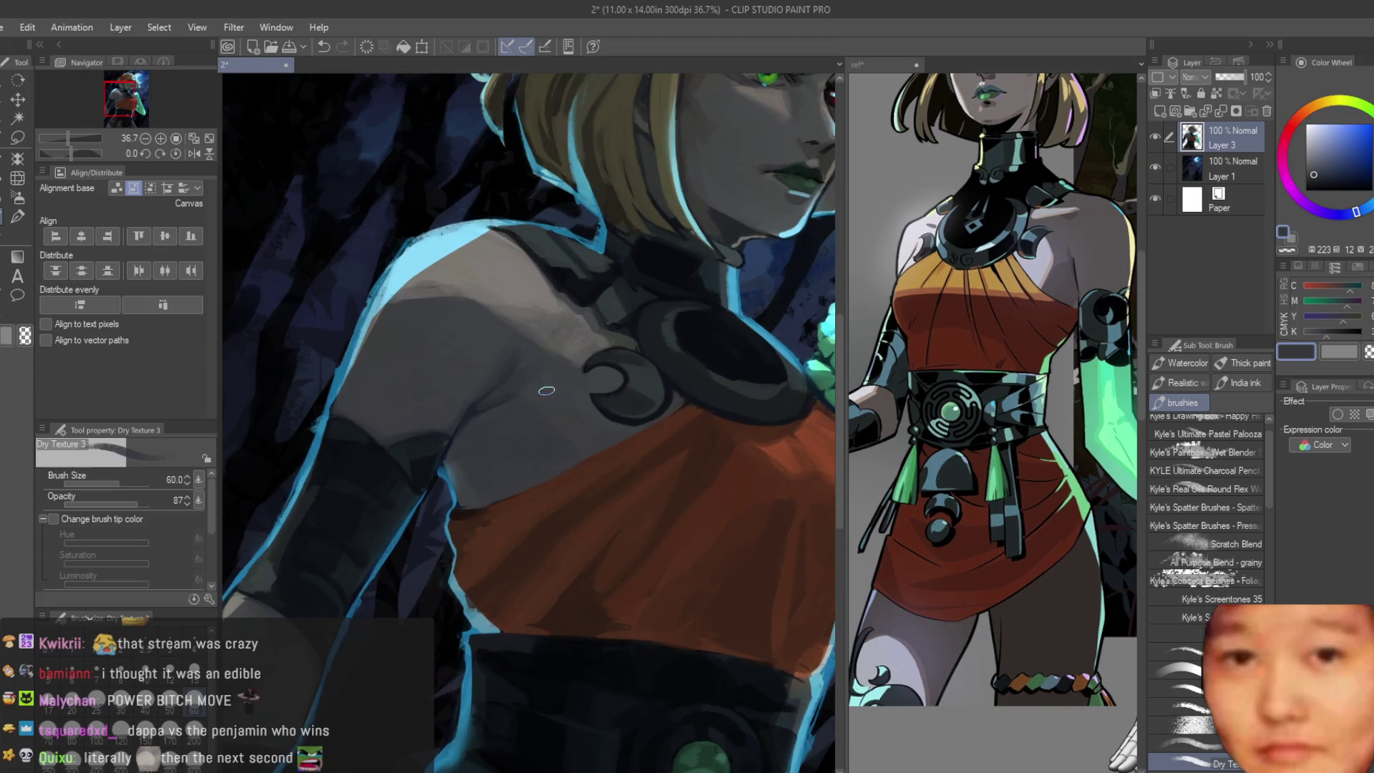
{"action": "scroll", "coordinate": [546, 388], "scroll_direction": "up", "scroll_amount": 1}
{"action": "scroll", "coordinate": [589, 425], "scroll_direction": "up", "scroll_amount": 1}
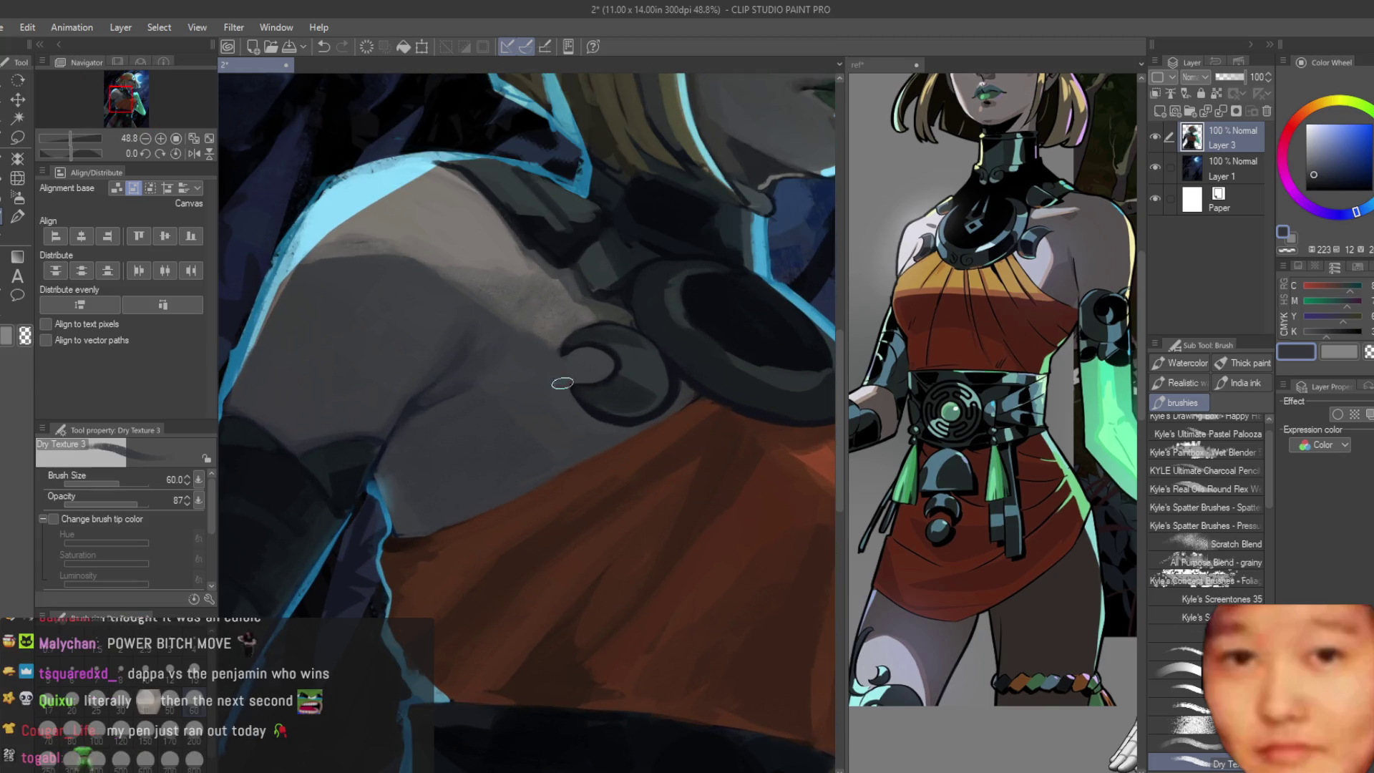
{"action": "scroll", "coordinate": [562, 383], "scroll_direction": "up", "scroll_amount": 1}
{"action": "scroll", "coordinate": [504, 484], "scroll_direction": "up", "scroll_amount": 1}
{"action": "left_click", "coordinate": [451, 598], "text": "alt"}
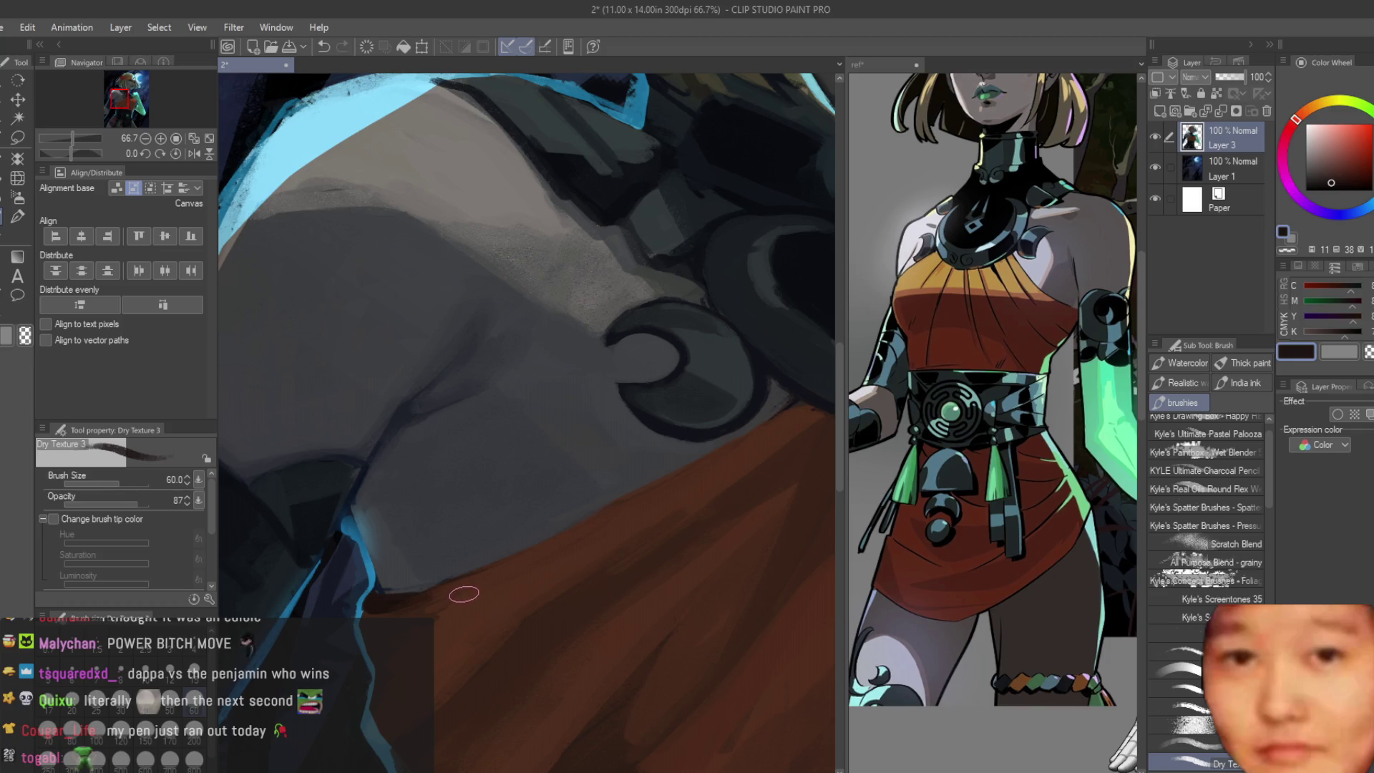
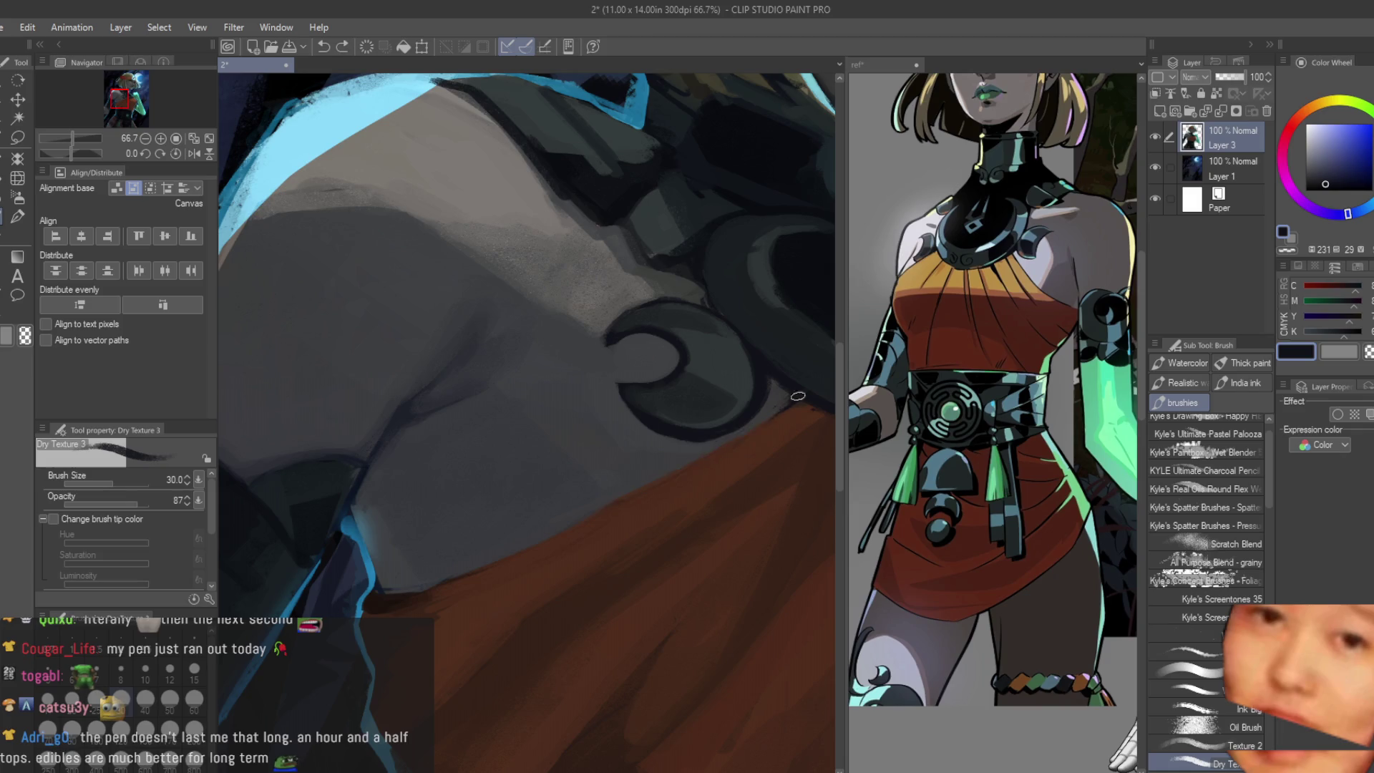
Step: Soften the grey shoulder edge along the neckline, then shift the colour toward a darker muted grey
{"action": "left_click_drag", "start_coordinate": [387, 591], "coordinate": [614, 504]}
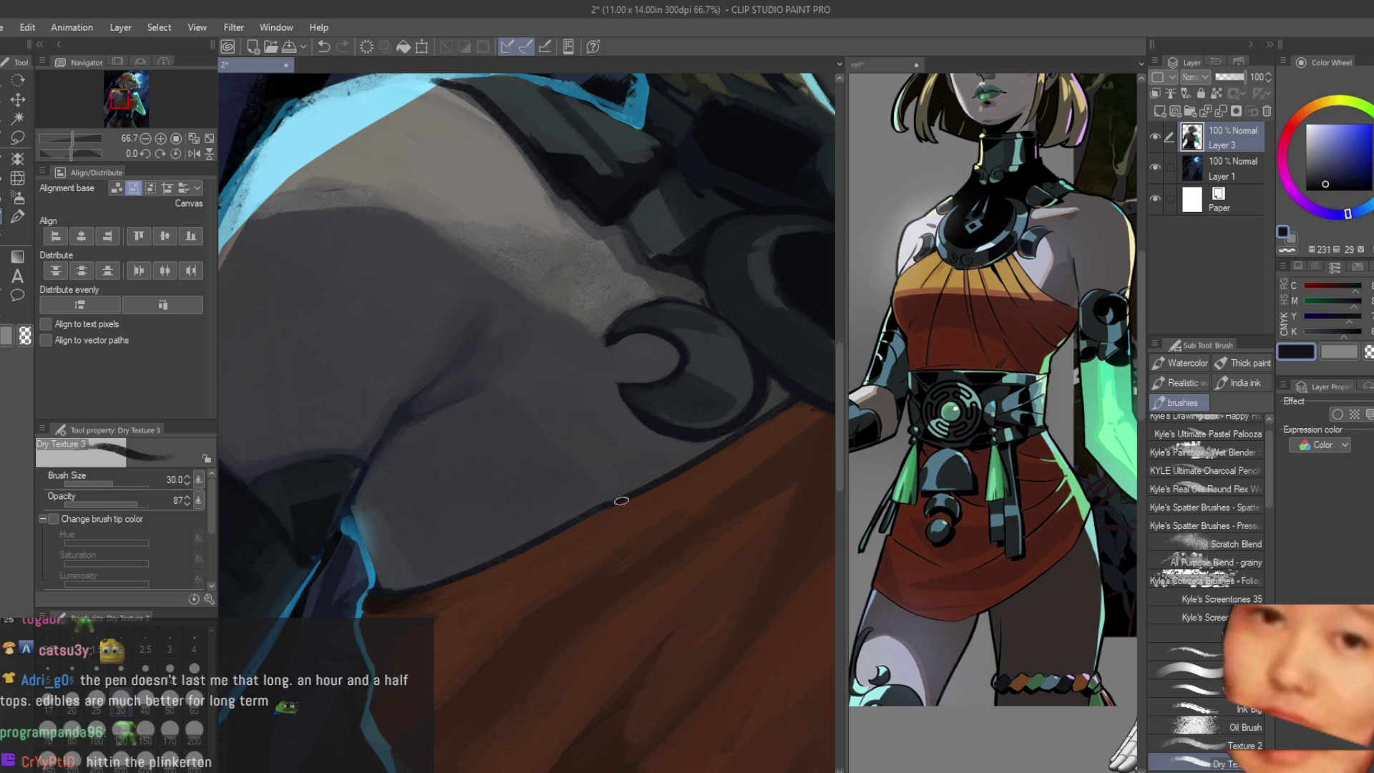
{"action": "left_click", "coordinate": [620, 500], "text": "alt"}
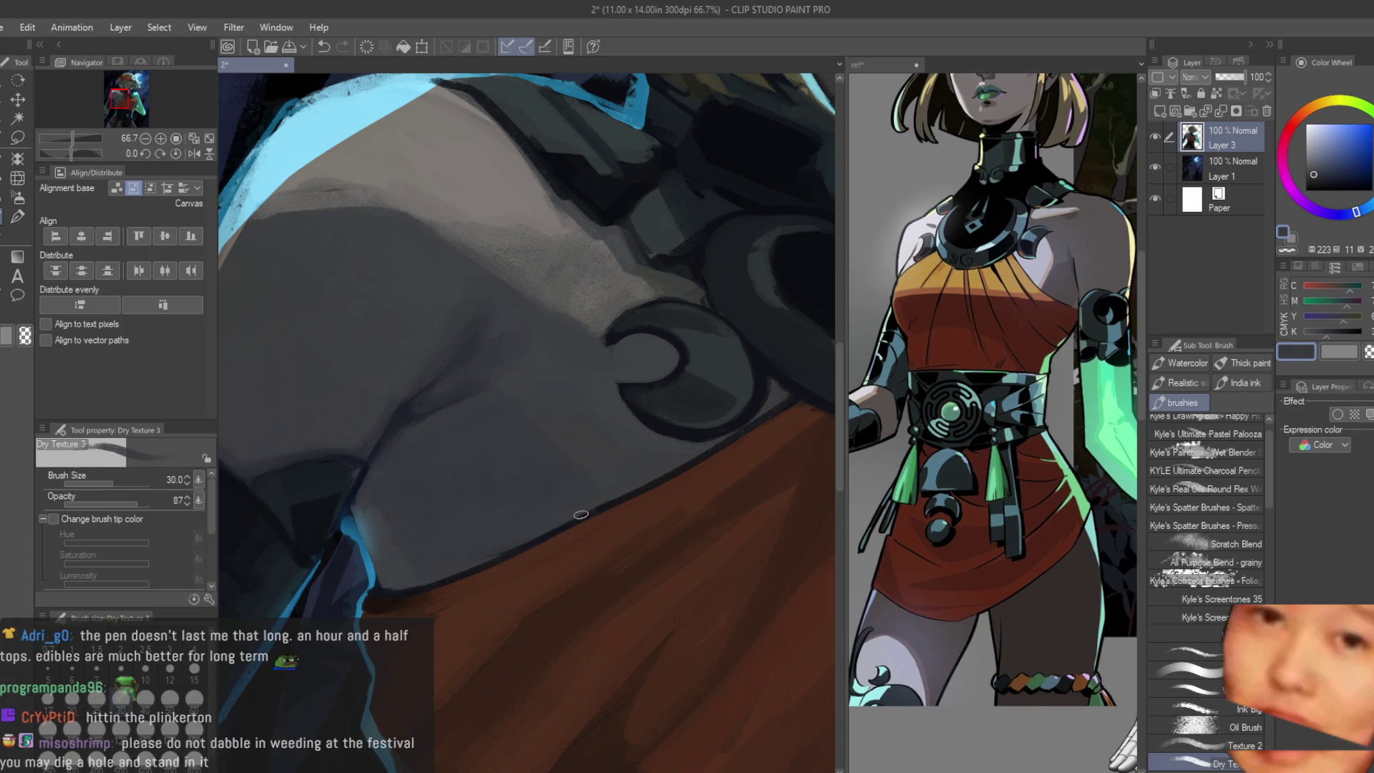
{"action": "left_click", "coordinate": [580, 514], "text": "alt"}
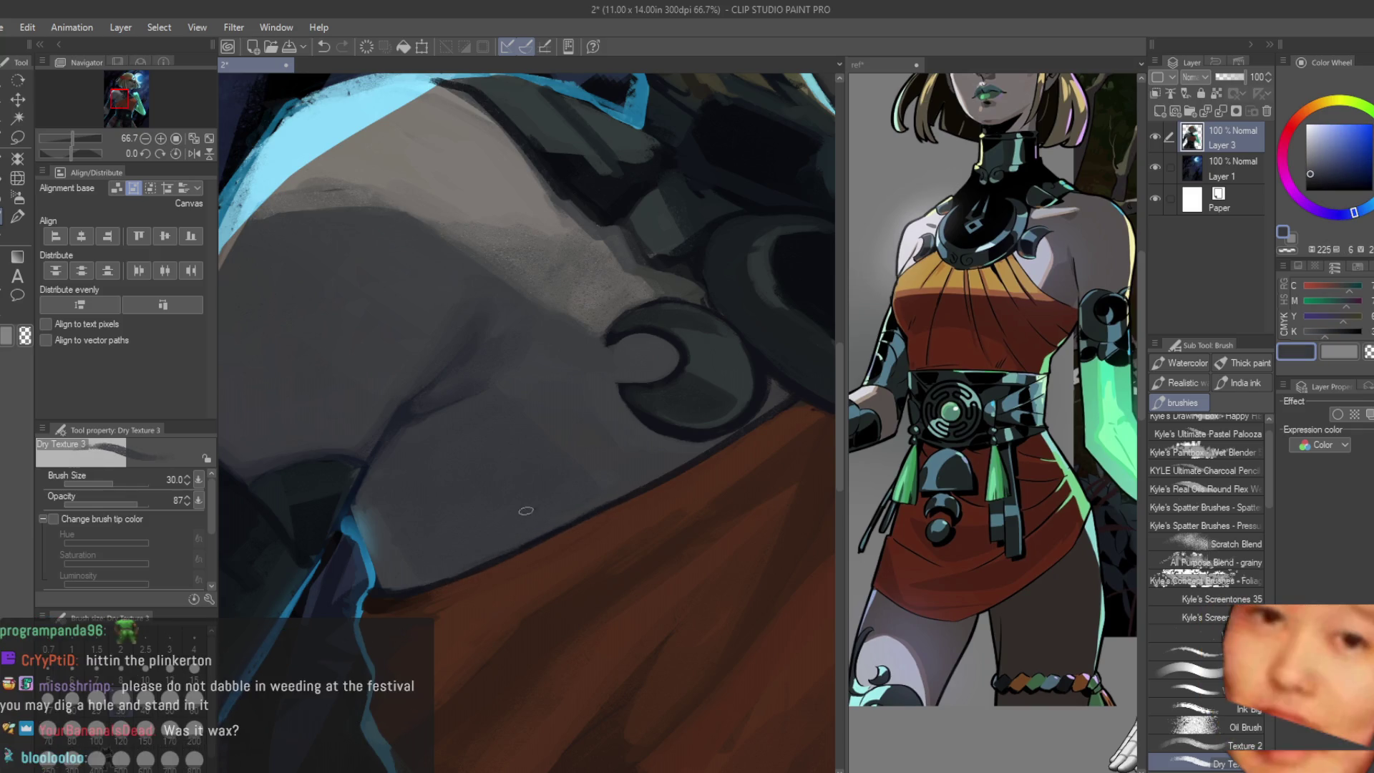
{"action": "scroll", "coordinate": [524, 510], "scroll_direction": "down", "scroll_amount": 5}
{"action": "scroll", "coordinate": [547, 451], "scroll_direction": "up", "scroll_amount": 1}
{"action": "scroll", "coordinate": [547, 451], "scroll_direction": "up", "scroll_amount": 2}
{"action": "scroll", "coordinate": [547, 451], "scroll_direction": "up", "scroll_amount": 2}
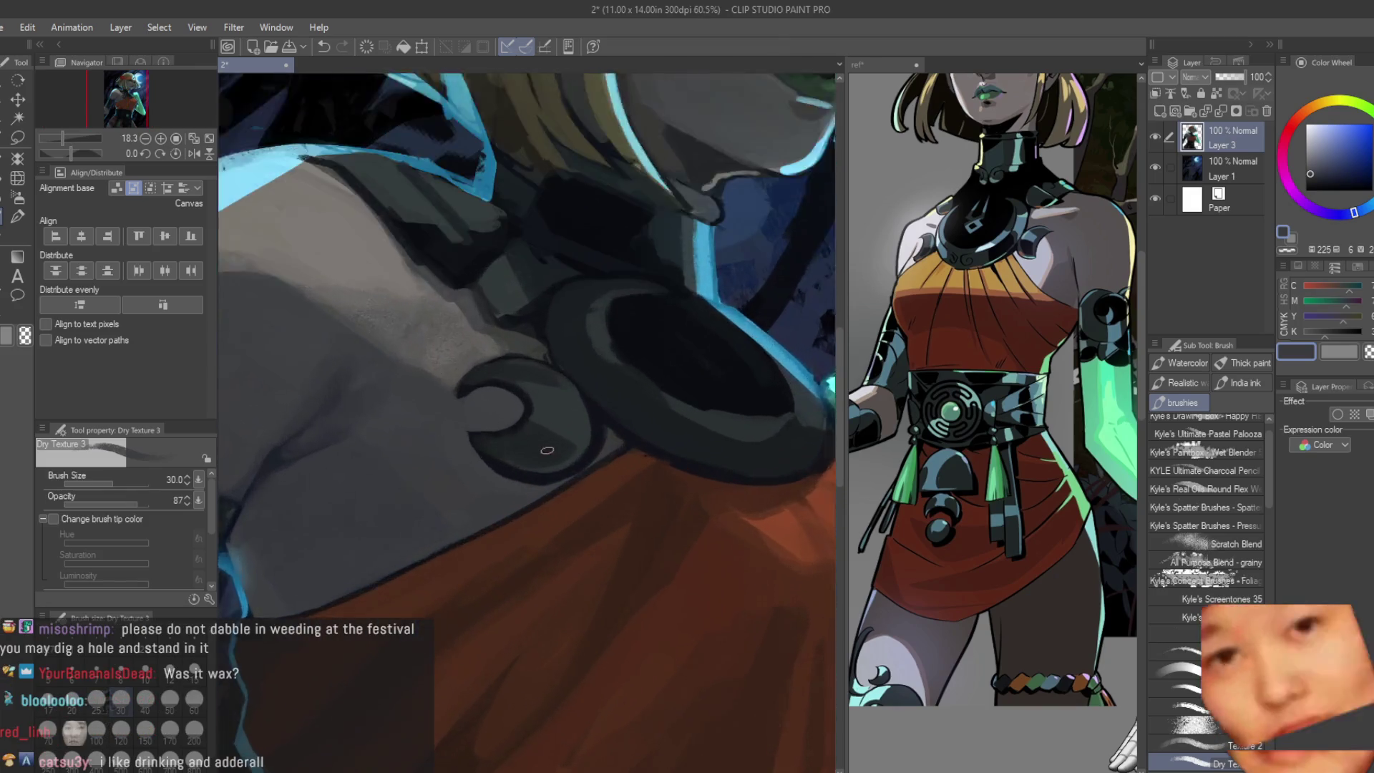
{"action": "scroll", "coordinate": [546, 450], "scroll_direction": "up", "scroll_amount": 2}
{"action": "scroll", "coordinate": [623, 436], "scroll_direction": "up", "scroll_amount": 2}
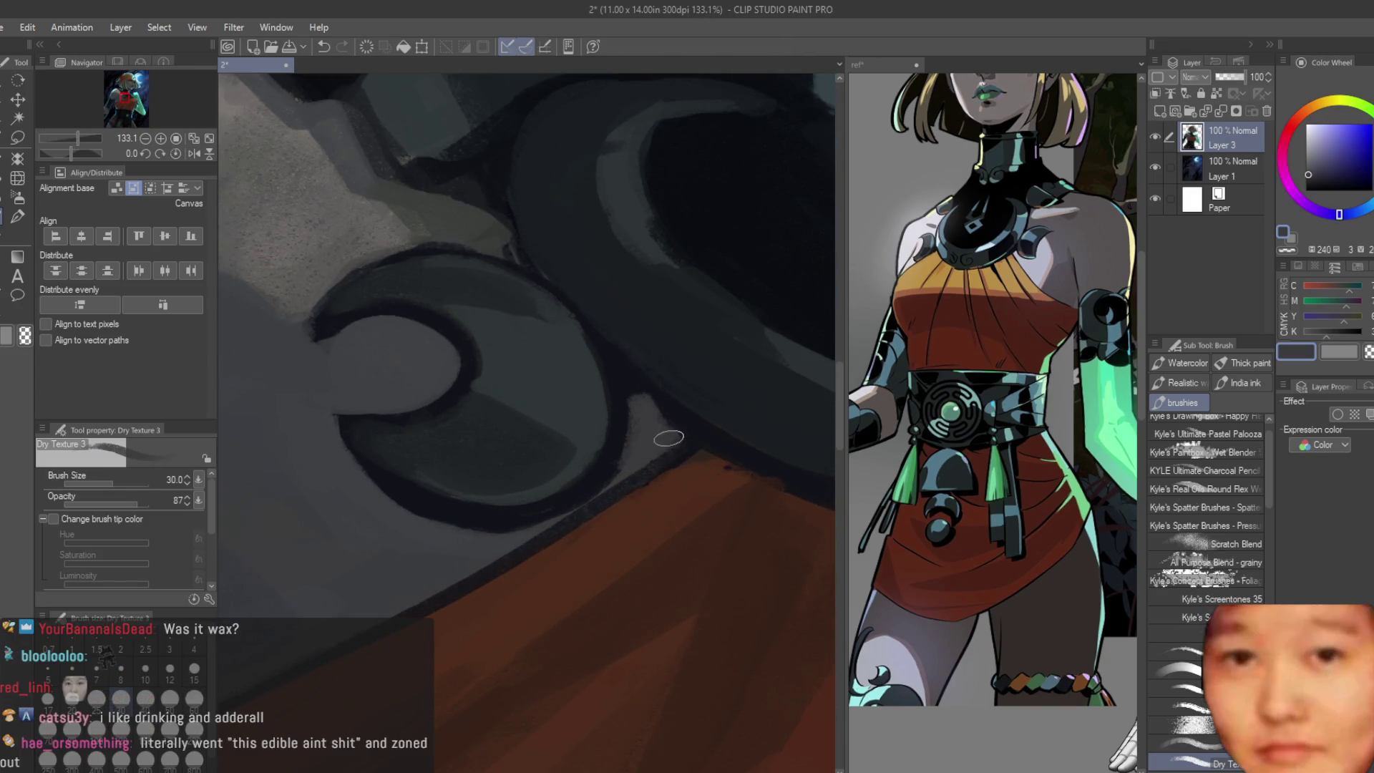
{"action": "left_click", "coordinate": [628, 385], "text": "alt"}
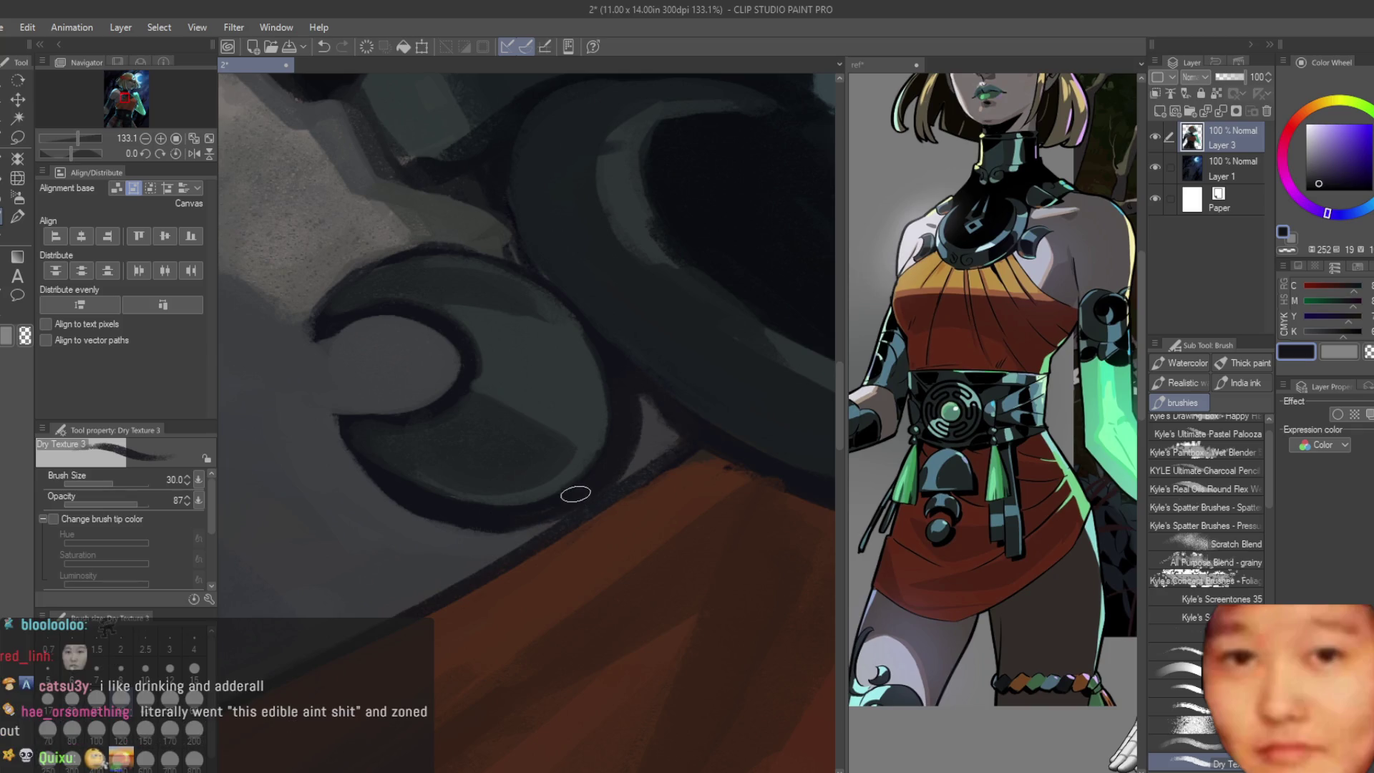
{"action": "scroll", "coordinate": [552, 475], "scroll_direction": "down", "scroll_amount": 2}
{"action": "scroll", "coordinate": [552, 476], "scroll_direction": "down", "scroll_amount": 3}
{"action": "scroll", "coordinate": [556, 453], "scroll_direction": "up", "scroll_amount": 1}
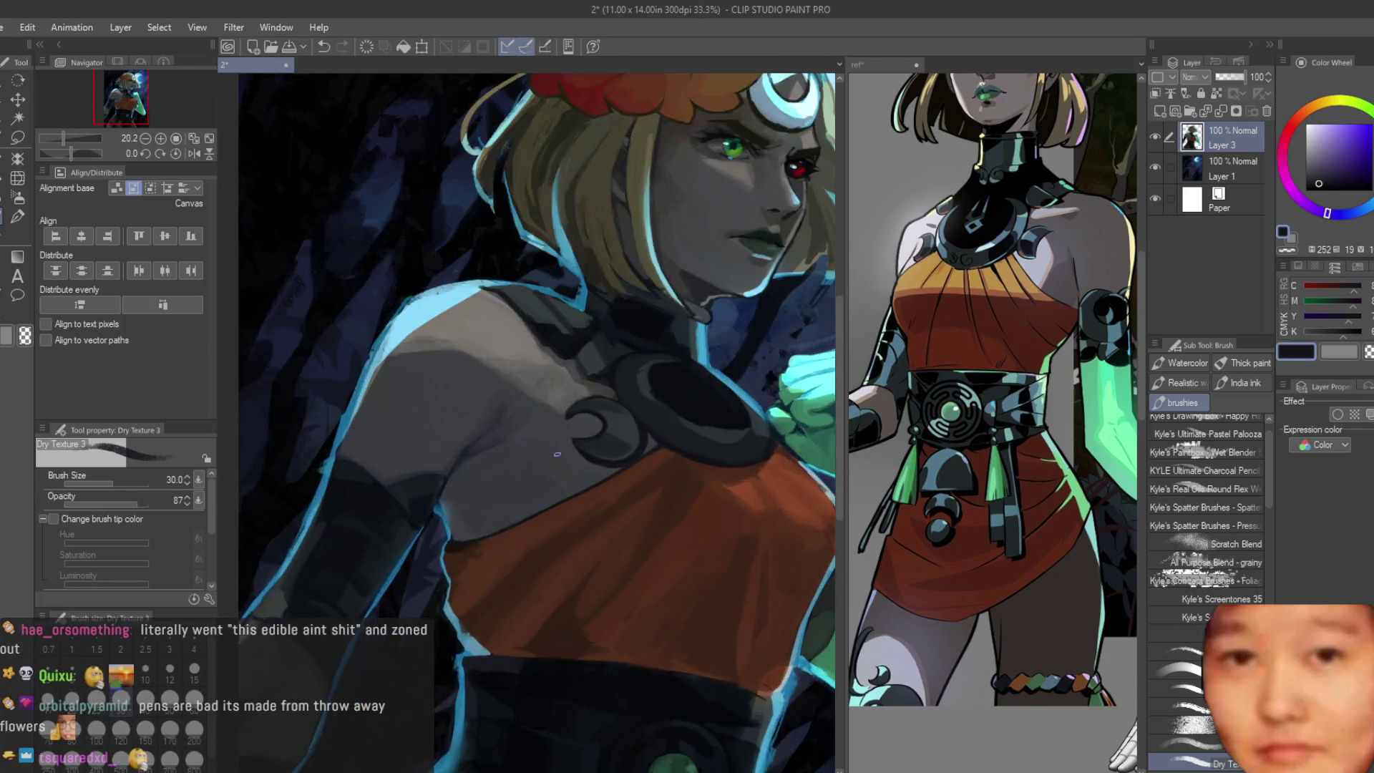
{"action": "scroll", "coordinate": [556, 453], "scroll_direction": "up", "scroll_amount": 2}
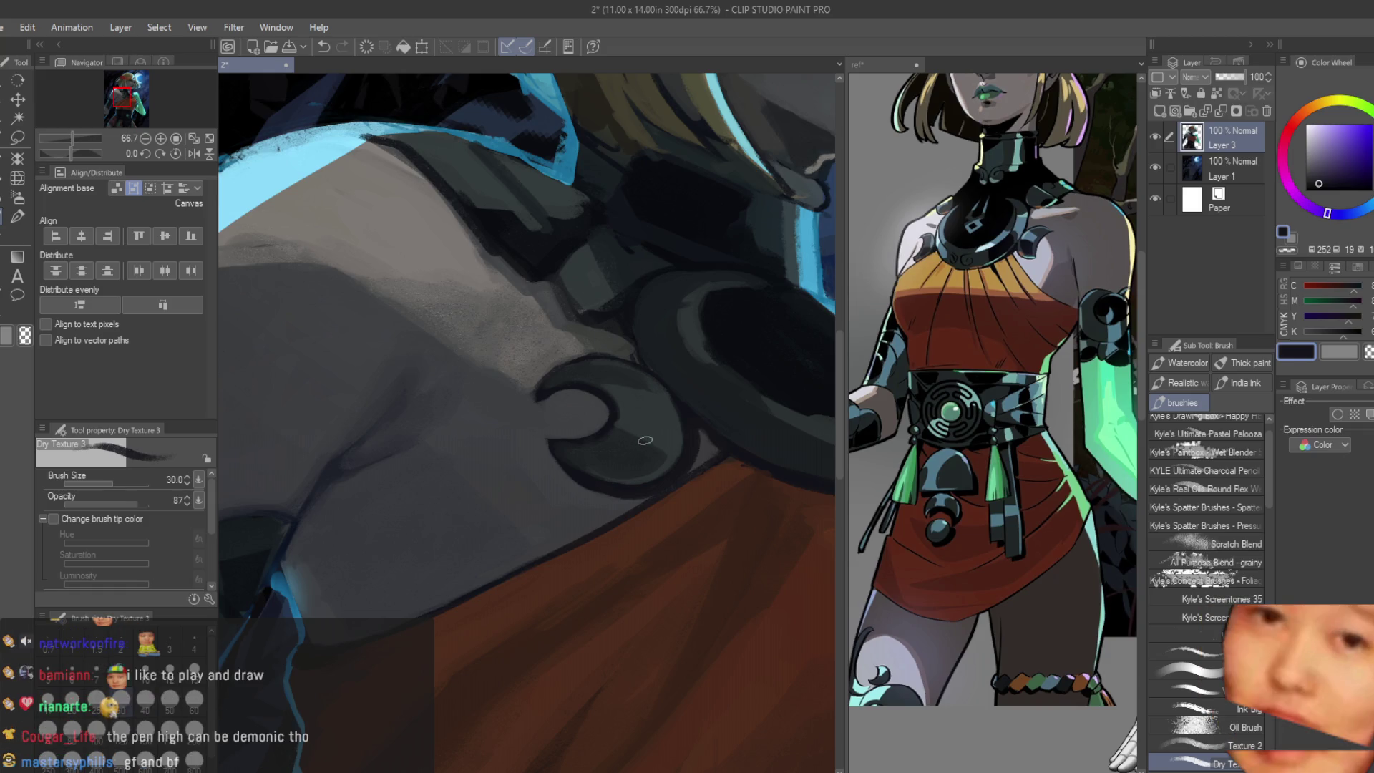
{"action": "scroll", "coordinate": [491, 464], "scroll_direction": "up", "scroll_amount": 1}
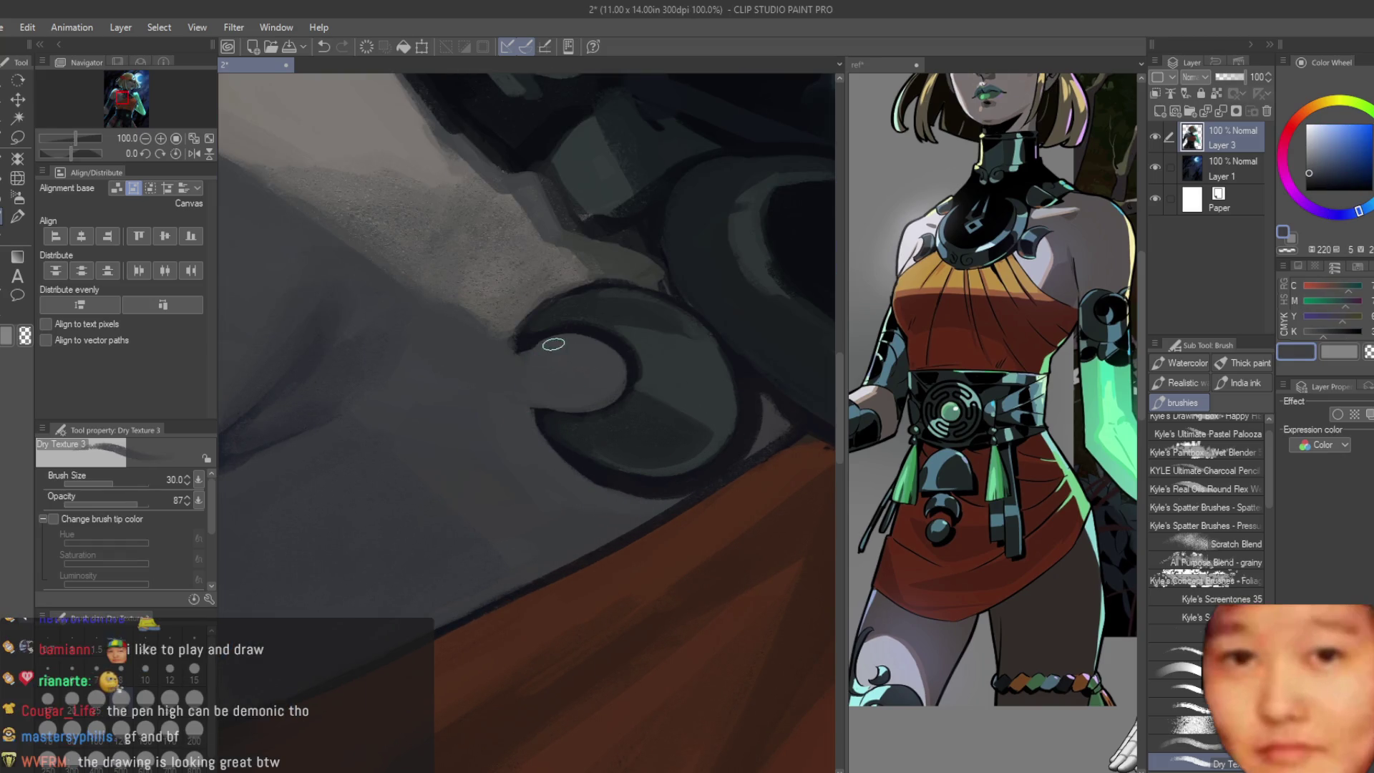
{"action": "scroll", "coordinate": [511, 365], "scroll_direction": "down", "scroll_amount": 2}
{"action": "scroll", "coordinate": [616, 496], "scroll_direction": "down", "scroll_amount": 3}
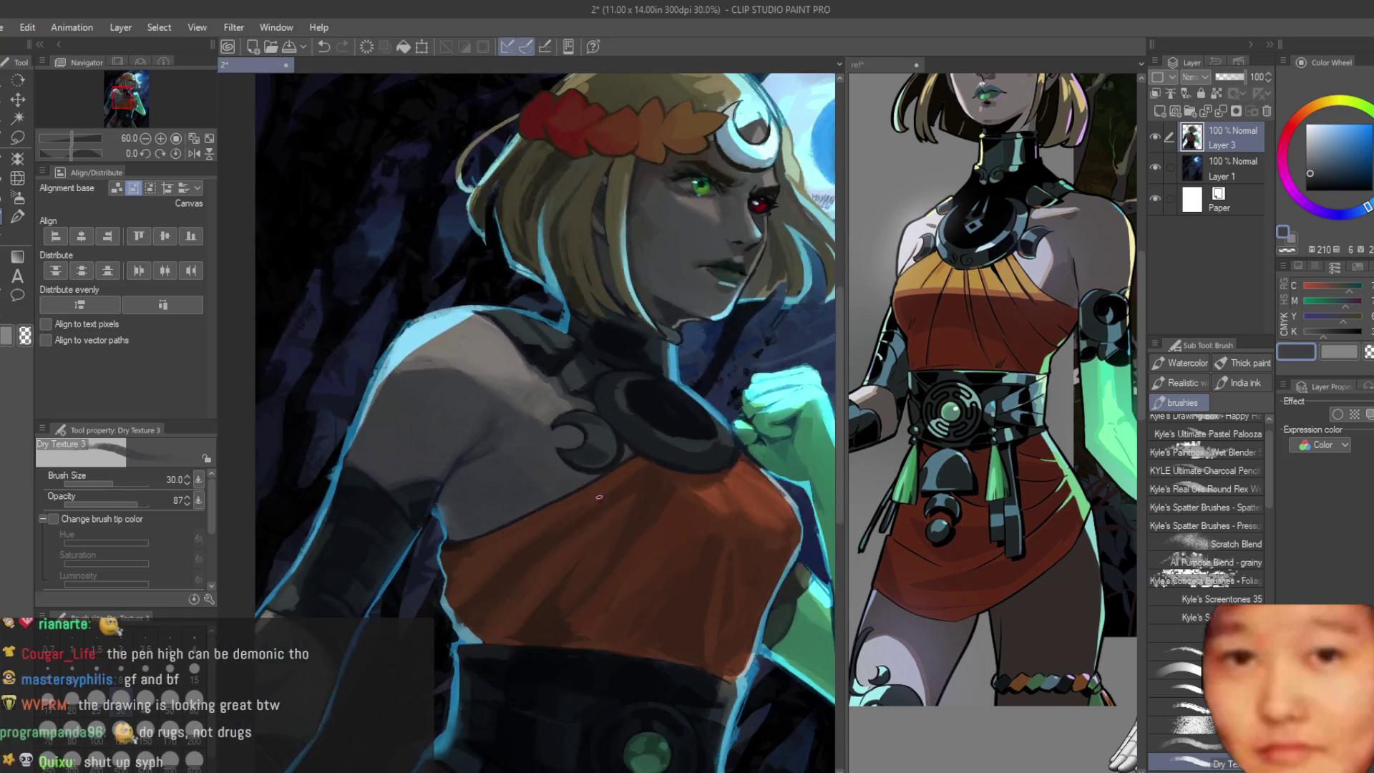
{"action": "scroll", "coordinate": [617, 496], "scroll_direction": "down", "scroll_amount": 1}
{"action": "scroll", "coordinate": [591, 559], "scroll_direction": "down", "scroll_amount": 1}
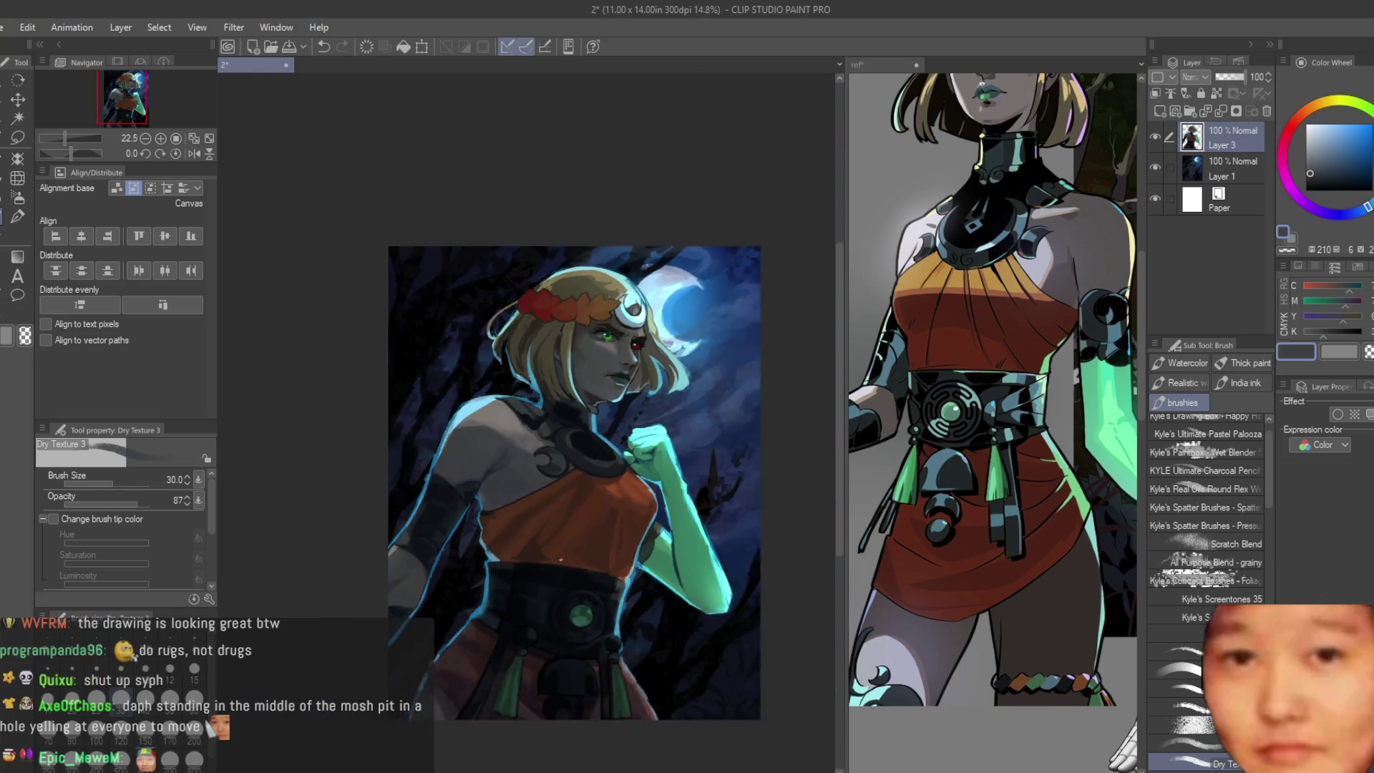
{"action": "scroll", "coordinate": [577, 593], "scroll_direction": "up", "scroll_amount": 1}
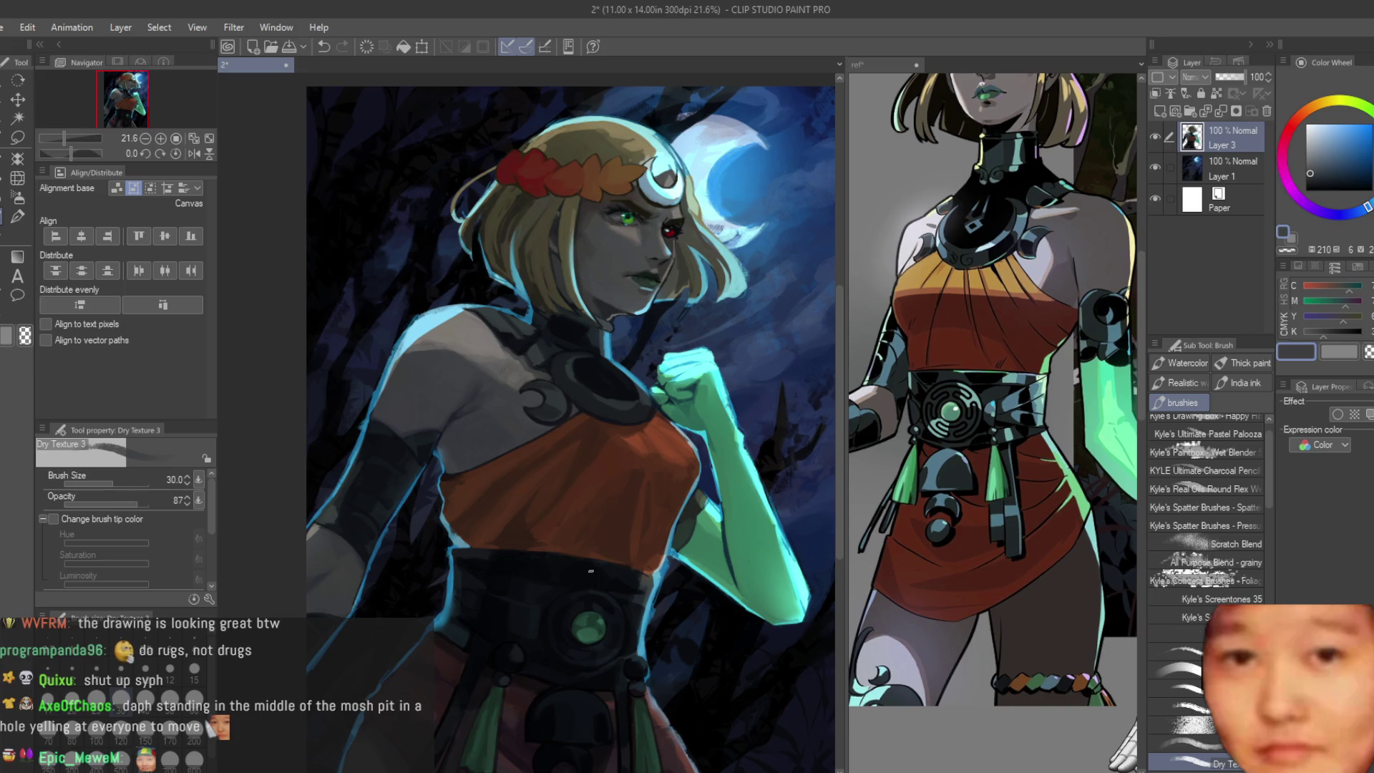
{"action": "scroll", "coordinate": [590, 571], "scroll_direction": "up", "scroll_amount": 1}
{"action": "scroll", "coordinate": [591, 571], "scroll_direction": "down", "scroll_amount": 2}
{"action": "scroll", "coordinate": [512, 309], "scroll_direction": "up", "scroll_amount": 1}
{"action": "scroll", "coordinate": [512, 309], "scroll_direction": "up", "scroll_amount": 1}
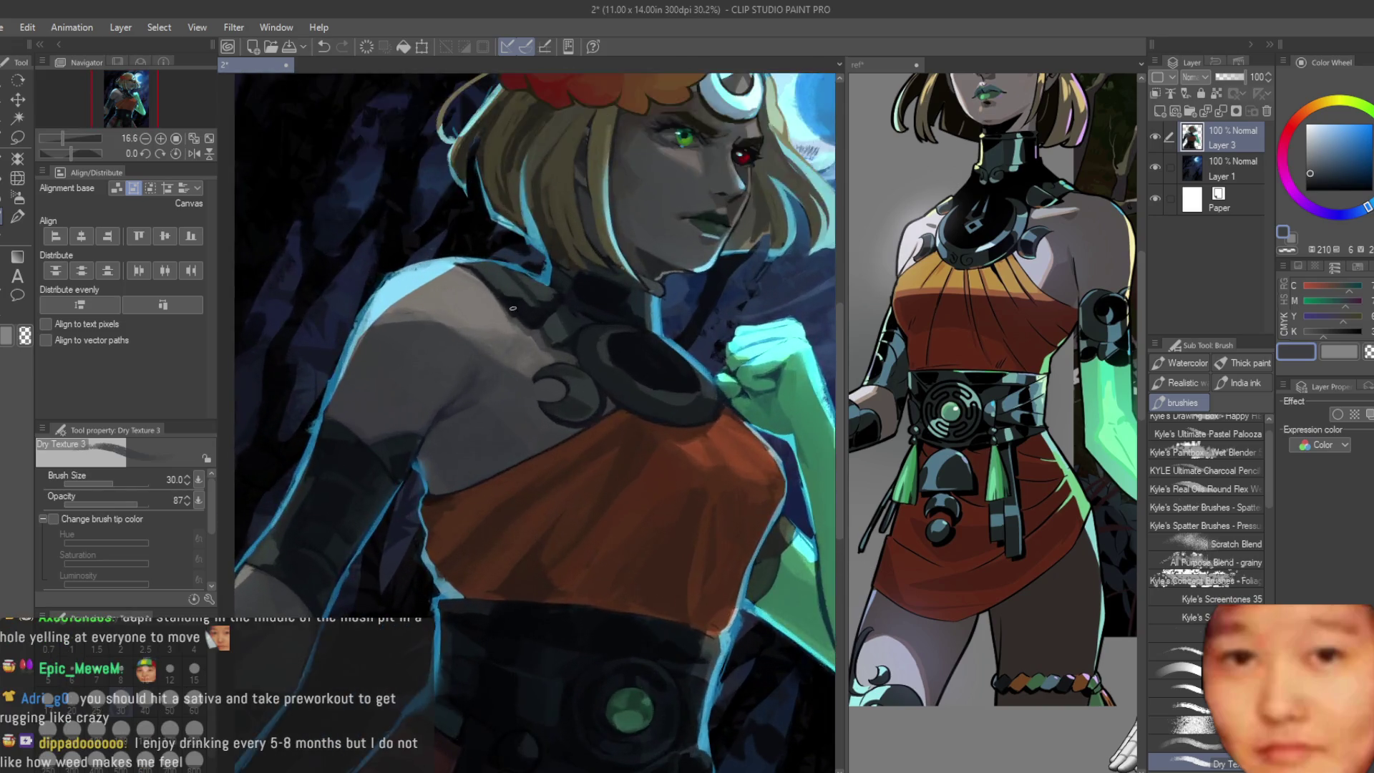
{"action": "scroll", "coordinate": [512, 309], "scroll_direction": "up", "scroll_amount": 2}
{"action": "scroll", "coordinate": [504, 319], "scroll_direction": "up", "scroll_amount": 2}
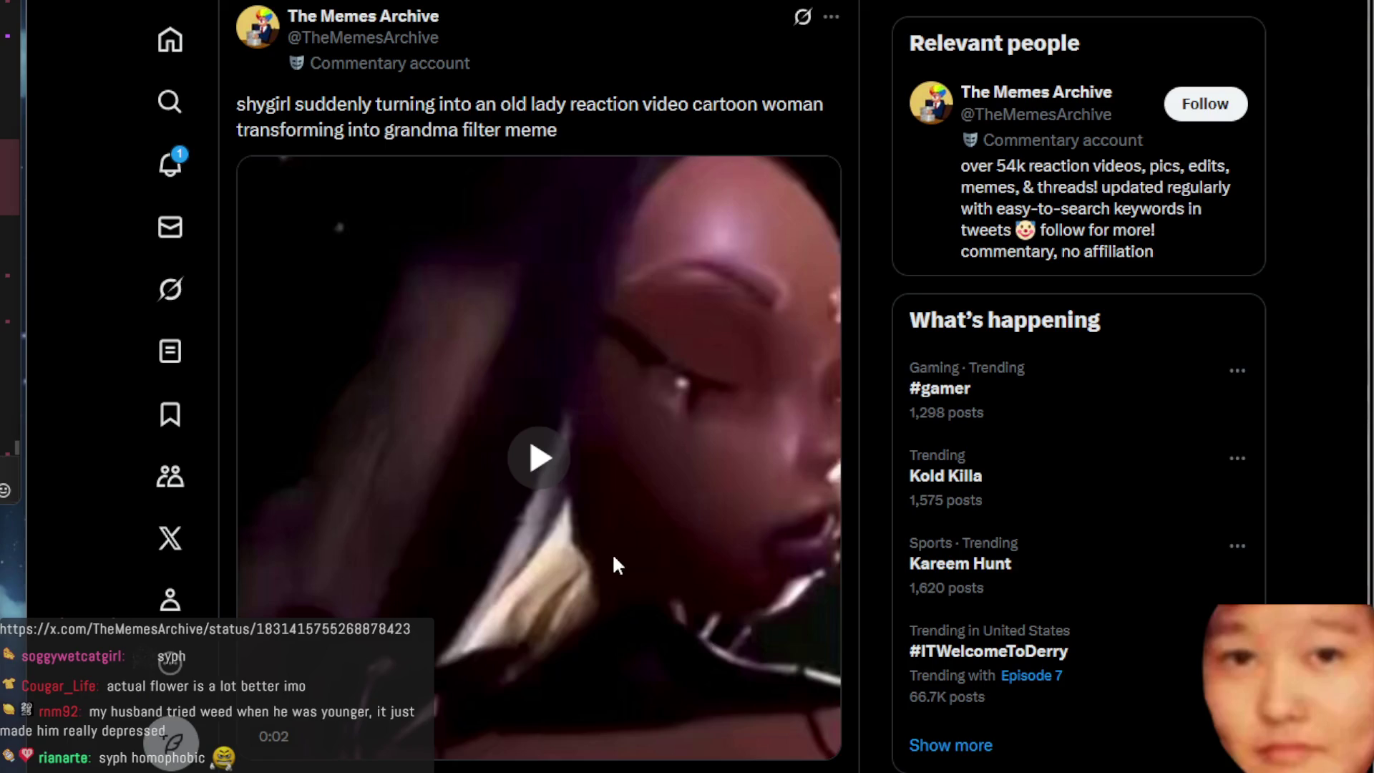
{"action": "left_click", "coordinate": [614, 564]}
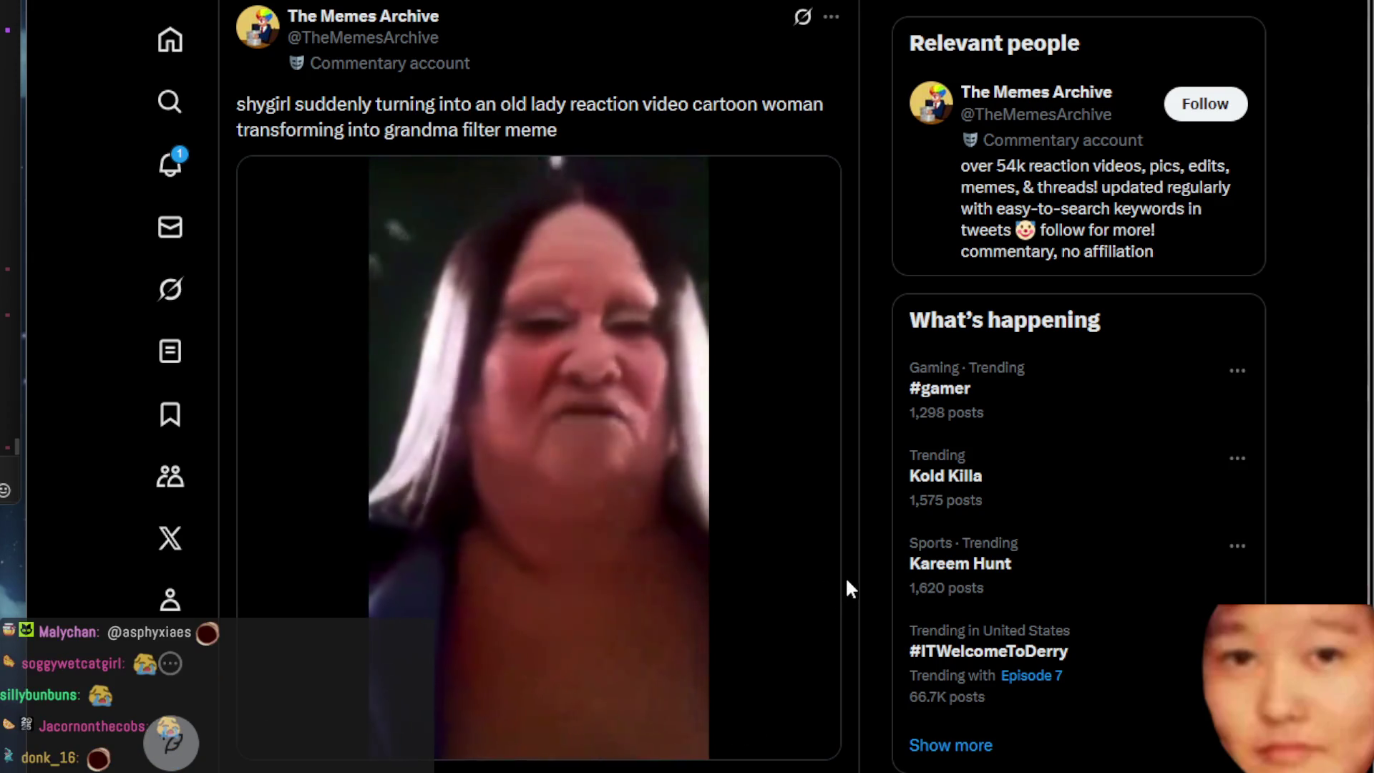
{"action": "left_click", "coordinate": [753, 539]}
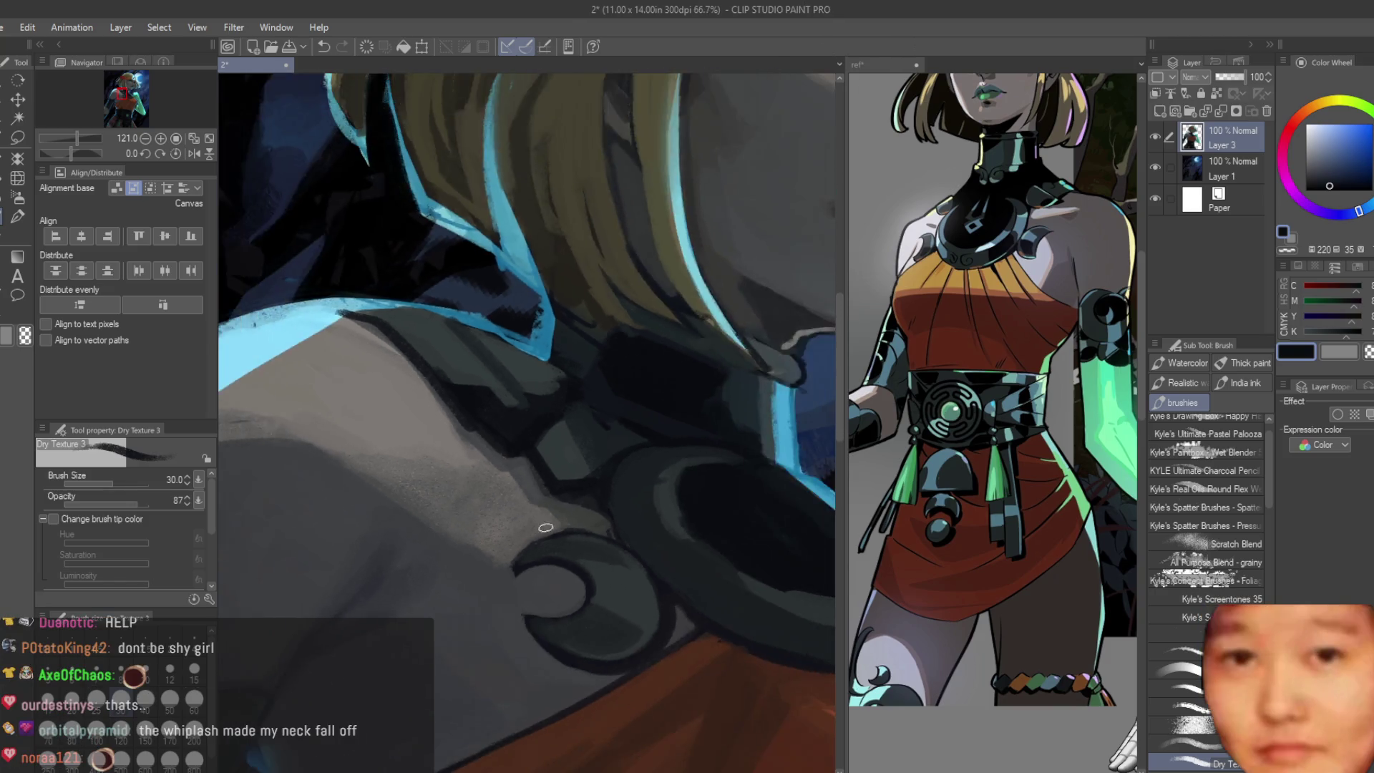
{"action": "scroll", "coordinate": [472, 368], "scroll_direction": "down", "scroll_amount": 5}
{"action": "scroll", "coordinate": [472, 368], "scroll_direction": "up", "scroll_amount": 5}
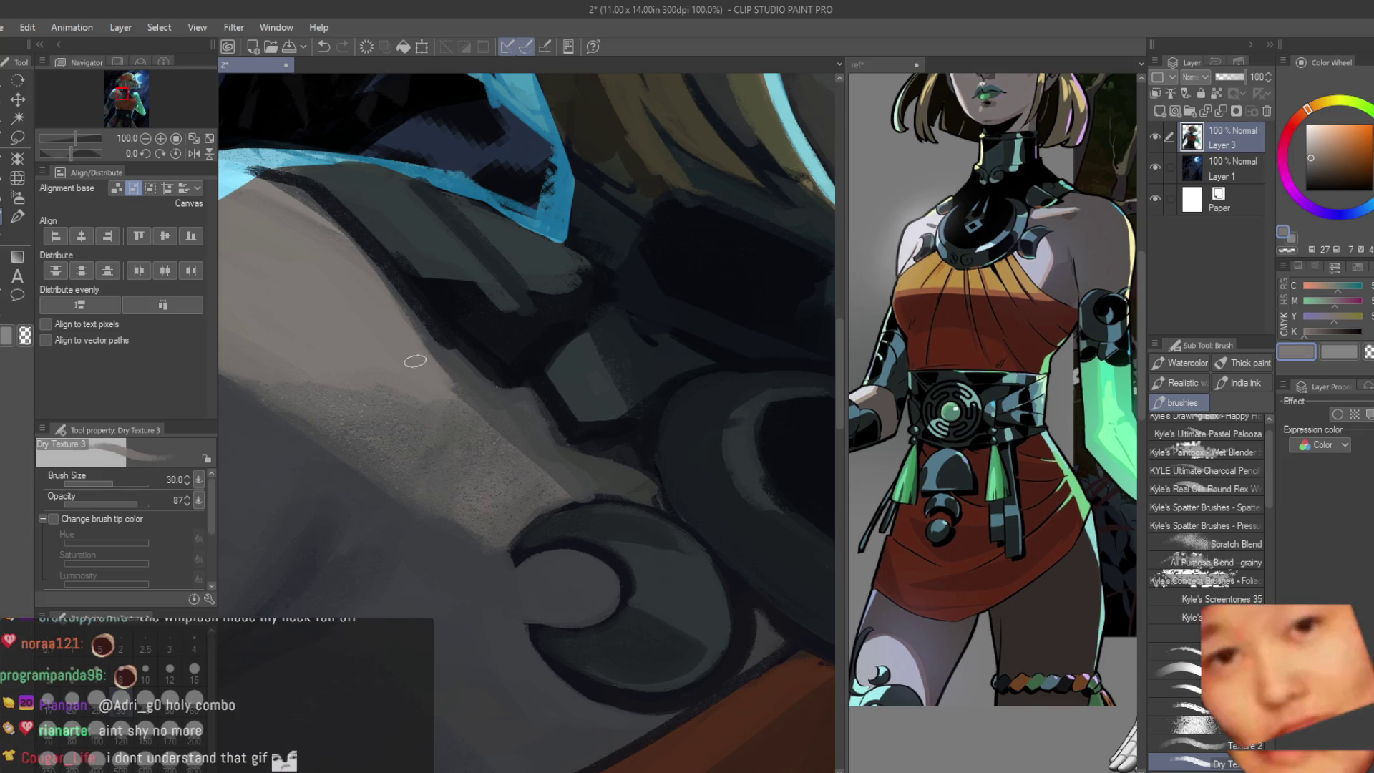
Step: Sample the blue-grey shoulder colour, then pick up a warm orange-red for the next strokes
{"action": "left_click_drag", "start_coordinate": [452, 398], "coordinate": [475, 424]}
{"action": "left_click", "coordinate": [439, 358], "text": "alt"}
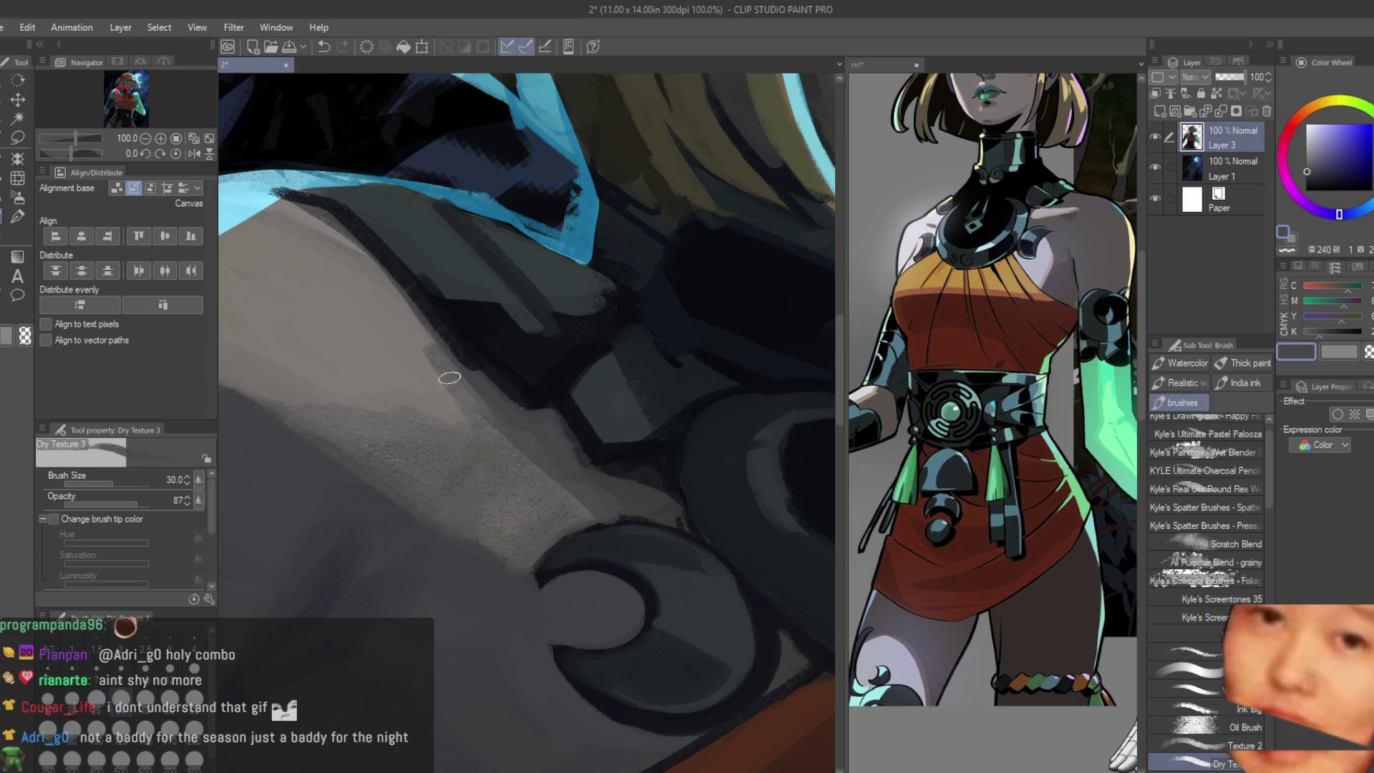
{"action": "scroll", "coordinate": [462, 449], "scroll_direction": "down", "scroll_amount": 1}
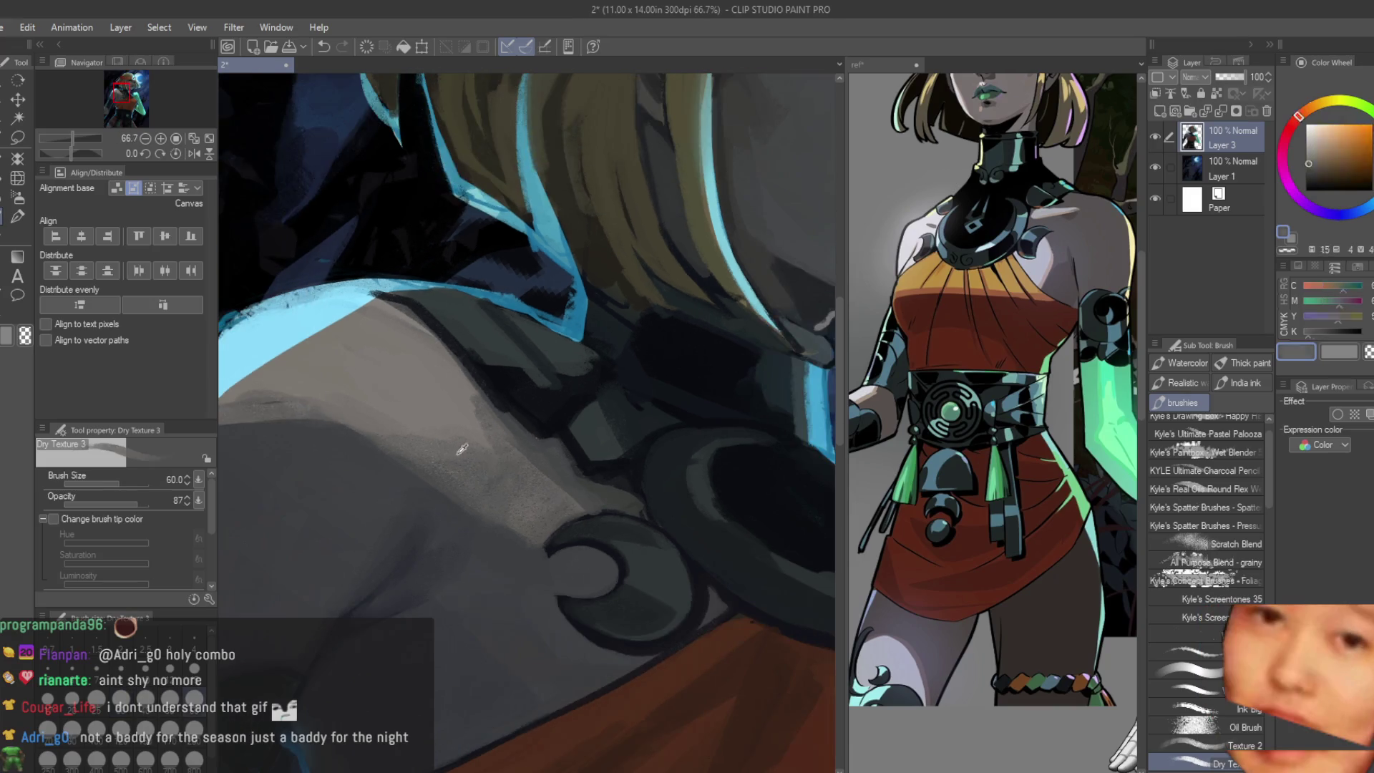
{"action": "left_click", "coordinate": [483, 466], "text": "alt"}
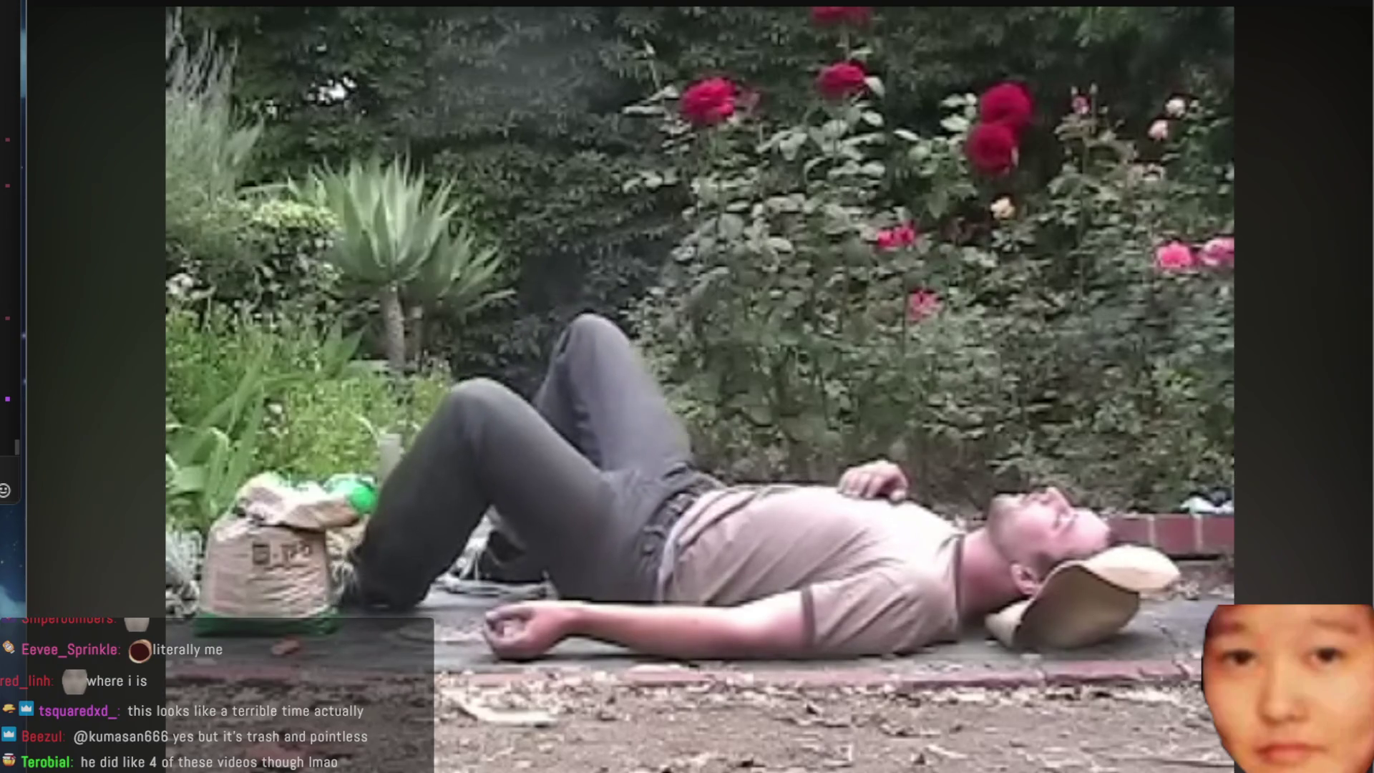
Step: Start a new video search in the browser
{"action": "left_click", "coordinate": [304, 2]}
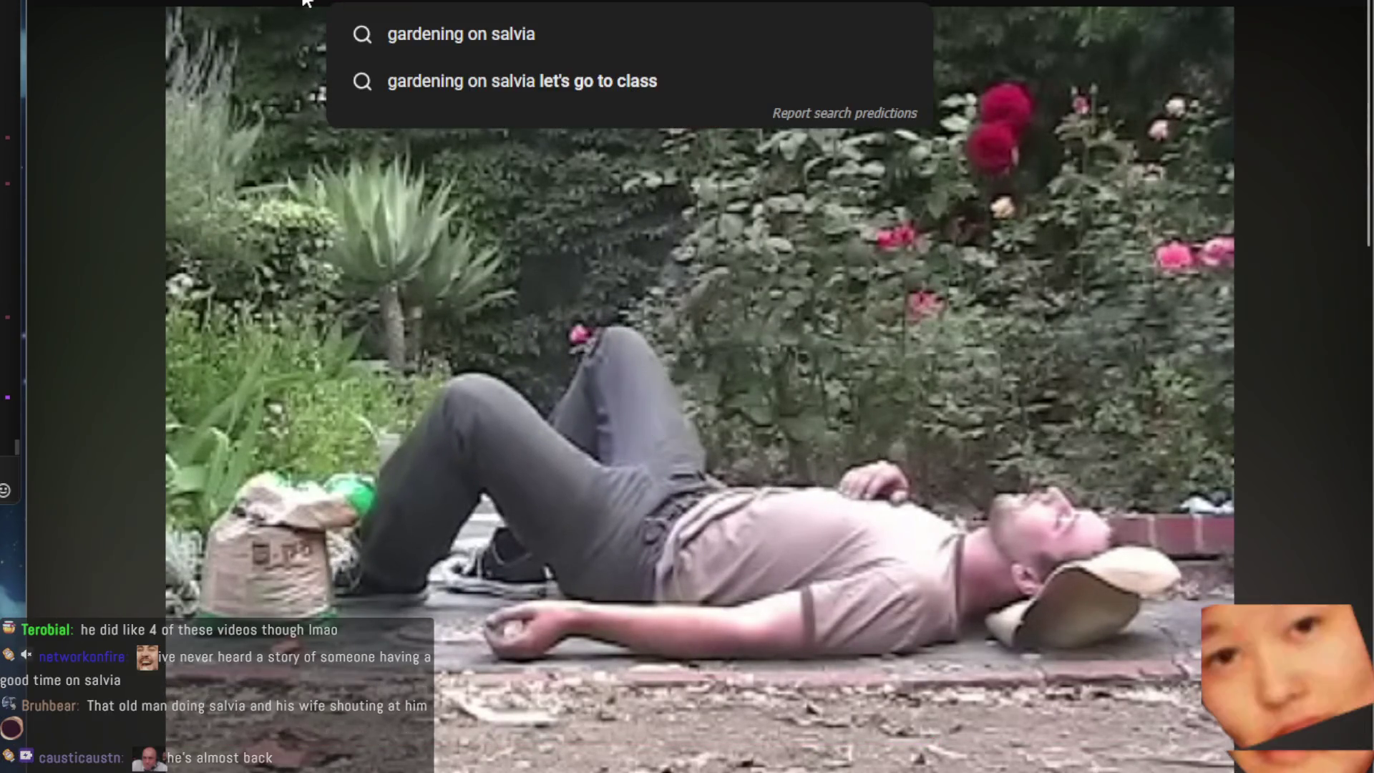
{"action": "type", "text": "driv"}
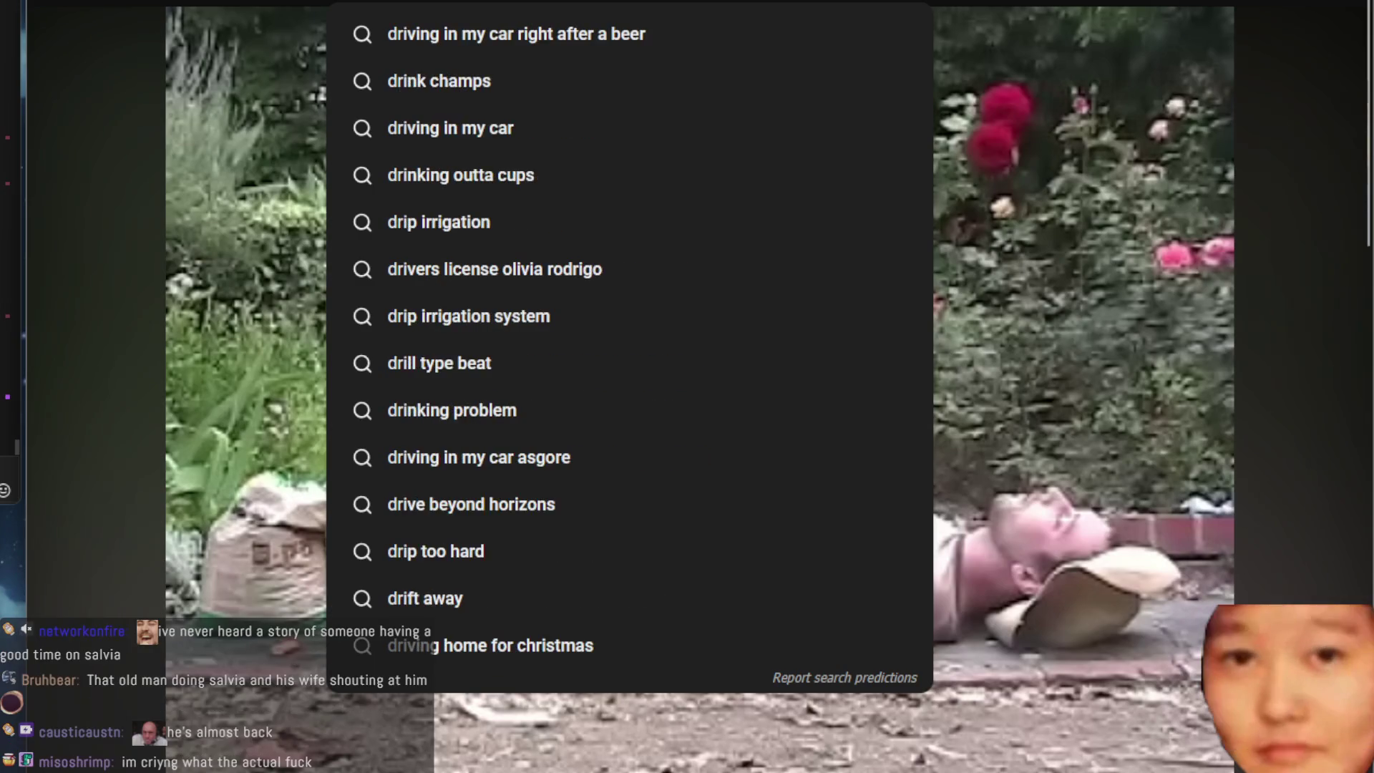
{"action": "type", "text": "ving on salvia"}
Step: Search 'driving on salvia', open the Extended Version result, then return to the CS:GO video and play it
{"action": "key", "text": "Return"}
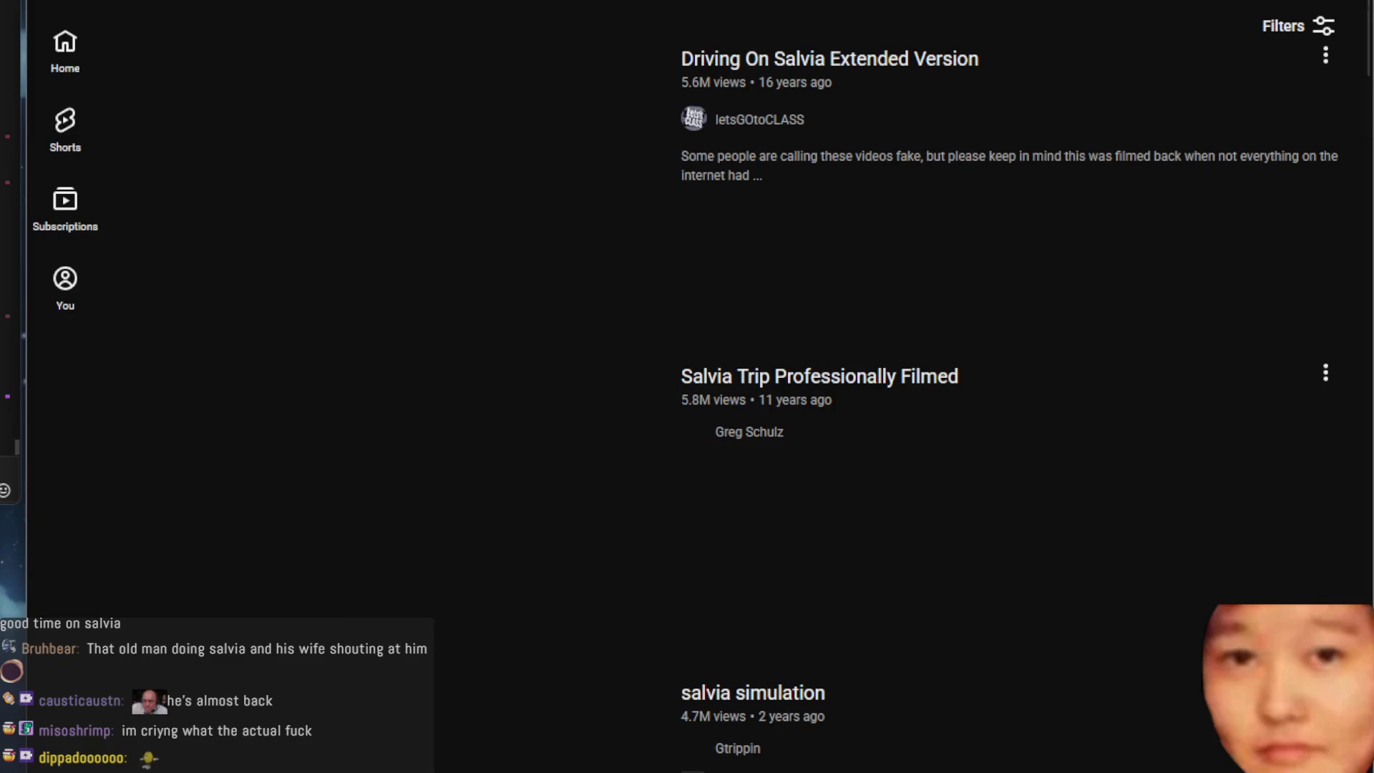
{"action": "left_click", "coordinate": [353, 191]}
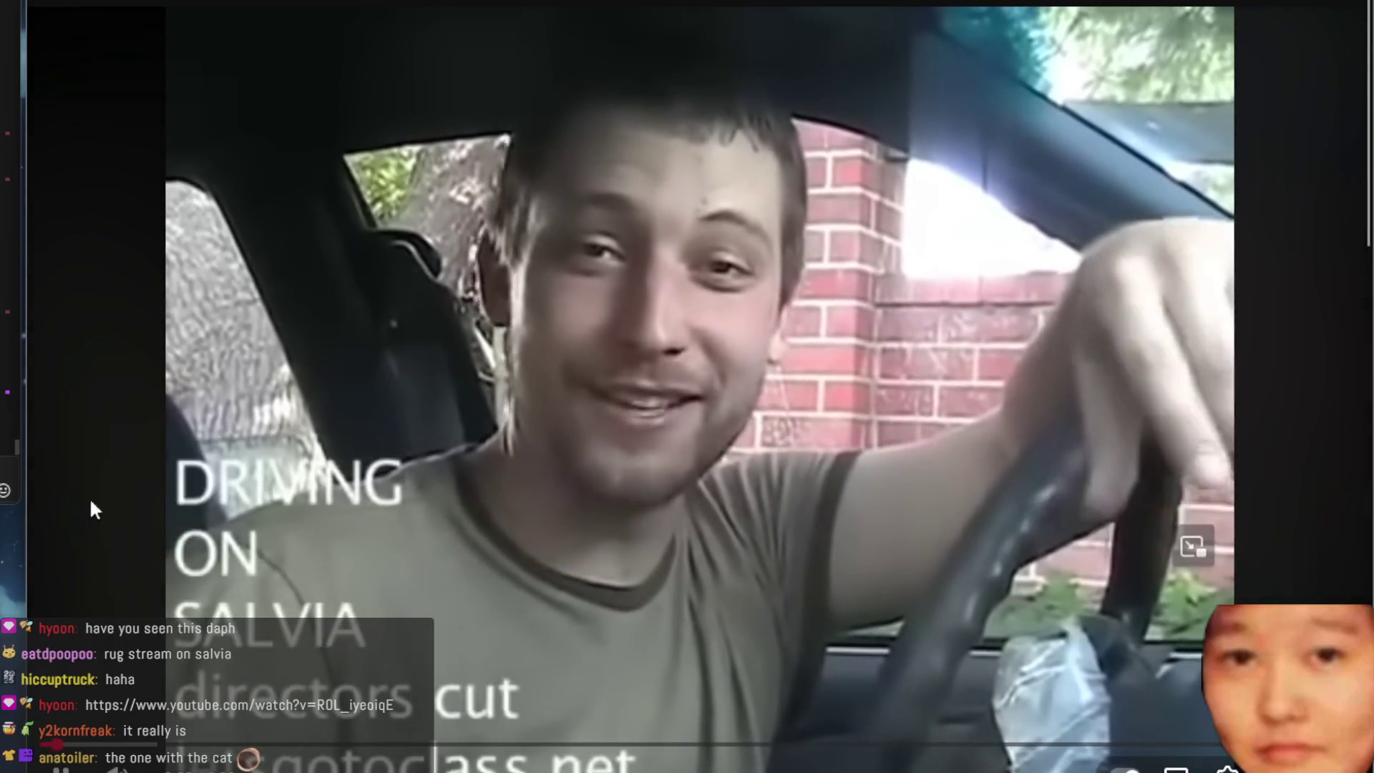
{"action": "key", "text": "alt+Left"}
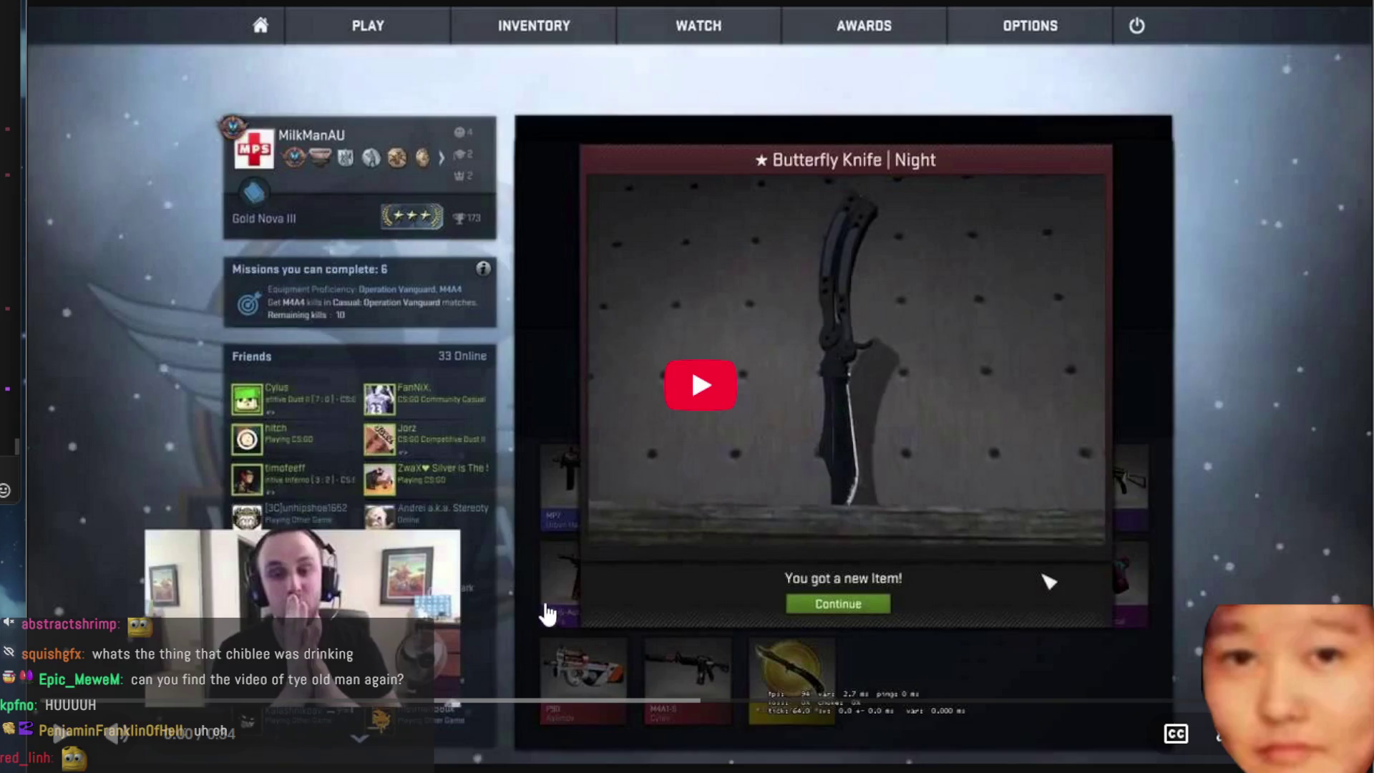
{"action": "left_click", "coordinate": [548, 613]}
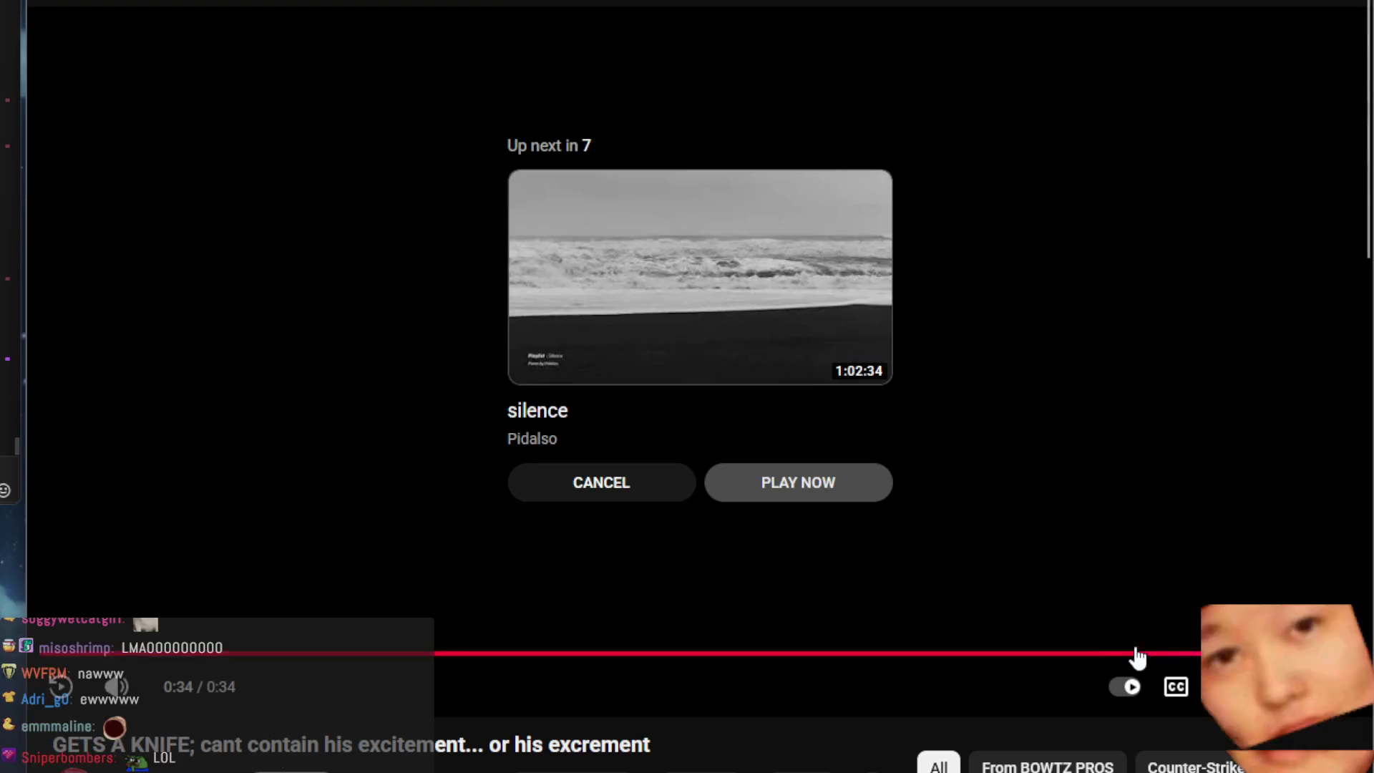
Step: Jump back near the end of the knife clip and rewind it from 0:30 to 0:27
{"action": "left_click", "coordinate": [1130, 656]}
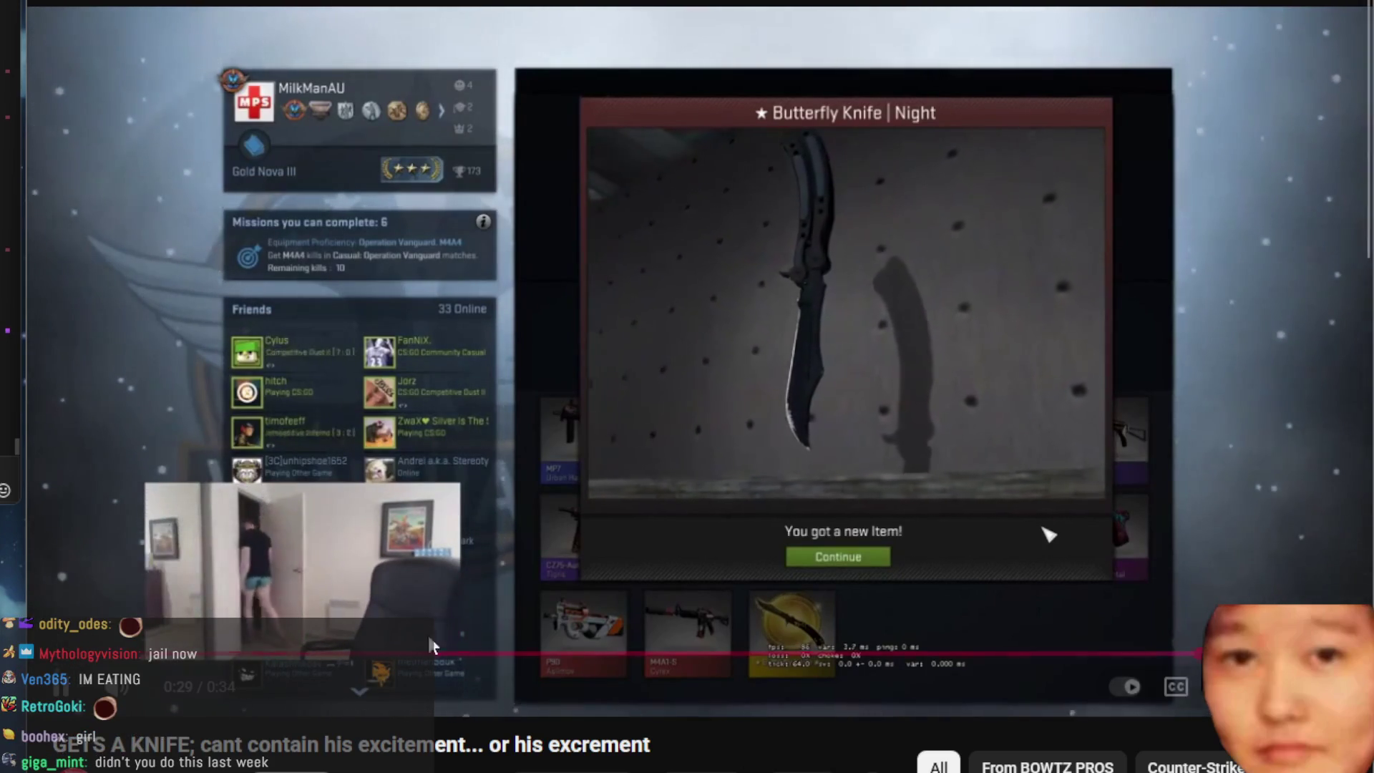
{"action": "mouse_move", "coordinate": [1120, 653]}
{"action": "left_mouse_down"}
{"action": "mouse_move", "coordinate": [1102, 652]}
{"action": "mouse_move", "coordinate": [1129, 657]}
{"action": "left_mouse_up"}
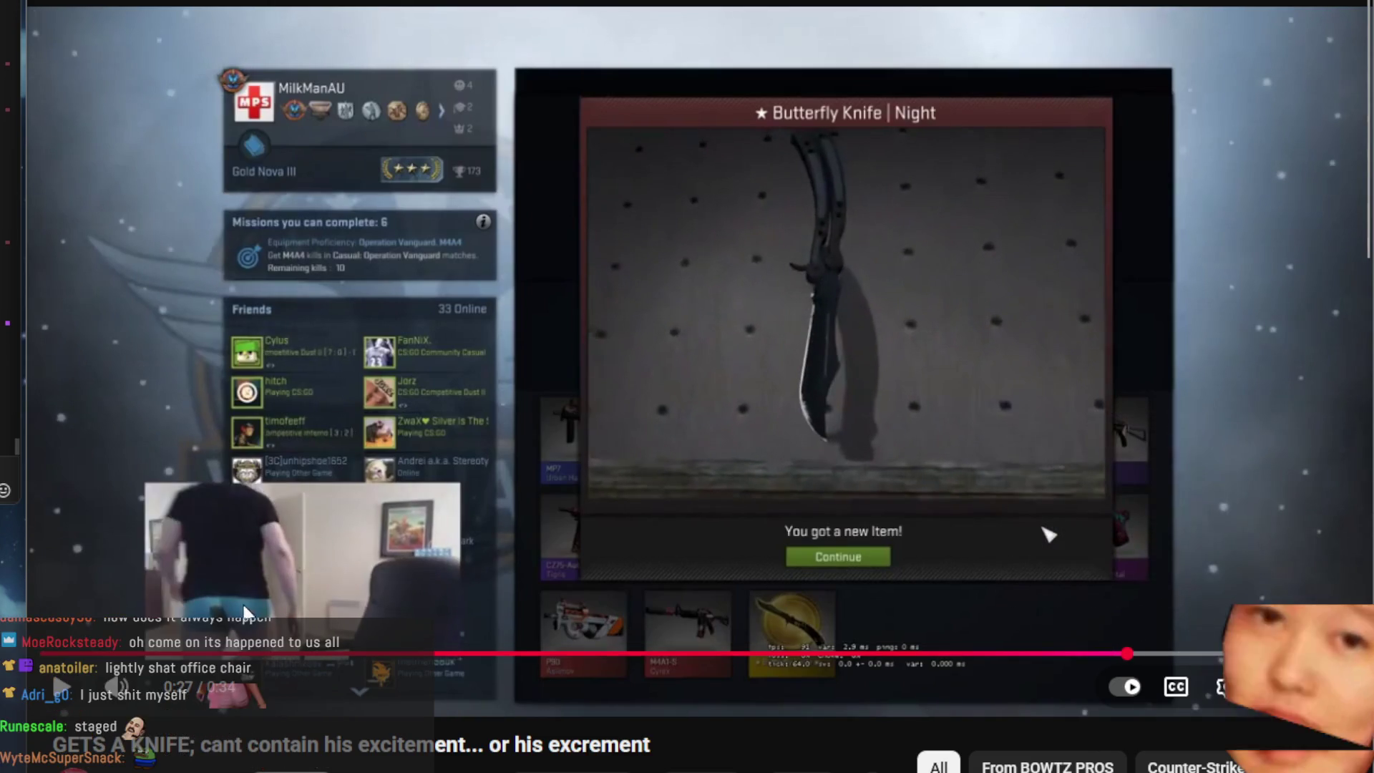
{"action": "scroll", "coordinate": [240, 516], "scroll_direction": "down", "scroll_amount": 1}
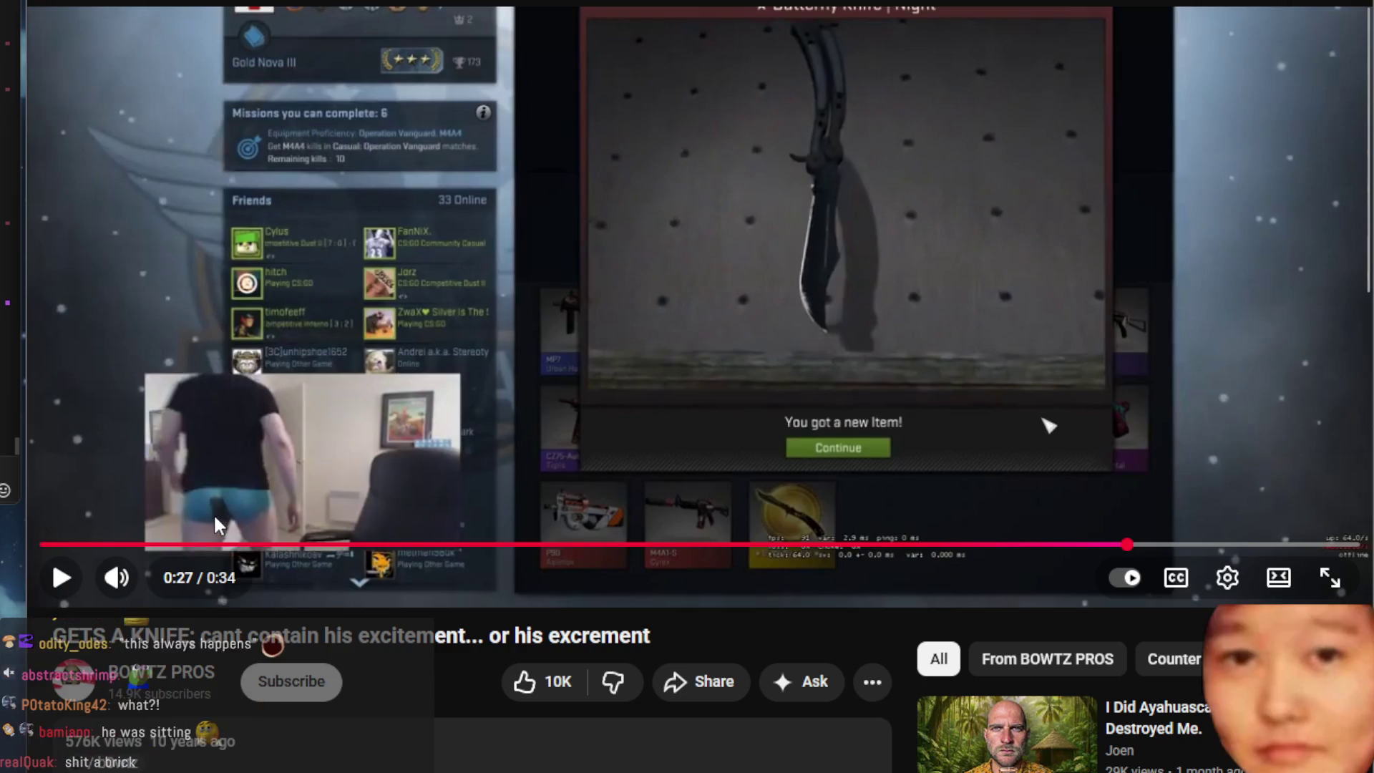
{"action": "scroll", "coordinate": [239, 505], "scroll_direction": "down", "scroll_amount": 4}
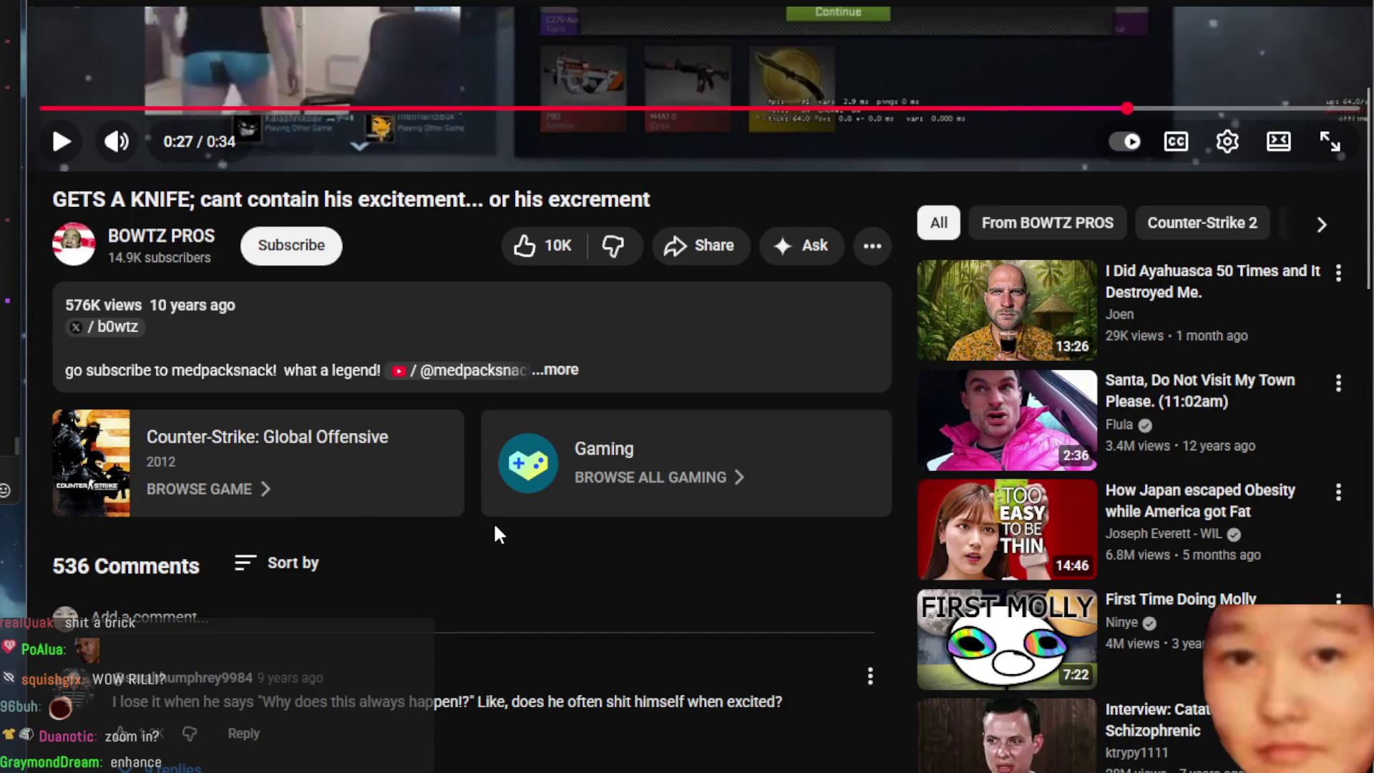
{"action": "scroll", "coordinate": [492, 521], "scroll_direction": "down", "scroll_amount": 2}
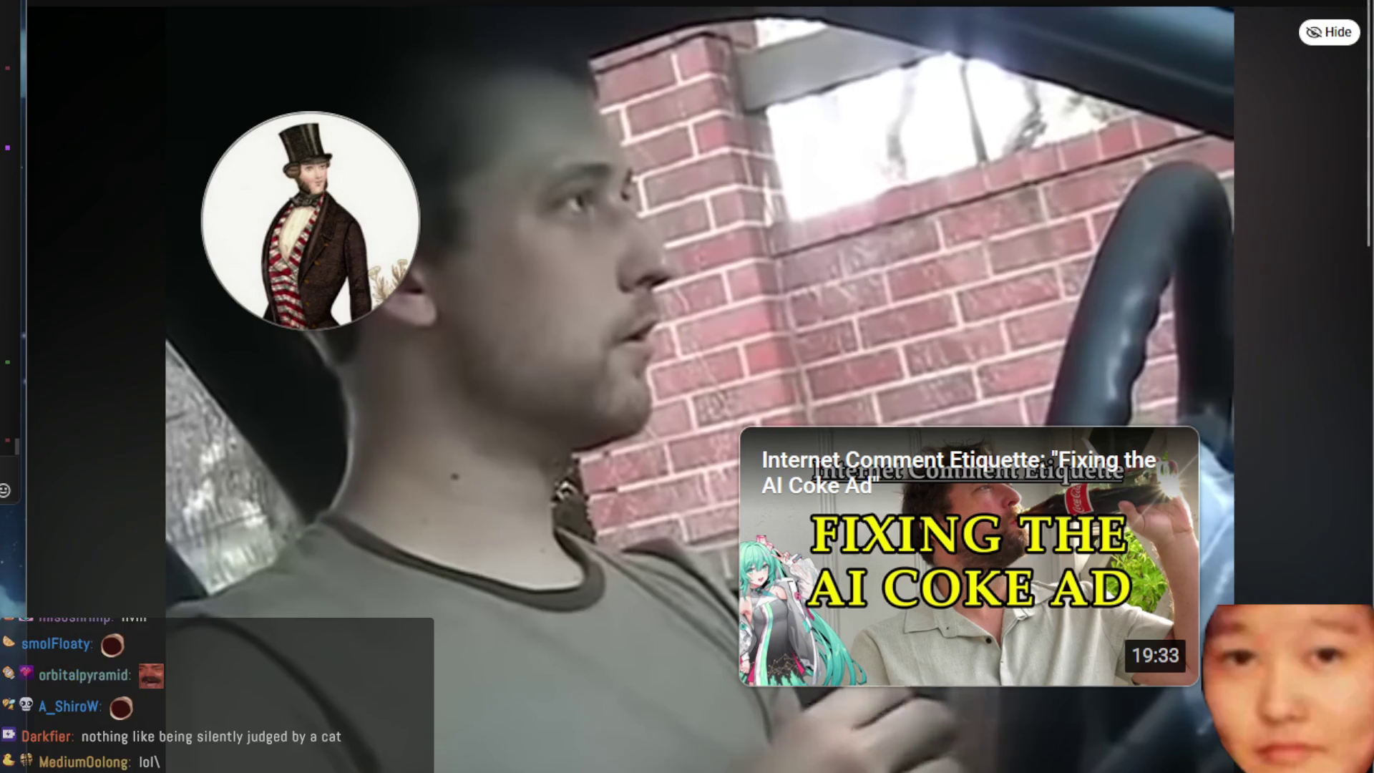
Step: Skip to another point in the YouTube video before returning to the painting
{"action": "left_click_drag", "start_coordinate": [824, 748], "coordinate": [800, 744]}
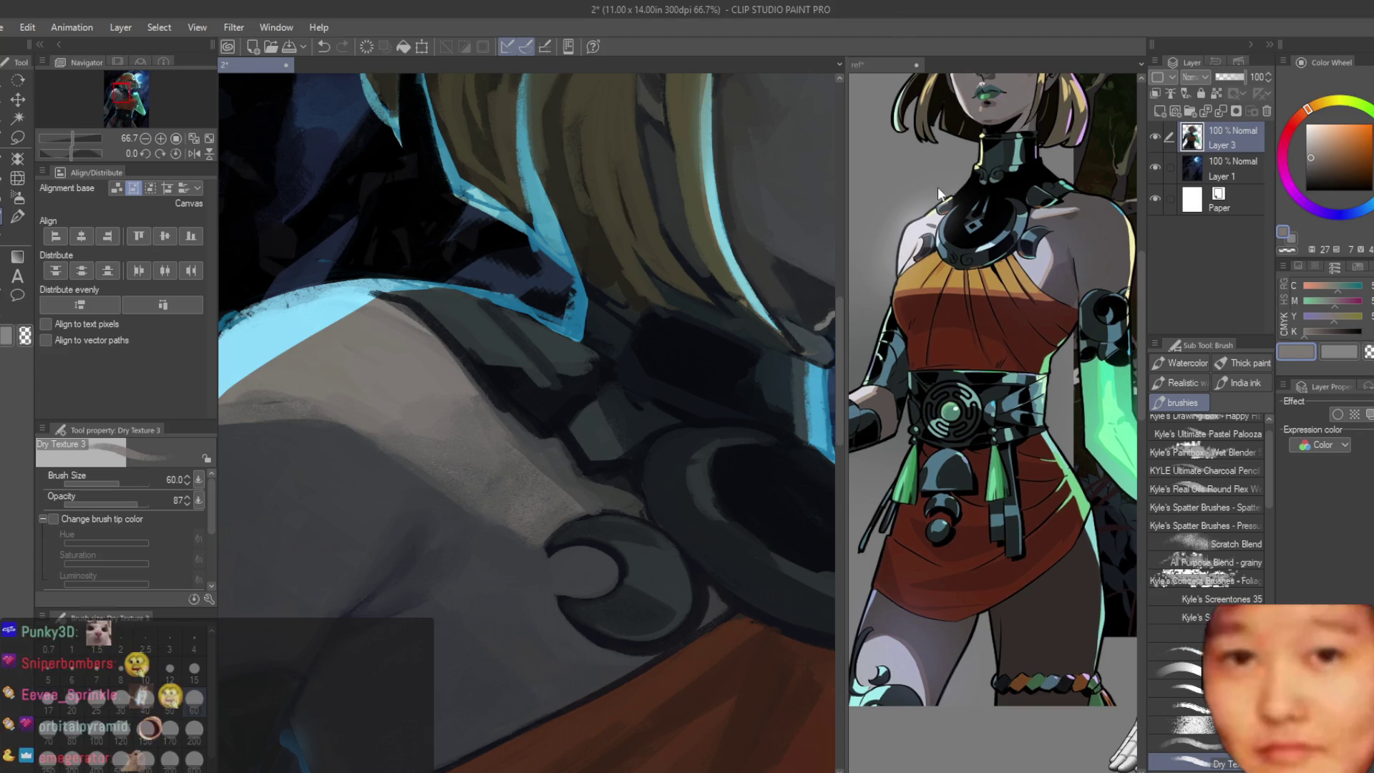
{"action": "scroll", "coordinate": [368, 272], "scroll_direction": "down", "scroll_amount": 5}
{"action": "scroll", "coordinate": [369, 271], "scroll_direction": "up", "scroll_amount": 2}
{"action": "scroll", "coordinate": [605, 325], "scroll_direction": "up", "scroll_amount": 3}
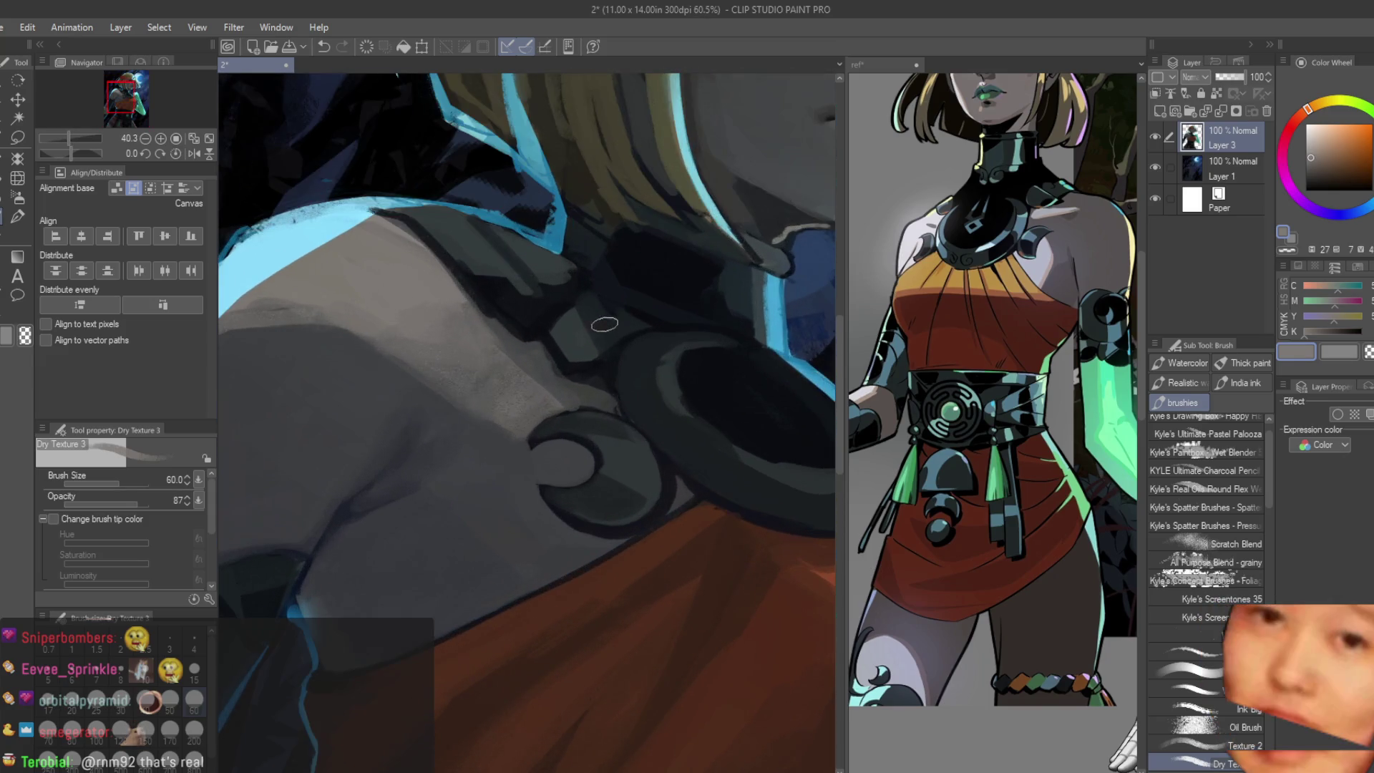
{"action": "scroll", "coordinate": [613, 526], "scroll_direction": "down", "scroll_amount": 2}
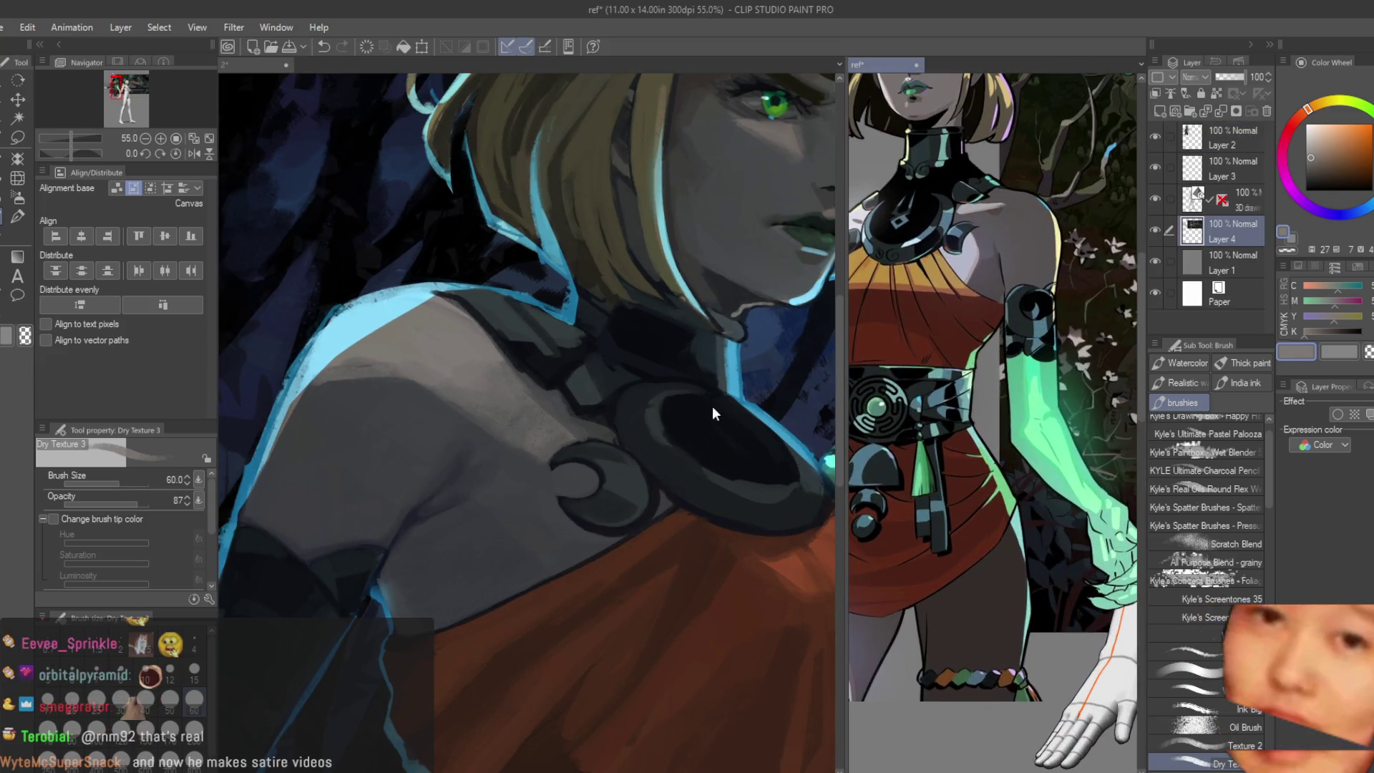
{"action": "scroll", "coordinate": [598, 420], "scroll_direction": "down", "scroll_amount": 1}
{"action": "scroll", "coordinate": [586, 452], "scroll_direction": "up", "scroll_amount": 2}
{"action": "scroll", "coordinate": [580, 467], "scroll_direction": "up", "scroll_amount": 2}
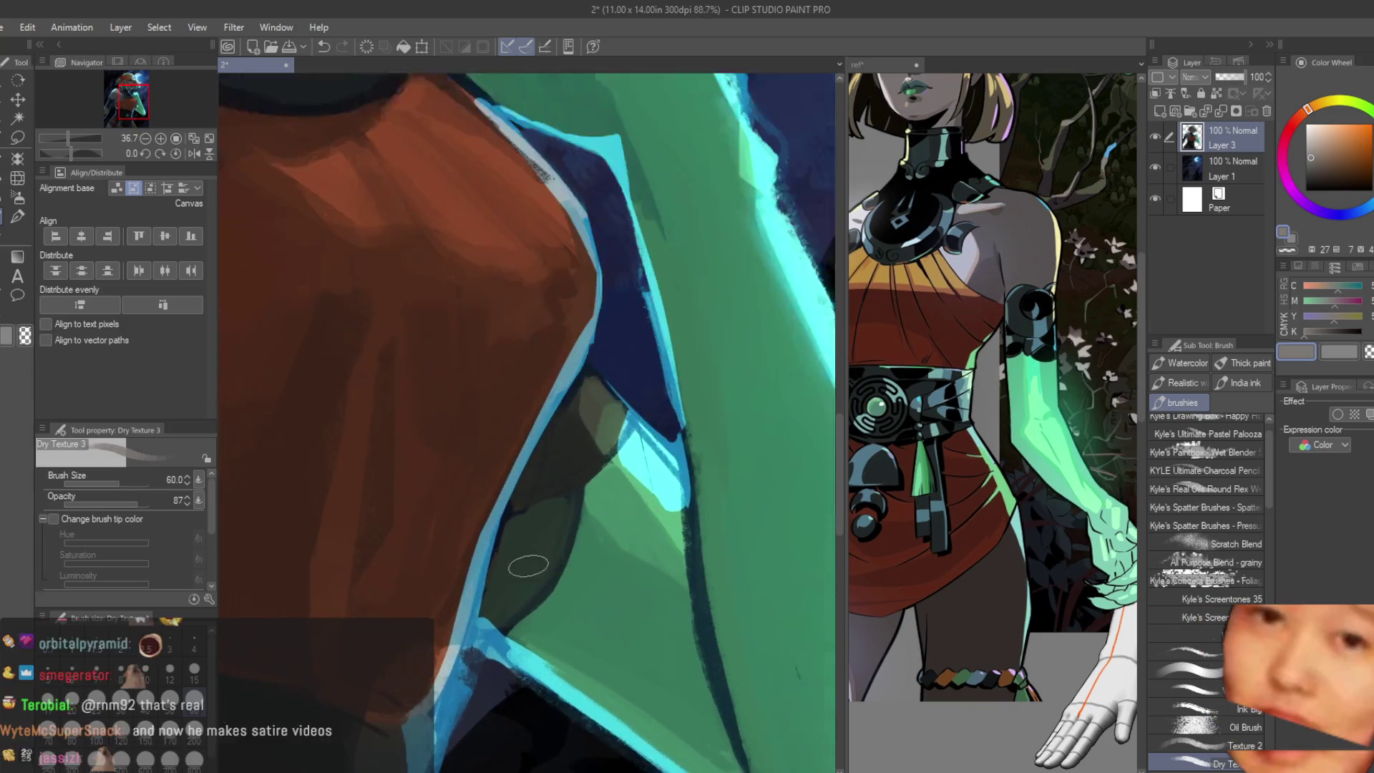
{"action": "scroll", "coordinate": [573, 482], "scroll_direction": "up", "scroll_amount": 1}
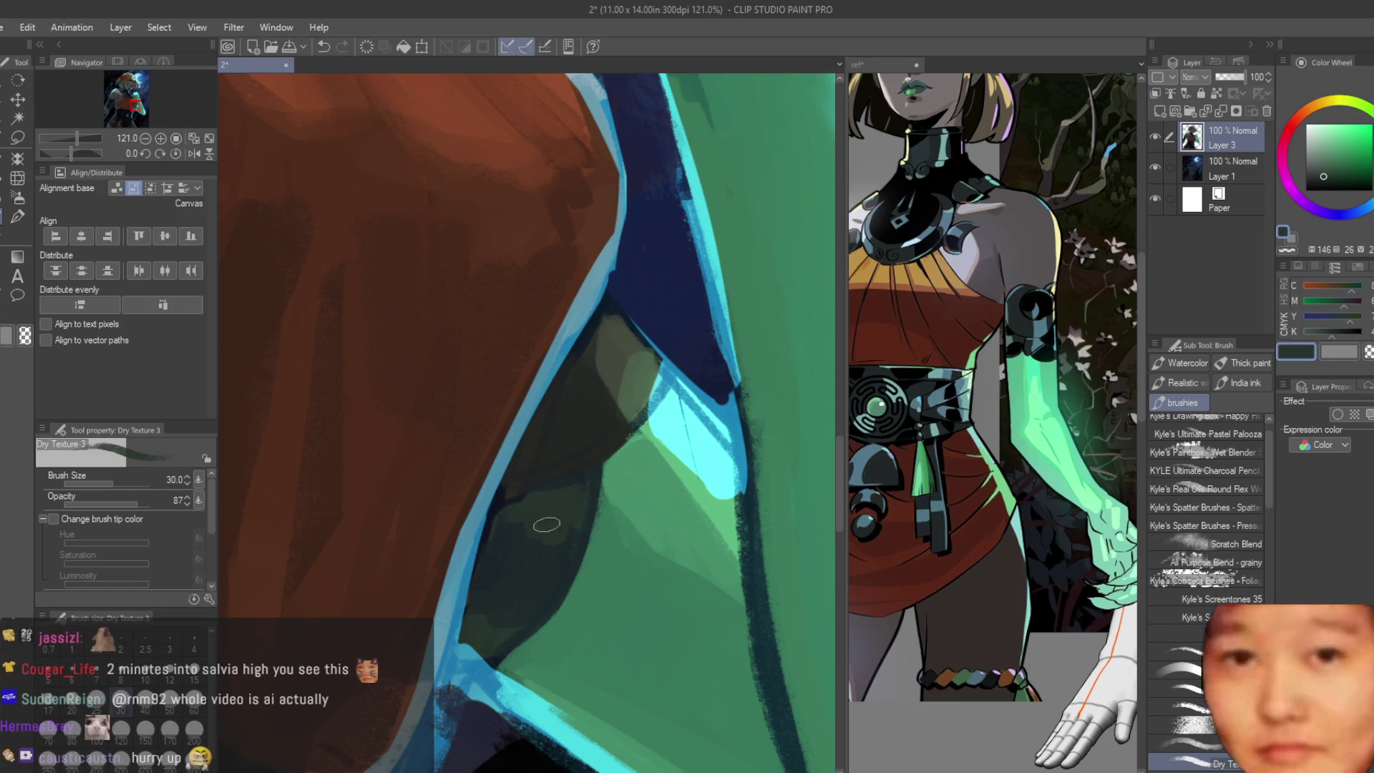
Step: Pan along the green arm and add a new Layer 2 at the top of the stack
{"action": "left_click_drag", "start_coordinate": [546, 524], "coordinate": [607, 569]}
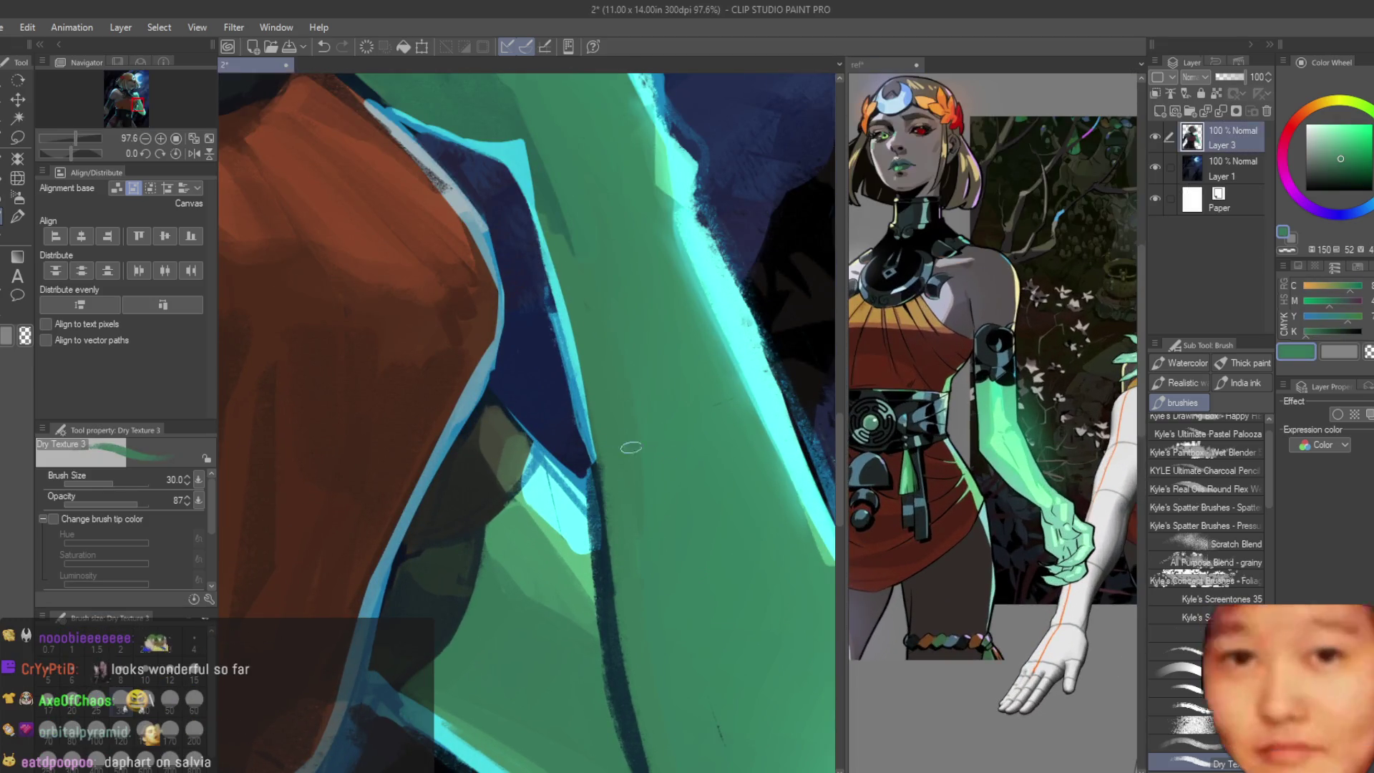
{"action": "scroll", "coordinate": [629, 445], "scroll_direction": "down", "scroll_amount": 3}
{"action": "scroll", "coordinate": [994, 430], "scroll_direction": "up", "scroll_amount": 2}
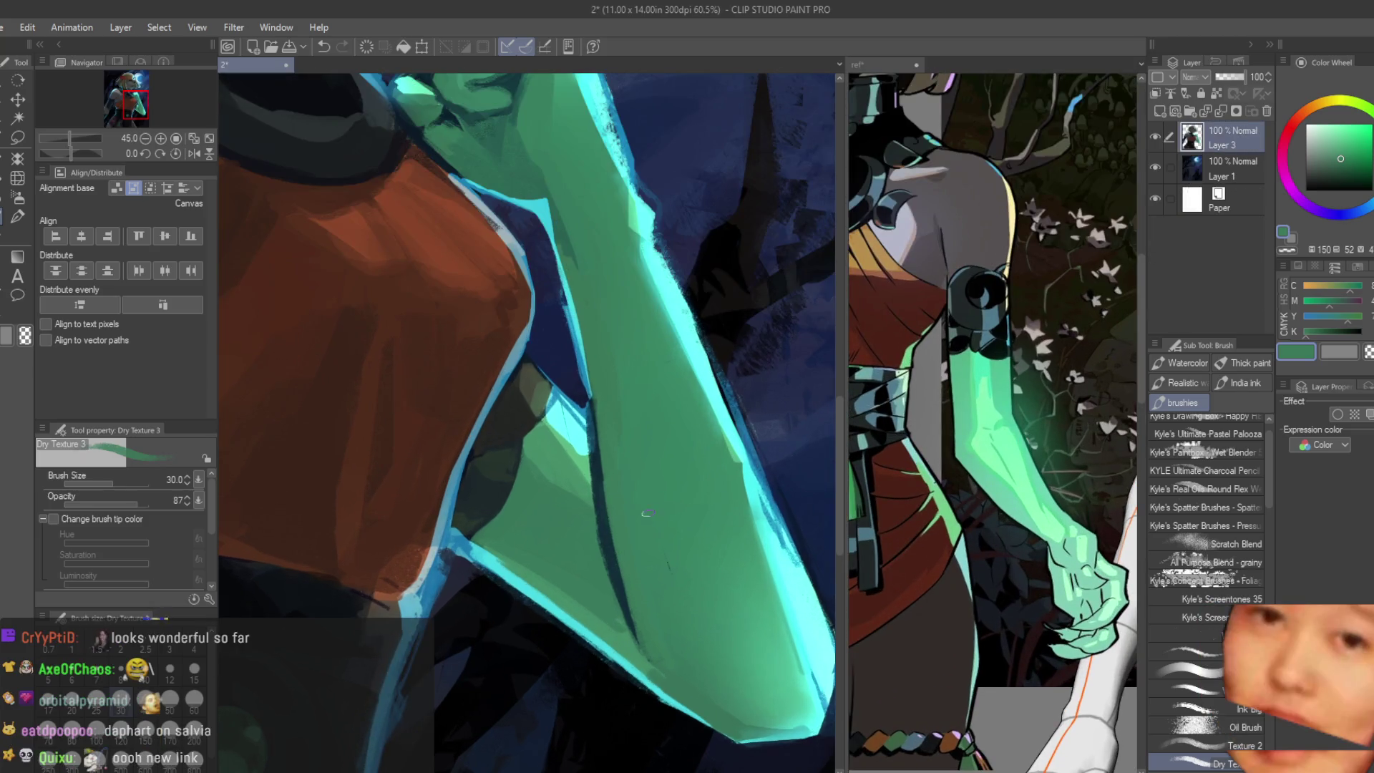
{"action": "scroll", "coordinate": [698, 484], "scroll_direction": "up", "scroll_amount": 2}
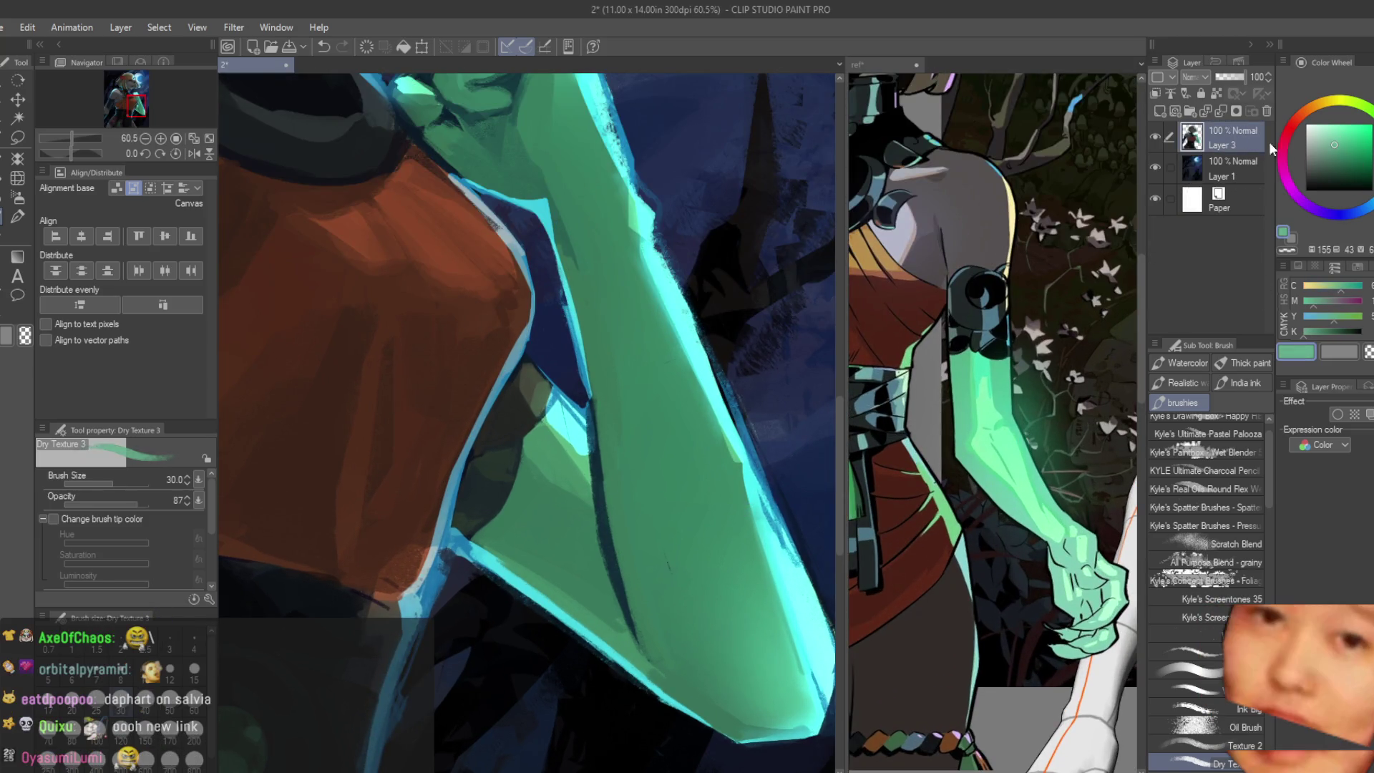
{"action": "key", "text": "ctrl+shift+n"}
{"action": "scroll", "coordinate": [797, 499], "scroll_direction": "down", "scroll_amount": 2}
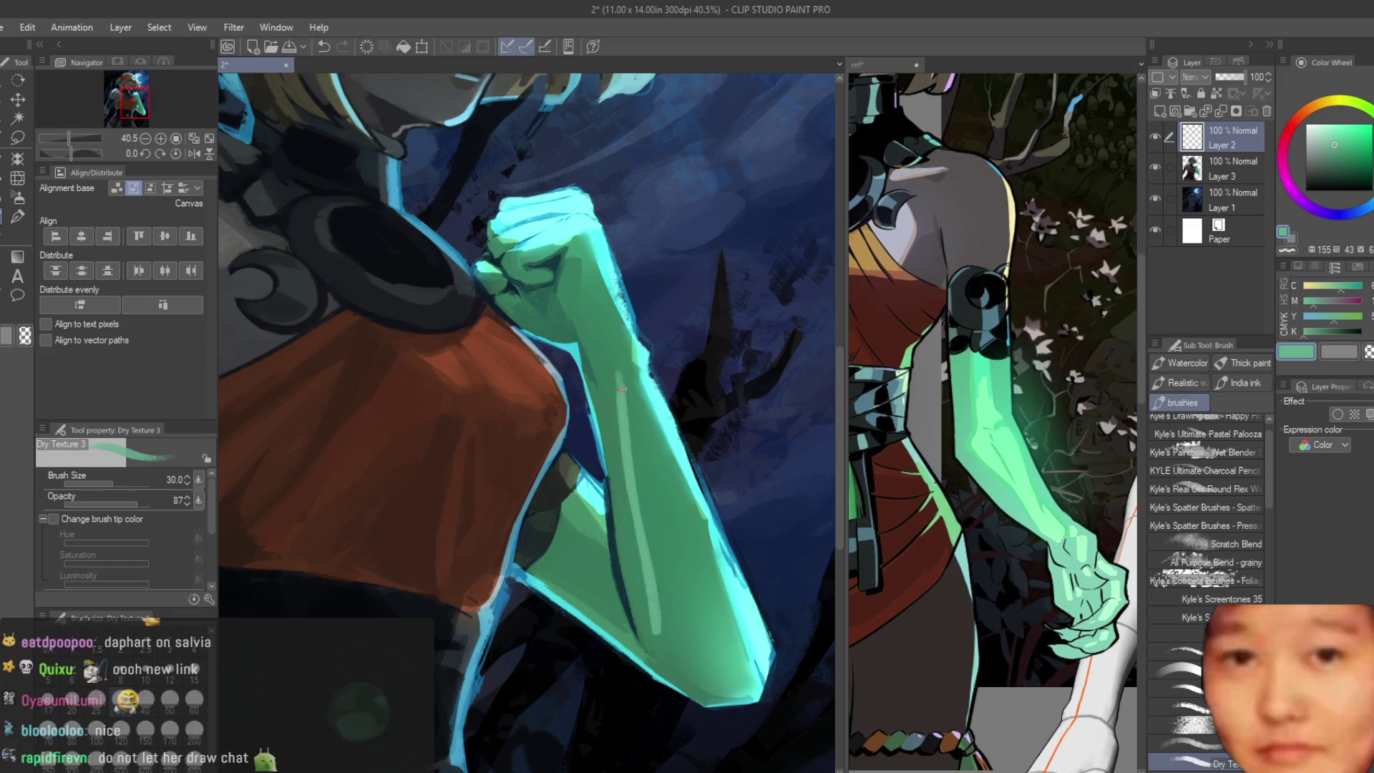
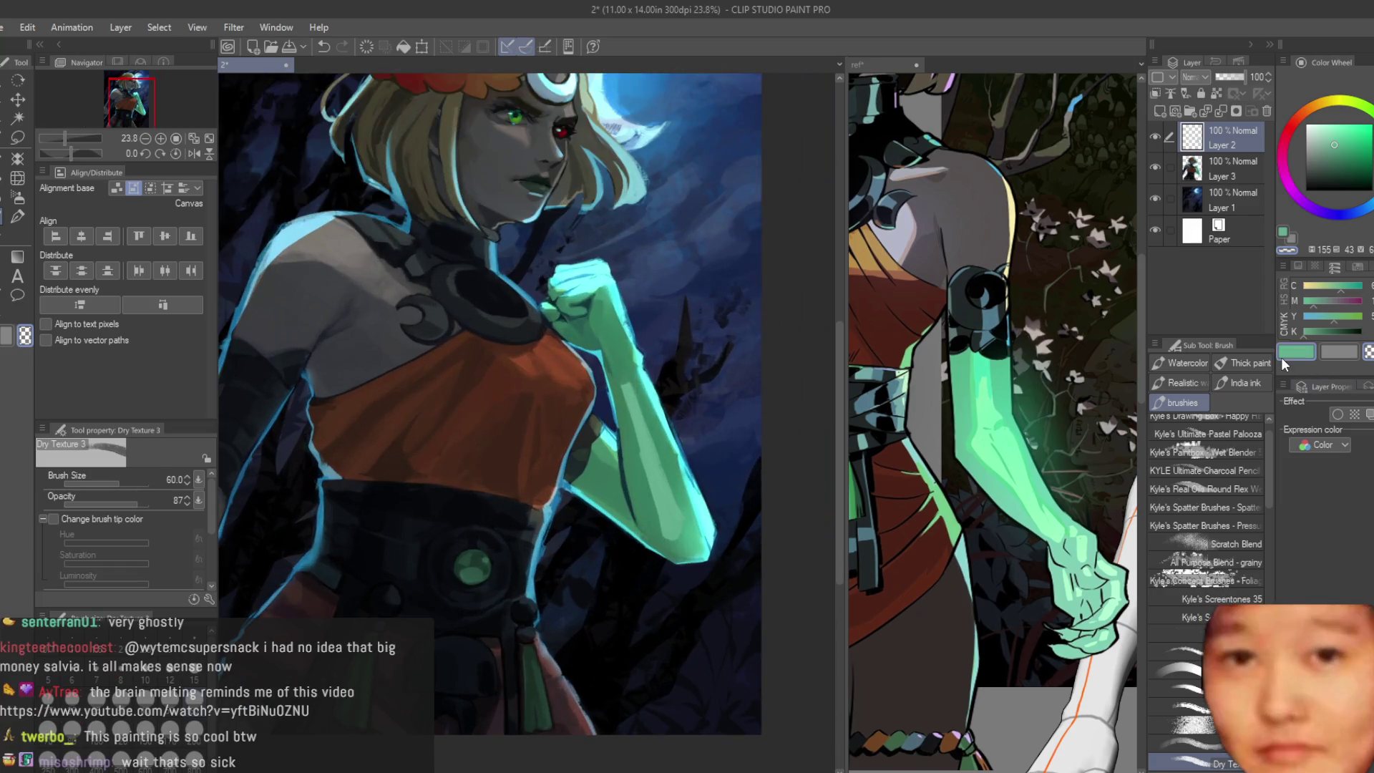
{"action": "scroll", "coordinate": [644, 365], "scroll_direction": "up", "scroll_amount": 2}
{"action": "scroll", "coordinate": [567, 338], "scroll_direction": "up", "scroll_amount": 2}
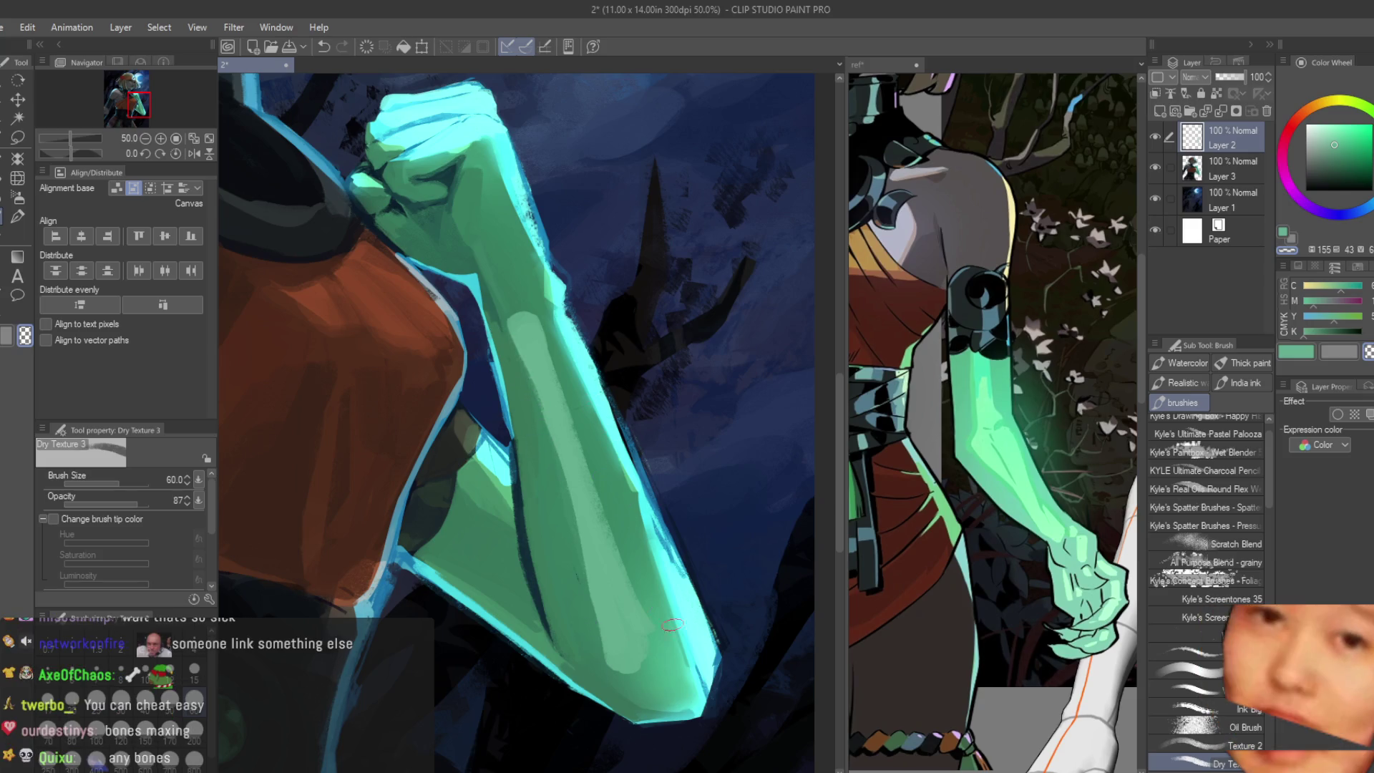
Step: Lay a light green stroke on the forearm with the smaller brush, then try and undo a darker shading stroke
{"action": "left_click", "coordinate": [1299, 358]}
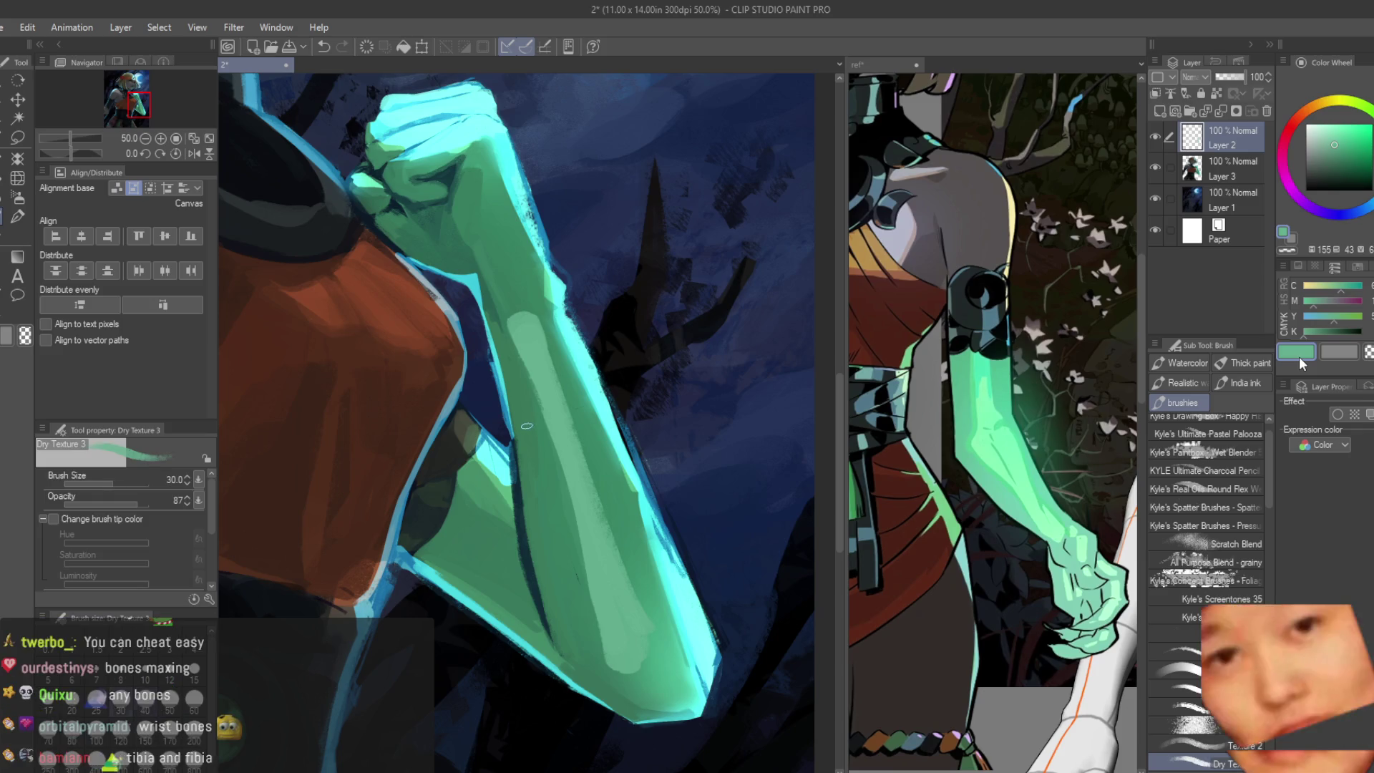
{"action": "key", "text": "bracketleft"}
{"action": "key", "text": "bracketleft"}
{"action": "key", "text": "bracketleft"}
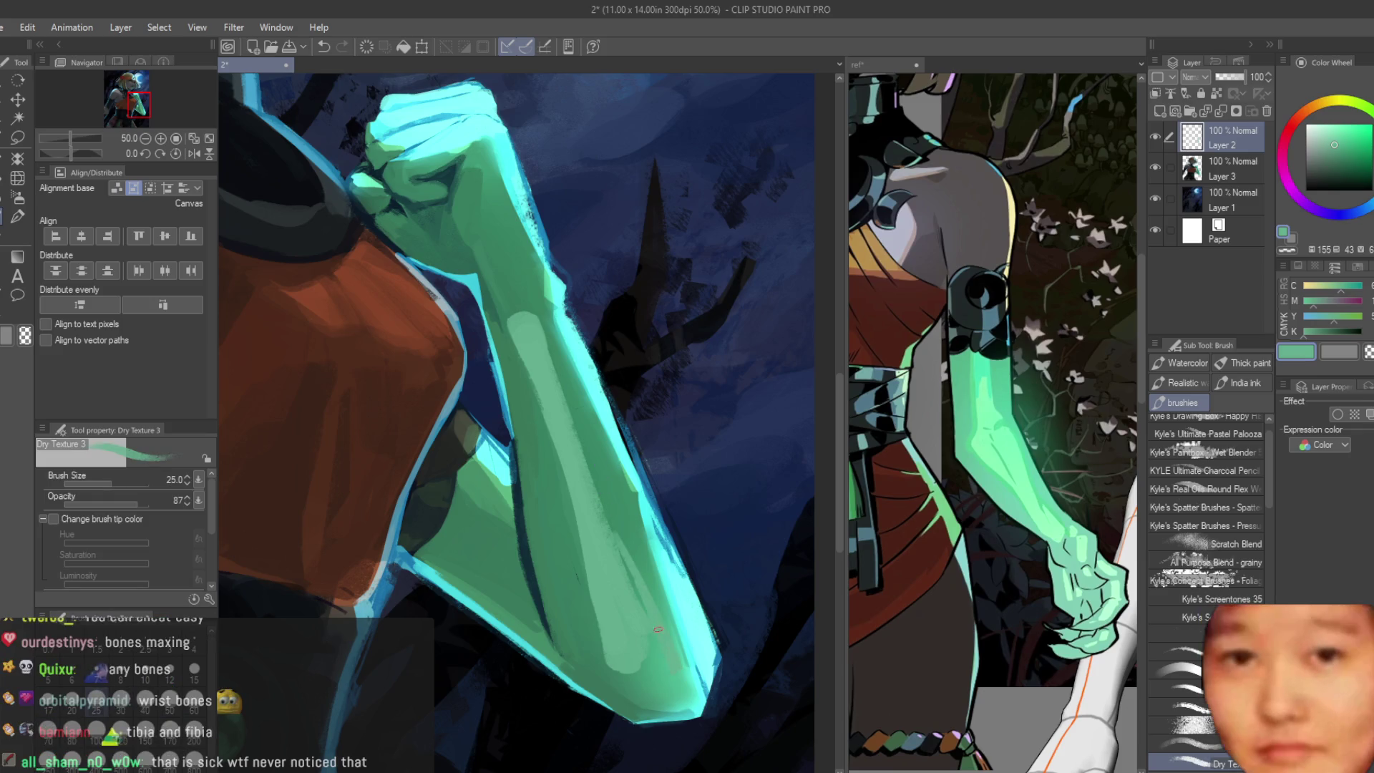
{"action": "left_click_drag", "start_coordinate": [612, 509], "coordinate": [618, 546]}
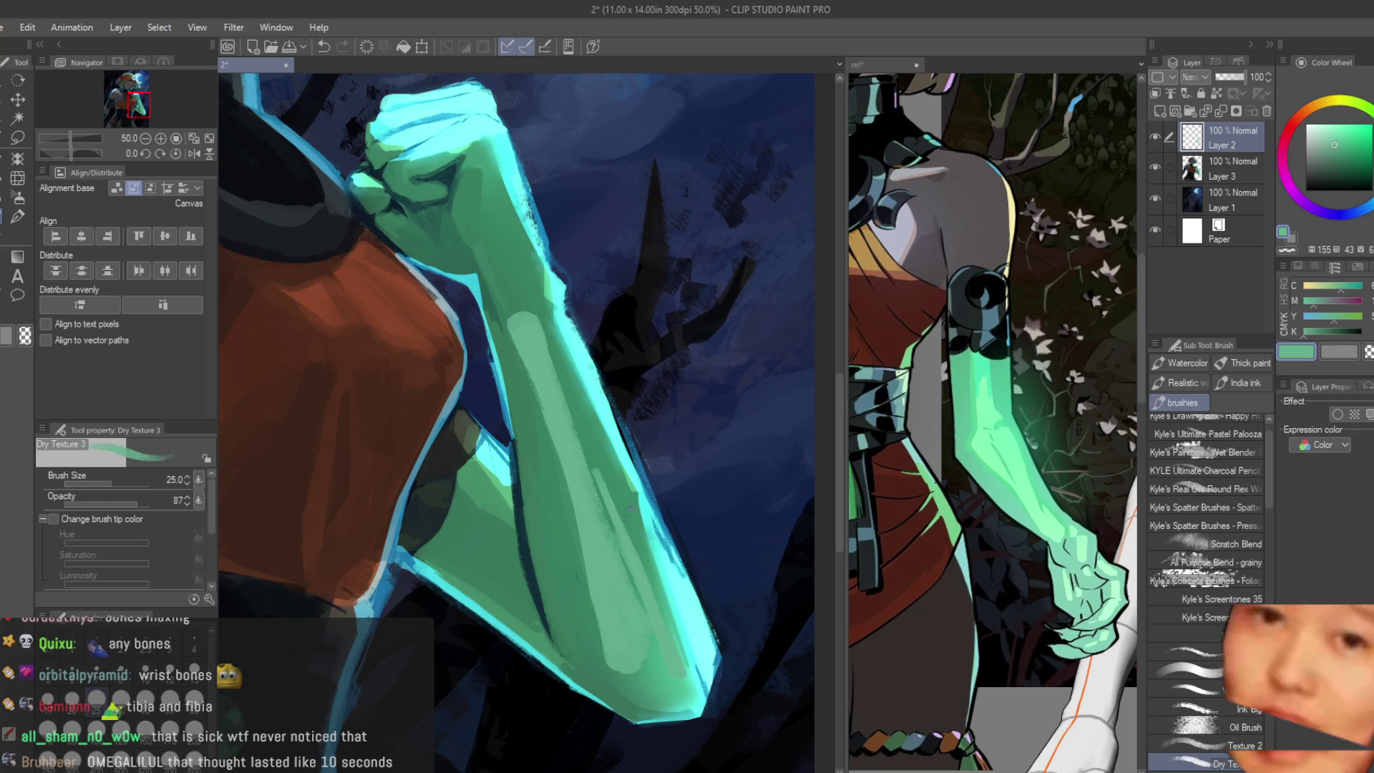
{"action": "left_click", "coordinate": [1351, 359]}
{"action": "left_click_drag", "start_coordinate": [586, 460], "coordinate": [639, 647]}
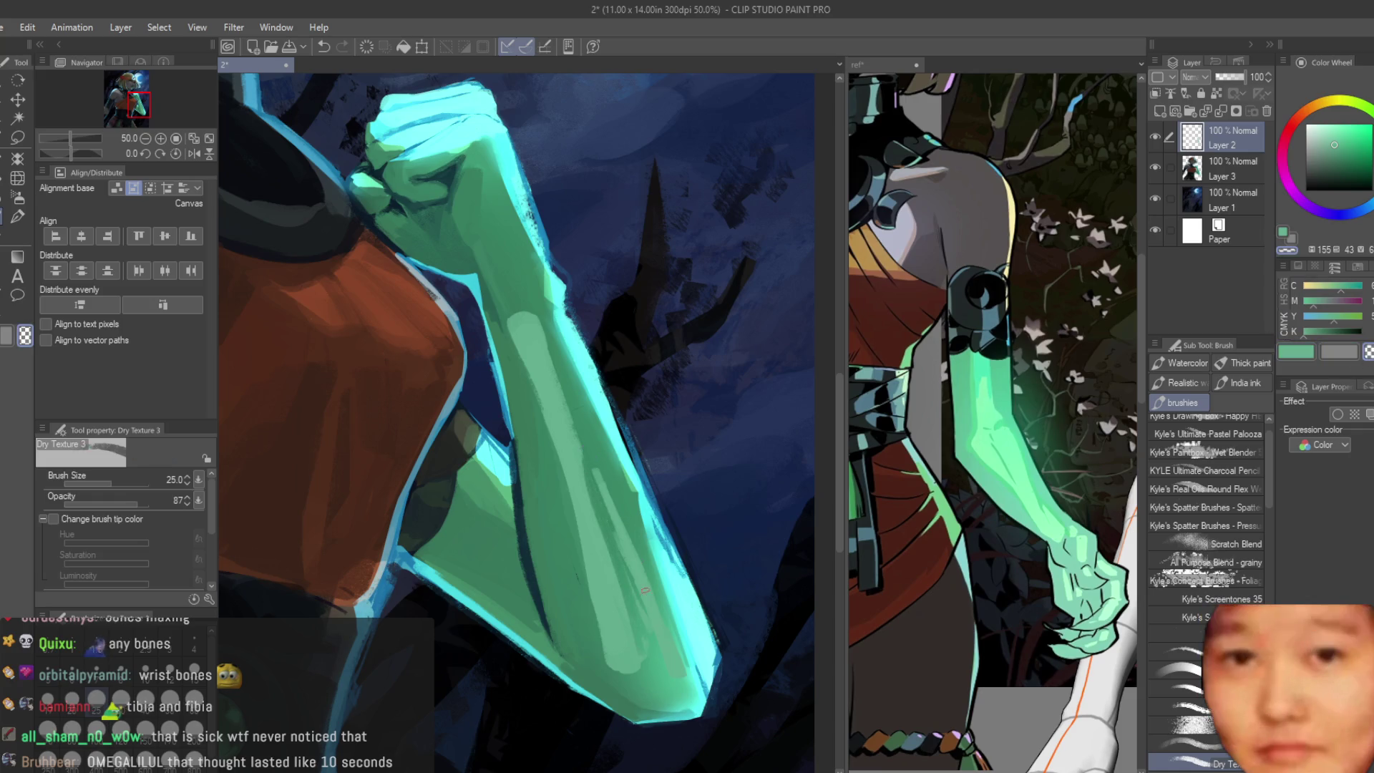
{"action": "key", "text": "ctrl+z"}
{"action": "key", "text": "ctrl+z"}
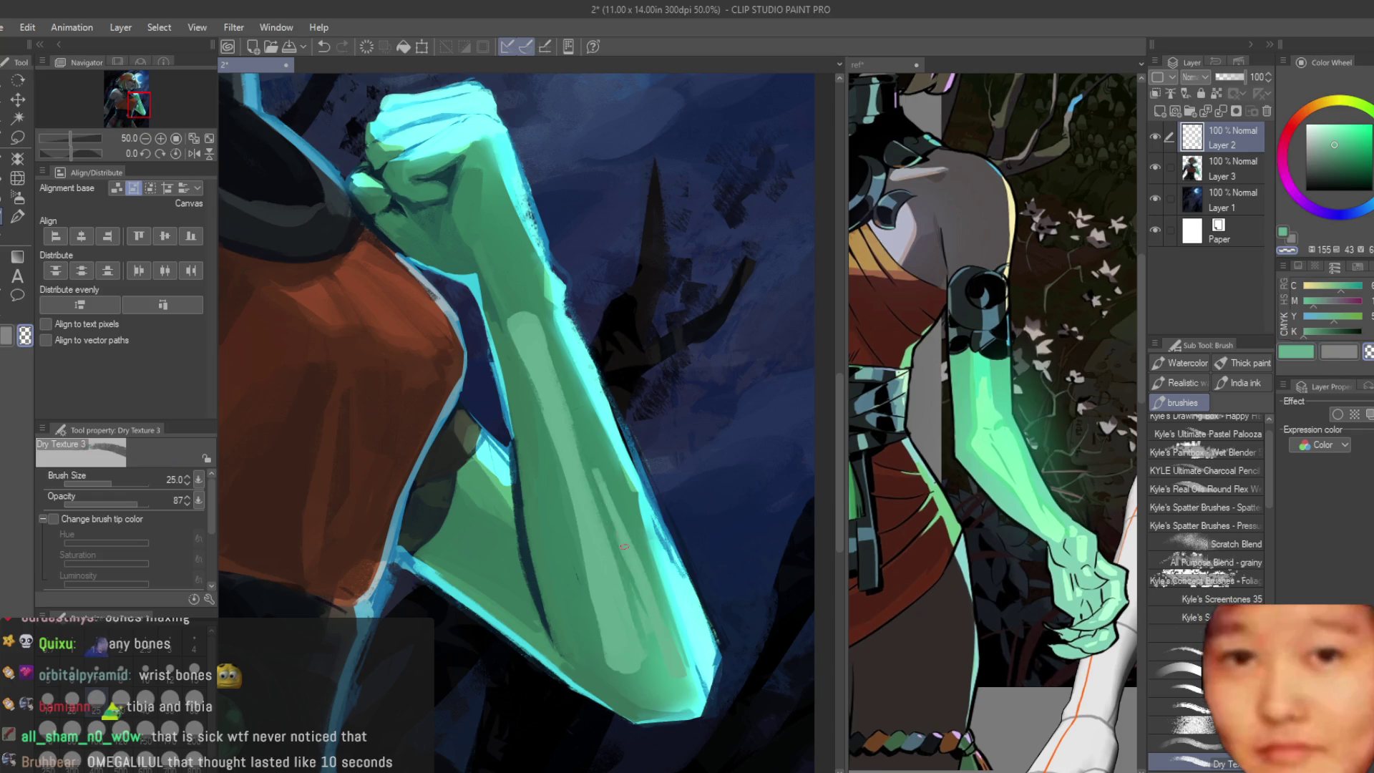
Step: Paint light green highlight planes on the forearm and near the elbow
{"action": "left_click", "coordinate": [1300, 358]}
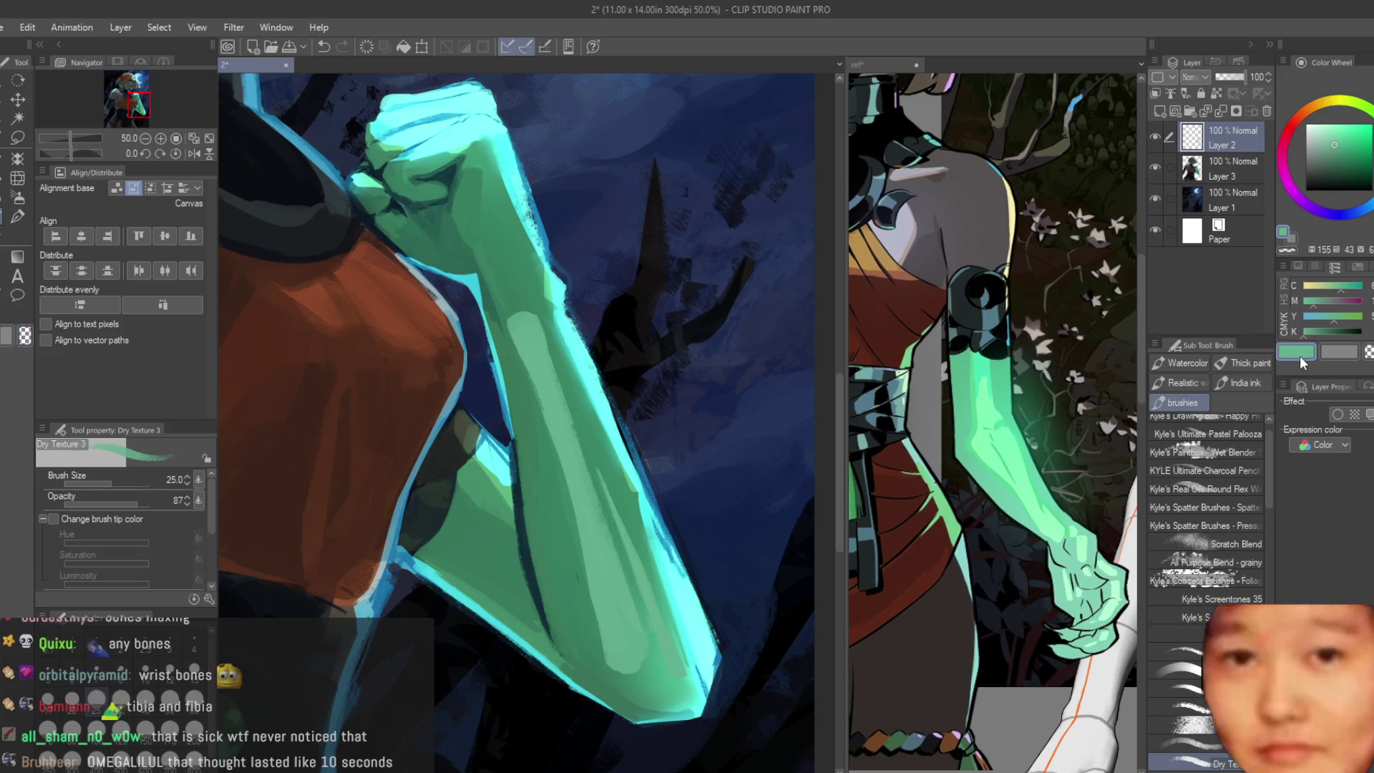
{"action": "left_click_drag", "start_coordinate": [620, 500], "coordinate": [643, 580]}
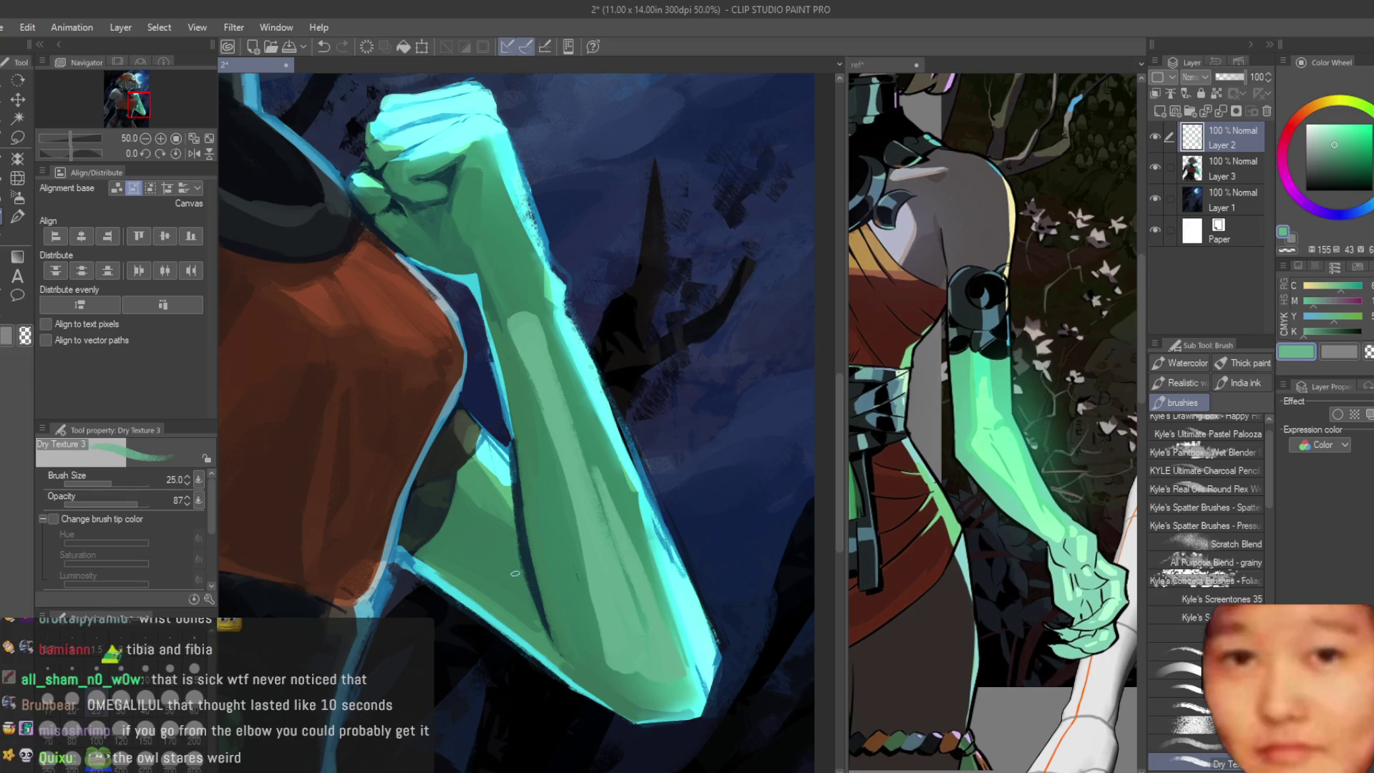
{"action": "left_click_drag", "start_coordinate": [471, 541], "coordinate": [502, 559]}
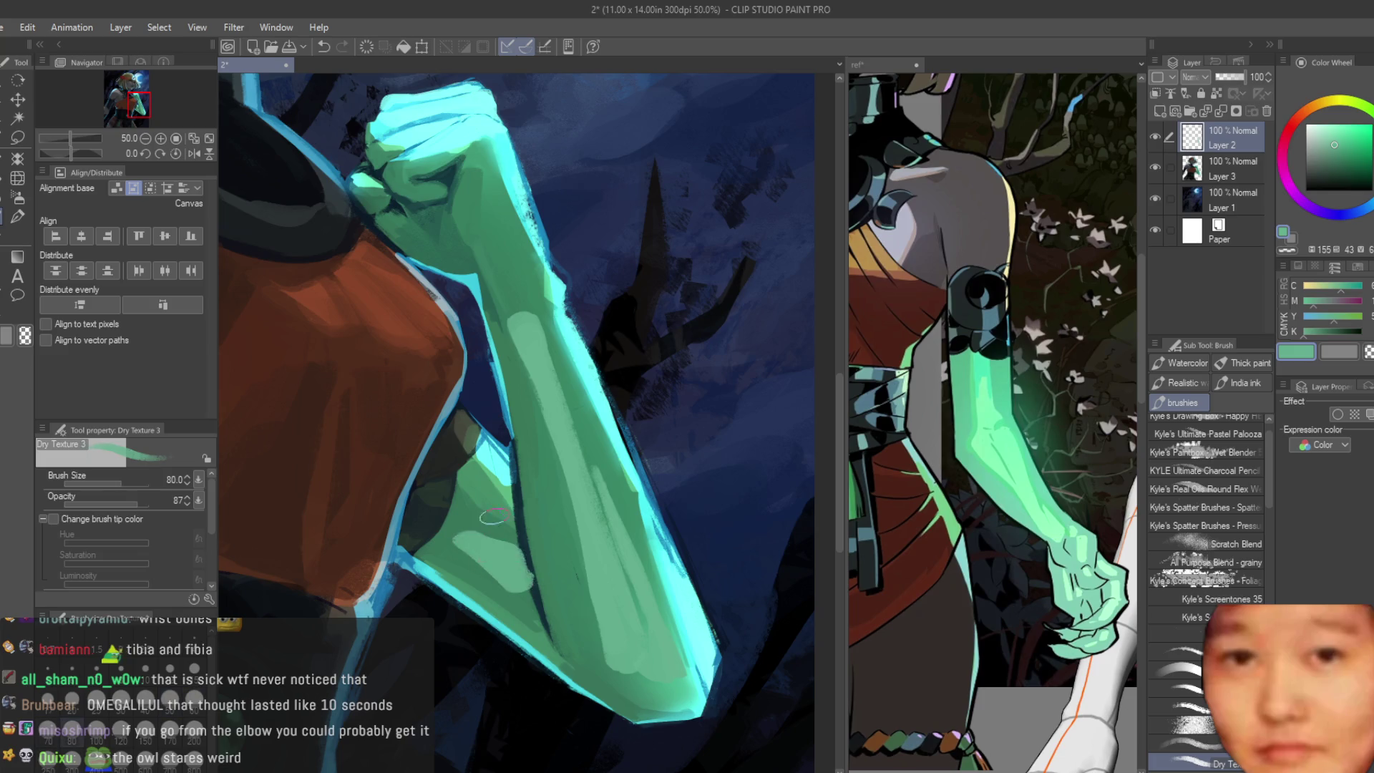
{"action": "scroll", "coordinate": [496, 515], "scroll_direction": "down", "scroll_amount": 5}
{"action": "scroll", "coordinate": [602, 312], "scroll_direction": "up", "scroll_amount": 4}
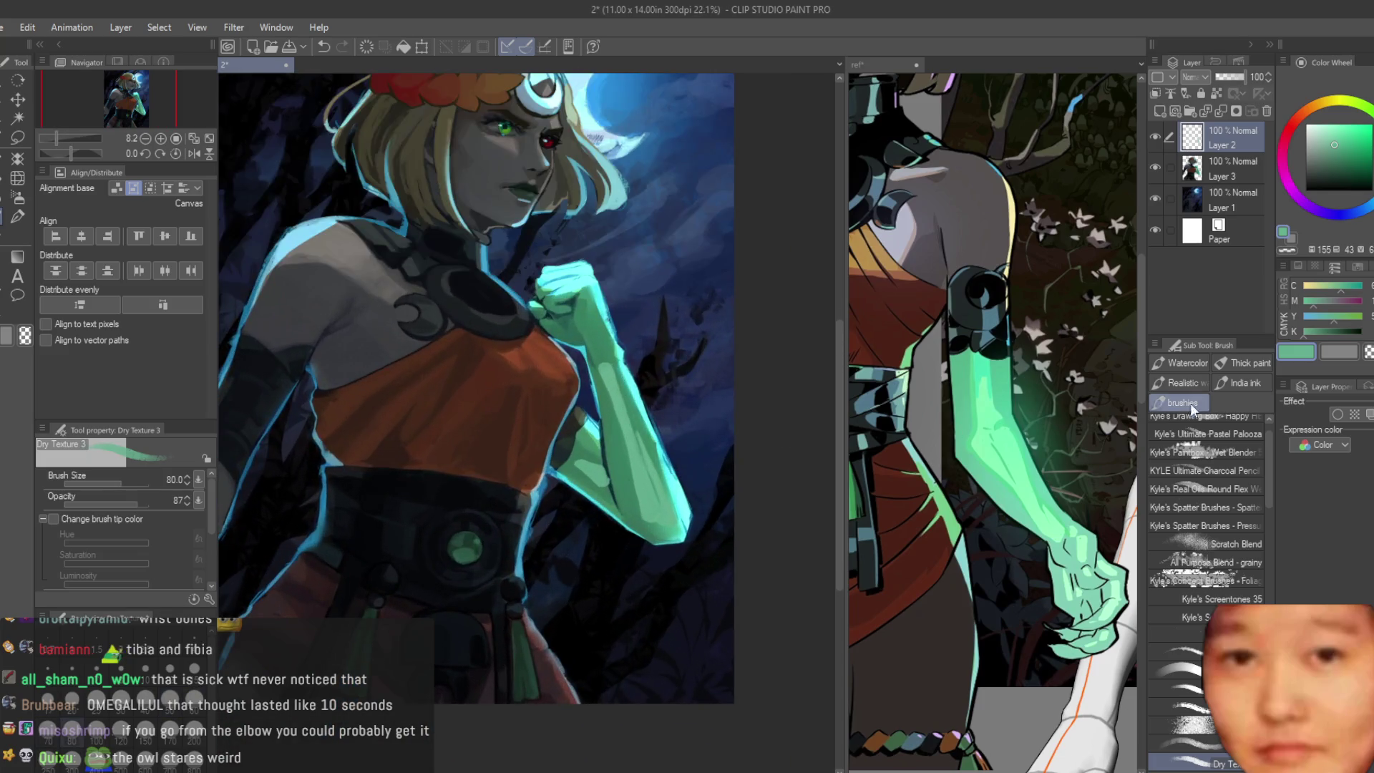
{"action": "scroll", "coordinate": [641, 430], "scroll_direction": "up", "scroll_amount": 2}
{"action": "scroll", "coordinate": [642, 429], "scroll_direction": "up", "scroll_amount": 2}
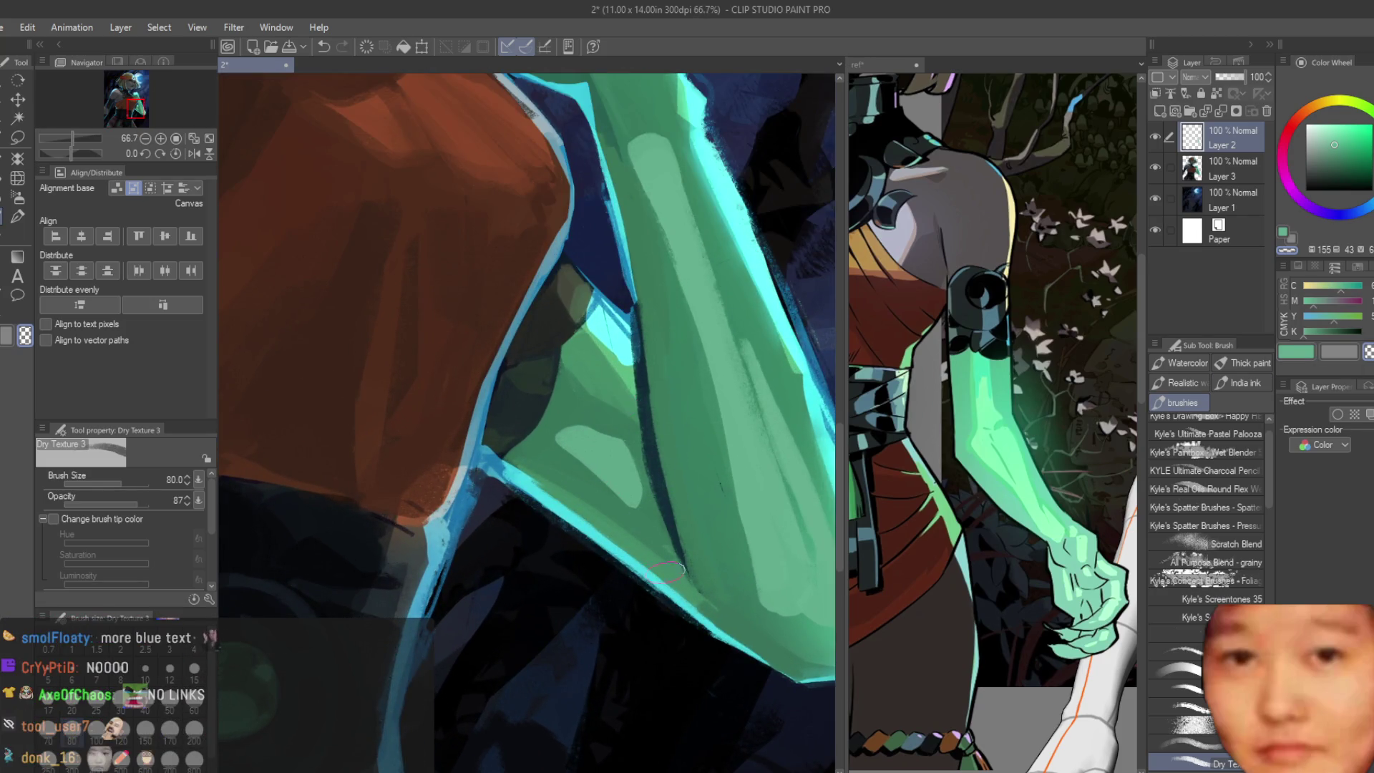
{"action": "scroll", "coordinate": [644, 435], "scroll_direction": "down", "scroll_amount": 2}
{"action": "left_click", "coordinate": [1217, 93]}
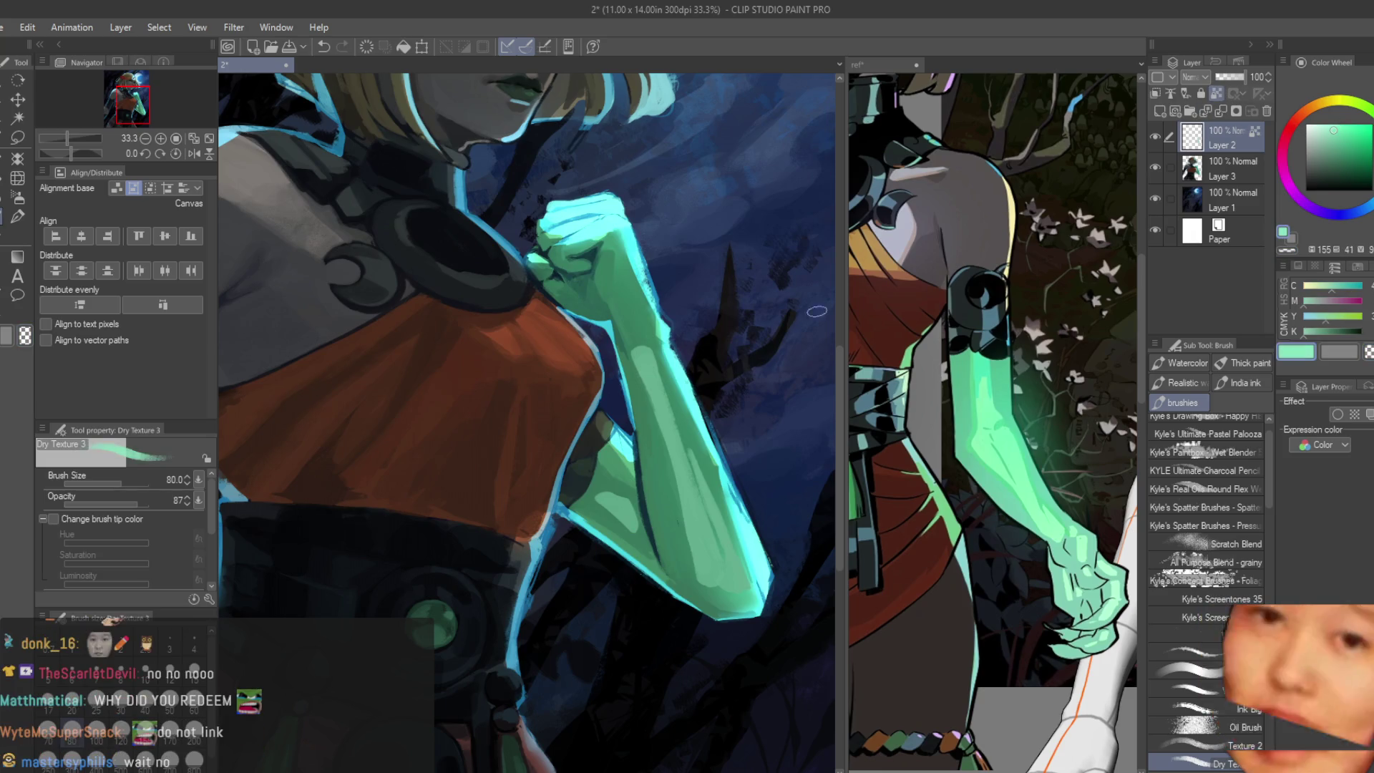
{"action": "key", "text": "b"}
{"action": "scroll", "coordinate": [667, 590], "scroll_direction": "down", "scroll_amount": 1}
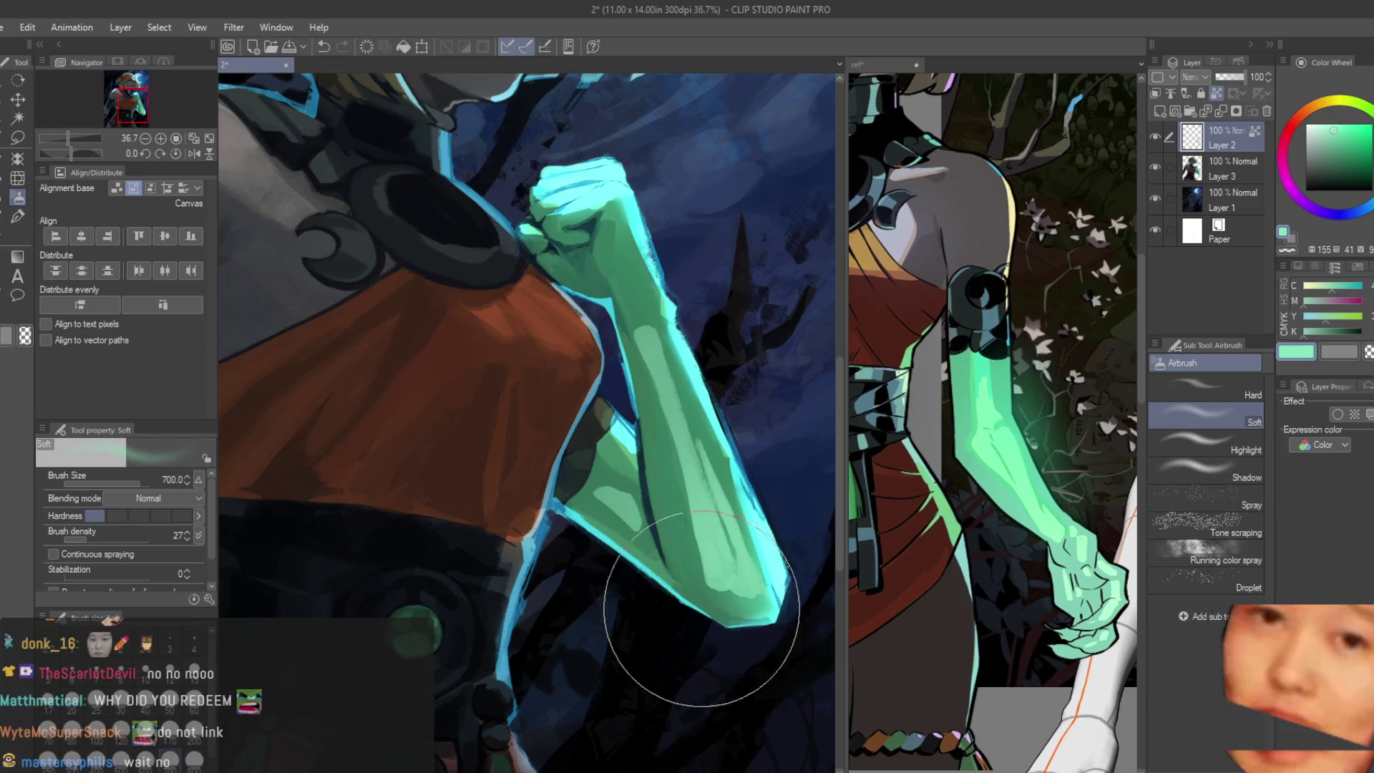
{"action": "scroll", "coordinate": [809, 442], "scroll_direction": "down", "scroll_amount": 3}
{"action": "scroll", "coordinate": [806, 438], "scroll_direction": "up", "scroll_amount": 3}
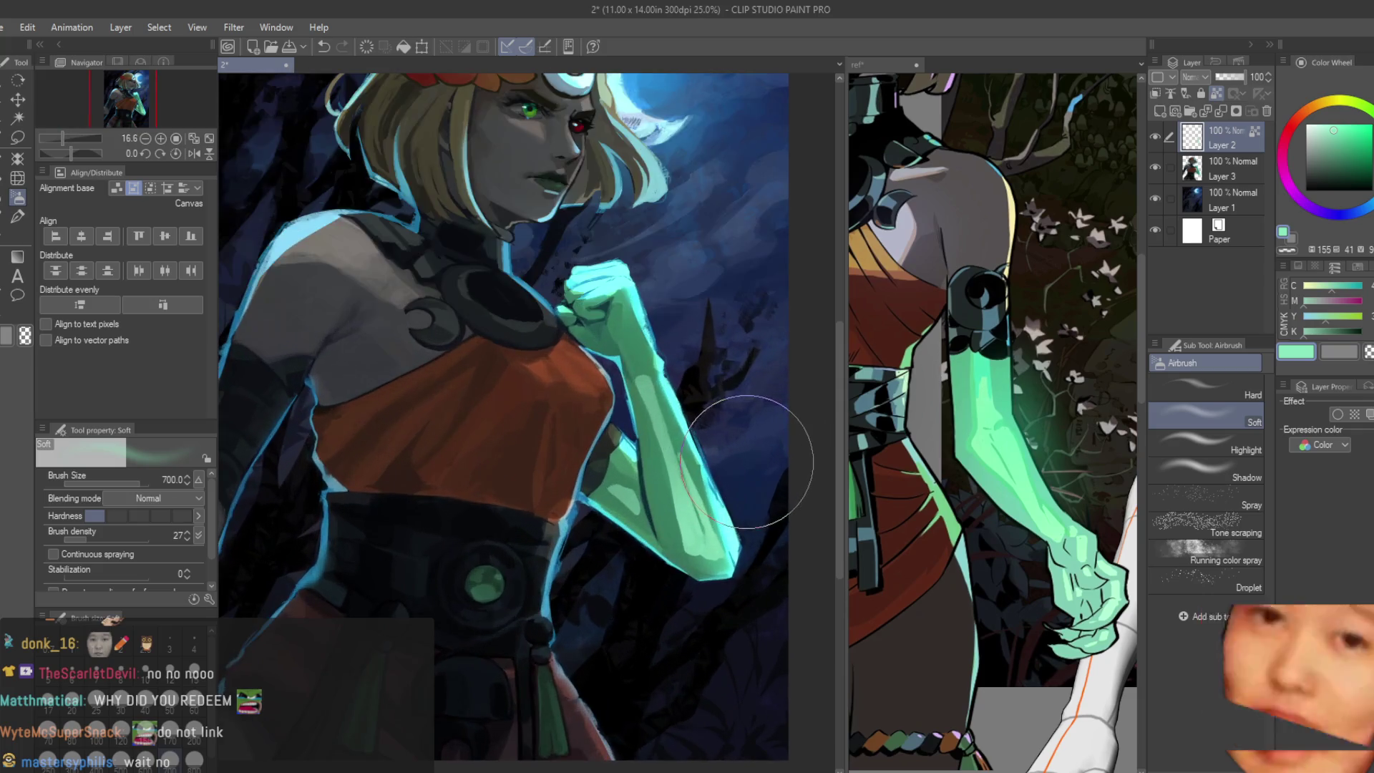
{"action": "scroll", "coordinate": [756, 408], "scroll_direction": "down", "scroll_amount": 3}
{"action": "scroll", "coordinate": [758, 399], "scroll_direction": "up", "scroll_amount": 3}
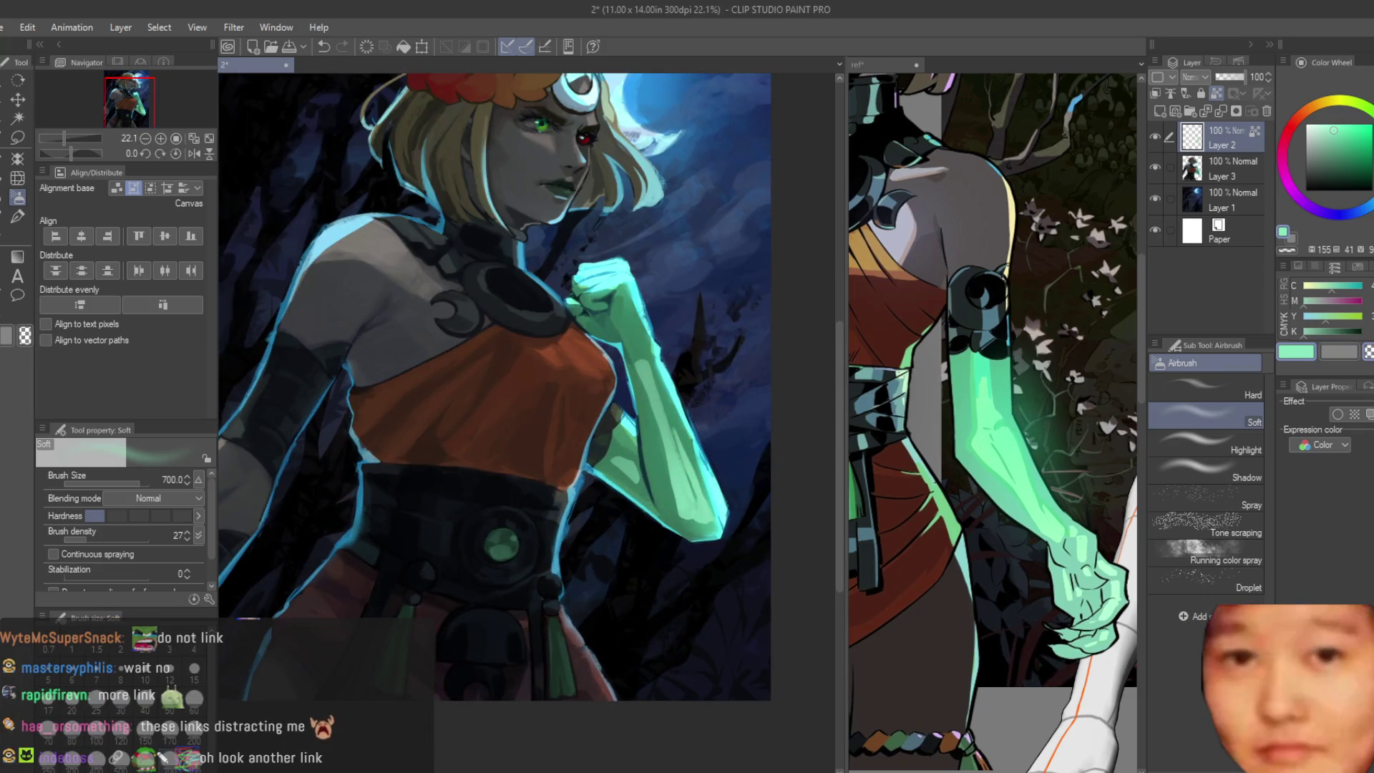
{"action": "scroll", "coordinate": [430, 337], "scroll_direction": "up", "scroll_amount": 1}
{"action": "scroll", "coordinate": [355, 236], "scroll_direction": "up", "scroll_amount": 1}
Step: Test and undo two Dry Texture 3 strokes on the forearm, shrinking the brush further
{"action": "key", "text": "b"}
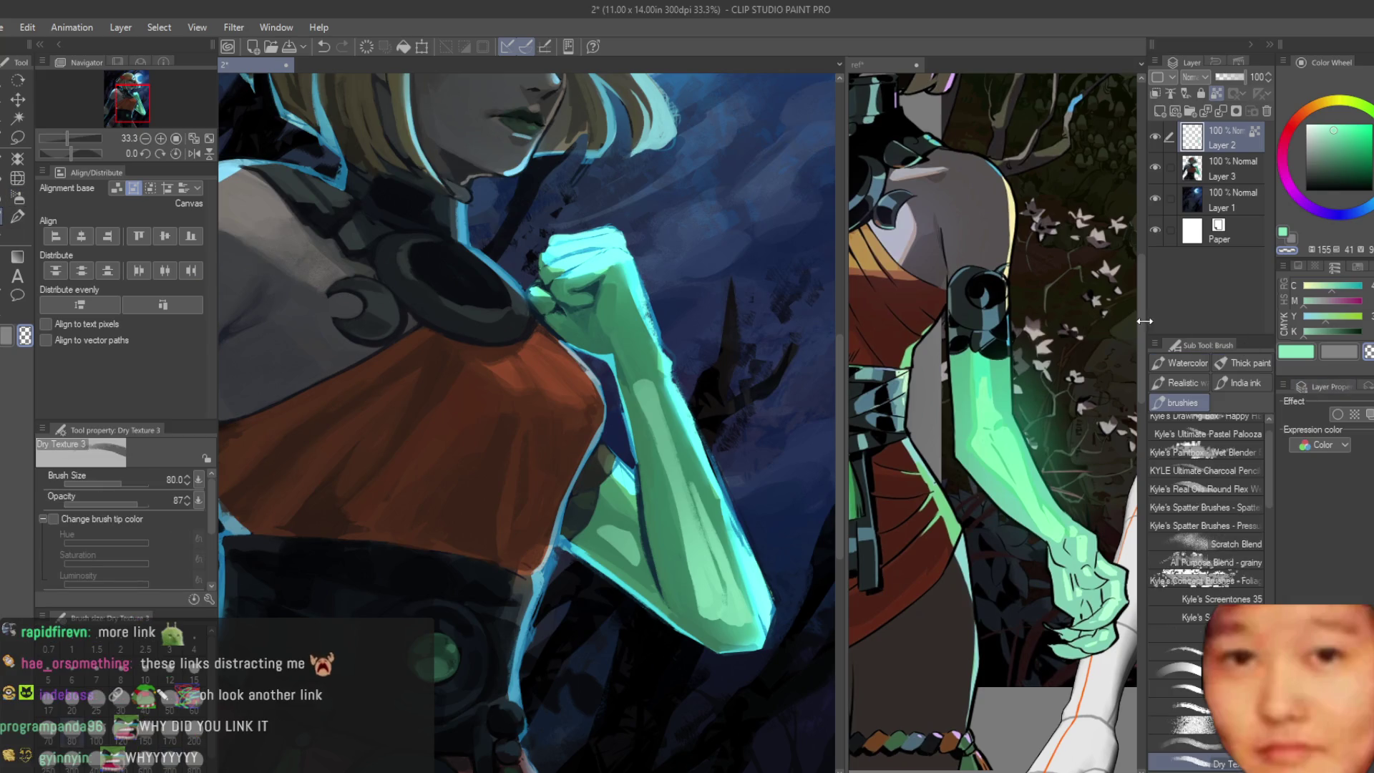
{"action": "scroll", "coordinate": [677, 398], "scroll_direction": "up", "scroll_amount": 1}
{"action": "scroll", "coordinate": [676, 398], "scroll_direction": "up", "scroll_amount": 1}
{"action": "left_click_drag", "start_coordinate": [654, 344], "coordinate": [698, 505]}
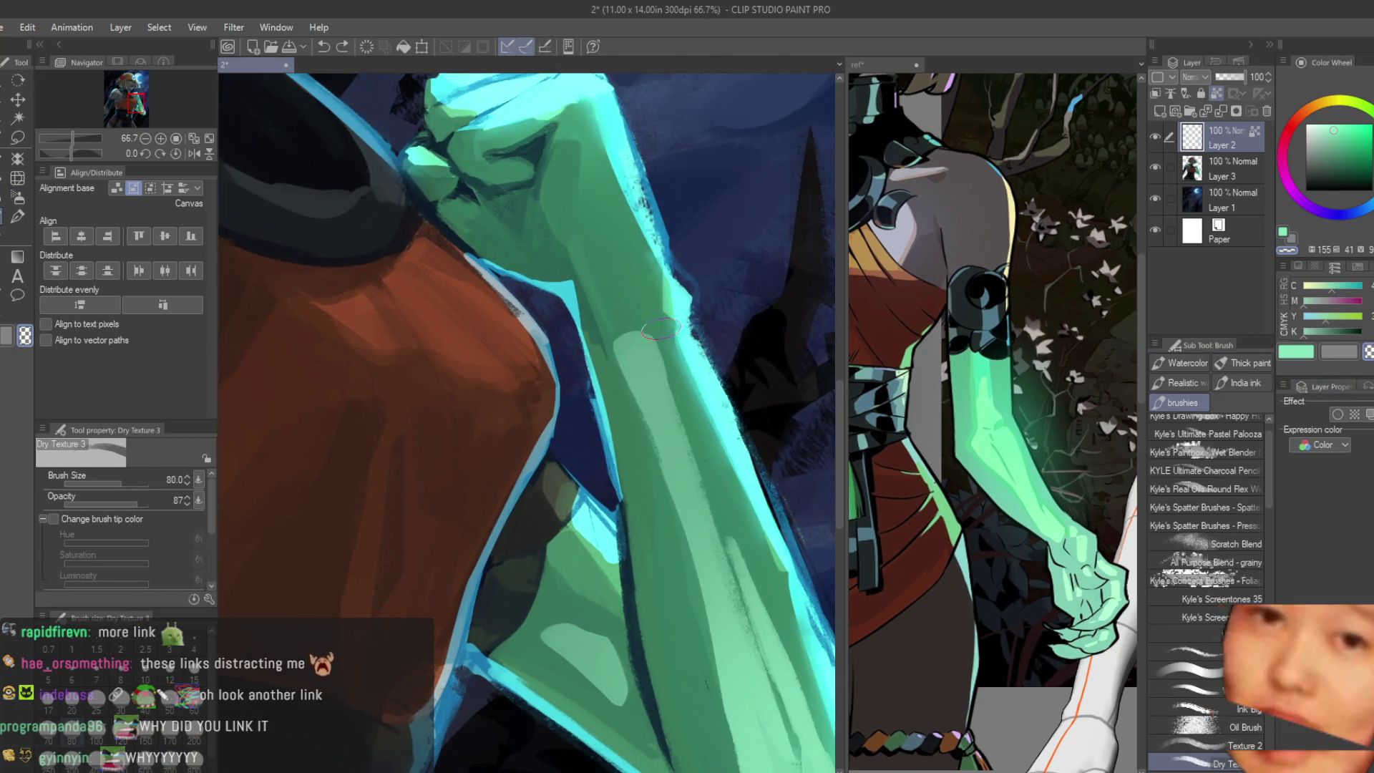
{"action": "key", "text": "ctrl+z"}
{"action": "left_click_drag", "start_coordinate": [655, 339], "coordinate": [681, 445]}
{"action": "key", "text": "ctrl+z"}
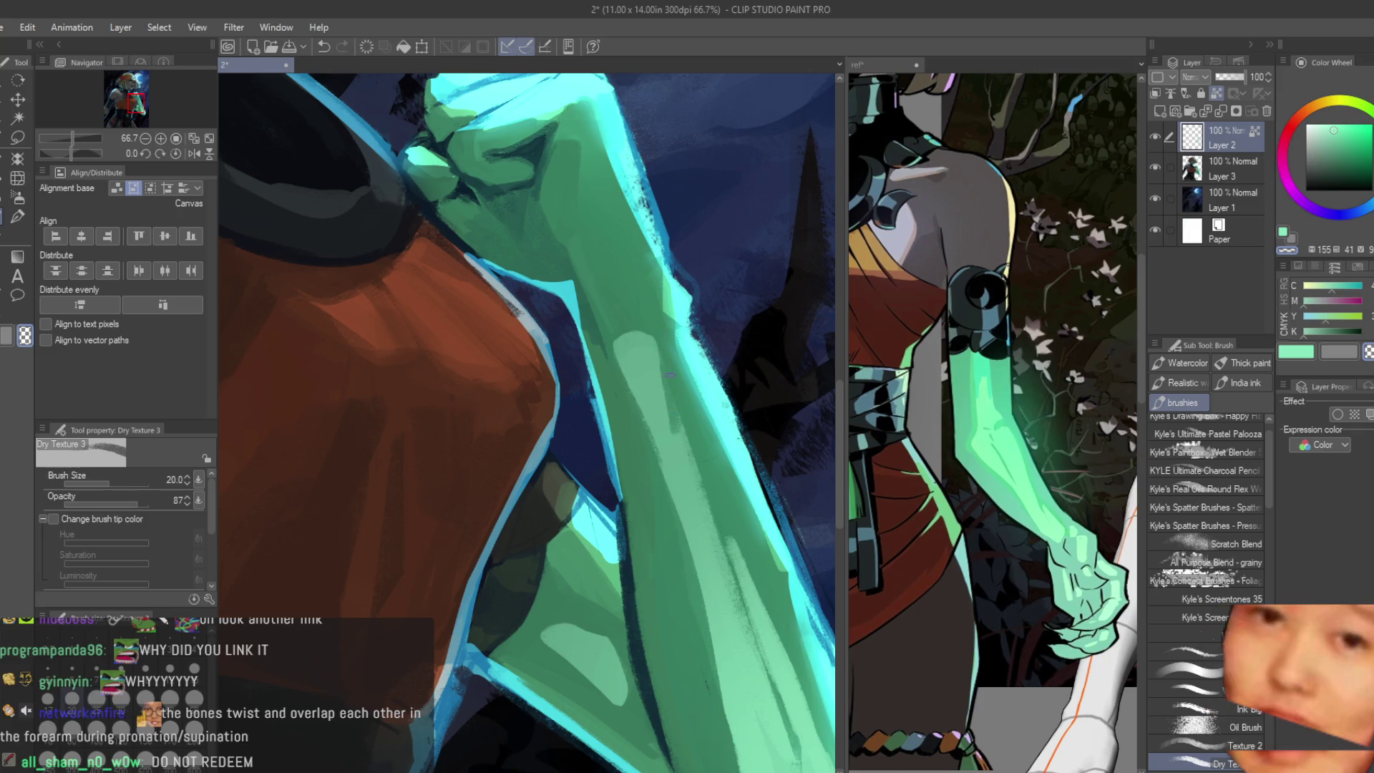
{"action": "key", "text": "bracketleft"}
{"action": "key", "text": "bracketleft"}
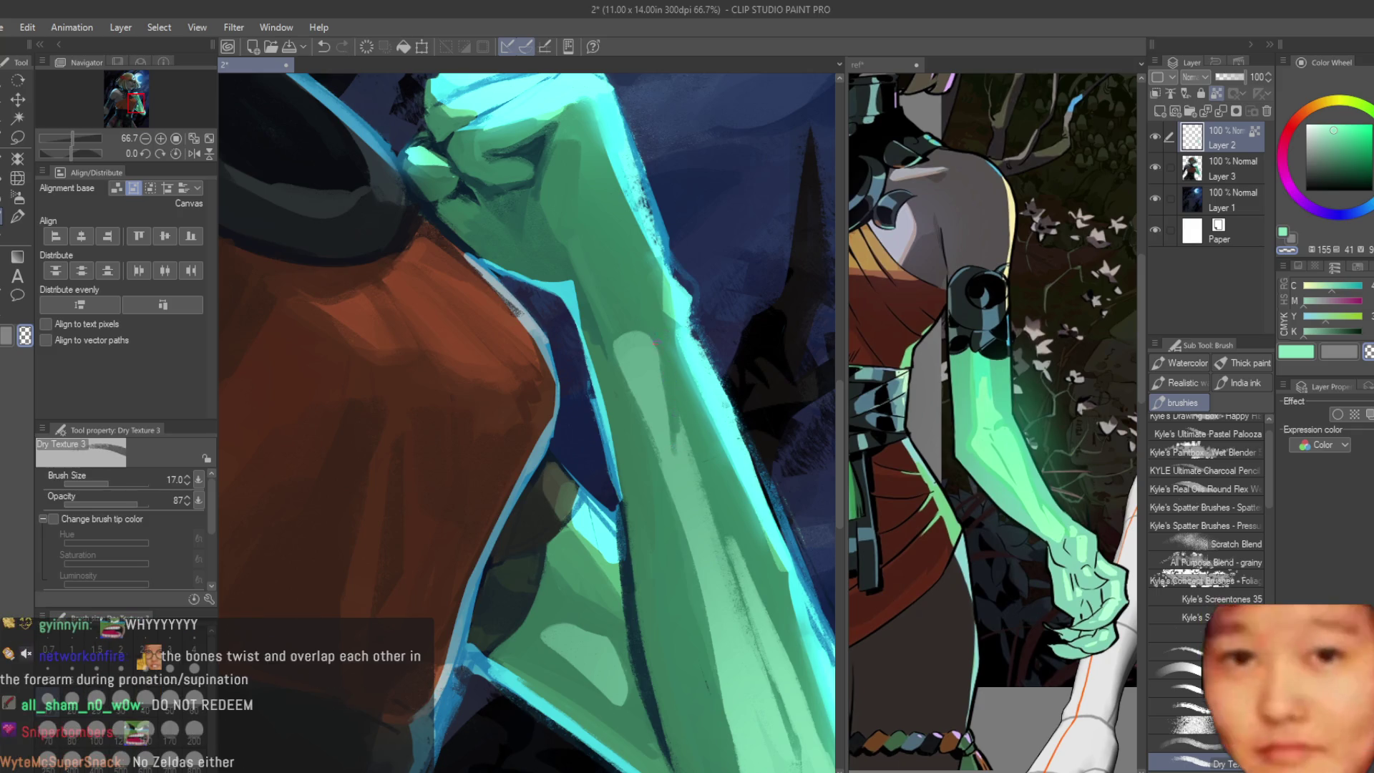
{"action": "scroll", "coordinate": [794, 406], "scroll_direction": "down", "scroll_amount": 1}
{"action": "scroll", "coordinate": [794, 404], "scroll_direction": "down", "scroll_amount": 3}
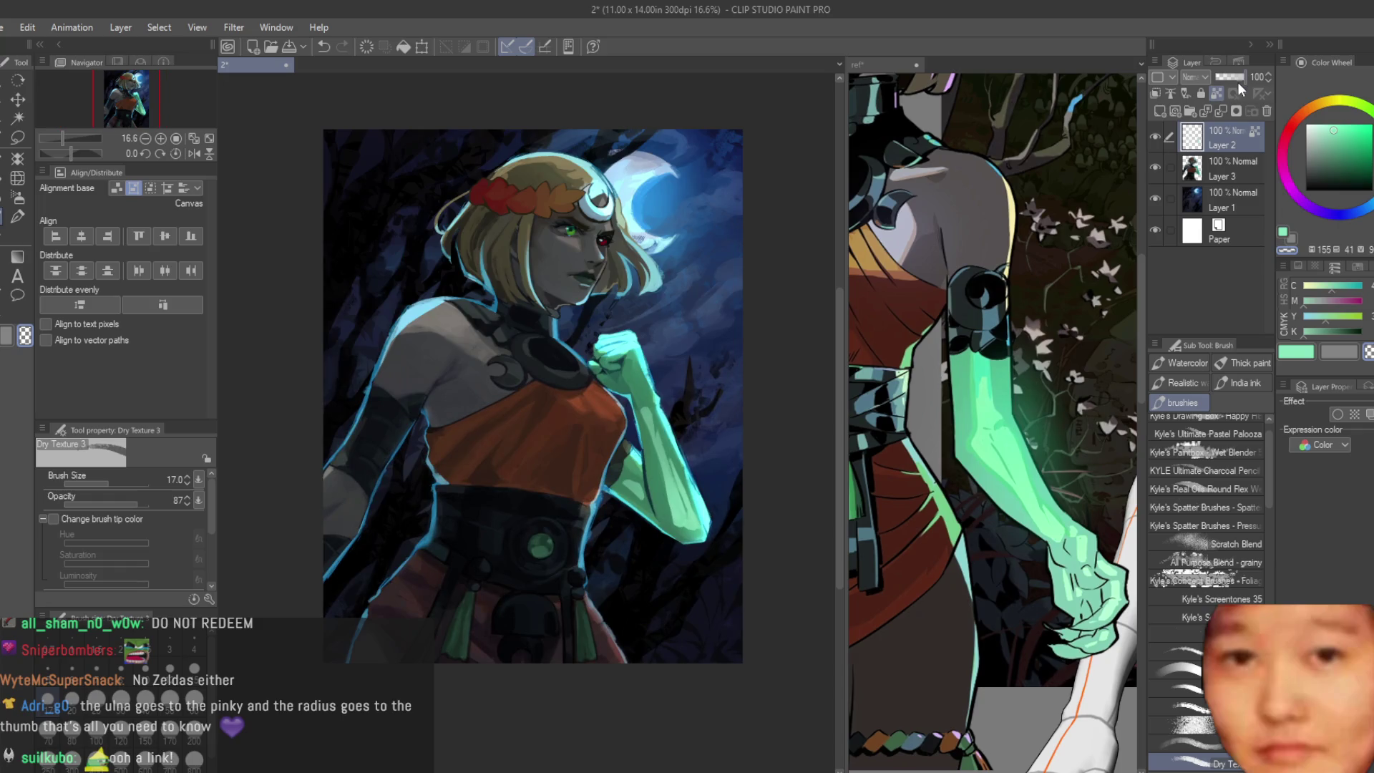
Step: Fade Layer 2 to 33% opacity and flip the canvas to check the arm
{"action": "left_click_drag", "start_coordinate": [1238, 81], "coordinate": [1223, 76]}
{"action": "scroll", "coordinate": [689, 327], "scroll_direction": "down", "scroll_amount": 3}
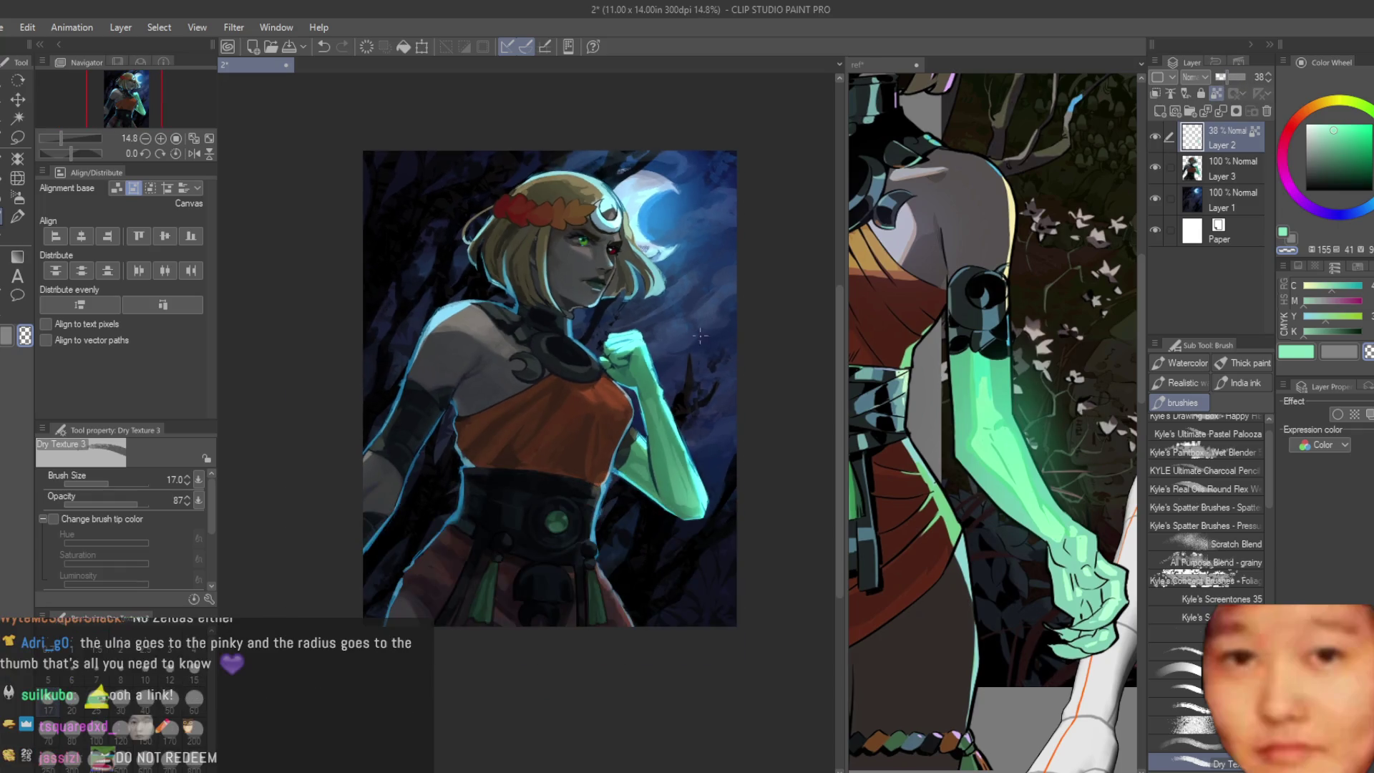
{"action": "key", "text": "h"}
{"action": "key", "text": "h"}
{"action": "scroll", "coordinate": [690, 328], "scroll_direction": "up", "scroll_amount": 2}
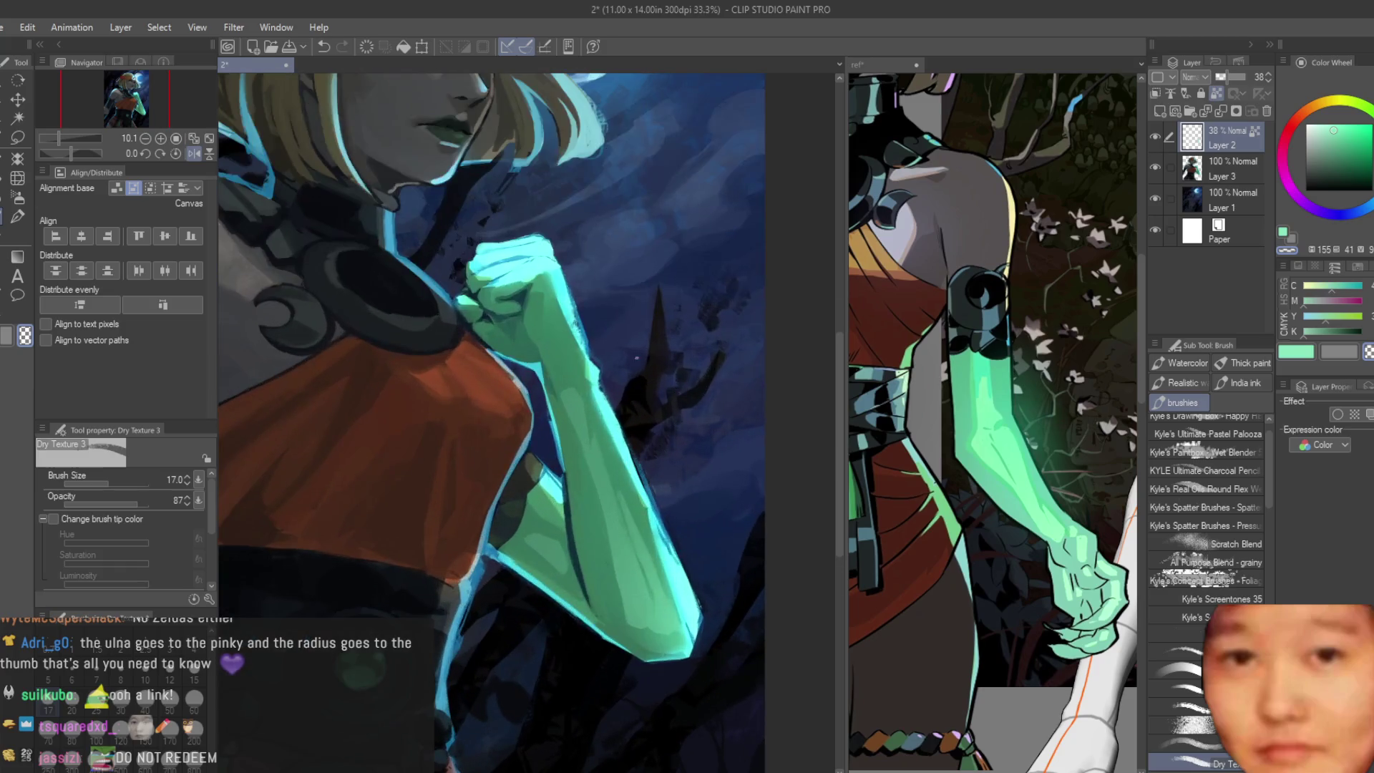
{"action": "scroll", "coordinate": [645, 408], "scroll_direction": "up", "scroll_amount": 1}
{"action": "scroll", "coordinate": [637, 426], "scroll_direction": "up", "scroll_amount": 1}
Step: Paint light green highlights on the forearm and near the fist, then ready a soft broad airbrush
{"action": "key", "text": "bracketright"}
{"action": "key", "text": "bracketright"}
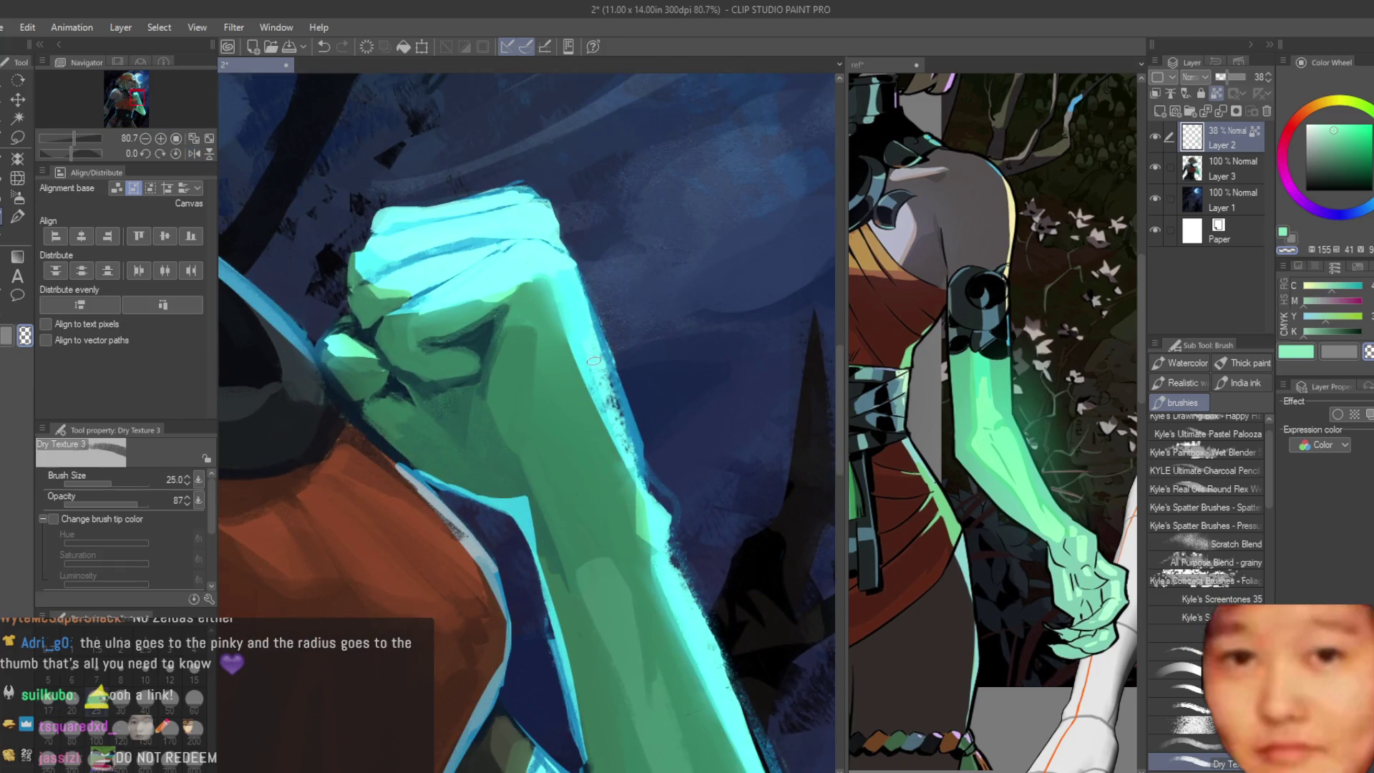
{"action": "scroll", "coordinate": [520, 408], "scroll_direction": "up", "scroll_amount": 1}
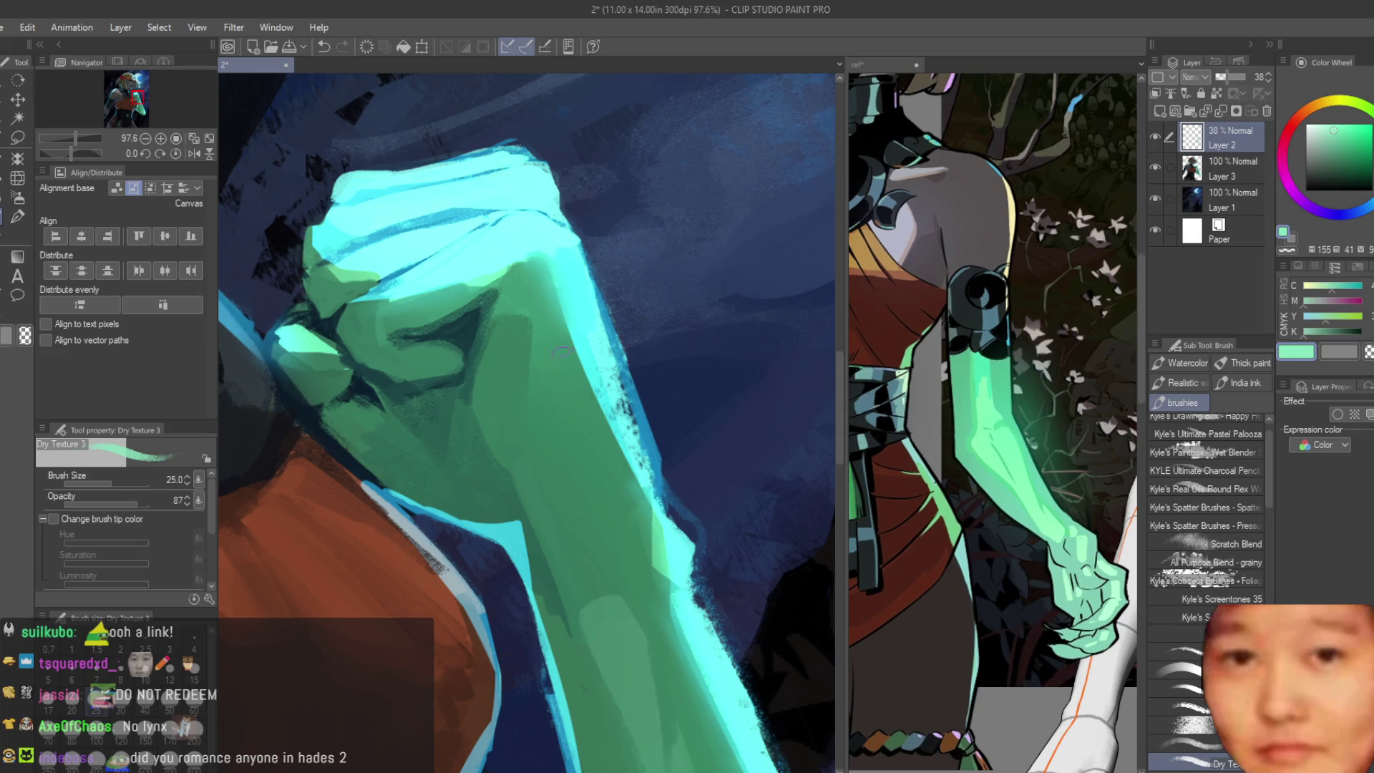
{"action": "left_click_drag", "start_coordinate": [542, 455], "coordinate": [551, 286]}
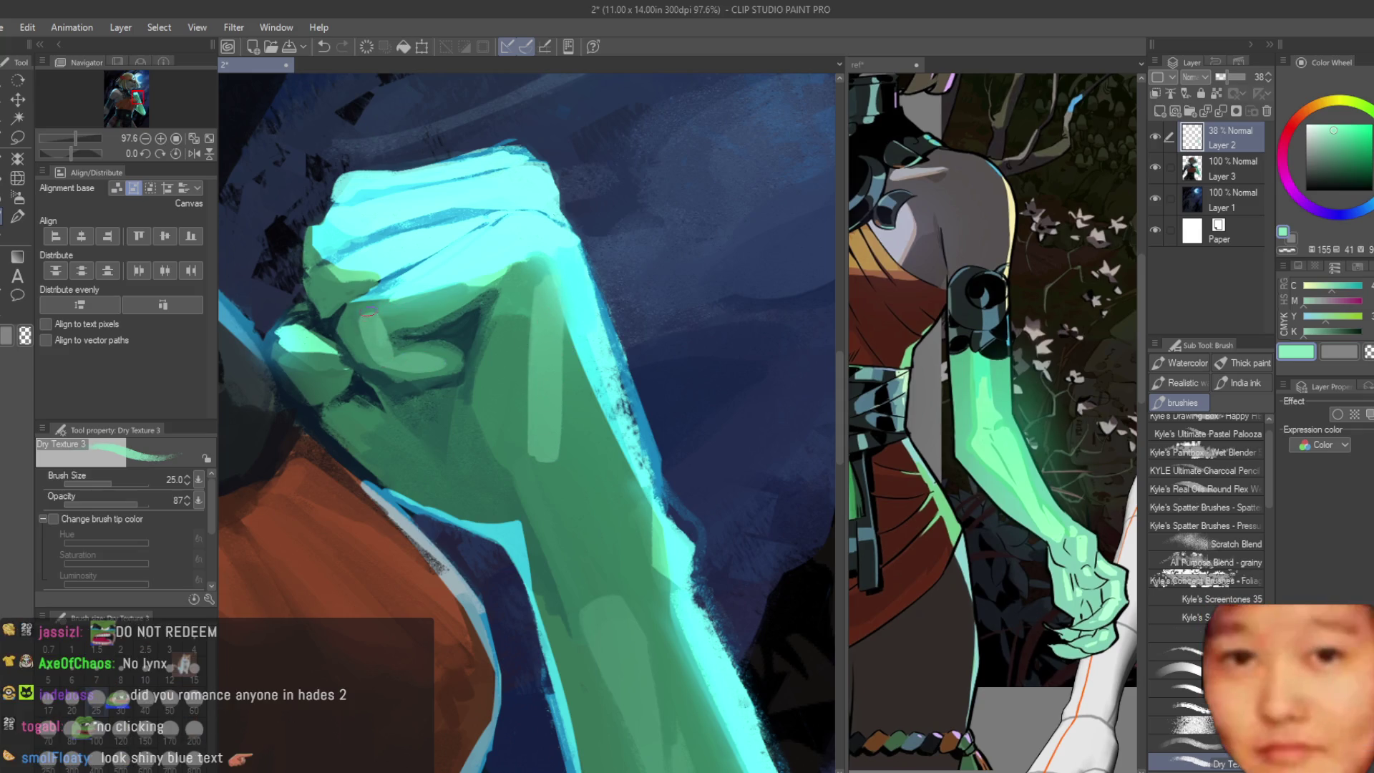
{"action": "left_click_drag", "start_coordinate": [375, 425], "coordinate": [456, 474]}
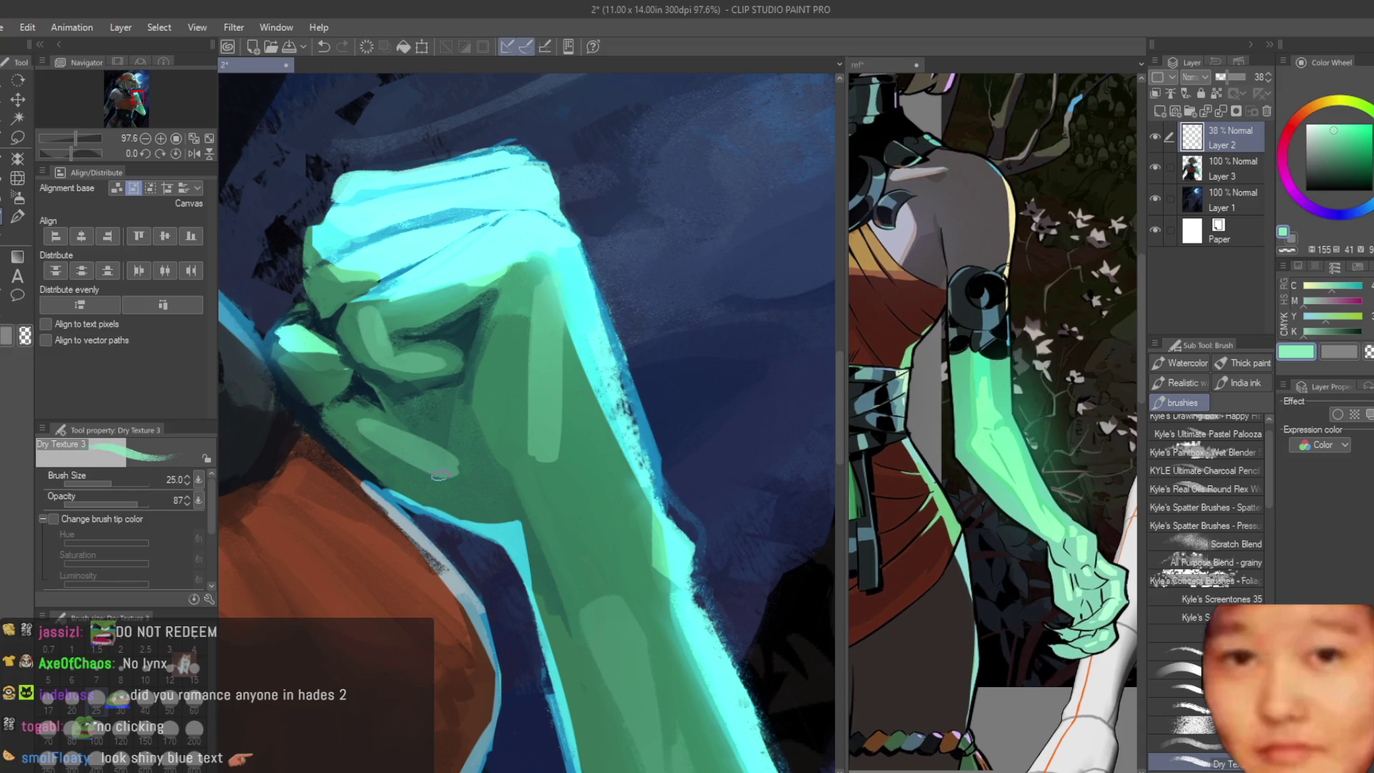
{"action": "scroll", "coordinate": [471, 441], "scroll_direction": "down", "scroll_amount": 5}
{"action": "scroll", "coordinate": [471, 442], "scroll_direction": "down", "scroll_amount": 2}
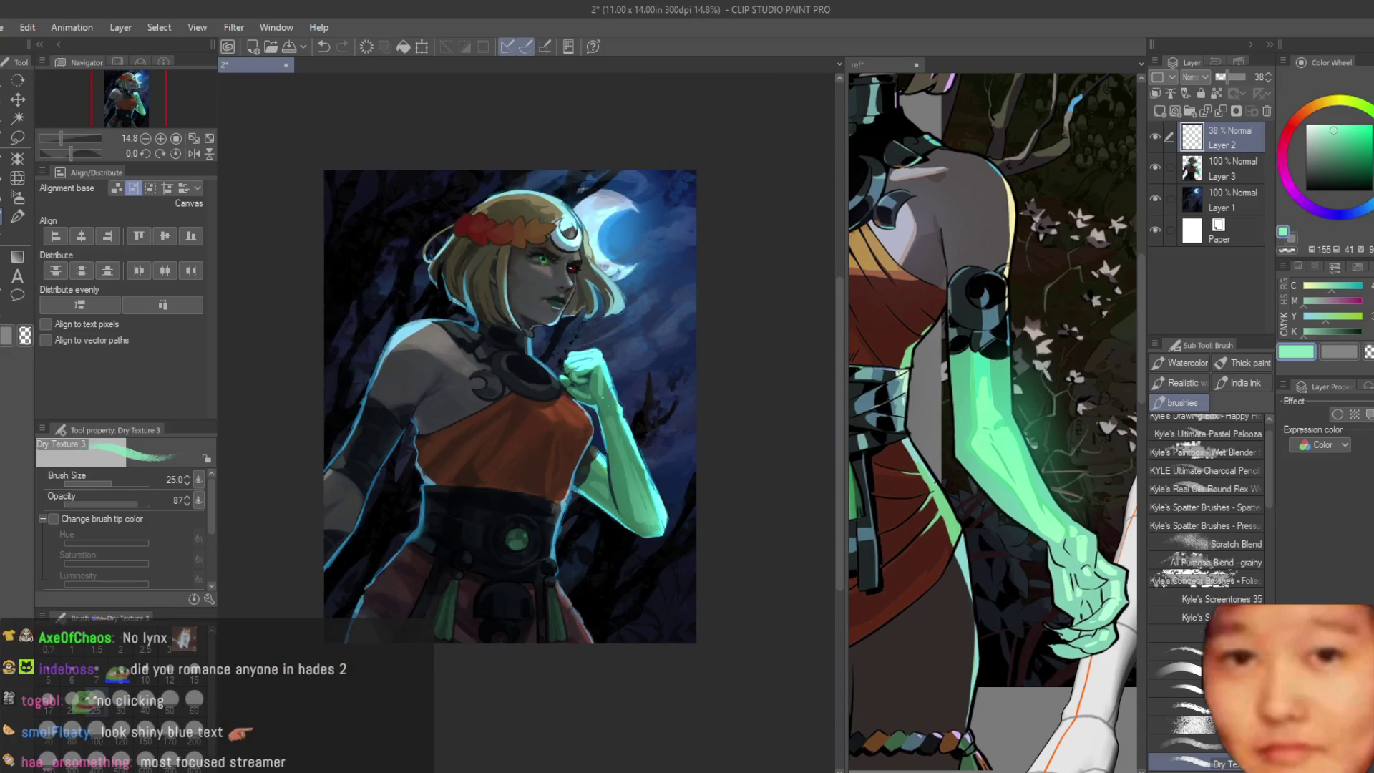
{"action": "scroll", "coordinate": [472, 442], "scroll_direction": "up", "scroll_amount": 2}
{"action": "scroll", "coordinate": [571, 434], "scroll_direction": "up", "scroll_amount": 3}
{"action": "scroll", "coordinate": [571, 434], "scroll_direction": "up", "scroll_amount": 2}
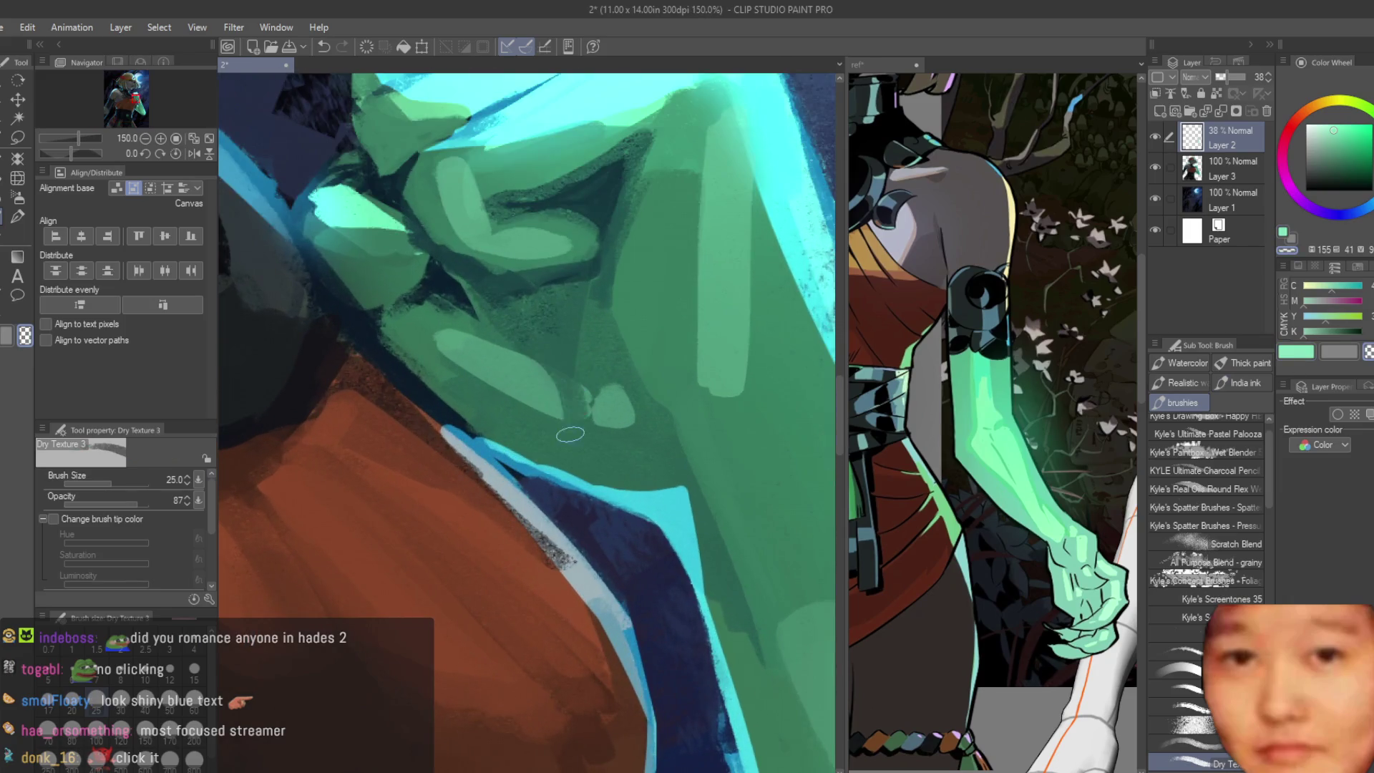
{"action": "left_click", "coordinate": [1296, 355]}
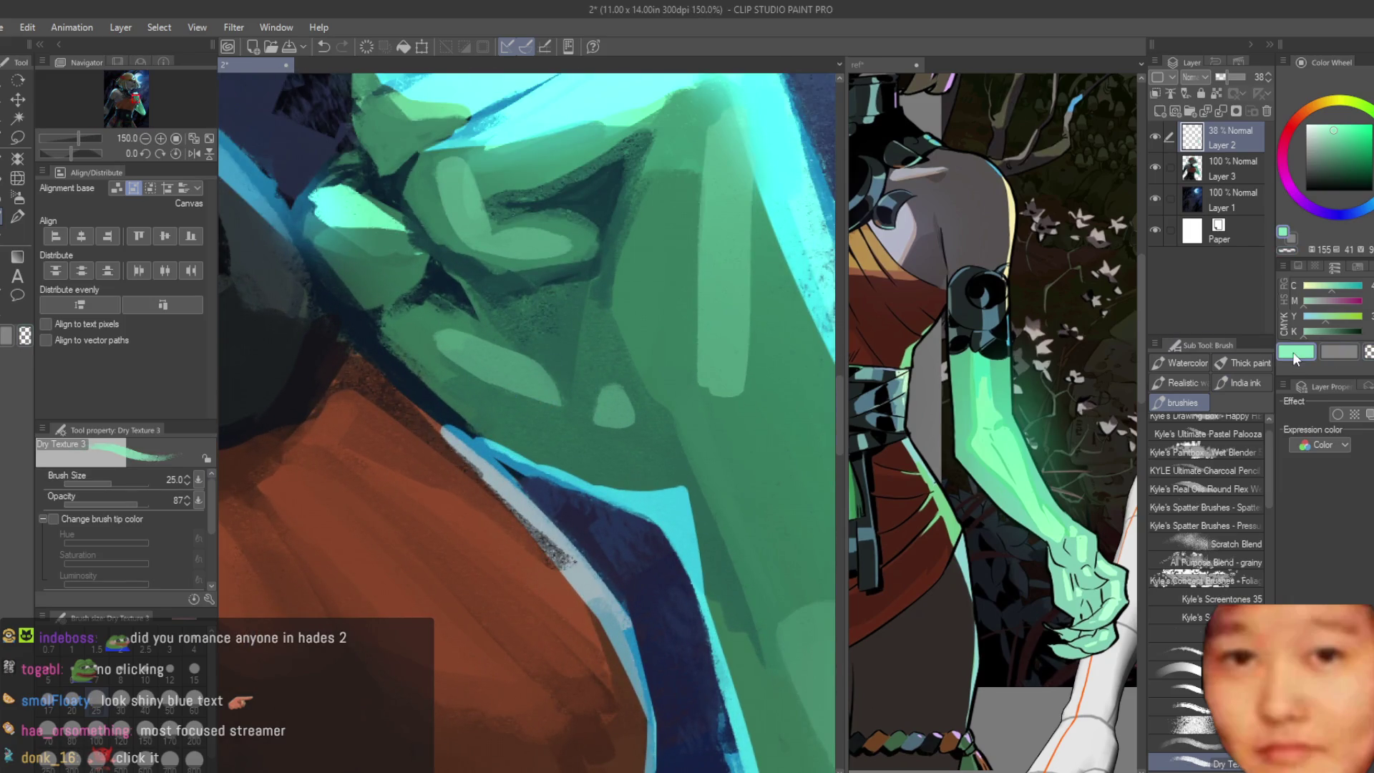
{"action": "key", "text": "c"}
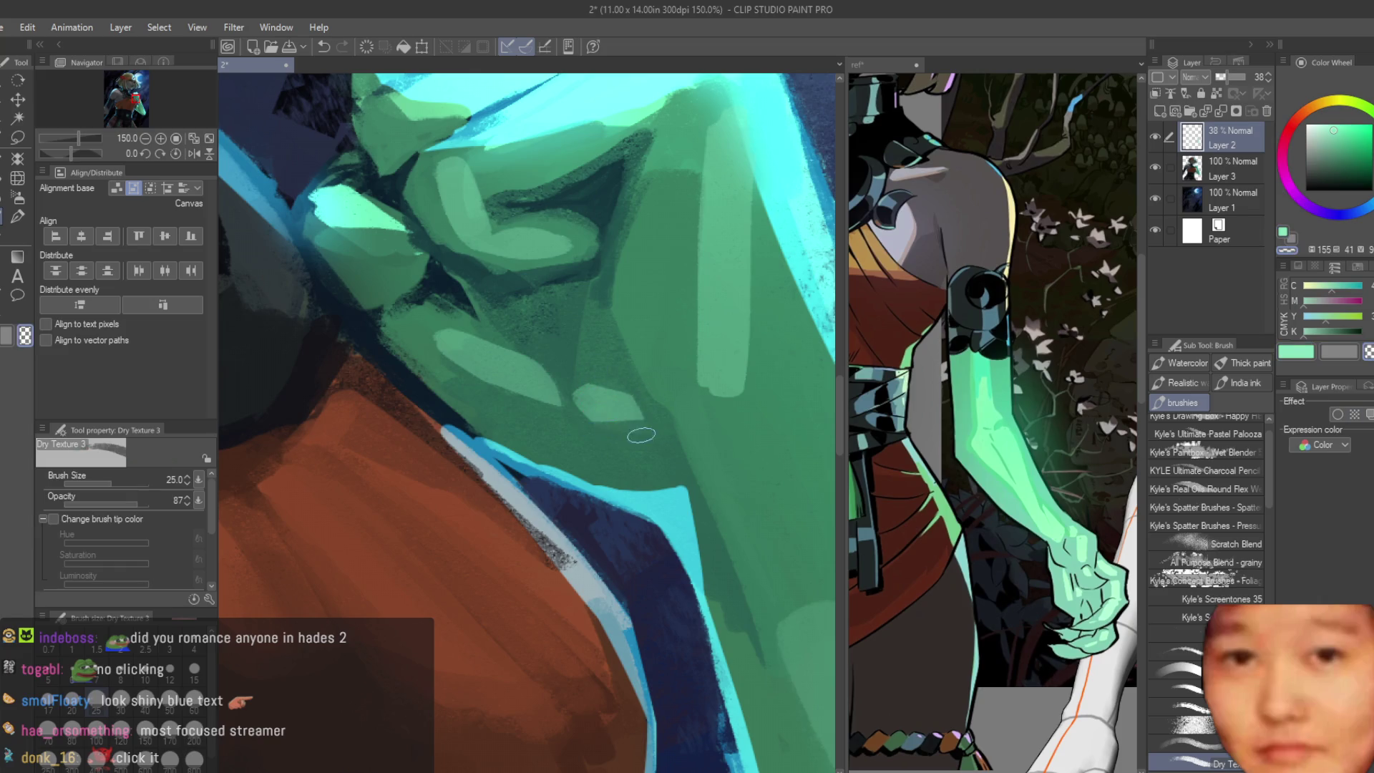
{"action": "scroll", "coordinate": [642, 435], "scroll_direction": "down", "scroll_amount": 2}
{"action": "scroll", "coordinate": [674, 382], "scroll_direction": "down", "scroll_amount": 3}
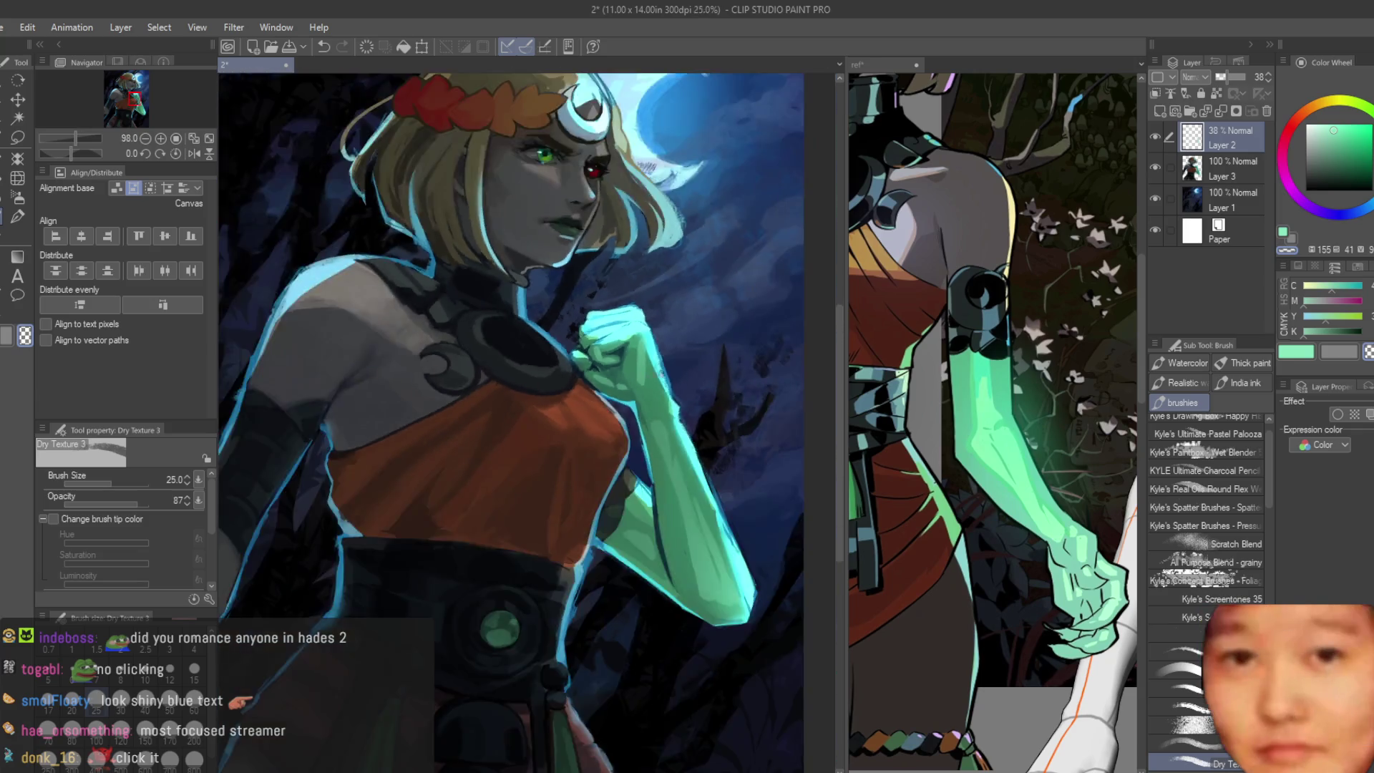
{"action": "scroll", "coordinate": [675, 382], "scroll_direction": "down", "scroll_amount": 2}
{"action": "scroll", "coordinate": [690, 452], "scroll_direction": "up", "scroll_amount": 1}
{"action": "scroll", "coordinate": [689, 452], "scroll_direction": "up", "scroll_amount": 1}
{"action": "scroll", "coordinate": [689, 452], "scroll_direction": "up", "scroll_amount": 3}
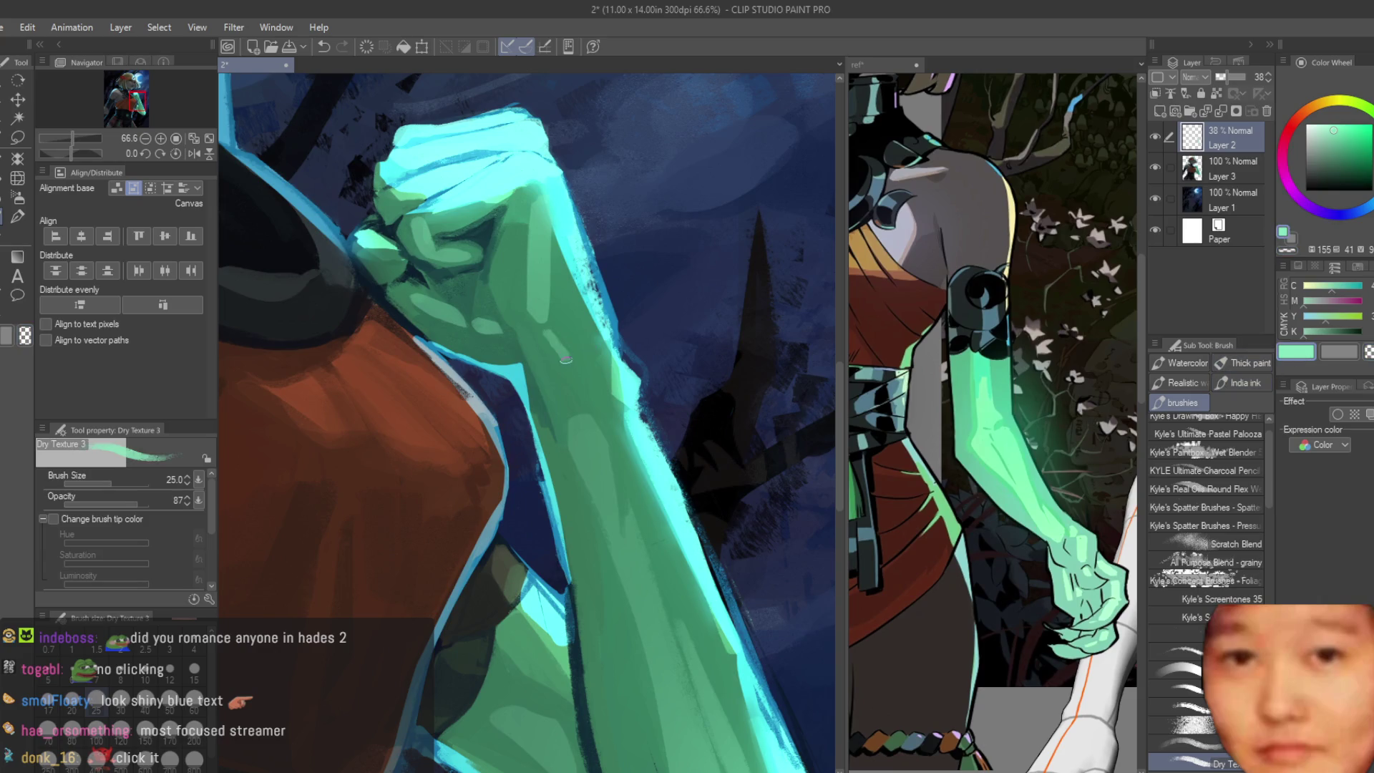
{"action": "scroll", "coordinate": [560, 345], "scroll_direction": "down", "scroll_amount": 2}
{"action": "scroll", "coordinate": [693, 333], "scroll_direction": "down", "scroll_amount": 3}
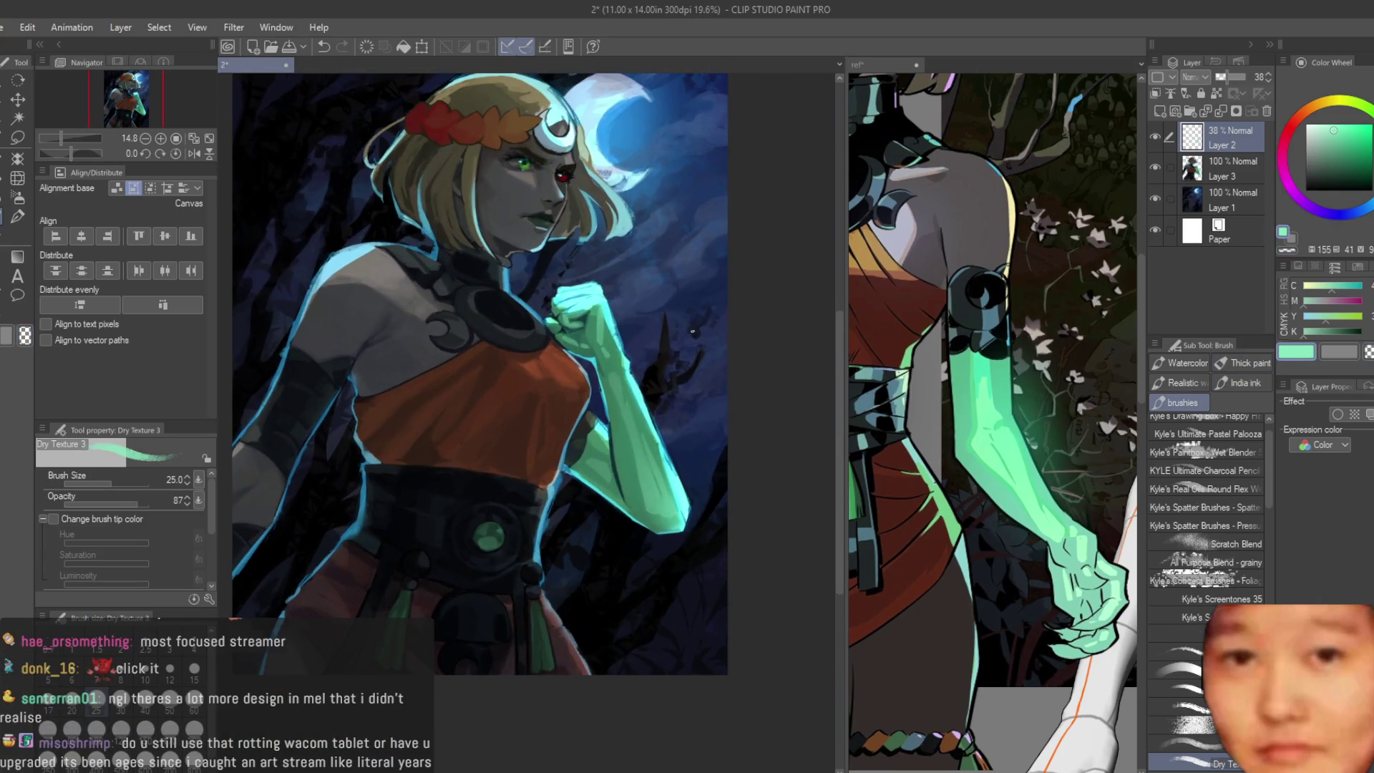
{"action": "key", "text": "b"}
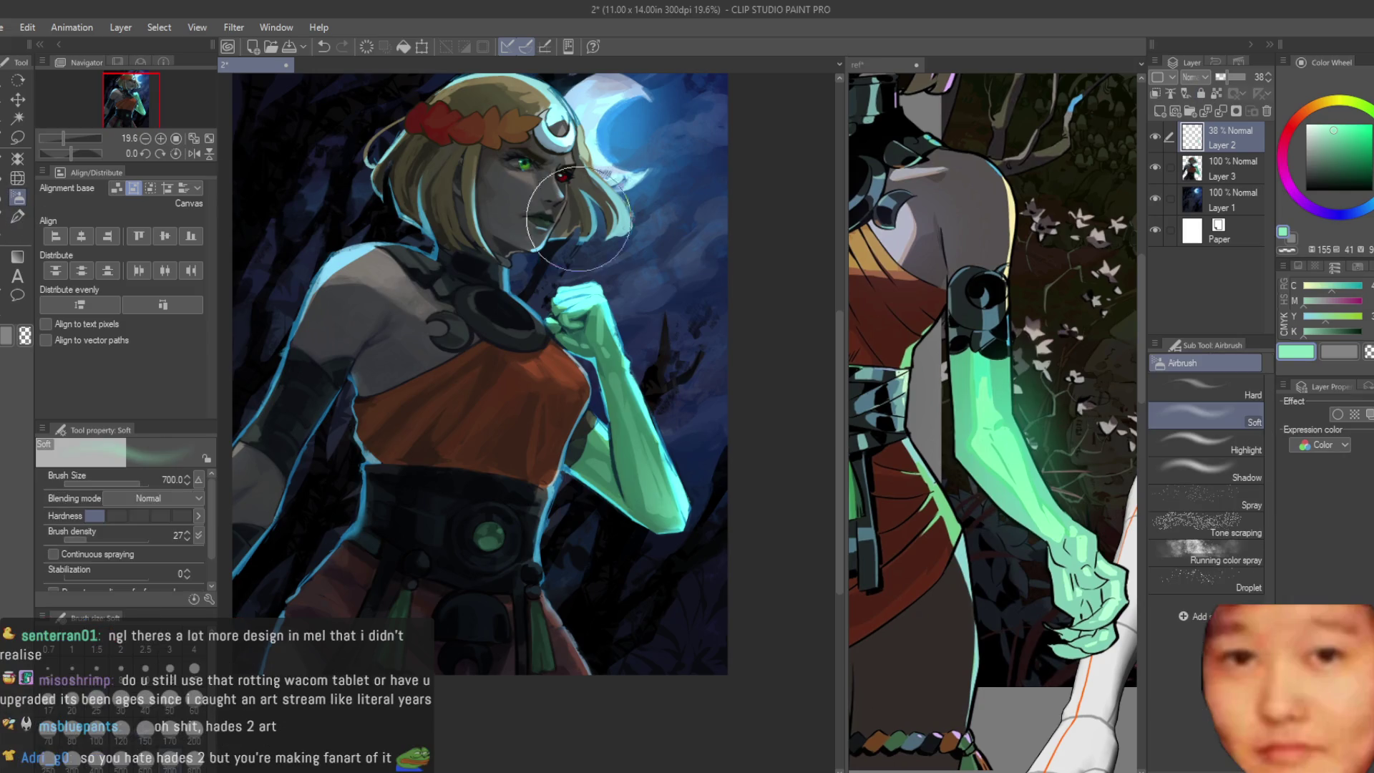
{"action": "scroll", "coordinate": [626, 265], "scroll_direction": "up", "scroll_amount": 2}
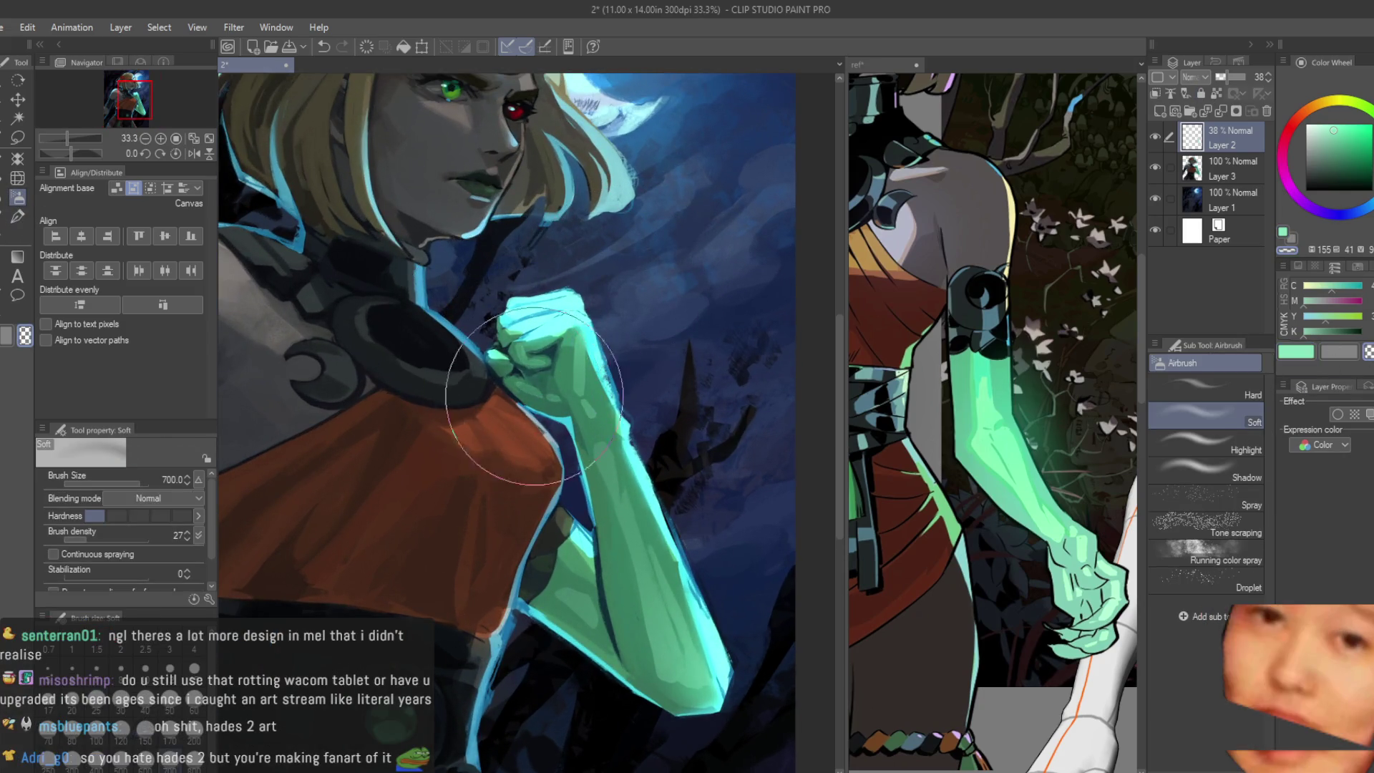
Step: Spray a bright cyan glow on the fist top with the airbrush at 150 and merge Layer 2 into Layer 3
{"action": "key", "text": "ctrl+z"}
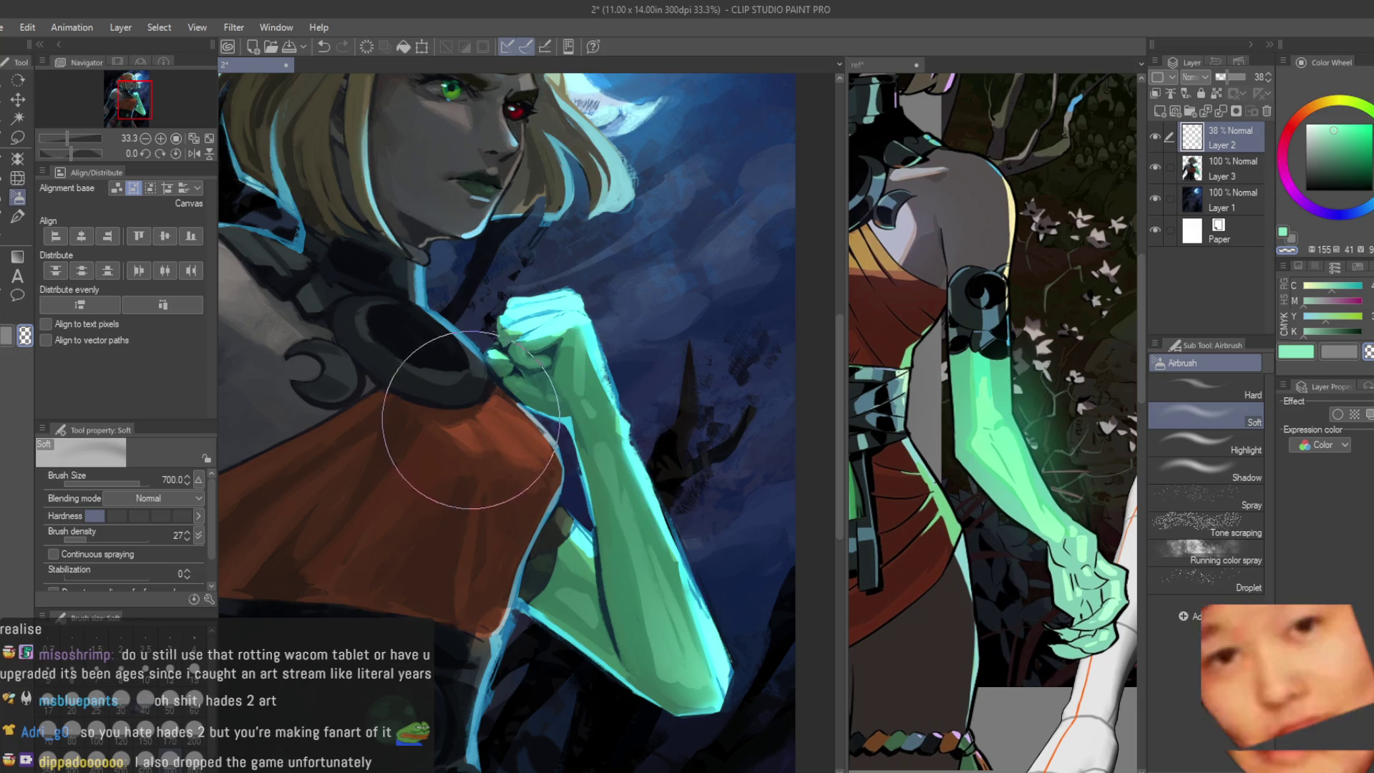
{"action": "left_click_drag", "start_coordinate": [498, 371], "coordinate": [516, 335]}
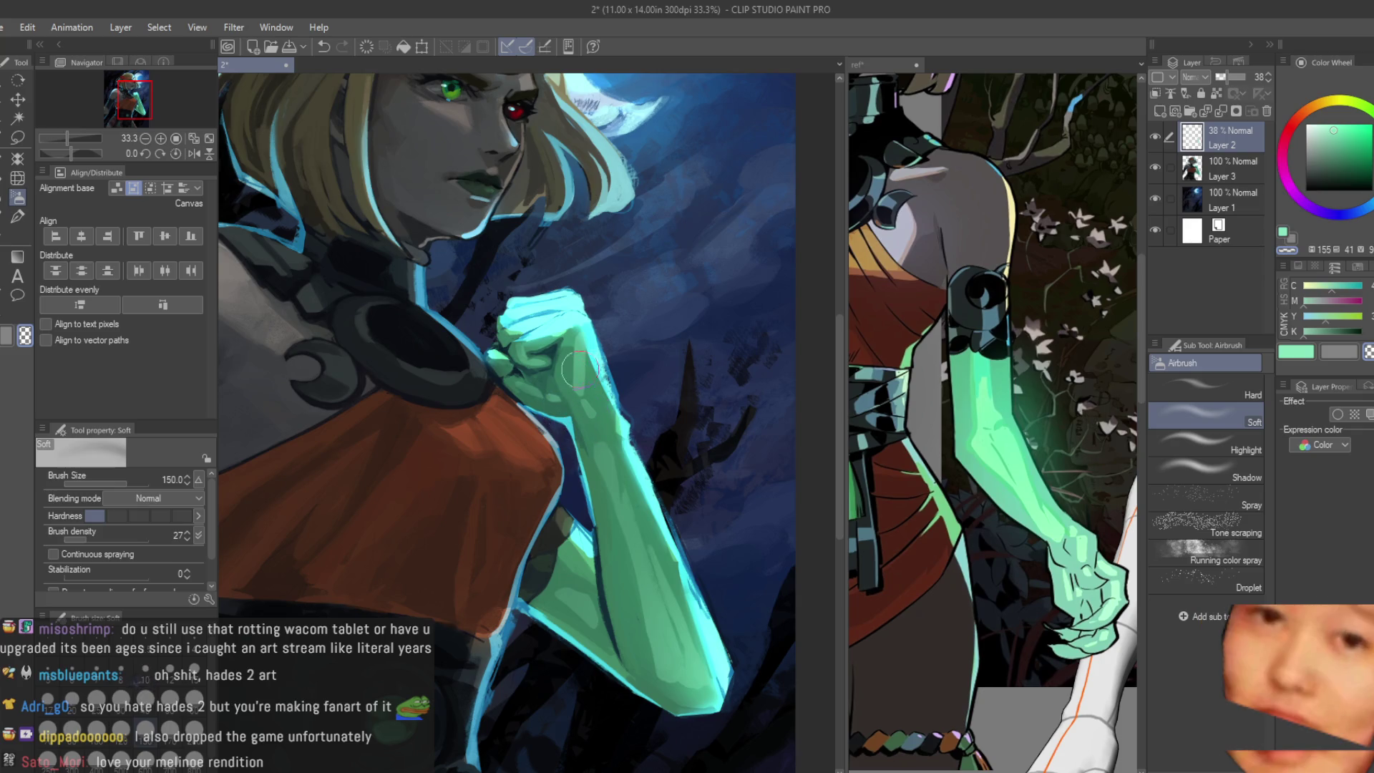
{"action": "left_click_drag", "start_coordinate": [515, 335], "coordinate": [560, 366]}
{"action": "scroll", "coordinate": [594, 343], "scroll_direction": "down", "scroll_amount": 2}
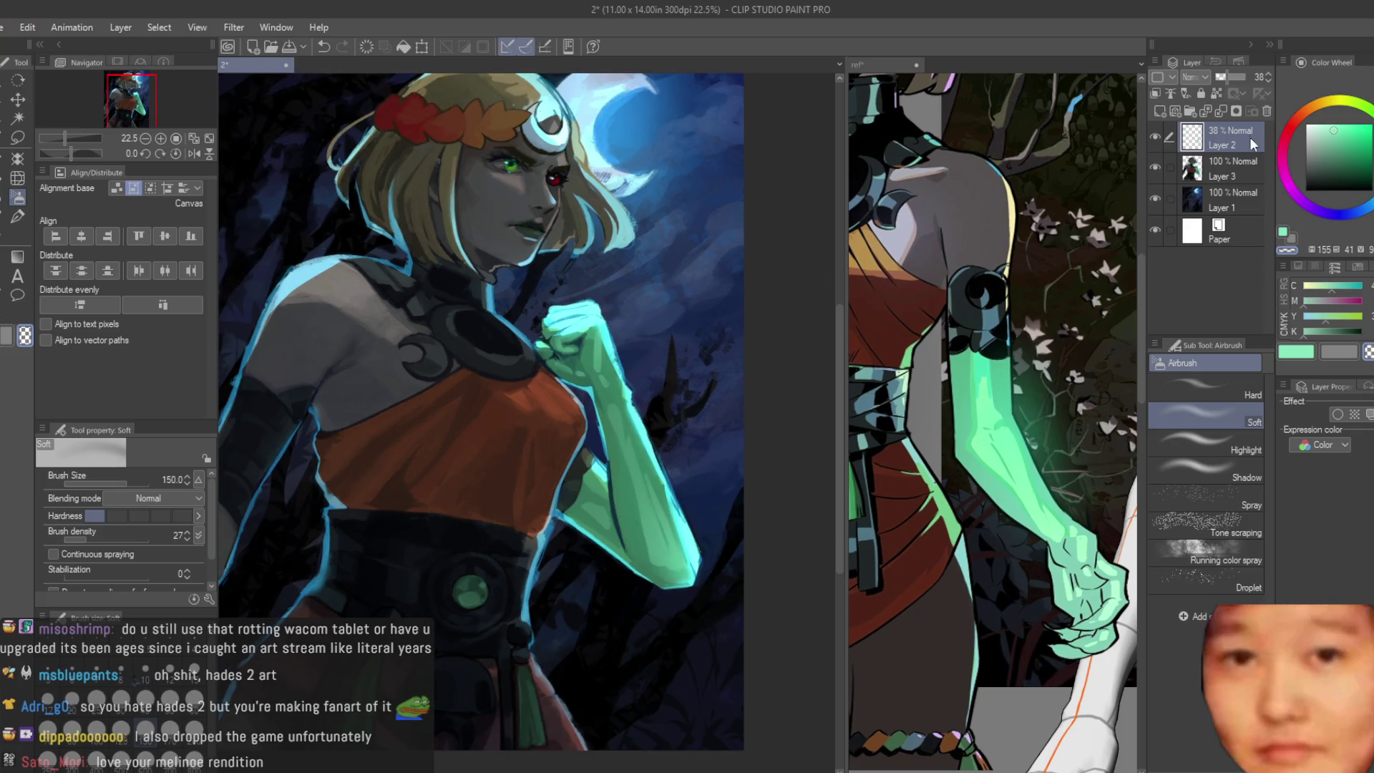
{"action": "key", "text": "ctrl+e"}
{"action": "key", "text": "b"}
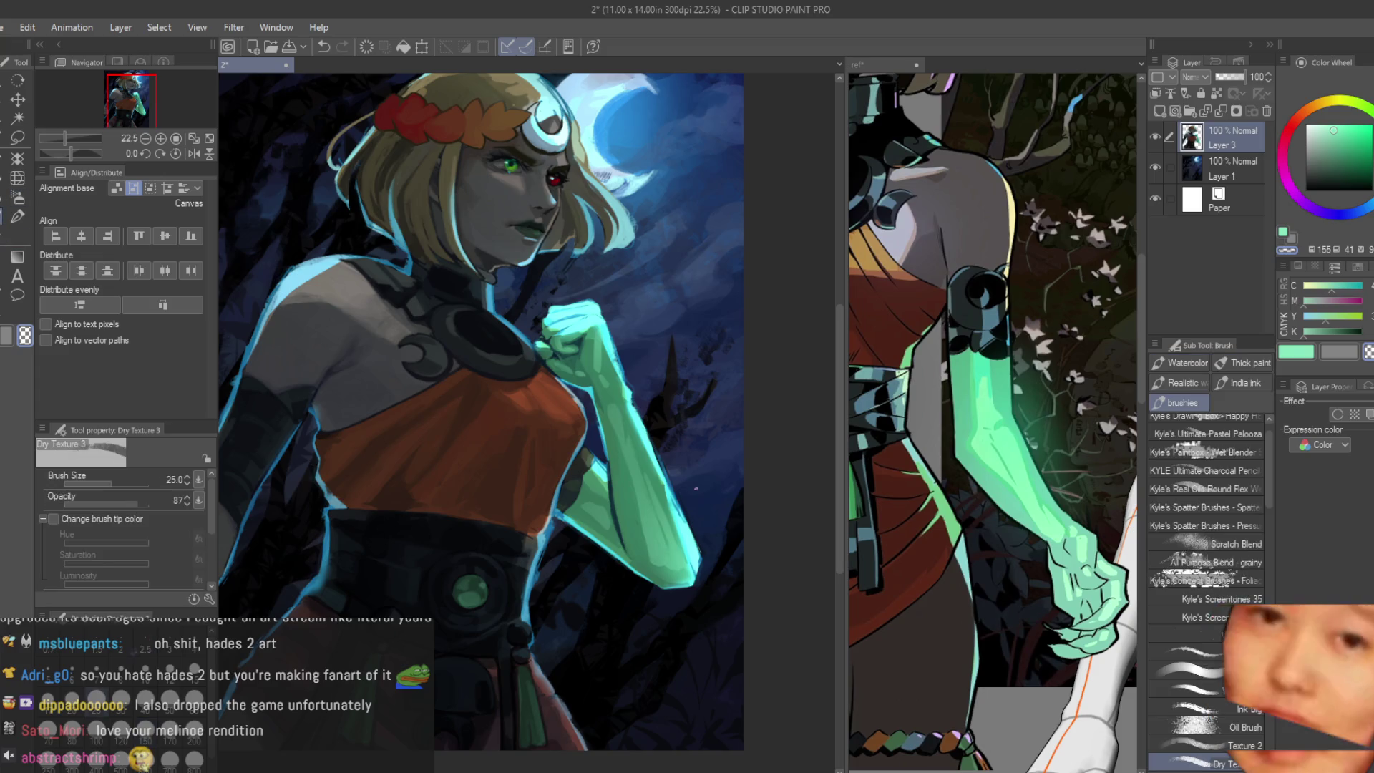
{"action": "scroll", "coordinate": [657, 560], "scroll_direction": "up", "scroll_amount": 3}
{"action": "scroll", "coordinate": [658, 562], "scroll_direction": "up", "scroll_amount": 1}
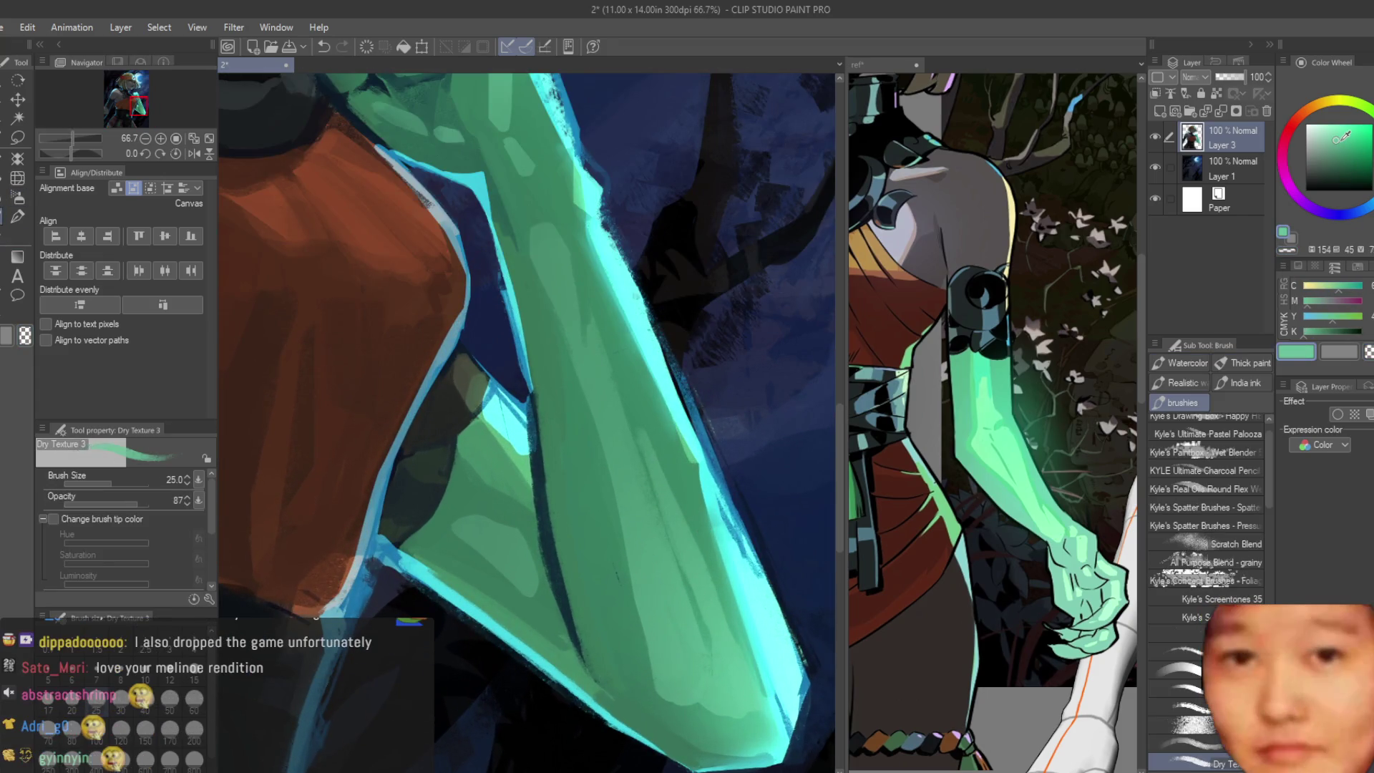
Step: Paint light green highlight strokes on the lower forearm, undoing and repainting until they sit right
{"action": "key", "text": "bracketright"}
{"action": "key", "text": "bracketright"}
{"action": "left_click_drag", "start_coordinate": [635, 505], "coordinate": [657, 649]}
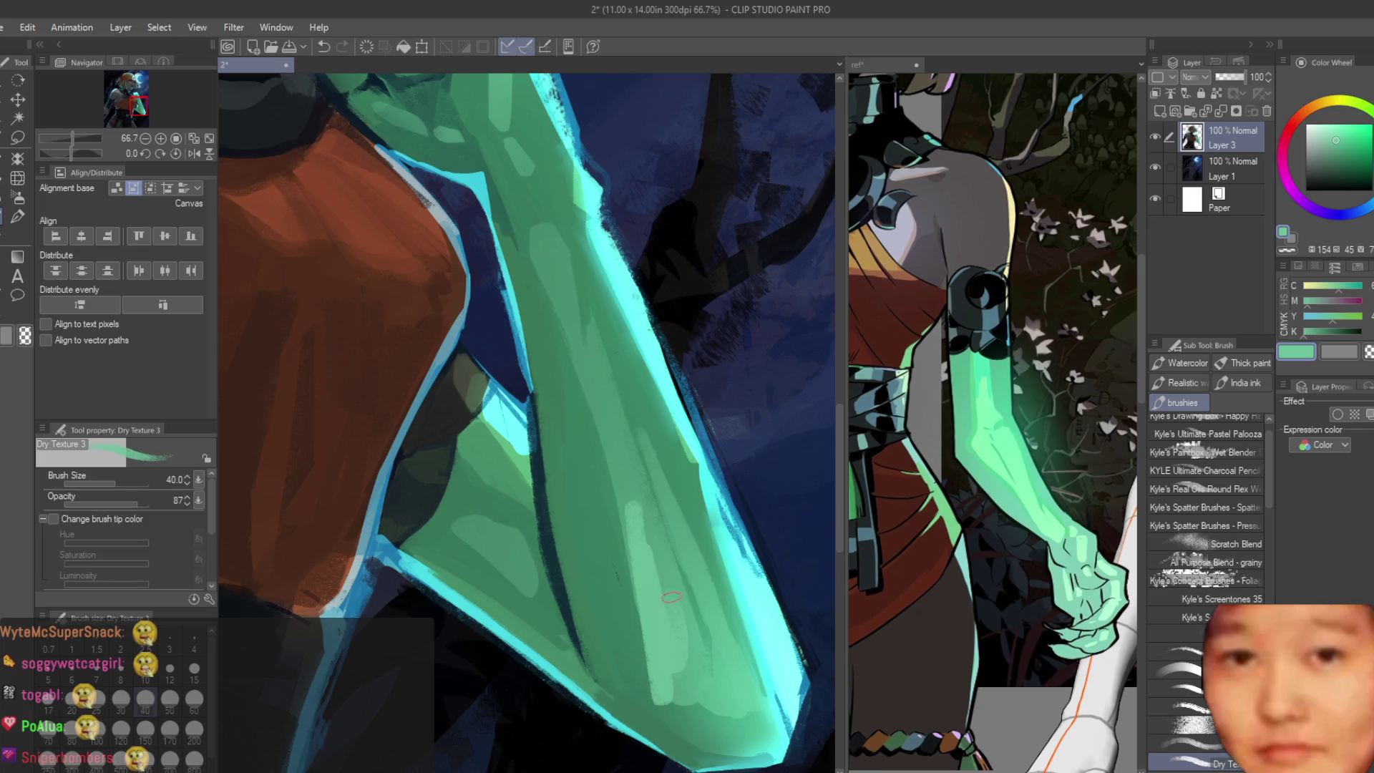
{"action": "key", "text": "ctrl+z"}
{"action": "left_click_drag", "start_coordinate": [635, 514], "coordinate": [682, 637]}
{"action": "key", "text": "ctrl+z"}
{"action": "left_click_drag", "start_coordinate": [632, 511], "coordinate": [687, 657]}
{"action": "key", "text": "ctrl+z"}
{"action": "key", "text": "bracketright"}
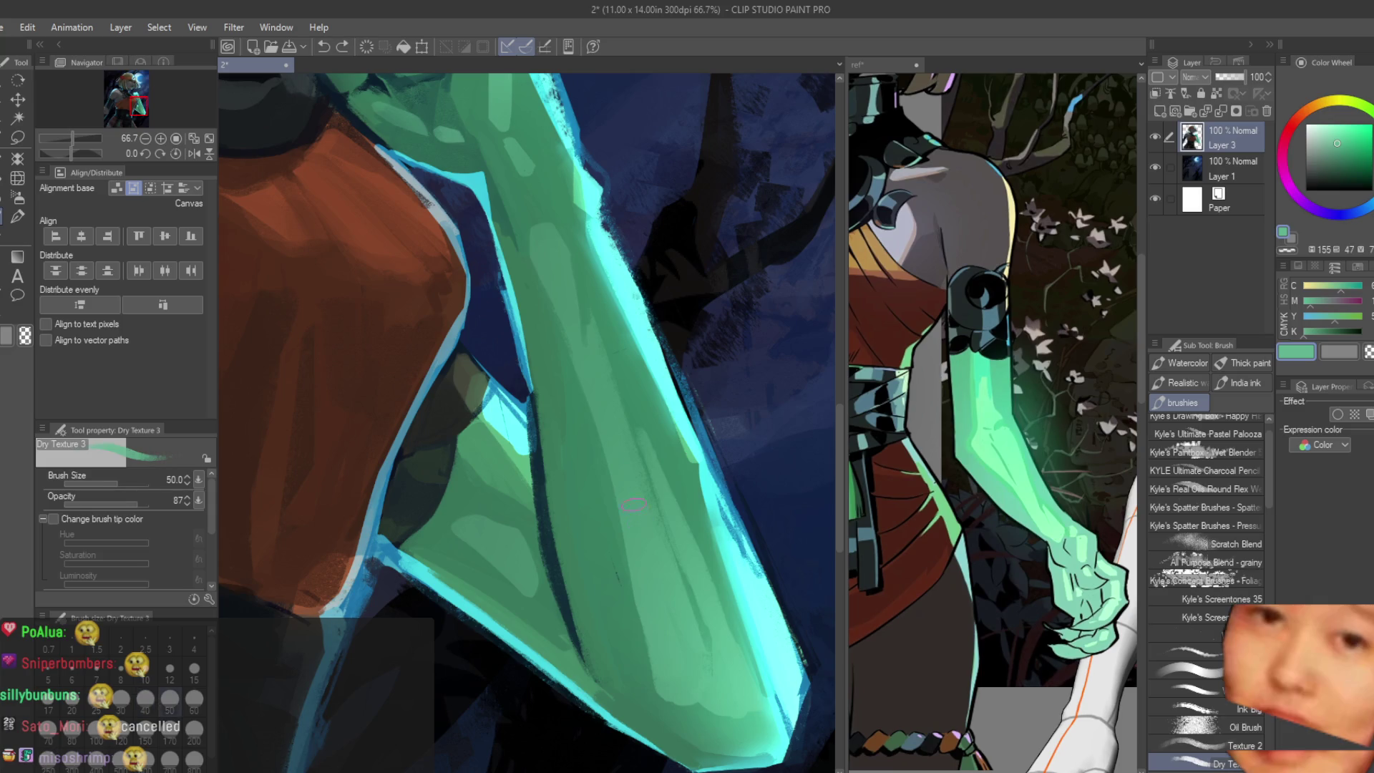
{"action": "left_click_drag", "start_coordinate": [634, 511], "coordinate": [655, 583]}
{"action": "left_click_drag", "start_coordinate": [689, 661], "coordinate": [685, 668]}
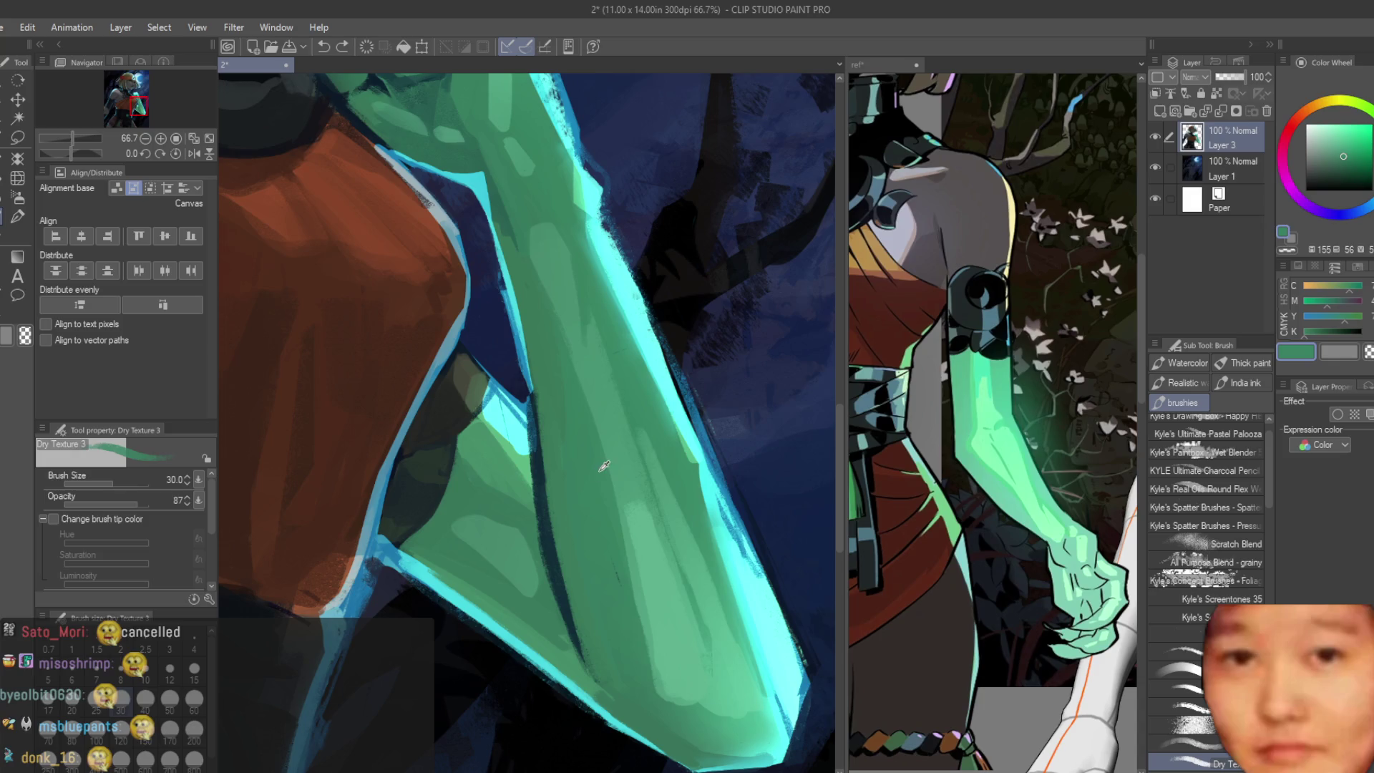
Step: Shift to a lighter green and test short strokes on the upper and lower forearm, undoing each
{"action": "left_click", "coordinate": [1343, 158]}
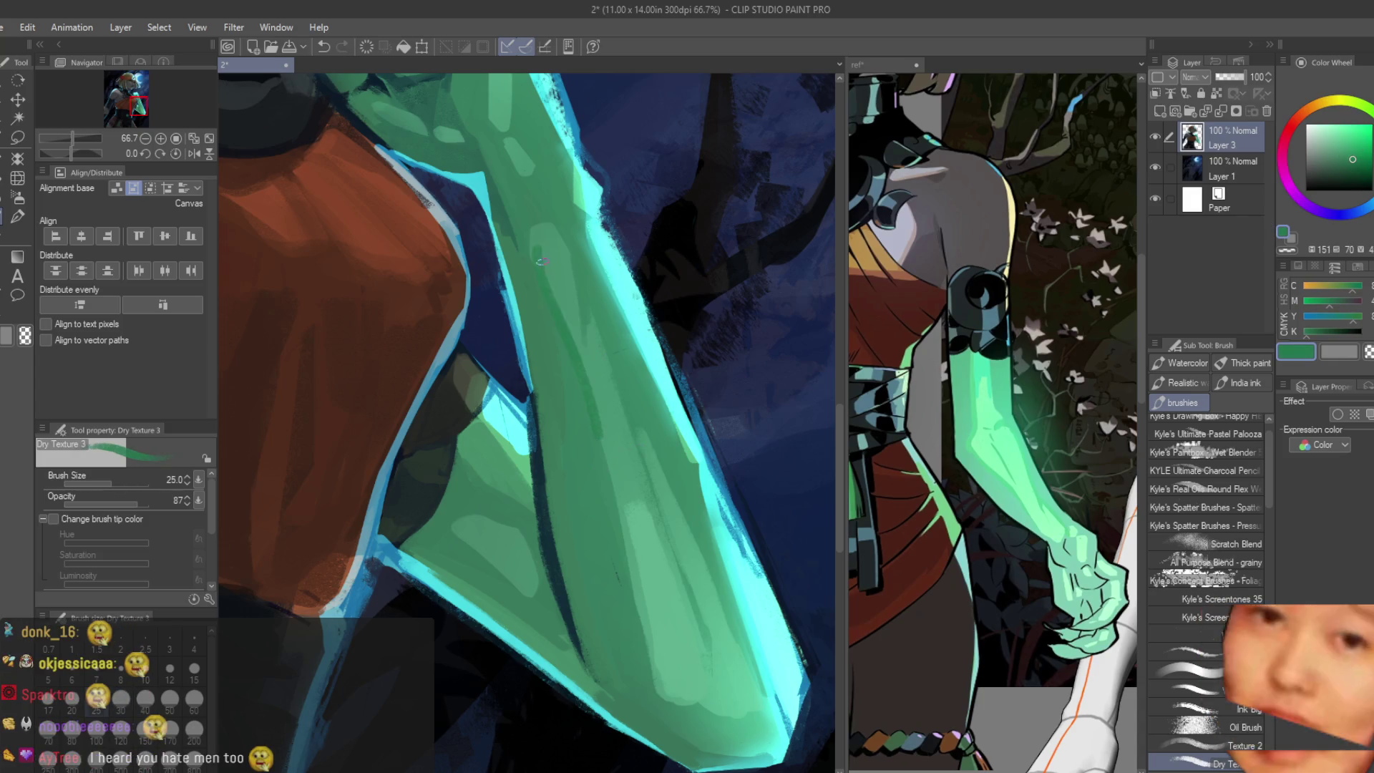
{"action": "key", "text": "ctrl+z"}
{"action": "left_click", "coordinate": [1349, 144]}
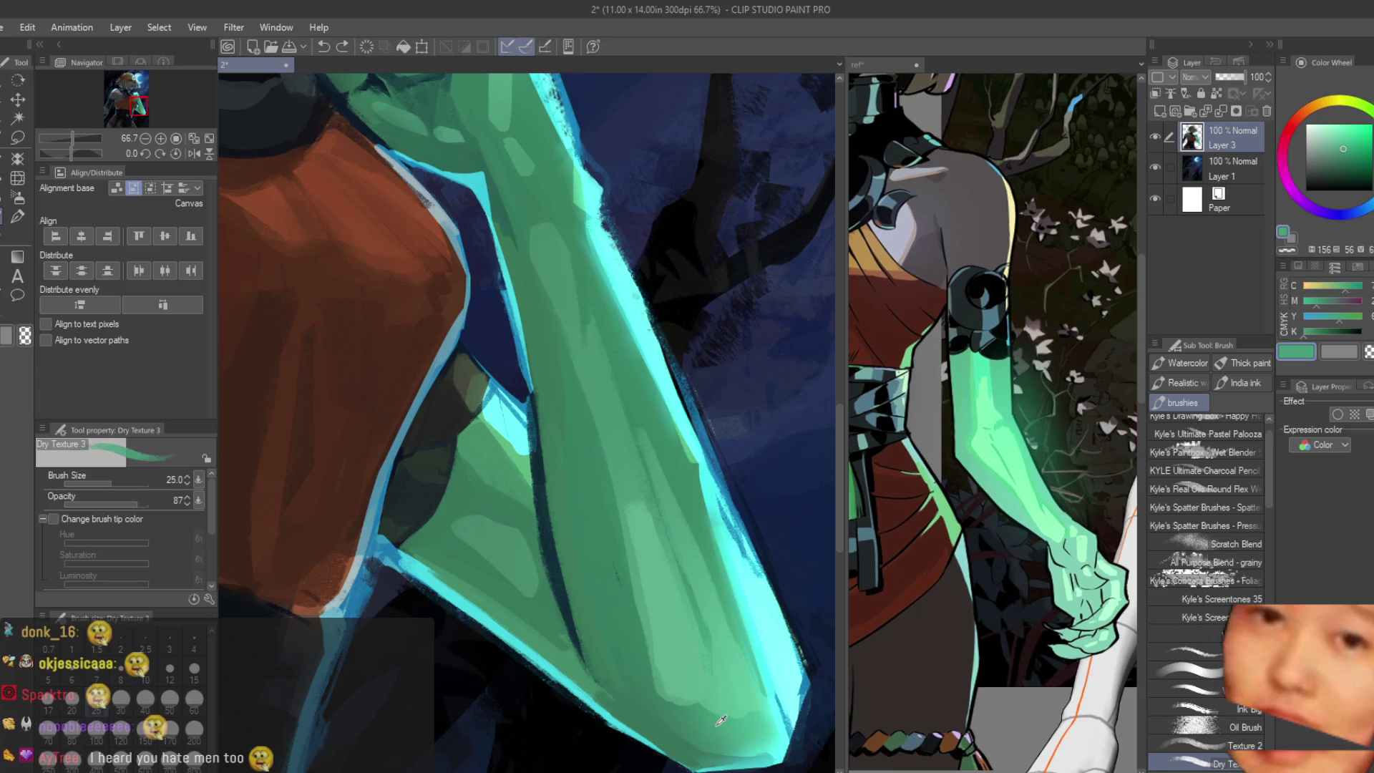
{"action": "left_click", "coordinate": [1352, 141]}
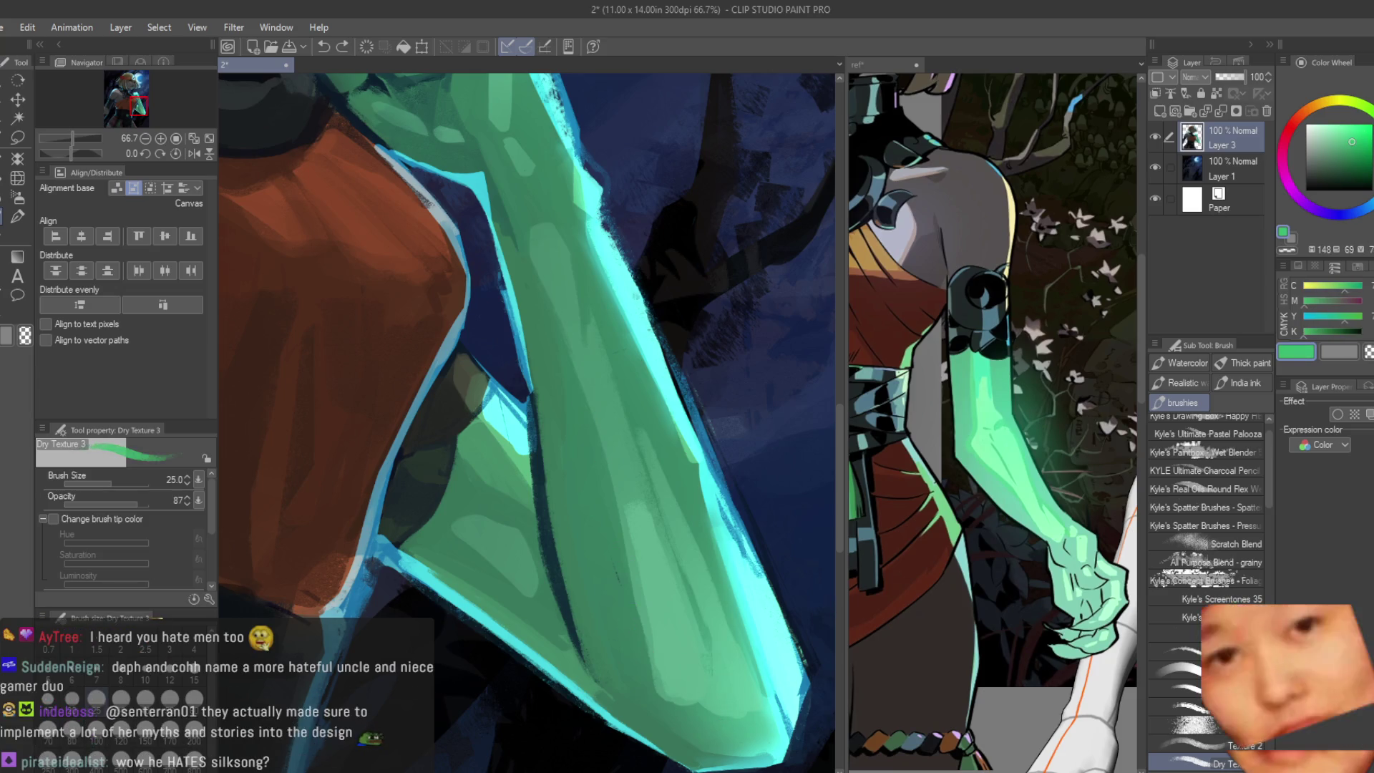
{"action": "left_click_drag", "start_coordinate": [518, 242], "coordinate": [532, 293]}
{"action": "key", "text": "ctrl+z"}
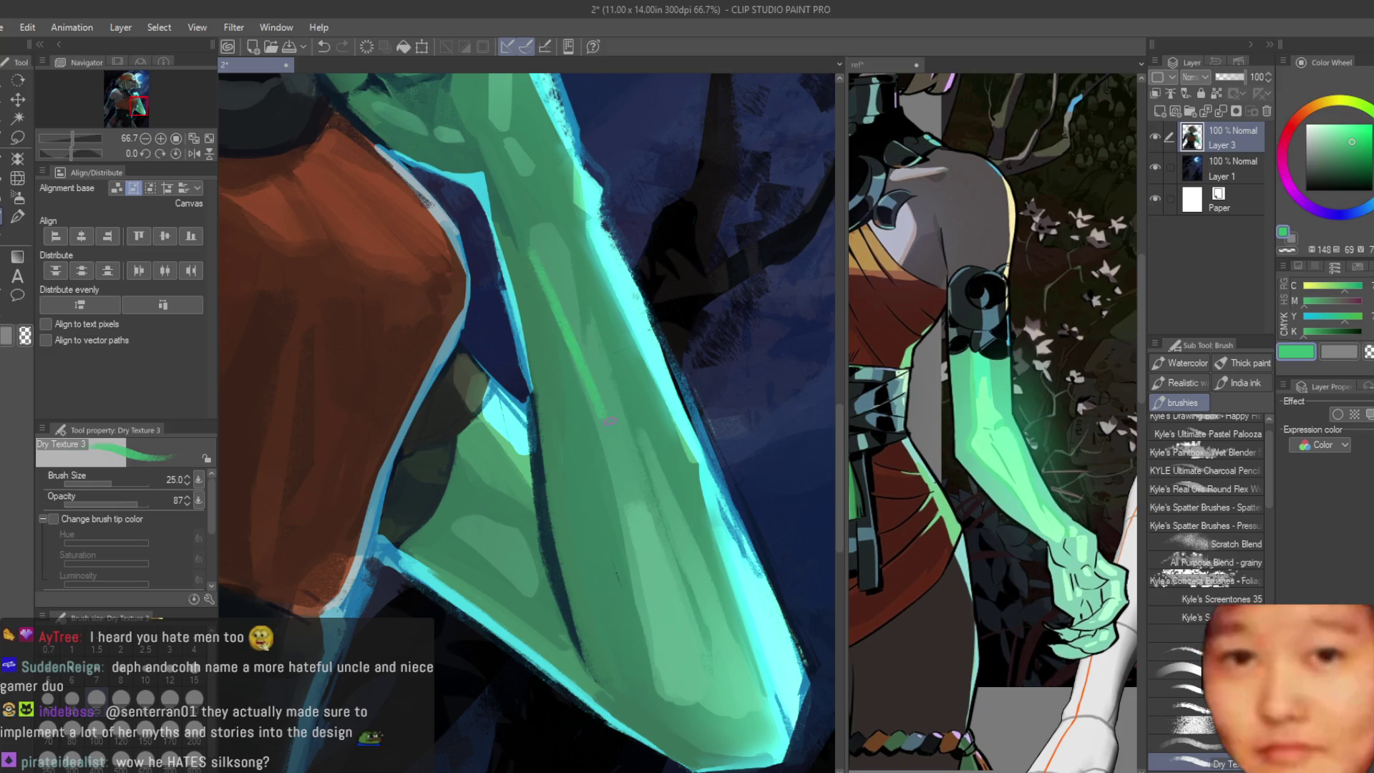
{"action": "mouse_move", "coordinate": [620, 537]}
{"action": "left_mouse_down"}
{"action": "mouse_move", "coordinate": [589, 404]}
{"action": "mouse_move", "coordinate": [613, 510]}
{"action": "left_mouse_up"}
{"action": "key", "text": "ctrl+z"}
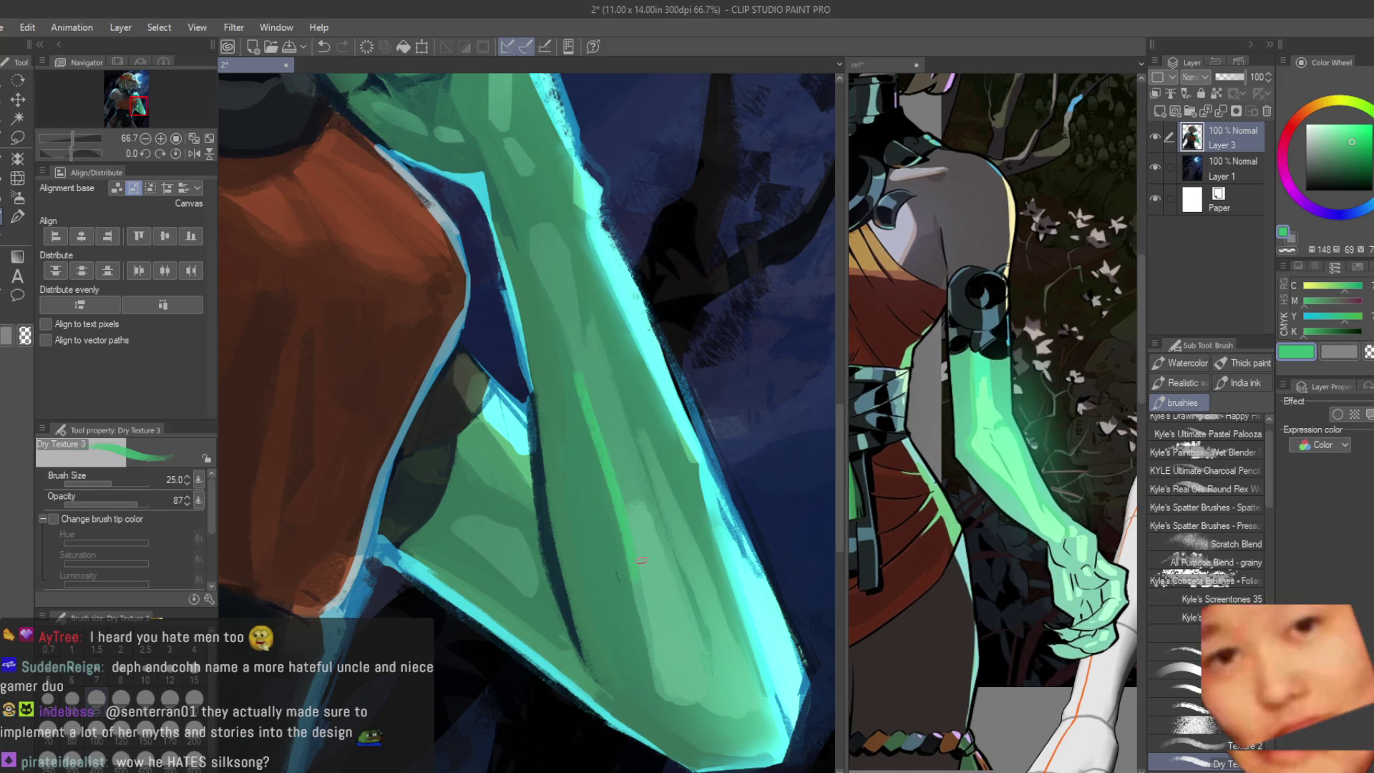
{"action": "key", "text": "ctrl+z"}
Step: Lay a long light green stroke down the forearm plus a short one higher up
{"action": "left_click_drag", "start_coordinate": [585, 385], "coordinate": [635, 613]}
{"action": "key", "text": "ctrl+z"}
{"action": "left_click_drag", "start_coordinate": [591, 414], "coordinate": [640, 603]}
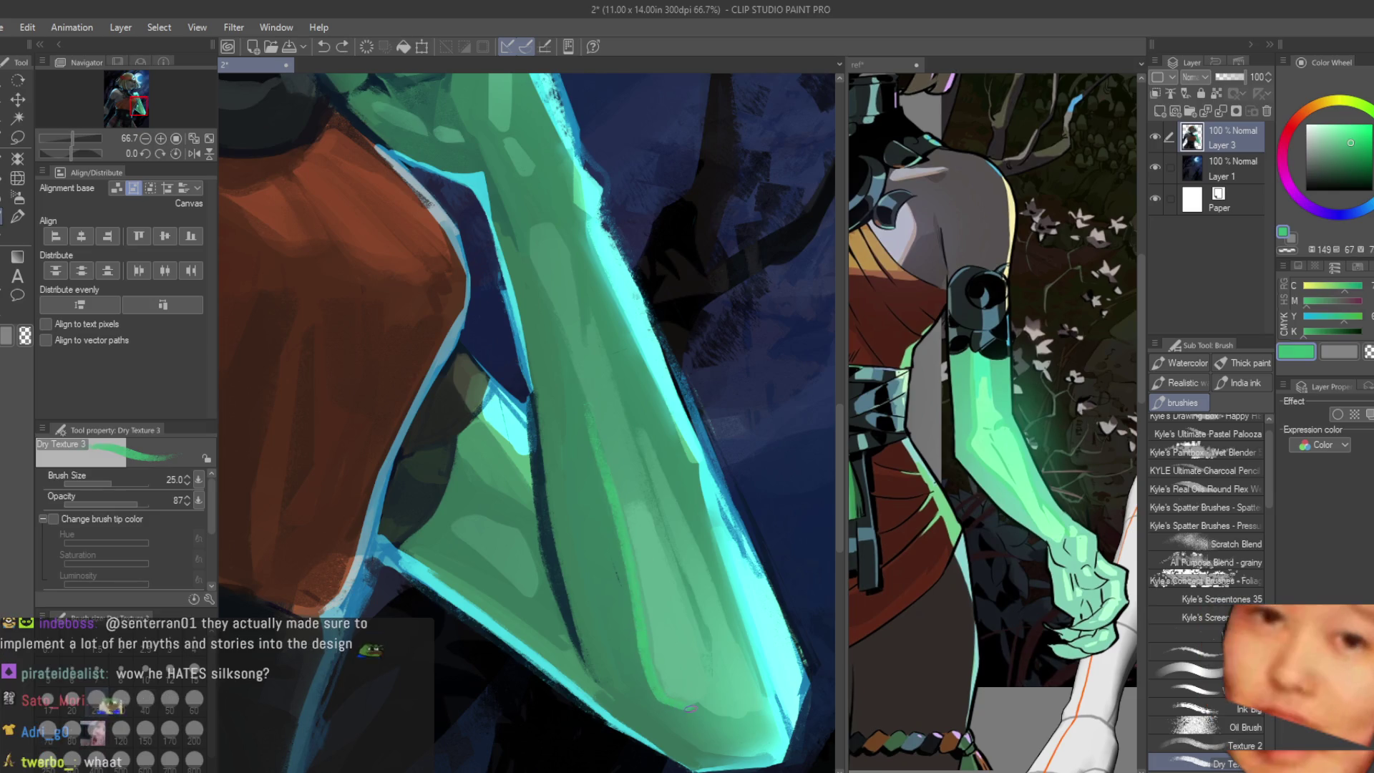
{"action": "key", "text": "ctrl+z"}
{"action": "left_click_drag", "start_coordinate": [596, 320], "coordinate": [660, 505]}
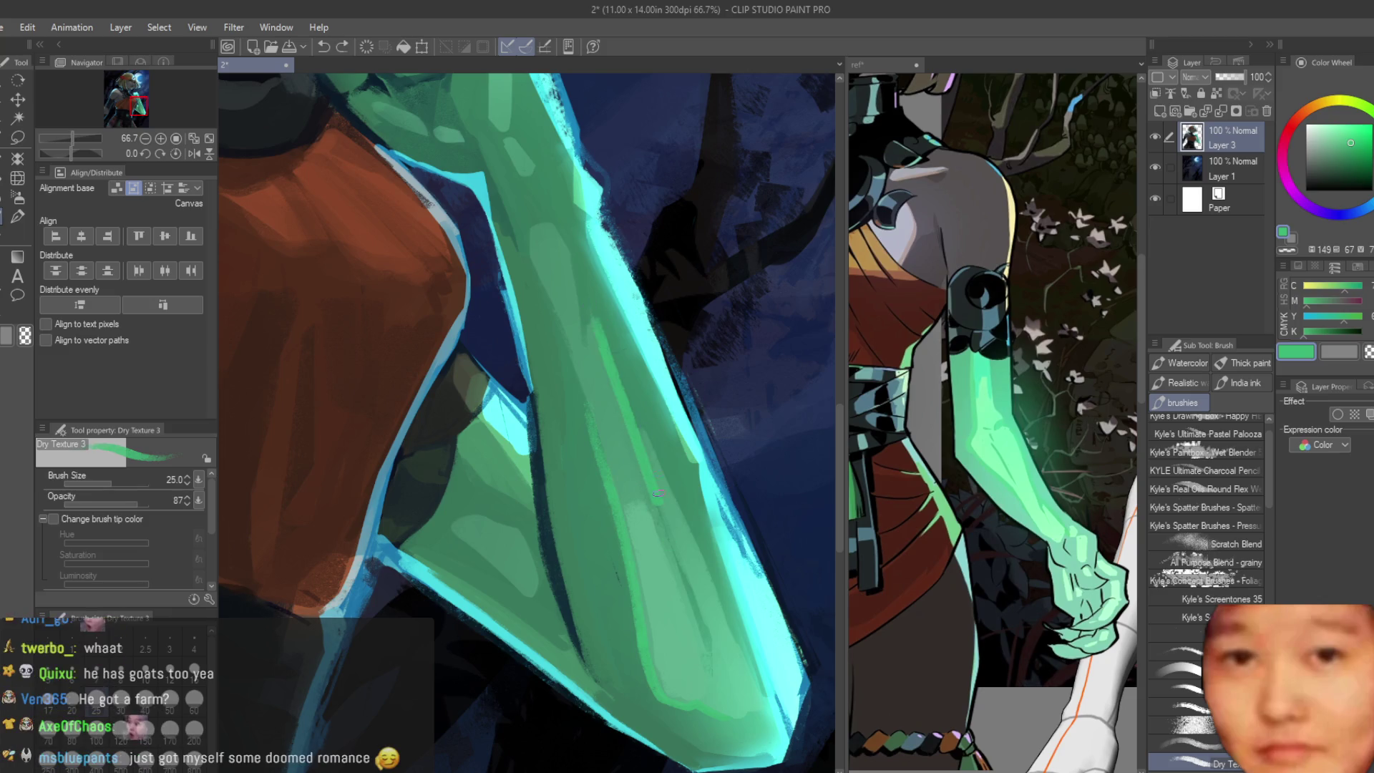
{"action": "left_click_drag", "start_coordinate": [528, 239], "coordinate": [549, 295]}
{"action": "scroll", "coordinate": [575, 379], "scroll_direction": "down", "scroll_amount": 6}
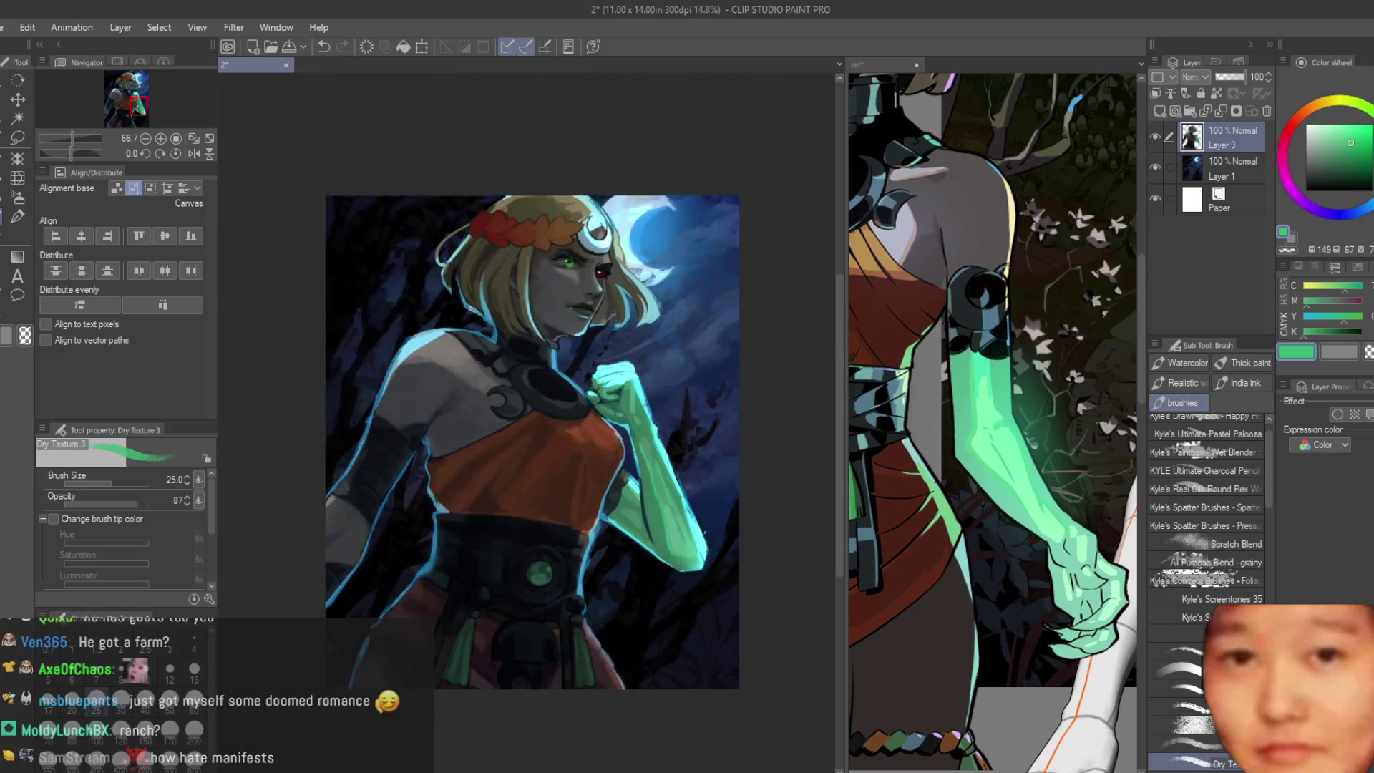
{"action": "scroll", "coordinate": [696, 528], "scroll_direction": "up", "scroll_amount": 4}
Step: Replace the last highlights with a short light green stroke low on the forearm
{"action": "key", "text": "ctrl+z"}
{"action": "key", "text": "ctrl+z"}
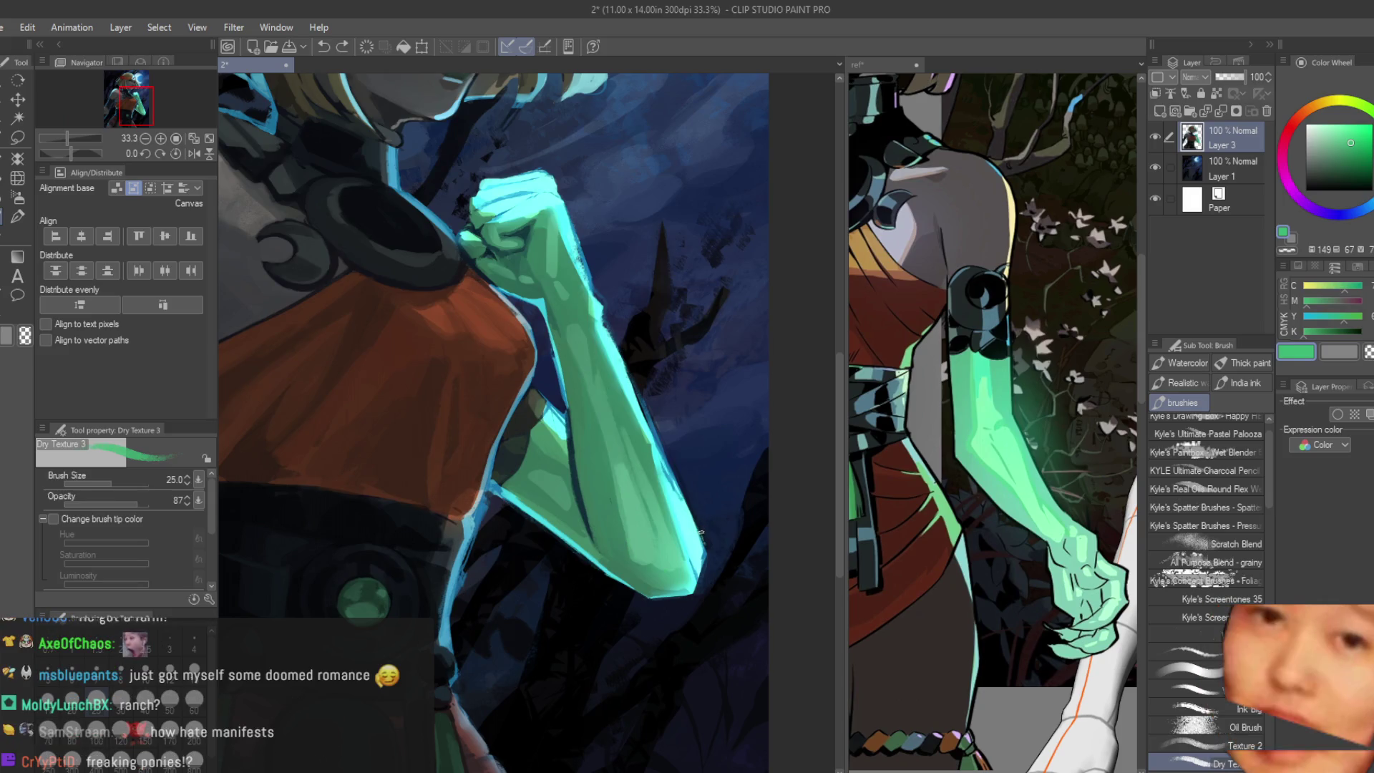
{"action": "scroll", "coordinate": [814, 314], "scroll_direction": "up", "scroll_amount": 1}
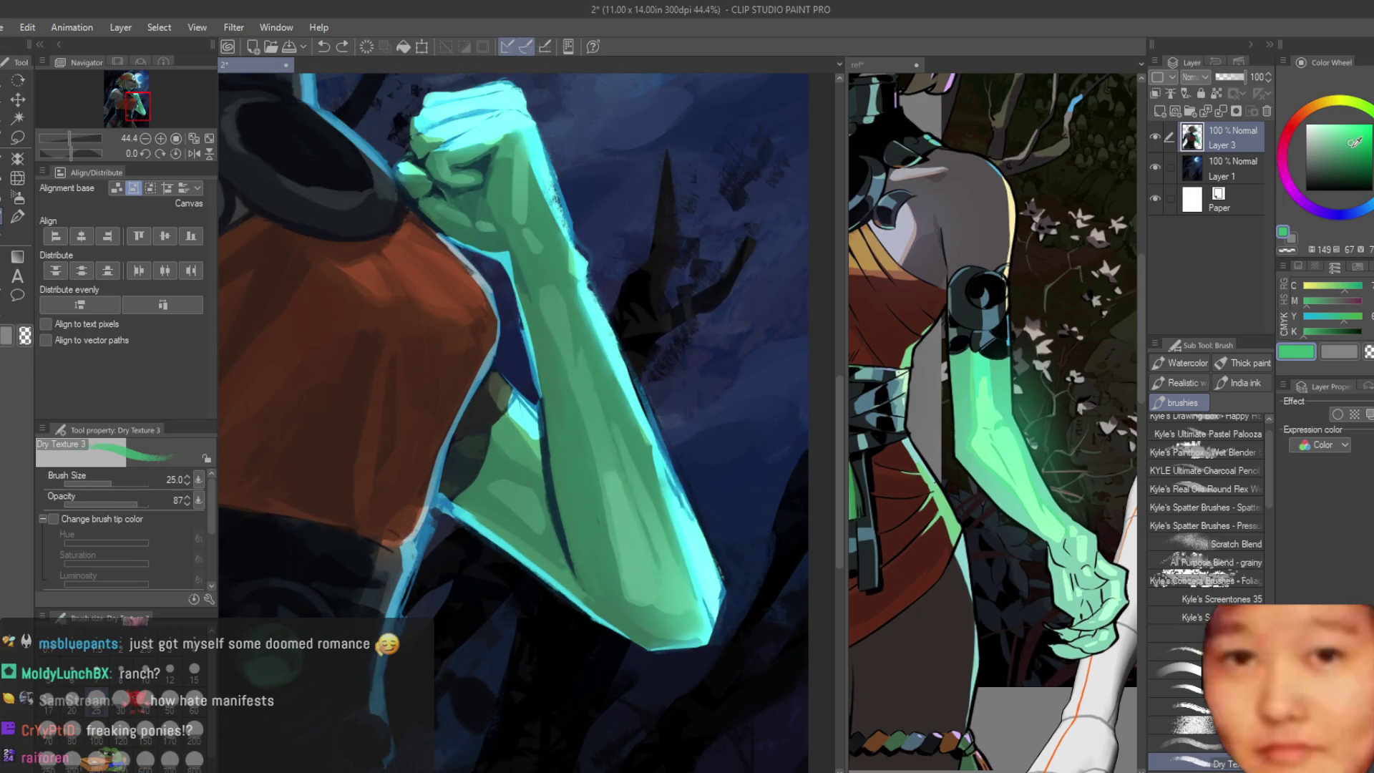
{"action": "scroll", "coordinate": [508, 259], "scroll_direction": "up", "scroll_amount": 1}
{"action": "scroll", "coordinate": [507, 260], "scroll_direction": "up", "scroll_amount": 1}
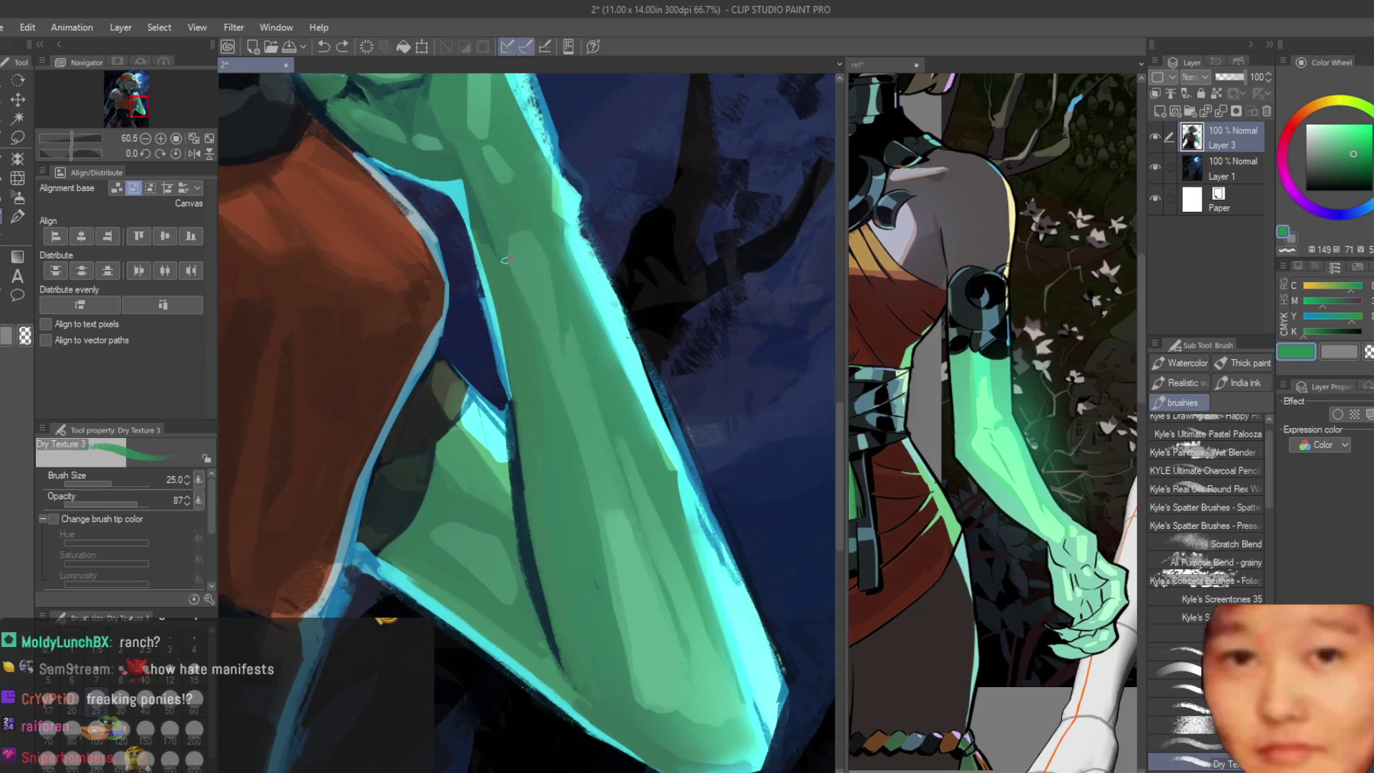
{"action": "mouse_move", "coordinate": [523, 307]}
{"action": "left_mouse_down"}
{"action": "mouse_move", "coordinate": [559, 381]}
{"action": "mouse_move", "coordinate": [591, 519]}
{"action": "left_mouse_up"}
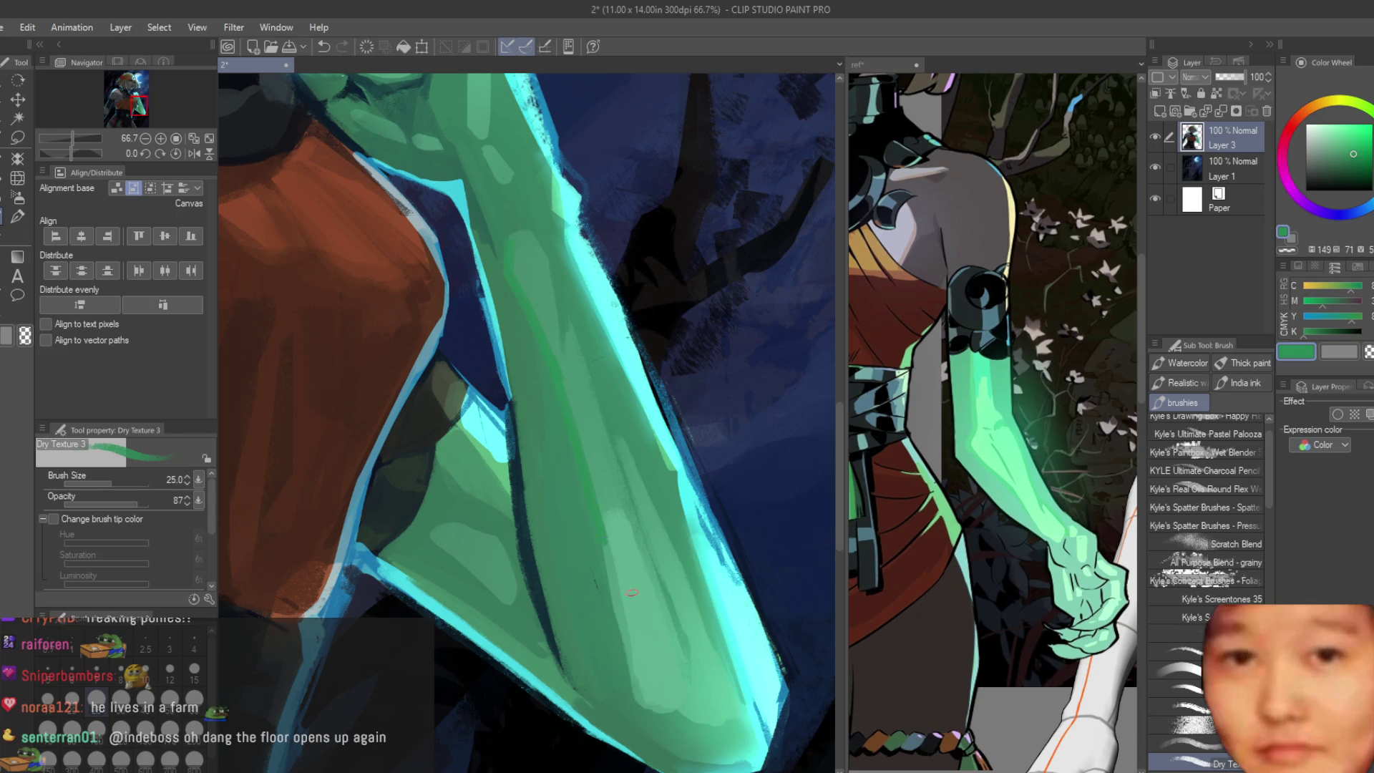
{"action": "key", "text": "ctrl+z"}
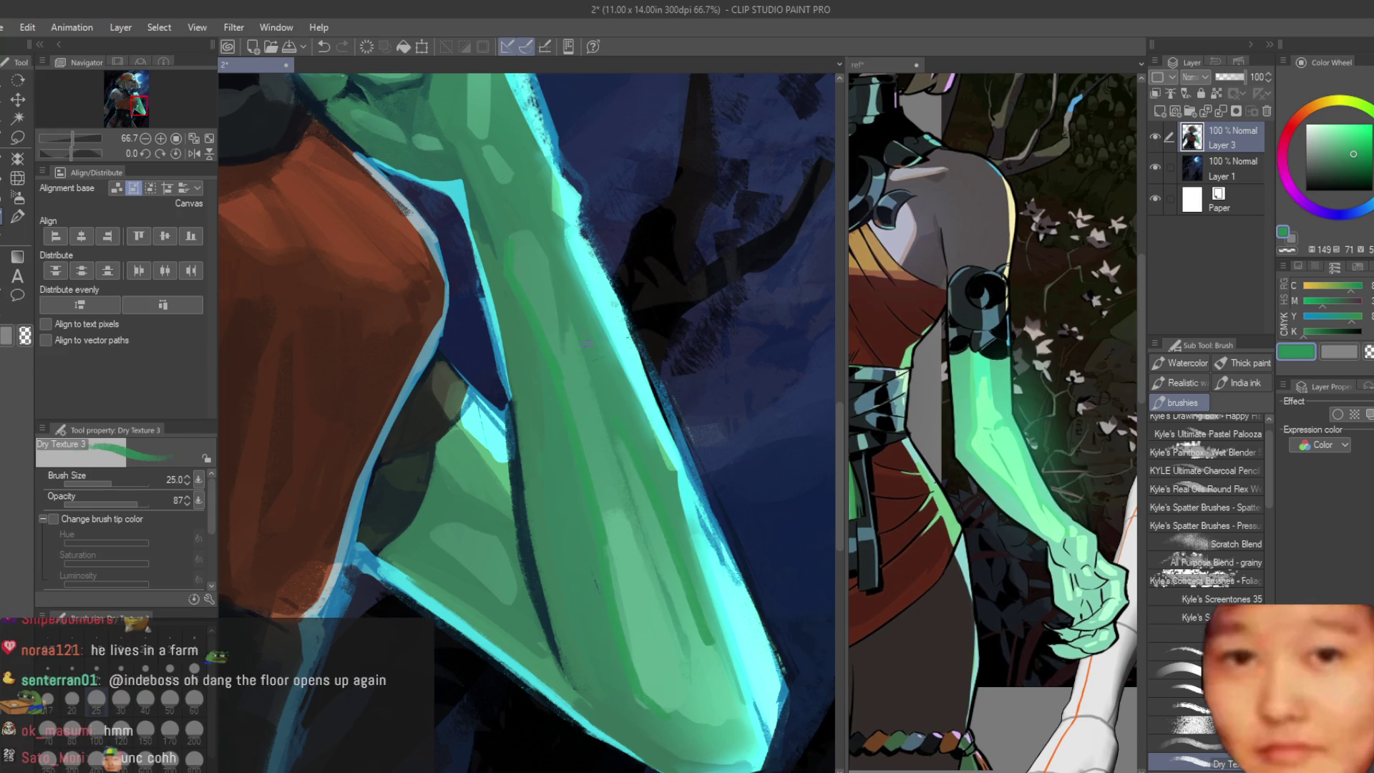
{"action": "left_click_drag", "start_coordinate": [430, 524], "coordinate": [486, 531]}
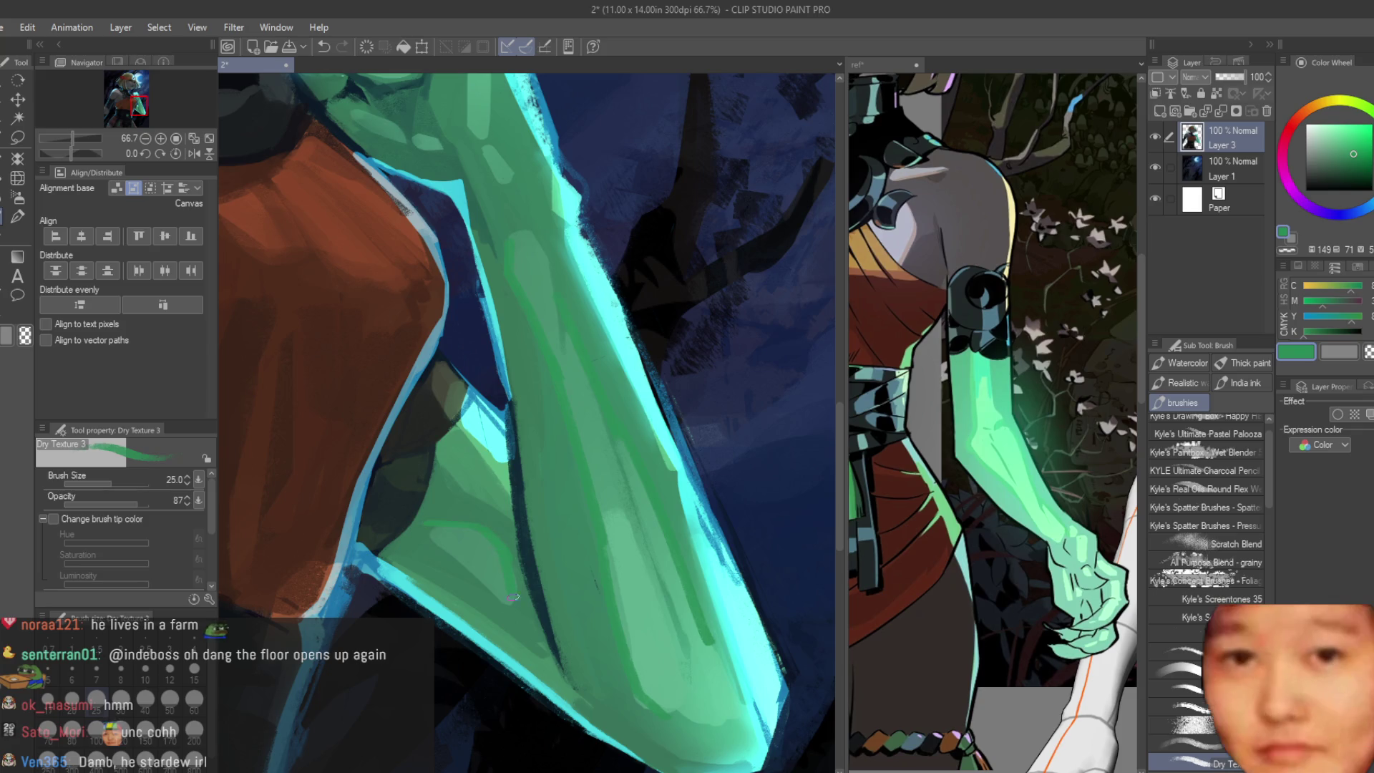
{"action": "scroll", "coordinate": [426, 531], "scroll_direction": "down", "scroll_amount": 2}
{"action": "scroll", "coordinate": [425, 530], "scroll_direction": "down", "scroll_amount": 2}
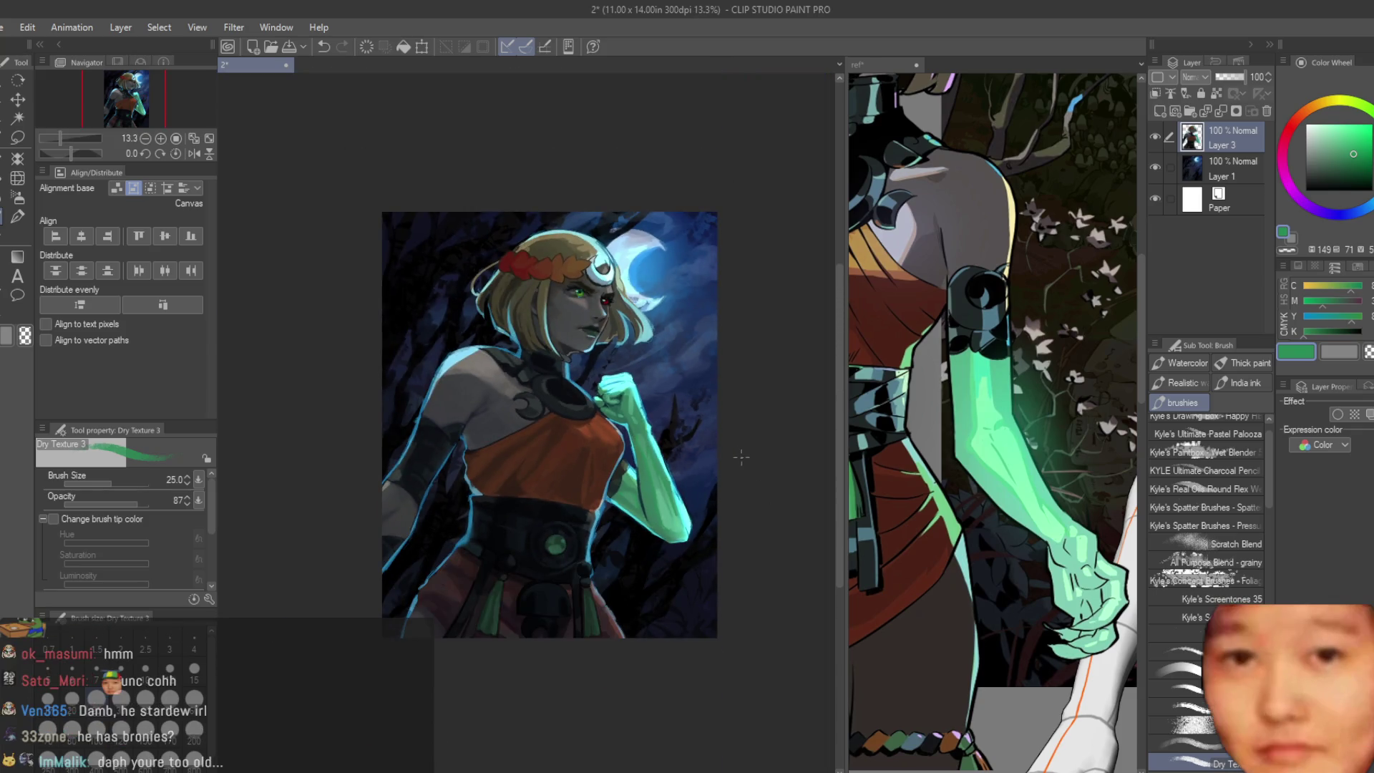
{"action": "scroll", "coordinate": [730, 478], "scroll_direction": "up", "scroll_amount": 2}
{"action": "scroll", "coordinate": [639, 381], "scroll_direction": "up", "scroll_amount": 1}
{"action": "scroll", "coordinate": [639, 382], "scroll_direction": "up", "scroll_amount": 1}
{"action": "scroll", "coordinate": [639, 381], "scroll_direction": "up", "scroll_amount": 1}
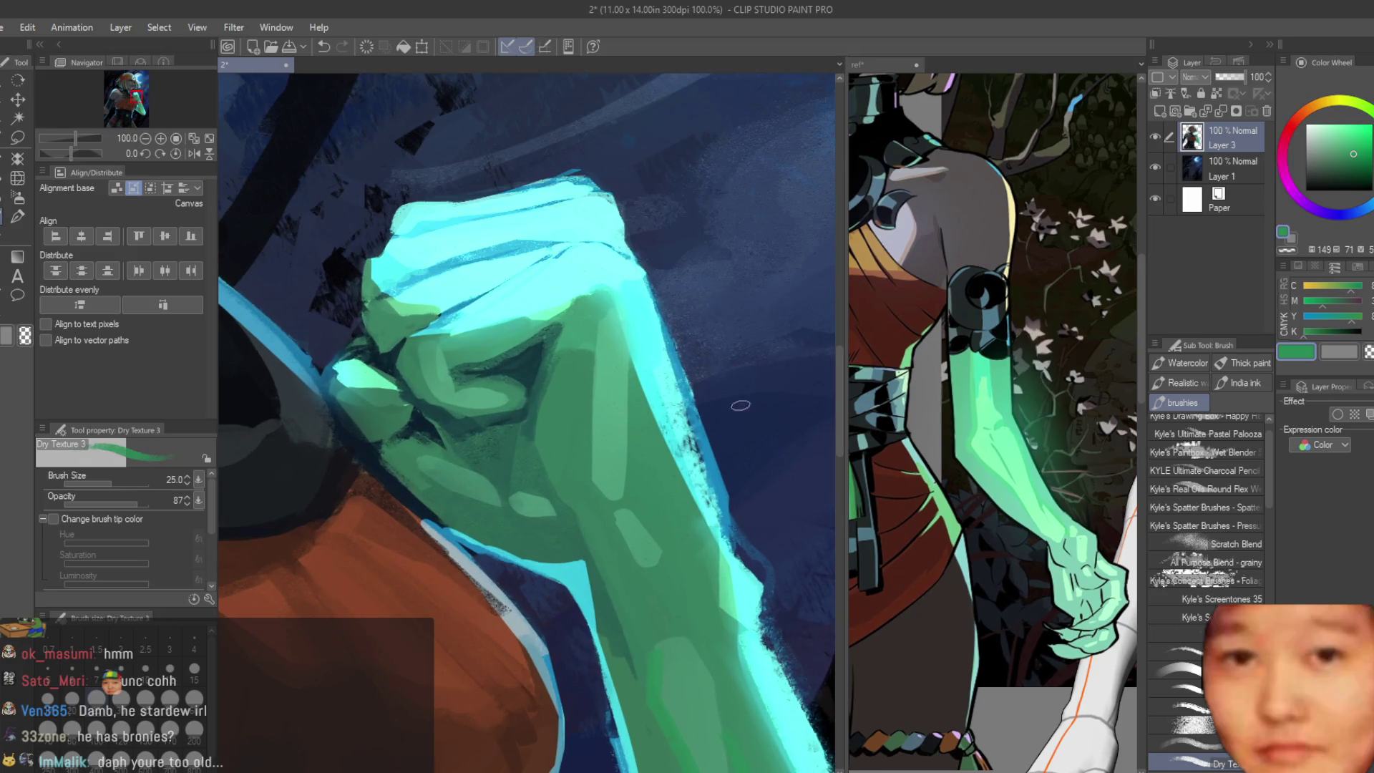
{"action": "scroll", "coordinate": [638, 381], "scroll_direction": "up", "scroll_amount": 1}
{"action": "scroll", "coordinate": [640, 382], "scroll_direction": "up", "scroll_amount": 1}
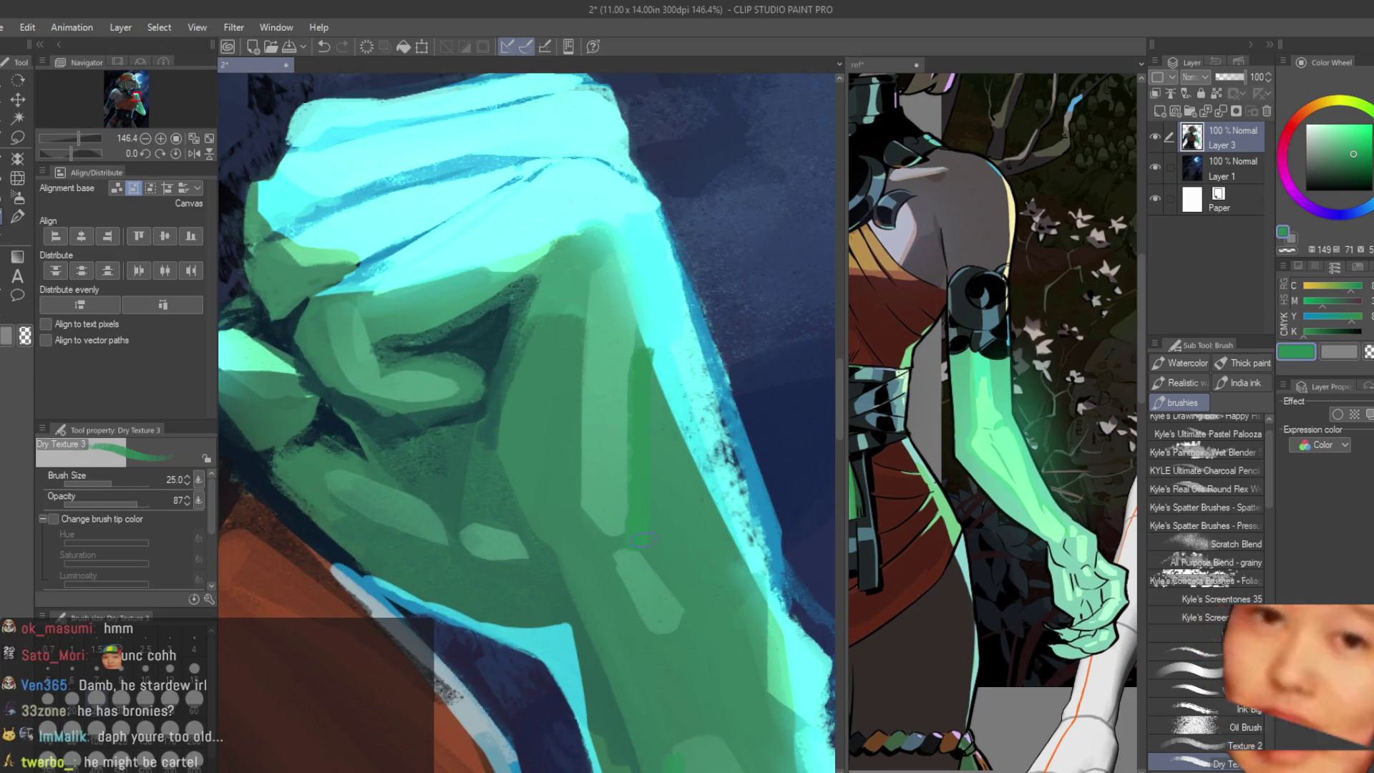
Step: Add green strokes on the forearm and fist, then pick lighter greens and streak highlights up the forearm
{"action": "left_click_drag", "start_coordinate": [641, 542], "coordinate": [678, 637]}
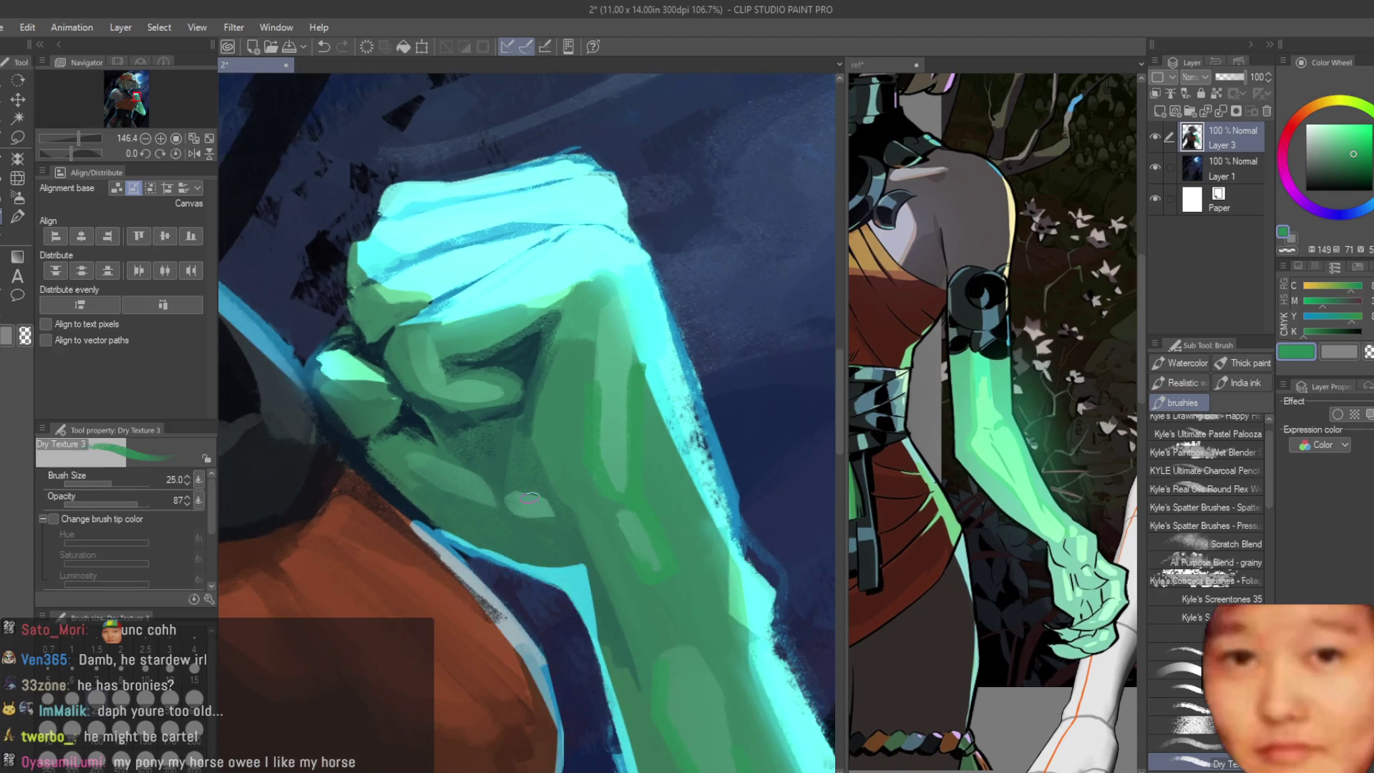
{"action": "left_click_drag", "start_coordinate": [452, 440], "coordinate": [420, 483]}
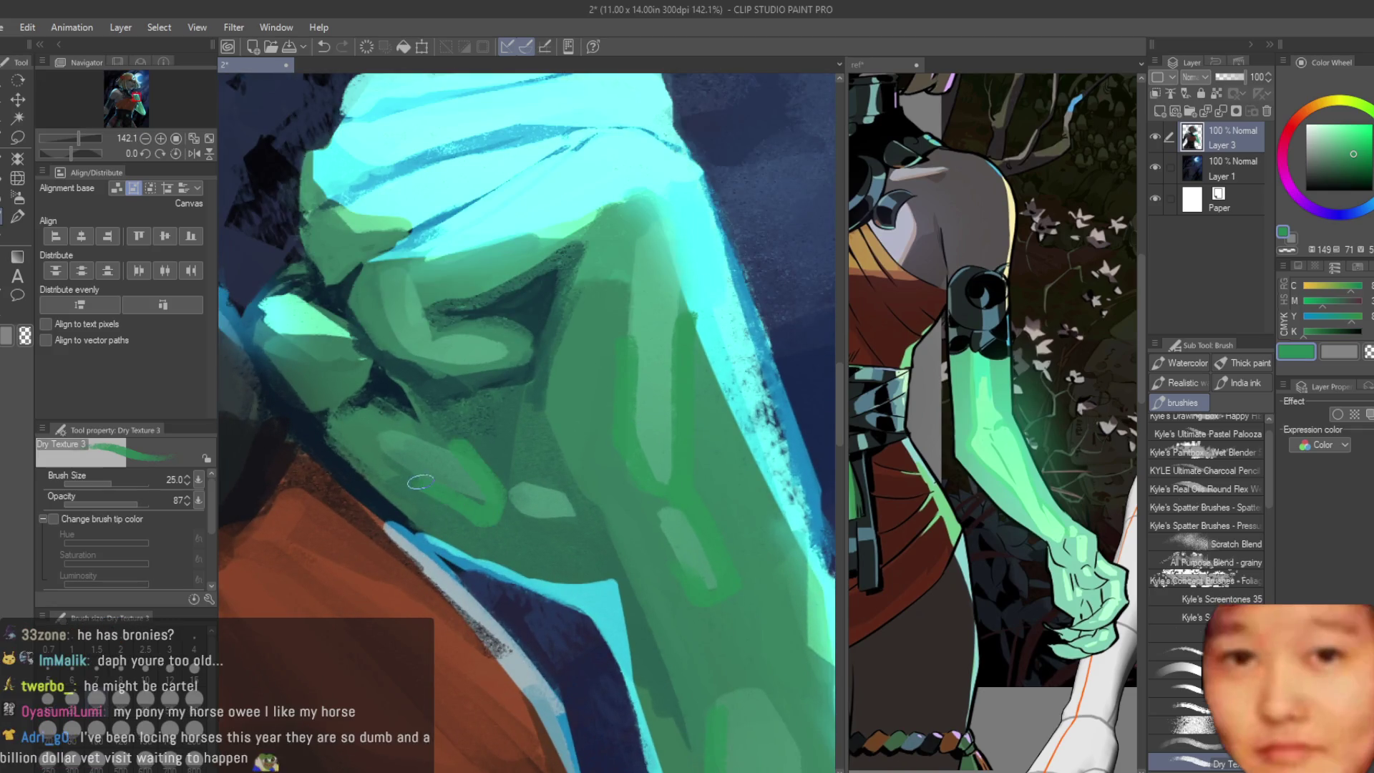
{"action": "left_click", "coordinate": [429, 429], "text": "alt"}
{"action": "left_click", "coordinate": [462, 457], "text": "alt"}
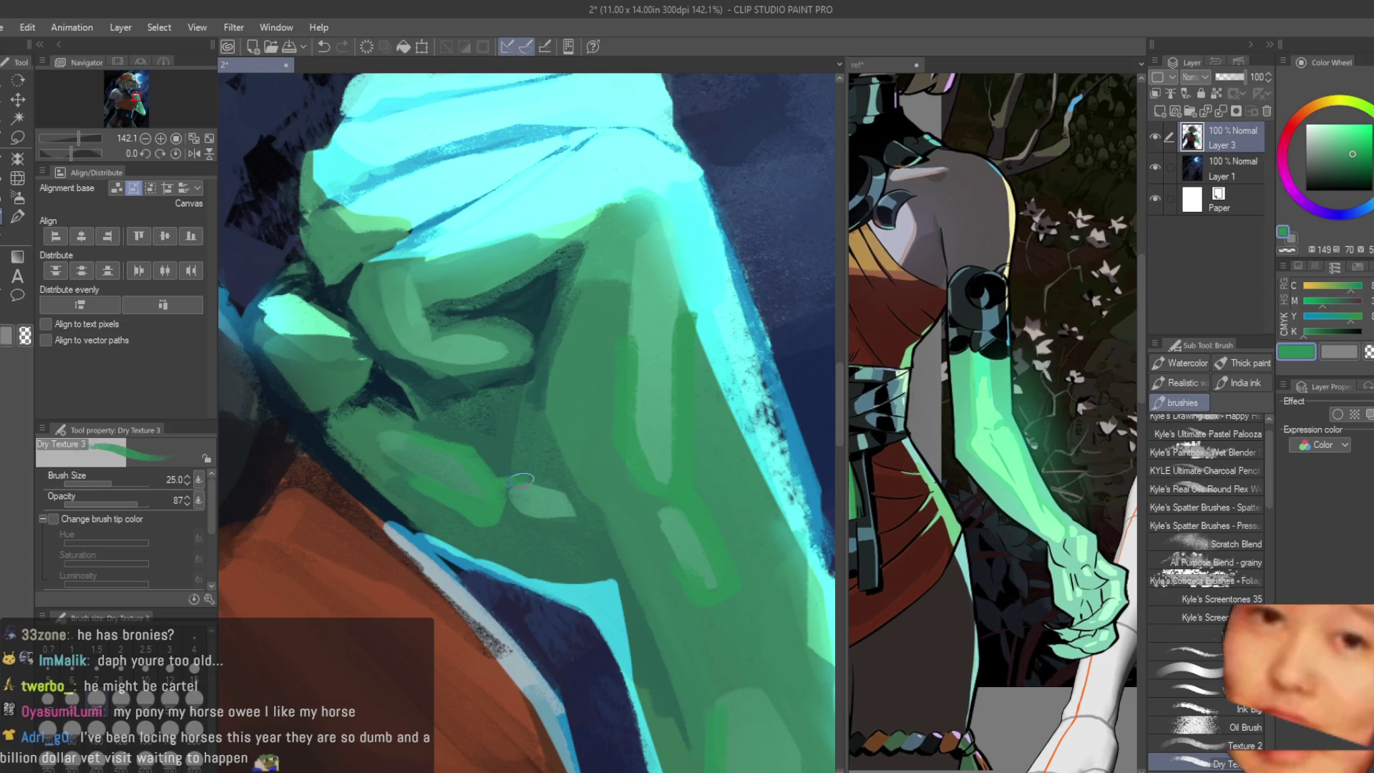
{"action": "scroll", "coordinate": [548, 485], "scroll_direction": "down", "scroll_amount": 4}
{"action": "scroll", "coordinate": [549, 486], "scroll_direction": "down", "scroll_amount": 3}
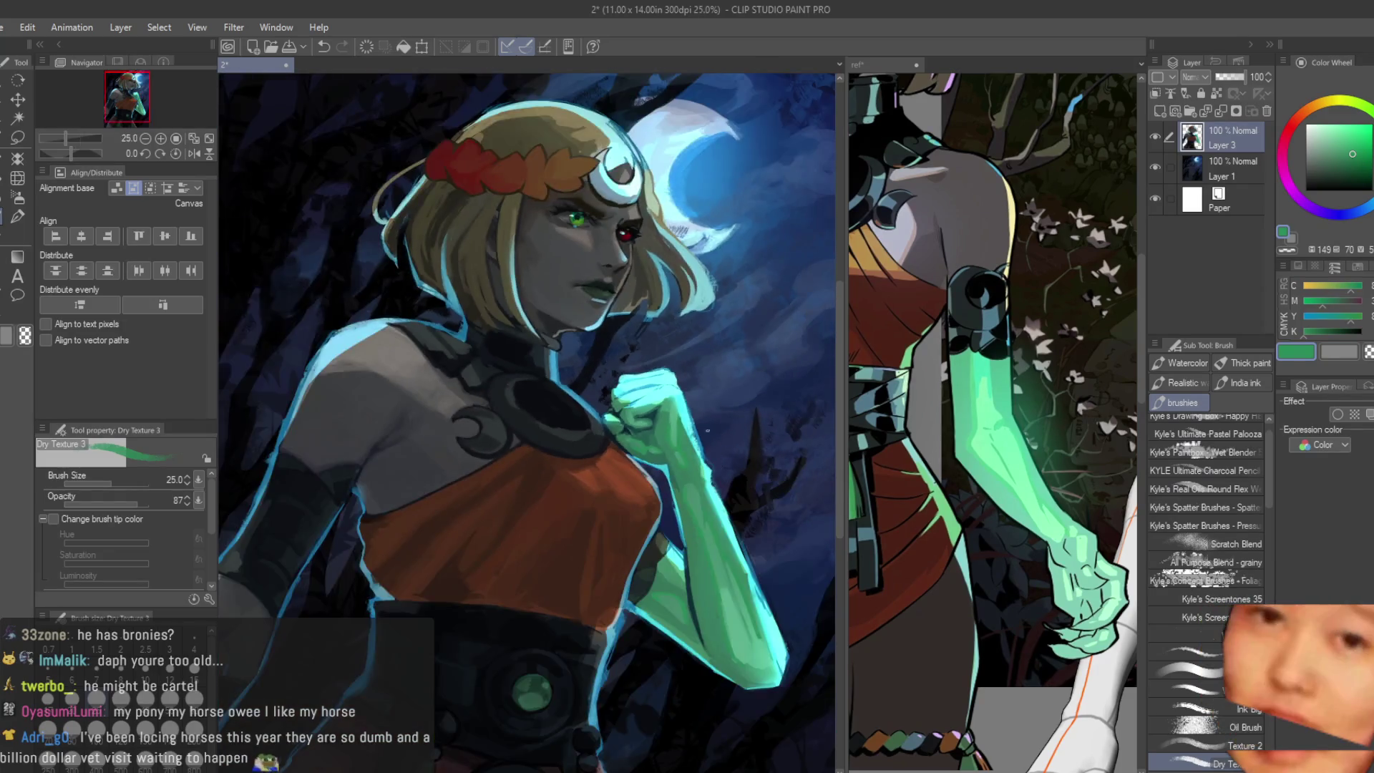
{"action": "scroll", "coordinate": [707, 441], "scroll_direction": "up", "scroll_amount": 4}
{"action": "scroll", "coordinate": [707, 441], "scroll_direction": "up", "scroll_amount": 3}
{"action": "left_click", "coordinate": [609, 526], "text": "alt"}
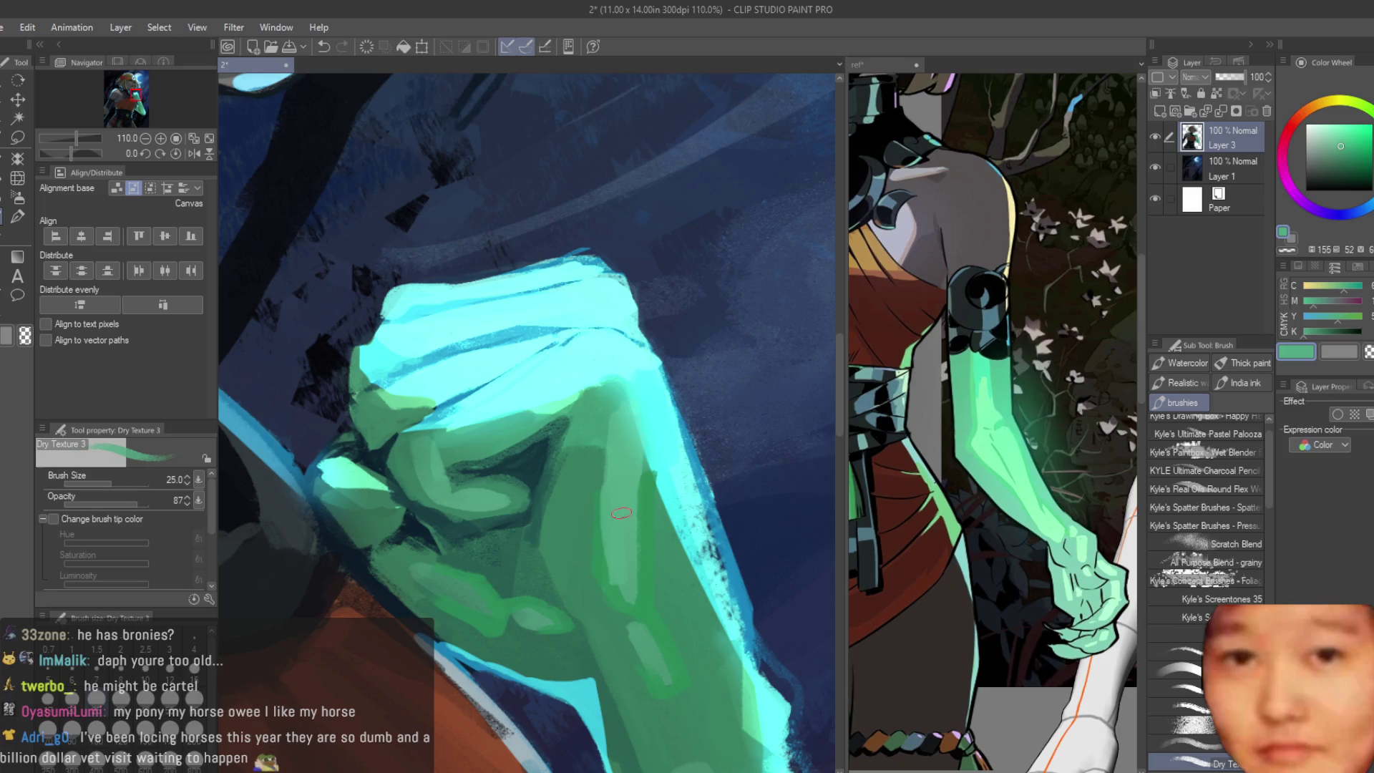
{"action": "left_click", "coordinate": [607, 506], "text": "alt"}
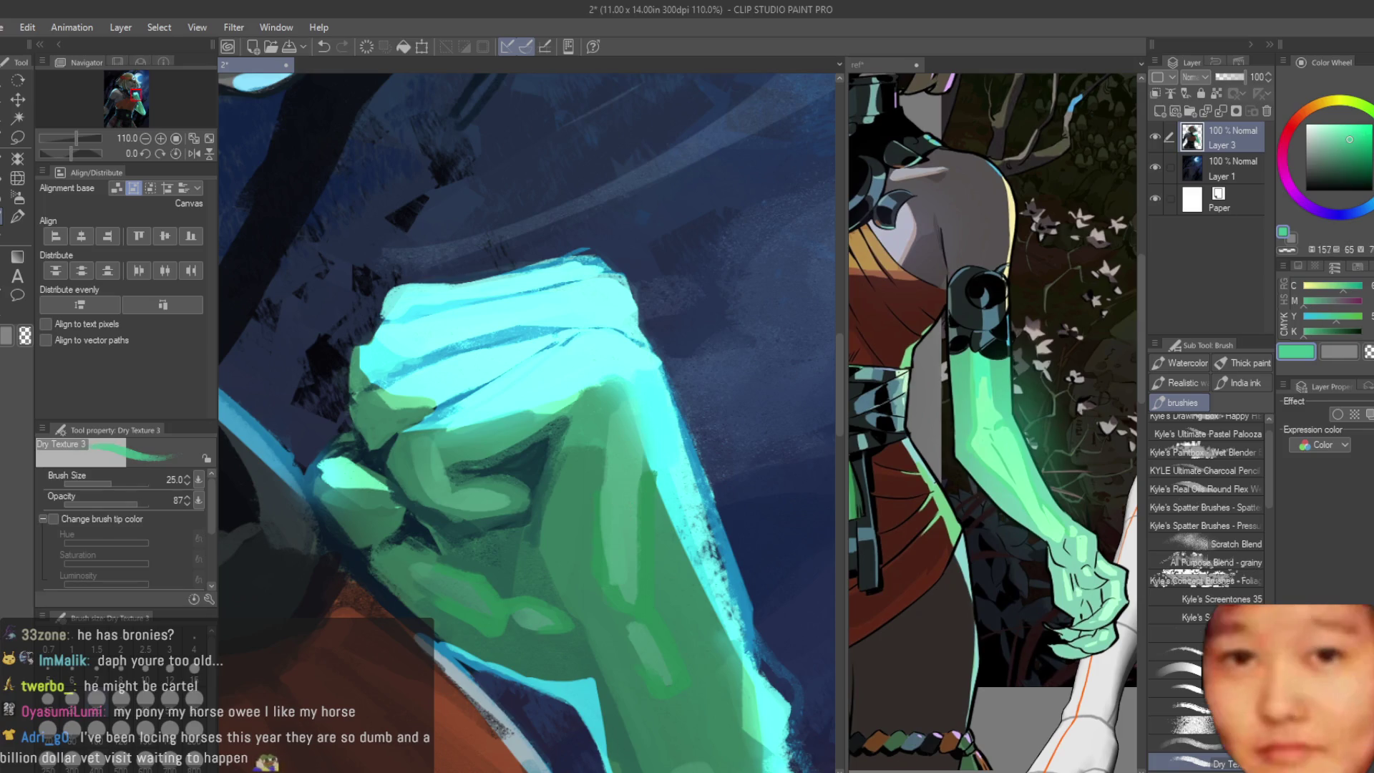
{"action": "scroll", "coordinate": [606, 505], "scroll_direction": "up", "scroll_amount": 3}
{"action": "mouse_move", "coordinate": [607, 506]}
{"action": "left_mouse_down"}
{"action": "mouse_move", "coordinate": [638, 564]}
{"action": "mouse_move", "coordinate": [621, 337]}
{"action": "left_mouse_up"}
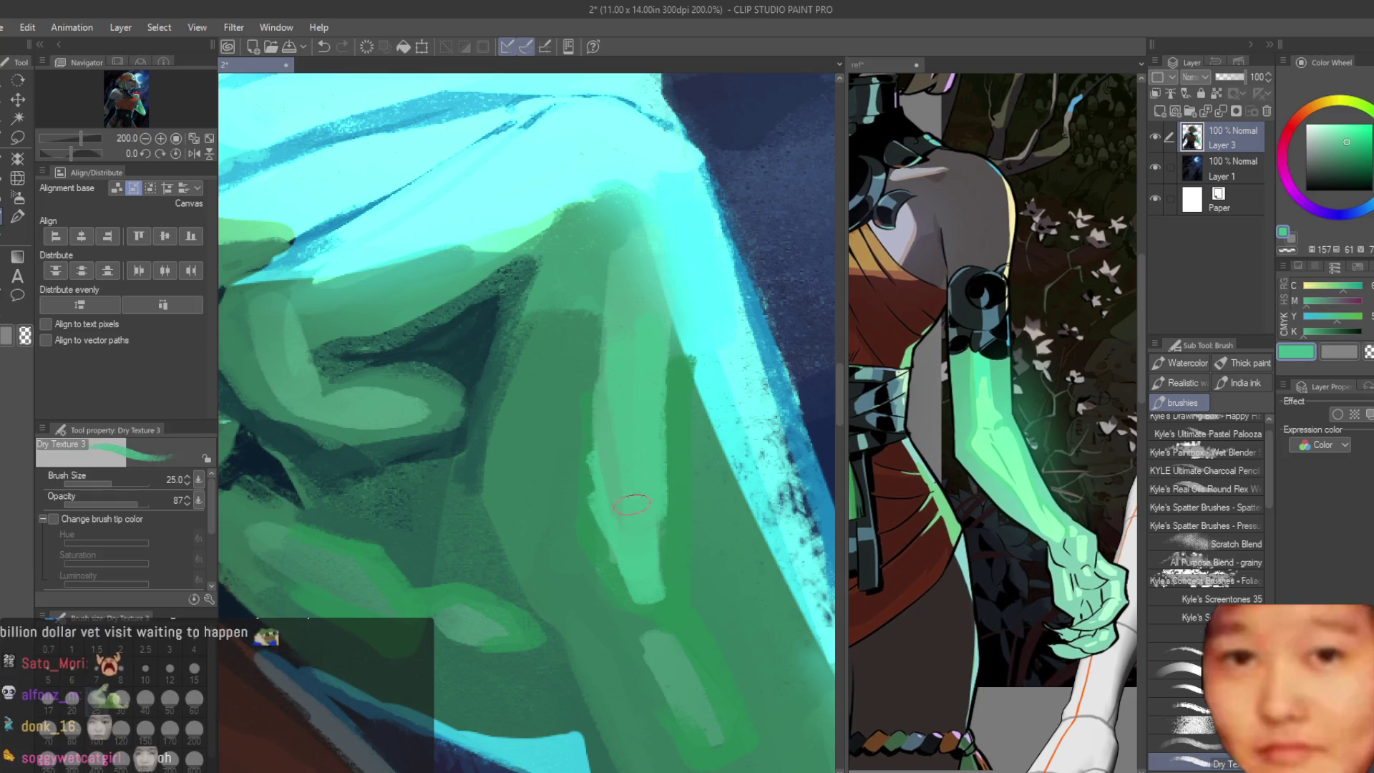
{"action": "scroll", "coordinate": [645, 542], "scroll_direction": "down", "scroll_amount": 3}
{"action": "scroll", "coordinate": [660, 582], "scroll_direction": "down", "scroll_amount": 2}
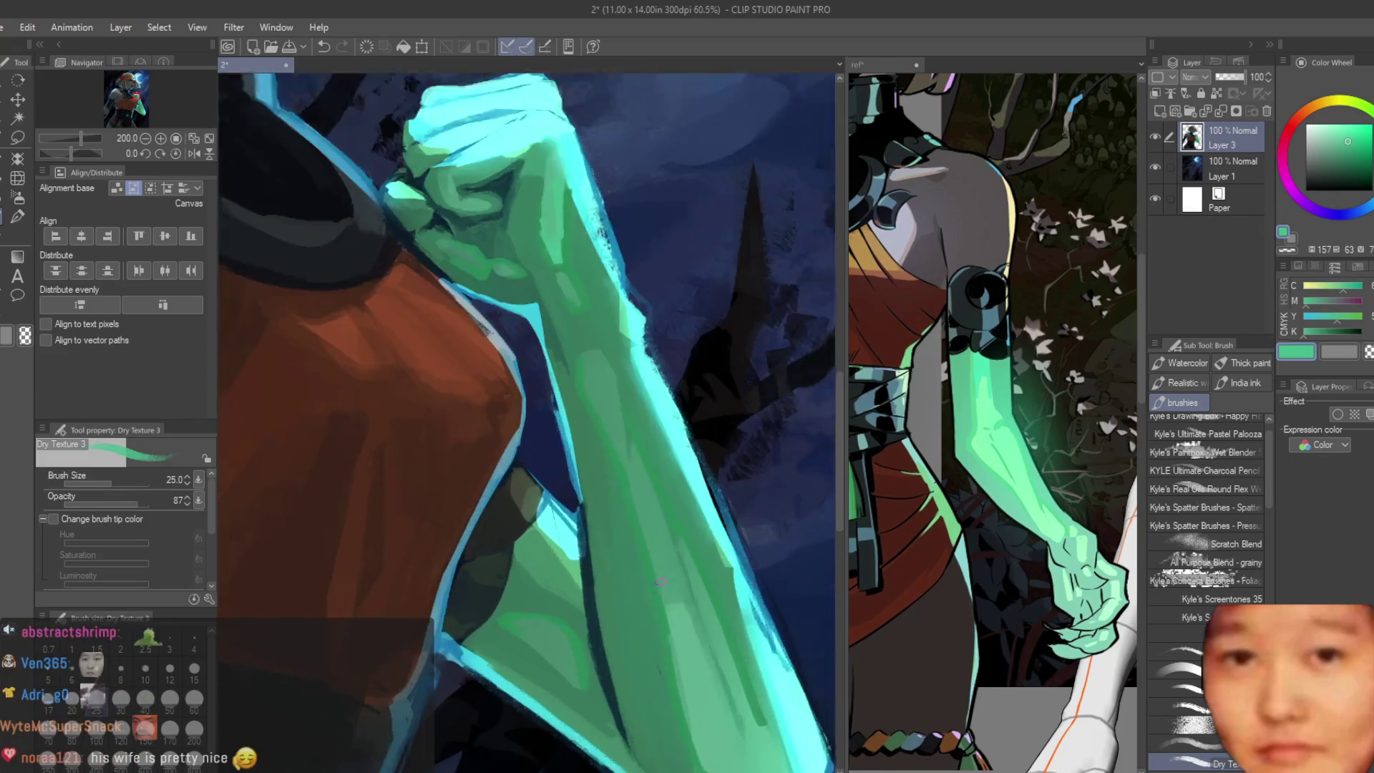
{"action": "scroll", "coordinate": [662, 582], "scroll_direction": "up", "scroll_amount": 1}
{"action": "scroll", "coordinate": [676, 634], "scroll_direction": "up", "scroll_amount": 1}
{"action": "scroll", "coordinate": [690, 677], "scroll_direction": "up", "scroll_amount": 1}
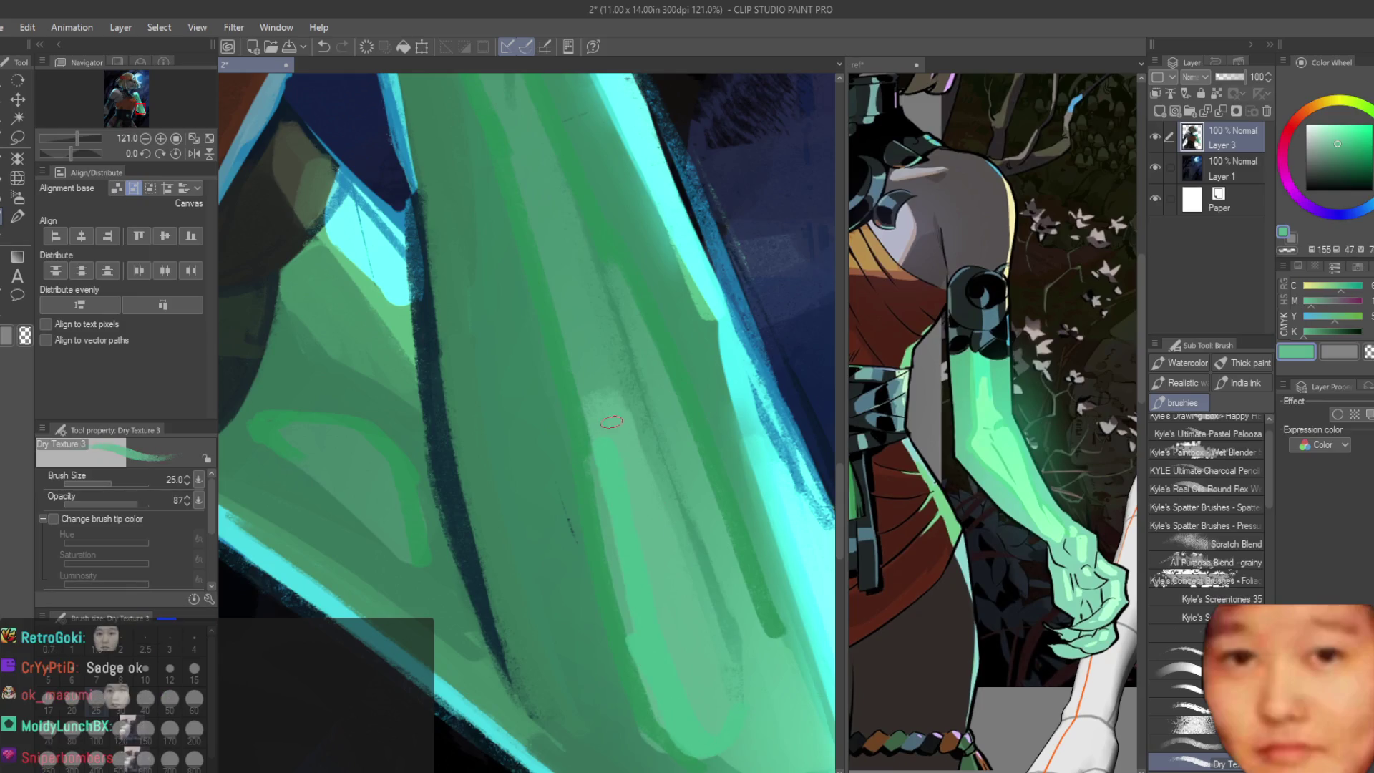
{"action": "scroll", "coordinate": [669, 665], "scroll_direction": "down", "scroll_amount": 2}
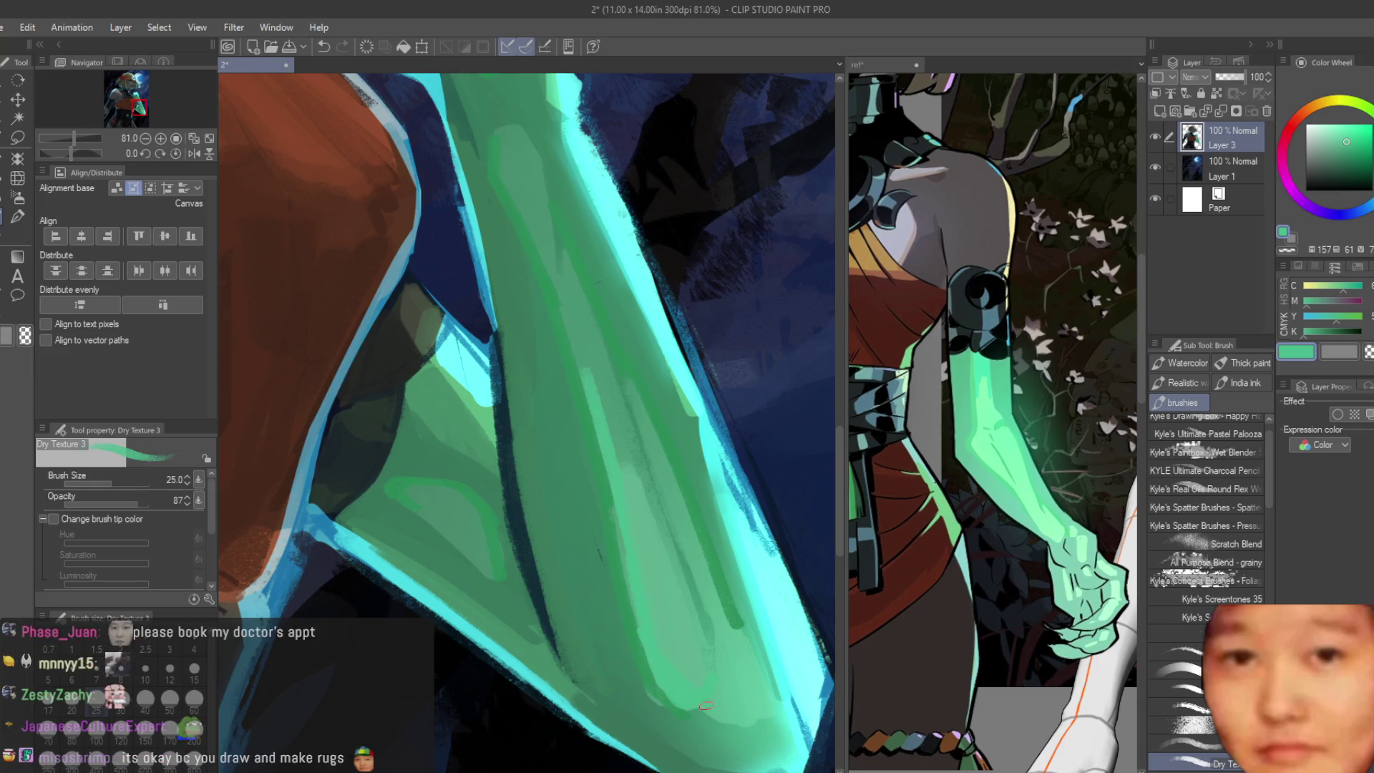
{"action": "scroll", "coordinate": [757, 688], "scroll_direction": "down", "scroll_amount": 2}
{"action": "scroll", "coordinate": [731, 602], "scroll_direction": "up", "scroll_amount": 2}
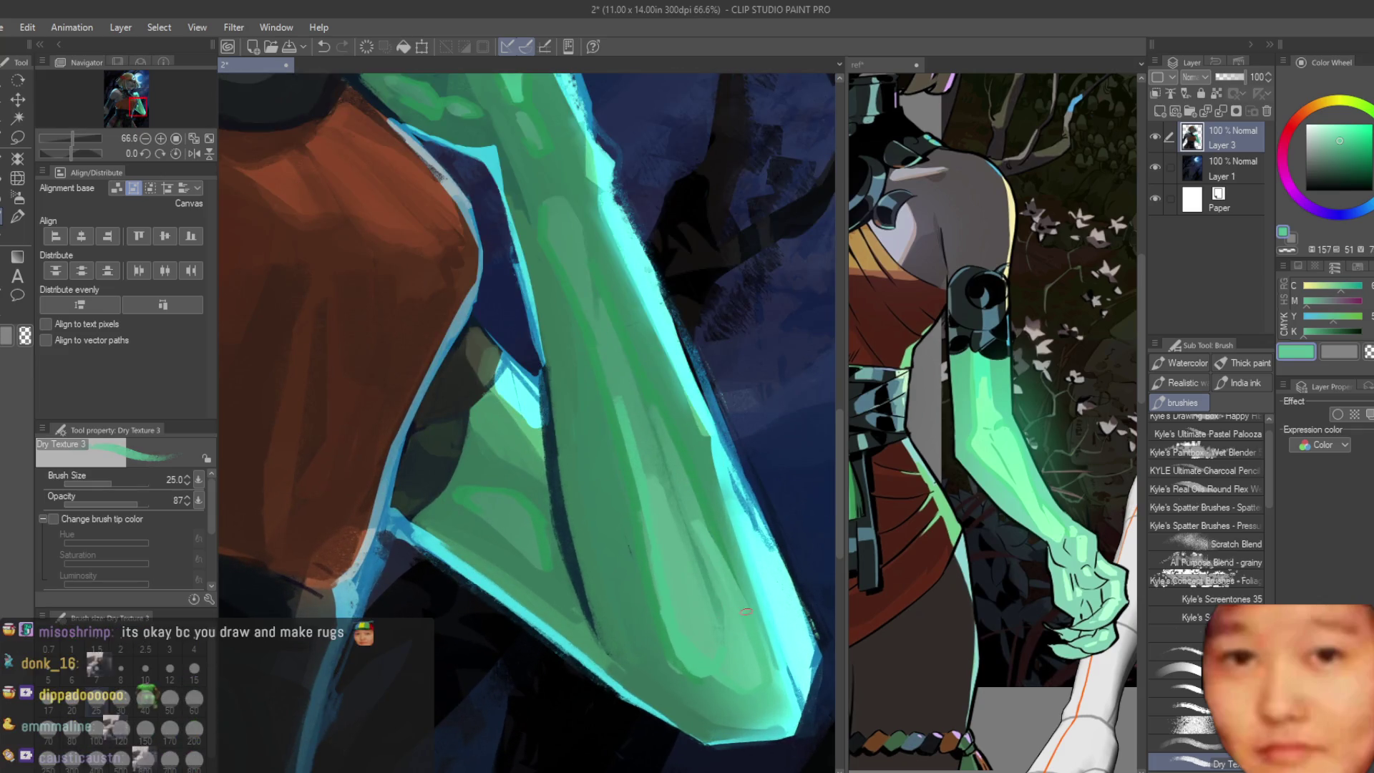
{"action": "scroll", "coordinate": [708, 516], "scroll_direction": "down", "scroll_amount": 1}
{"action": "scroll", "coordinate": [755, 486], "scroll_direction": "down", "scroll_amount": 5}
{"action": "scroll", "coordinate": [755, 485], "scroll_direction": "down", "scroll_amount": 2}
{"action": "scroll", "coordinate": [755, 485], "scroll_direction": "up", "scroll_amount": 8}
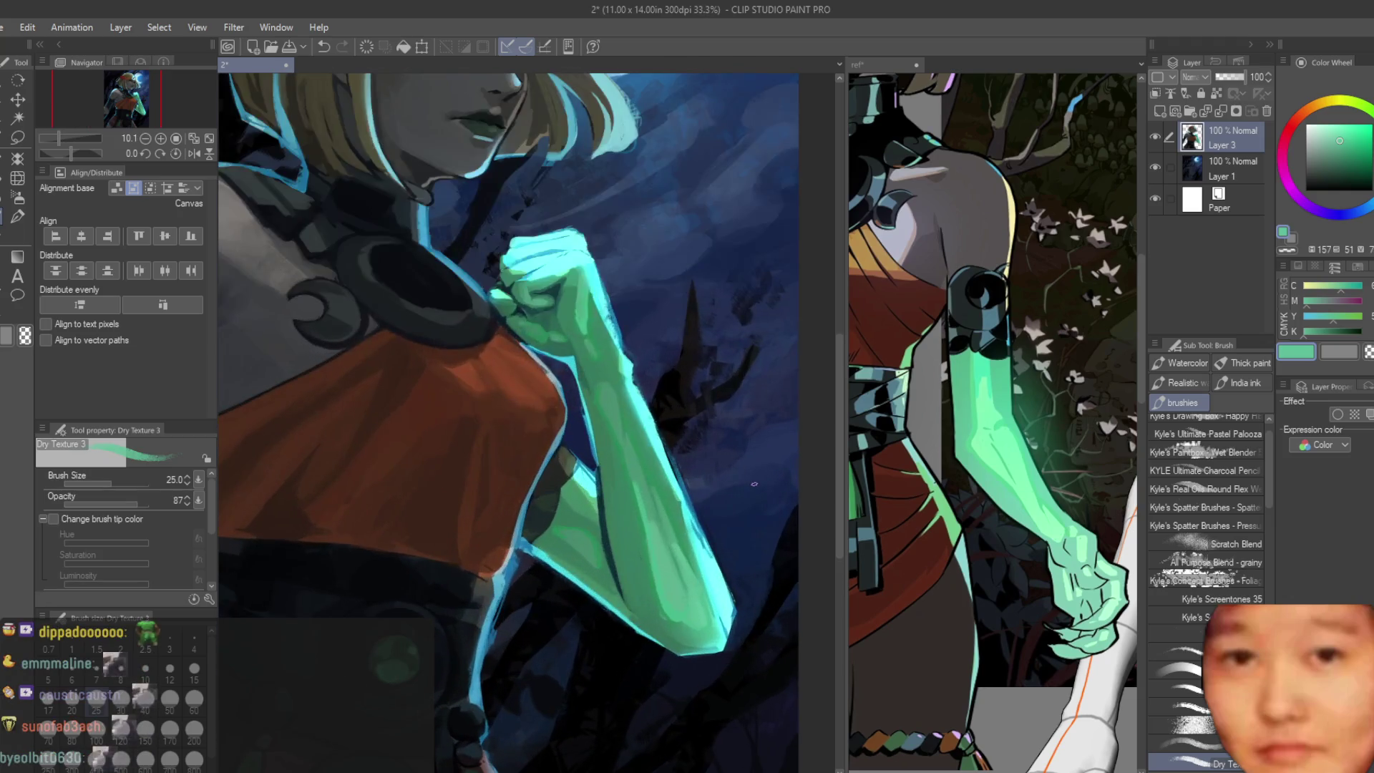
{"action": "scroll", "coordinate": [667, 548], "scroll_direction": "up", "scroll_amount": 3}
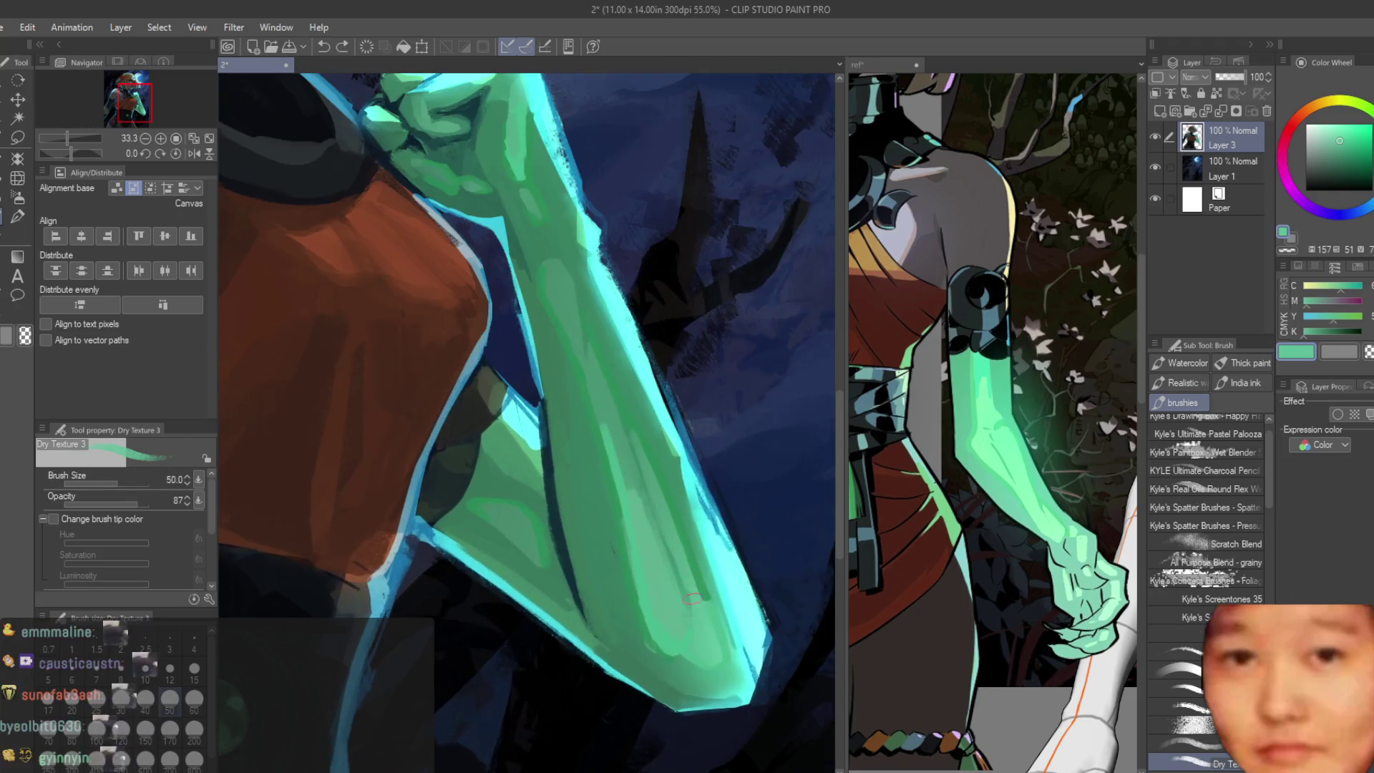
{"action": "scroll", "coordinate": [677, 530], "scroll_direction": "up", "scroll_amount": 1}
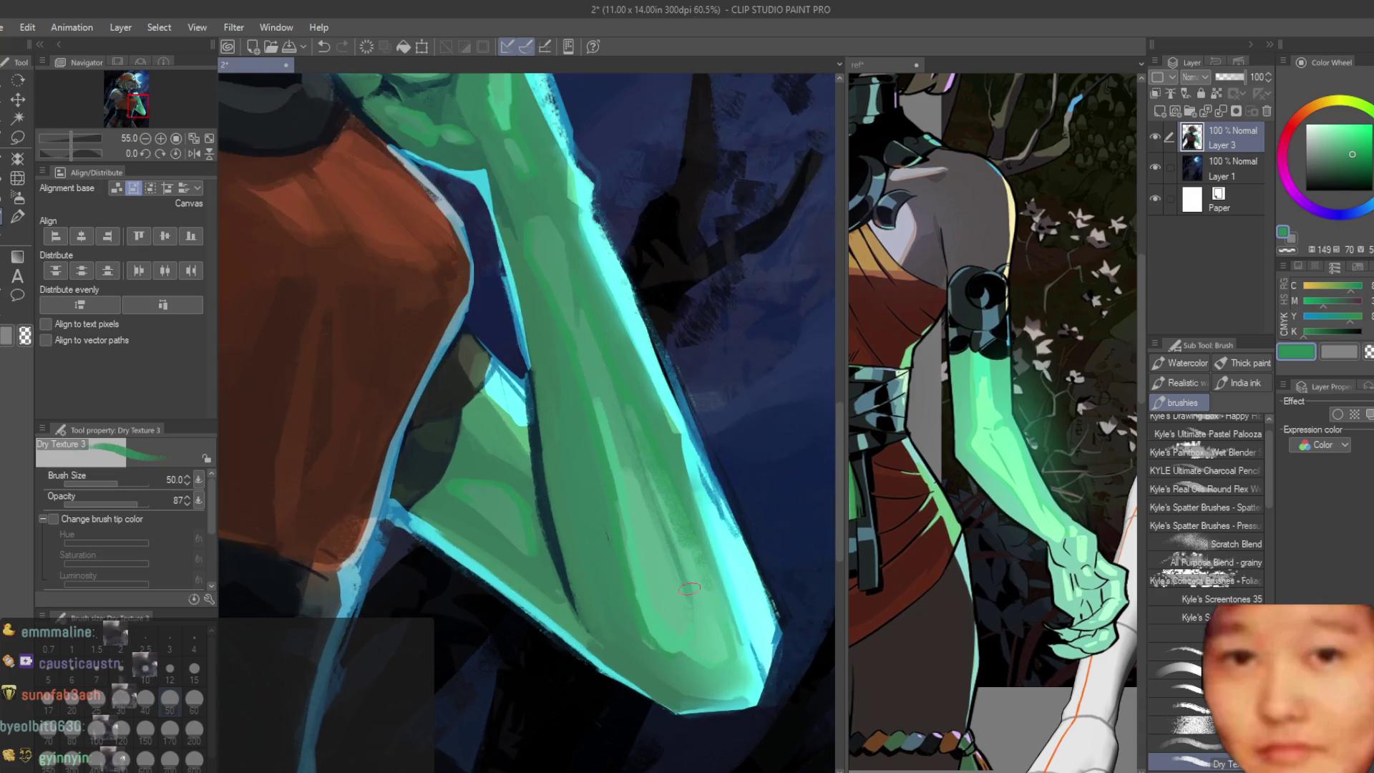
Step: Paint pale green highlight strokes along the lower forearm with the brush at 25
{"action": "left_click", "coordinate": [671, 517], "text": "alt"}
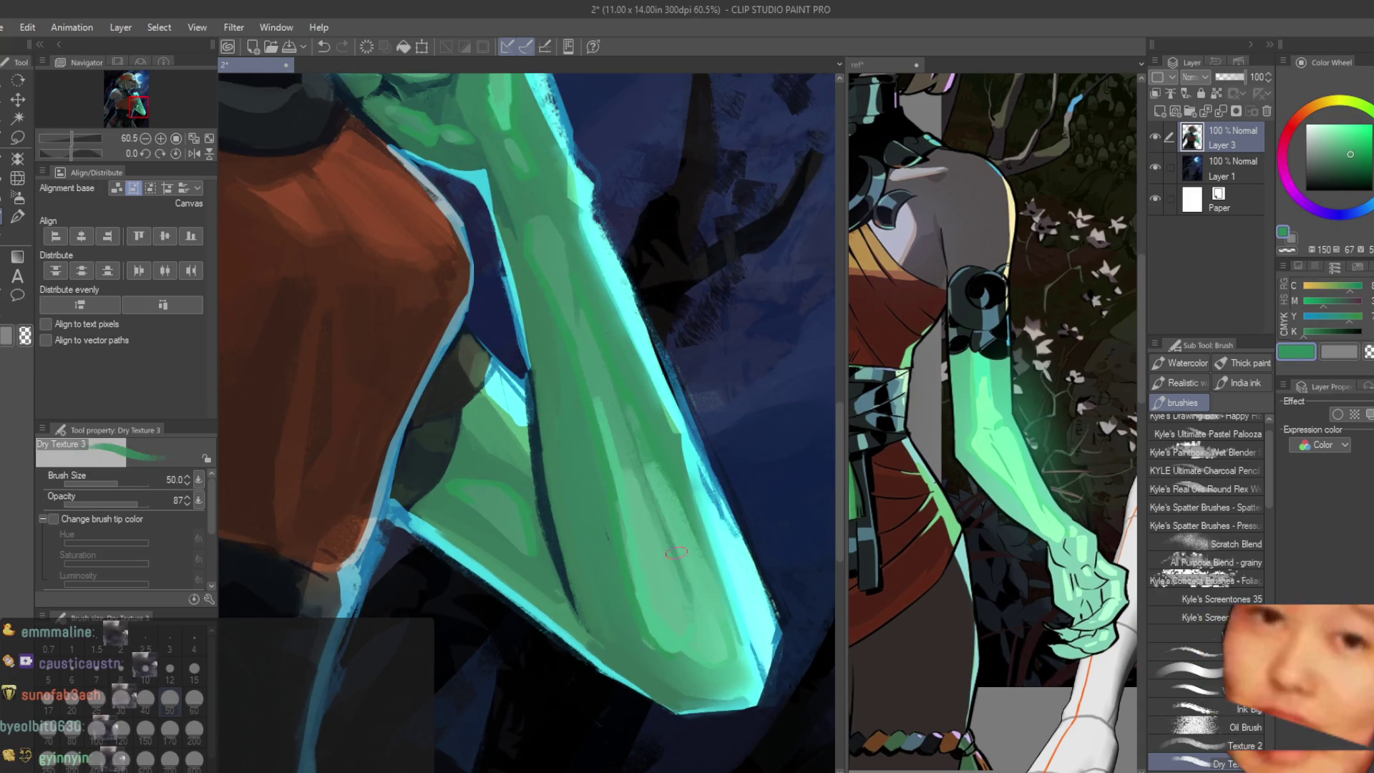
{"action": "key", "text": "bracketleft"}
{"action": "left_click_drag", "start_coordinate": [741, 645], "coordinate": [626, 435]}
{"action": "left_click_drag", "start_coordinate": [676, 548], "coordinate": [649, 468]}
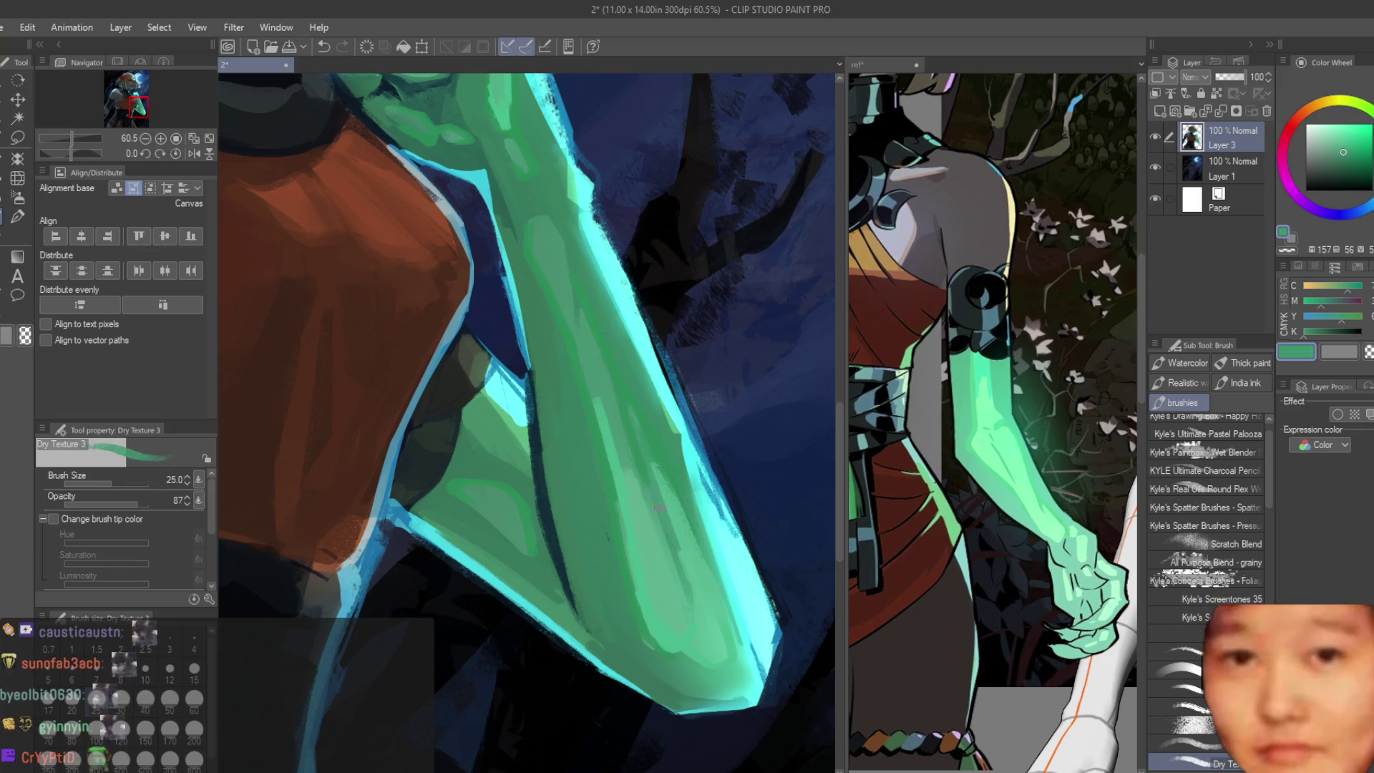
{"action": "left_click", "coordinate": [680, 548], "text": "alt"}
{"action": "scroll", "coordinate": [698, 586], "scroll_direction": "down", "scroll_amount": 1}
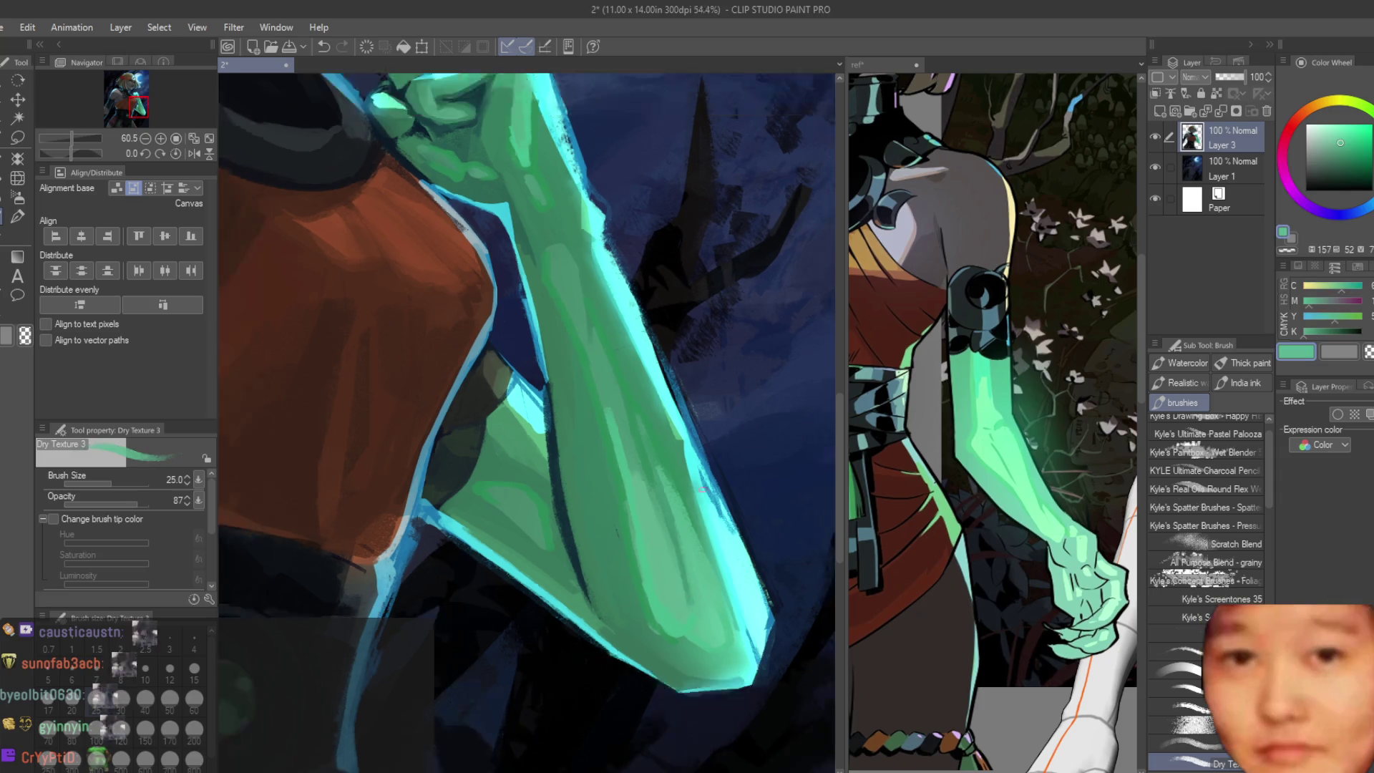
{"action": "scroll", "coordinate": [731, 516], "scroll_direction": "down", "scroll_amount": 2}
{"action": "scroll", "coordinate": [764, 455], "scroll_direction": "down", "scroll_amount": 1}
{"action": "scroll", "coordinate": [760, 451], "scroll_direction": "down", "scroll_amount": 1}
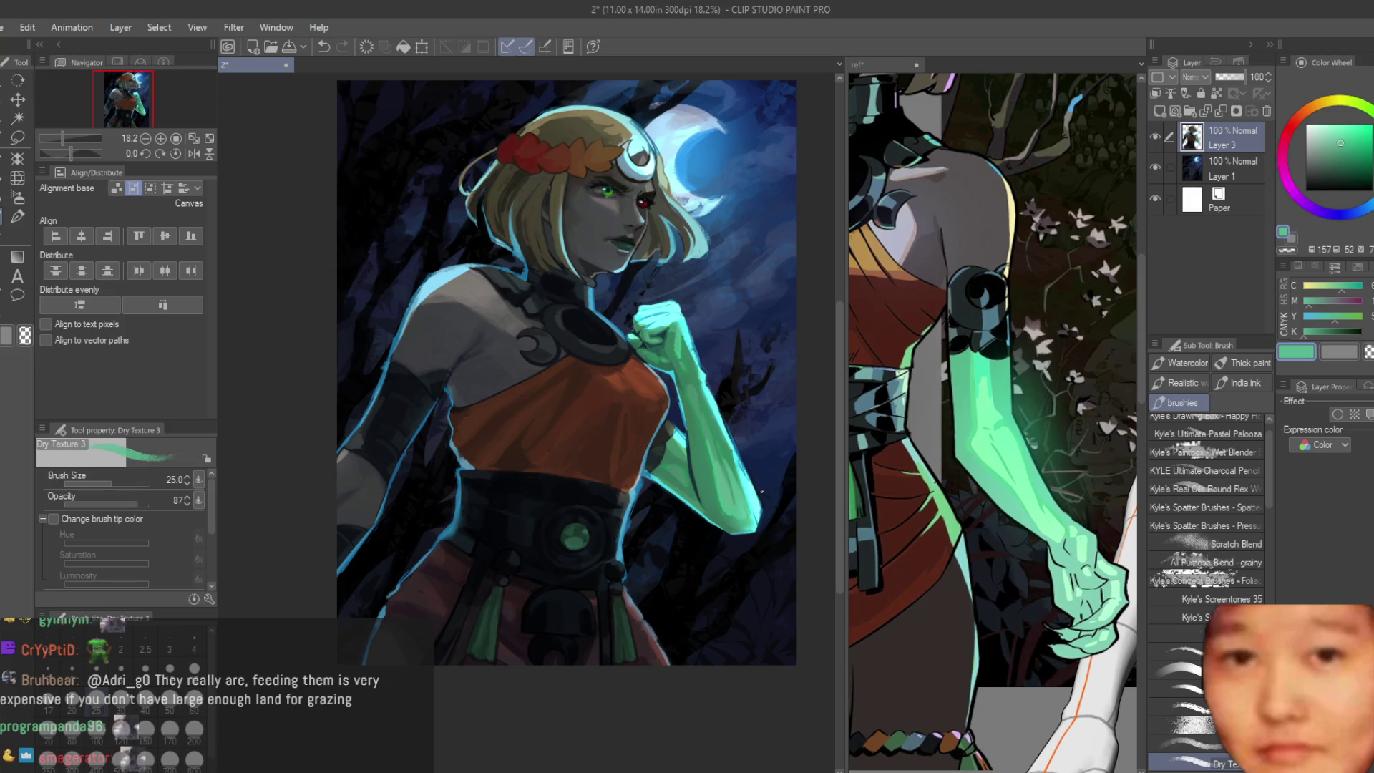
{"action": "scroll", "coordinate": [567, 373], "scroll_direction": "up", "scroll_amount": 1}
{"action": "scroll", "coordinate": [568, 372], "scroll_direction": "down", "scroll_amount": 3}
{"action": "scroll", "coordinate": [510, 470], "scroll_direction": "up", "scroll_amount": 2}
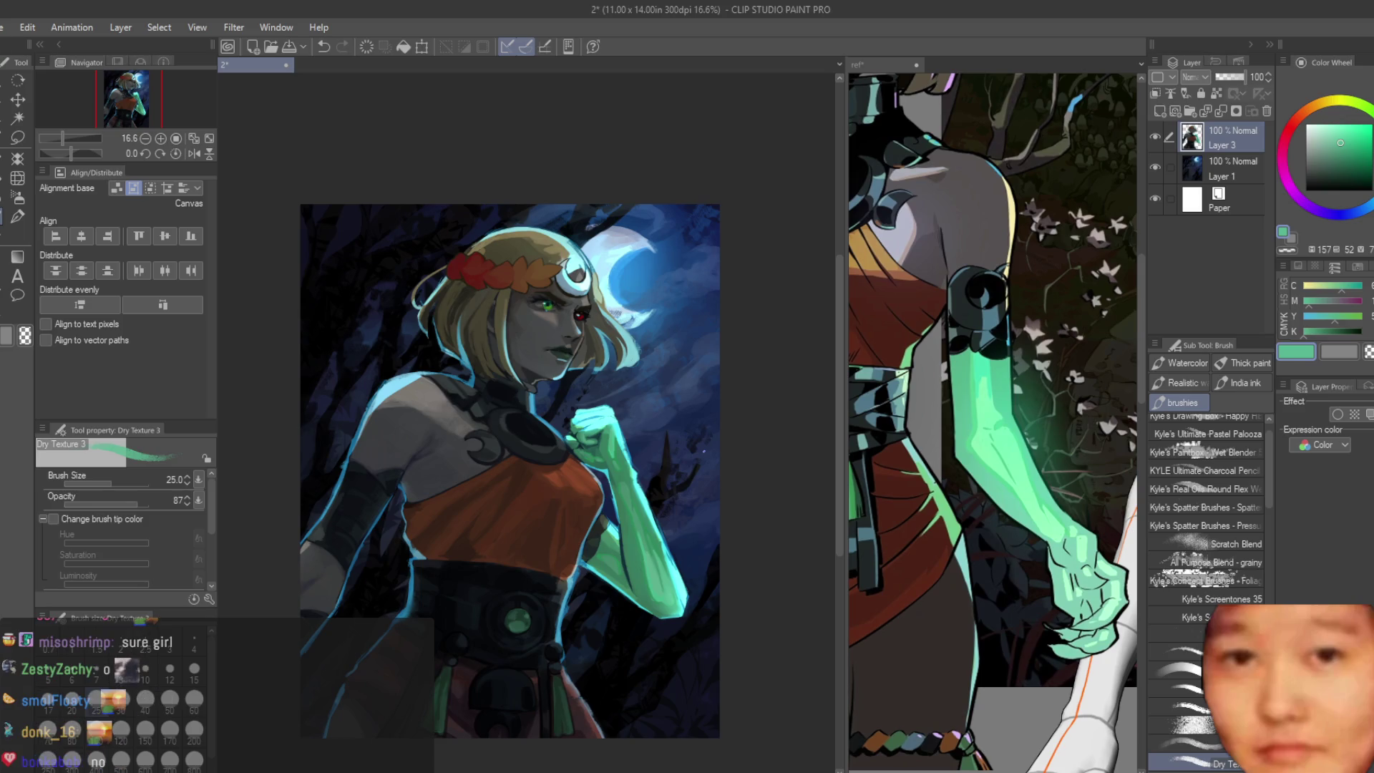
{"action": "scroll", "coordinate": [657, 395], "scroll_direction": "up", "scroll_amount": 2}
{"action": "scroll", "coordinate": [656, 395], "scroll_direction": "up", "scroll_amount": 2}
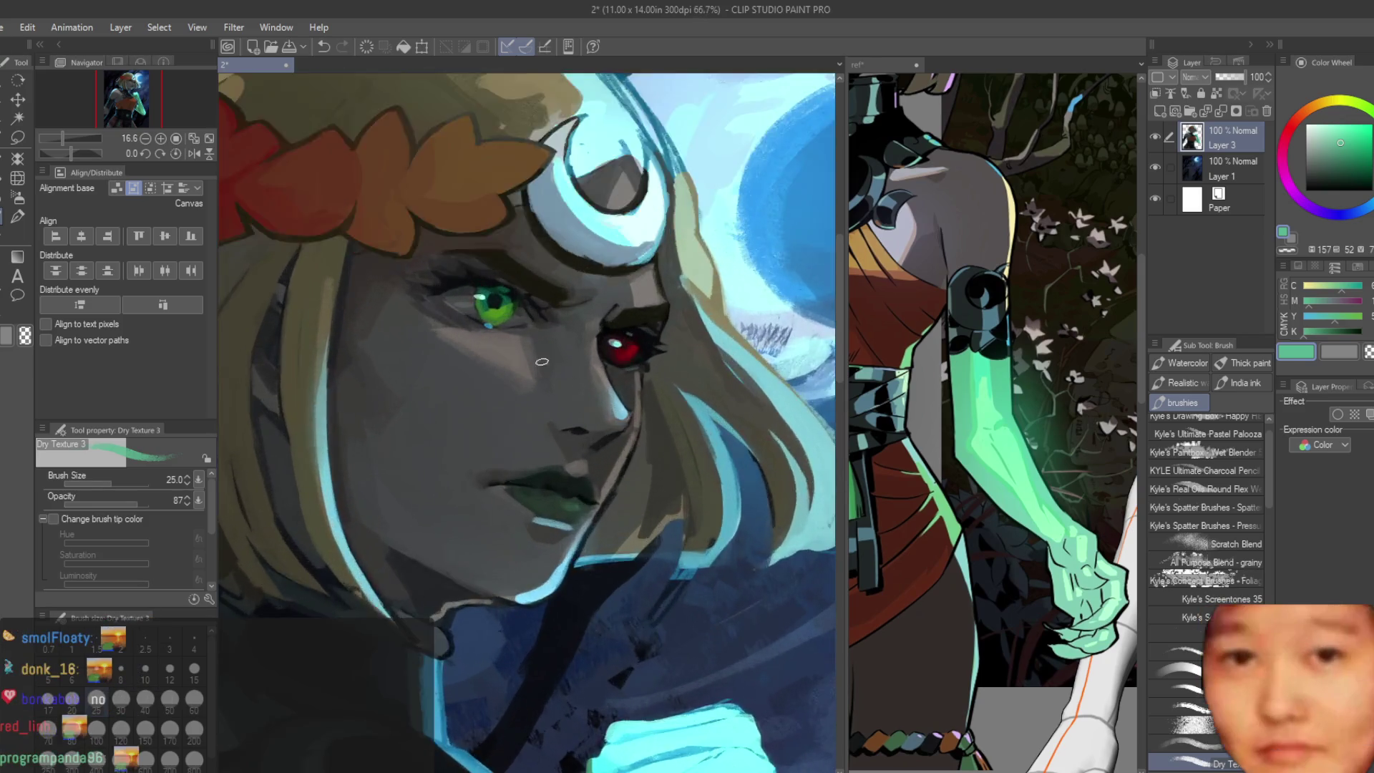
{"action": "scroll", "coordinate": [656, 396], "scroll_direction": "up", "scroll_amount": 2}
{"action": "scroll", "coordinate": [657, 395], "scroll_direction": "up", "scroll_amount": 1}
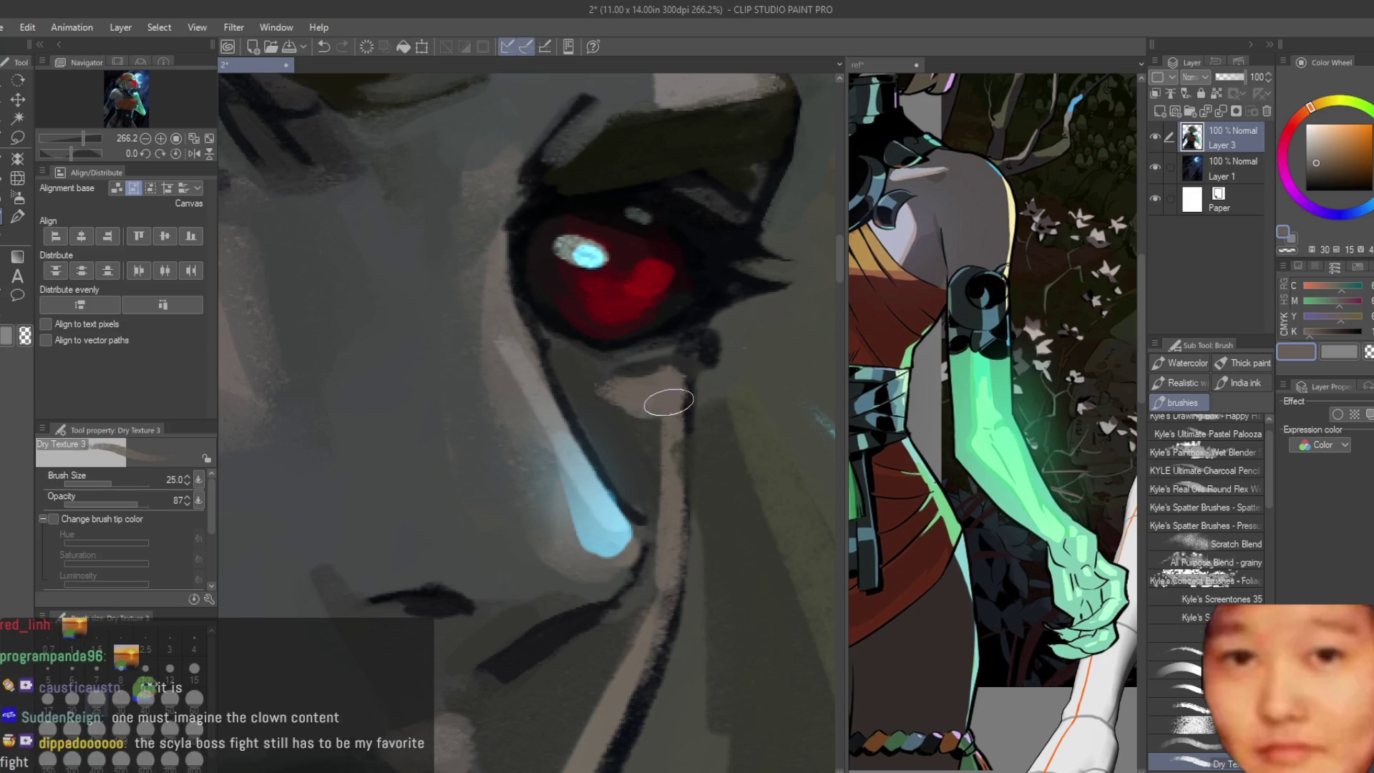
{"action": "scroll", "coordinate": [551, 340], "scroll_direction": "down", "scroll_amount": 4}
{"action": "scroll", "coordinate": [552, 339], "scroll_direction": "down", "scroll_amount": 3}
Step: Check the face mirrored and draw a thick dark line down the cheek below the red eye
{"action": "key", "text": "h"}
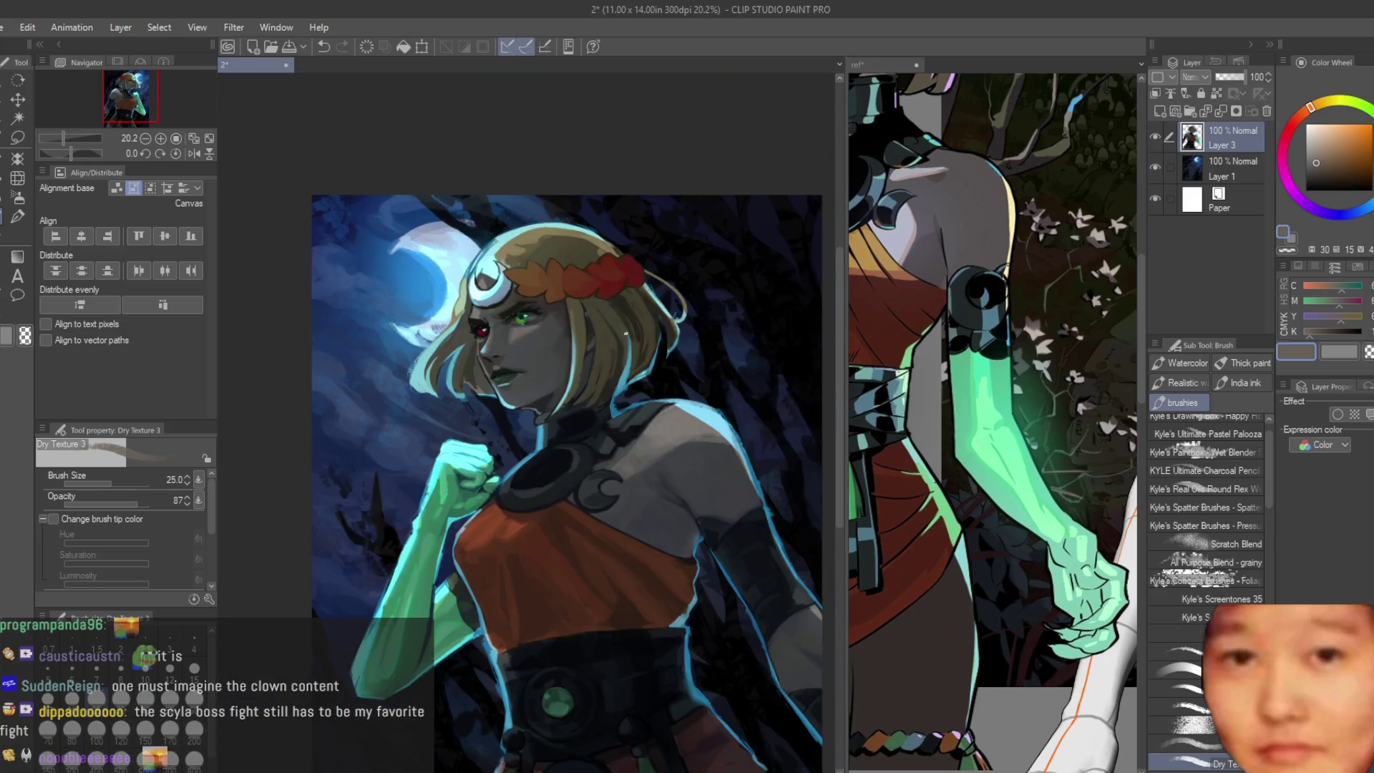
{"action": "scroll", "coordinate": [497, 275], "scroll_direction": "up", "scroll_amount": 2}
{"action": "scroll", "coordinate": [497, 276], "scroll_direction": "up", "scroll_amount": 1}
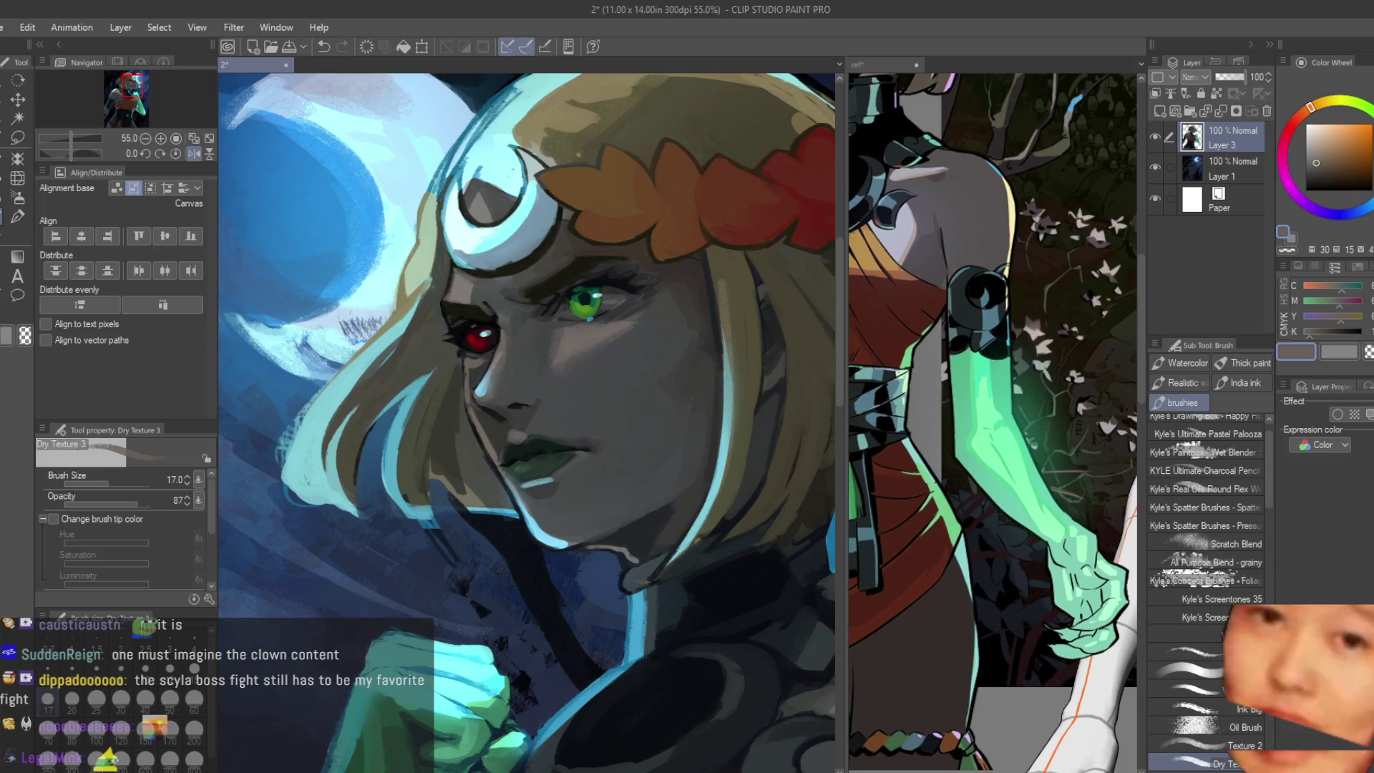
{"action": "scroll", "coordinate": [360, 385], "scroll_direction": "up", "scroll_amount": 2}
{"action": "scroll", "coordinate": [362, 385], "scroll_direction": "up", "scroll_amount": 1}
{"action": "scroll", "coordinate": [360, 385], "scroll_direction": "up", "scroll_amount": 1}
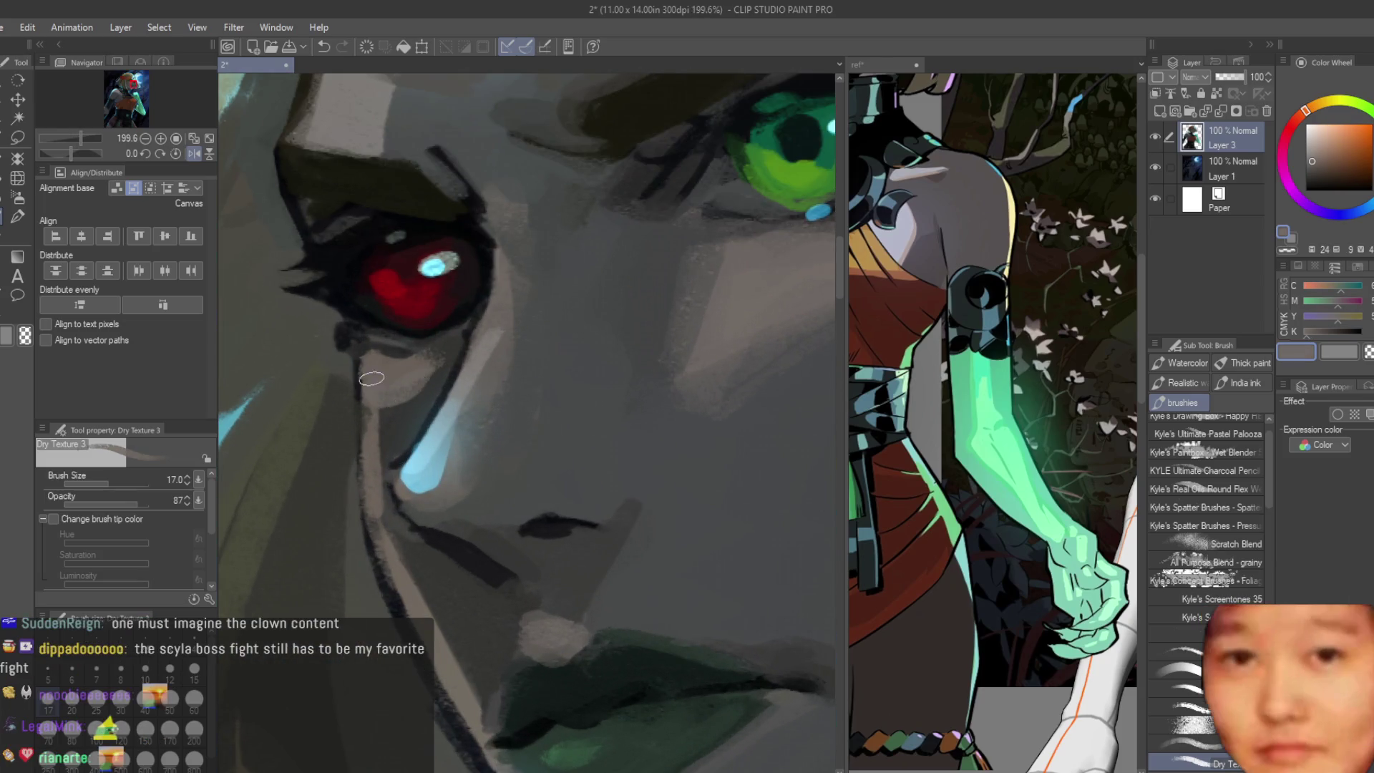
{"action": "scroll", "coordinate": [385, 445], "scroll_direction": "down", "scroll_amount": 5}
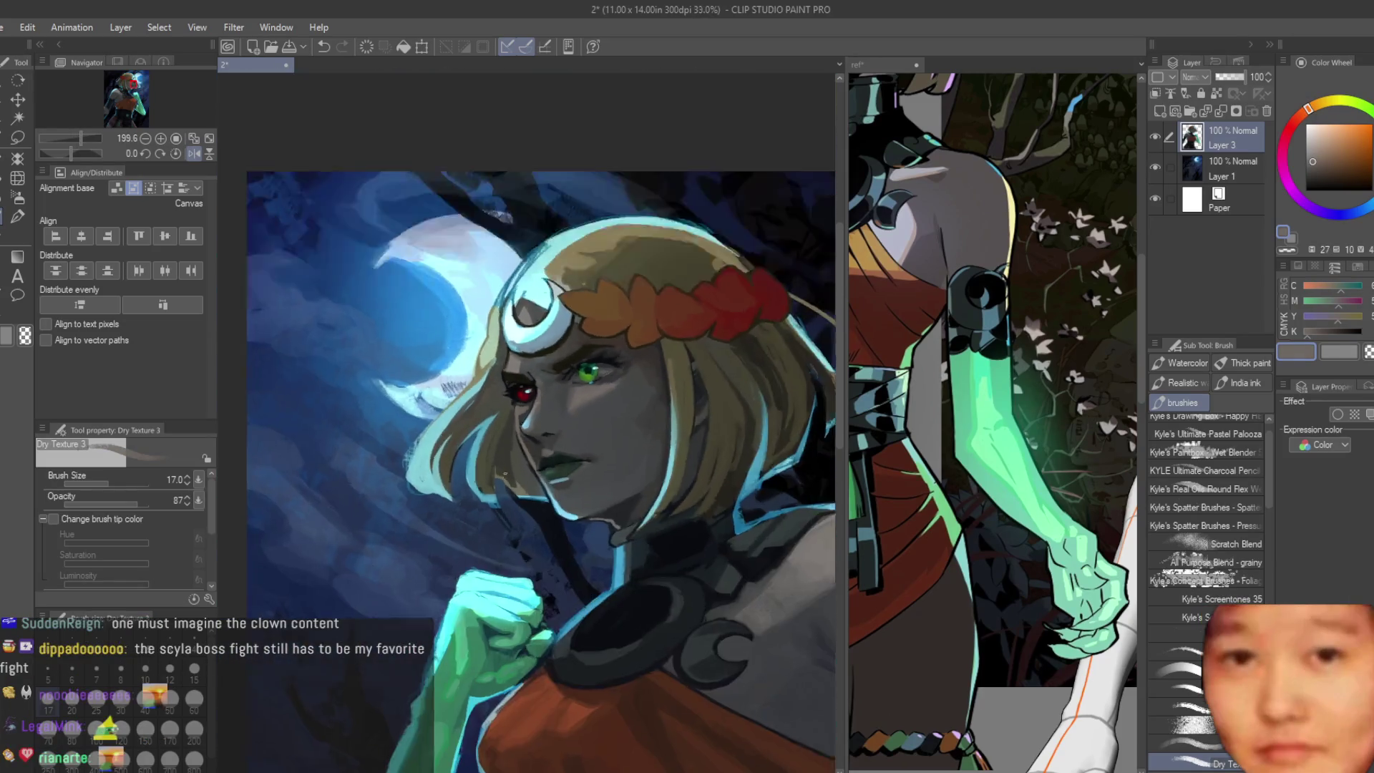
{"action": "scroll", "coordinate": [489, 499], "scroll_direction": "up", "scroll_amount": 2}
{"action": "scroll", "coordinate": [518, 491], "scroll_direction": "up", "scroll_amount": 1}
{"action": "scroll", "coordinate": [526, 430], "scroll_direction": "up", "scroll_amount": 1}
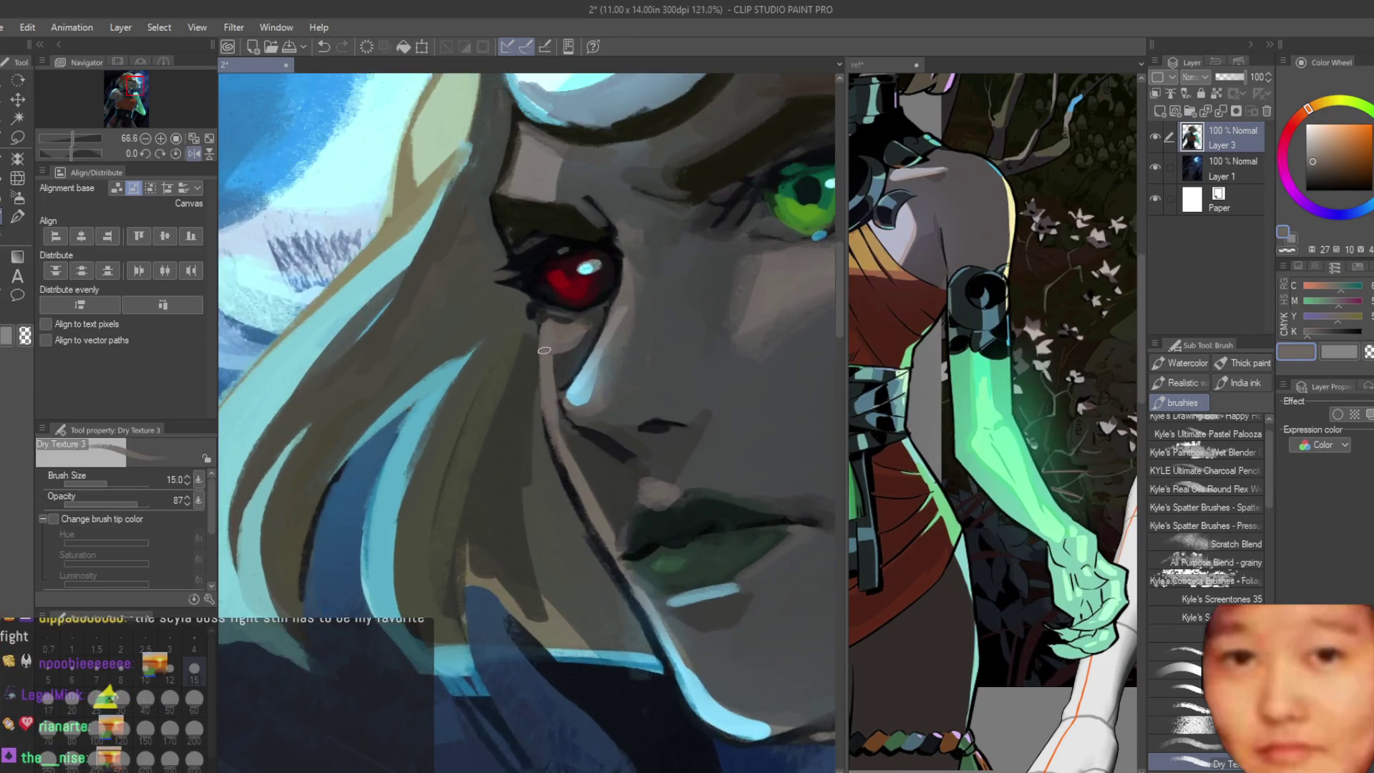
{"action": "scroll", "coordinate": [537, 365], "scroll_direction": "up", "scroll_amount": 1}
{"action": "key", "text": "h"}
{"action": "key", "text": "h"}
{"action": "scroll", "coordinate": [538, 323], "scroll_direction": "down", "scroll_amount": 1}
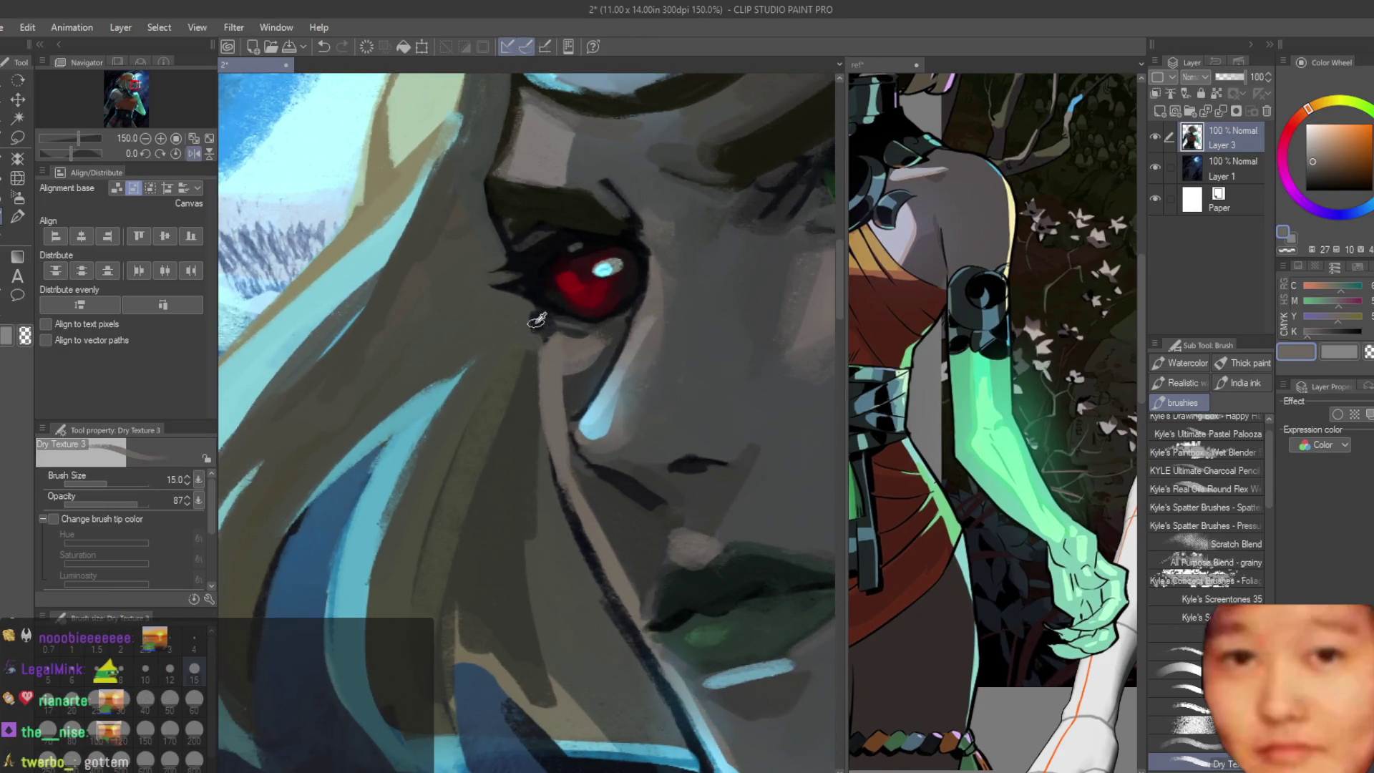
{"action": "left_click_drag", "start_coordinate": [528, 324], "coordinate": [550, 453]}
{"action": "key", "text": "ctrl+z"}
{"action": "left_click_drag", "start_coordinate": [526, 312], "coordinate": [534, 442]}
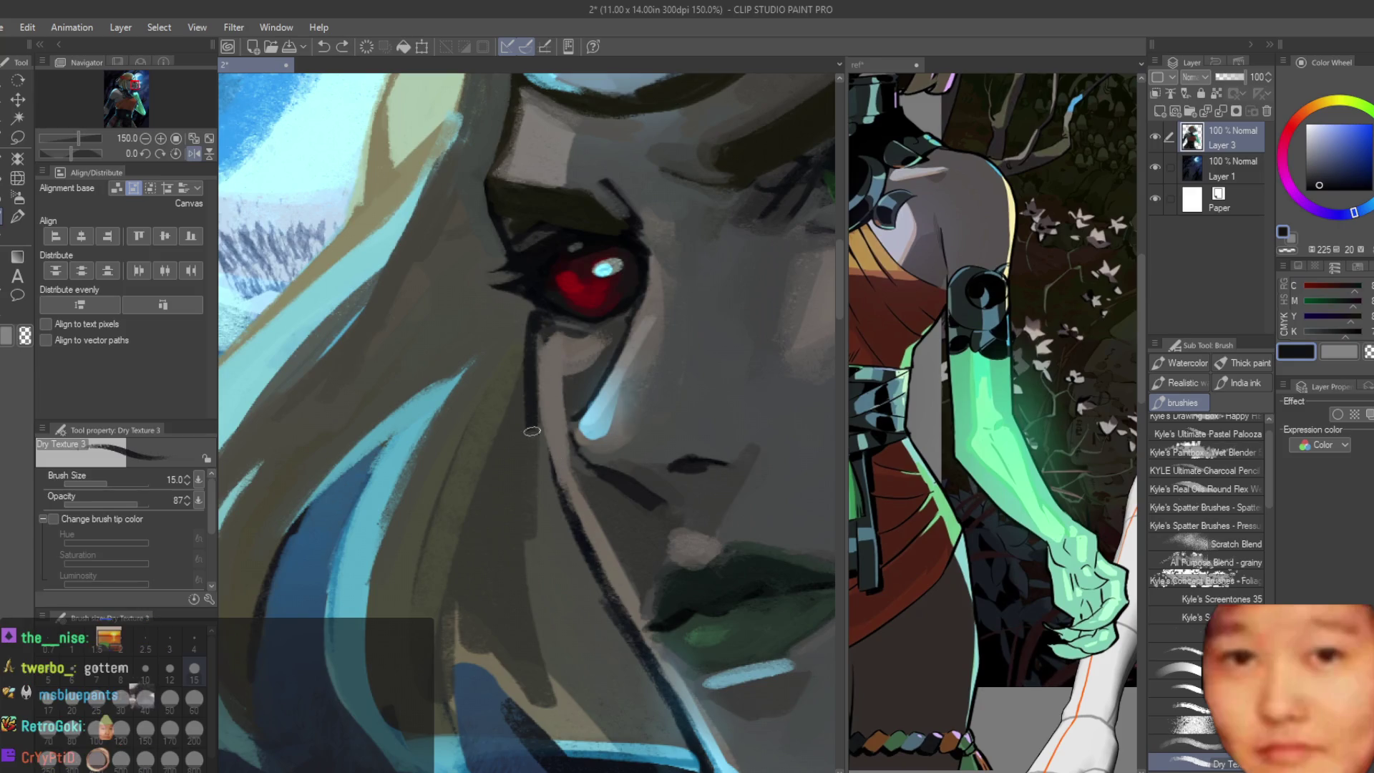
{"action": "scroll", "coordinate": [530, 440], "scroll_direction": "down", "scroll_amount": 2}
{"action": "scroll", "coordinate": [530, 441], "scroll_direction": "up", "scroll_amount": 1}
{"action": "left_click_drag", "start_coordinate": [488, 376], "coordinate": [585, 545]}
{"action": "scroll", "coordinate": [594, 571], "scroll_direction": "down", "scroll_amount": 2}
{"action": "scroll", "coordinate": [594, 572], "scroll_direction": "down", "scroll_amount": 2}
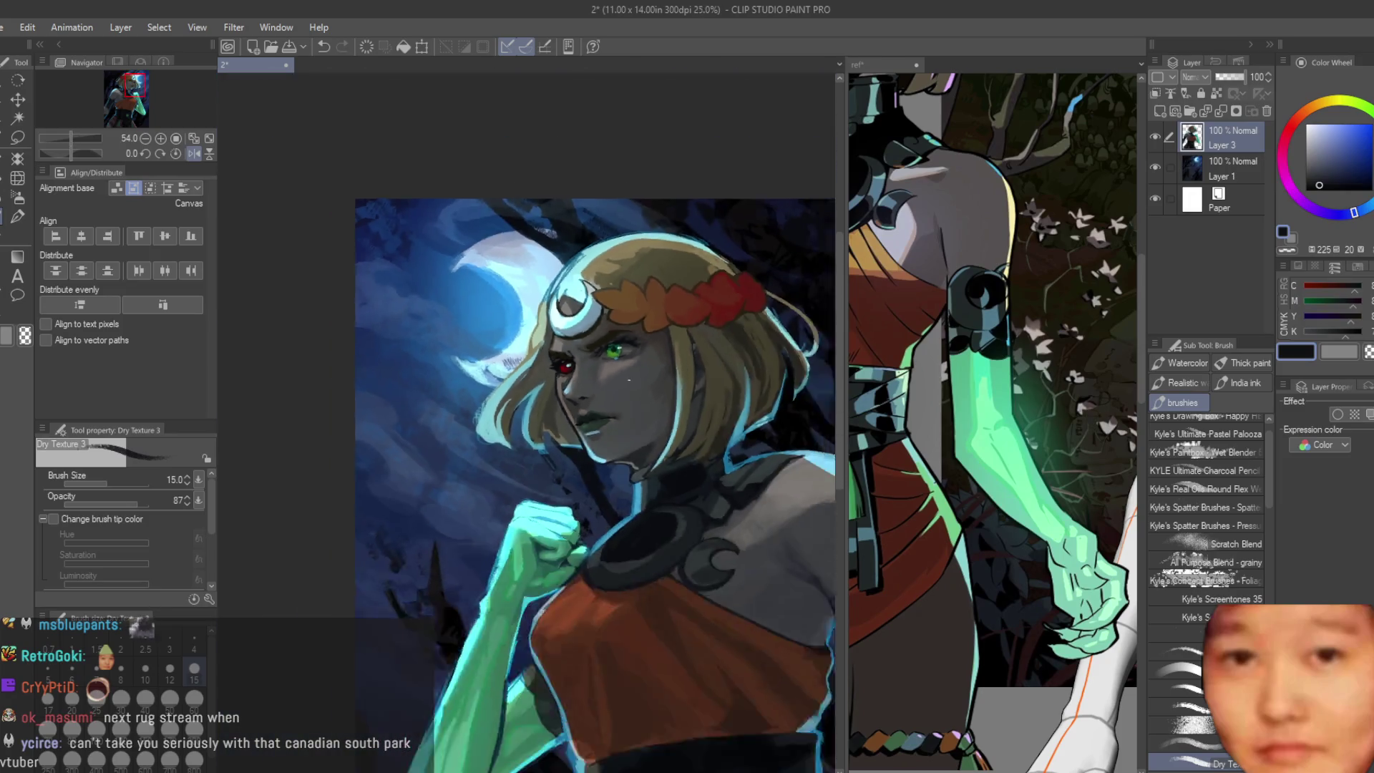
{"action": "scroll", "coordinate": [594, 571], "scroll_direction": "down", "scroll_amount": 1}
{"action": "scroll", "coordinate": [594, 571], "scroll_direction": "up", "scroll_amount": 3}
{"action": "scroll", "coordinate": [460, 430], "scroll_direction": "up", "scroll_amount": 2}
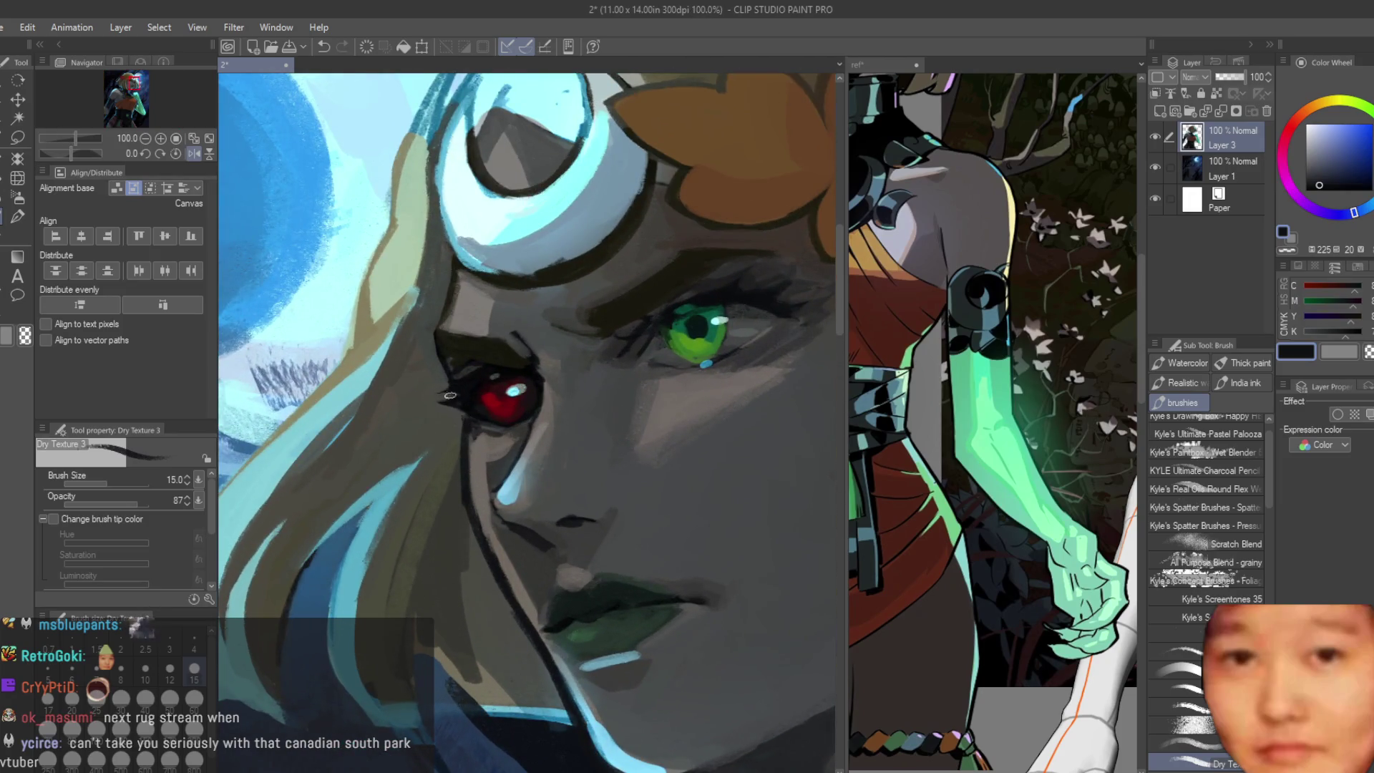
{"action": "scroll", "coordinate": [450, 396], "scroll_direction": "up", "scroll_amount": 2}
Step: Thicken the red streak beside the red iris, then sample colours toward yellow
{"action": "left_click", "coordinate": [501, 384], "text": "alt"}
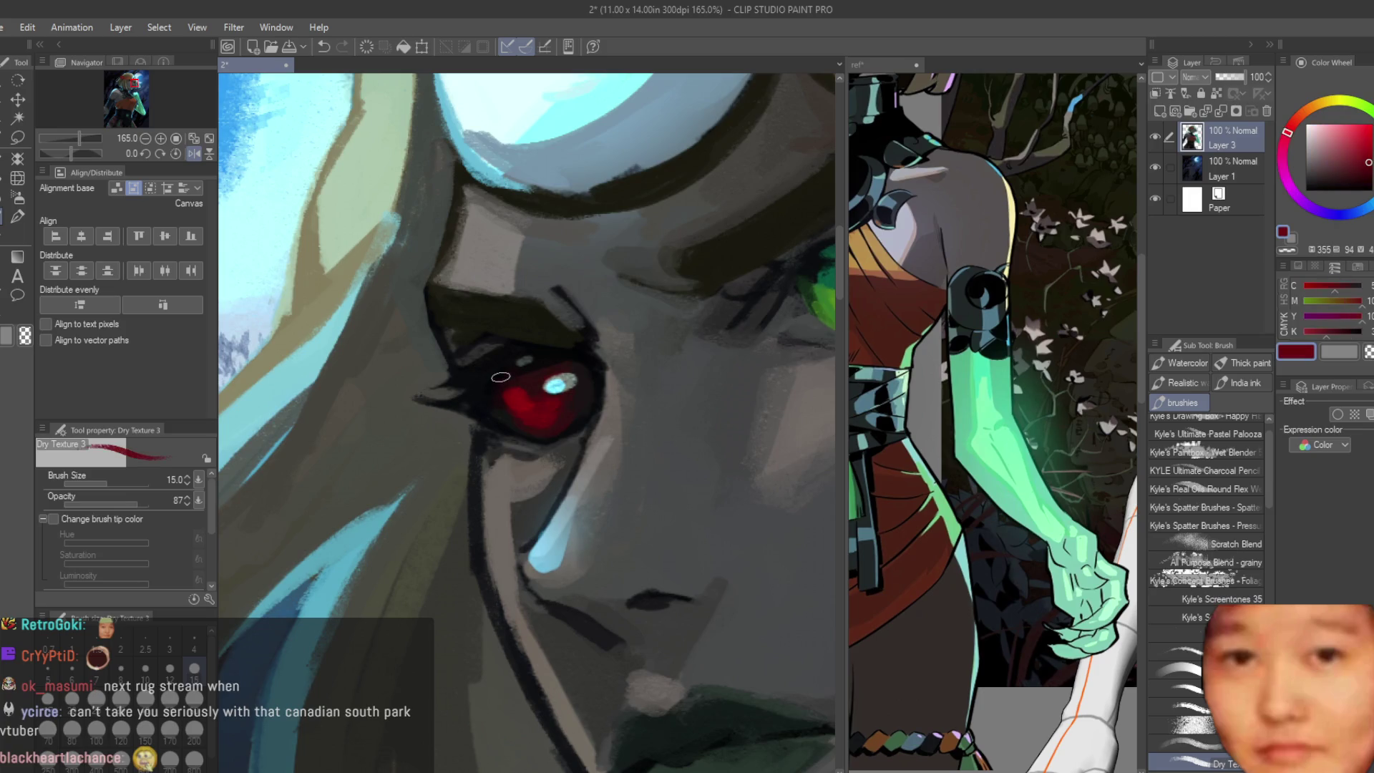
{"action": "scroll", "coordinate": [555, 385], "scroll_direction": "down", "scroll_amount": 5}
{"action": "scroll", "coordinate": [541, 332], "scroll_direction": "up", "scroll_amount": 1}
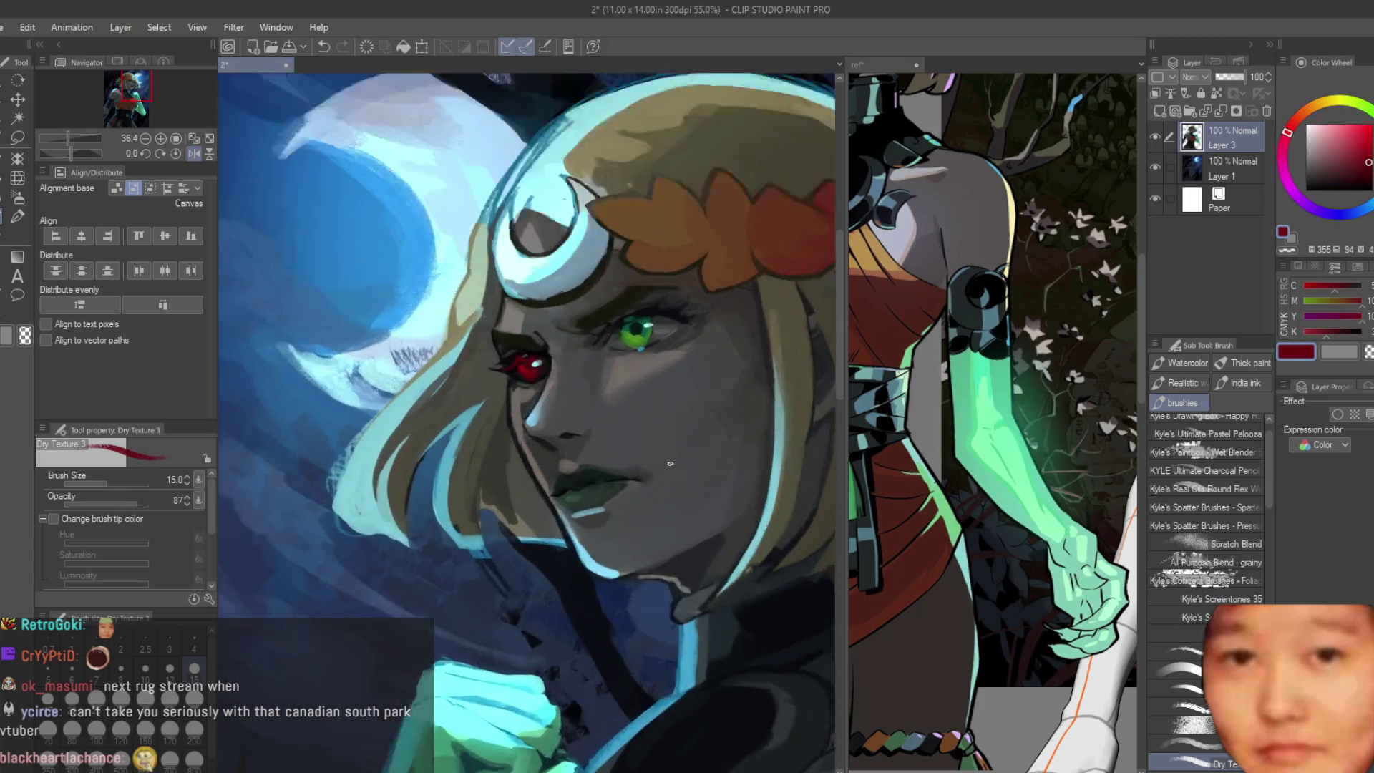
{"action": "scroll", "coordinate": [529, 274], "scroll_direction": "up", "scroll_amount": 5}
{"action": "left_click_drag", "start_coordinate": [473, 384], "coordinate": [393, 418]}
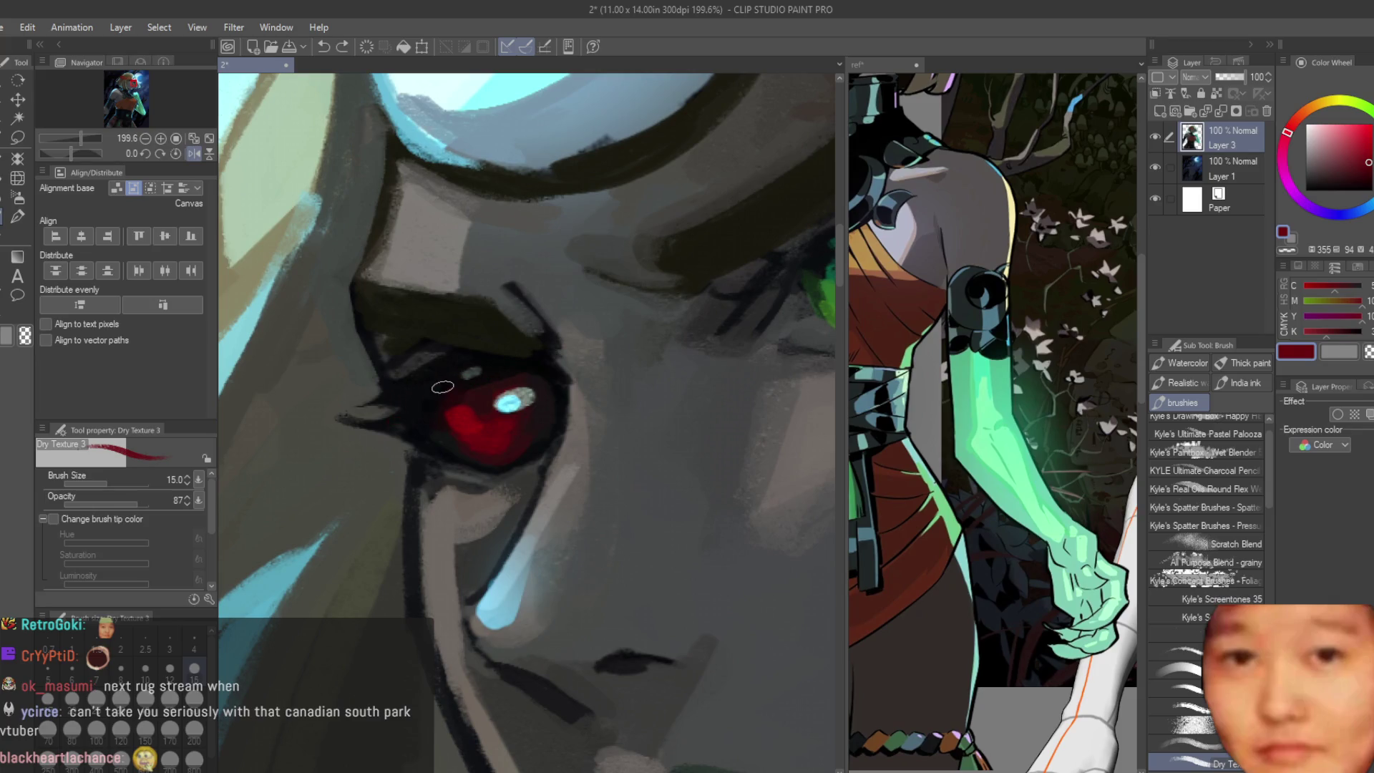
{"action": "left_click", "coordinate": [432, 392], "text": "alt"}
{"action": "scroll", "coordinate": [430, 398], "scroll_direction": "down", "scroll_amount": 2}
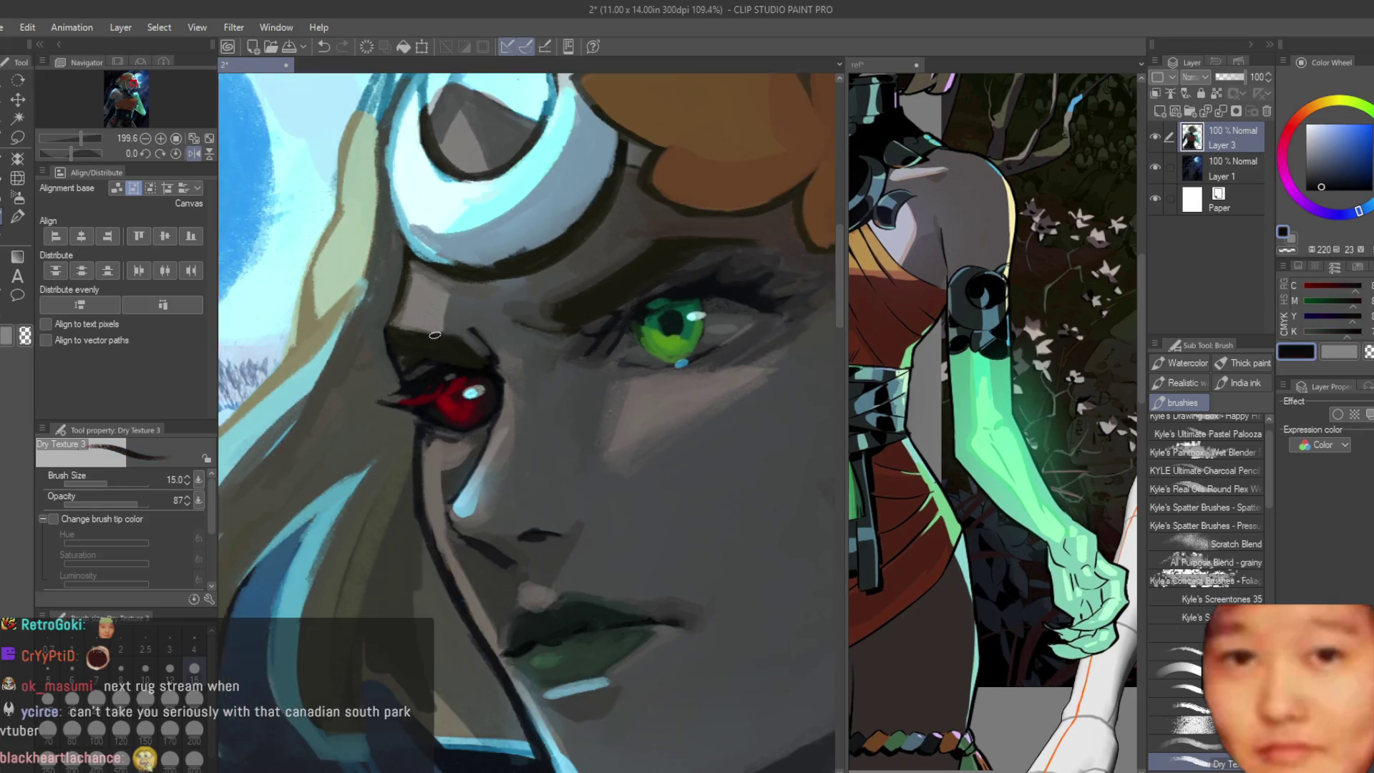
{"action": "scroll", "coordinate": [430, 398], "scroll_direction": "down", "scroll_amount": 2}
{"action": "scroll", "coordinate": [430, 397], "scroll_direction": "down", "scroll_amount": 2}
{"action": "scroll", "coordinate": [940, 475], "scroll_direction": "down", "scroll_amount": 3}
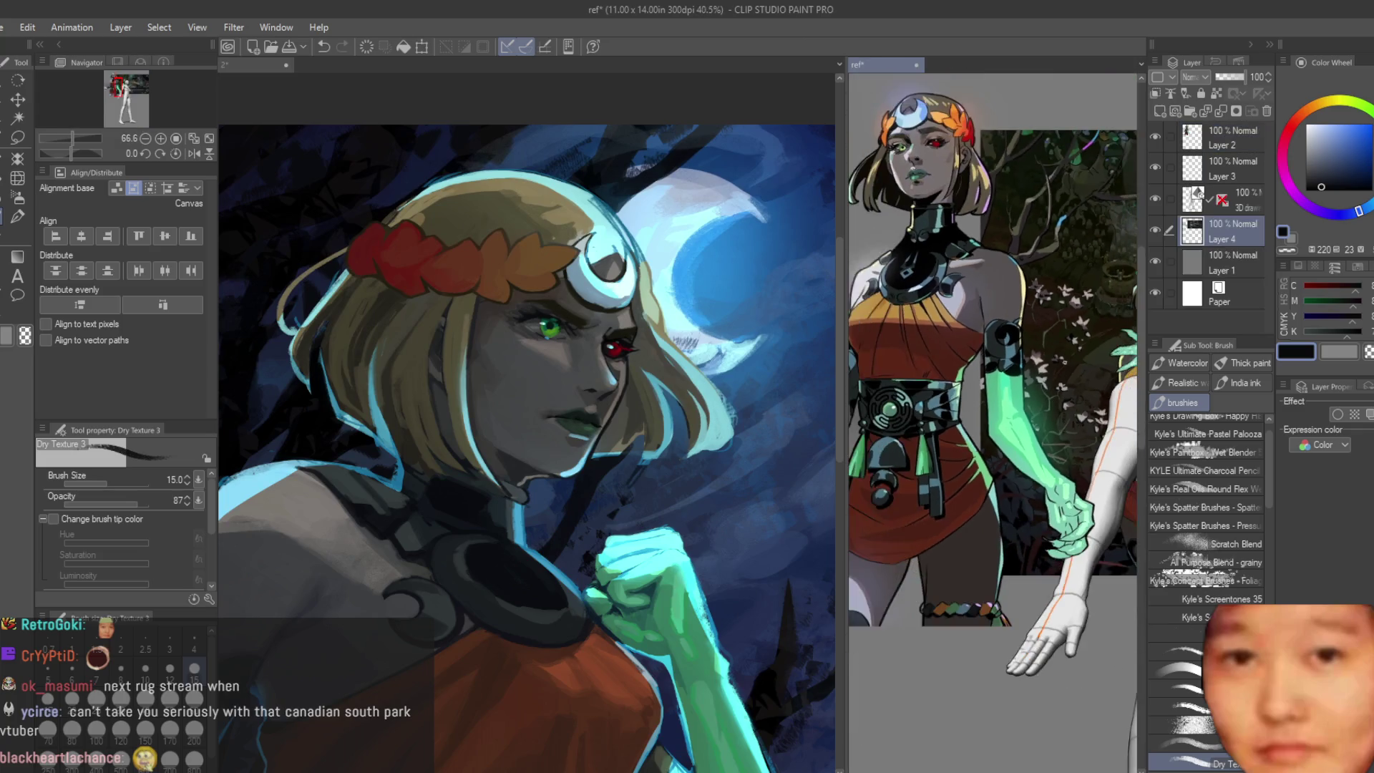
{"action": "scroll", "coordinate": [940, 475], "scroll_direction": "up", "scroll_amount": 2}
{"action": "scroll", "coordinate": [670, 417], "scroll_direction": "up", "scroll_amount": 2}
{"action": "scroll", "coordinate": [670, 418], "scroll_direction": "up", "scroll_amount": 2}
{"action": "scroll", "coordinate": [670, 418], "scroll_direction": "up", "scroll_amount": 2}
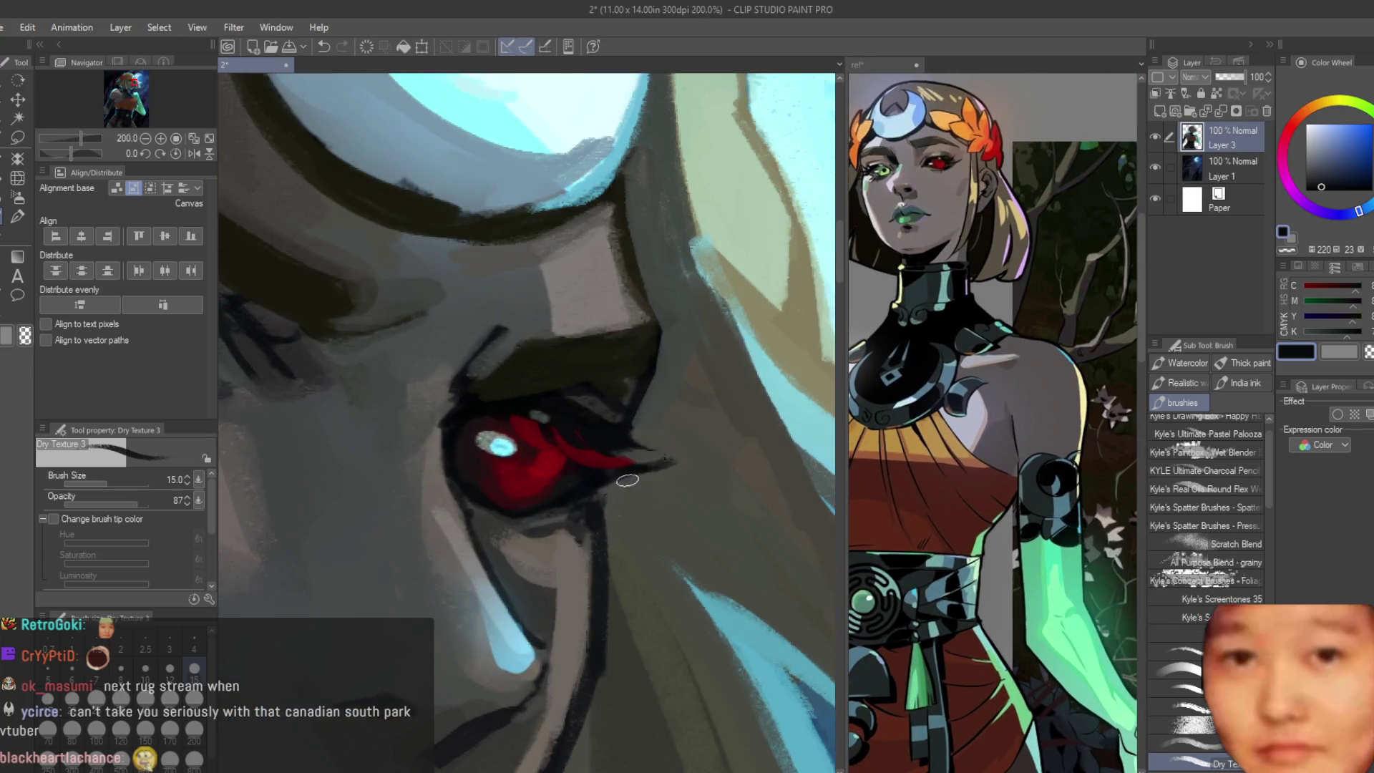
{"action": "left_click", "coordinate": [651, 473], "text": "alt"}
{"action": "left_click", "coordinate": [598, 430], "text": "alt"}
{"action": "left_click", "coordinate": [648, 447], "text": "alt"}
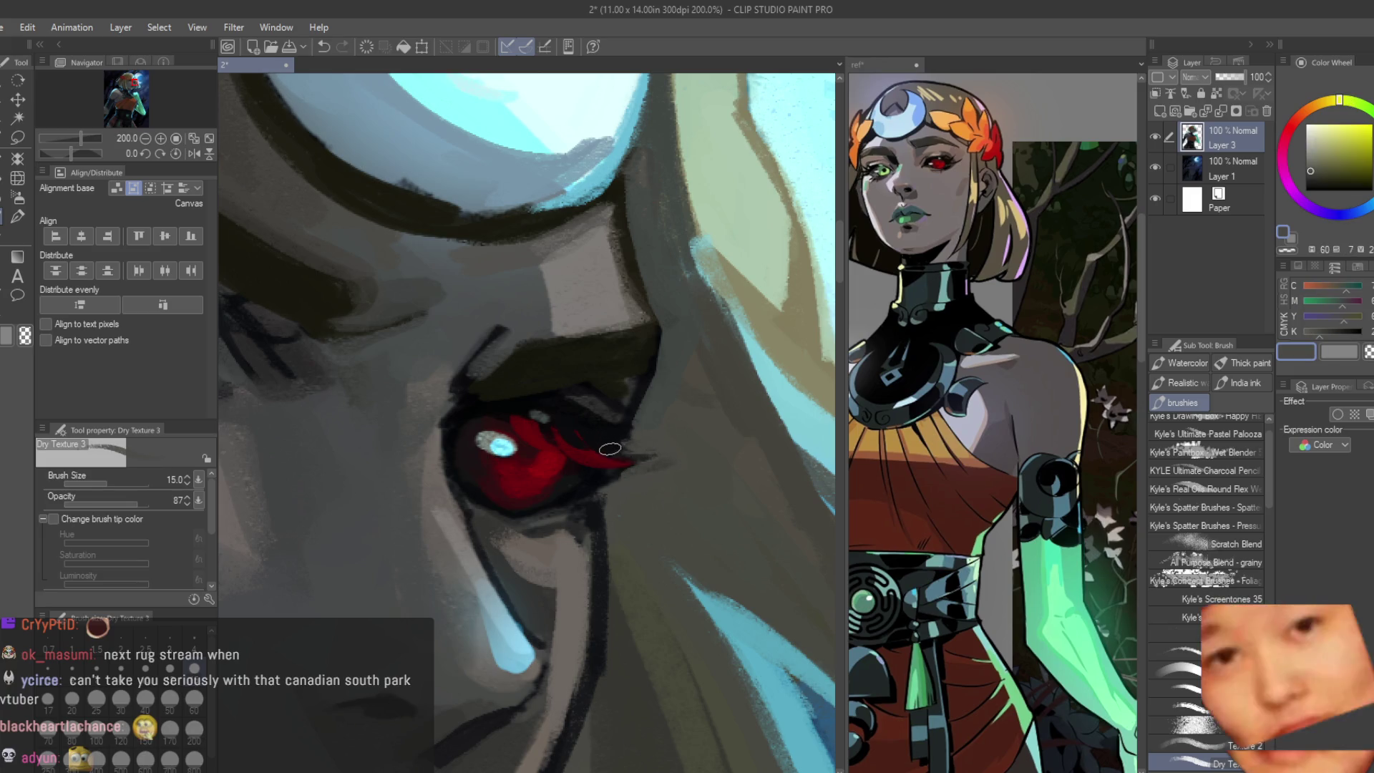
{"action": "scroll", "coordinate": [683, 356], "scroll_direction": "down", "scroll_amount": 2}
{"action": "scroll", "coordinate": [684, 357], "scroll_direction": "down", "scroll_amount": 1}
{"action": "scroll", "coordinate": [684, 357], "scroll_direction": "down", "scroll_amount": 1}
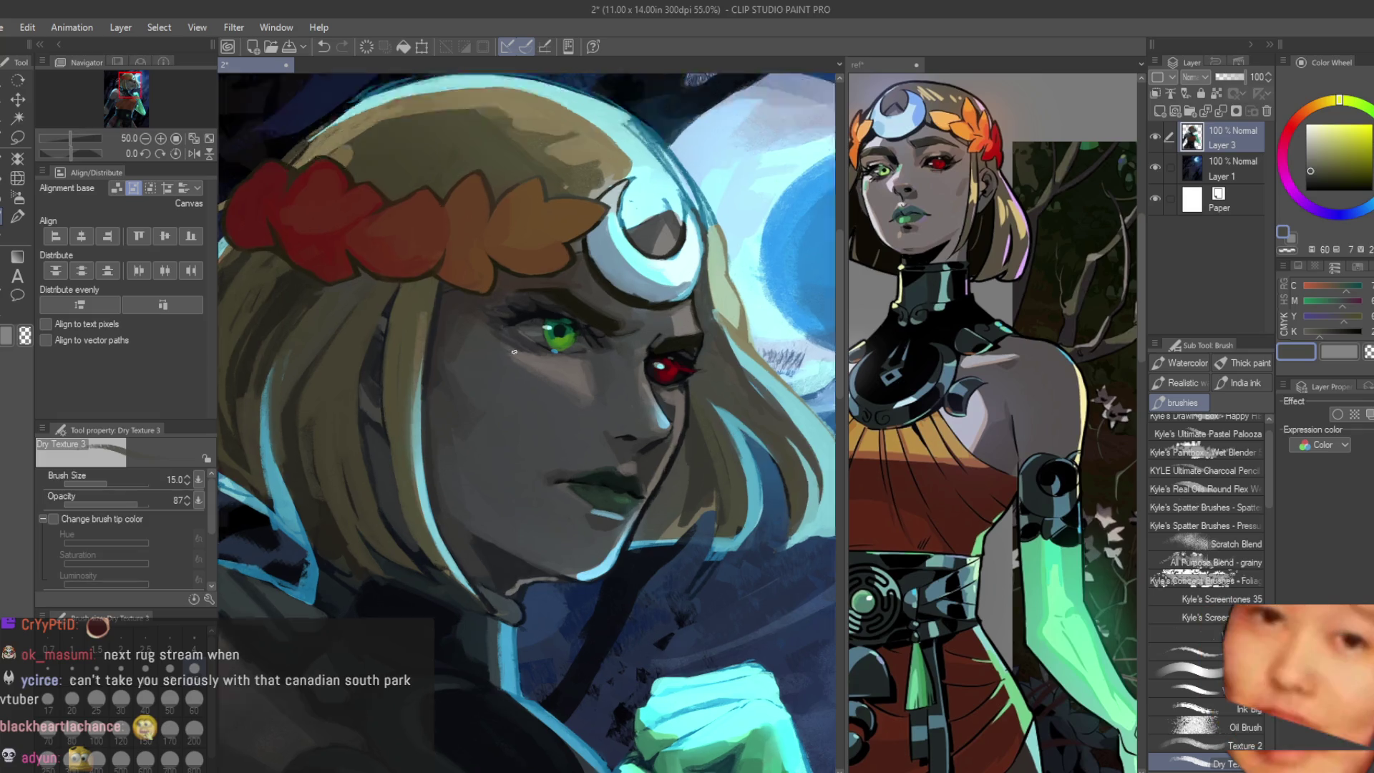
{"action": "scroll", "coordinate": [552, 330], "scroll_direction": "up", "scroll_amount": 4}
Step: Darken the upper lash line of the green eye with a sampled near-black
{"action": "left_click", "coordinate": [631, 329], "text": "alt"}
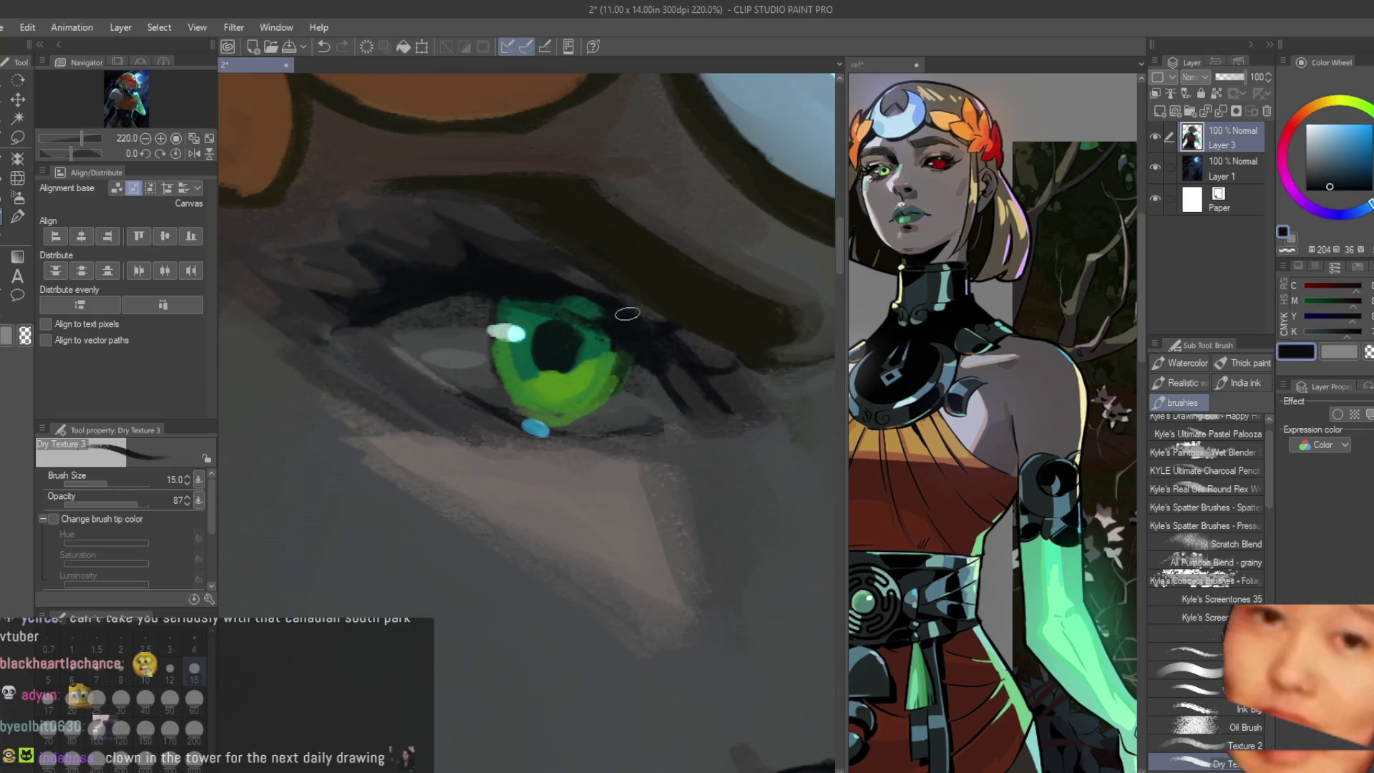
{"action": "left_click", "coordinate": [512, 203], "text": "alt"}
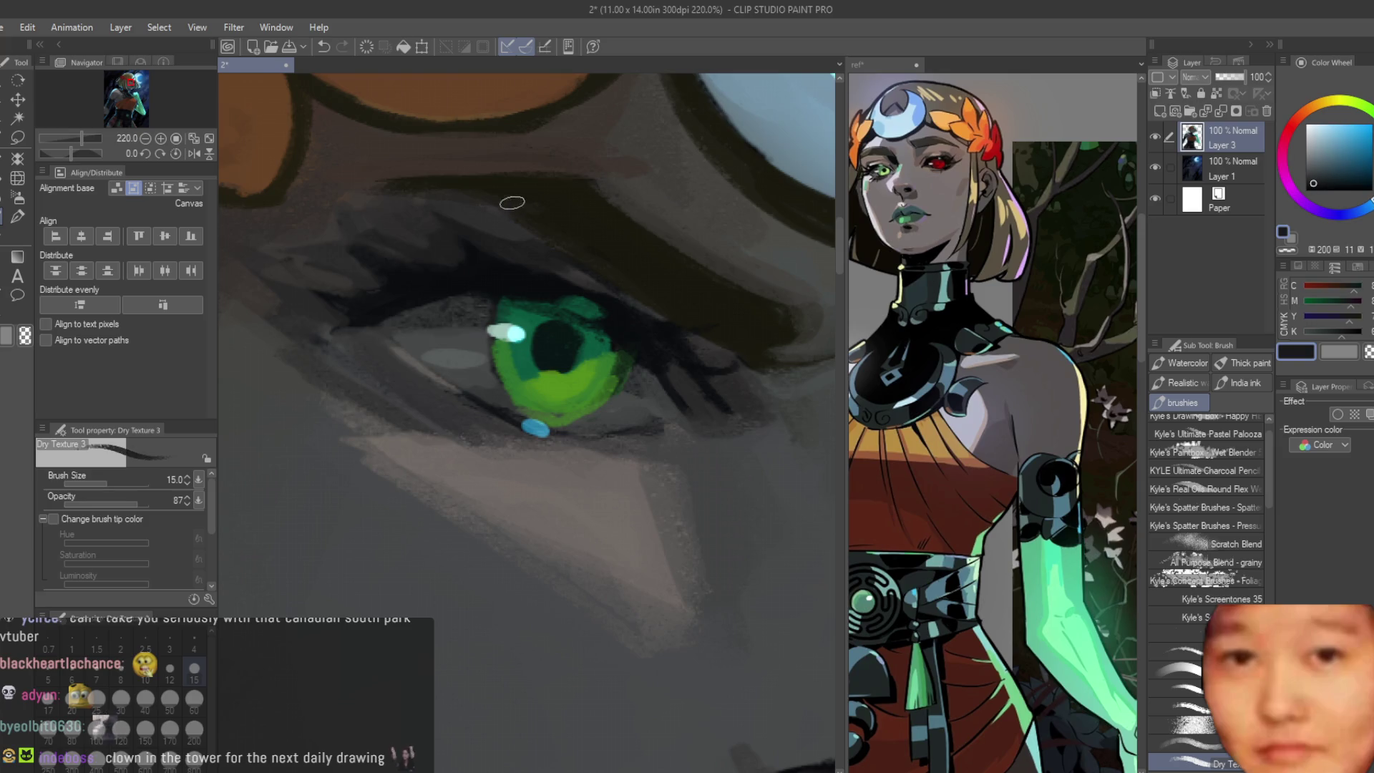
{"action": "left_click", "coordinate": [618, 315], "text": "alt"}
{"action": "left_click_drag", "start_coordinate": [563, 237], "coordinate": [727, 352]}
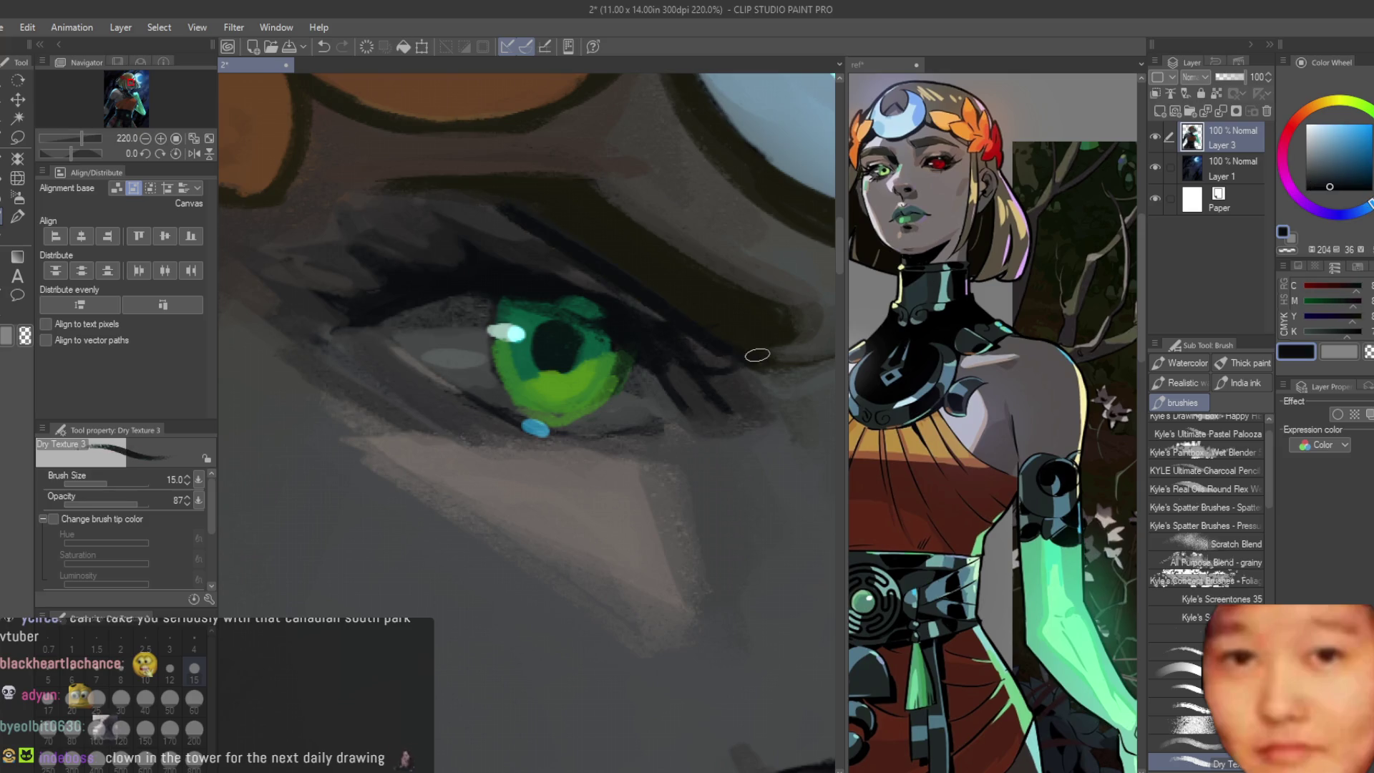
{"action": "left_click", "coordinate": [505, 206], "text": "alt"}
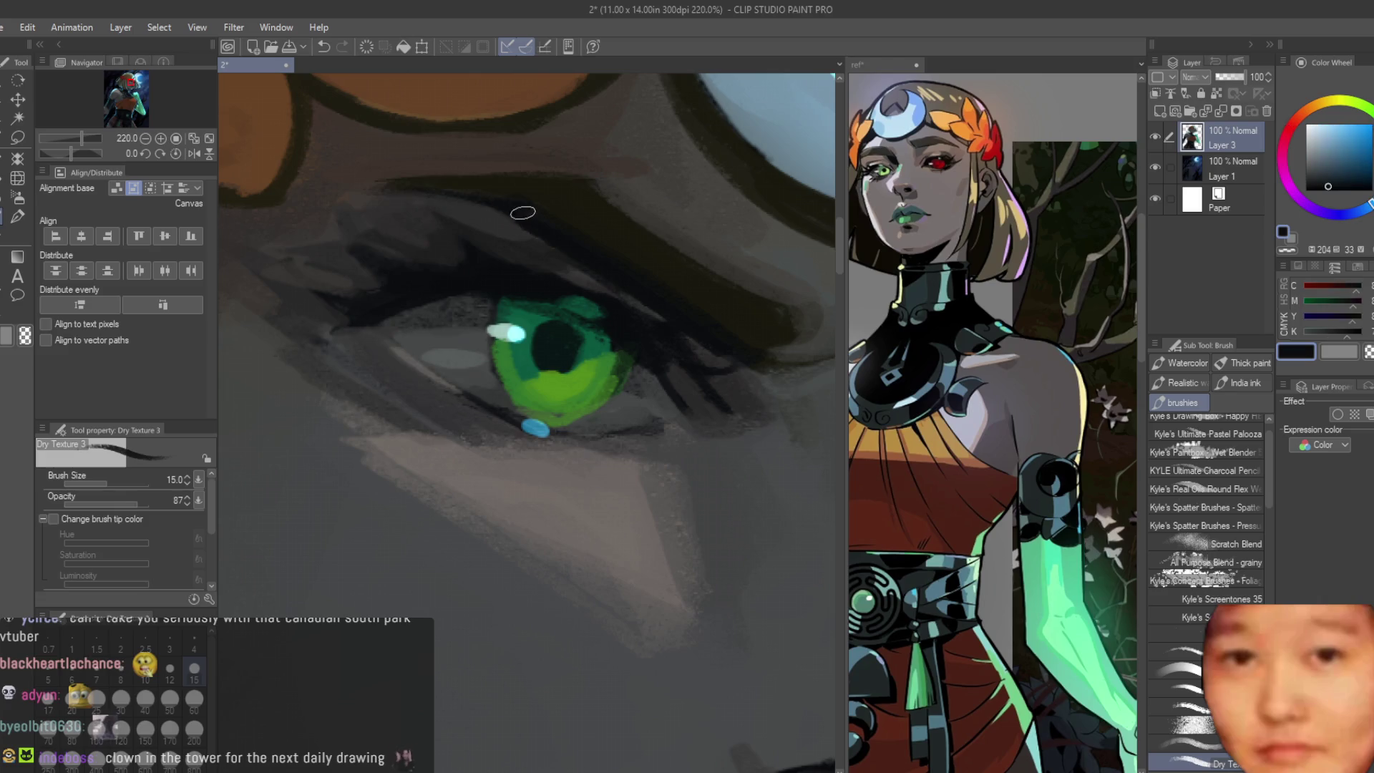
{"action": "left_click", "coordinate": [380, 177], "text": "alt"}
{"action": "scroll", "coordinate": [387, 183], "scroll_direction": "down", "scroll_amount": 5}
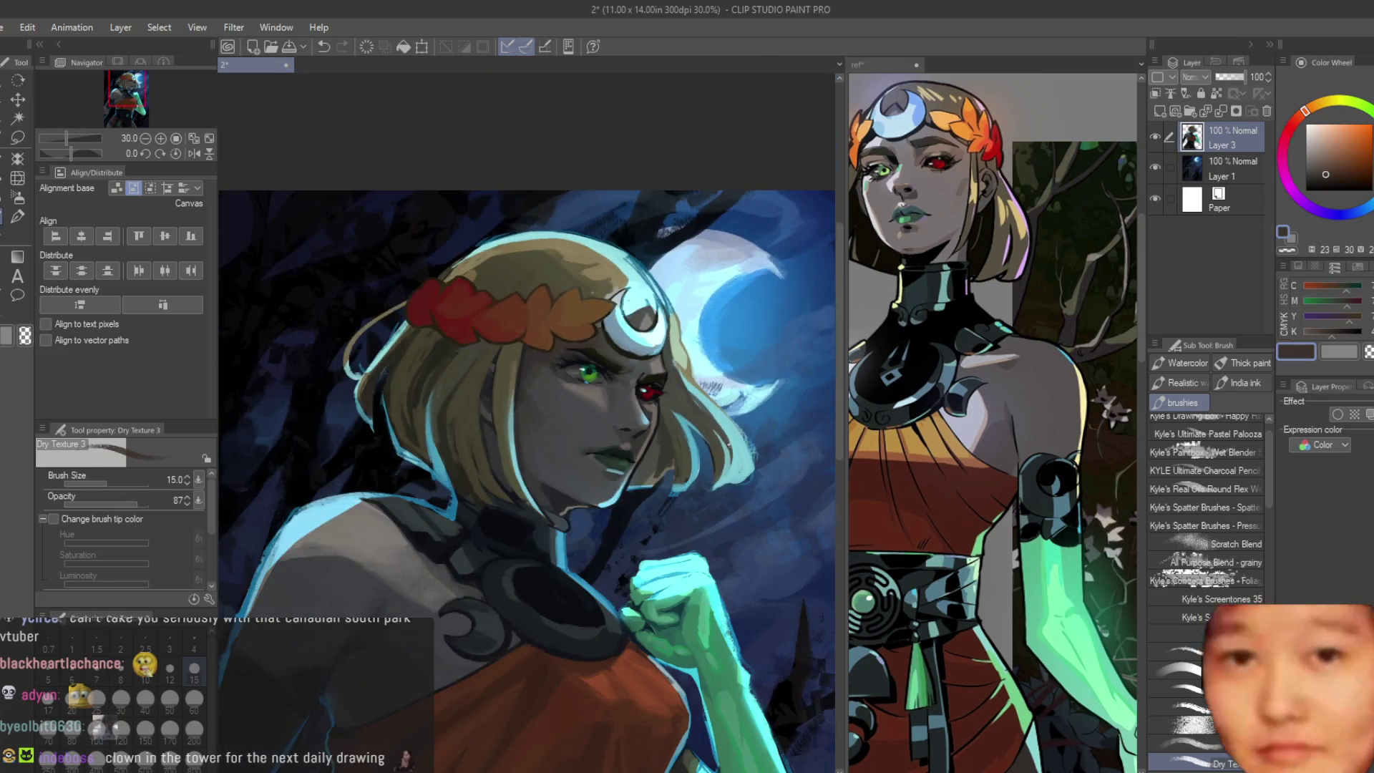
{"action": "scroll", "coordinate": [508, 325], "scroll_direction": "up", "scroll_amount": 3}
{"action": "scroll", "coordinate": [507, 325], "scroll_direction": "up", "scroll_amount": 3}
{"action": "left_click", "coordinate": [512, 358], "text": "alt"}
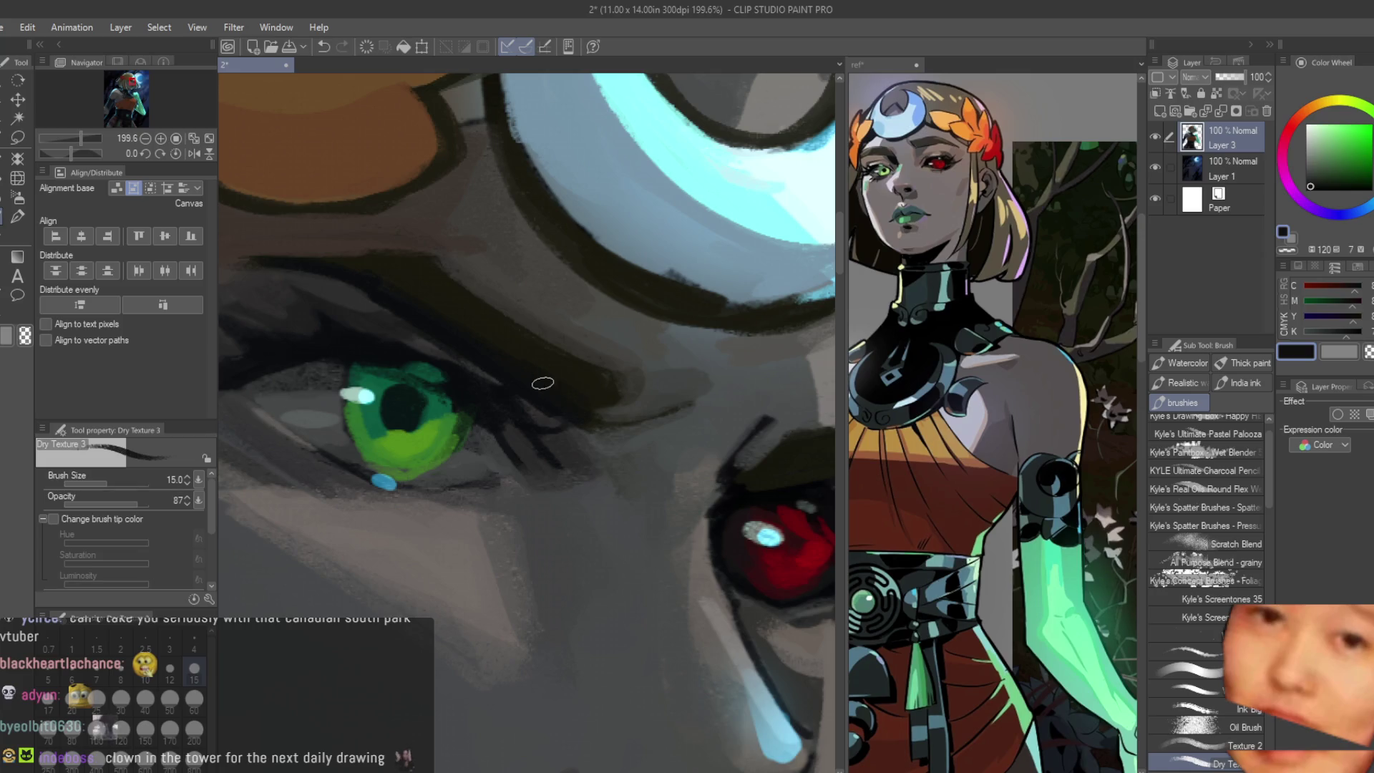
{"action": "left_click", "coordinate": [613, 394], "text": "alt"}
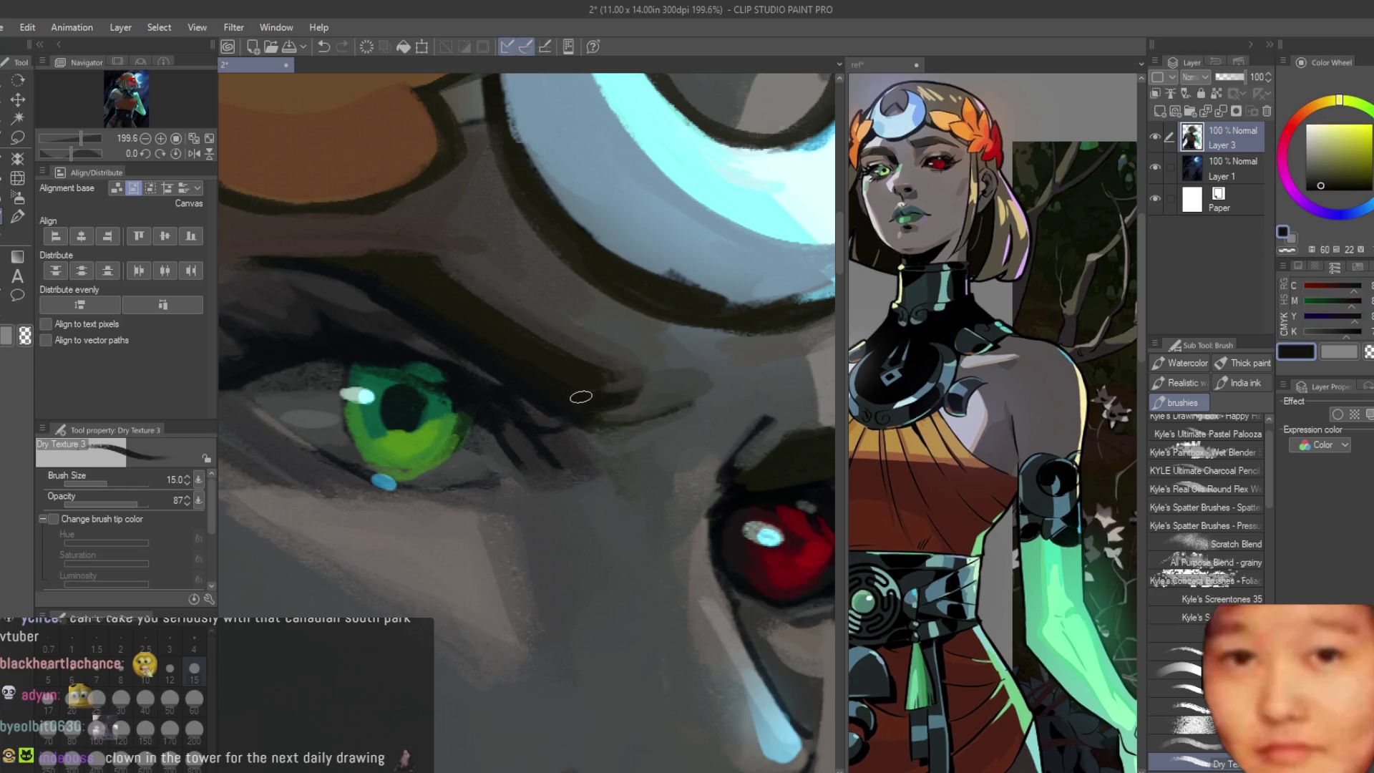
{"action": "scroll", "coordinate": [595, 387], "scroll_direction": "down", "scroll_amount": 2}
{"action": "scroll", "coordinate": [597, 387], "scroll_direction": "down", "scroll_amount": 3}
{"action": "scroll", "coordinate": [666, 386], "scroll_direction": "up", "scroll_amount": 2}
{"action": "scroll", "coordinate": [666, 387], "scroll_direction": "up", "scroll_amount": 2}
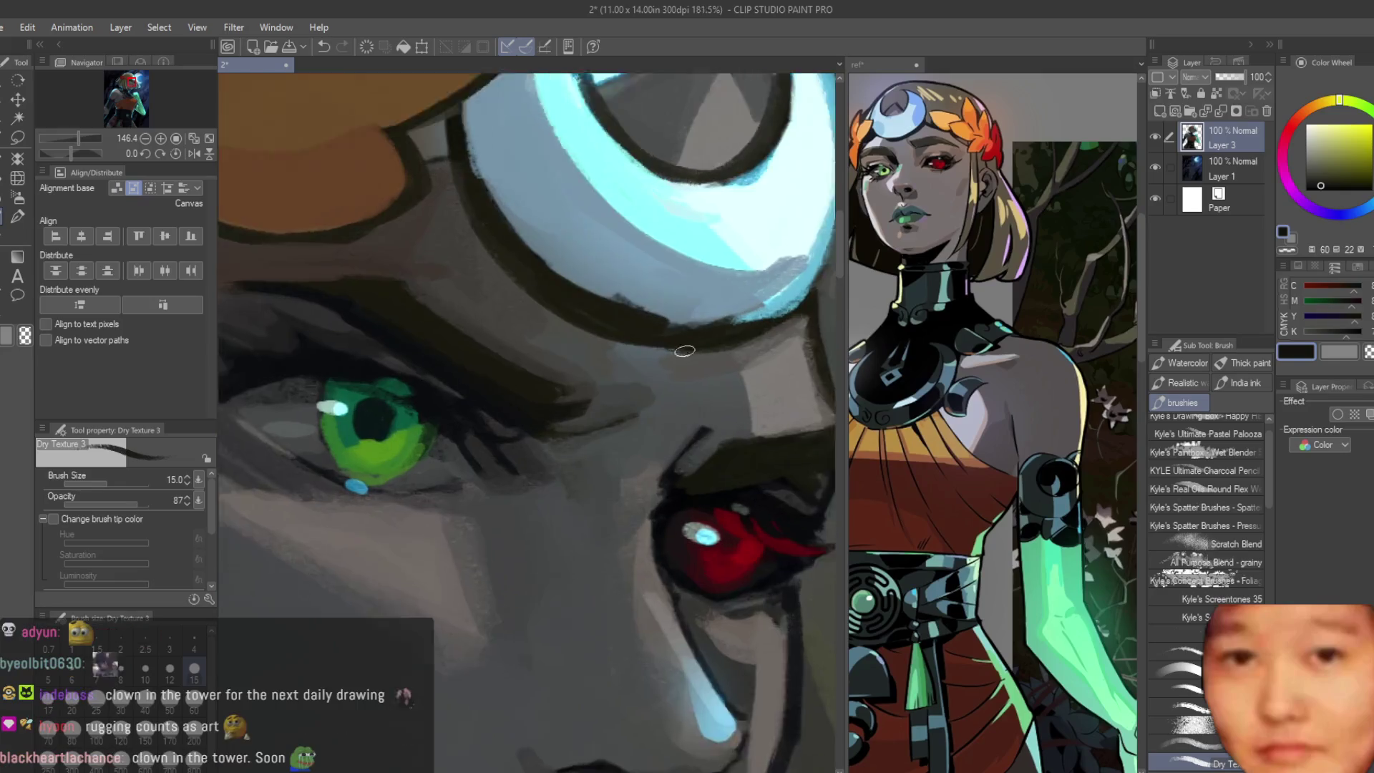
{"action": "scroll", "coordinate": [655, 419], "scroll_direction": "up", "scroll_amount": 2}
{"action": "scroll", "coordinate": [559, 413], "scroll_direction": "down", "scroll_amount": 2}
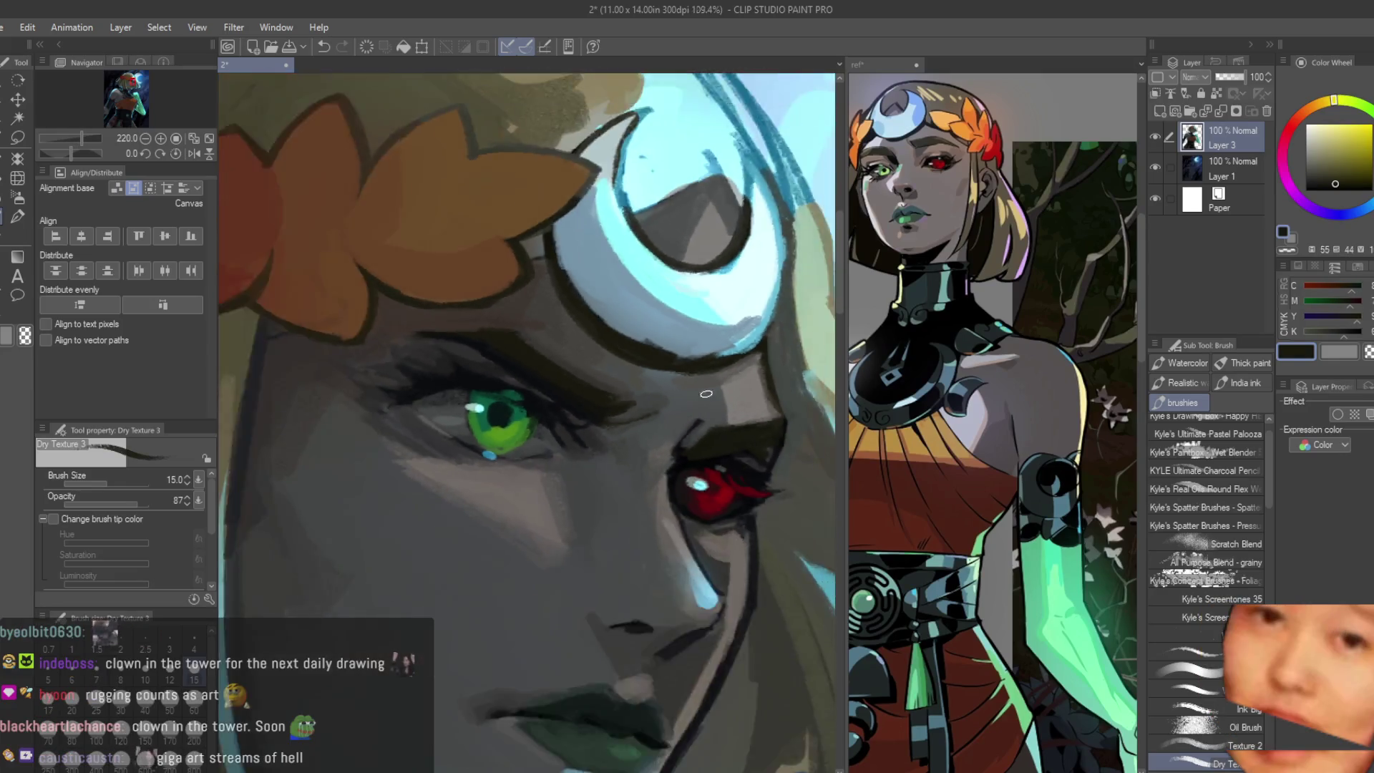
{"action": "scroll", "coordinate": [569, 419], "scroll_direction": "up", "scroll_amount": 2}
Step: Sample dark grey-greens and blues near the eye and darken the green eye's lower lid
{"action": "left_click", "coordinate": [569, 419], "text": "alt"}
{"action": "scroll", "coordinate": [756, 347], "scroll_direction": "down", "scroll_amount": 2}
{"action": "scroll", "coordinate": [623, 371], "scroll_direction": "up", "scroll_amount": 2}
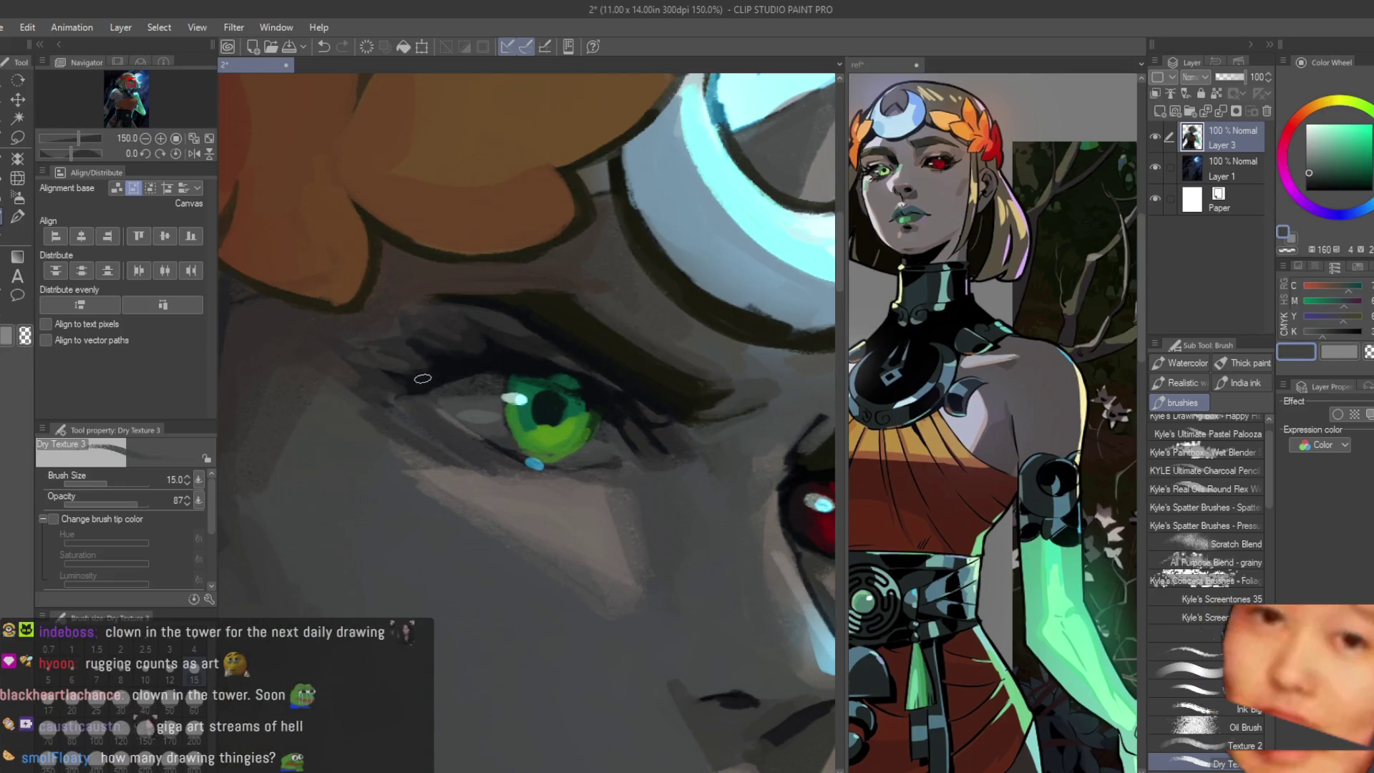
{"action": "scroll", "coordinate": [489, 387], "scroll_direction": "up", "scroll_amount": 2}
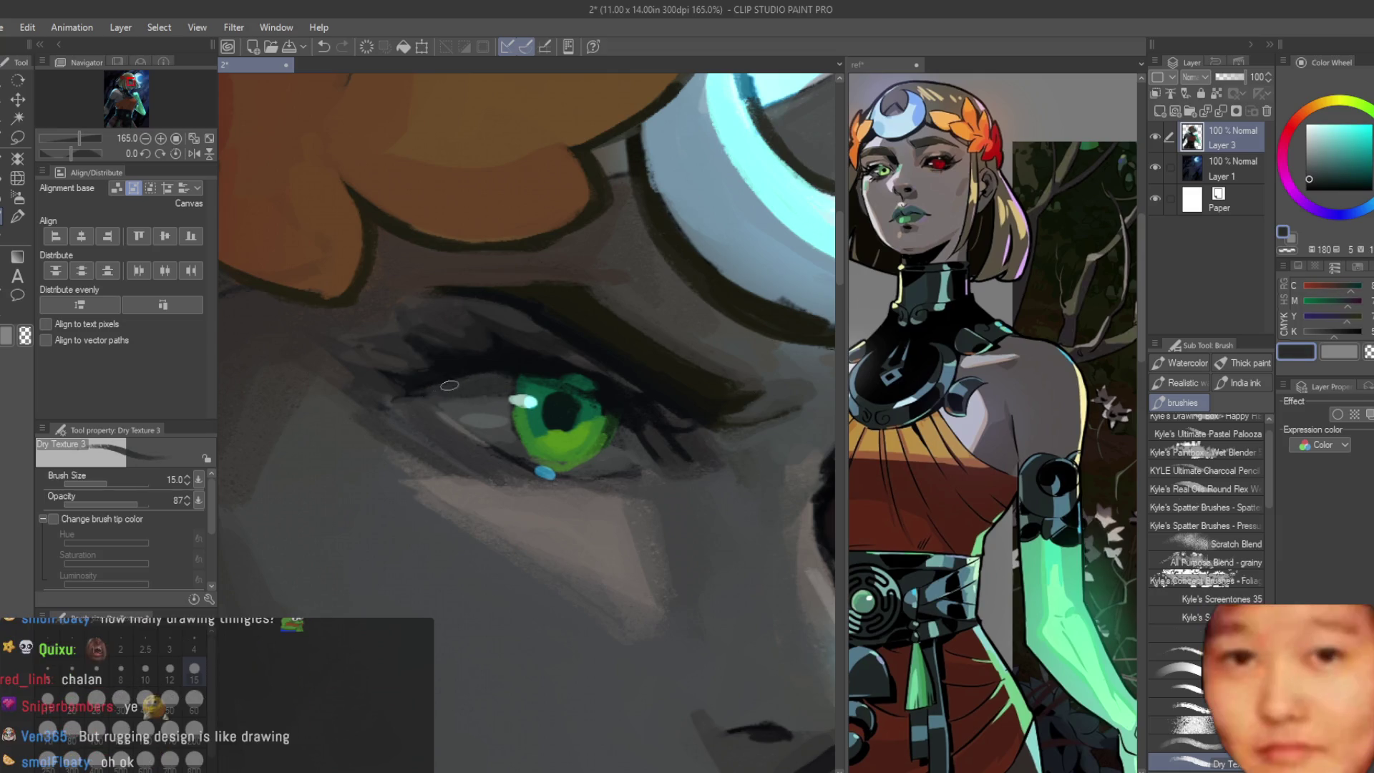
{"action": "left_click", "coordinate": [422, 399], "text": "alt"}
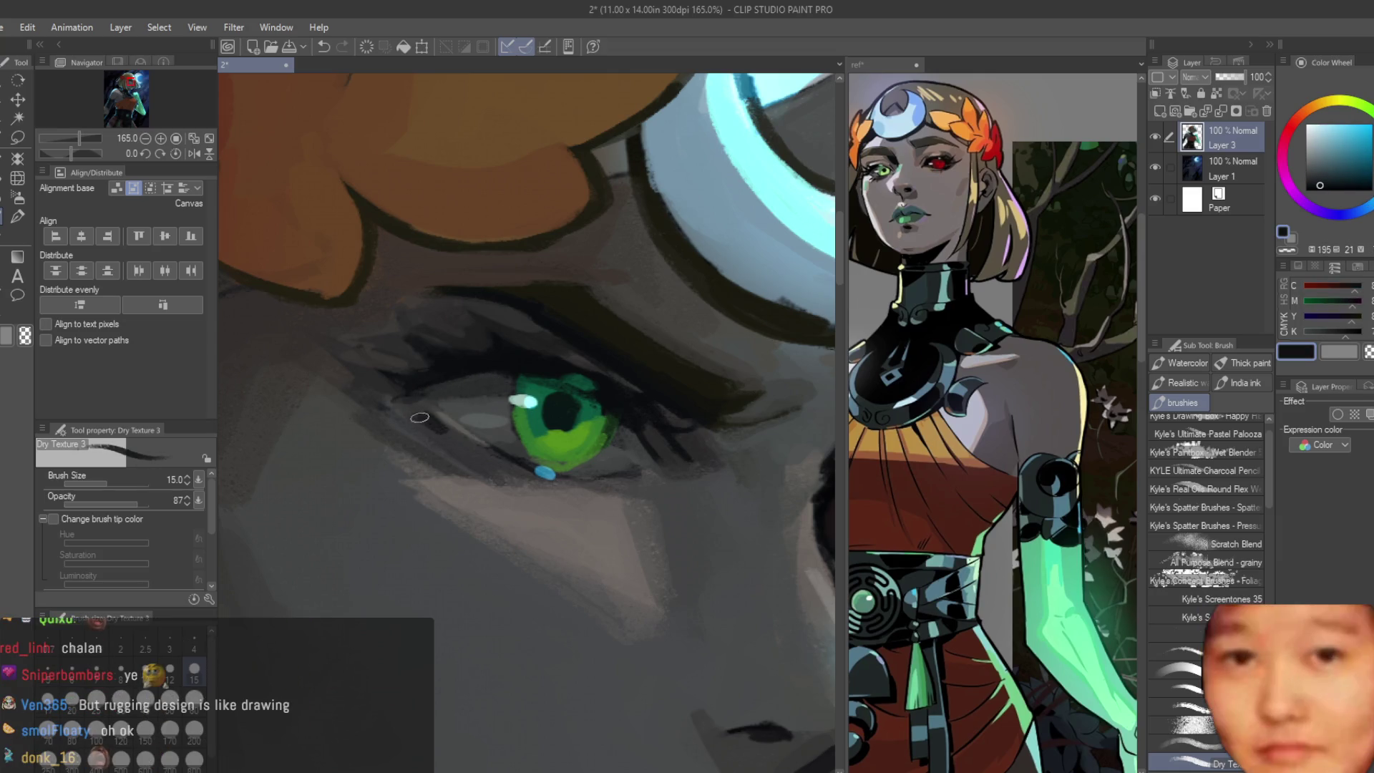
{"action": "left_click", "coordinate": [419, 419], "text": "alt"}
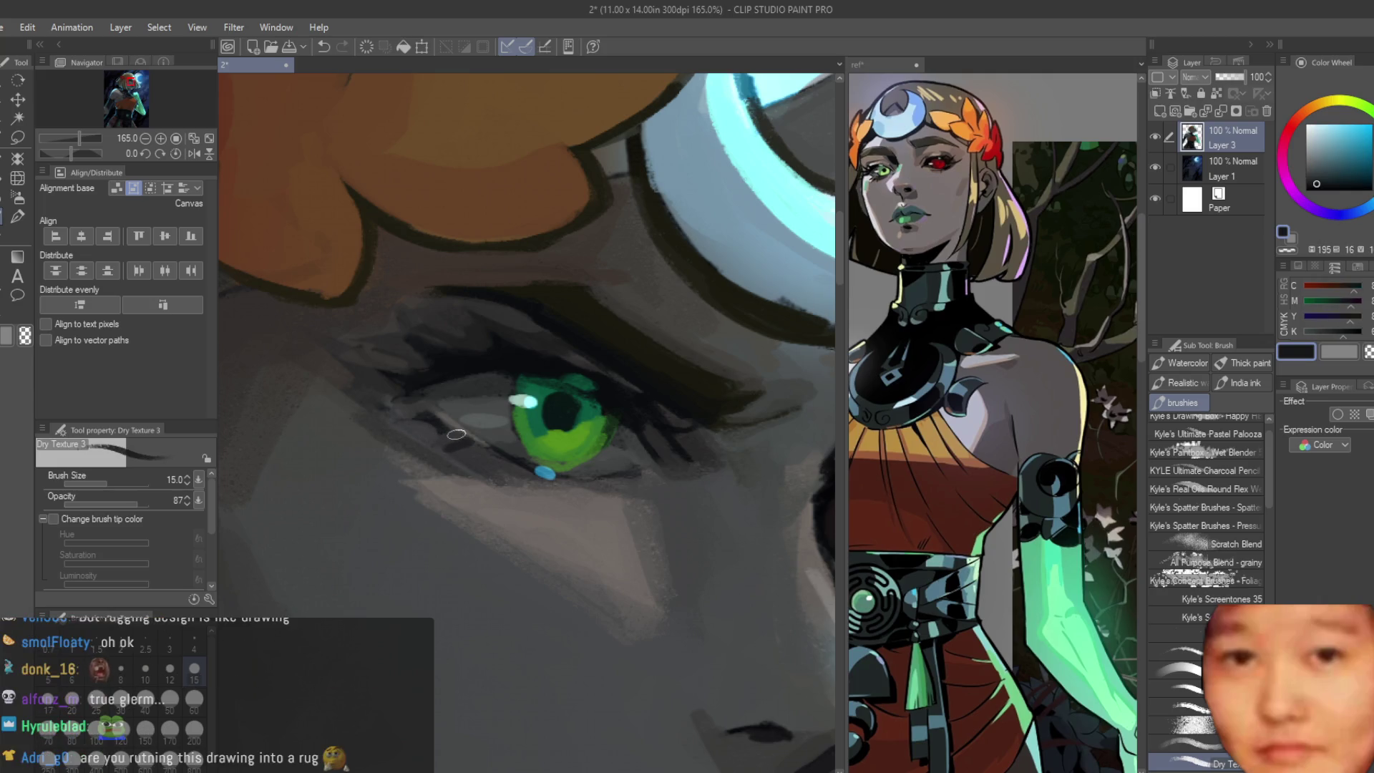
{"action": "left_click", "coordinate": [504, 460], "text": "alt"}
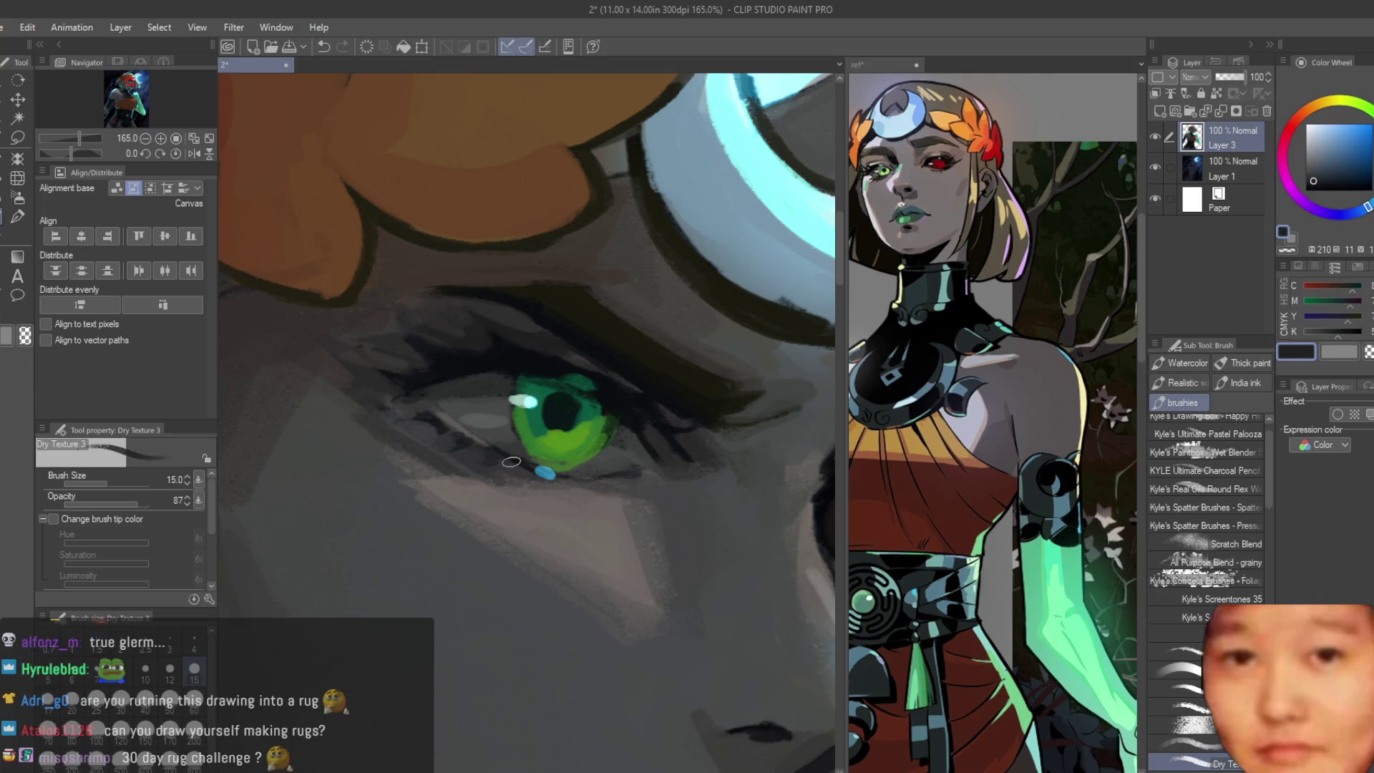
{"action": "left_click", "coordinate": [500, 470], "text": "alt"}
{"action": "scroll", "coordinate": [465, 463], "scroll_direction": "down", "scroll_amount": 5}
{"action": "scroll", "coordinate": [506, 349], "scroll_direction": "up", "scroll_amount": 2}
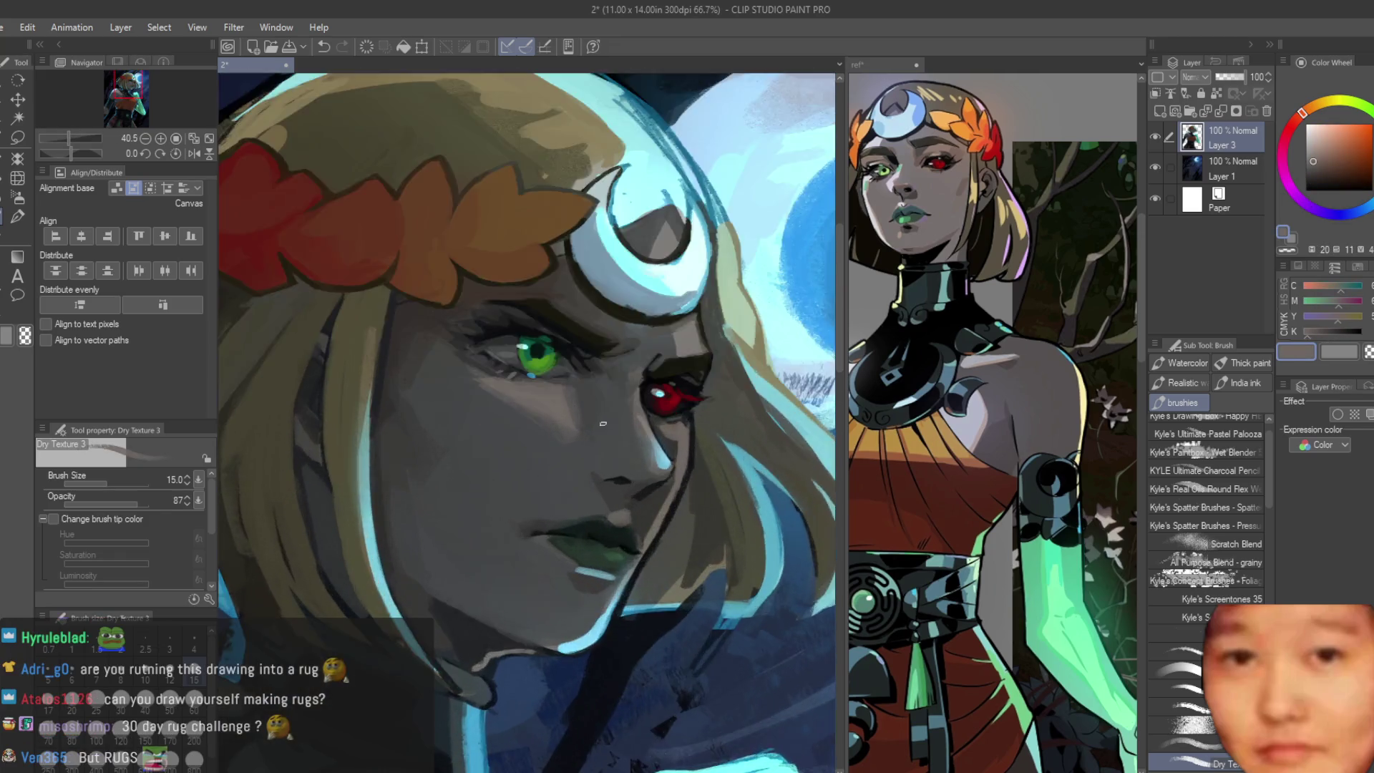
{"action": "scroll", "coordinate": [507, 349], "scroll_direction": "up", "scroll_amount": 3}
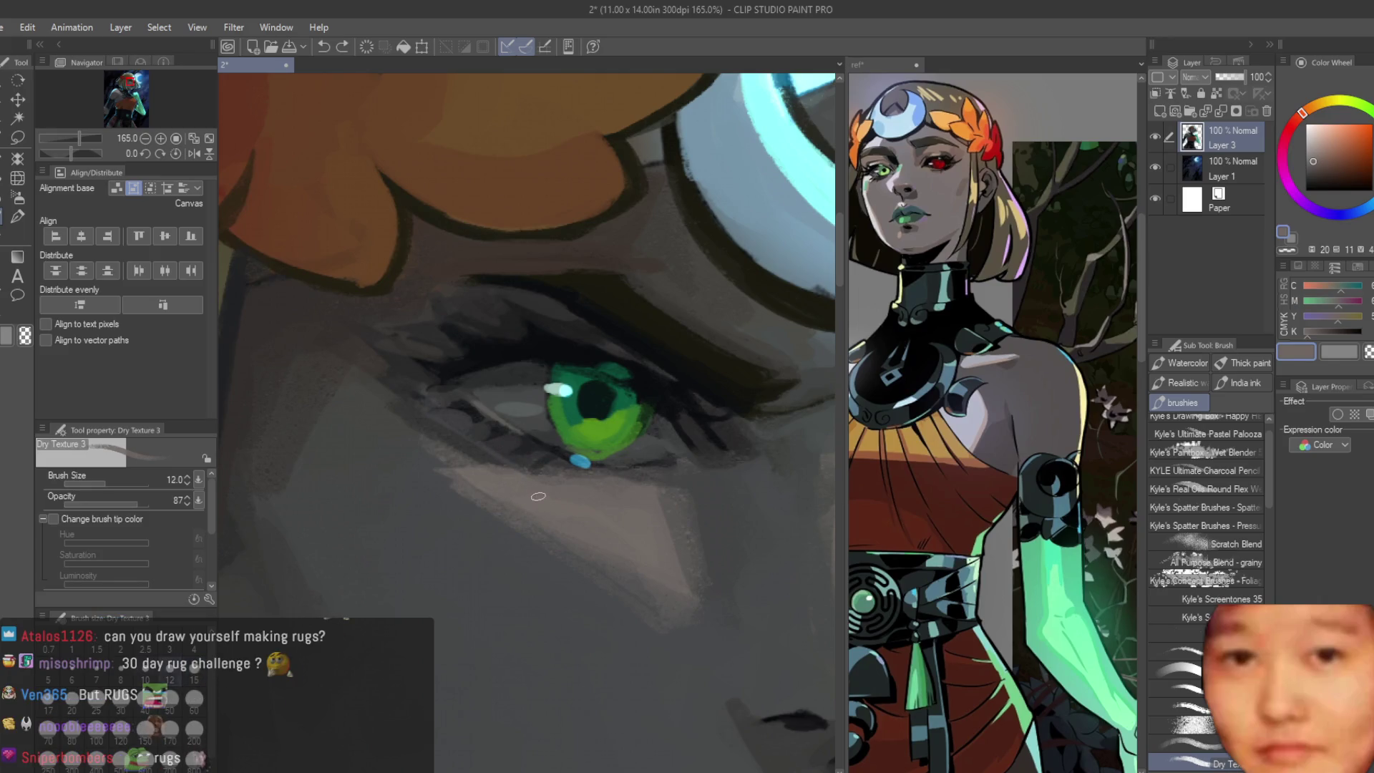
{"action": "scroll", "coordinate": [468, 417], "scroll_direction": "up", "scroll_amount": 1}
{"action": "left_click", "coordinate": [468, 417], "text": "alt"}
{"action": "mouse_move", "coordinate": [426, 406]}
{"action": "left_mouse_down"}
{"action": "mouse_move", "coordinate": [473, 417]}
{"action": "mouse_move", "coordinate": [536, 466]}
{"action": "left_mouse_up"}
{"action": "left_click", "coordinate": [486, 429], "text": "alt"}
{"action": "scroll", "coordinate": [729, 481], "scroll_direction": "up", "scroll_amount": 1}
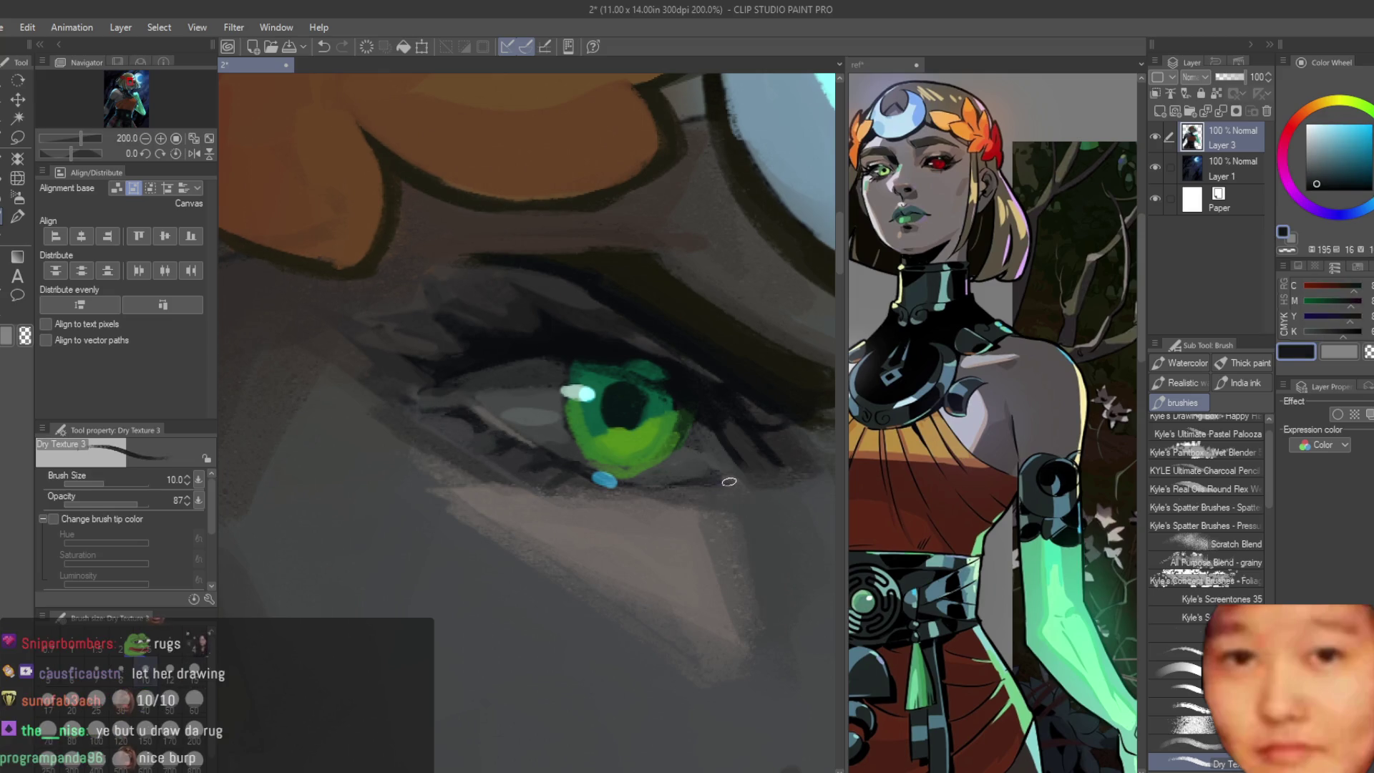
{"action": "scroll", "coordinate": [707, 488], "scroll_direction": "down", "scroll_amount": 3}
{"action": "scroll", "coordinate": [707, 487], "scroll_direction": "down", "scroll_amount": 3}
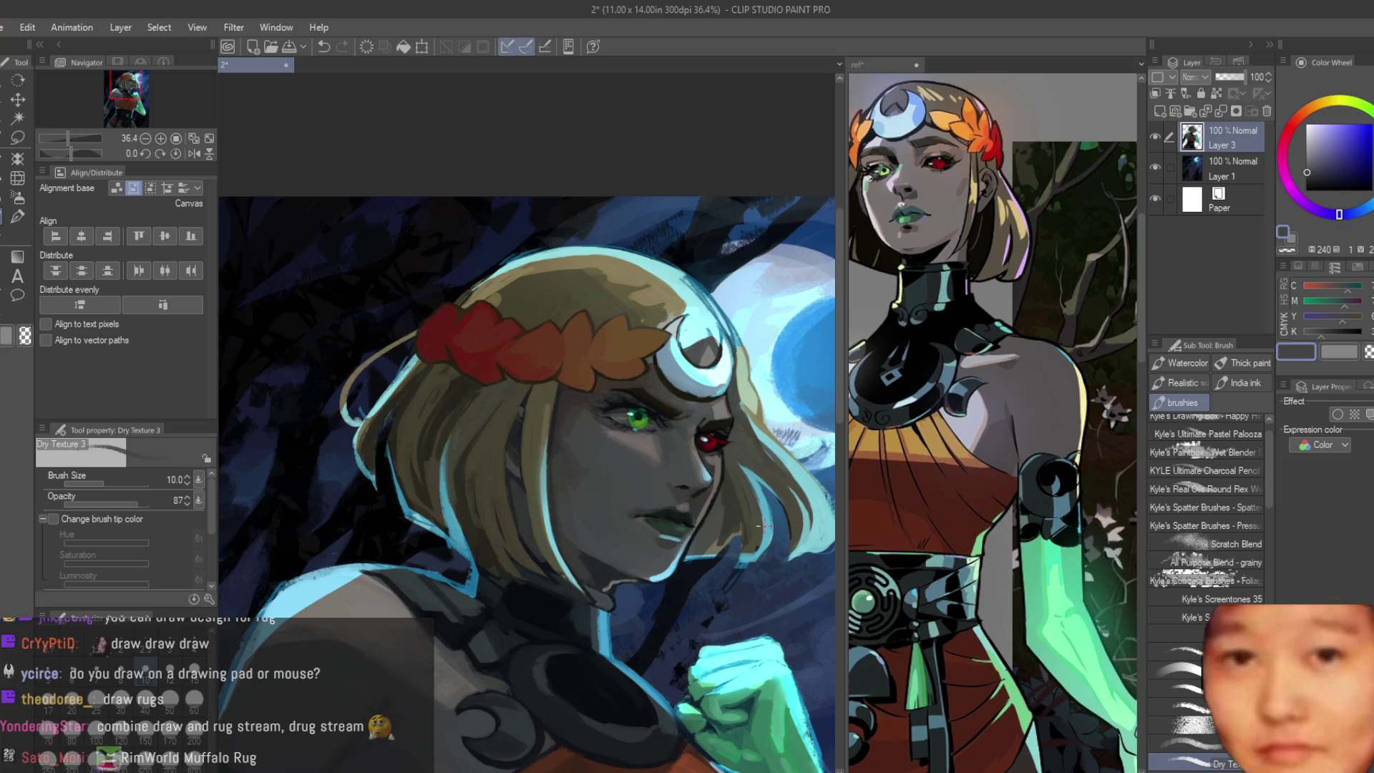
{"action": "scroll", "coordinate": [644, 451], "scroll_direction": "up", "scroll_amount": 3}
{"action": "scroll", "coordinate": [635, 479], "scroll_direction": "up", "scroll_amount": 3}
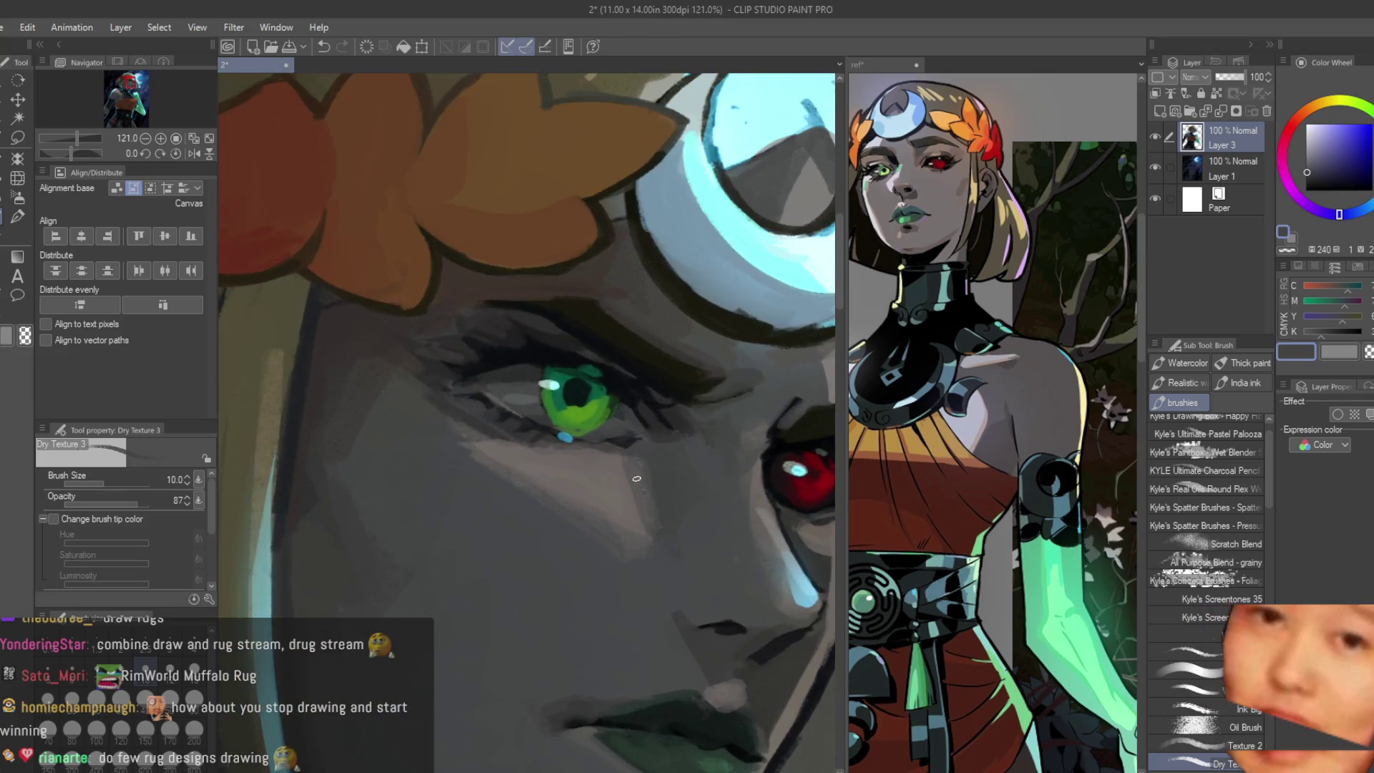
{"action": "scroll", "coordinate": [635, 478], "scroll_direction": "up", "scroll_amount": 4}
Step: Paint a dark blue-grey shadow stroke below the nose and sample skin colours beside it
{"action": "left_click", "coordinate": [655, 413], "text": "alt"}
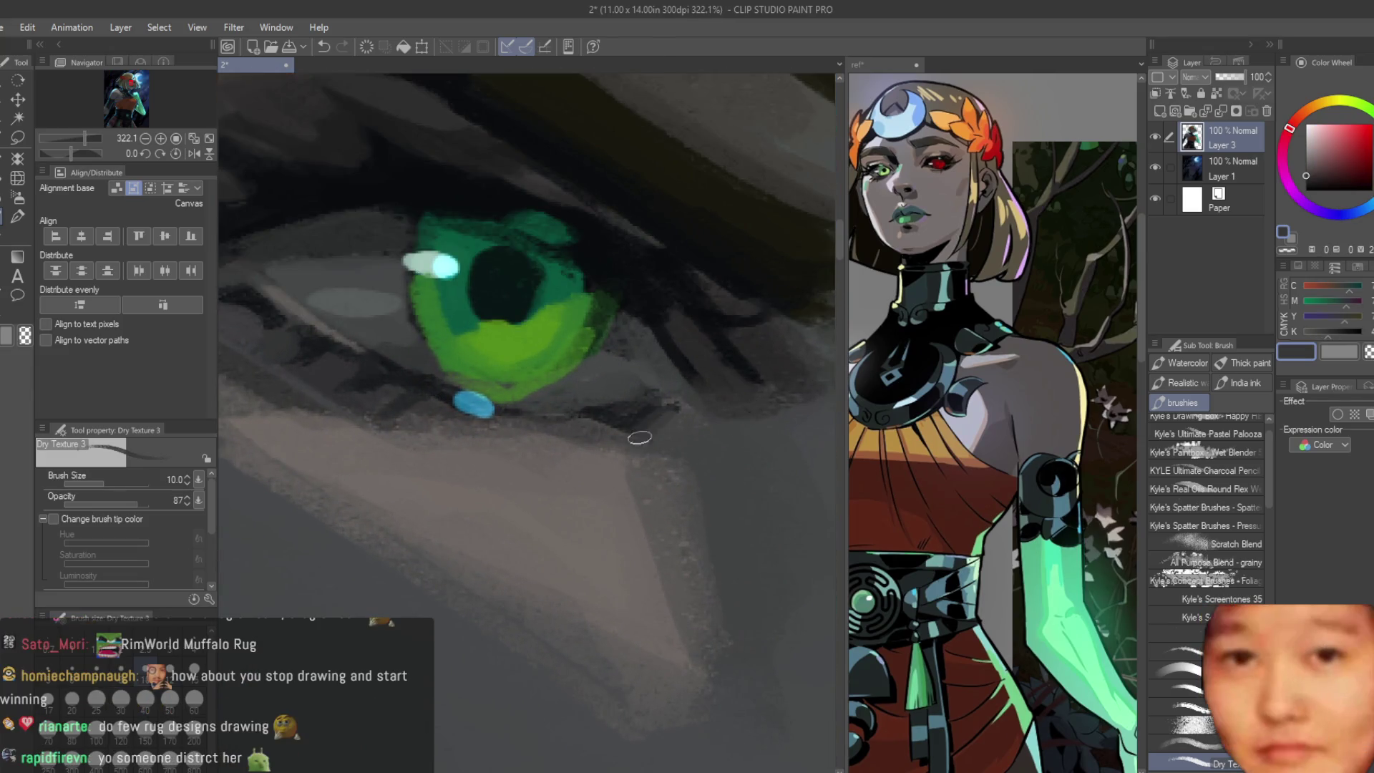
{"action": "left_click", "coordinate": [640, 422], "text": "alt"}
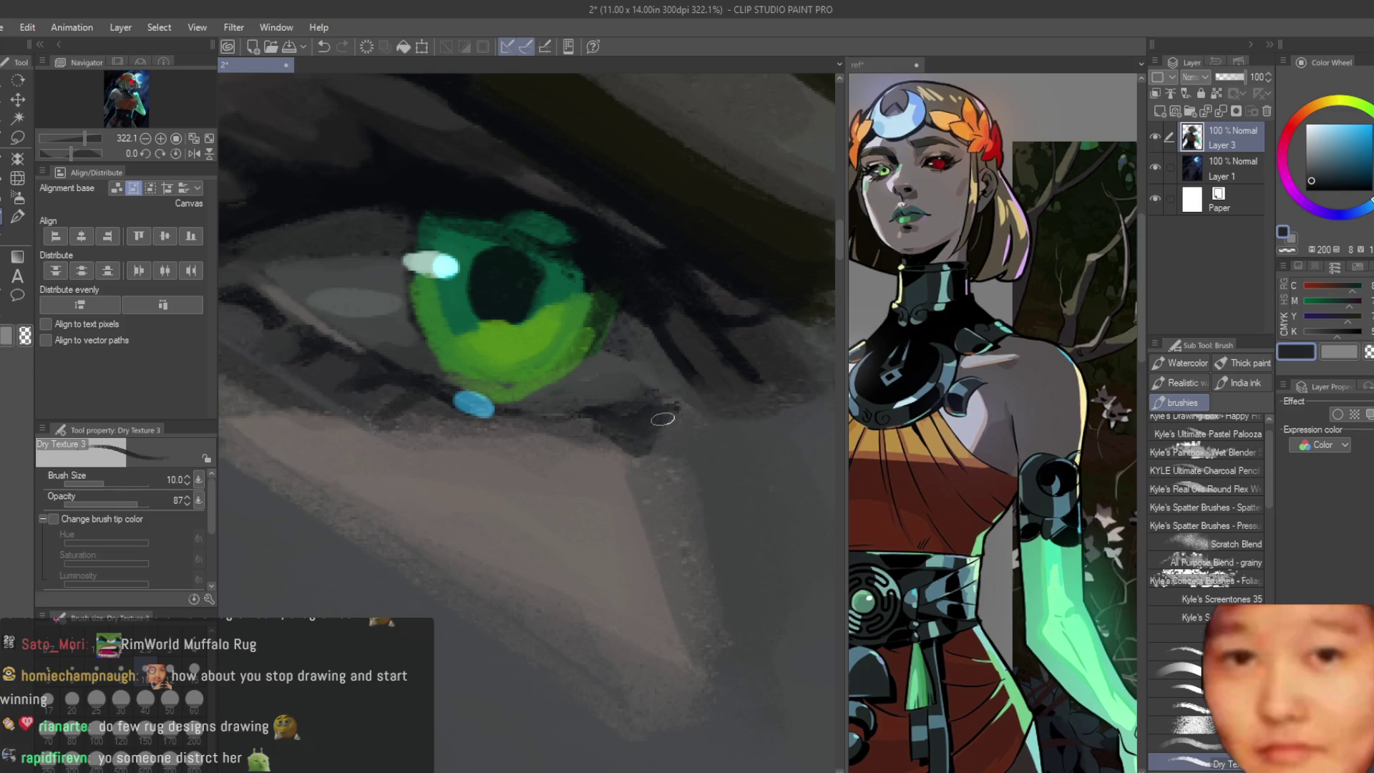
{"action": "scroll", "coordinate": [706, 429], "scroll_direction": "down", "scroll_amount": 4}
{"action": "scroll", "coordinate": [710, 418], "scroll_direction": "down", "scroll_amount": 4}
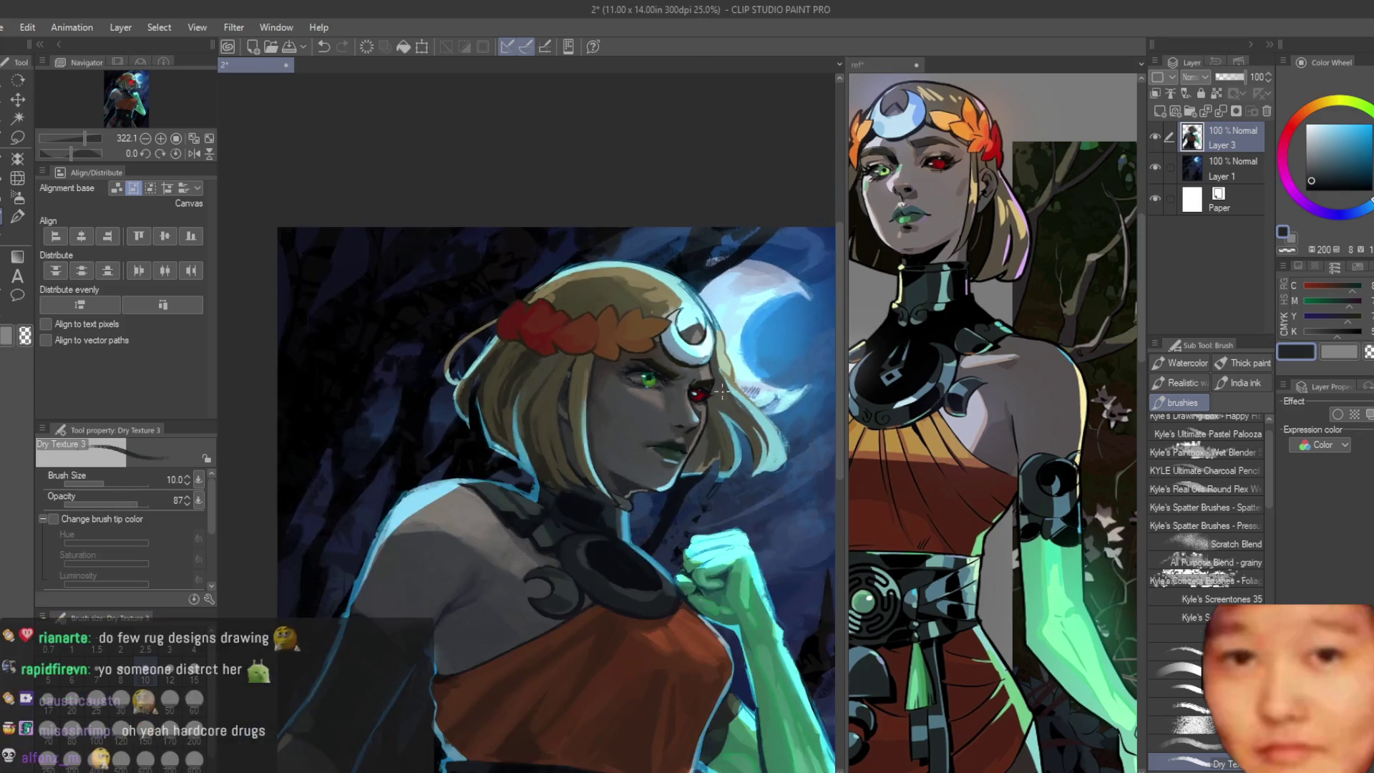
{"action": "scroll", "coordinate": [694, 412], "scroll_direction": "up", "scroll_amount": 2}
{"action": "scroll", "coordinate": [694, 412], "scroll_direction": "up", "scroll_amount": 2}
{"action": "scroll", "coordinate": [694, 412], "scroll_direction": "up", "scroll_amount": 2}
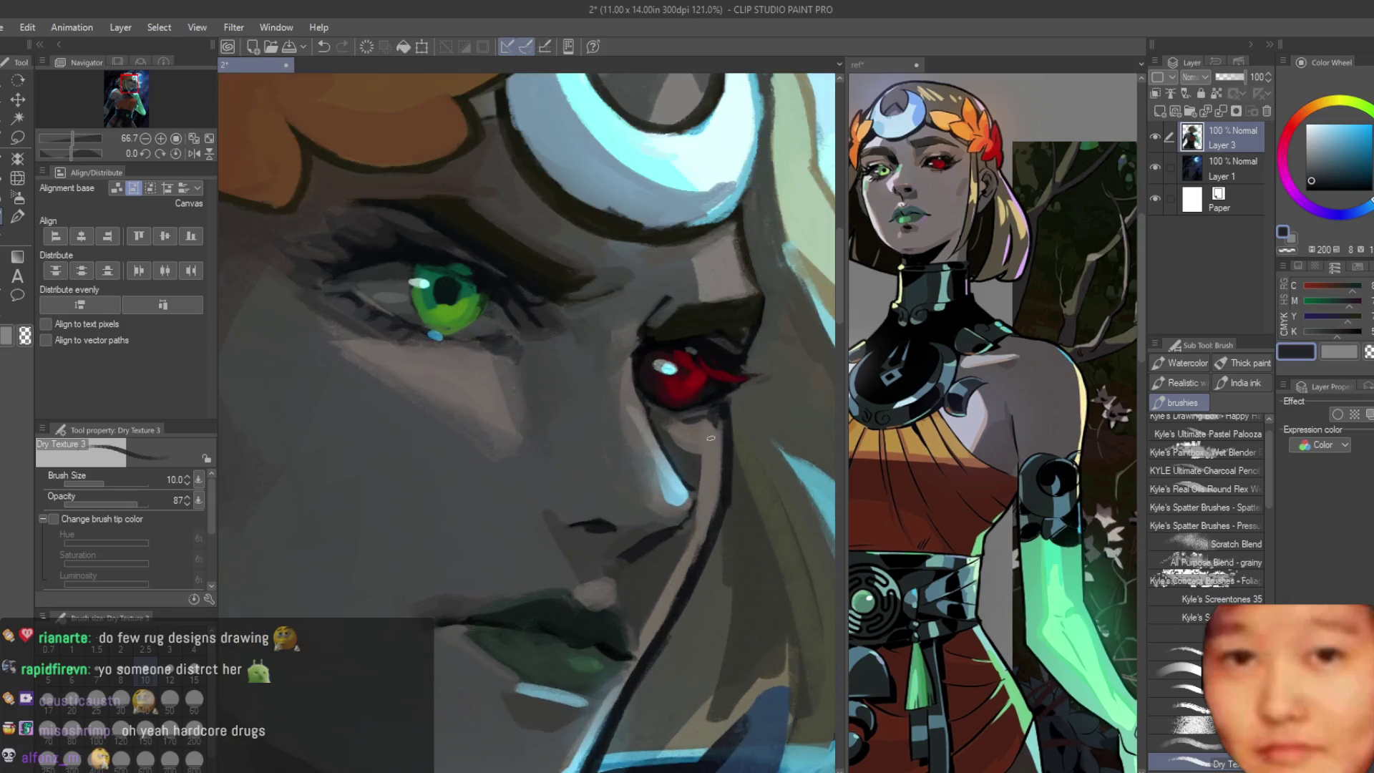
{"action": "scroll", "coordinate": [694, 412], "scroll_direction": "up", "scroll_amount": 1}
{"action": "left_click_drag", "start_coordinate": [683, 542], "coordinate": [623, 589]}
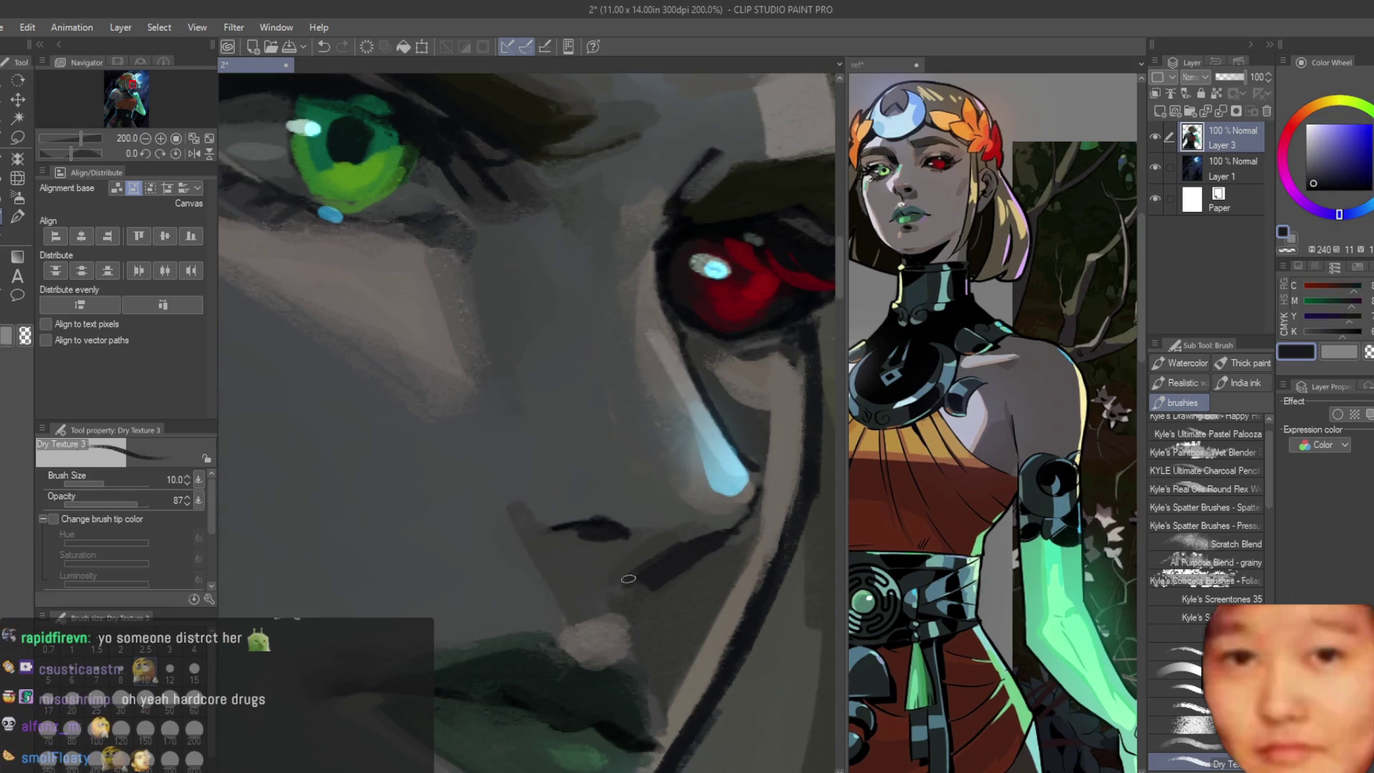
{"action": "scroll", "coordinate": [671, 541], "scroll_direction": "down", "scroll_amount": 2}
{"action": "key", "text": "bracketright"}
{"action": "key", "text": "bracketright"}
{"action": "key", "text": "bracketright"}
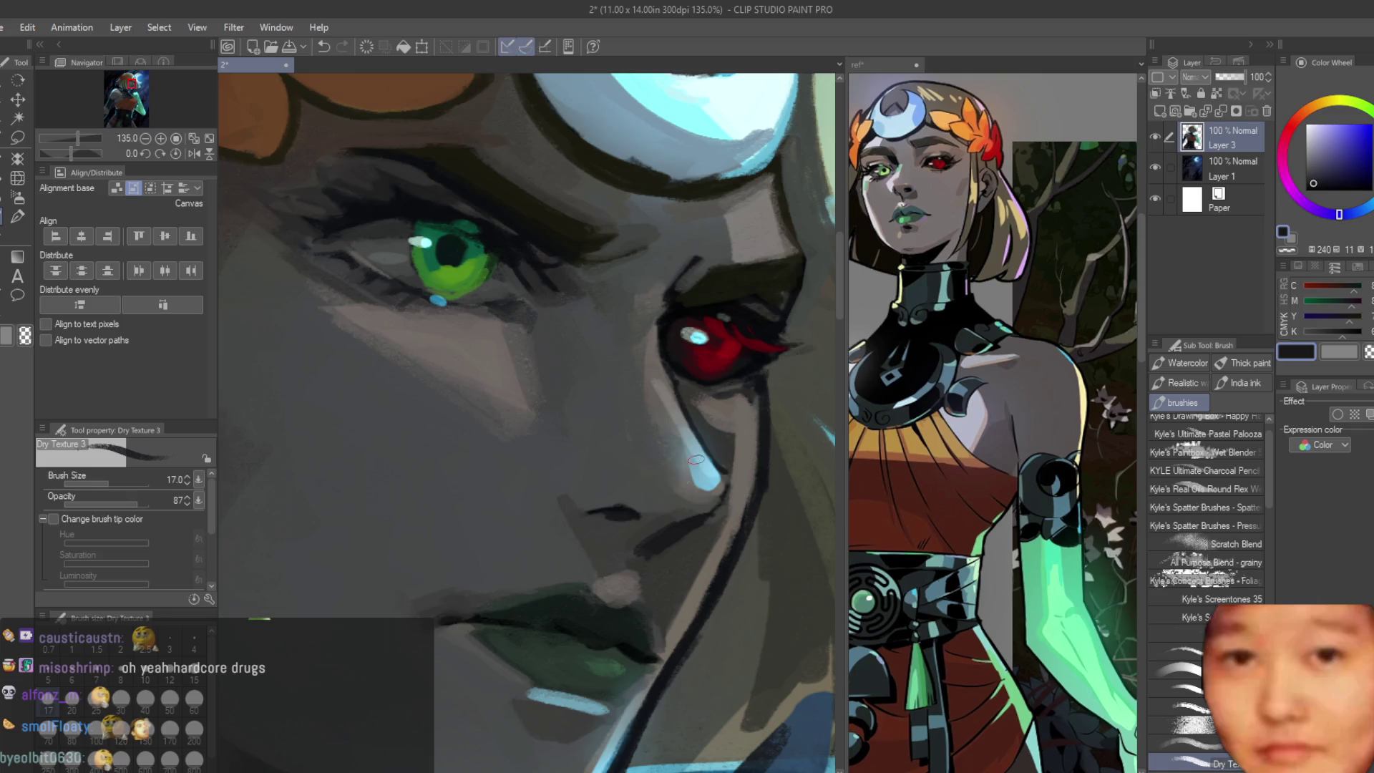
{"action": "scroll", "coordinate": [571, 515], "scroll_direction": "up", "scroll_amount": 2}
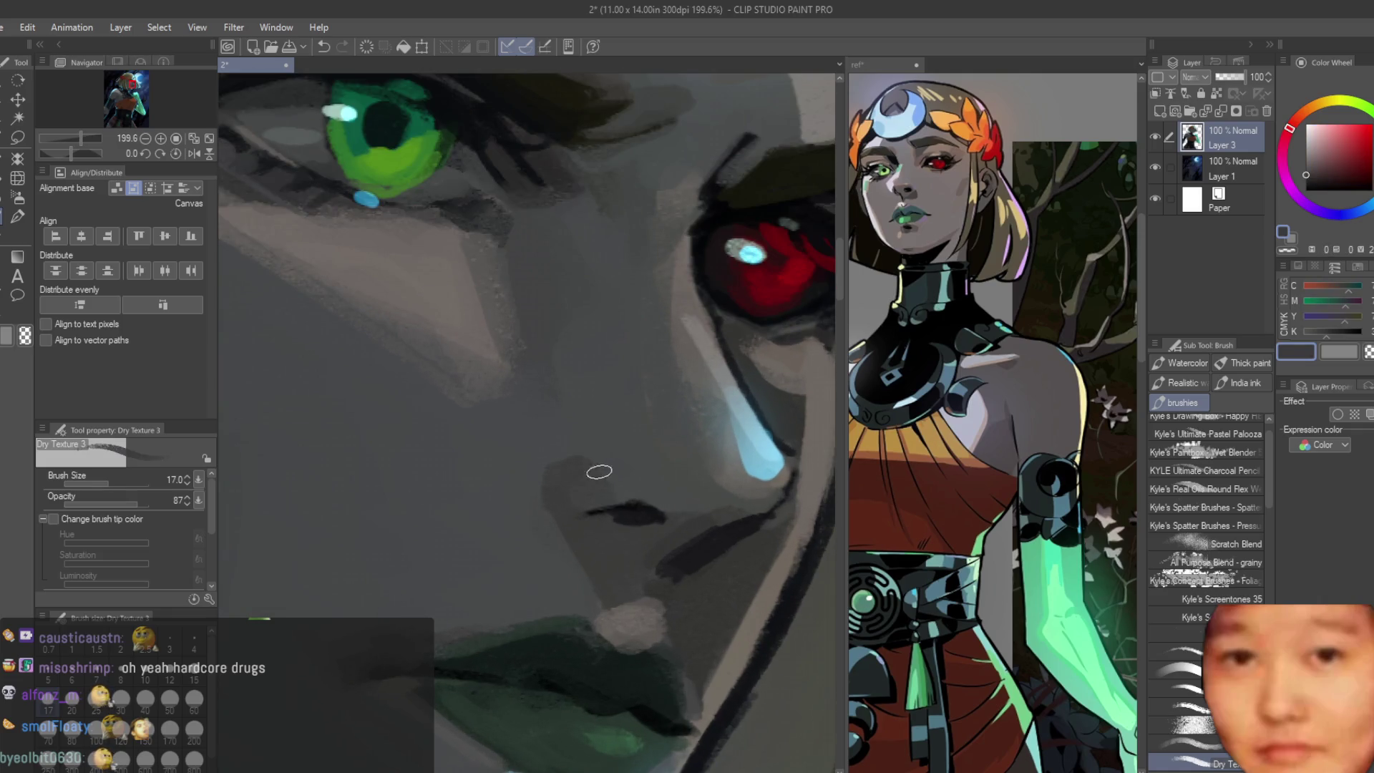
{"action": "left_click", "coordinate": [644, 491], "text": "alt"}
{"action": "left_click", "coordinate": [566, 474], "text": "alt"}
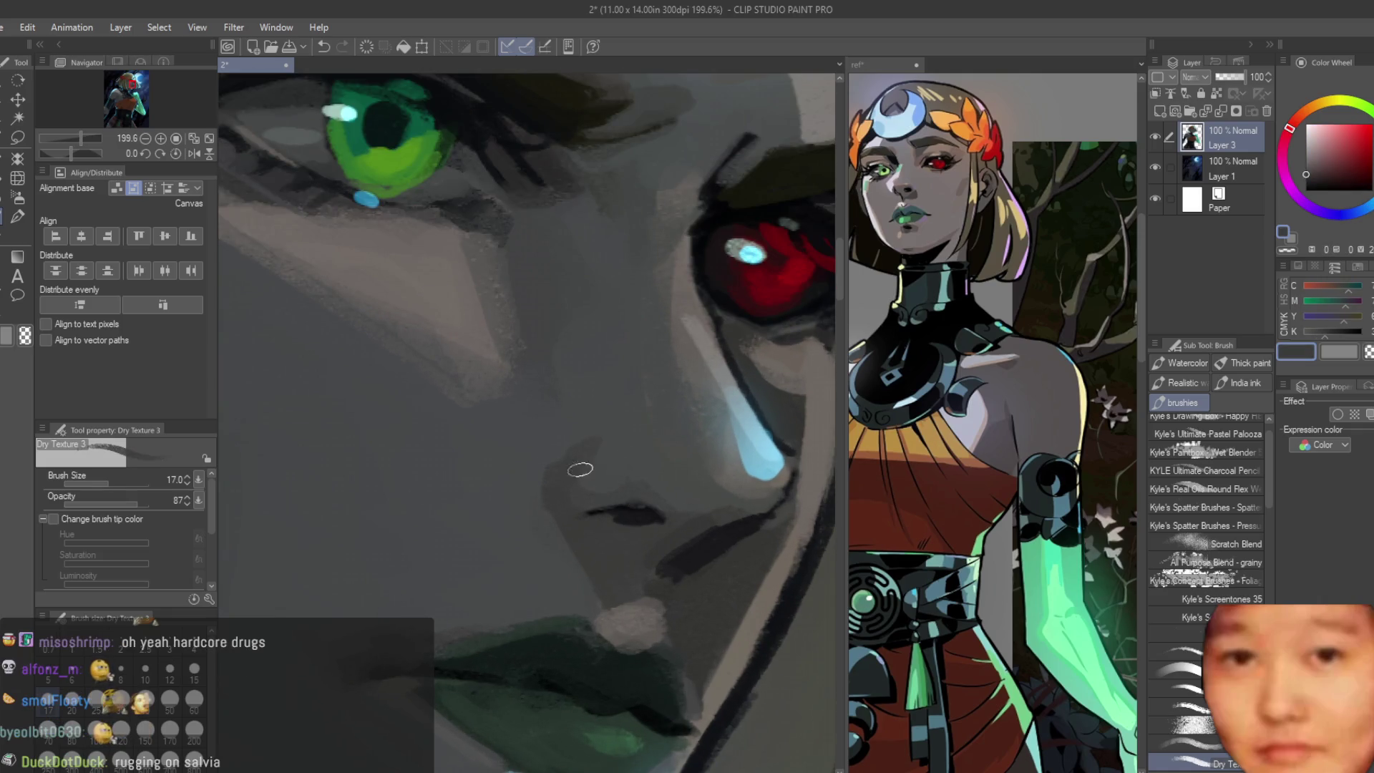
{"action": "scroll", "coordinate": [580, 470], "scroll_direction": "down", "scroll_amount": 3}
{"action": "scroll", "coordinate": [580, 470], "scroll_direction": "down", "scroll_amount": 3}
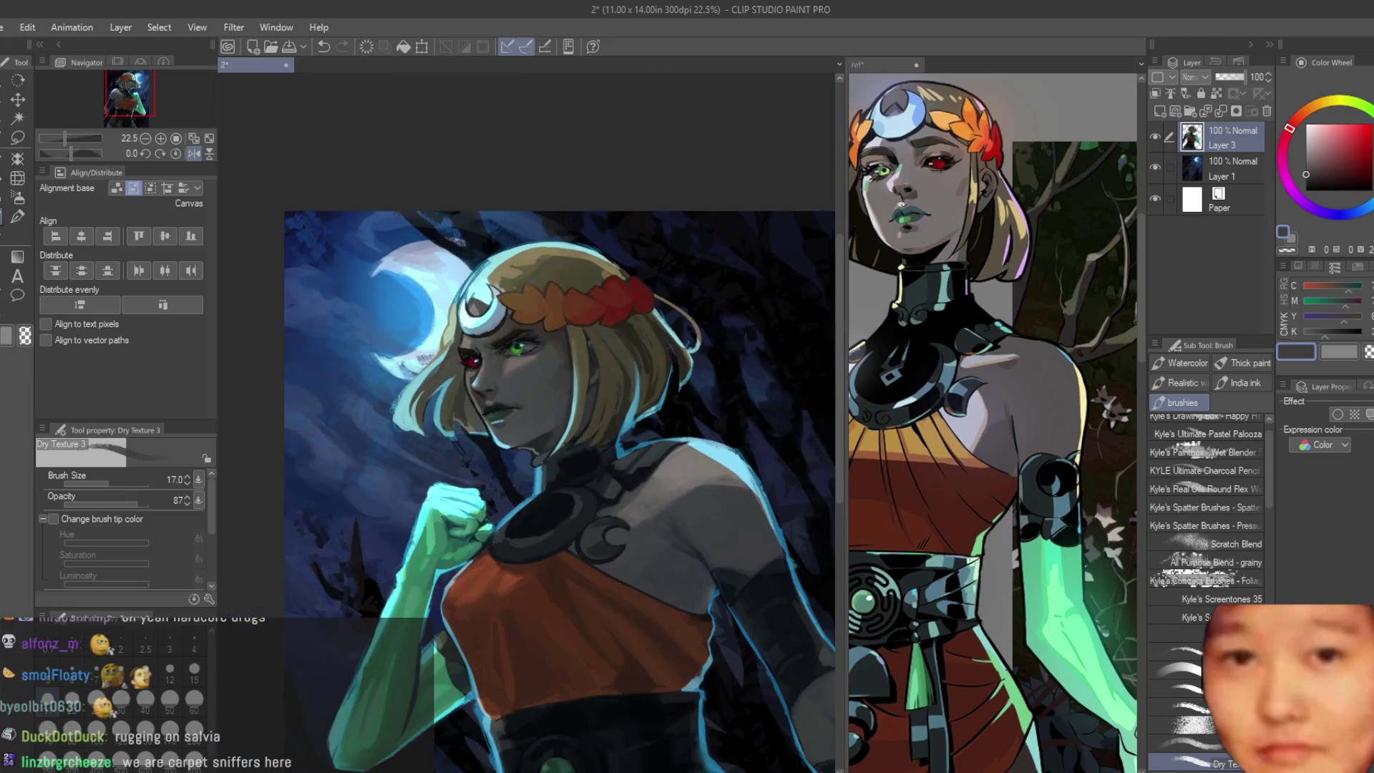
{"action": "scroll", "coordinate": [504, 381], "scroll_direction": "up", "scroll_amount": 3}
{"action": "scroll", "coordinate": [517, 369], "scroll_direction": "up", "scroll_amount": 2}
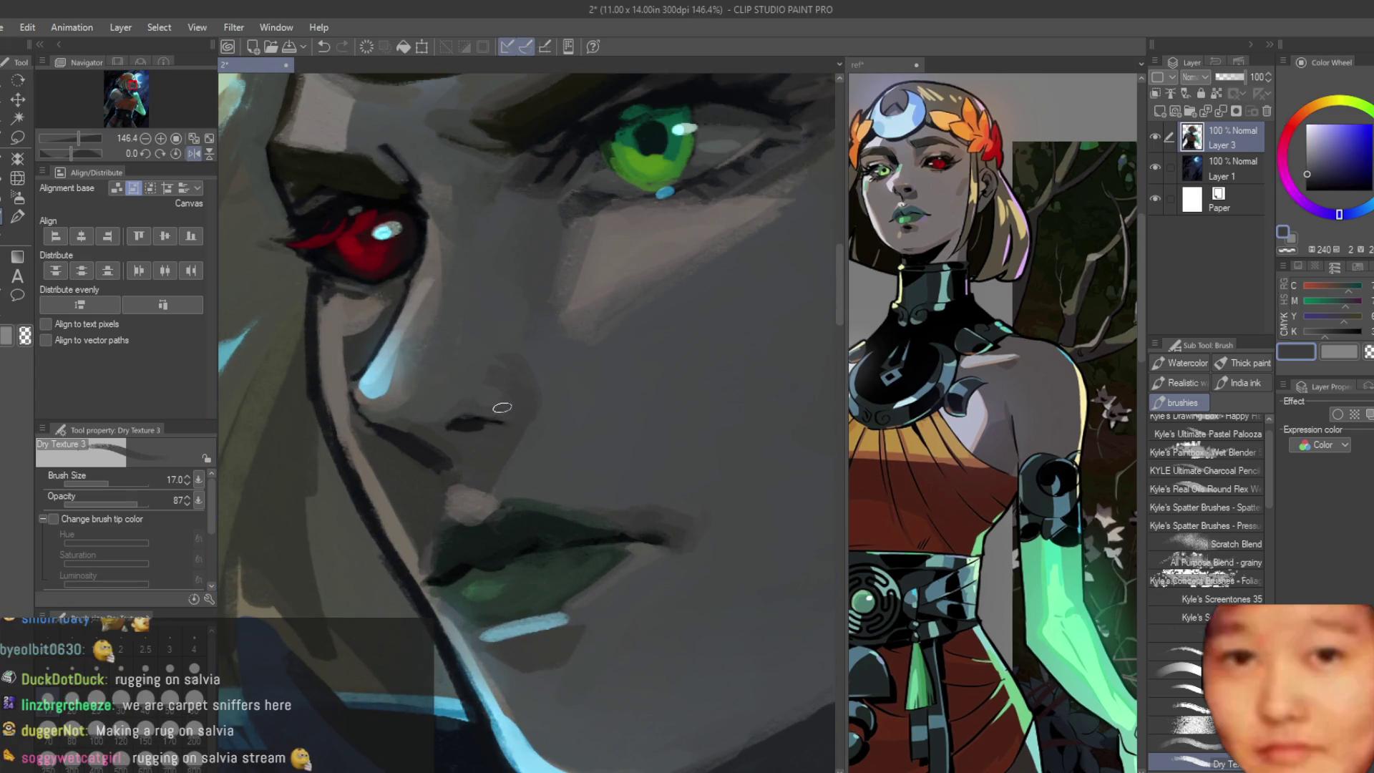
Step: Try and undo a light-cyan stroke beside the tear, then settle on greyer cyans and a green
{"action": "left_click", "coordinate": [507, 371], "text": "alt"}
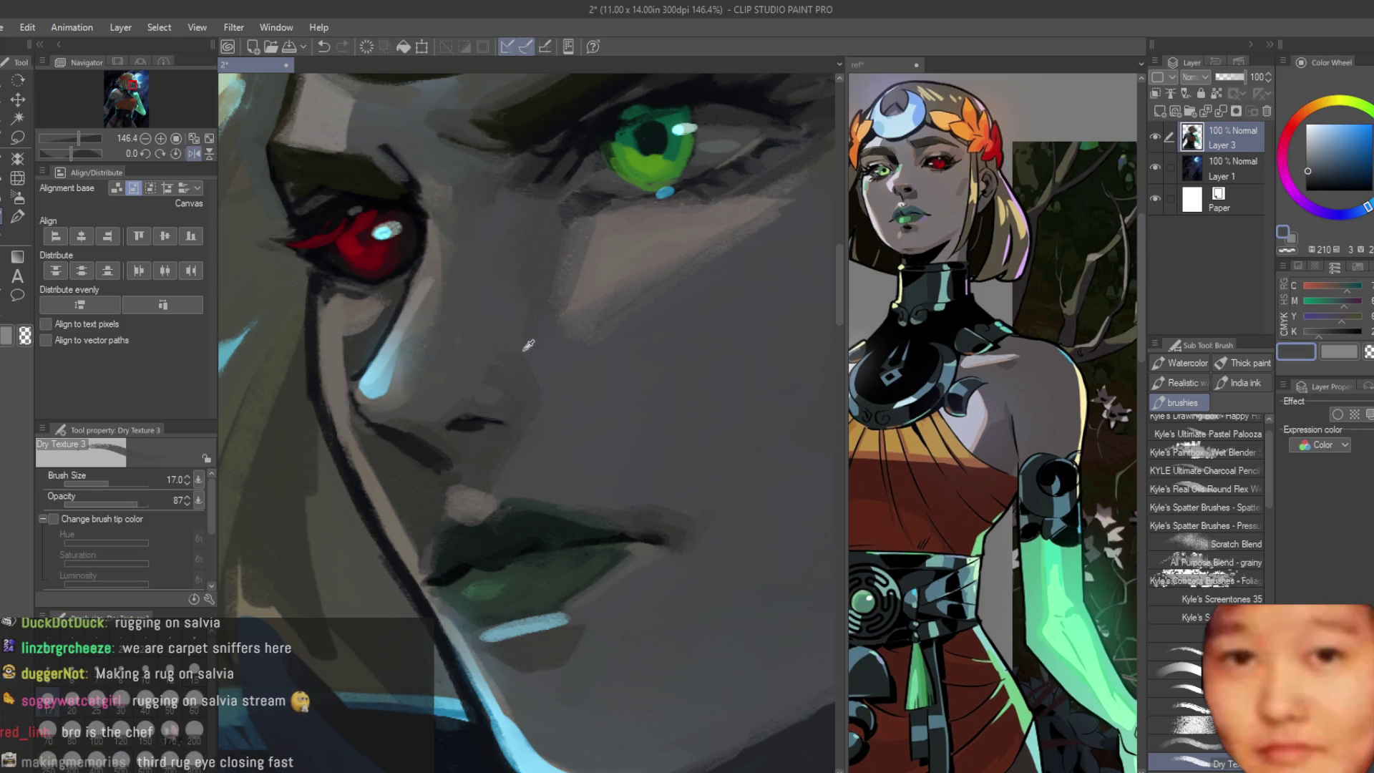
{"action": "scroll", "coordinate": [527, 344], "scroll_direction": "down", "scroll_amount": 1}
{"action": "scroll", "coordinate": [515, 322], "scroll_direction": "up", "scroll_amount": 1}
{"action": "left_click", "coordinate": [390, 440], "text": "alt"}
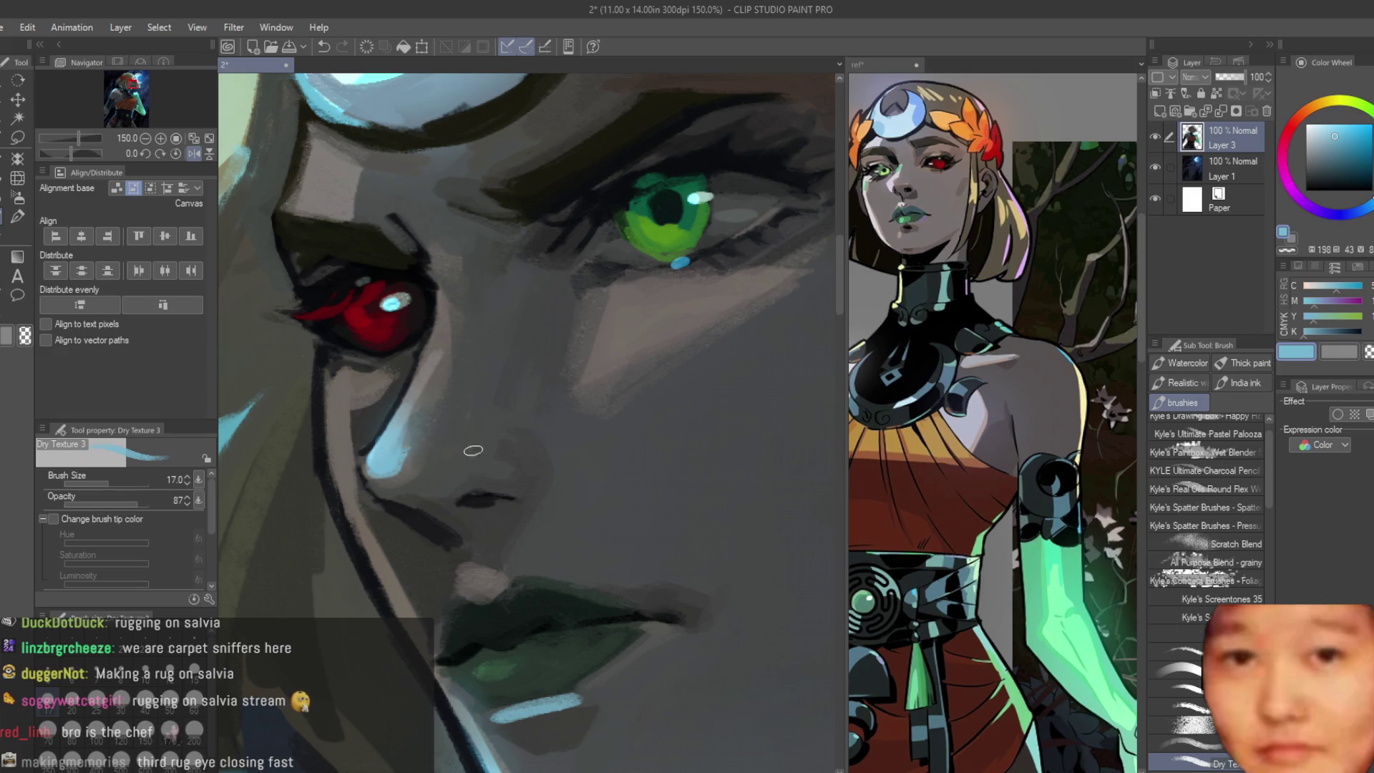
{"action": "left_click_drag", "start_coordinate": [473, 452], "coordinate": [440, 458]}
{"action": "left_click", "coordinate": [441, 480], "text": "alt"}
{"action": "key", "text": "ctrl+z"}
{"action": "left_click", "coordinate": [435, 467], "text": "alt"}
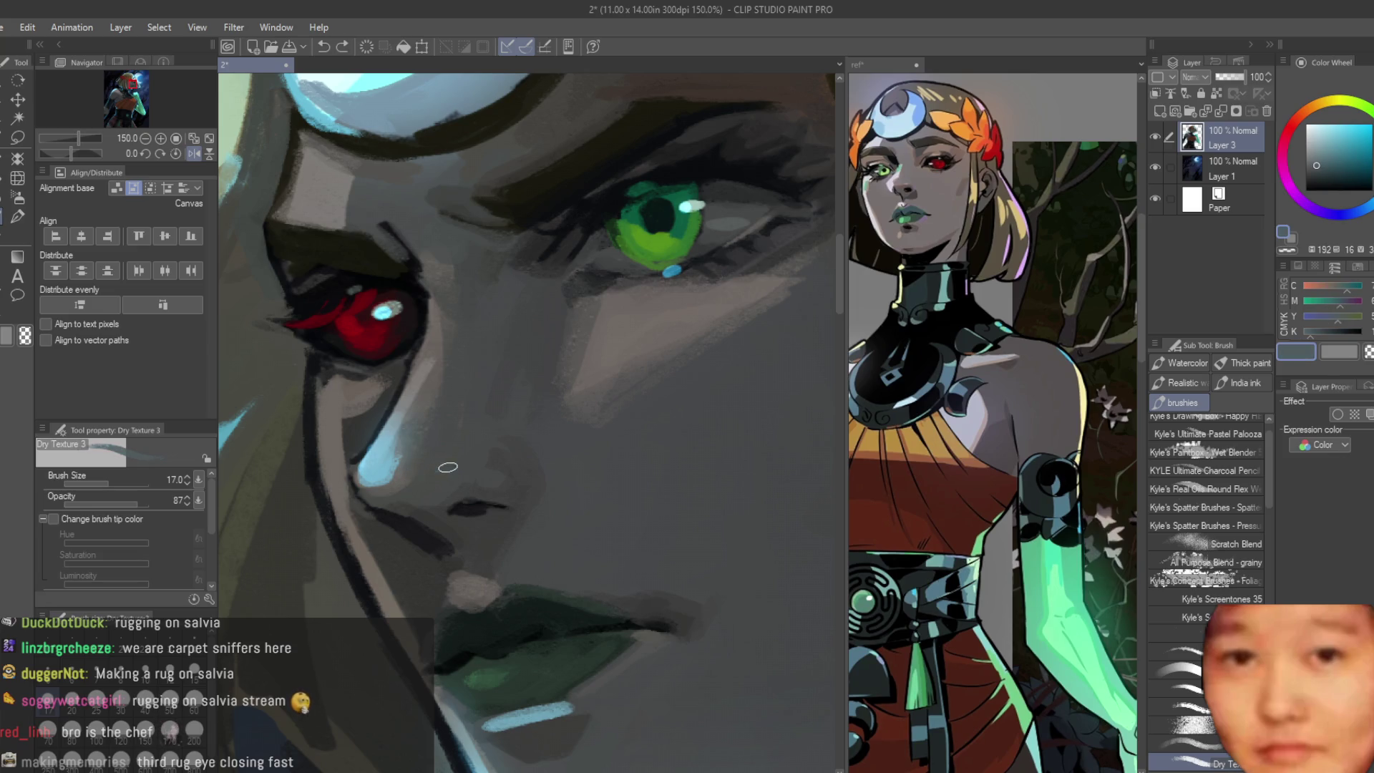
{"action": "left_click", "coordinate": [463, 465], "text": "alt"}
{"action": "scroll", "coordinate": [464, 464], "scroll_direction": "down", "scroll_amount": 2}
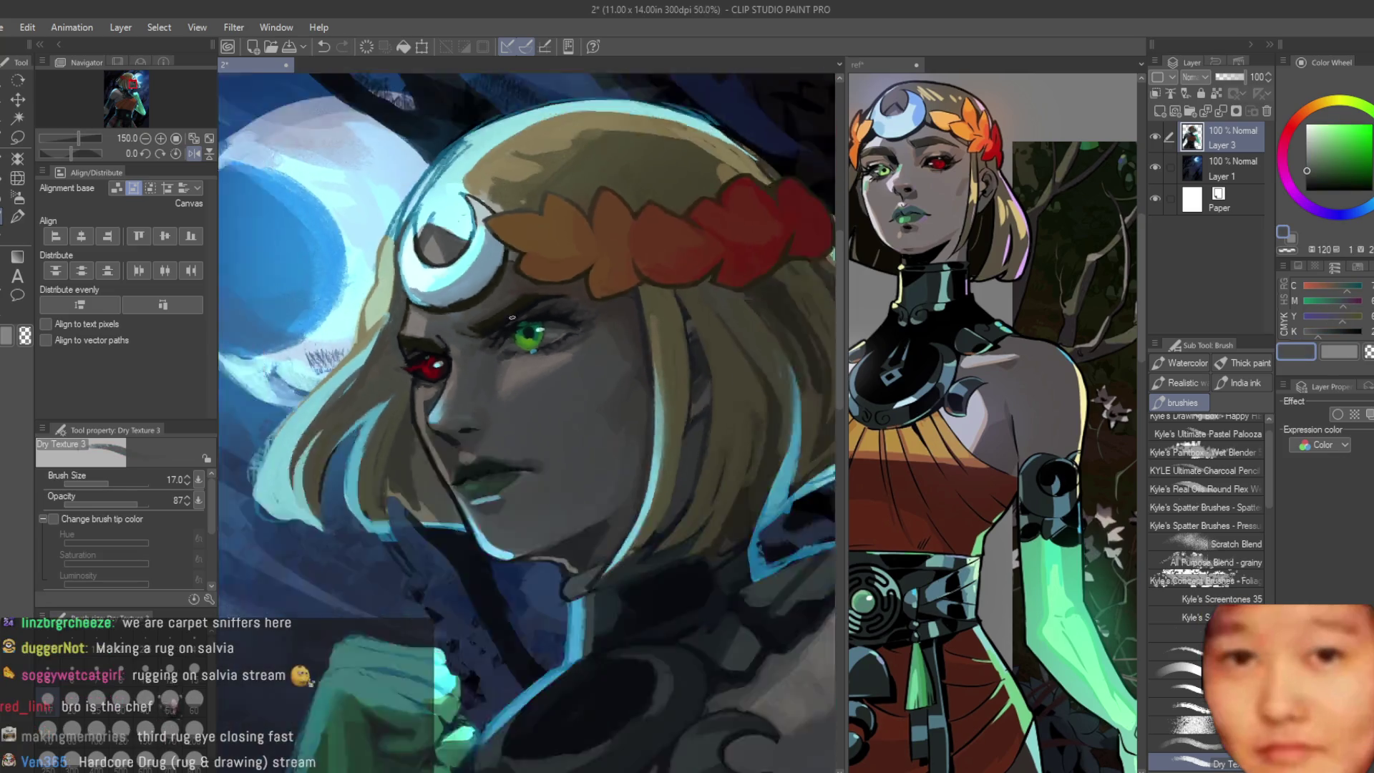
{"action": "scroll", "coordinate": [464, 465], "scroll_direction": "down", "scroll_amount": 1}
{"action": "scroll", "coordinate": [464, 464], "scroll_direction": "down", "scroll_amount": 1}
{"action": "scroll", "coordinate": [377, 375], "scroll_direction": "up", "scroll_amount": 2}
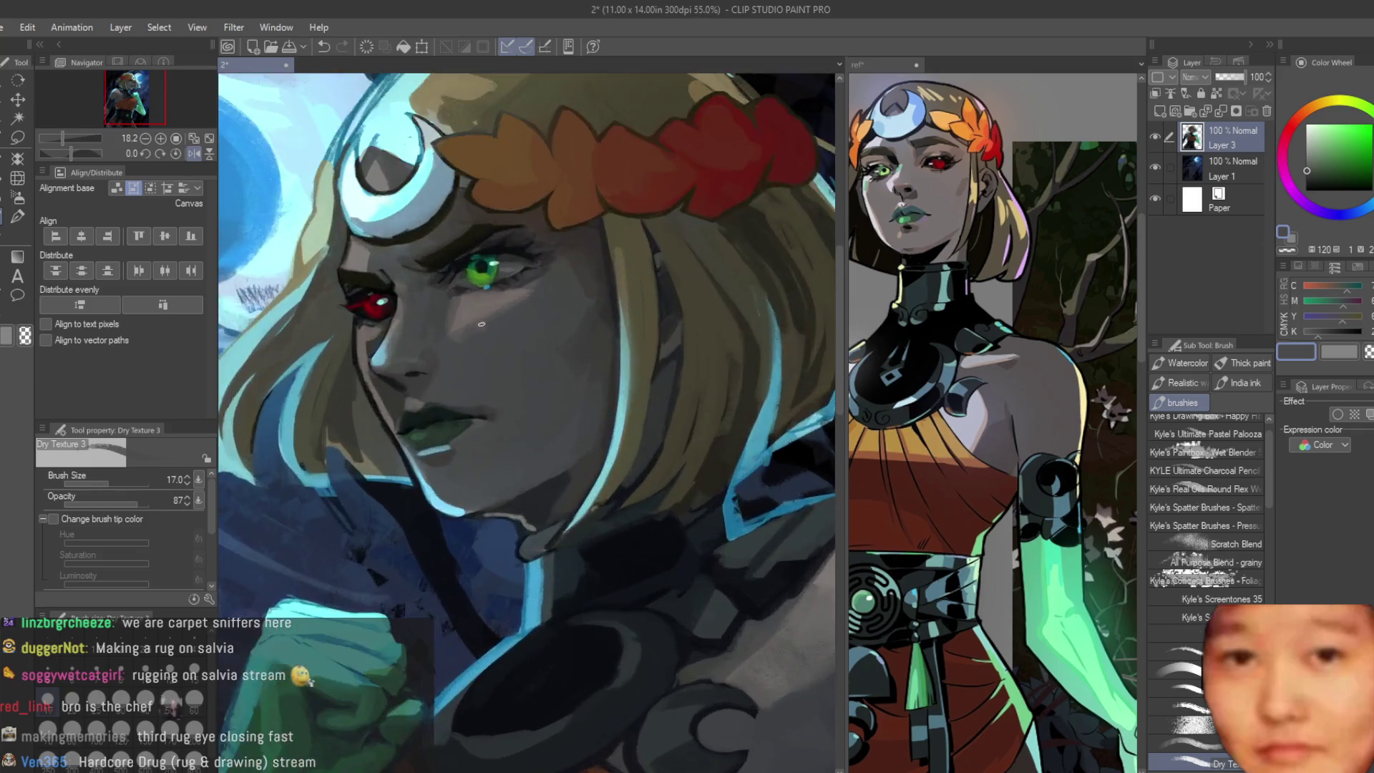
{"action": "scroll", "coordinate": [376, 375], "scroll_direction": "up", "scroll_amount": 1}
{"action": "scroll", "coordinate": [383, 372], "scroll_direction": "up", "scroll_amount": 1}
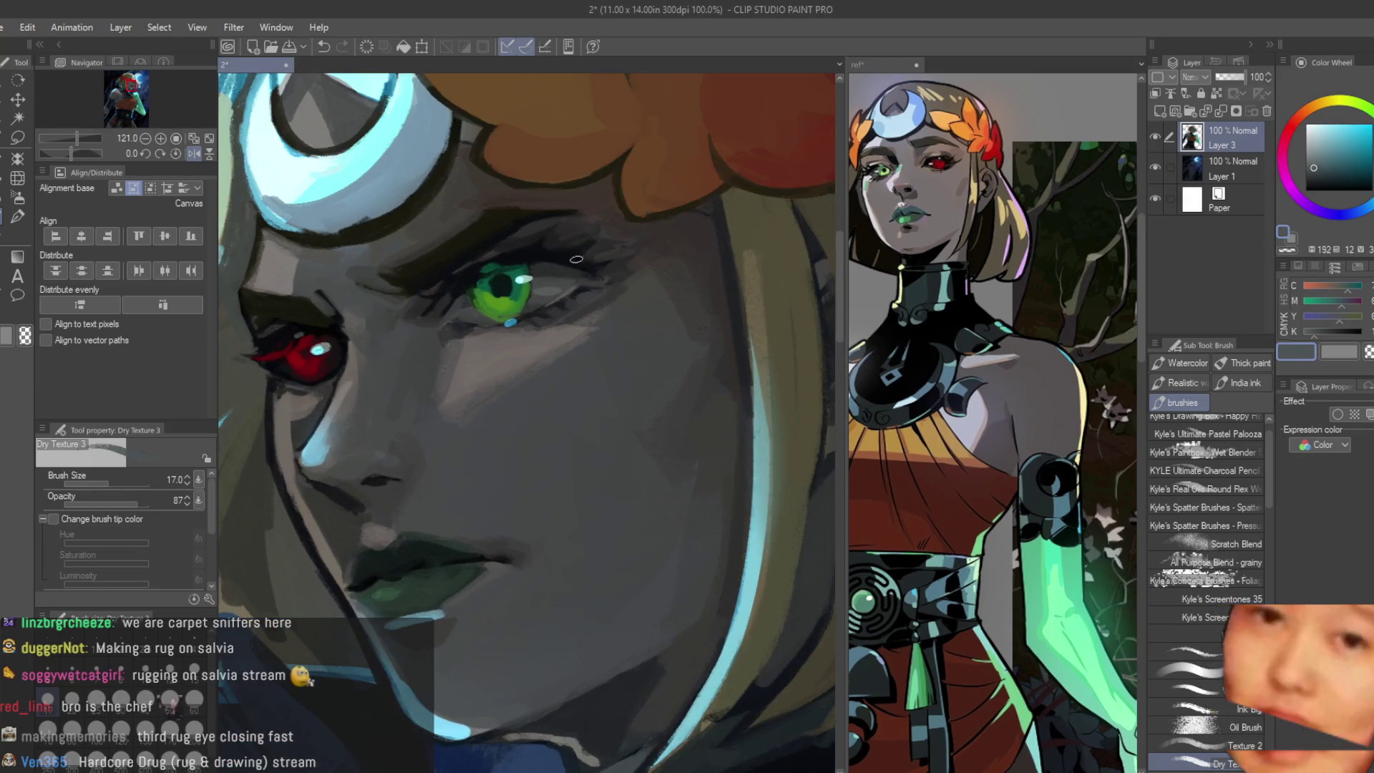
{"action": "scroll", "coordinate": [609, 315], "scroll_direction": "down", "scroll_amount": 1}
{"action": "scroll", "coordinate": [417, 496], "scroll_direction": "up", "scroll_amount": 2}
{"action": "left_click", "coordinate": [417, 495], "text": "alt"}
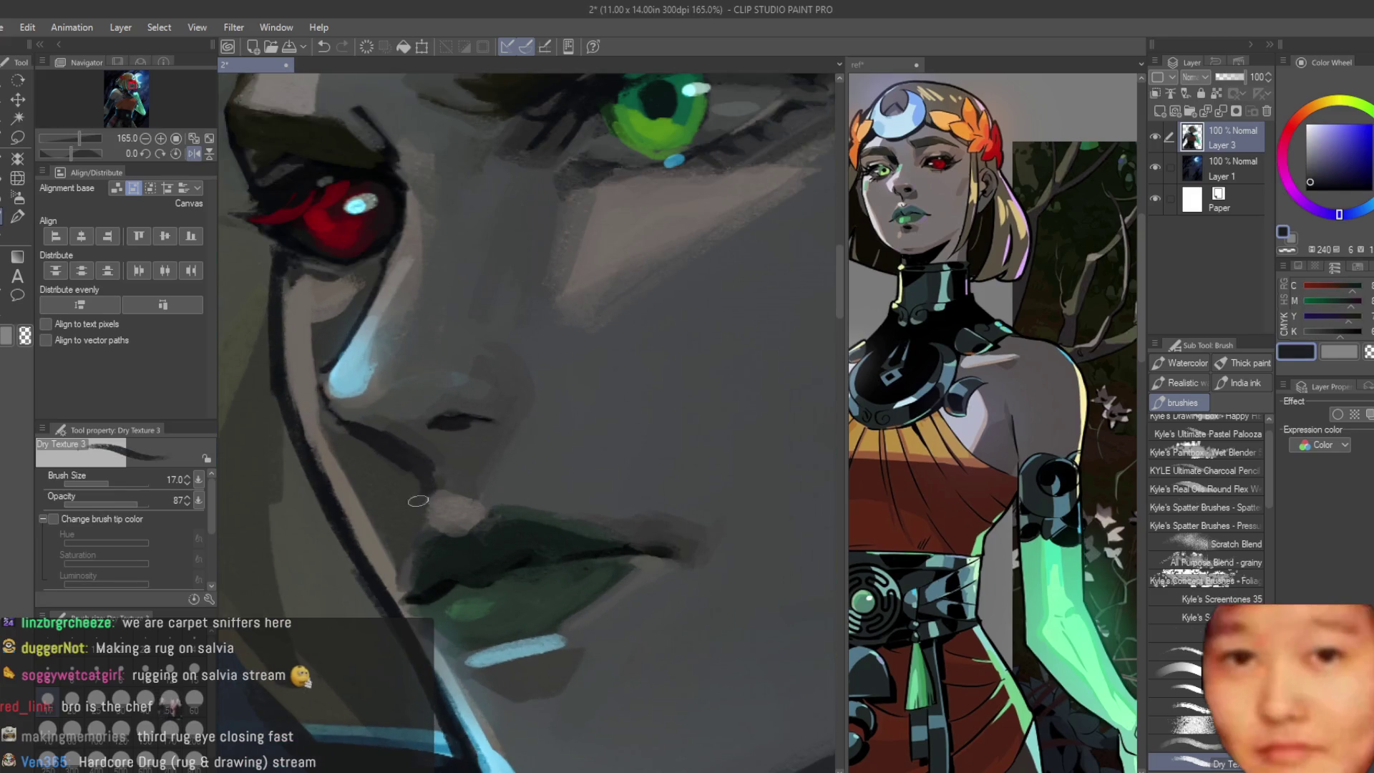
{"action": "left_click", "coordinate": [417, 495], "text": "alt"}
{"action": "left_click", "coordinate": [473, 521], "text": "alt"}
{"action": "left_click", "coordinate": [451, 512], "text": "alt"}
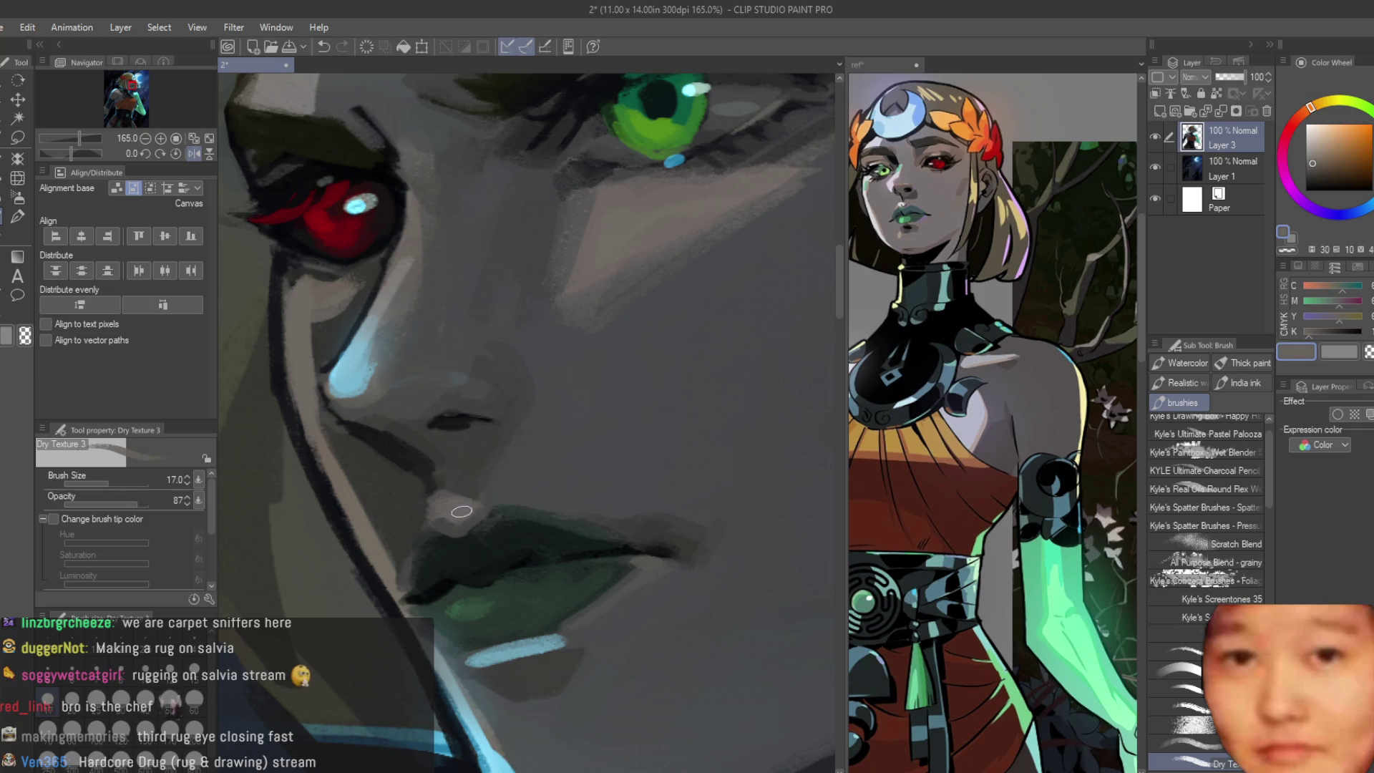
{"action": "left_click", "coordinate": [462, 511], "text": "alt"}
{"action": "scroll", "coordinate": [462, 511], "scroll_direction": "down", "scroll_amount": 2}
{"action": "scroll", "coordinate": [483, 505], "scroll_direction": "down", "scroll_amount": 1}
{"action": "scroll", "coordinate": [541, 498], "scroll_direction": "up", "scroll_amount": 2}
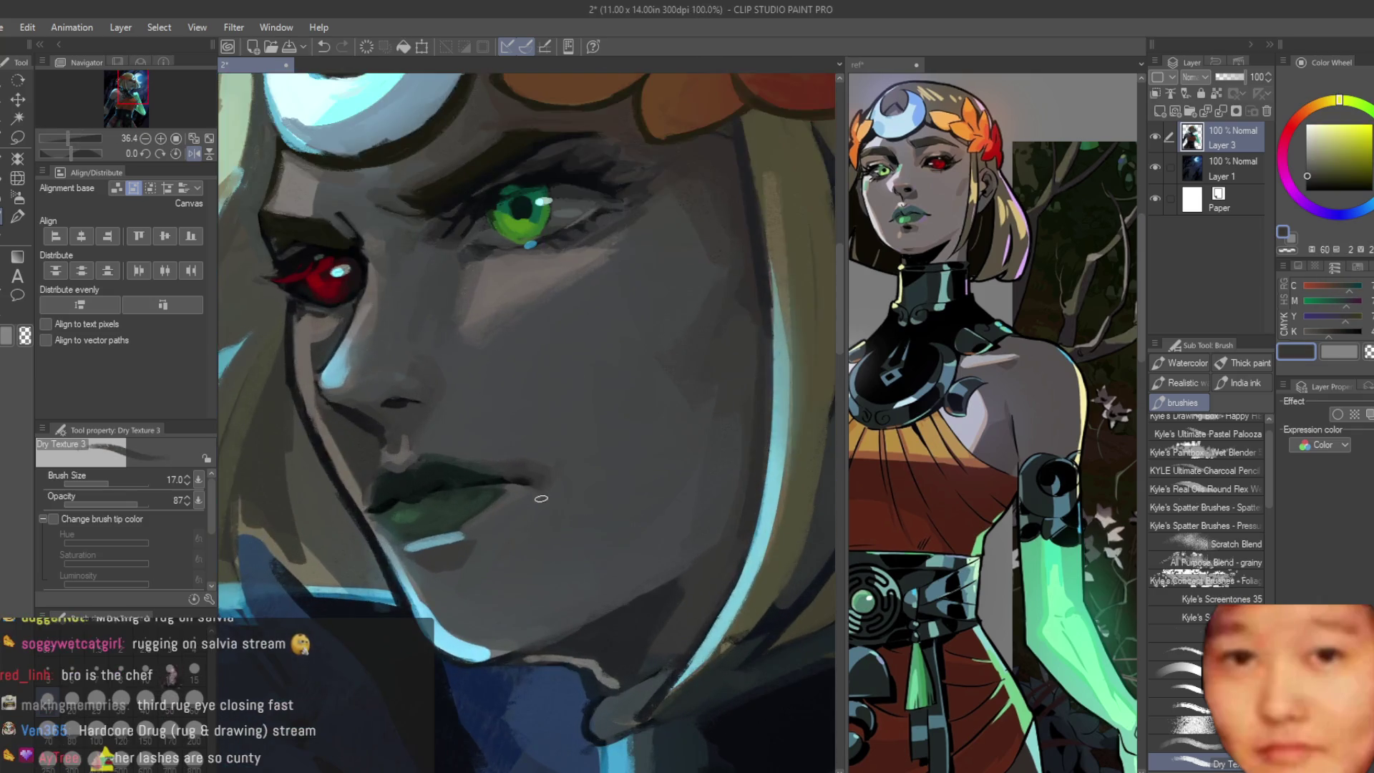
{"action": "scroll", "coordinate": [478, 428], "scroll_direction": "up", "scroll_amount": 1}
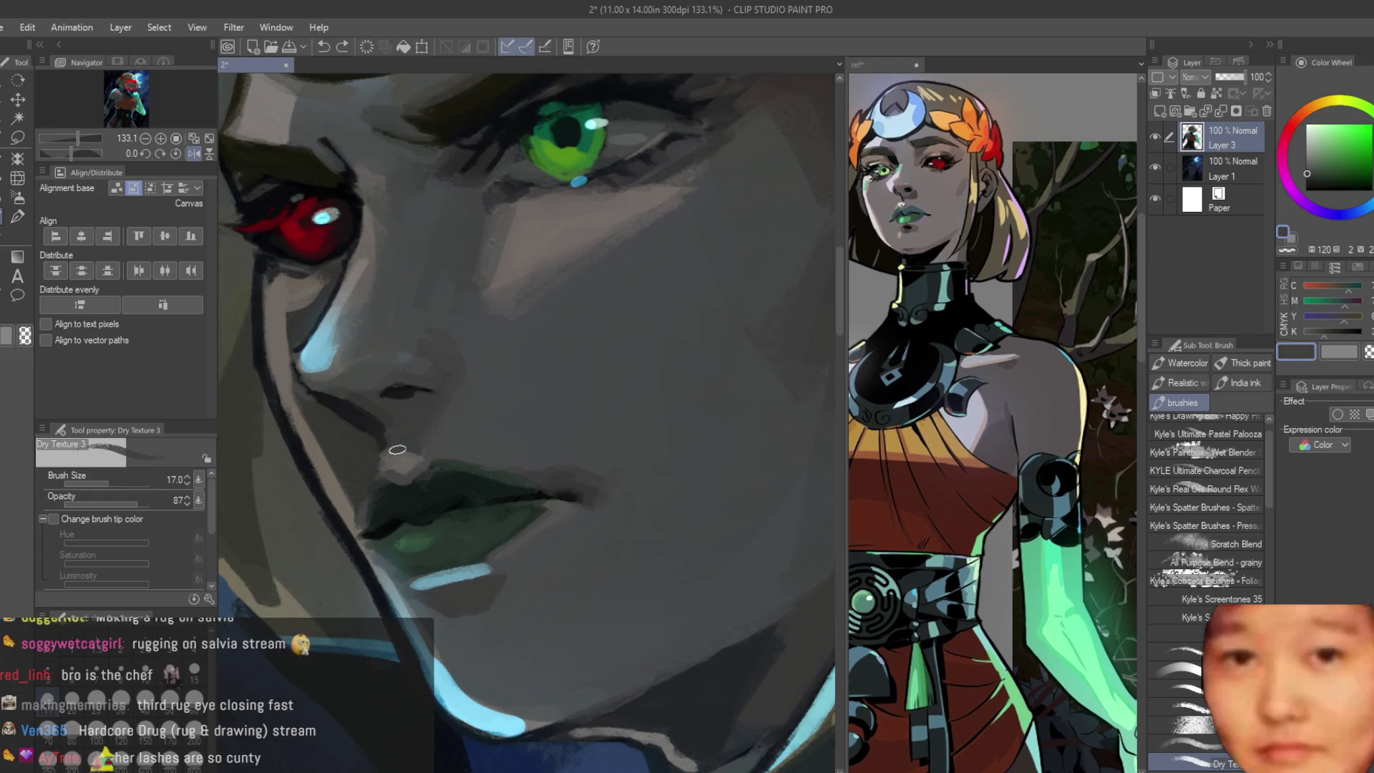
{"action": "left_click", "coordinate": [395, 454], "text": "alt"}
{"action": "scroll", "coordinate": [395, 454], "scroll_direction": "down", "scroll_amount": 2}
{"action": "scroll", "coordinate": [621, 426], "scroll_direction": "up", "scroll_amount": 1}
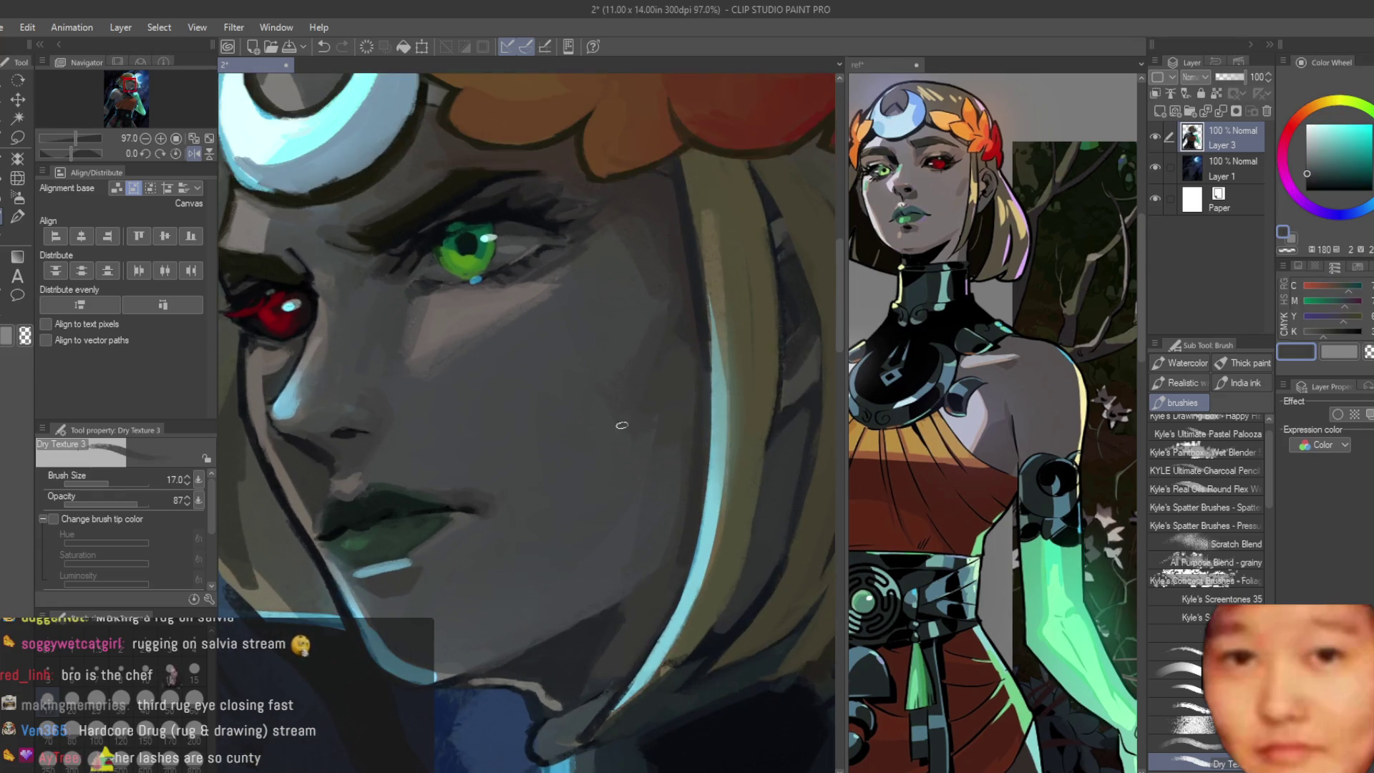
{"action": "scroll", "coordinate": [652, 397], "scroll_direction": "down", "scroll_amount": 1}
{"action": "scroll", "coordinate": [652, 396], "scroll_direction": "down", "scroll_amount": 1}
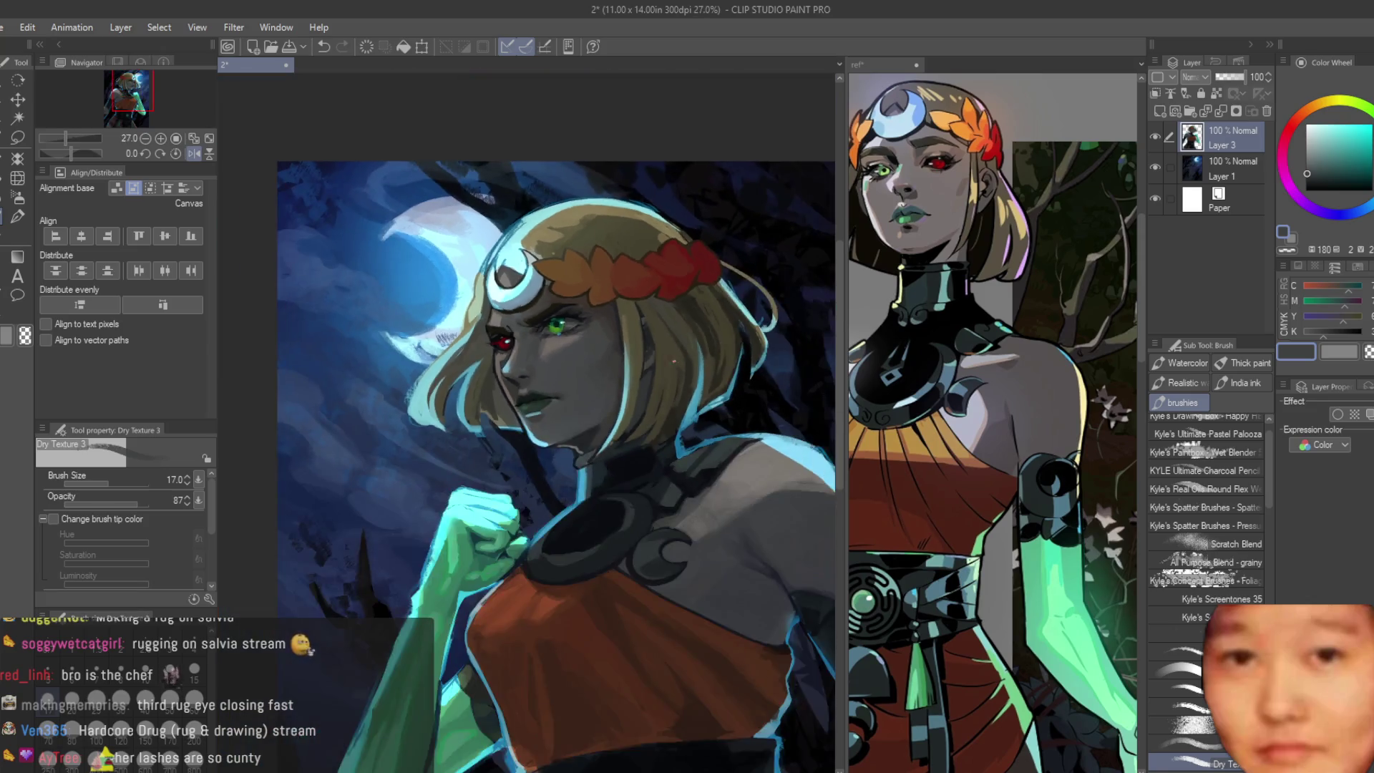
{"action": "scroll", "coordinate": [644, 409], "scroll_direction": "up", "scroll_amount": 1}
{"action": "left_click", "coordinate": [629, 388], "text": "alt"}
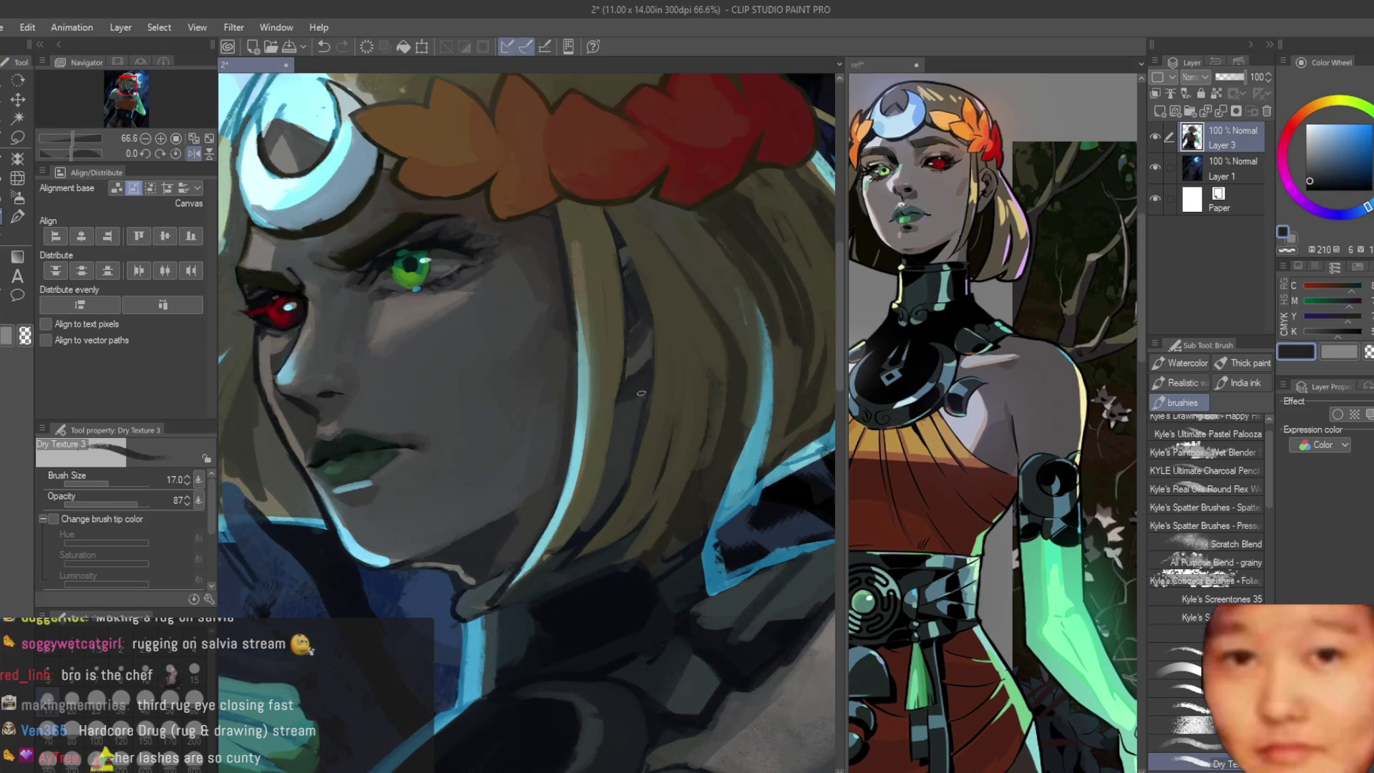
{"action": "scroll", "coordinate": [641, 393], "scroll_direction": "down", "scroll_amount": 3}
{"action": "scroll", "coordinate": [705, 374], "scroll_direction": "down", "scroll_amount": 1}
{"action": "scroll", "coordinate": [730, 356], "scroll_direction": "down", "scroll_amount": 1}
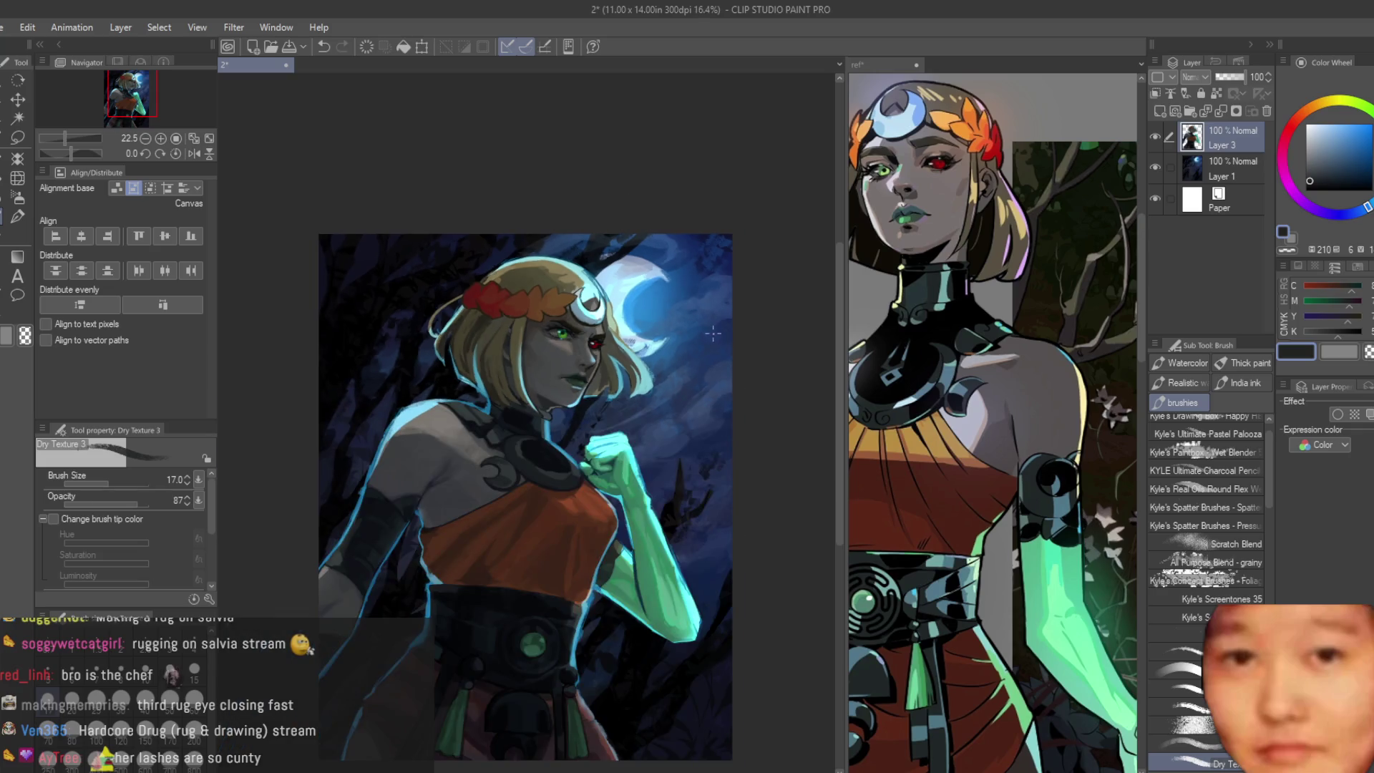
{"action": "scroll", "coordinate": [470, 339], "scroll_direction": "up", "scroll_amount": 1}
{"action": "scroll", "coordinate": [469, 369], "scroll_direction": "up", "scroll_amount": 1}
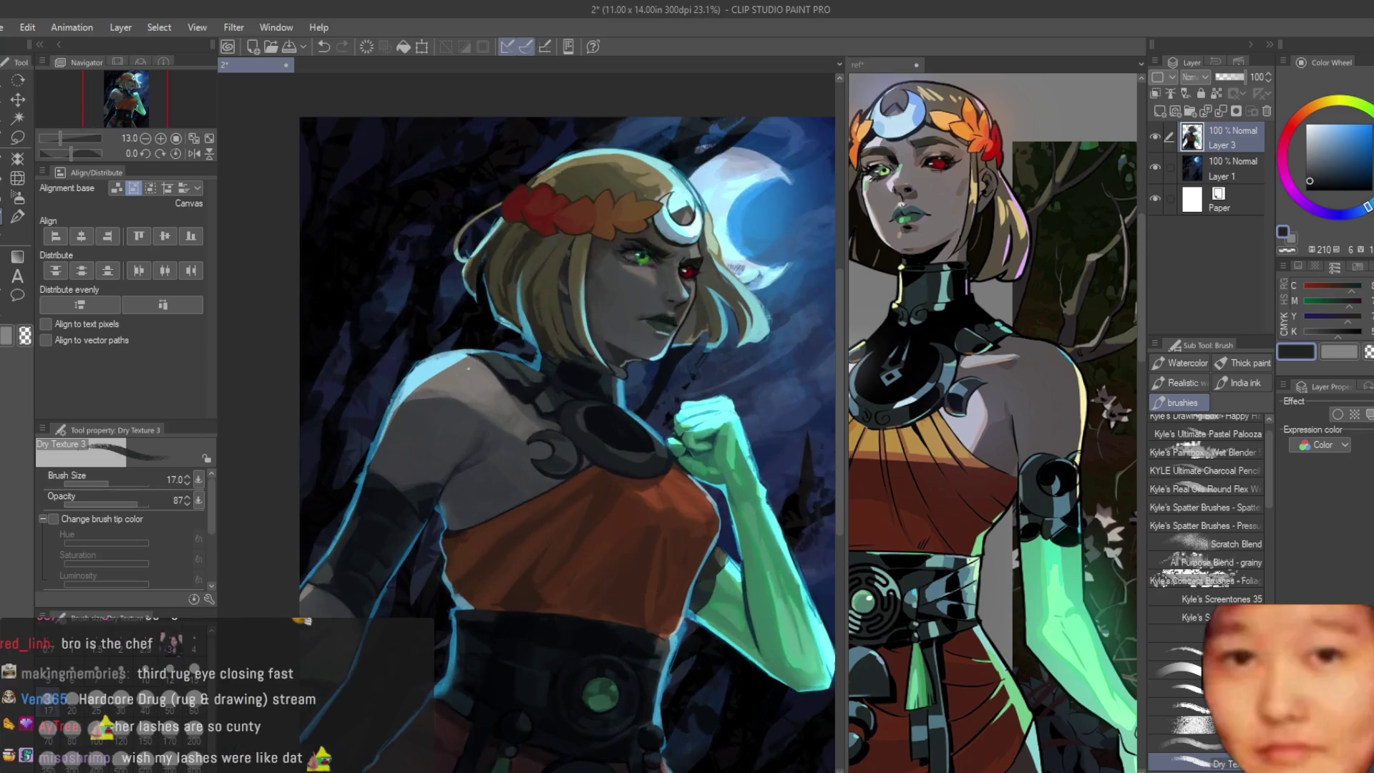
{"action": "scroll", "coordinate": [483, 334], "scroll_direction": "up", "scroll_amount": 1}
{"action": "scroll", "coordinate": [591, 290], "scroll_direction": "up", "scroll_amount": 1}
{"action": "scroll", "coordinate": [704, 245], "scroll_direction": "up", "scroll_amount": 1}
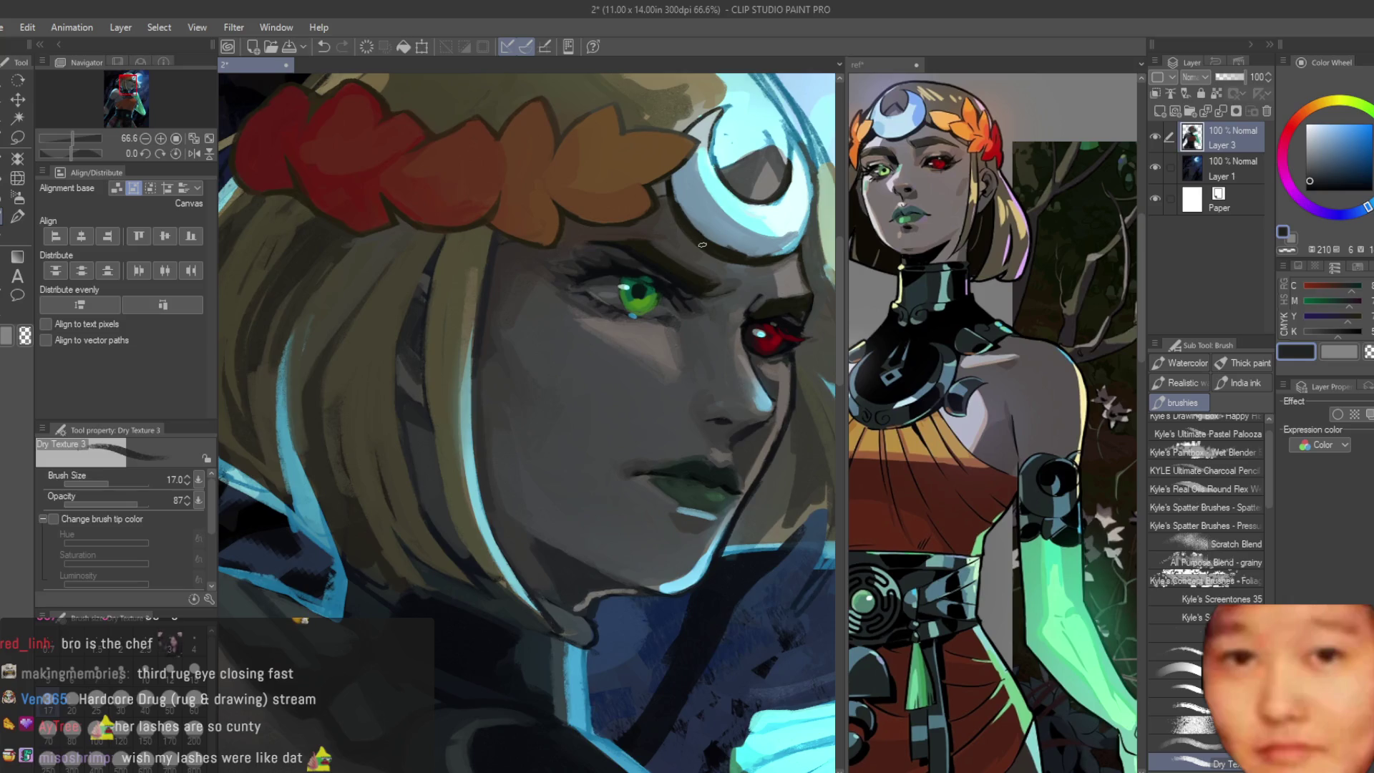
{"action": "scroll", "coordinate": [543, 398], "scroll_direction": "down", "scroll_amount": 3}
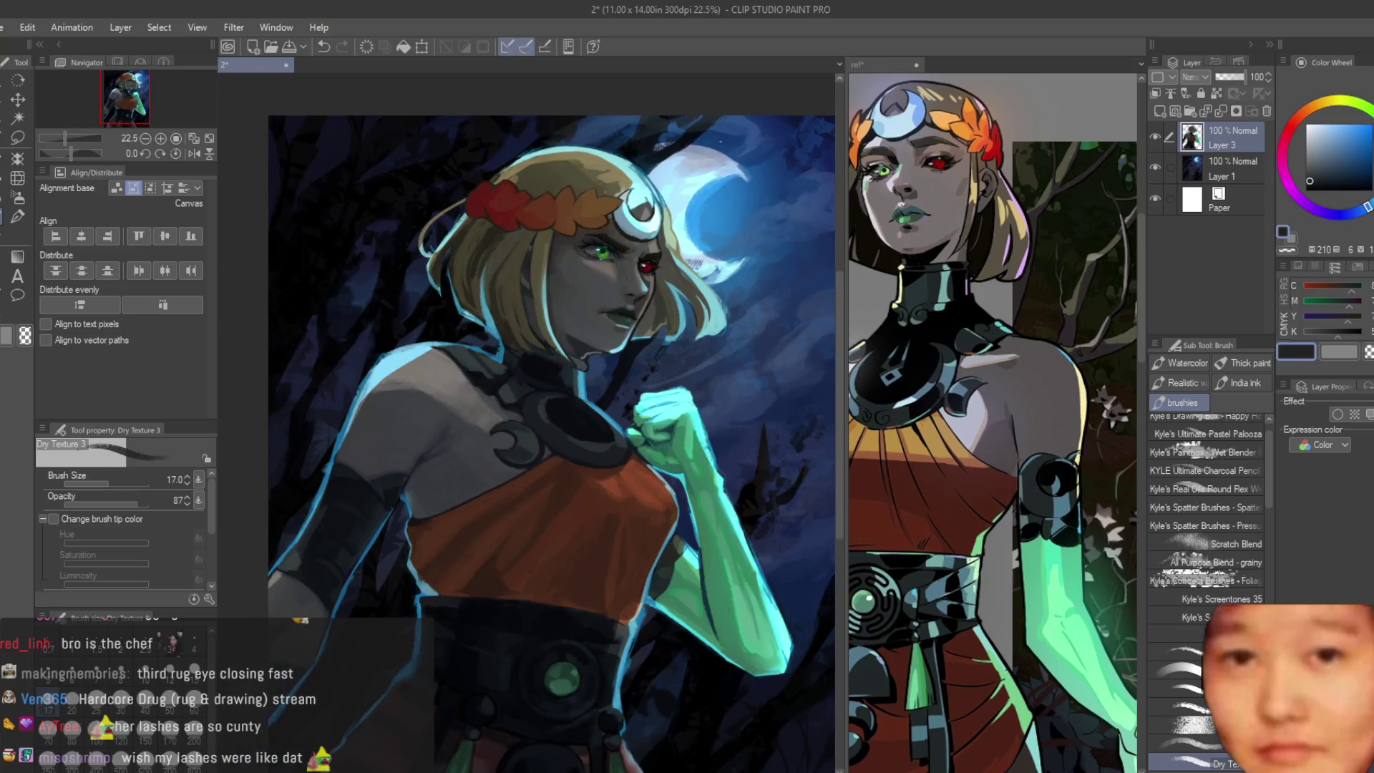
{"action": "scroll", "coordinate": [634, 425], "scroll_direction": "up", "scroll_amount": 1}
{"action": "scroll", "coordinate": [633, 425], "scroll_direction": "up", "scroll_amount": 2}
{"action": "scroll", "coordinate": [634, 425], "scroll_direction": "up", "scroll_amount": 1}
Step: Load a saturated greyish sky blue as the painting colour and enlarge the brush
{"action": "left_click", "coordinate": [642, 440], "text": "alt"}
{"action": "left_click", "coordinate": [972, 306]}
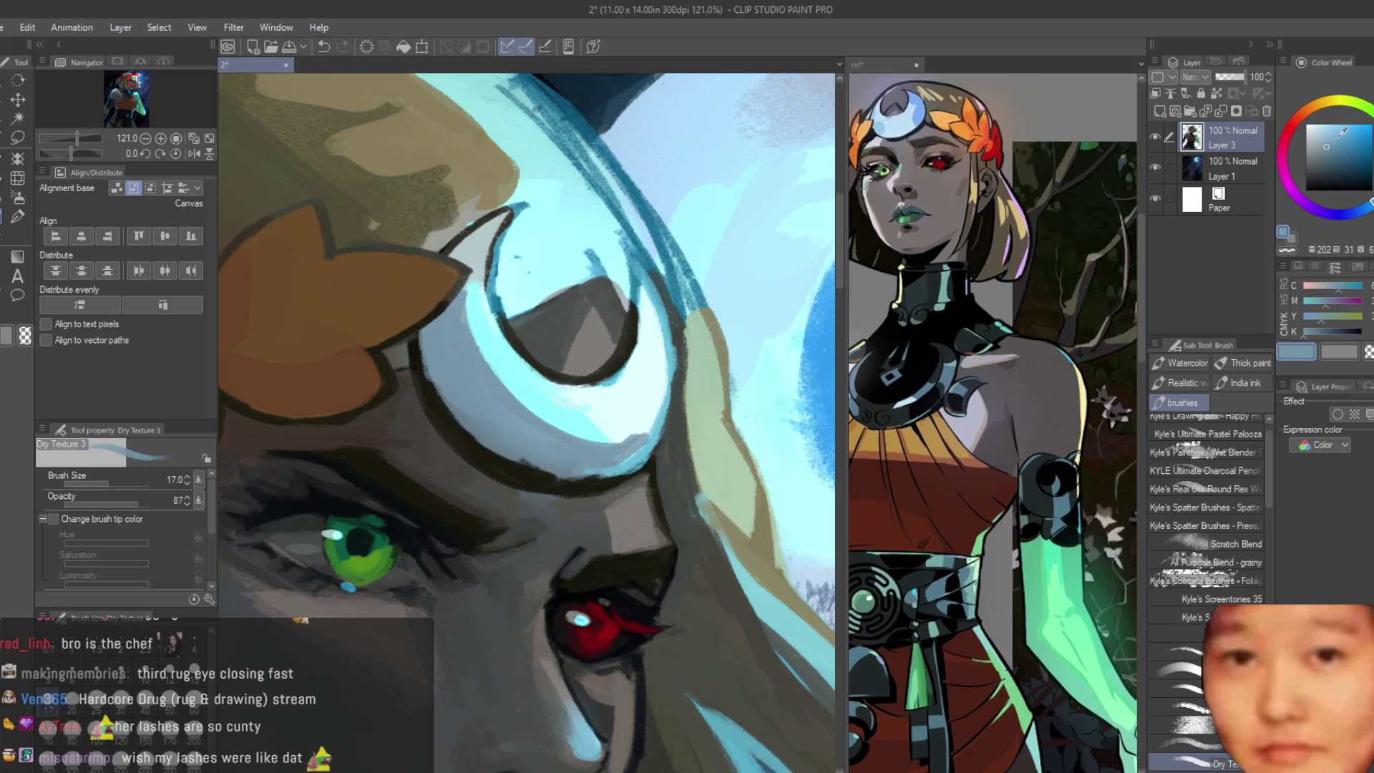
{"action": "left_click_drag", "start_coordinate": [1342, 132], "coordinate": [1354, 136]}
{"action": "key", "text": "bracketright"}
{"action": "key", "text": "bracketright"}
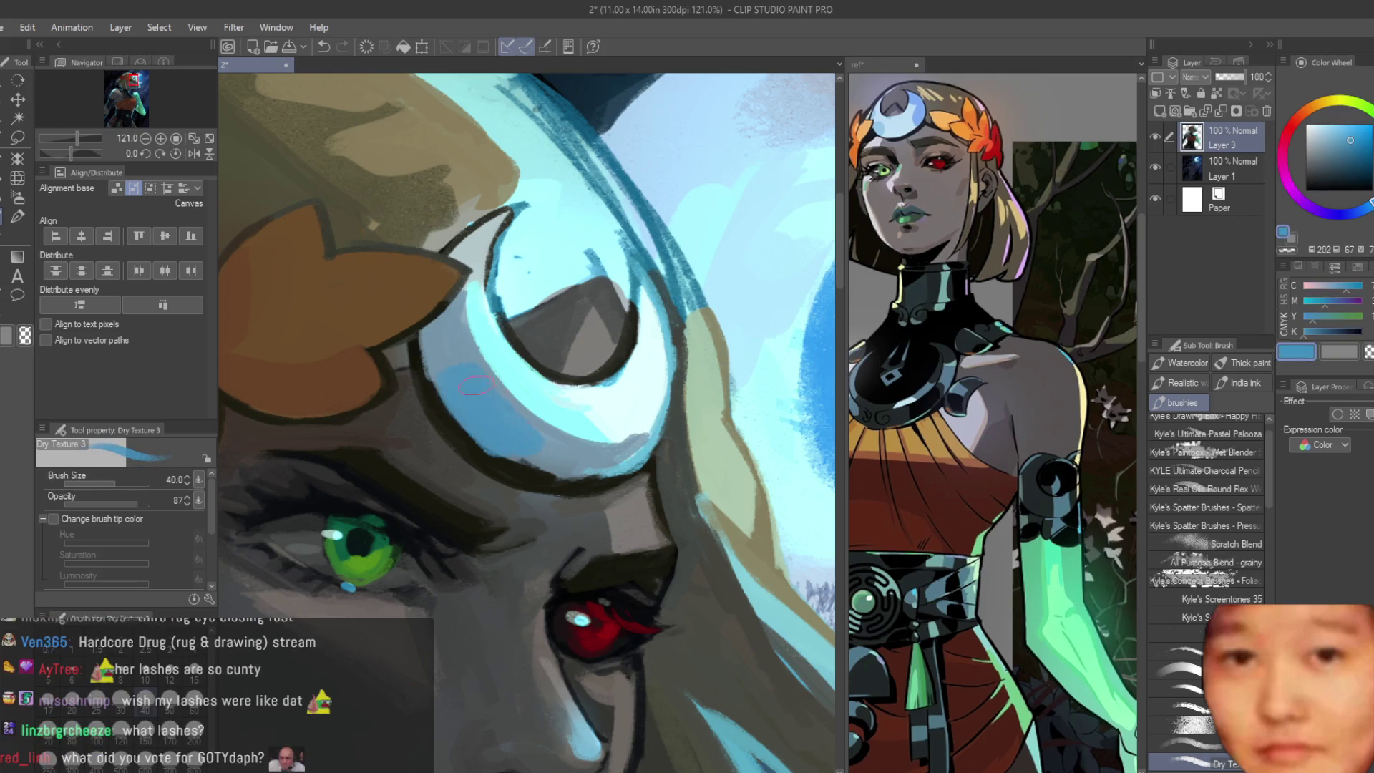
{"action": "scroll", "coordinate": [567, 456], "scroll_direction": "down", "scroll_amount": 2}
{"action": "scroll", "coordinate": [568, 456], "scroll_direction": "down", "scroll_amount": 2}
{"action": "scroll", "coordinate": [705, 485], "scroll_direction": "down", "scroll_amount": 2}
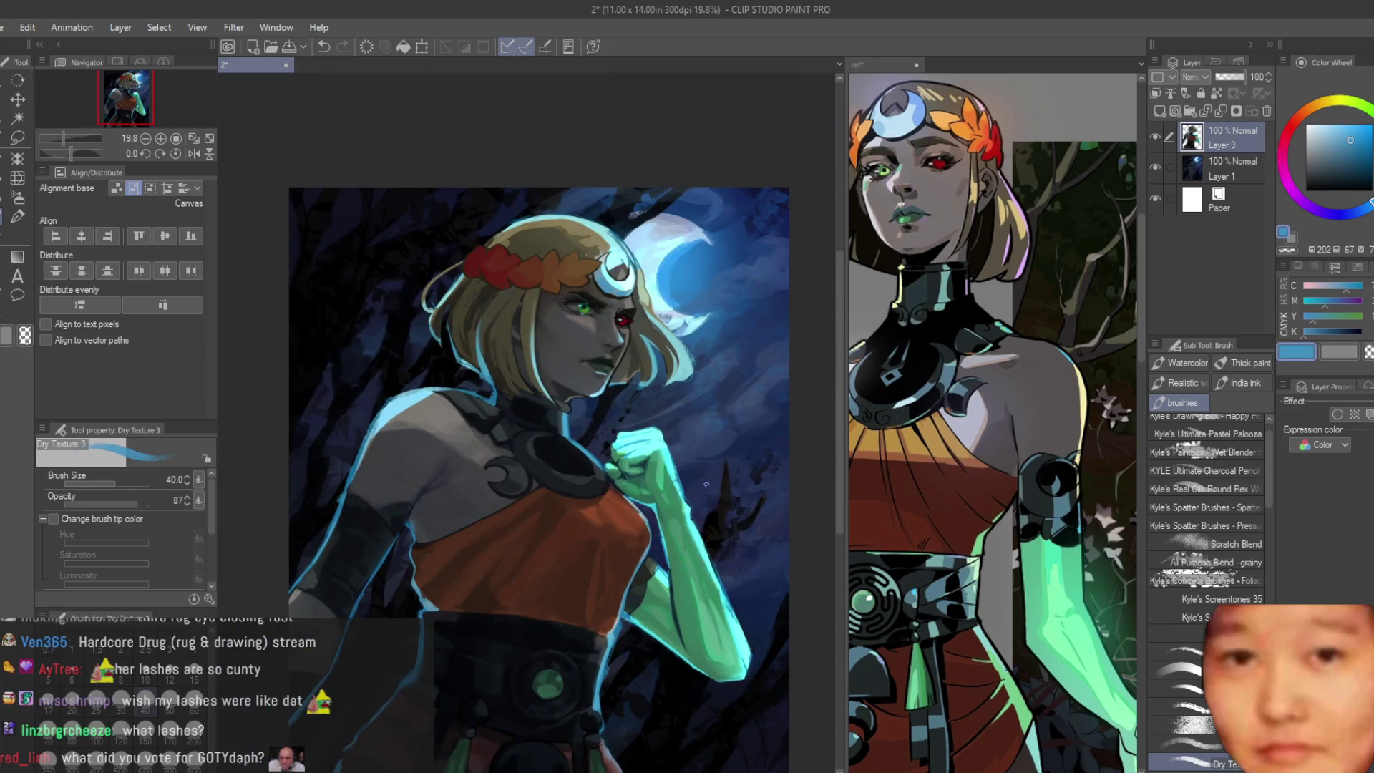
{"action": "scroll", "coordinate": [692, 448], "scroll_direction": "down", "scroll_amount": 1}
{"action": "scroll", "coordinate": [698, 544], "scroll_direction": "up", "scroll_amount": 2}
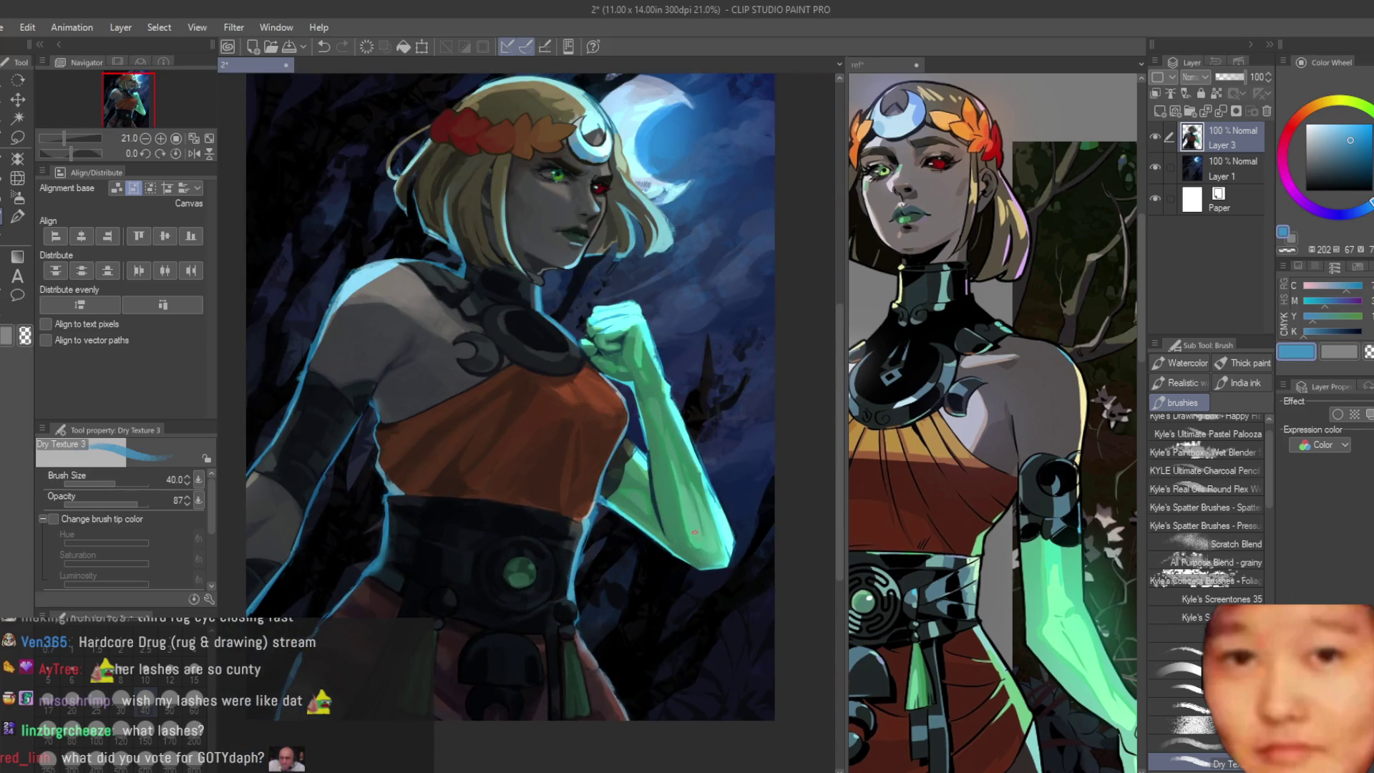
{"action": "scroll", "coordinate": [677, 473], "scroll_direction": "up", "scroll_amount": 1}
{"action": "scroll", "coordinate": [676, 472], "scroll_direction": "up", "scroll_amount": 2}
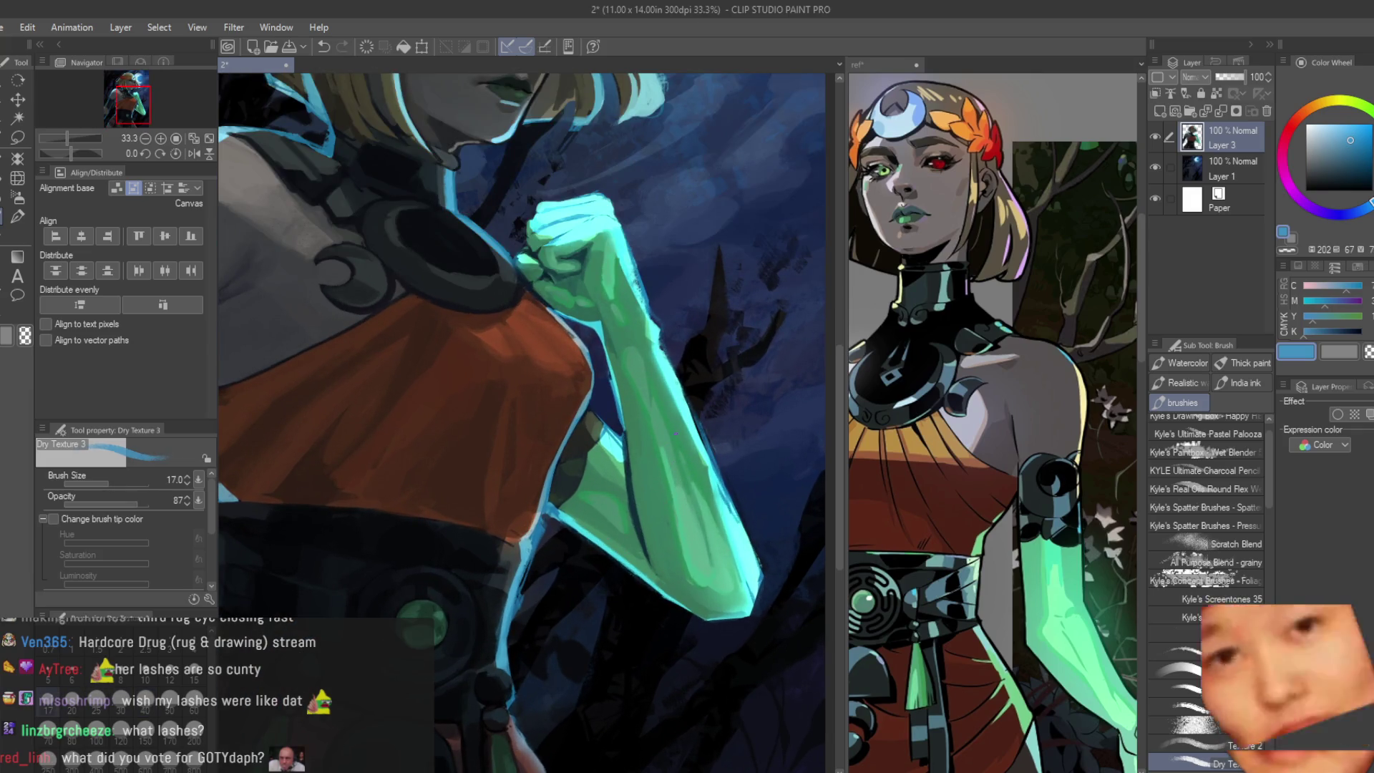
{"action": "scroll", "coordinate": [676, 431], "scroll_direction": "up", "scroll_amount": 1}
{"action": "scroll", "coordinate": [676, 433], "scroll_direction": "up", "scroll_amount": 1}
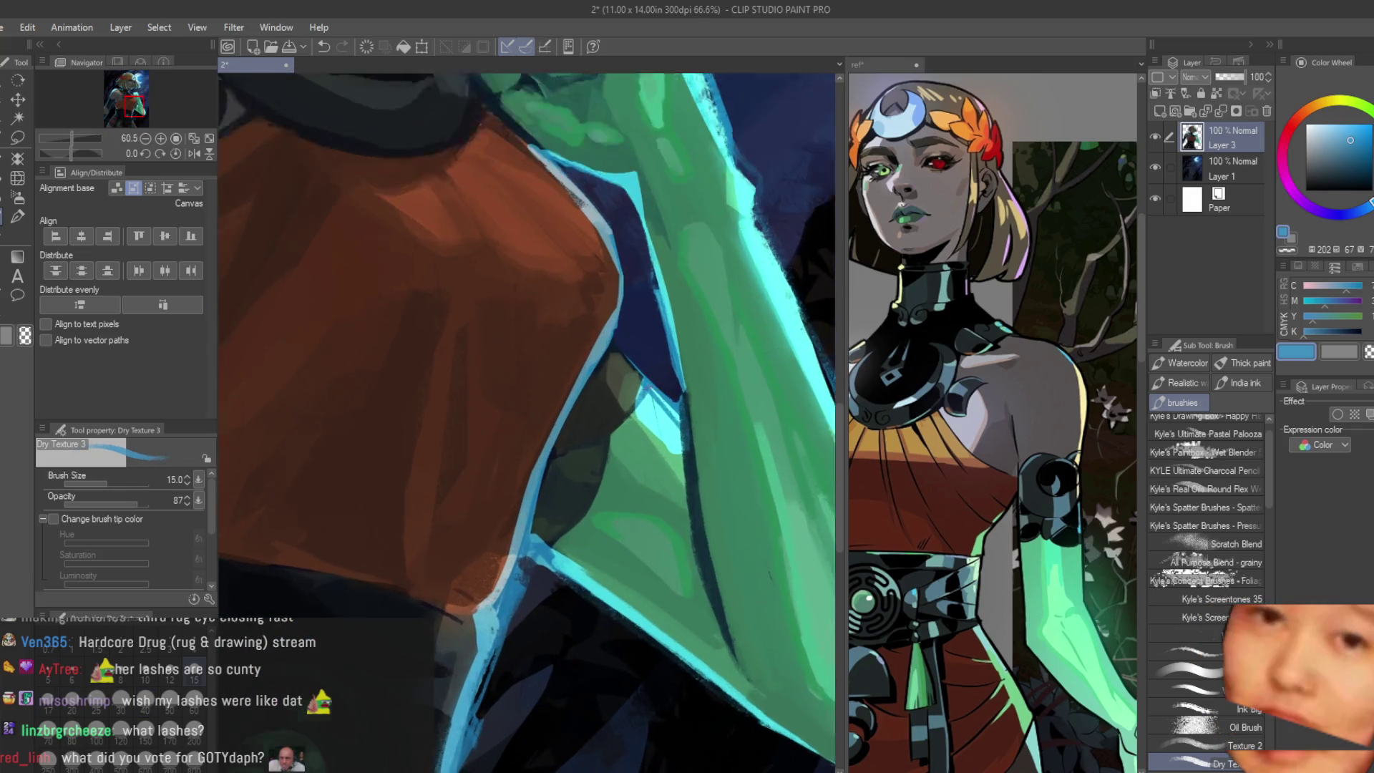
{"action": "scroll", "coordinate": [619, 433], "scroll_direction": "up", "scroll_amount": 3}
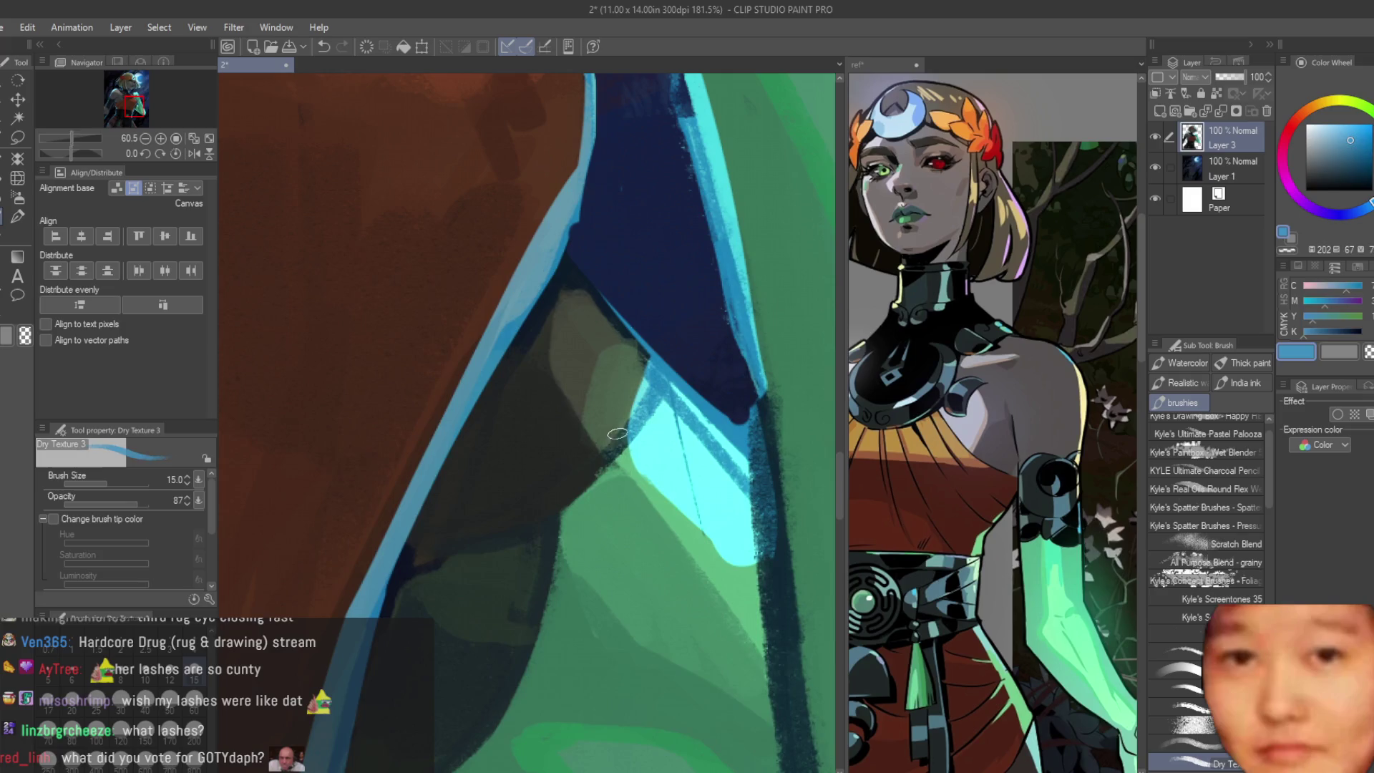
Step: Eyedrop dark colours and paint curved Dry Texture shading strokes across Melinoë's green forearm
{"action": "left_click", "coordinate": [776, 506], "text": "alt"}
{"action": "left_click_drag", "start_coordinate": [662, 370], "coordinate": [604, 457]}
{"action": "scroll", "coordinate": [559, 494], "scroll_direction": "down", "scroll_amount": 1}
{"action": "left_click", "coordinate": [474, 536], "text": "alt"}
{"action": "left_click_drag", "start_coordinate": [474, 536], "coordinate": [565, 511]}
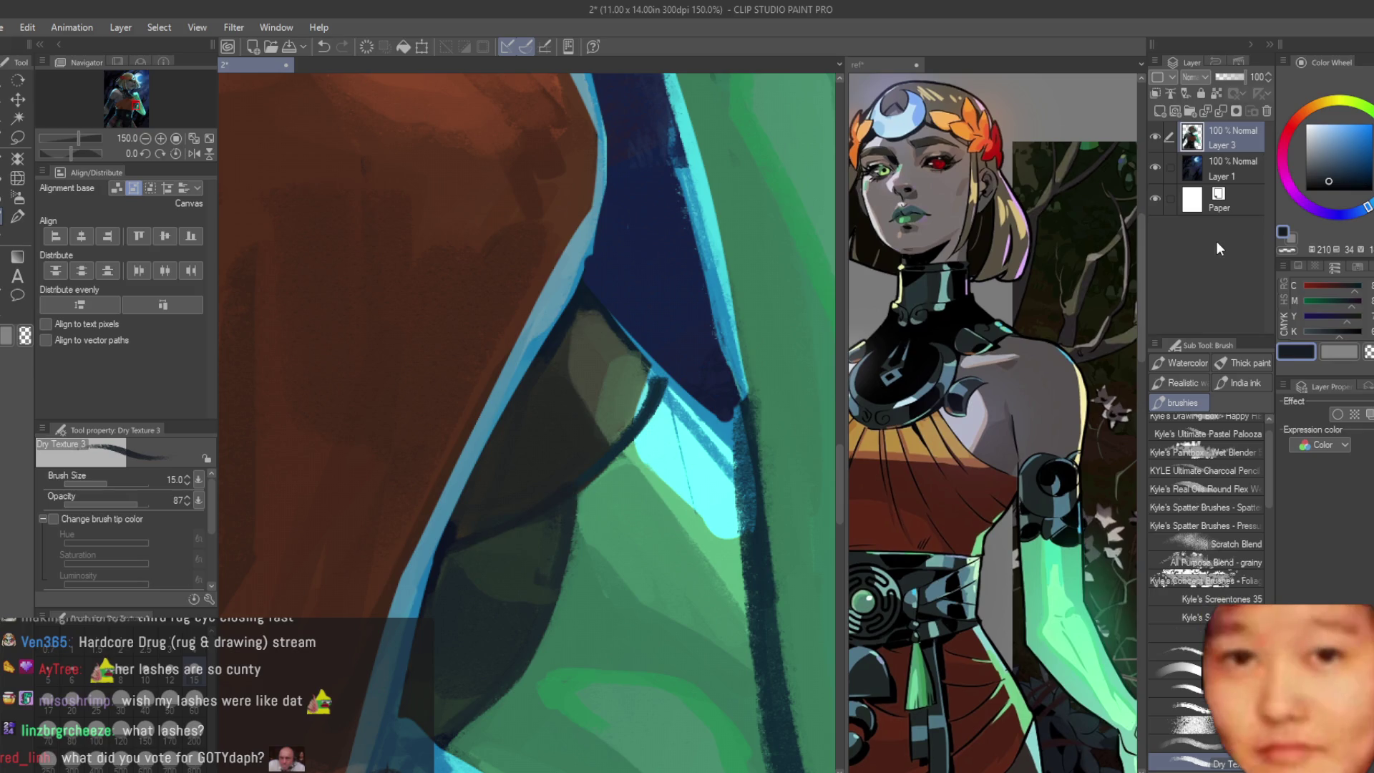
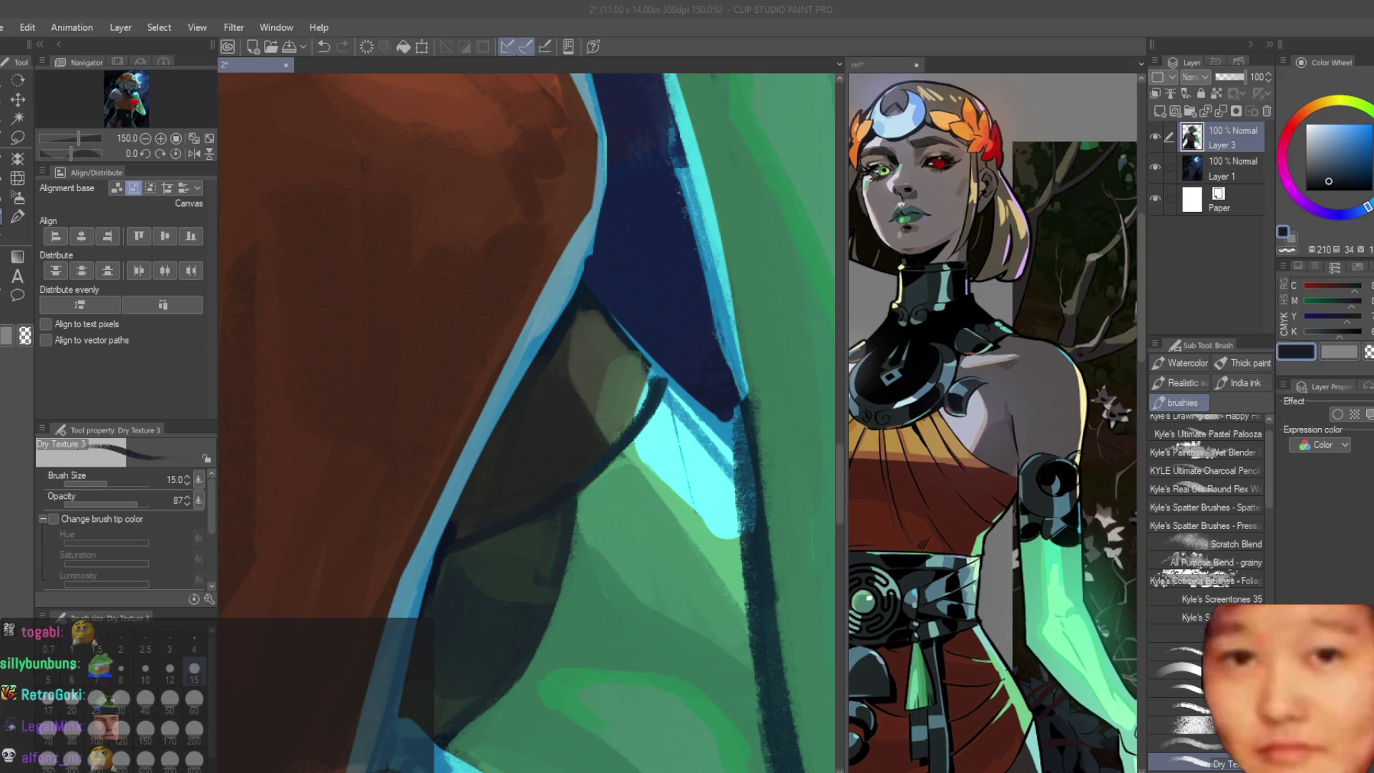
{"action": "scroll", "coordinate": [527, 423], "scroll_direction": "down", "scroll_amount": 2}
{"action": "scroll", "coordinate": [527, 423], "scroll_direction": "down", "scroll_amount": 2}
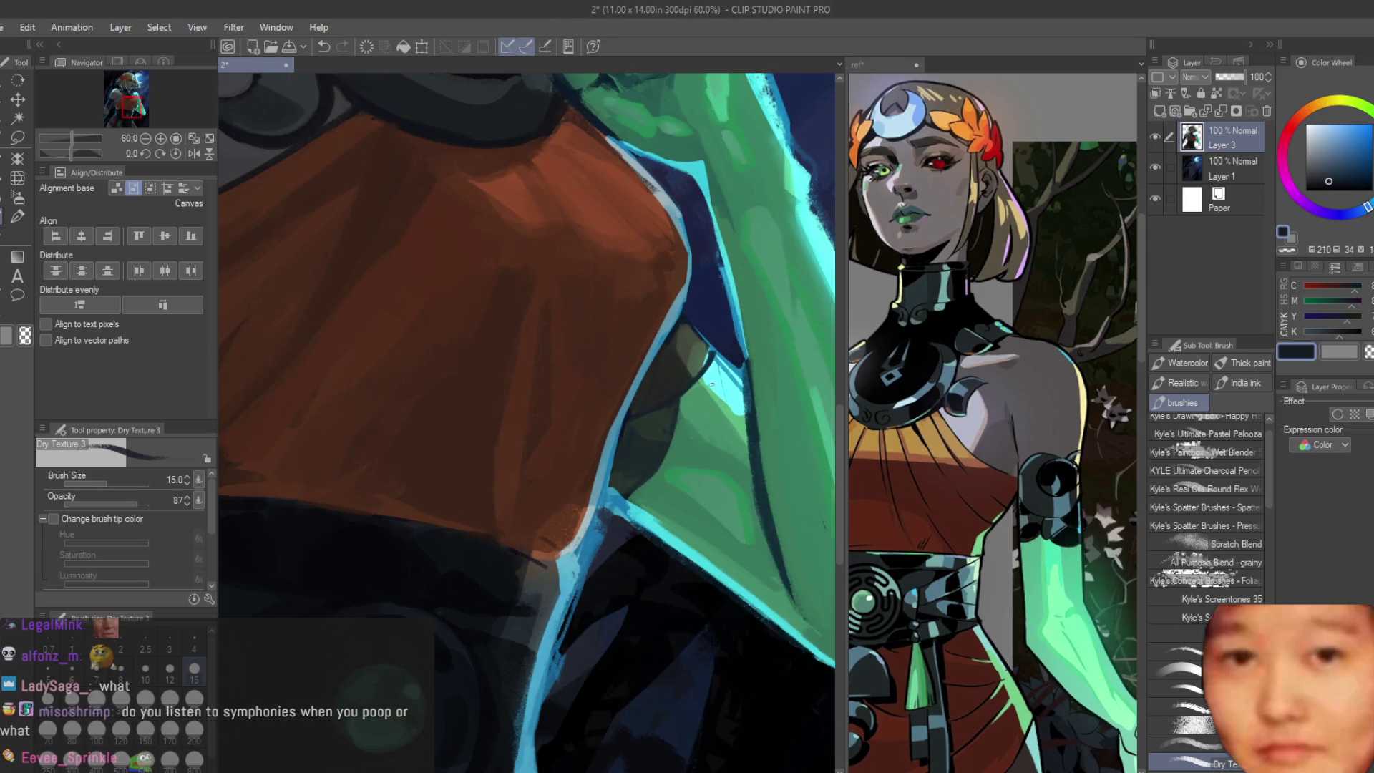
{"action": "scroll", "coordinate": [712, 384], "scroll_direction": "down", "scroll_amount": 2}
{"action": "scroll", "coordinate": [712, 384], "scroll_direction": "down", "scroll_amount": 2}
{"action": "scroll", "coordinate": [581, 337], "scroll_direction": "up", "scroll_amount": 1}
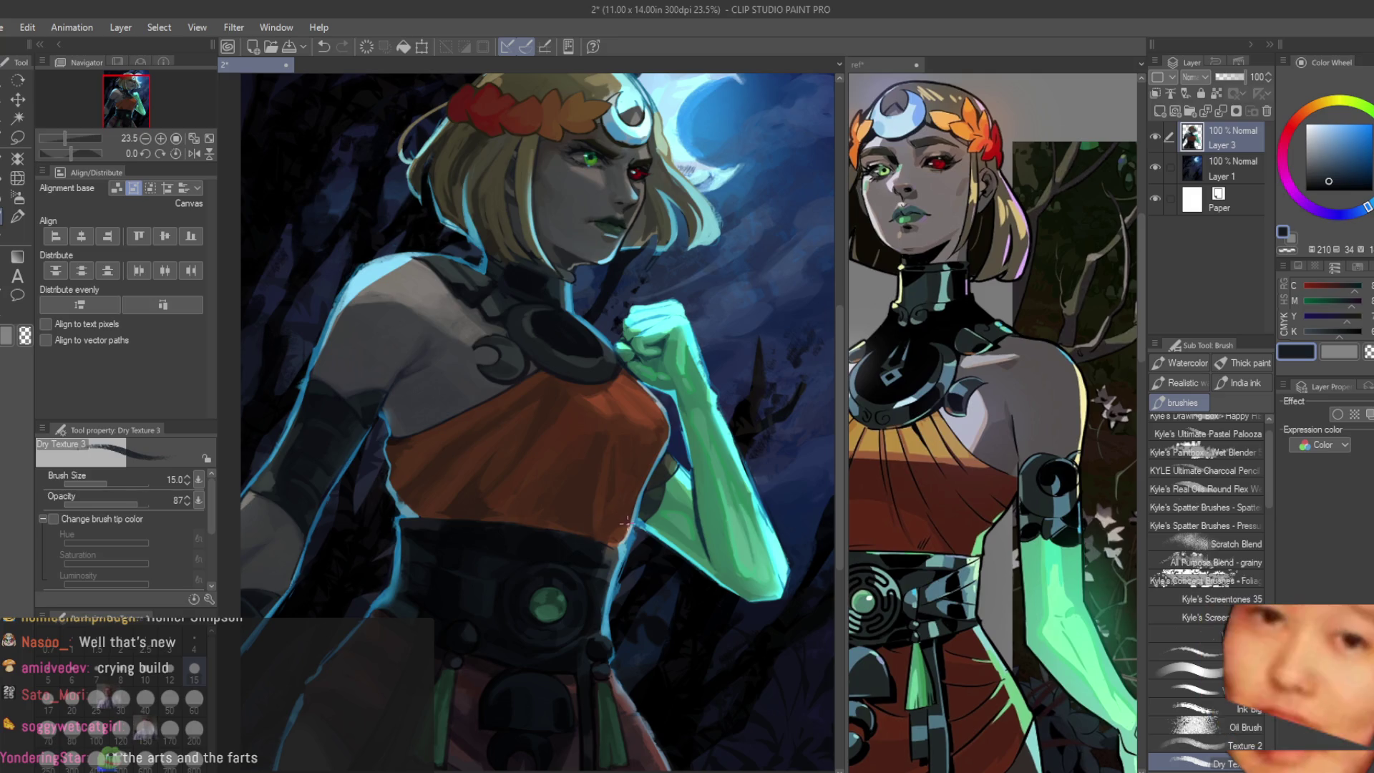
{"action": "scroll", "coordinate": [620, 523], "scroll_direction": "down", "scroll_amount": 2}
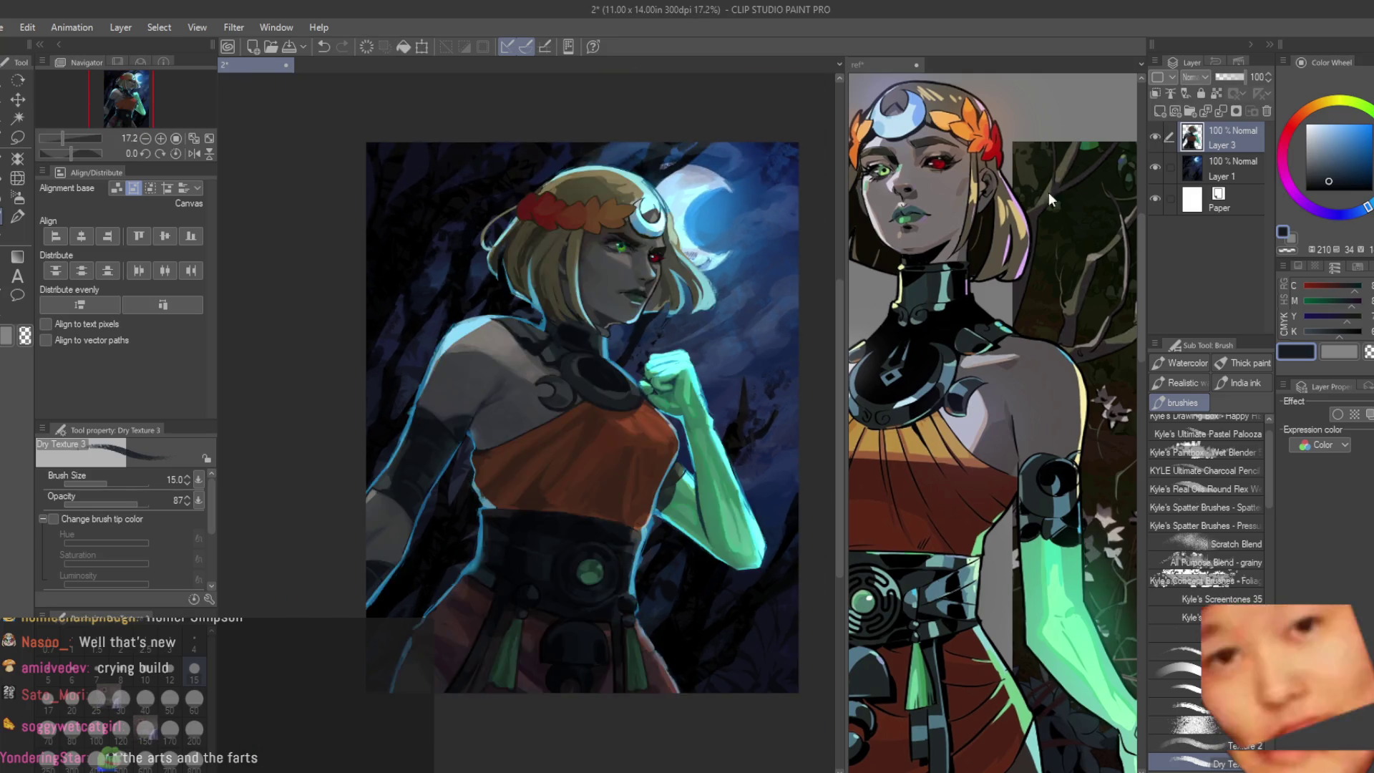
{"action": "scroll", "coordinate": [679, 308], "scroll_direction": "up", "scroll_amount": 3}
{"action": "scroll", "coordinate": [680, 307], "scroll_direction": "up", "scroll_amount": 2}
{"action": "scroll", "coordinate": [679, 307], "scroll_direction": "up", "scroll_amount": 2}
{"action": "scroll", "coordinate": [680, 307], "scroll_direction": "down", "scroll_amount": 1}
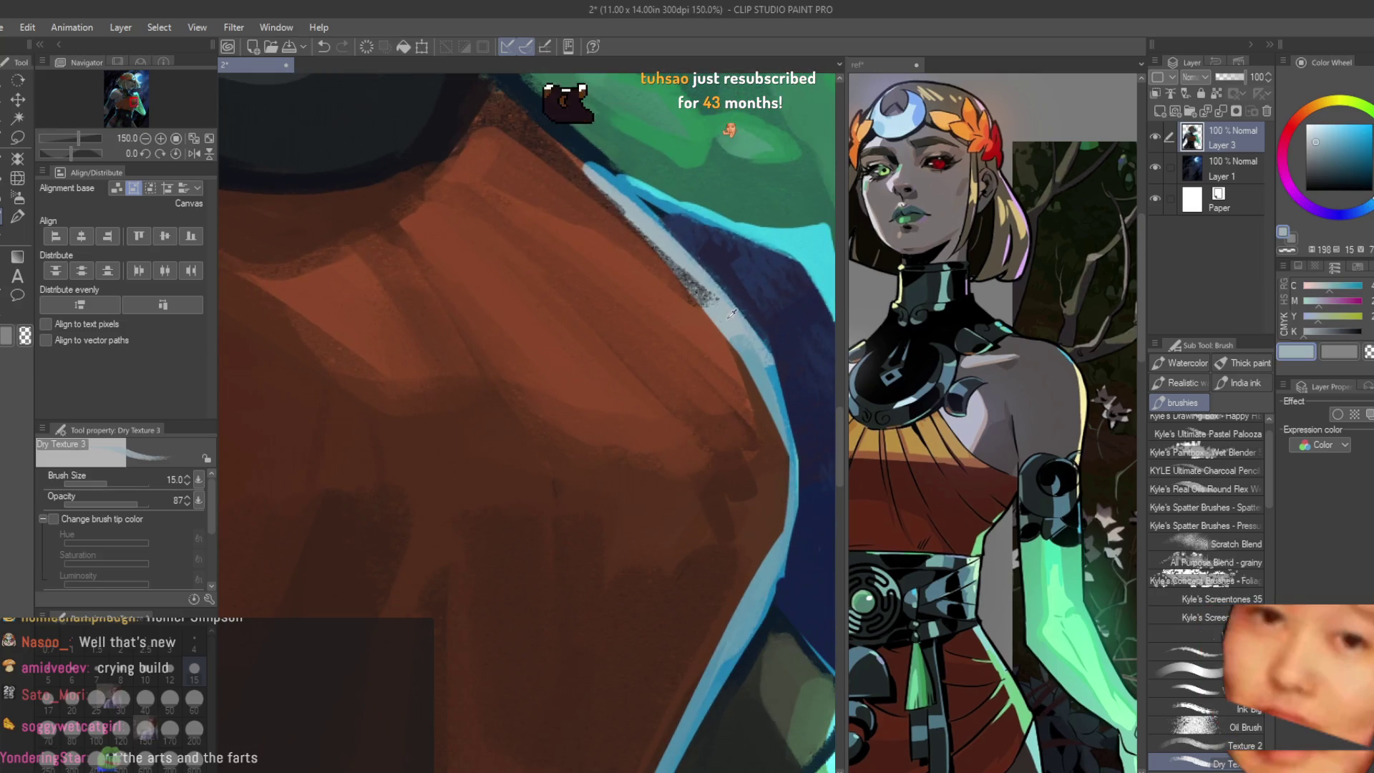
{"action": "scroll", "coordinate": [666, 354], "scroll_direction": "down", "scroll_amount": 1}
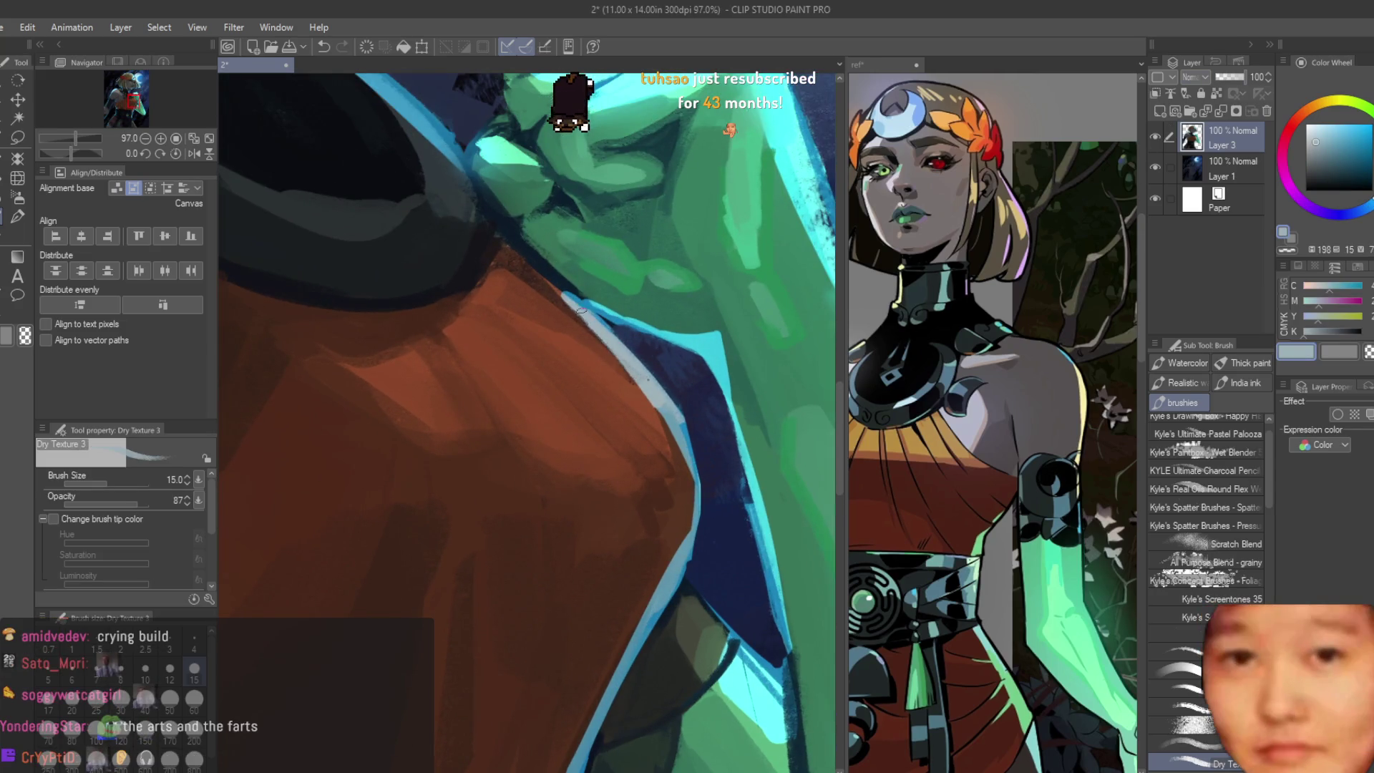
{"action": "scroll", "coordinate": [573, 287], "scroll_direction": "up", "scroll_amount": 1}
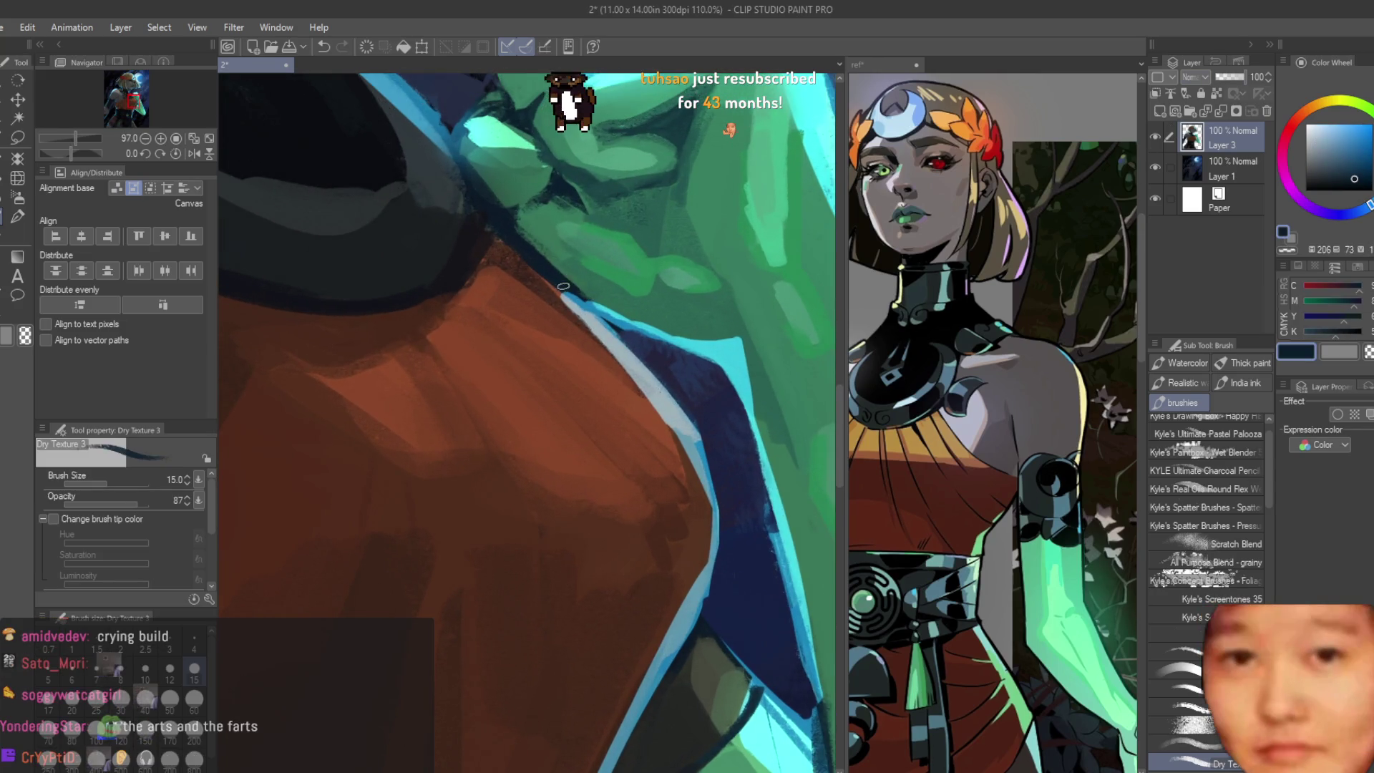
Step: Eyedrop a light grey and paint a highlight stroke along the collar edge beside the green arm
{"action": "left_click", "coordinate": [607, 335], "text": "alt"}
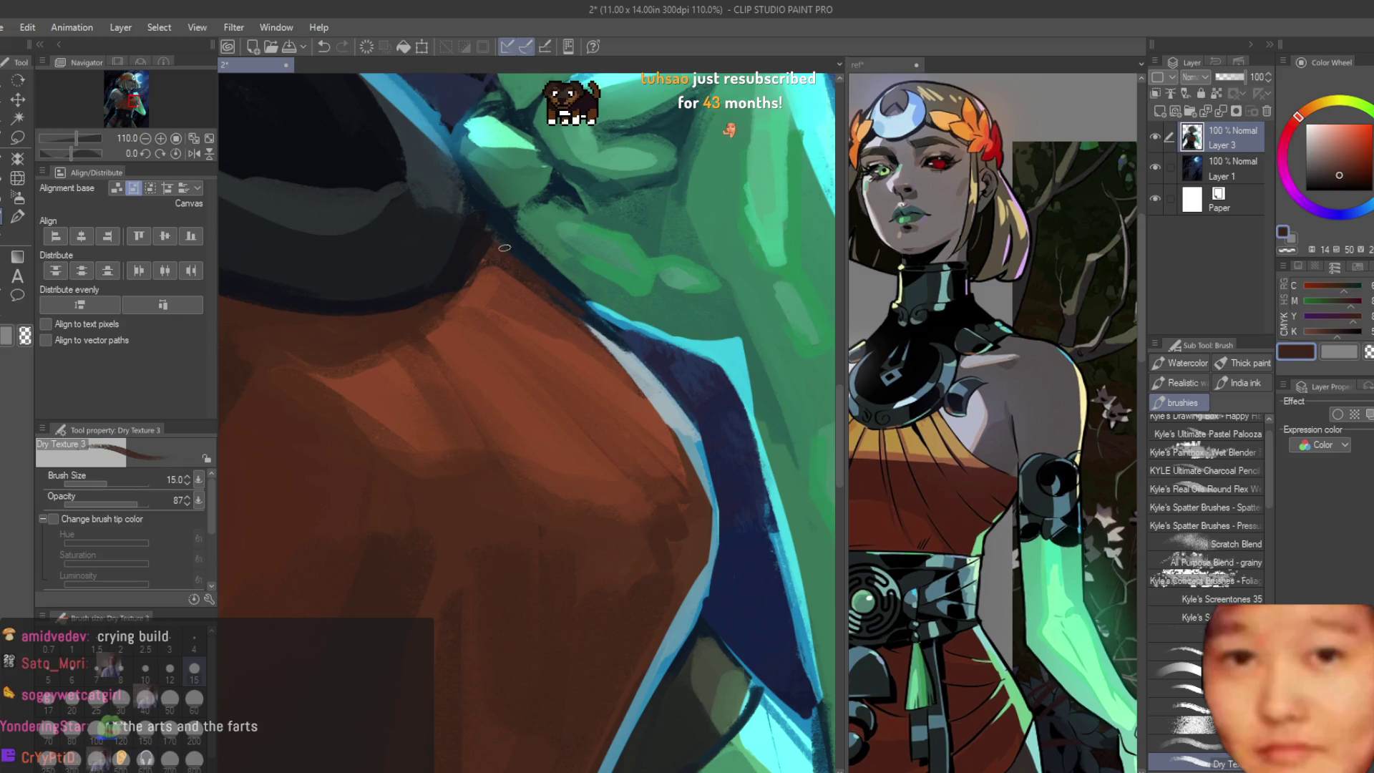
{"action": "left_click_drag", "start_coordinate": [631, 355], "coordinate": [585, 321]}
{"action": "scroll", "coordinate": [584, 315], "scroll_direction": "down", "scroll_amount": 6}
{"action": "scroll", "coordinate": [729, 462], "scroll_direction": "down", "scroll_amount": 6}
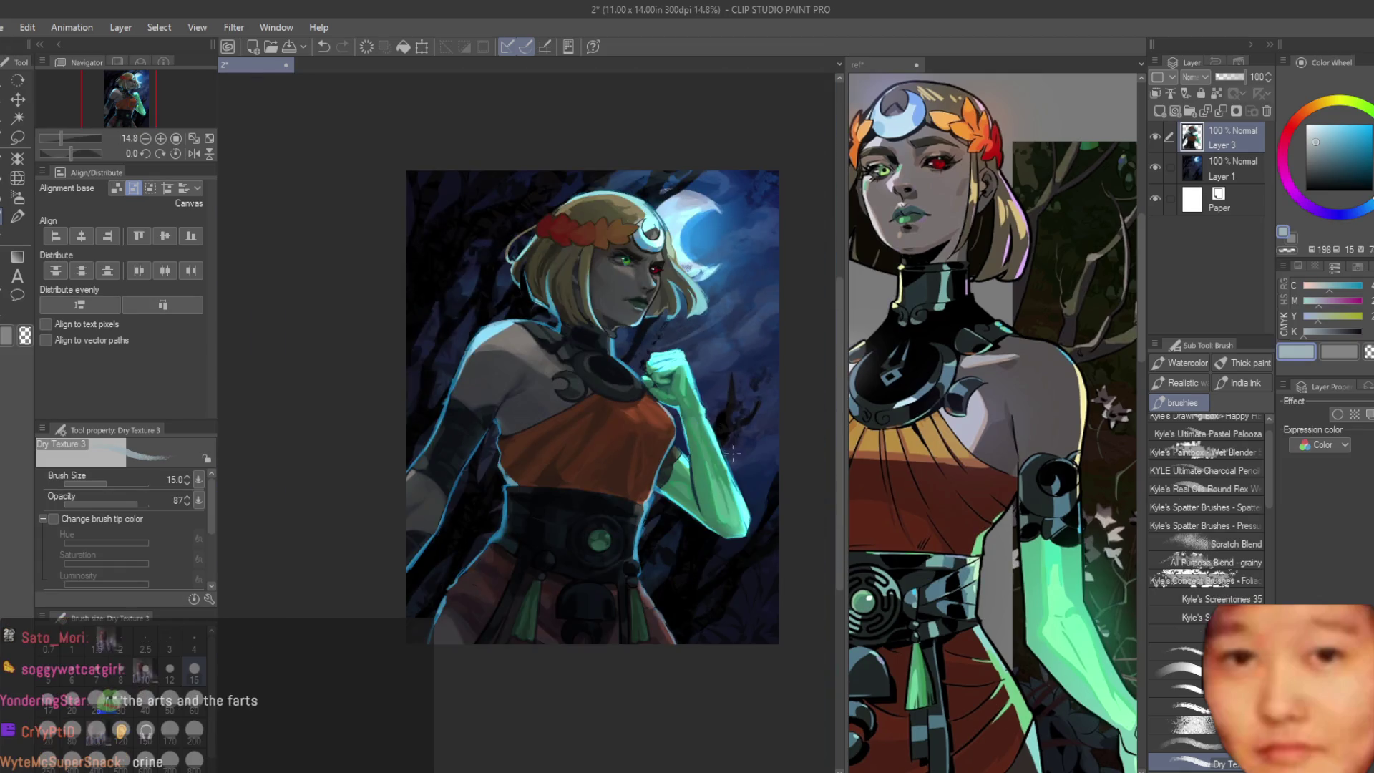
{"action": "scroll", "coordinate": [597, 199], "scroll_direction": "up", "scroll_amount": 2}
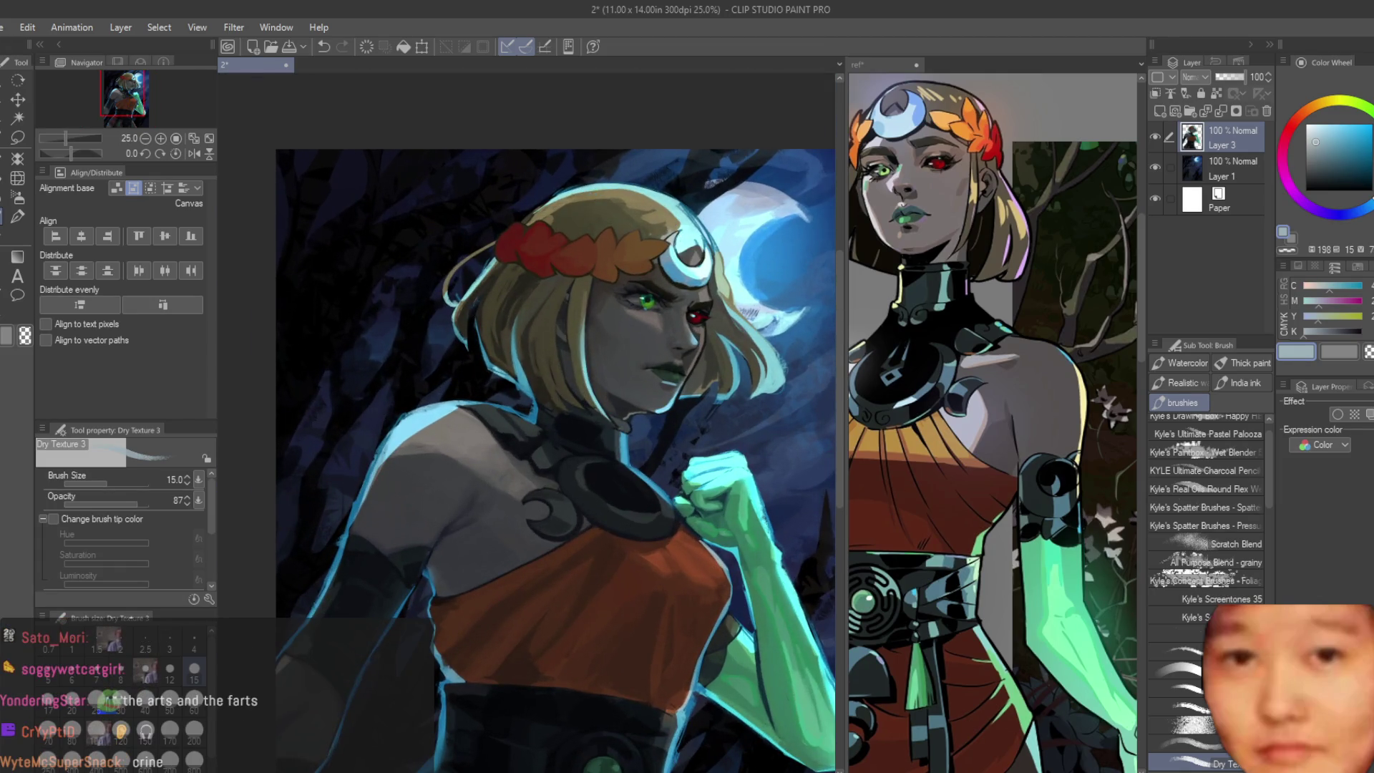
{"action": "scroll", "coordinate": [655, 322], "scroll_direction": "up", "scroll_amount": 3}
{"action": "scroll", "coordinate": [484, 344], "scroll_direction": "up", "scroll_amount": 3}
{"action": "scroll", "coordinate": [341, 355], "scroll_direction": "up", "scroll_amount": 3}
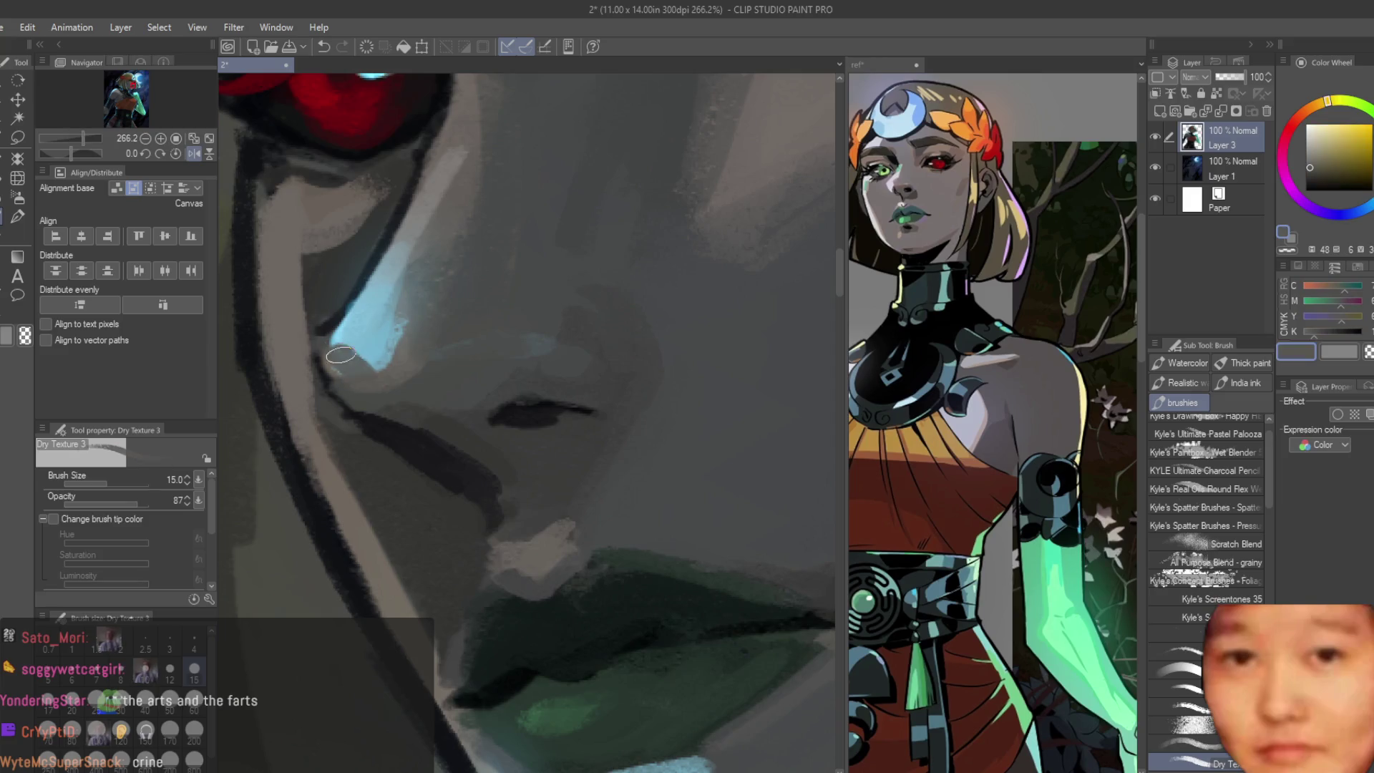
{"action": "scroll", "coordinate": [361, 368], "scroll_direction": "down", "scroll_amount": 2}
{"action": "scroll", "coordinate": [412, 372], "scroll_direction": "up", "scroll_amount": 1}
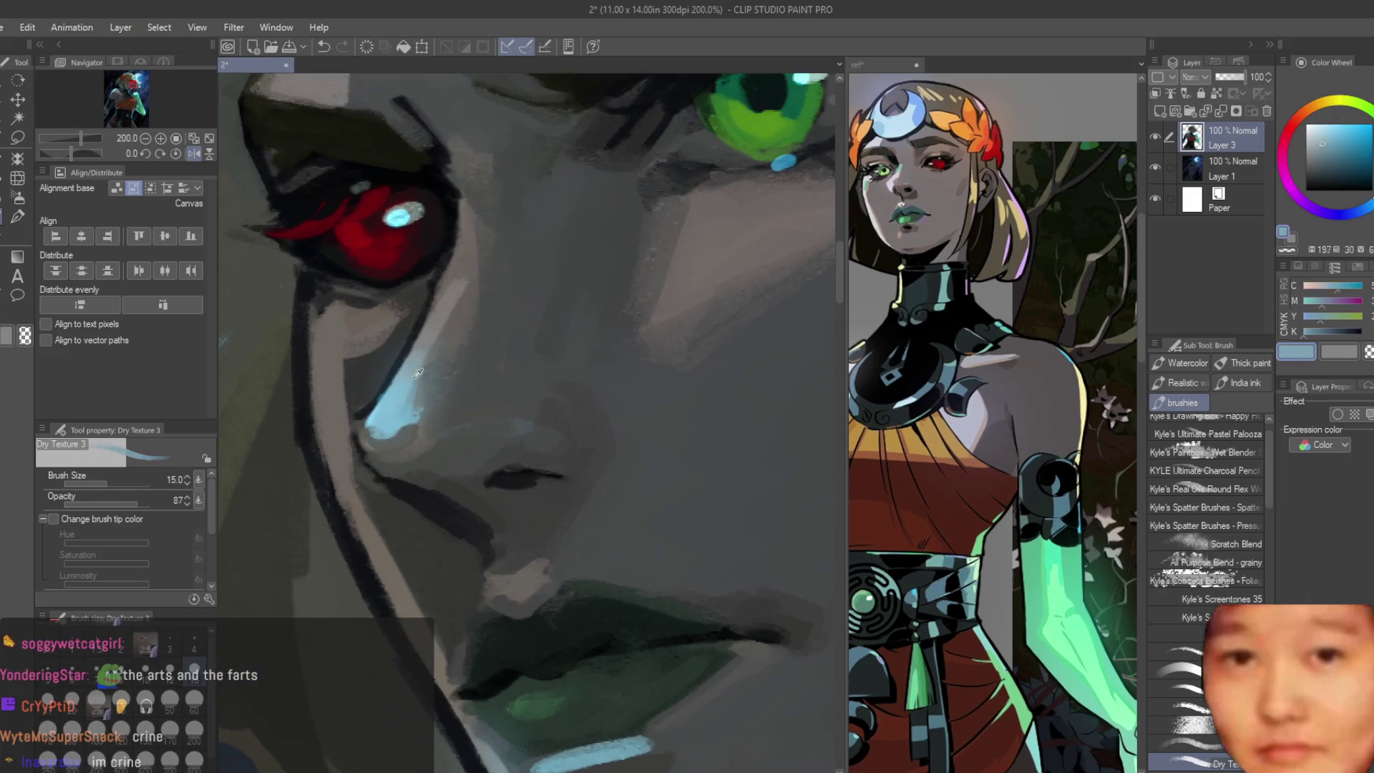
{"action": "scroll", "coordinate": [412, 373], "scroll_direction": "down", "scroll_amount": 1}
{"action": "scroll", "coordinate": [333, 348], "scroll_direction": "down", "scroll_amount": 2}
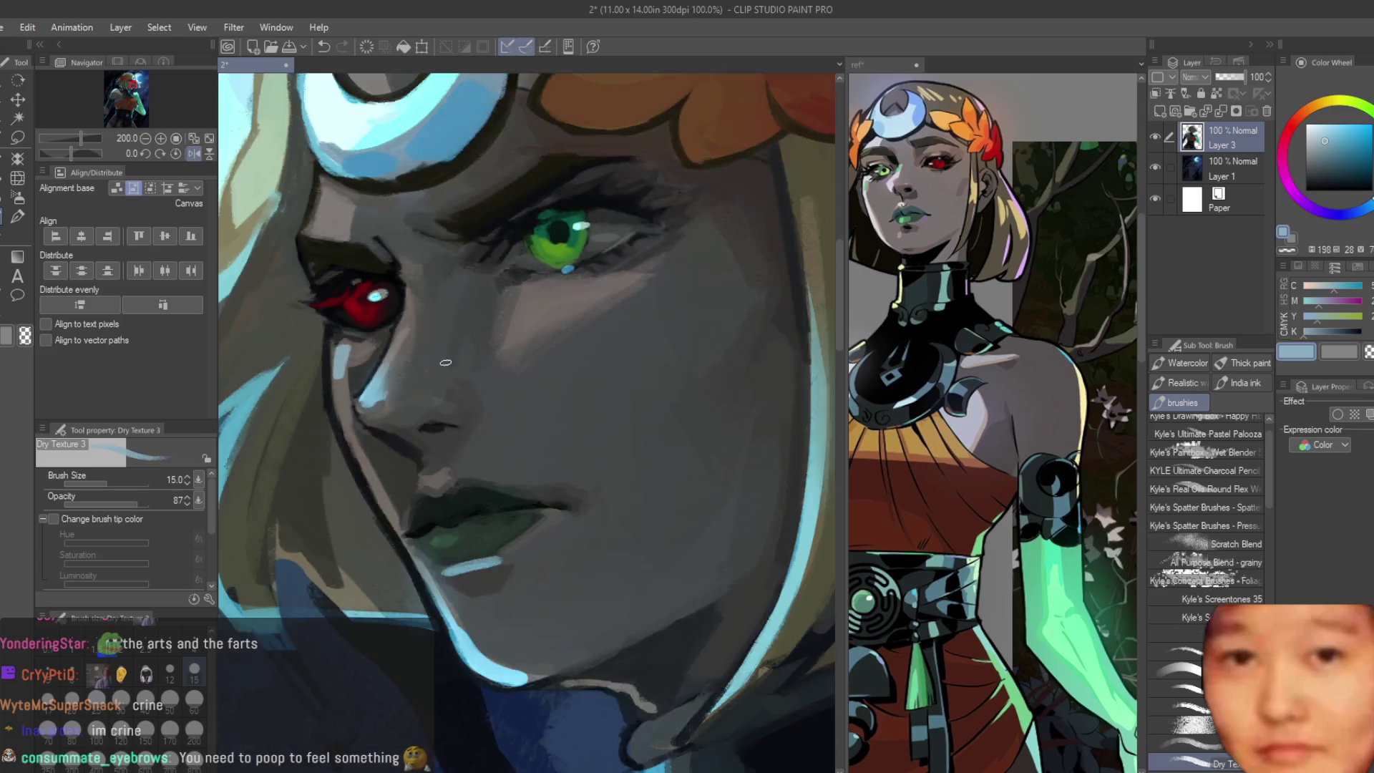
{"action": "scroll", "coordinate": [600, 387], "scroll_direction": "down", "scroll_amount": 3}
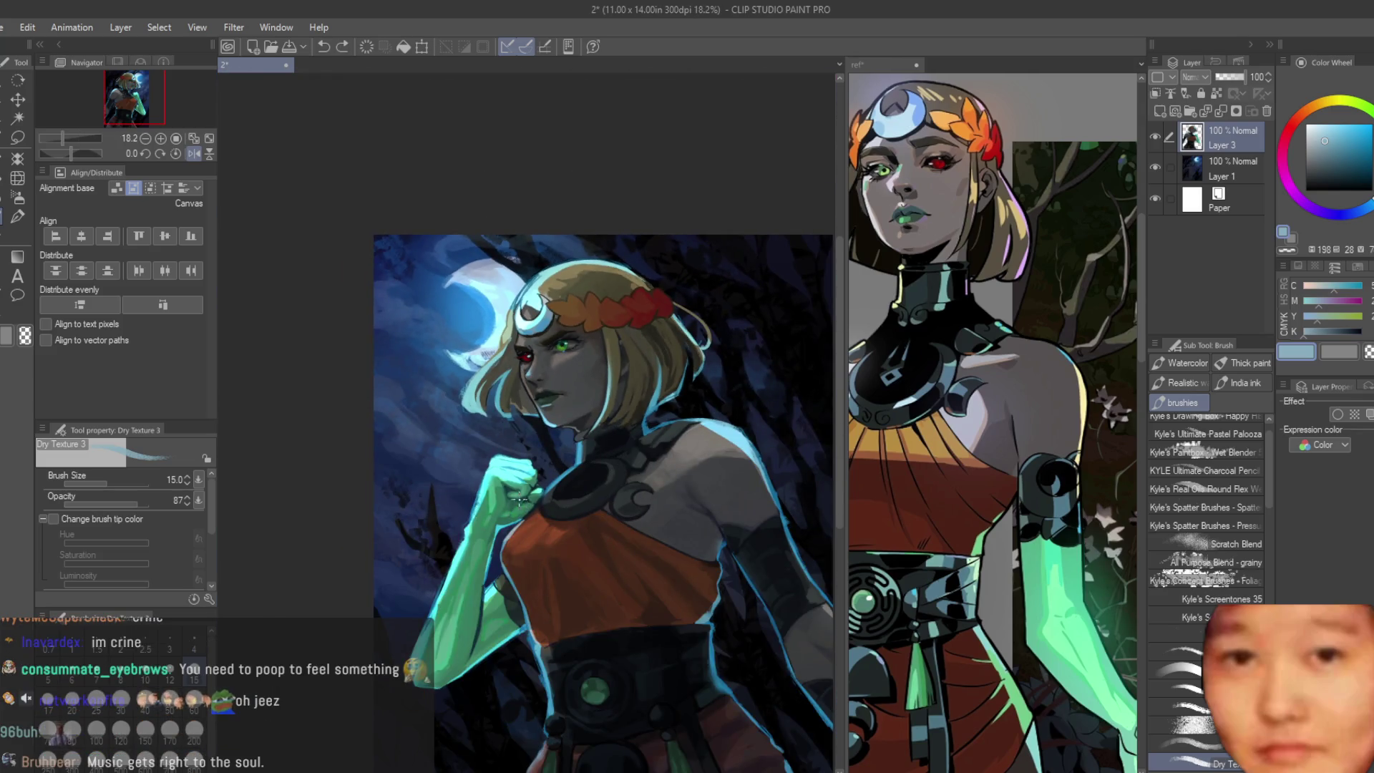
{"action": "scroll", "coordinate": [596, 379], "scroll_direction": "up", "scroll_amount": 2}
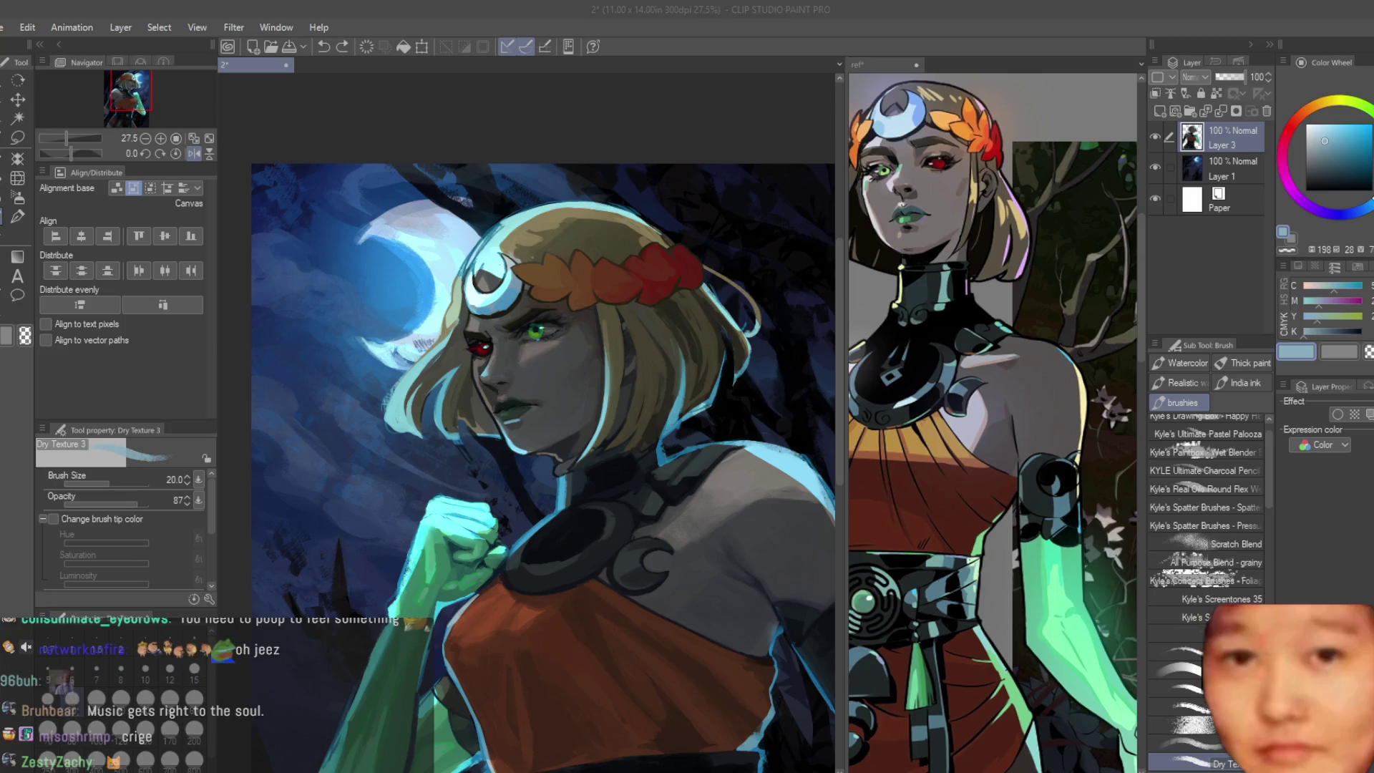
{"action": "scroll", "coordinate": [617, 394], "scroll_direction": "up", "scroll_amount": 1}
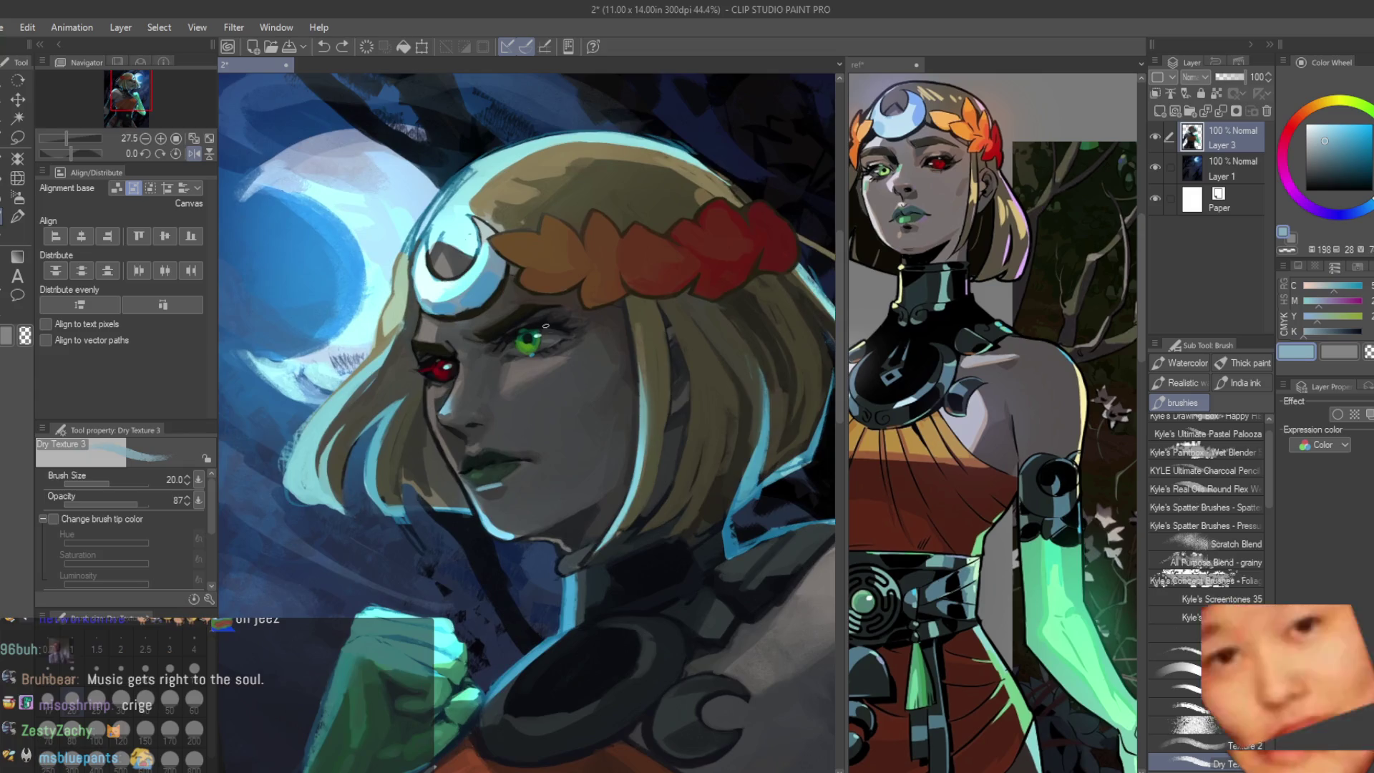
{"action": "scroll", "coordinate": [618, 394], "scroll_direction": "up", "scroll_amount": 1}
{"action": "scroll", "coordinate": [618, 393], "scroll_direction": "up", "scroll_amount": 1}
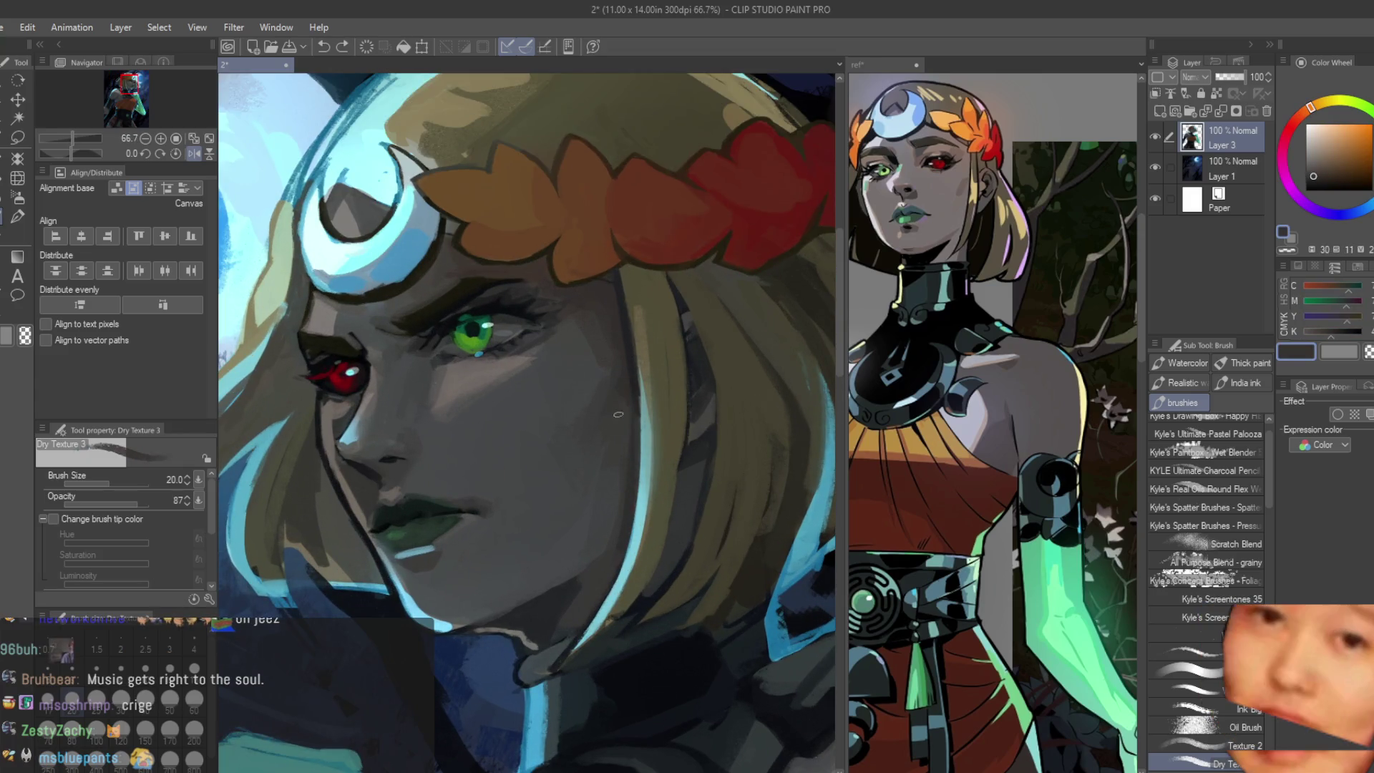
{"action": "scroll", "coordinate": [693, 488], "scroll_direction": "up", "scroll_amount": 1}
{"action": "scroll", "coordinate": [673, 571], "scroll_direction": "down", "scroll_amount": 1}
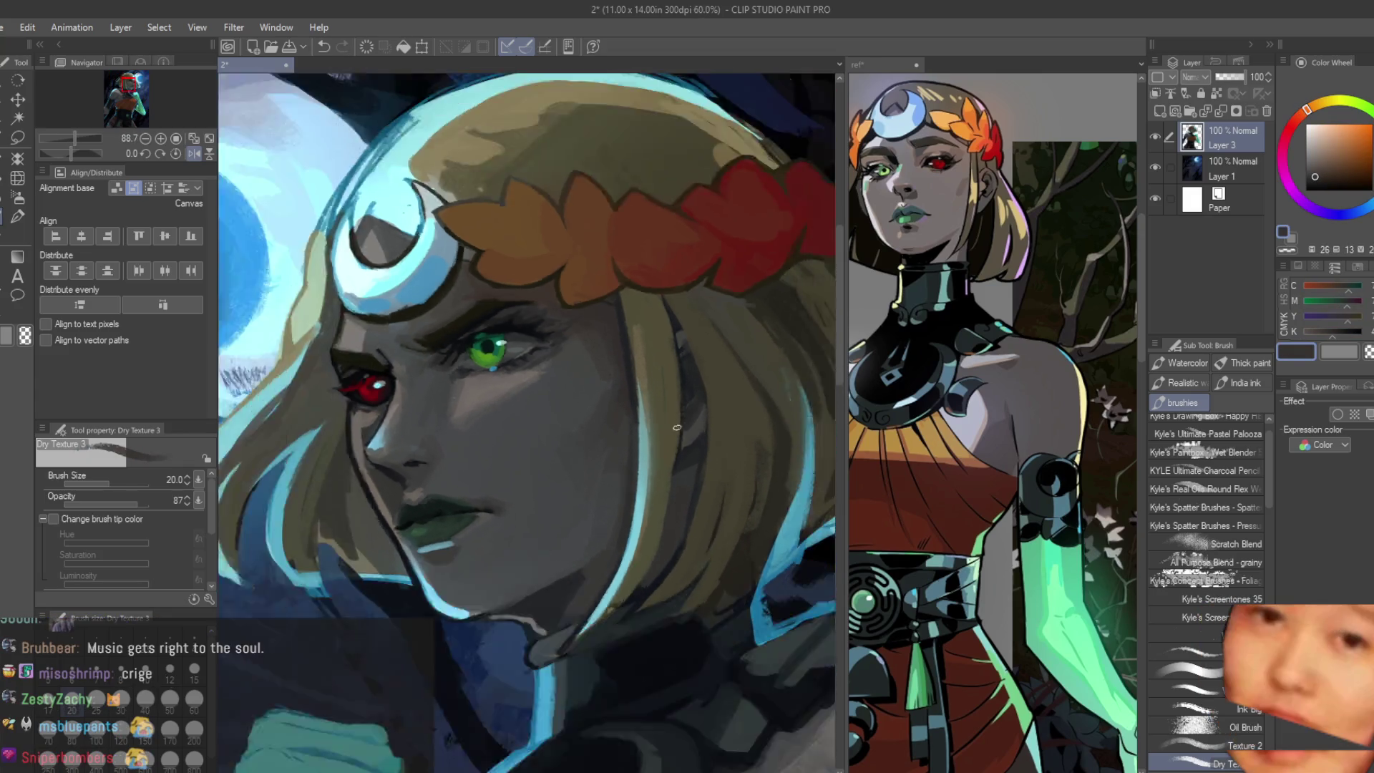
{"action": "scroll", "coordinate": [673, 572], "scroll_direction": "down", "scroll_amount": 1}
{"action": "scroll", "coordinate": [708, 580], "scroll_direction": "down", "scroll_amount": 2}
{"action": "scroll", "coordinate": [654, 393], "scroll_direction": "up", "scroll_amount": 1}
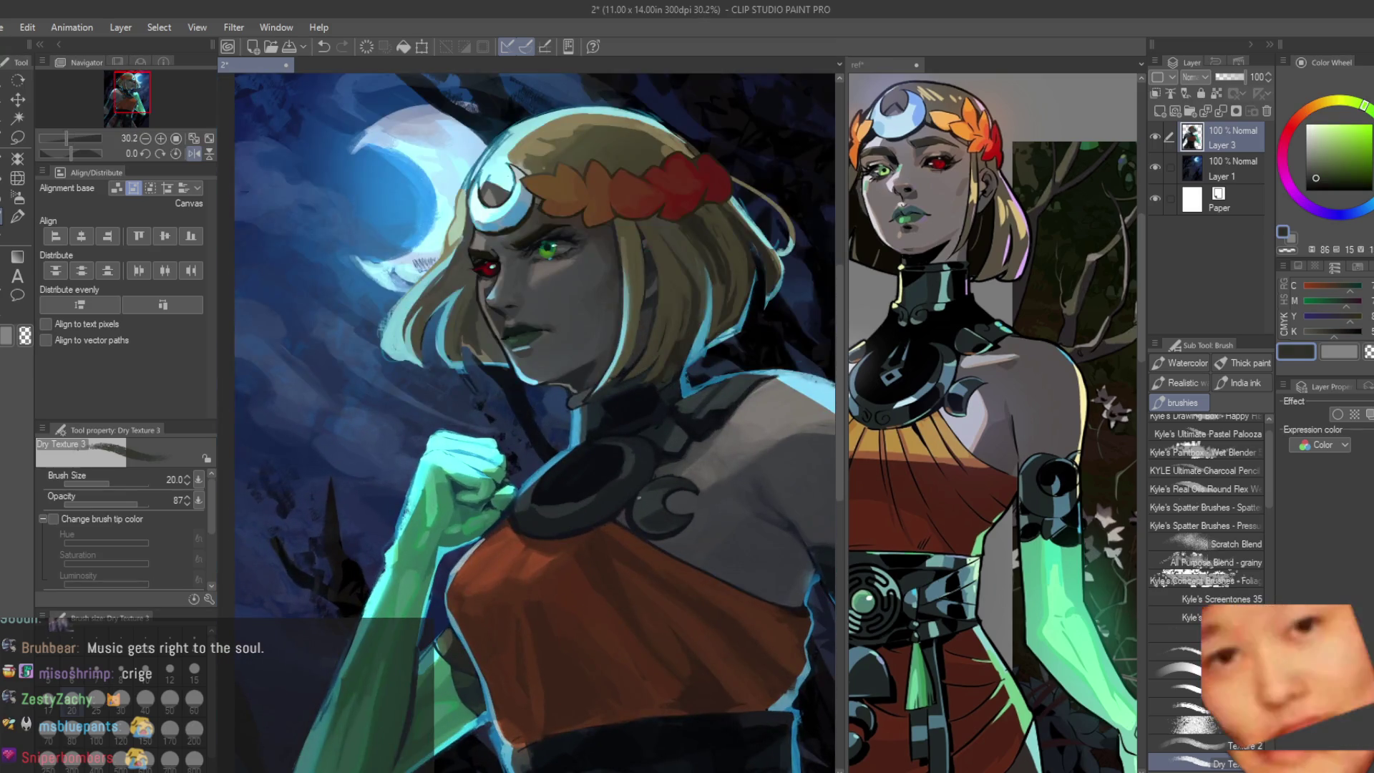
{"action": "scroll", "coordinate": [653, 394], "scroll_direction": "up", "scroll_amount": 1}
{"action": "scroll", "coordinate": [653, 394], "scroll_direction": "up", "scroll_amount": 1}
{"action": "left_click", "coordinate": [692, 375], "text": "alt"}
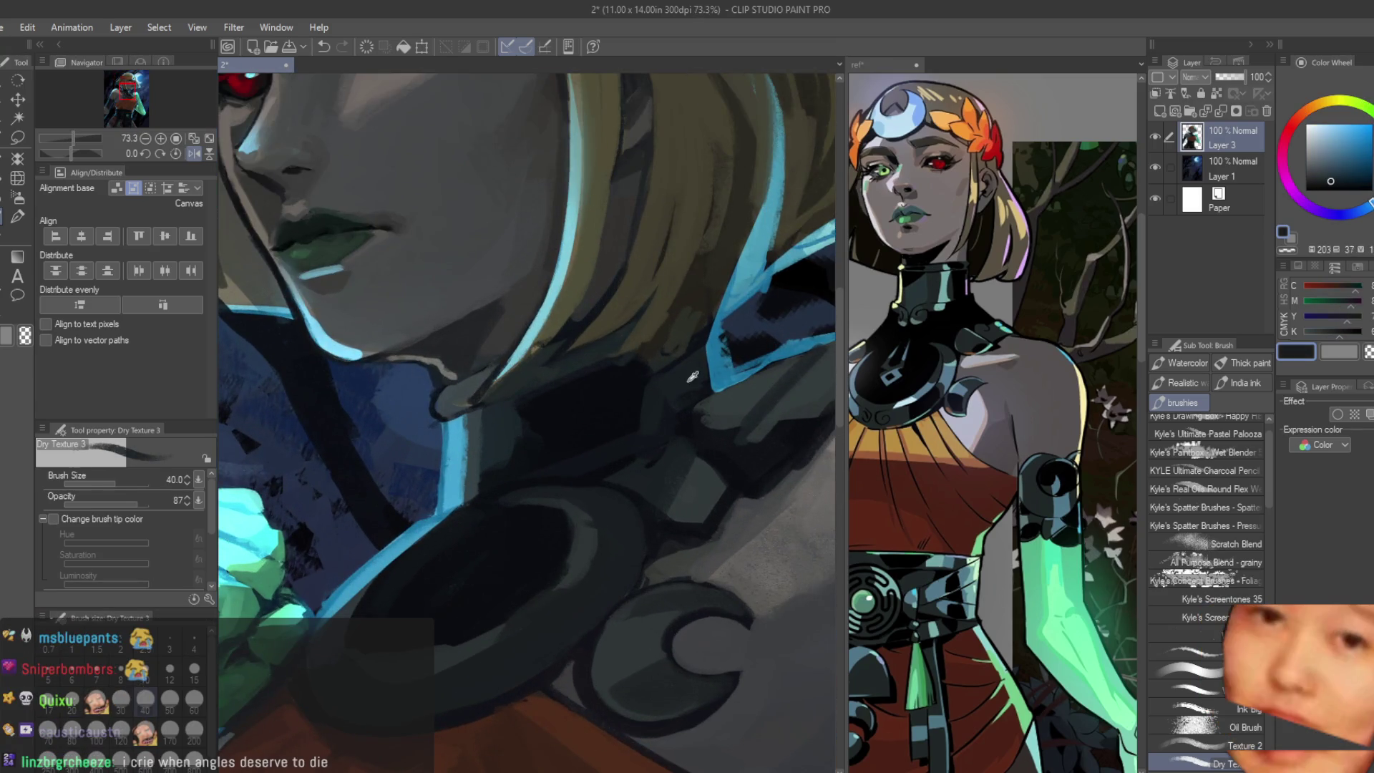
Step: Lay teal and dark eyedropped strokes over the collar to reshape and deepen it
{"action": "left_click", "coordinate": [665, 401], "text": "alt"}
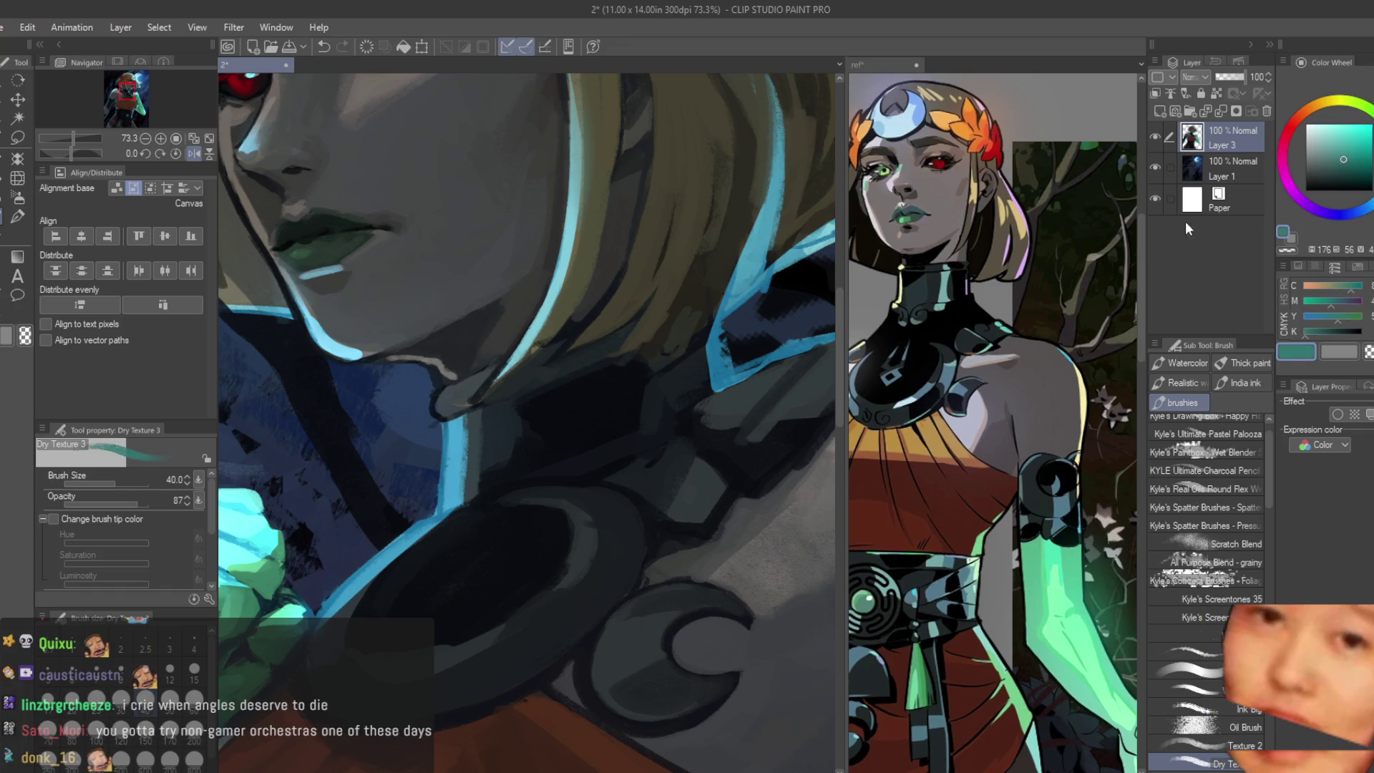
{"action": "scroll", "coordinate": [665, 402], "scroll_direction": "up", "scroll_amount": 1}
{"action": "left_click_drag", "start_coordinate": [692, 357], "coordinate": [620, 461]}
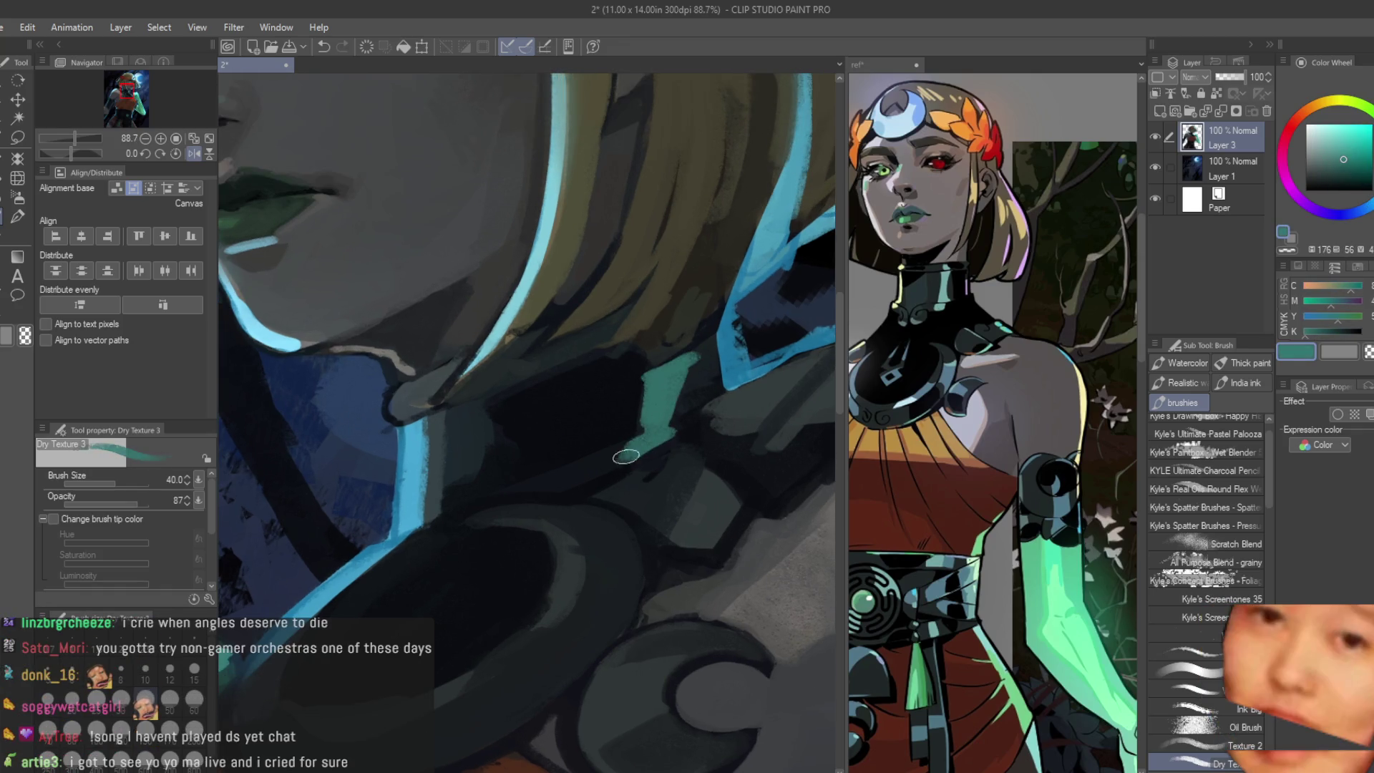
{"action": "left_click", "coordinate": [635, 396], "text": "alt"}
{"action": "left_click_drag", "start_coordinate": [645, 384], "coordinate": [629, 456]}
{"action": "mouse_move", "coordinate": [692, 365]}
{"action": "left_mouse_down"}
{"action": "mouse_move", "coordinate": [672, 419]}
{"action": "mouse_move", "coordinate": [681, 362]}
{"action": "mouse_move", "coordinate": [655, 445]}
{"action": "left_mouse_up"}
{"action": "left_click", "coordinate": [677, 397], "text": "alt"}
{"action": "left_click", "coordinate": [682, 362], "text": "alt"}
{"action": "scroll", "coordinate": [651, 358], "scroll_direction": "down", "scroll_amount": 2}
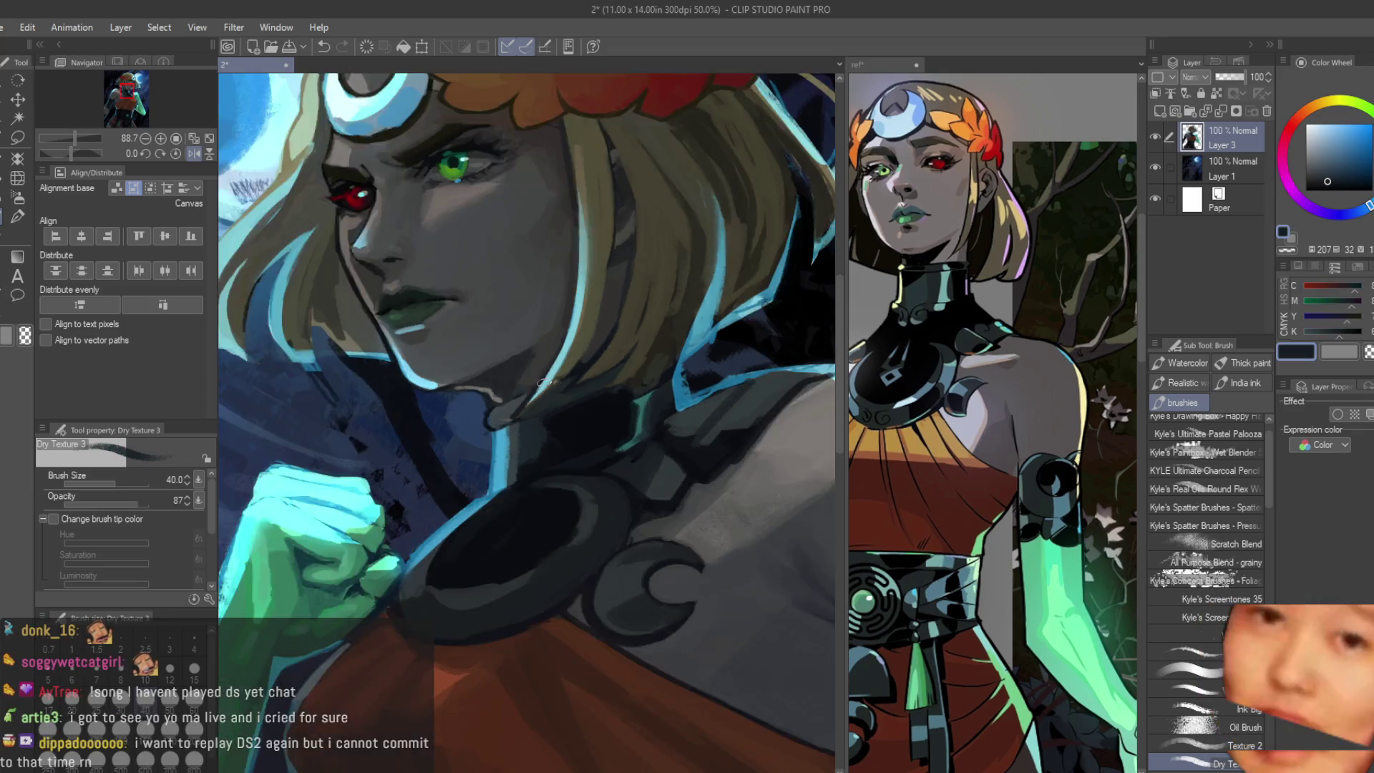
{"action": "scroll", "coordinate": [652, 358], "scroll_direction": "down", "scroll_amount": 3}
{"action": "scroll", "coordinate": [651, 357], "scroll_direction": "down", "scroll_amount": 1}
{"action": "scroll", "coordinate": [652, 358], "scroll_direction": "up", "scroll_amount": 3}
{"action": "scroll", "coordinate": [536, 474], "scroll_direction": "up", "scroll_amount": 3}
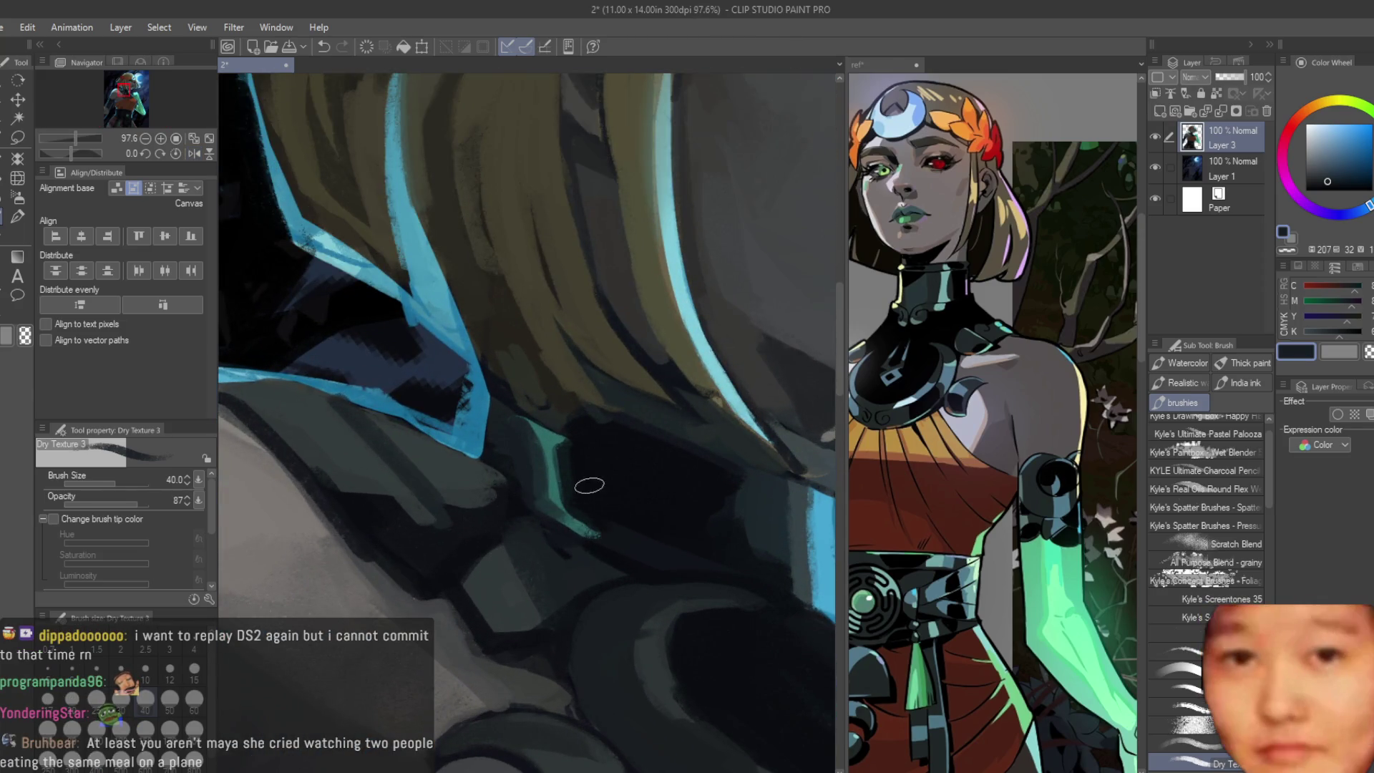
{"action": "scroll", "coordinate": [589, 485], "scroll_direction": "up", "scroll_amount": 1}
Step: Paint teal textured shading on the collar below the hair with a smaller brush, retrying strokes
{"action": "left_click", "coordinate": [513, 435], "text": "alt"}
{"action": "left_click_drag", "start_coordinate": [531, 430], "coordinate": [558, 554]}
{"action": "mouse_move", "coordinate": [516, 505]}
{"action": "left_mouse_down"}
{"action": "mouse_move", "coordinate": [520, 419]}
{"action": "mouse_move", "coordinate": [550, 532]}
{"action": "left_mouse_up"}
{"action": "key", "text": "ctrl+z"}
{"action": "key", "text": "ctrl+z"}
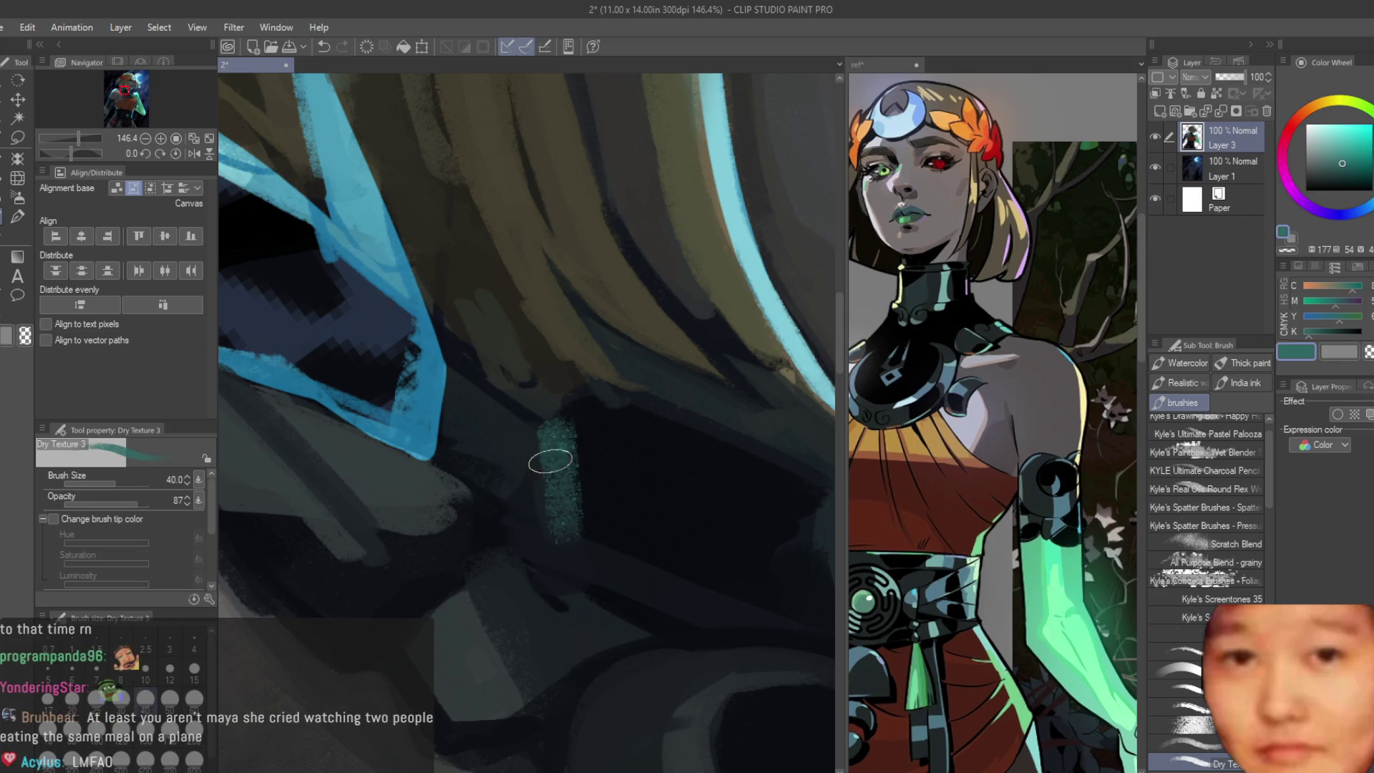
{"action": "left_click", "coordinate": [547, 460], "text": "alt"}
{"action": "key", "text": "bracketleft"}
{"action": "key", "text": "ctrl+z"}
{"action": "scroll", "coordinate": [458, 396], "scroll_direction": "down", "scroll_amount": 2}
{"action": "left_click_drag", "start_coordinate": [514, 395], "coordinate": [527, 504]}
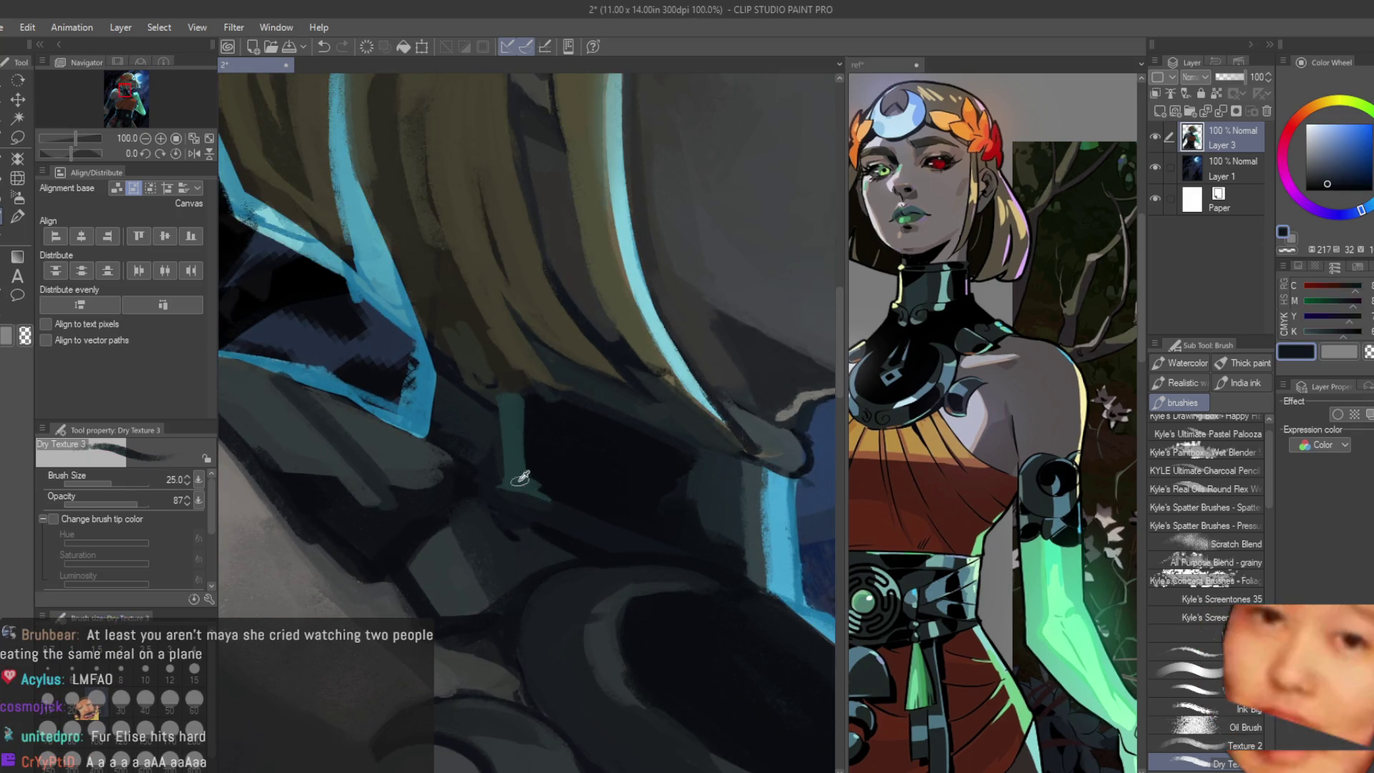
{"action": "mouse_move", "coordinate": [521, 395]}
{"action": "left_mouse_down"}
{"action": "mouse_move", "coordinate": [521, 455]}
{"action": "mouse_move", "coordinate": [560, 494]}
{"action": "left_mouse_up"}
{"action": "left_click", "coordinate": [543, 424], "text": "alt"}
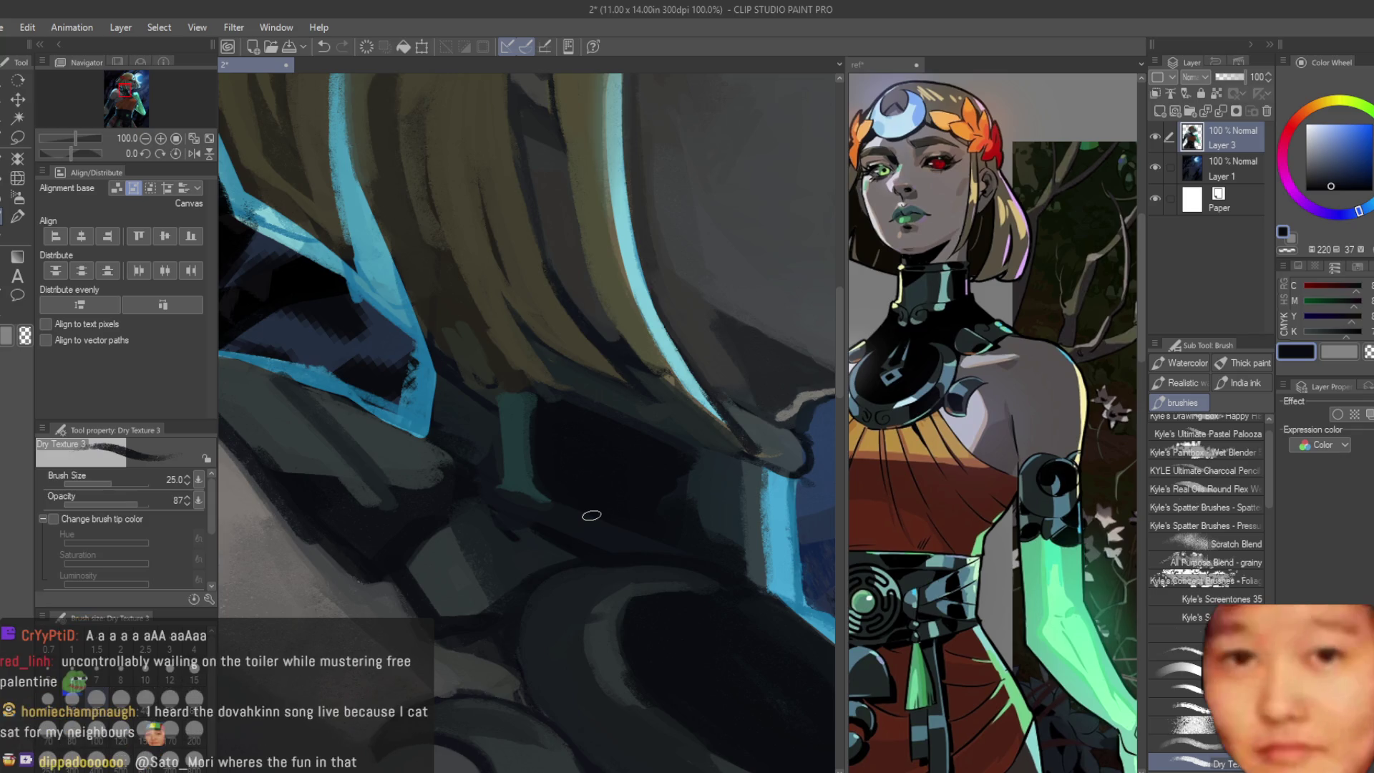
Step: Sample blue-tinted shadow tones and move to Layer 1 to darken the shoulder shadow
{"action": "left_click", "coordinate": [505, 488], "text": "alt"}
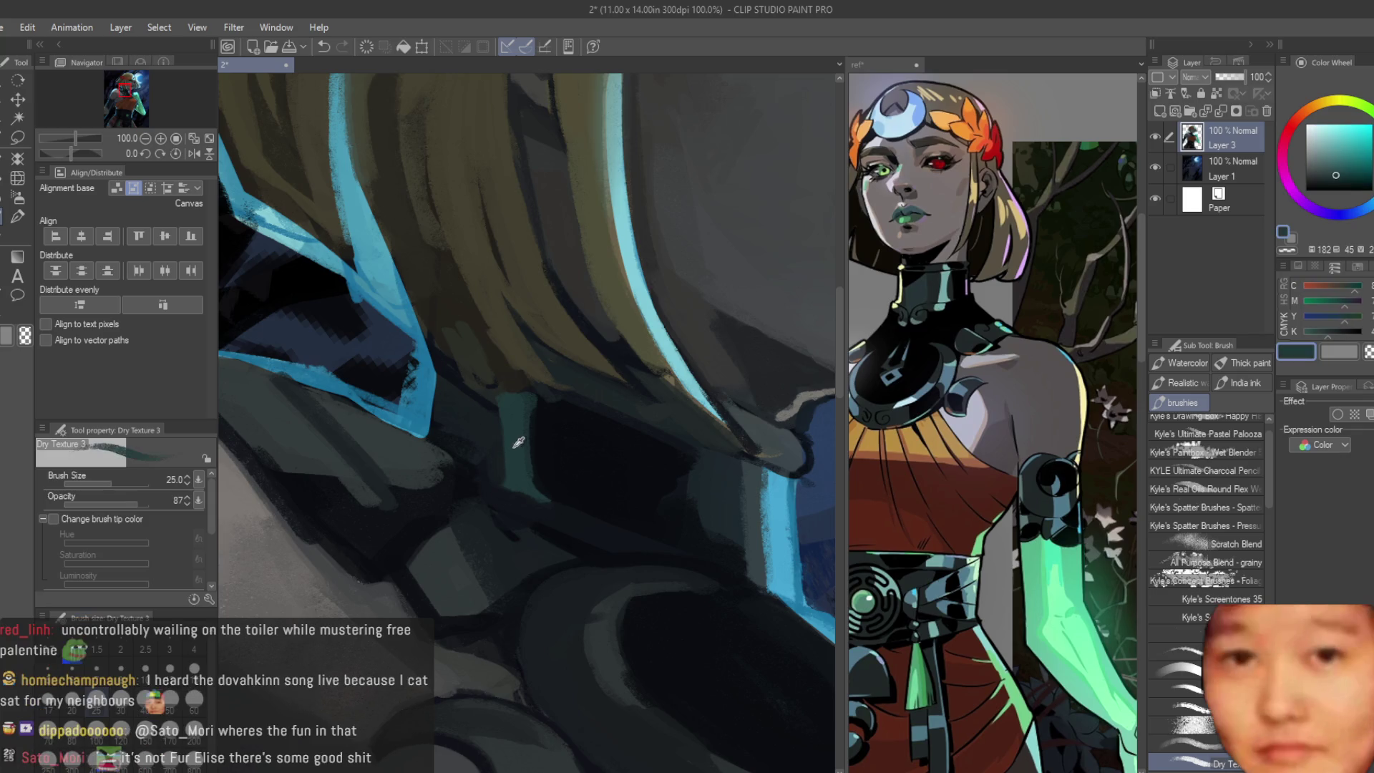
{"action": "left_click", "coordinate": [474, 420], "text": "alt"}
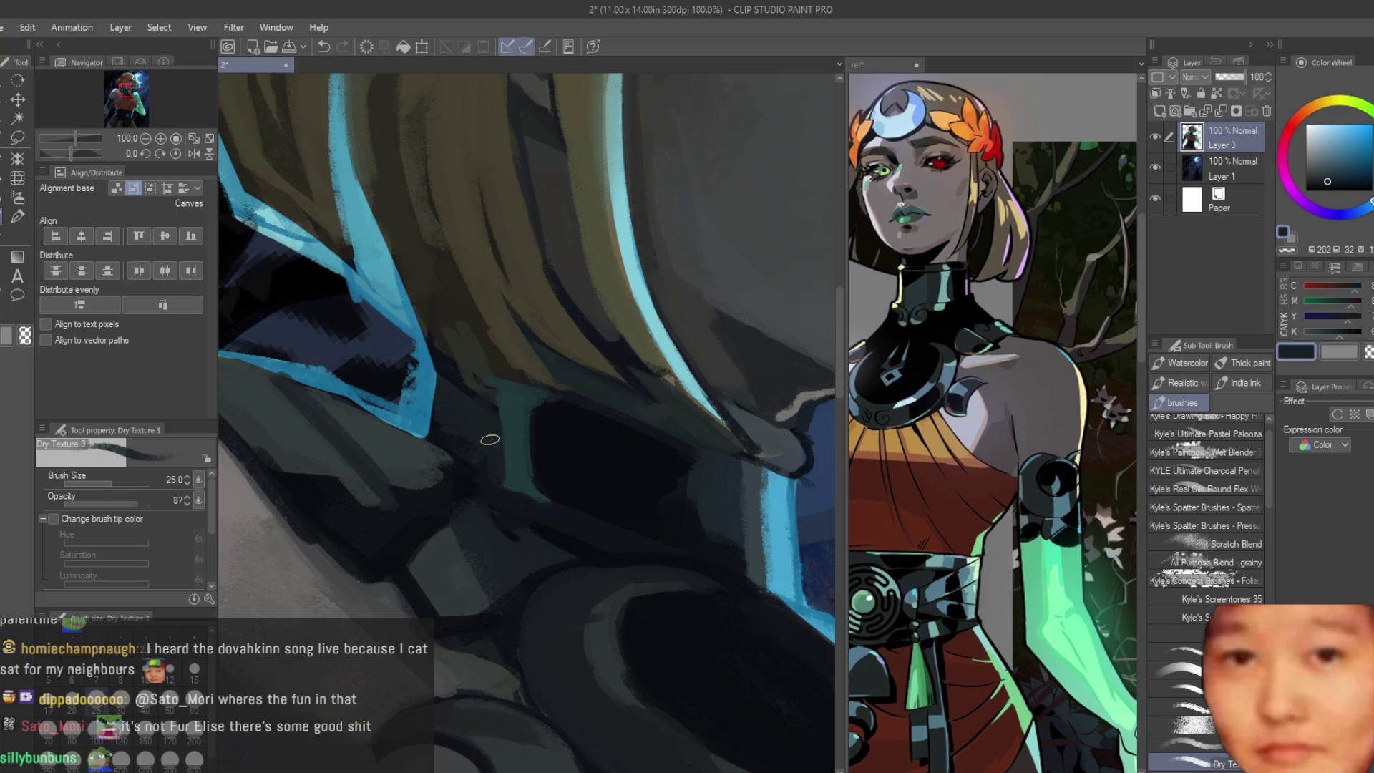
{"action": "left_click", "coordinate": [543, 402], "text": "alt"}
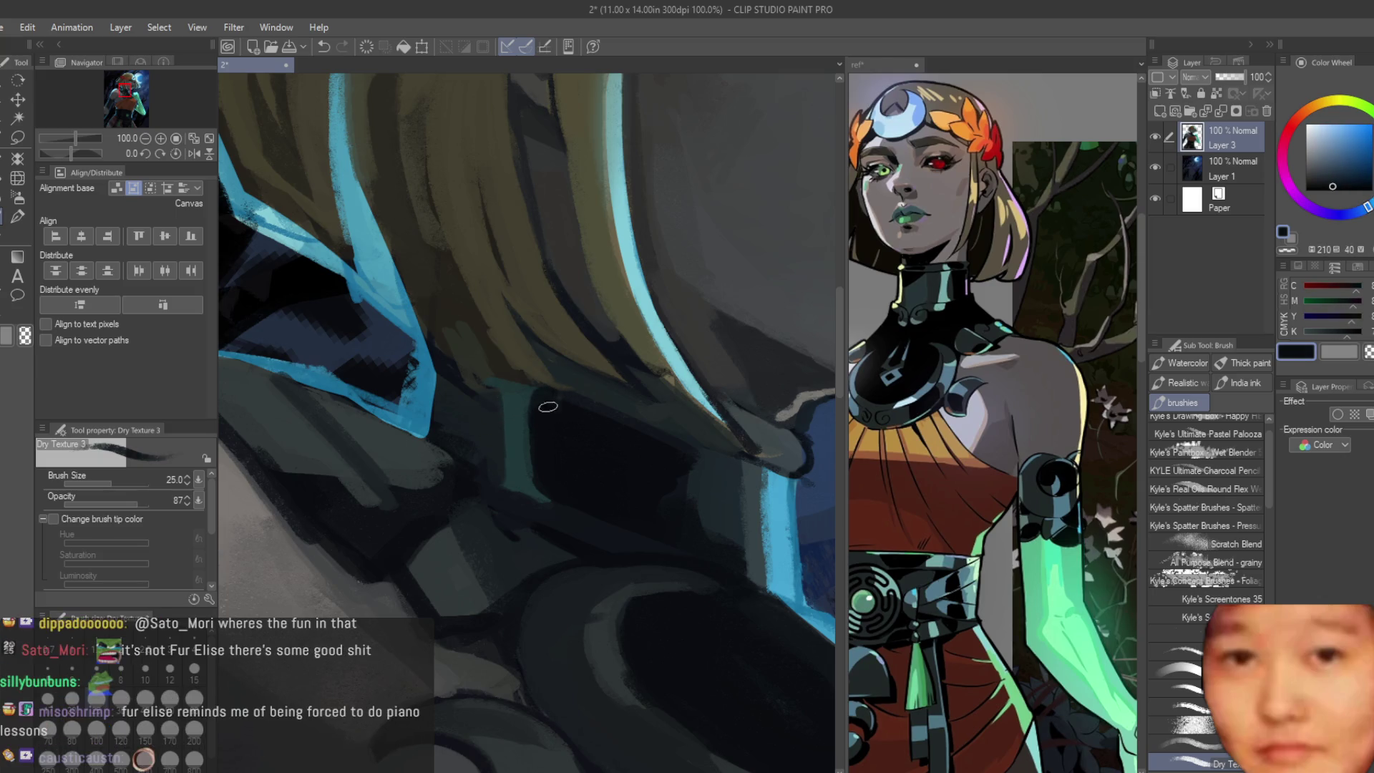
{"action": "scroll", "coordinate": [628, 460], "scroll_direction": "down", "scroll_amount": 2}
{"action": "scroll", "coordinate": [629, 460], "scroll_direction": "down", "scroll_amount": 2}
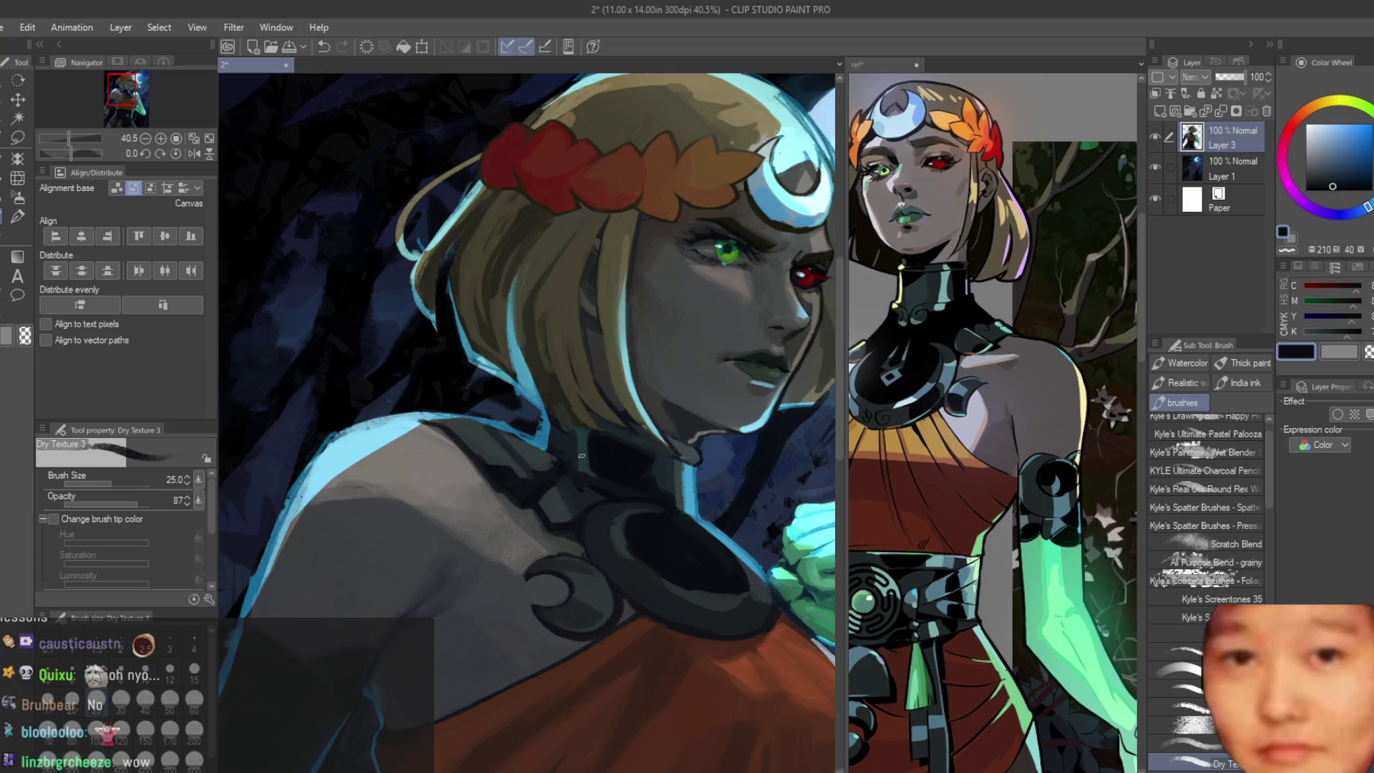
{"action": "scroll", "coordinate": [581, 456], "scroll_direction": "up", "scroll_amount": 5}
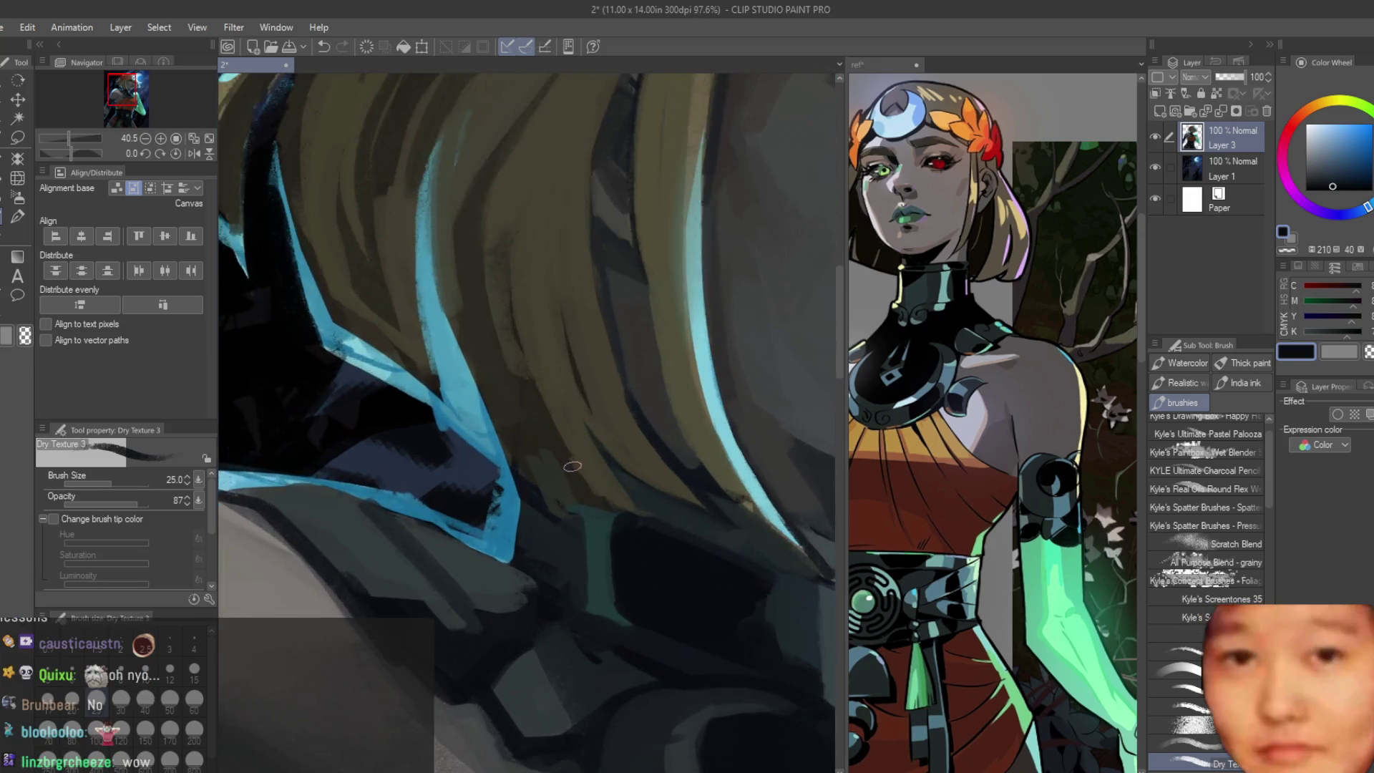
{"action": "scroll", "coordinate": [558, 450], "scroll_direction": "up", "scroll_amount": 2}
{"action": "left_click", "coordinate": [515, 499], "text": "alt"}
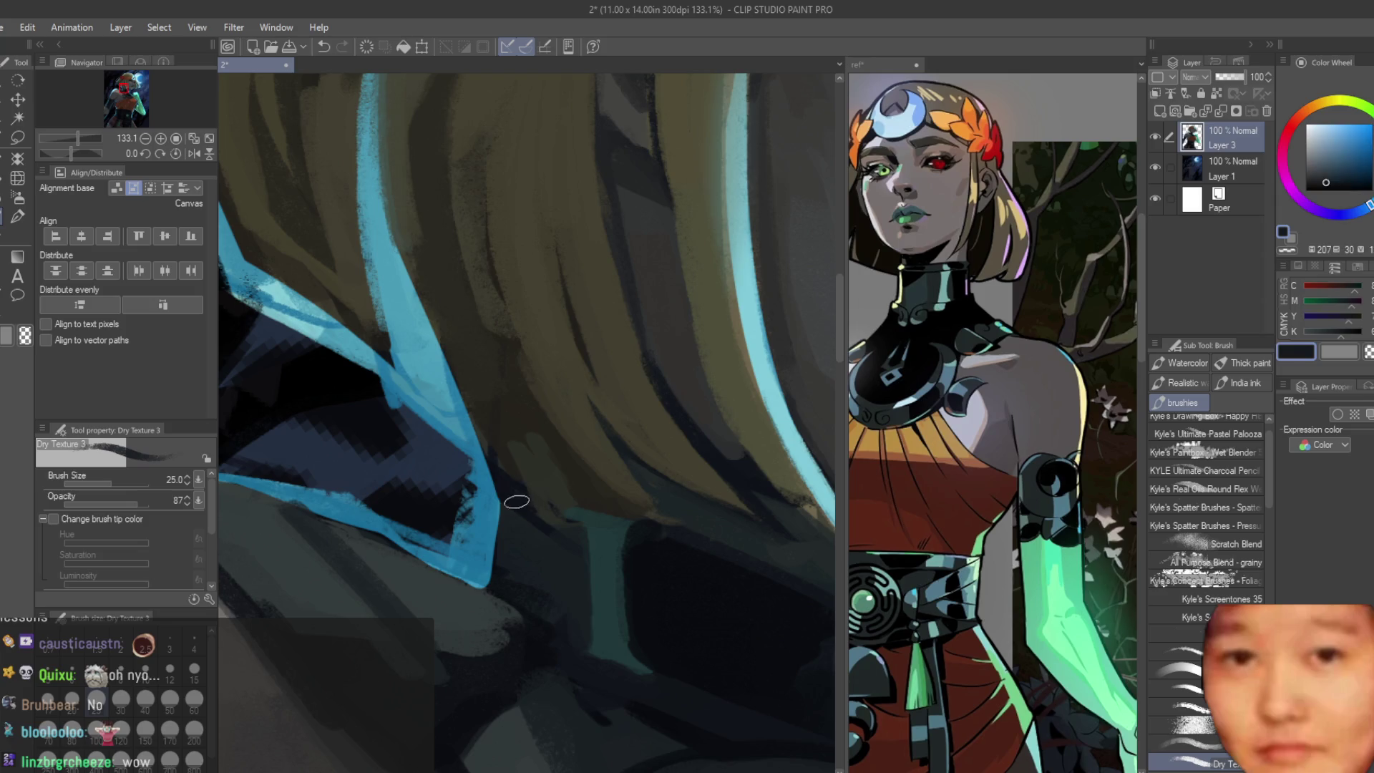
{"action": "scroll", "coordinate": [624, 456], "scroll_direction": "down", "scroll_amount": 3}
{"action": "scroll", "coordinate": [623, 457], "scroll_direction": "up", "scroll_amount": 3}
{"action": "scroll", "coordinate": [623, 457], "scroll_direction": "up", "scroll_amount": 2}
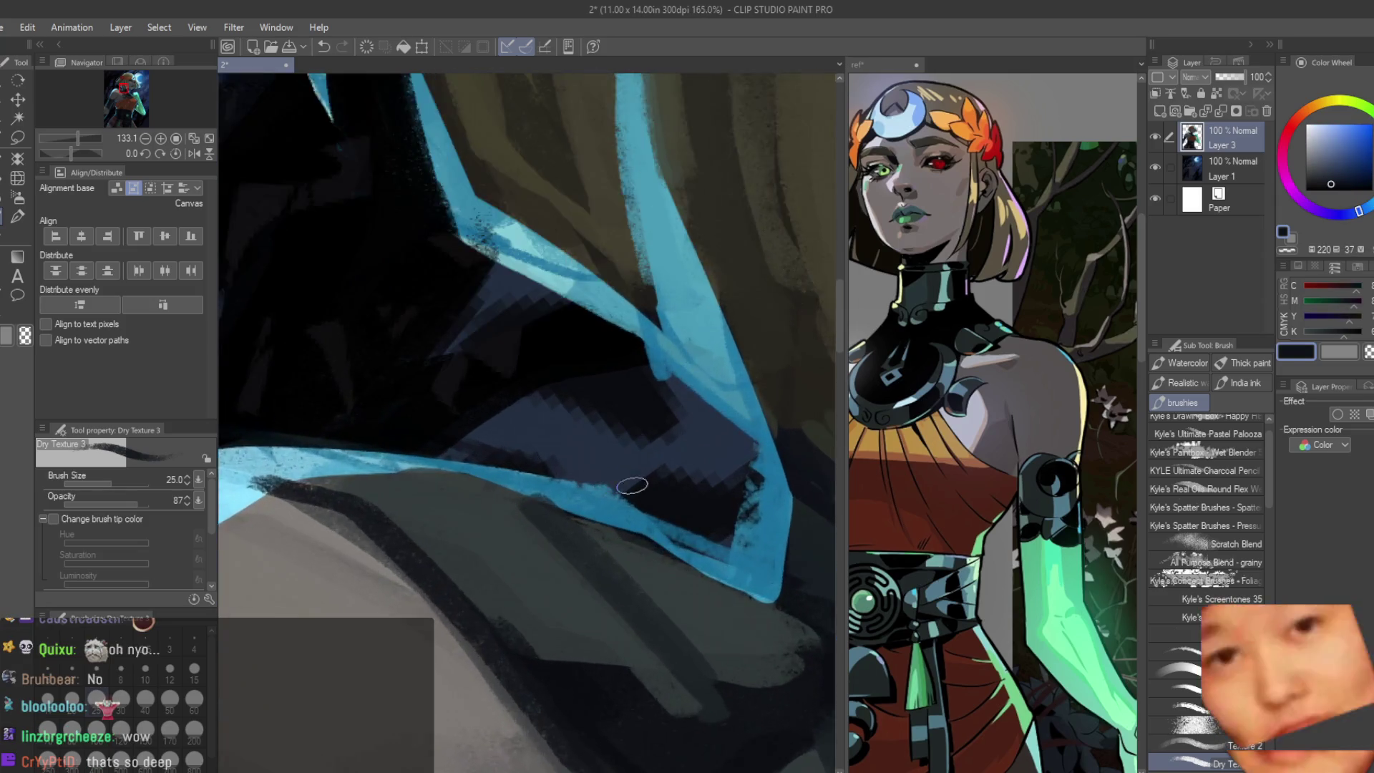
{"action": "left_click", "coordinate": [1173, 170]}
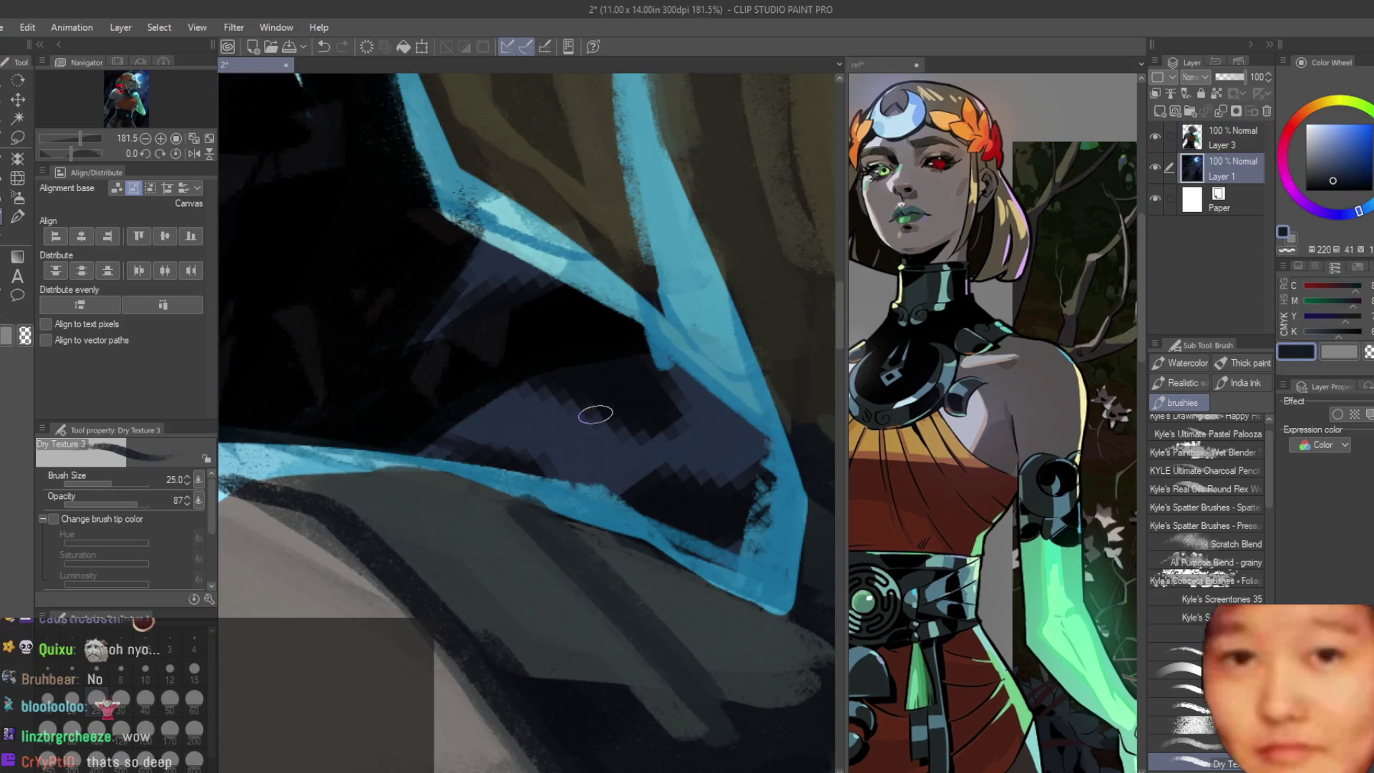
{"action": "left_click", "coordinate": [542, 473], "text": "alt"}
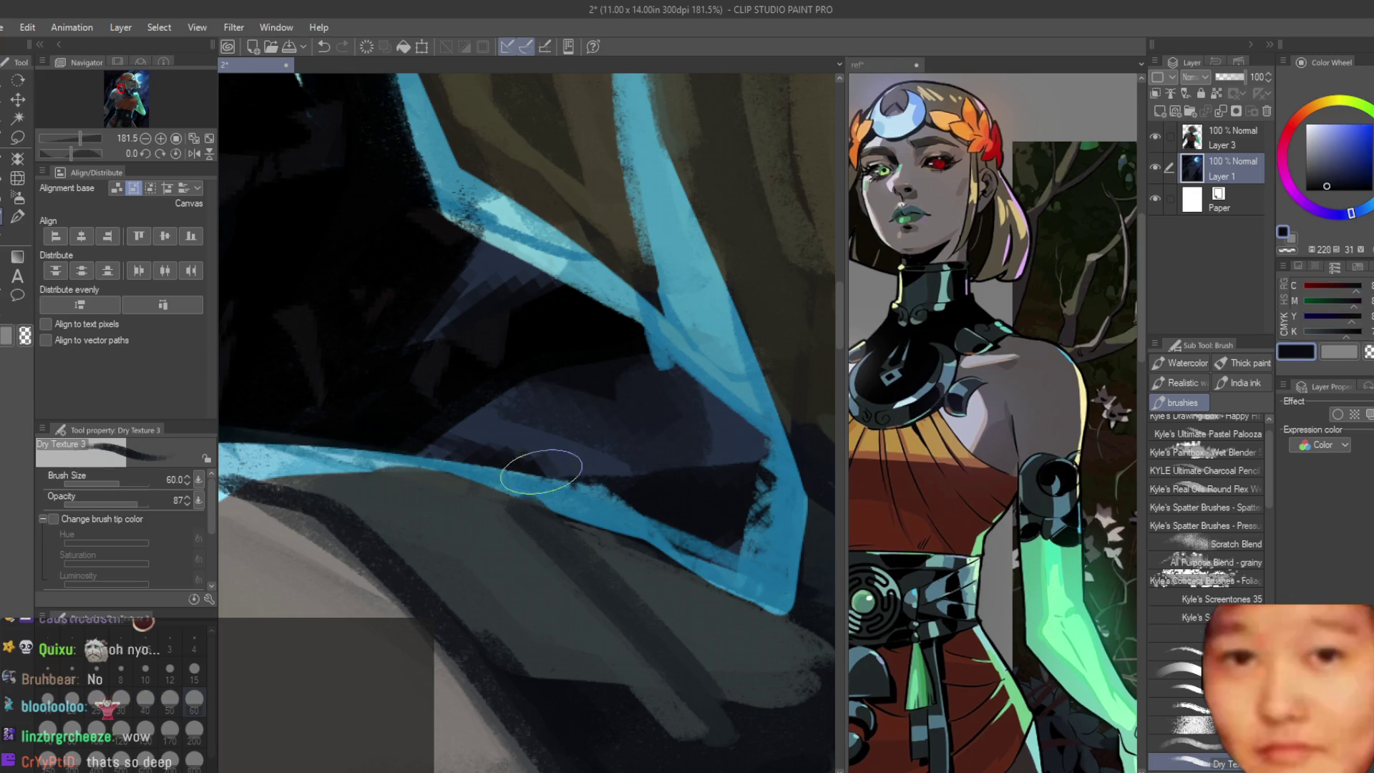
{"action": "scroll", "coordinate": [496, 402], "scroll_direction": "down", "scroll_amount": 3}
{"action": "left_click_drag", "start_coordinate": [496, 402], "coordinate": [339, 540]}
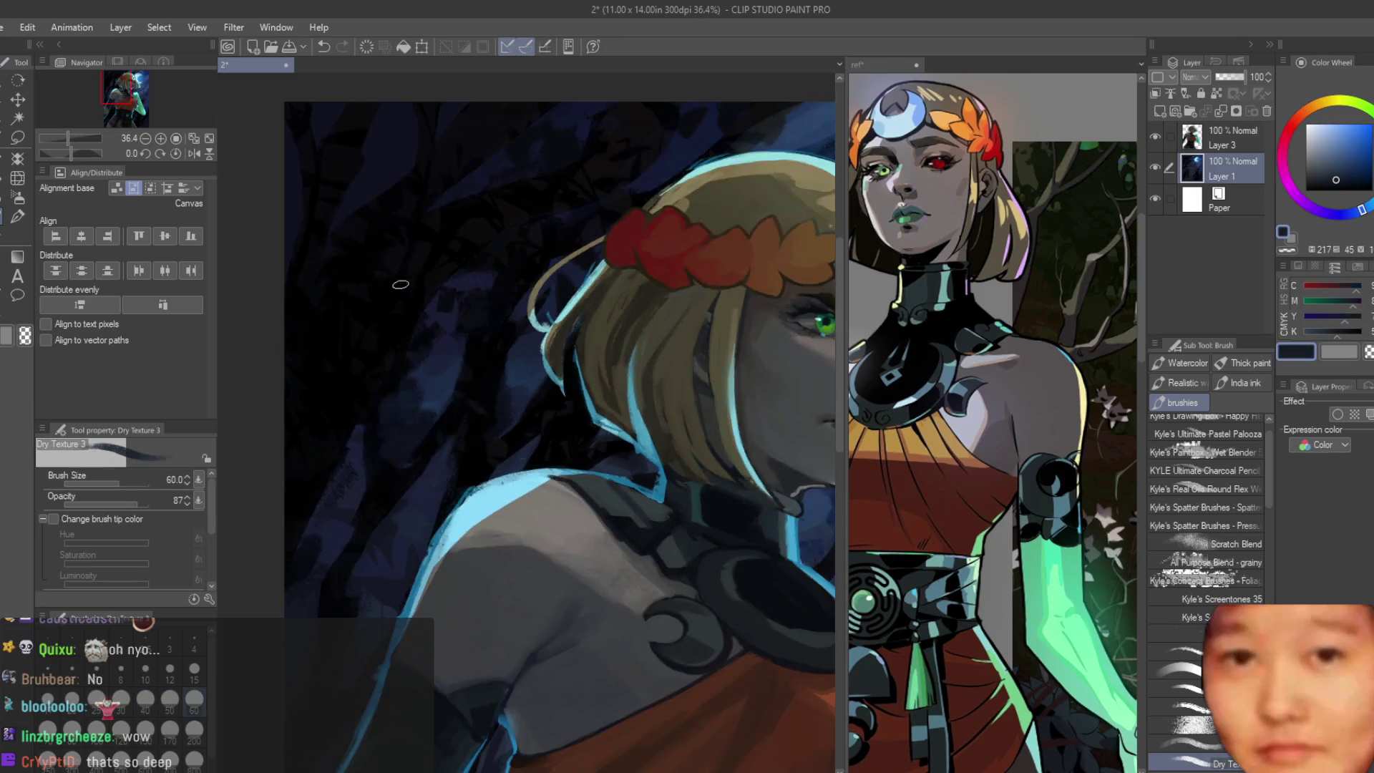
{"action": "scroll", "coordinate": [339, 540], "scroll_direction": "down", "scroll_amount": 5}
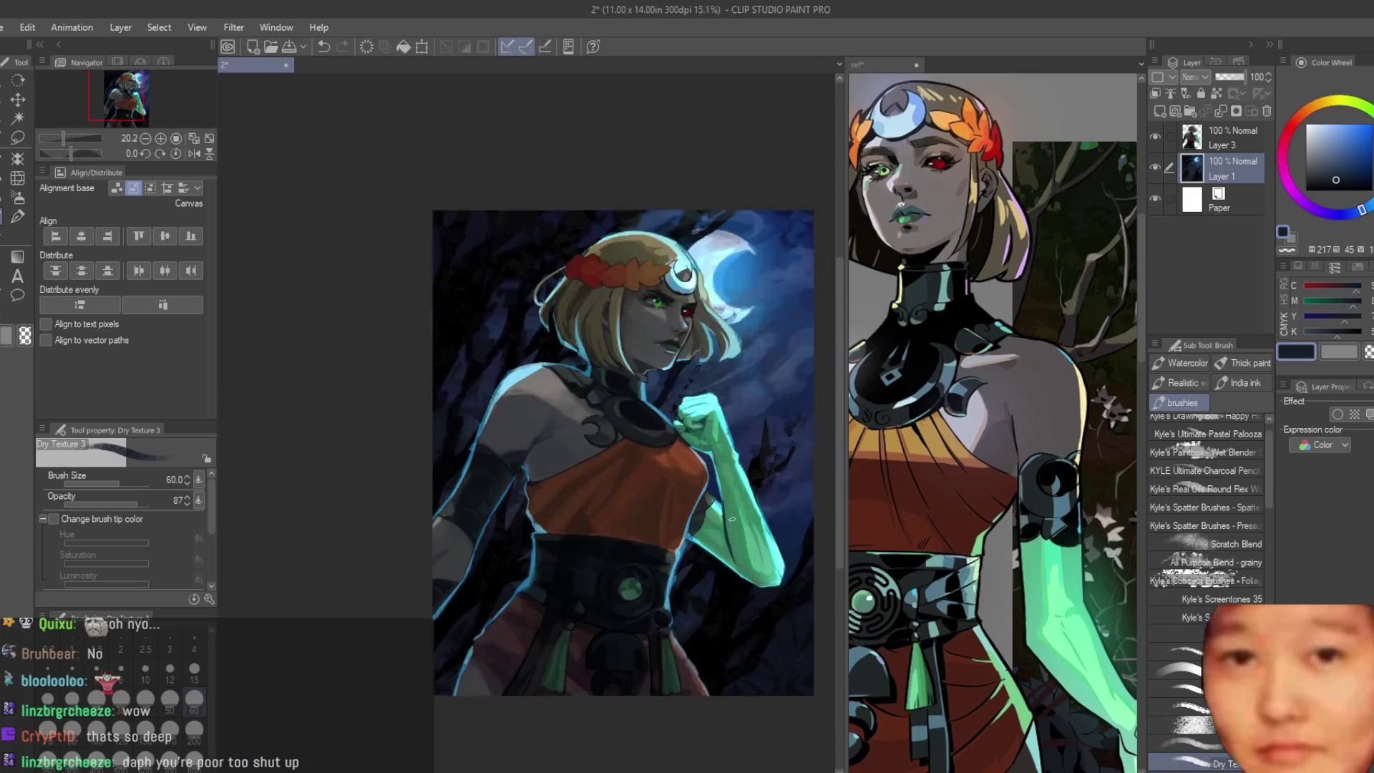
{"action": "scroll", "coordinate": [340, 540], "scroll_direction": "up", "scroll_amount": 2}
{"action": "scroll", "coordinate": [618, 420], "scroll_direction": "down", "scroll_amount": 1}
{"action": "scroll", "coordinate": [618, 419], "scroll_direction": "up", "scroll_amount": 4}
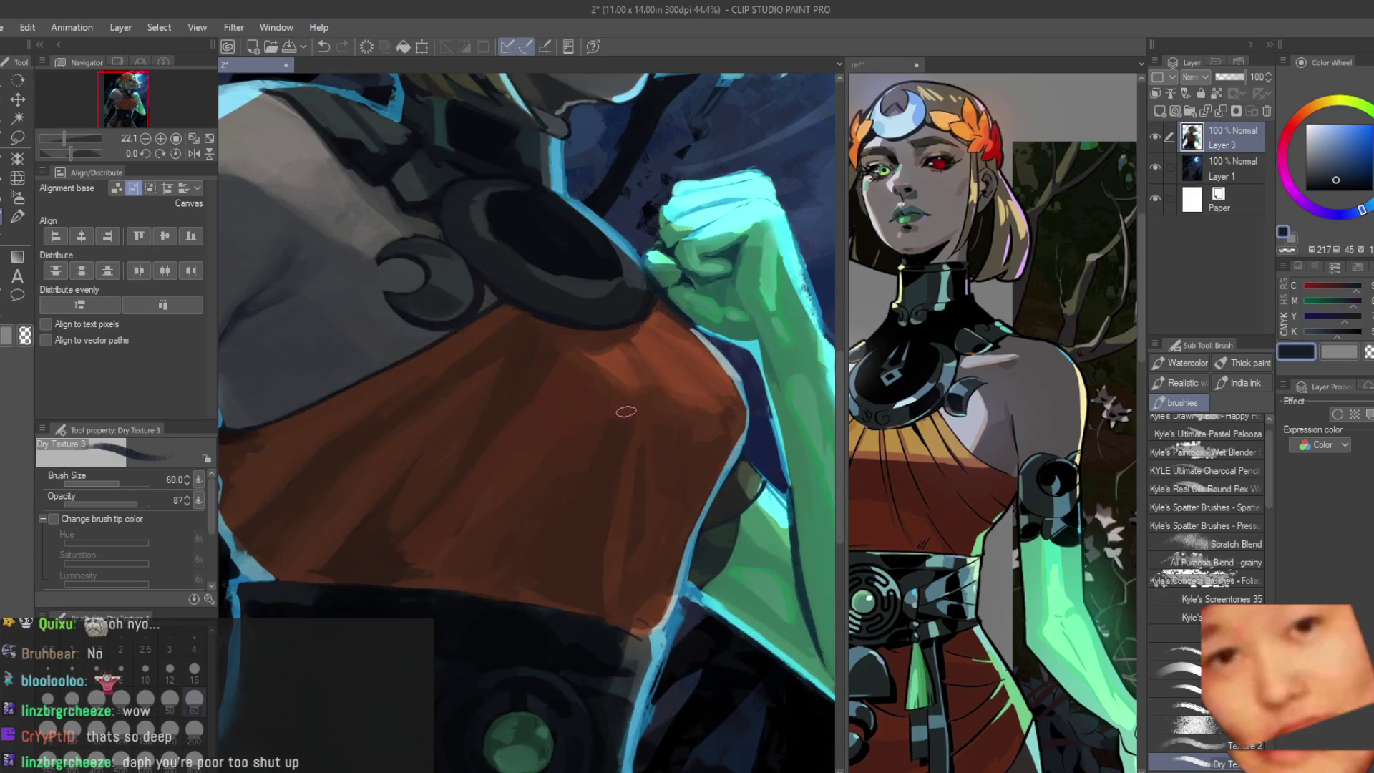
Step: Eyedrop browns from the dress for shading across the orange bodice on Layer 3
{"action": "left_click", "coordinate": [623, 398], "text": "alt"}
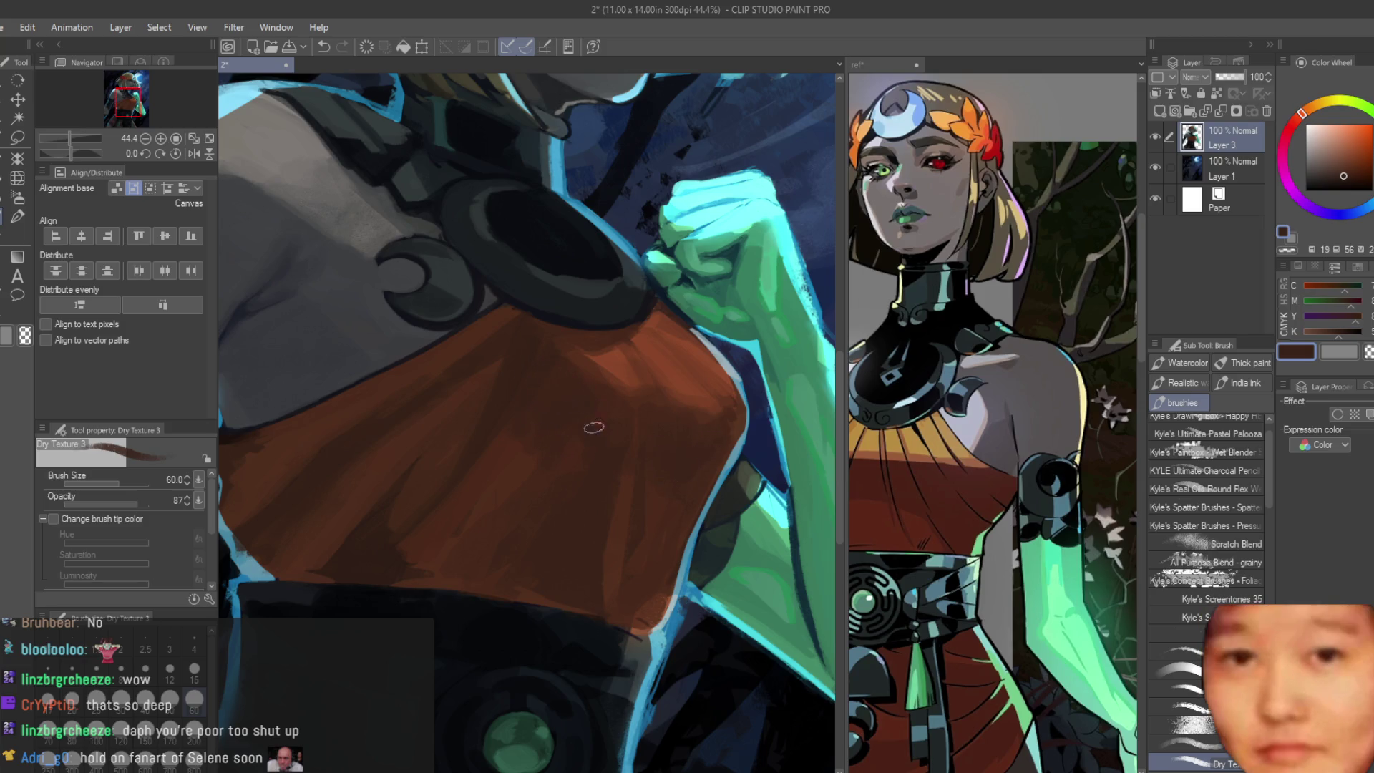
{"action": "scroll", "coordinate": [683, 444], "scroll_direction": "down", "scroll_amount": 5}
{"action": "scroll", "coordinate": [683, 443], "scroll_direction": "down", "scroll_amount": 2}
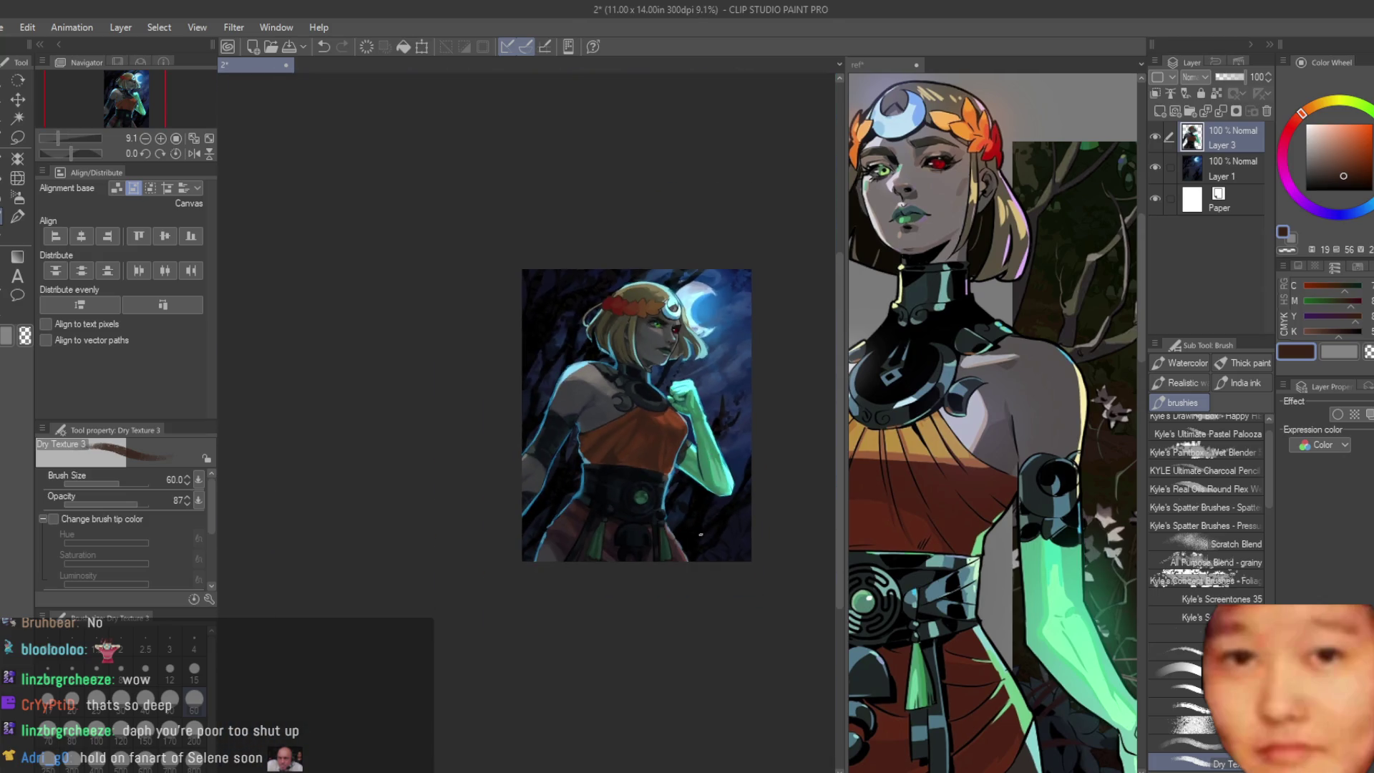
{"action": "scroll", "coordinate": [593, 400], "scroll_direction": "up", "scroll_amount": 5}
{"action": "scroll", "coordinate": [593, 400], "scroll_direction": "up", "scroll_amount": 1}
{"action": "scroll", "coordinate": [594, 400], "scroll_direction": "up", "scroll_amount": 1}
{"action": "scroll", "coordinate": [599, 398], "scroll_direction": "up", "scroll_amount": 1}
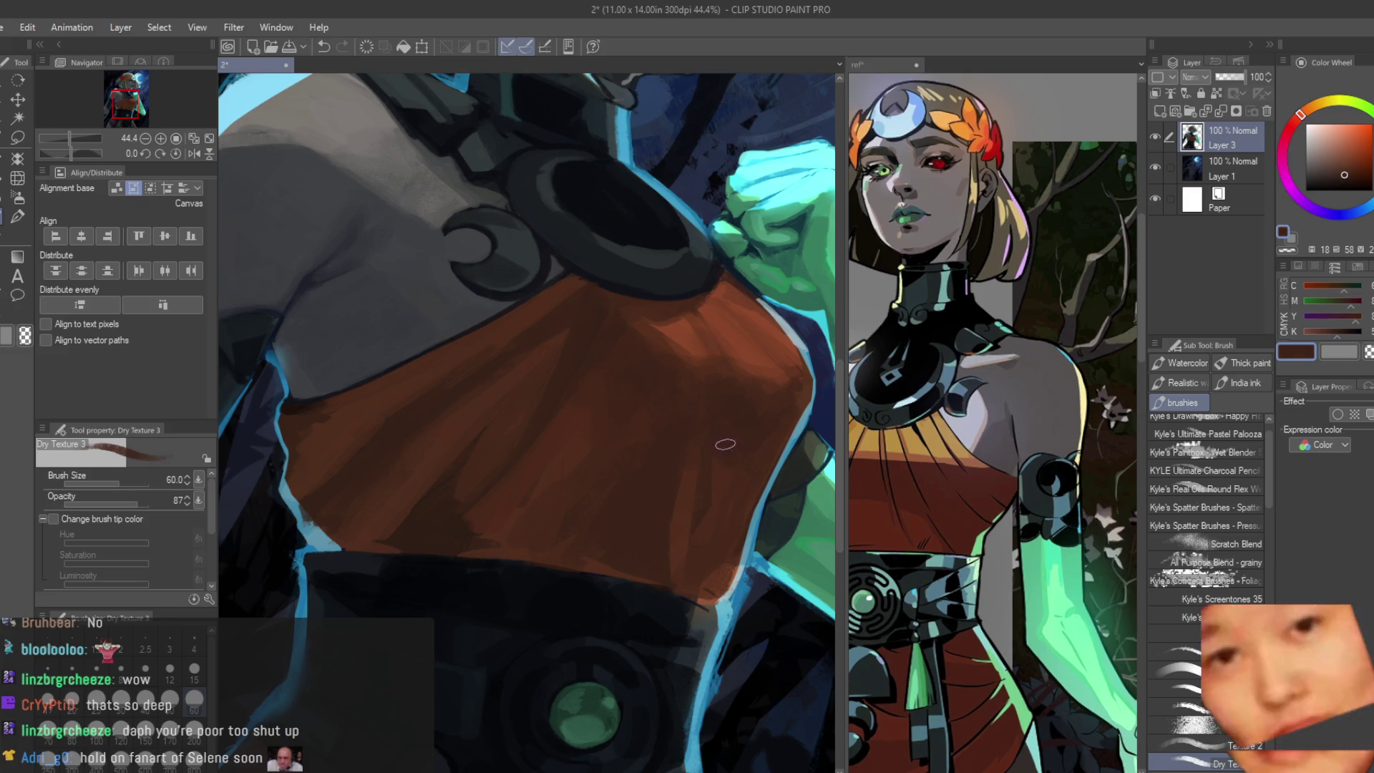
{"action": "left_click", "coordinate": [719, 480], "text": "alt"}
{"action": "left_click", "coordinate": [646, 423], "text": "alt"}
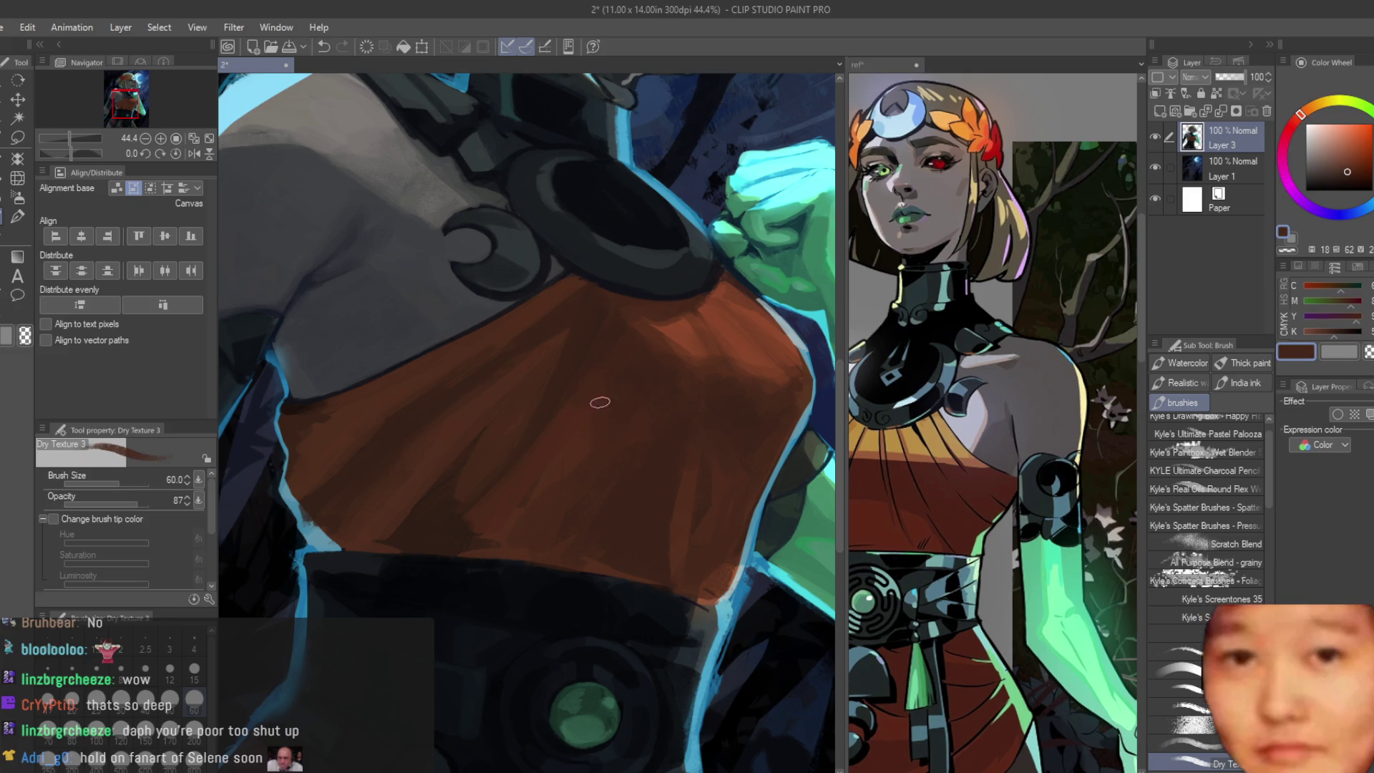
{"action": "scroll", "coordinate": [566, 477], "scroll_direction": "down", "scroll_amount": 1}
{"action": "left_click", "coordinate": [467, 529], "text": "alt"}
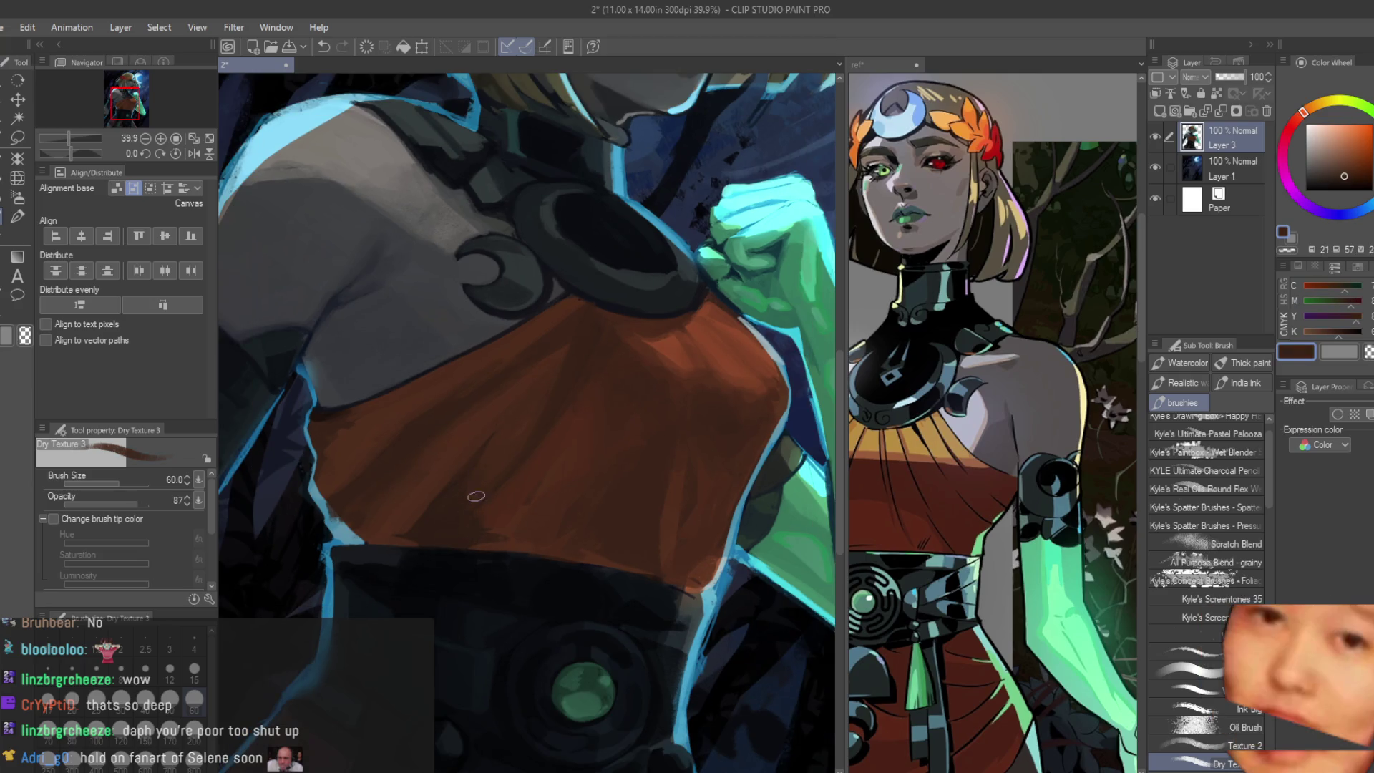
{"action": "scroll", "coordinate": [391, 545], "scroll_direction": "down", "scroll_amount": 2}
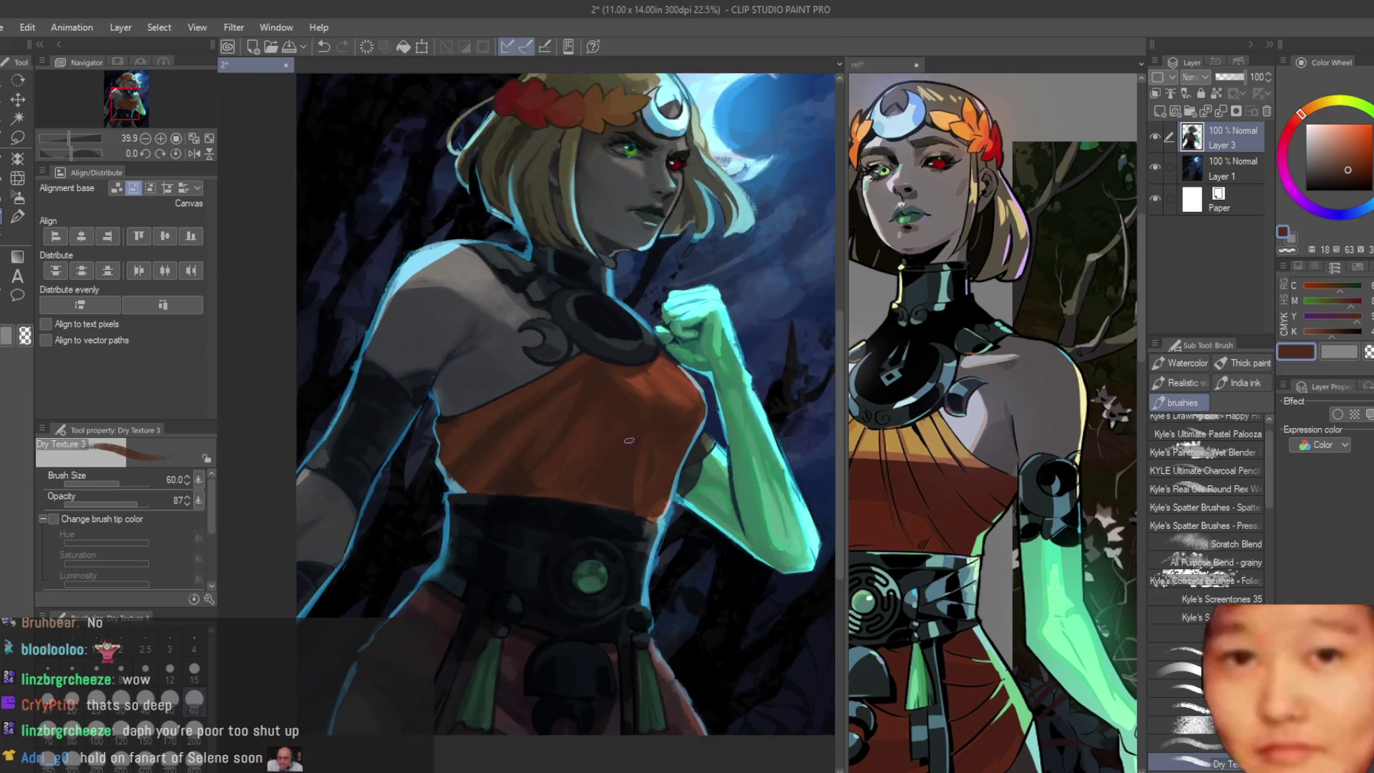
{"action": "scroll", "coordinate": [430, 494], "scroll_direction": "up", "scroll_amount": 2}
{"action": "scroll", "coordinate": [448, 460], "scroll_direction": "up", "scroll_amount": 1}
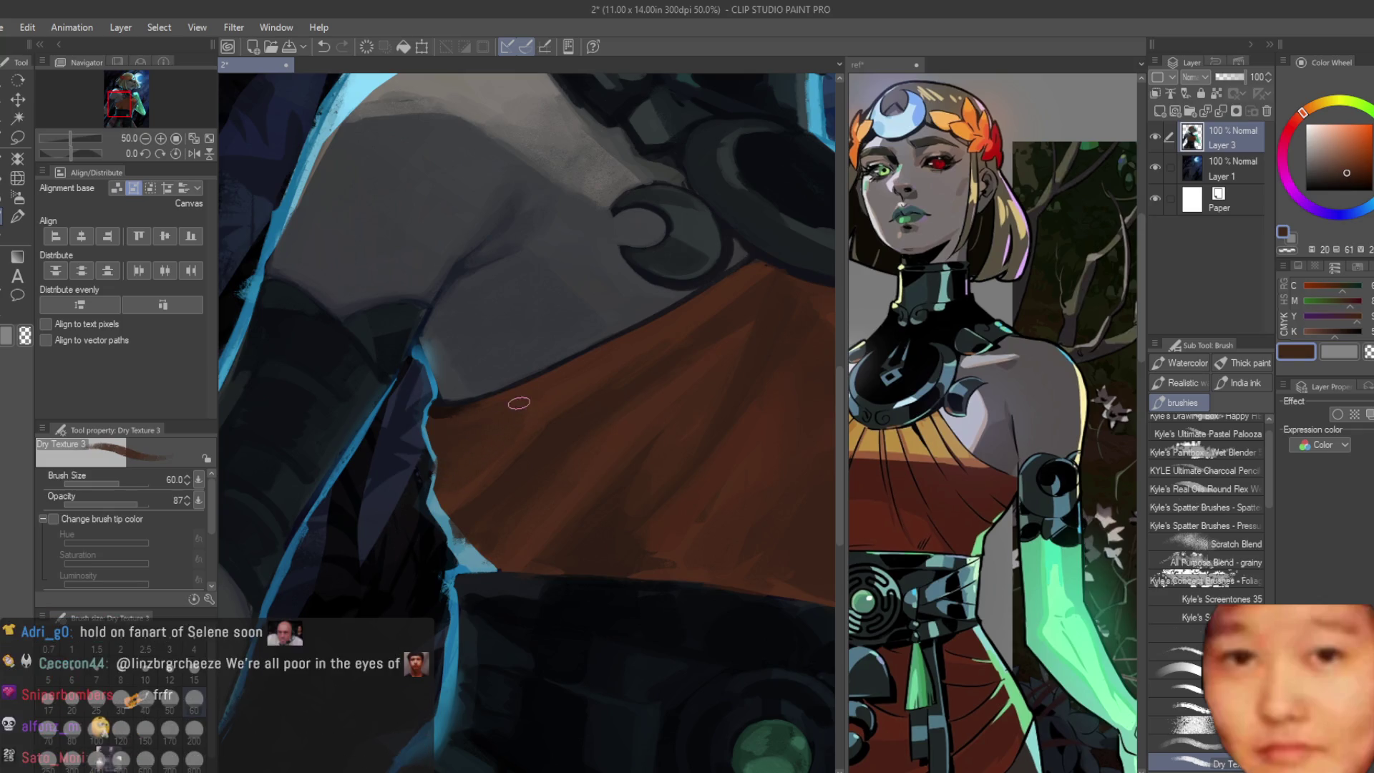
{"action": "scroll", "coordinate": [526, 398], "scroll_direction": "down", "scroll_amount": 3}
{"action": "scroll", "coordinate": [538, 429], "scroll_direction": "down", "scroll_amount": 1}
{"action": "scroll", "coordinate": [592, 493], "scroll_direction": "up", "scroll_amount": 4}
{"action": "scroll", "coordinate": [591, 492], "scroll_direction": "up", "scroll_amount": 1}
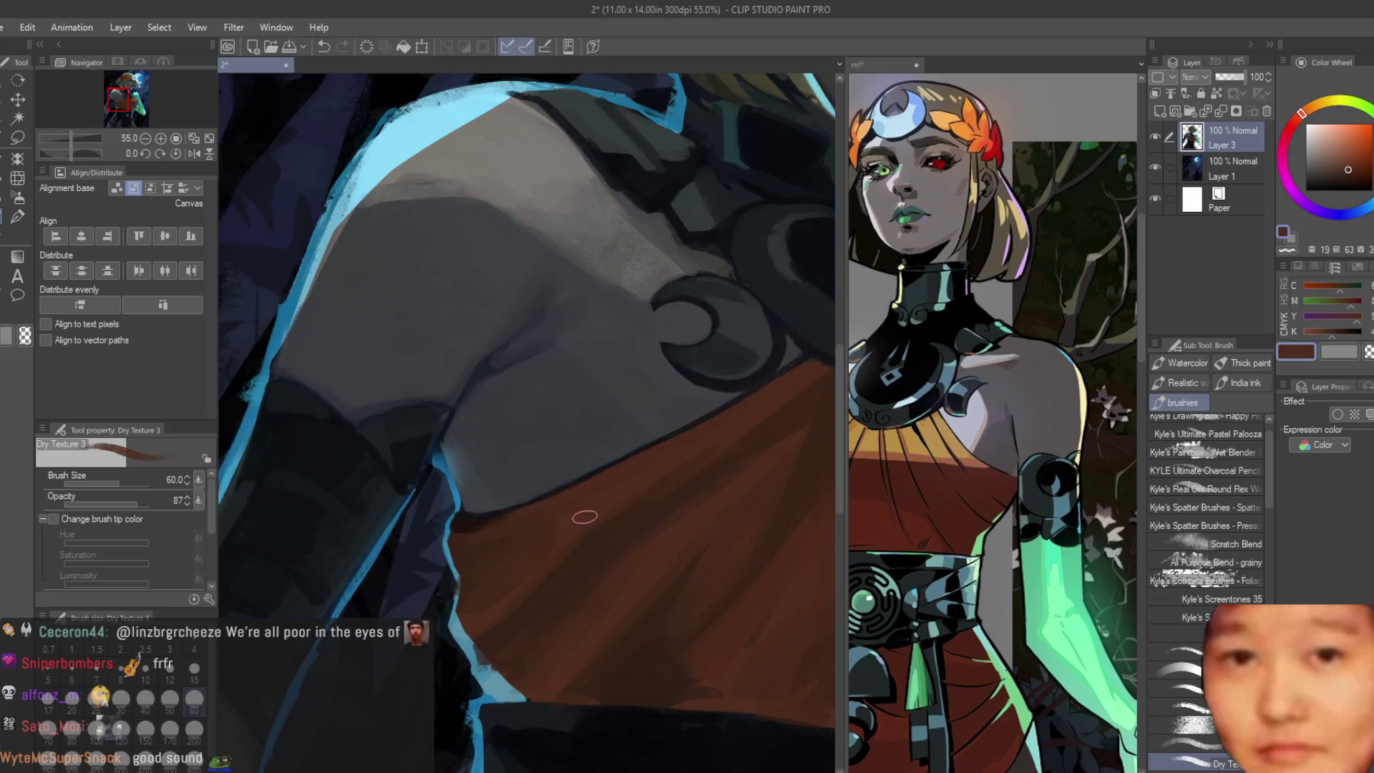
{"action": "scroll", "coordinate": [571, 521], "scroll_direction": "down", "scroll_amount": 3}
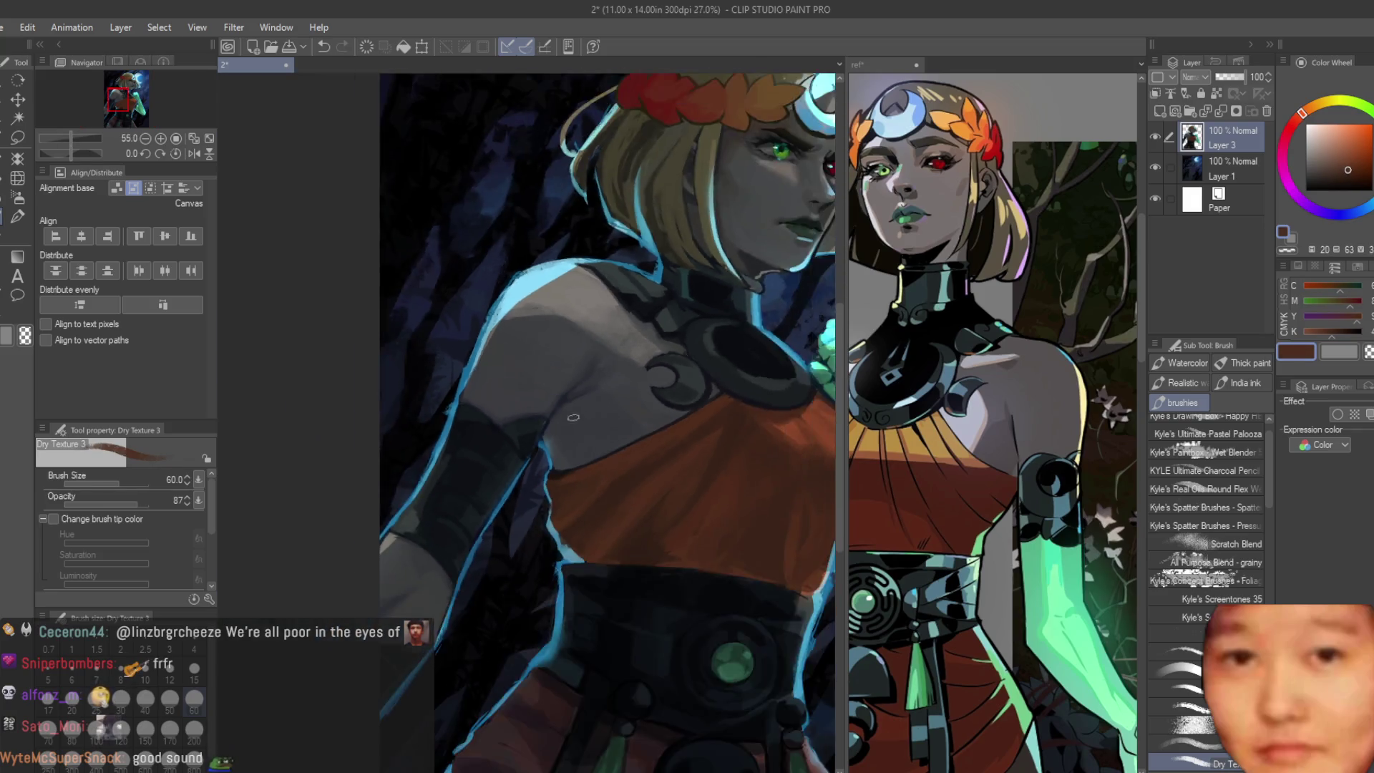
{"action": "scroll", "coordinate": [644, 505], "scroll_direction": "down", "scroll_amount": 3}
{"action": "scroll", "coordinate": [727, 481], "scroll_direction": "up", "scroll_amount": 2}
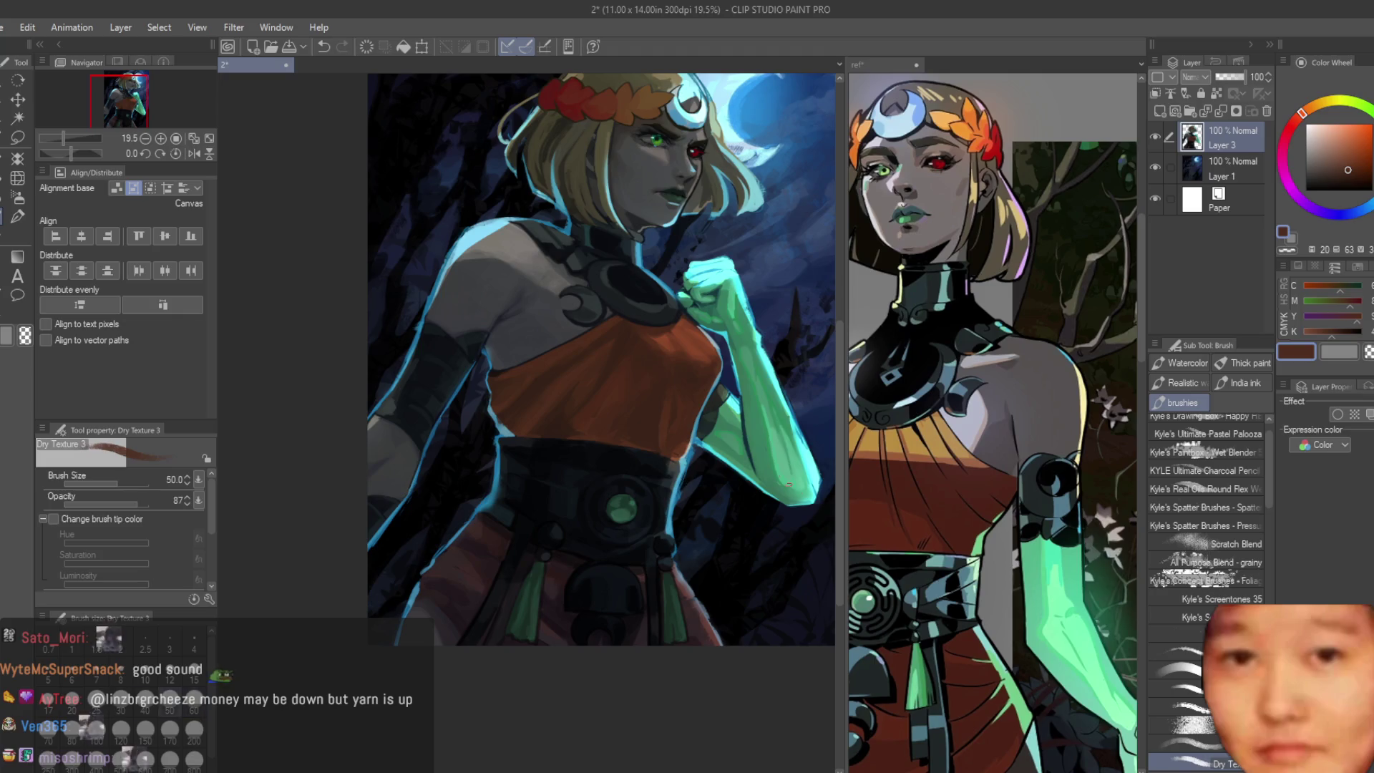
Step: Check the ref document, return to the painting and lay a green stroke on the figure
{"action": "left_click", "coordinate": [956, 517]}
{"action": "left_click", "coordinate": [734, 456]}
{"action": "scroll", "coordinate": [734, 455], "scroll_direction": "up", "scroll_amount": 3}
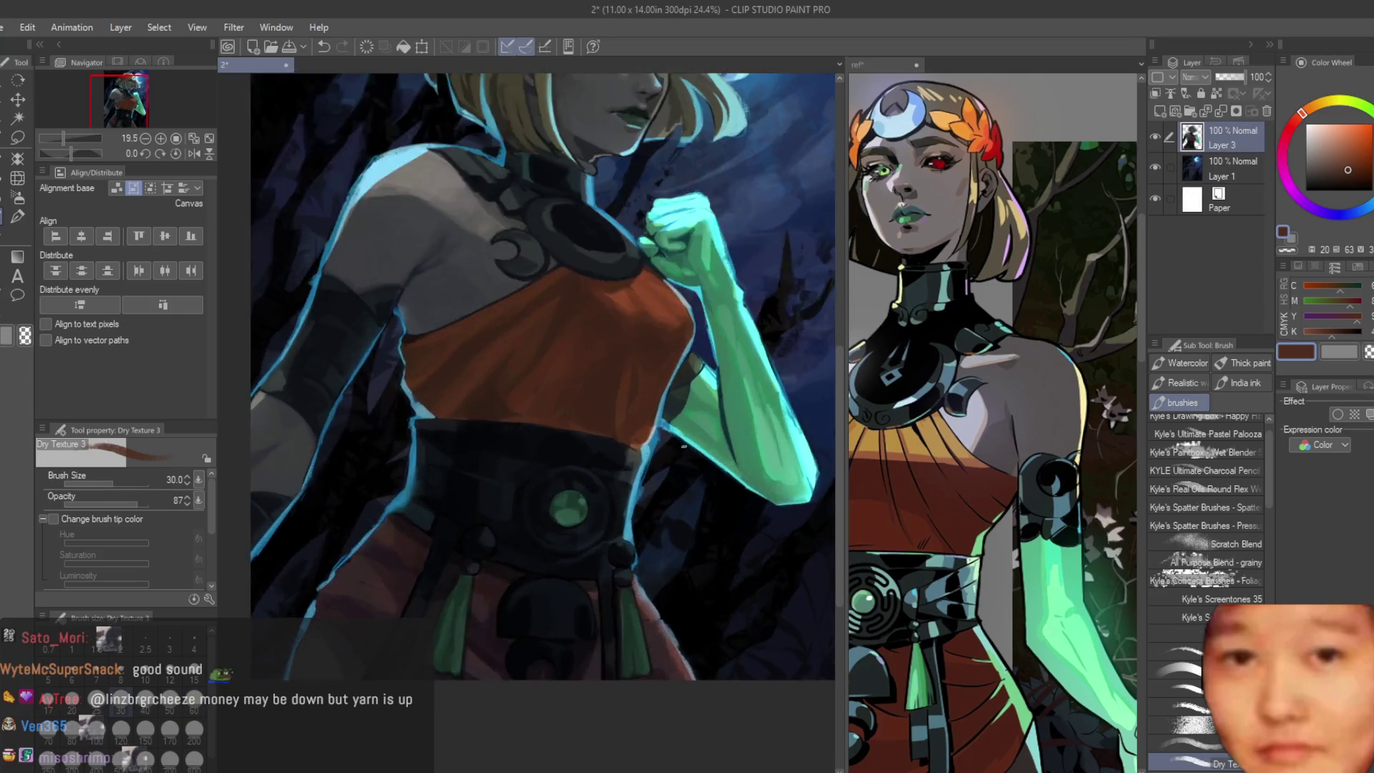
{"action": "scroll", "coordinate": [733, 455], "scroll_direction": "up", "scroll_amount": 3}
{"action": "left_click_drag", "start_coordinate": [376, 398], "coordinate": [594, 452]}
{"action": "scroll", "coordinate": [593, 453], "scroll_direction": "down", "scroll_amount": 3}
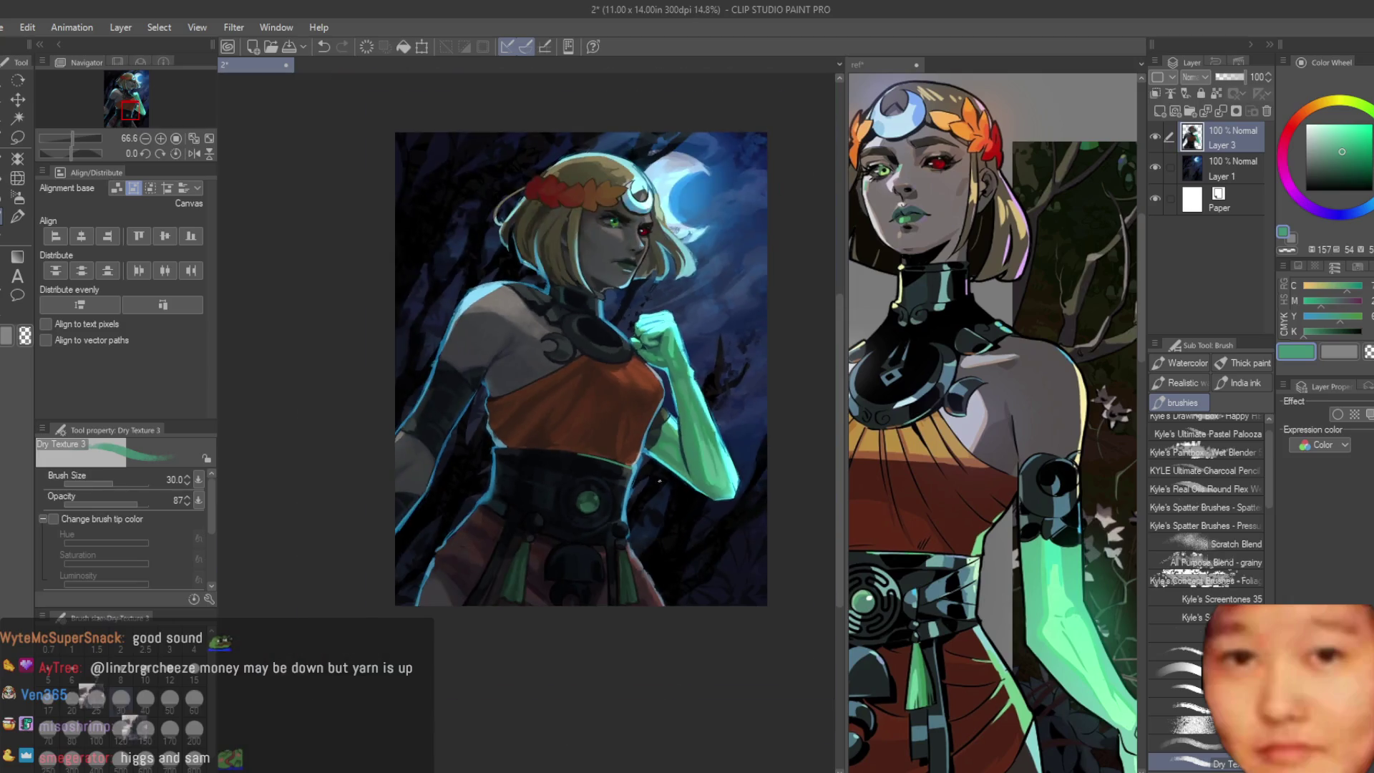
{"action": "scroll", "coordinate": [526, 418], "scroll_direction": "up", "scroll_amount": 2}
{"action": "scroll", "coordinate": [526, 416], "scroll_direction": "up", "scroll_amount": 1}
Step: Undo the green stroke, paint orange and dark edge strokes on the dress, then enlarge the brush to 25
{"action": "key", "text": "ctrl+z"}
{"action": "key", "text": "bracketleft"}
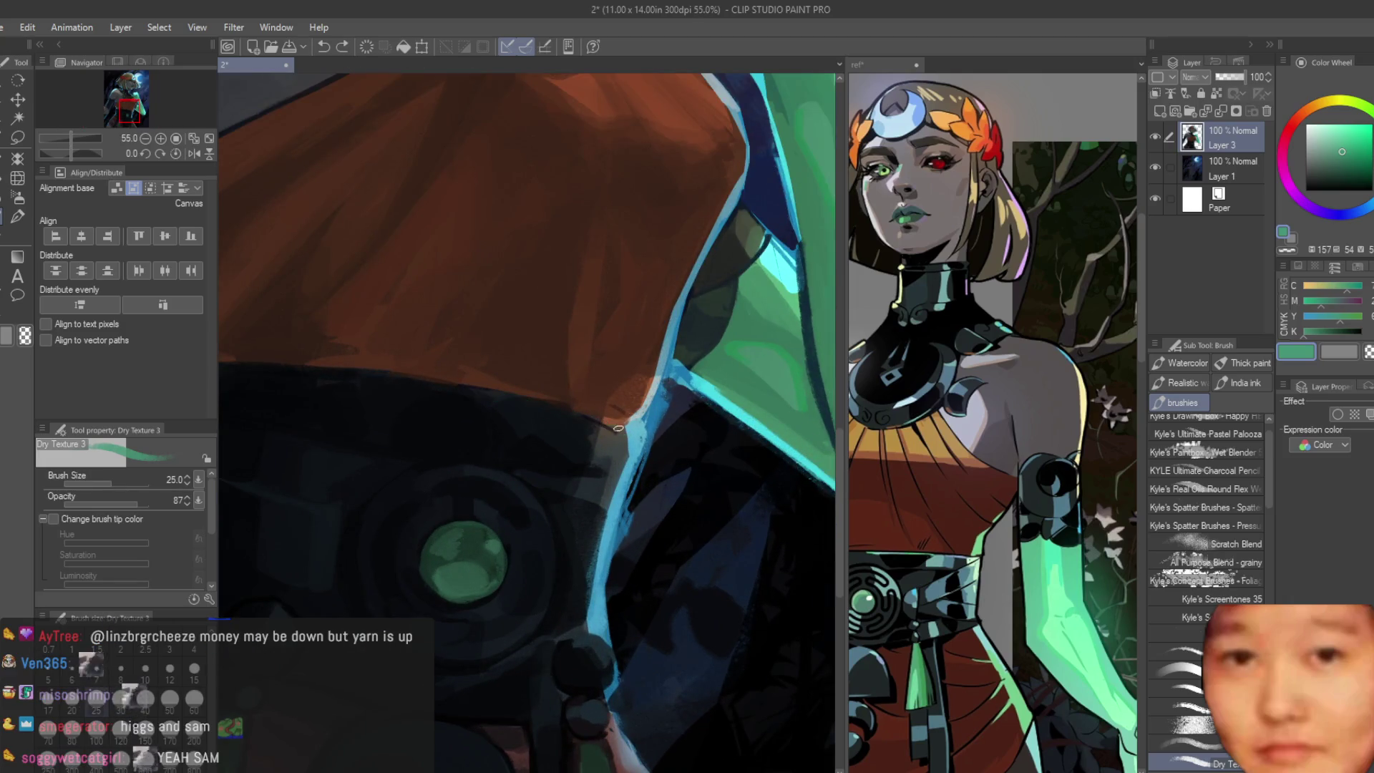
{"action": "scroll", "coordinate": [592, 416], "scroll_direction": "up", "scroll_amount": 2}
{"action": "left_click", "coordinate": [623, 424], "text": "alt"}
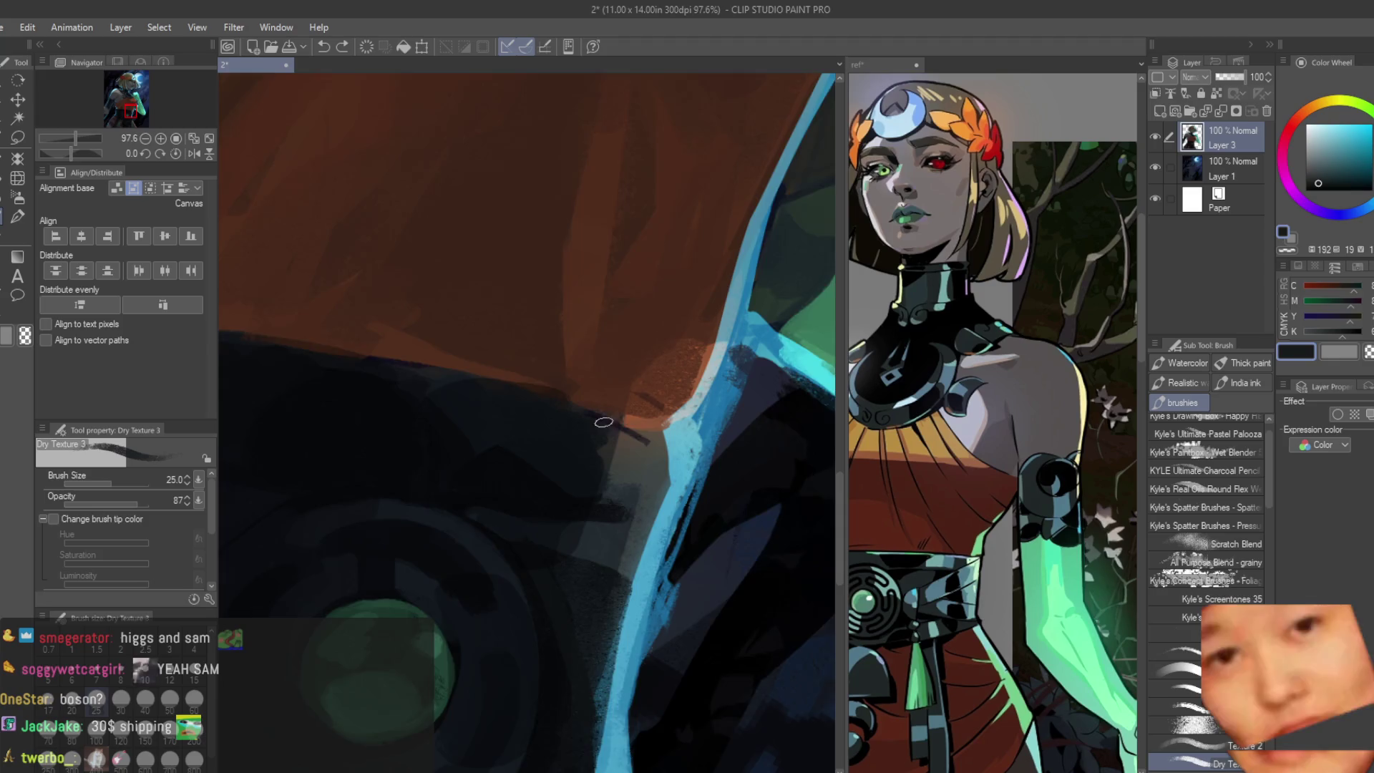
{"action": "scroll", "coordinate": [601, 430], "scroll_direction": "up", "scroll_amount": 3}
{"action": "left_click_drag", "start_coordinate": [709, 343], "coordinate": [664, 429]}
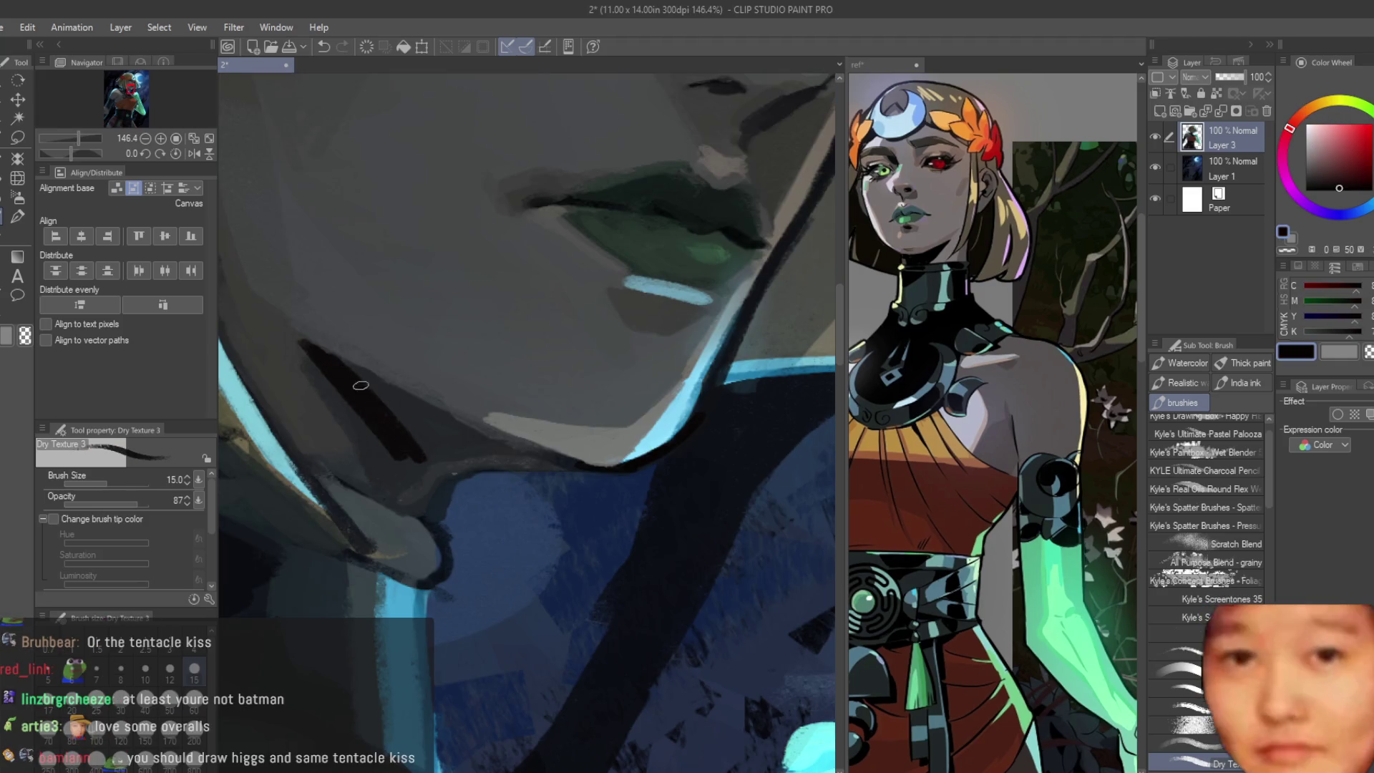
{"action": "left_click_drag", "start_coordinate": [360, 386], "coordinate": [478, 448]}
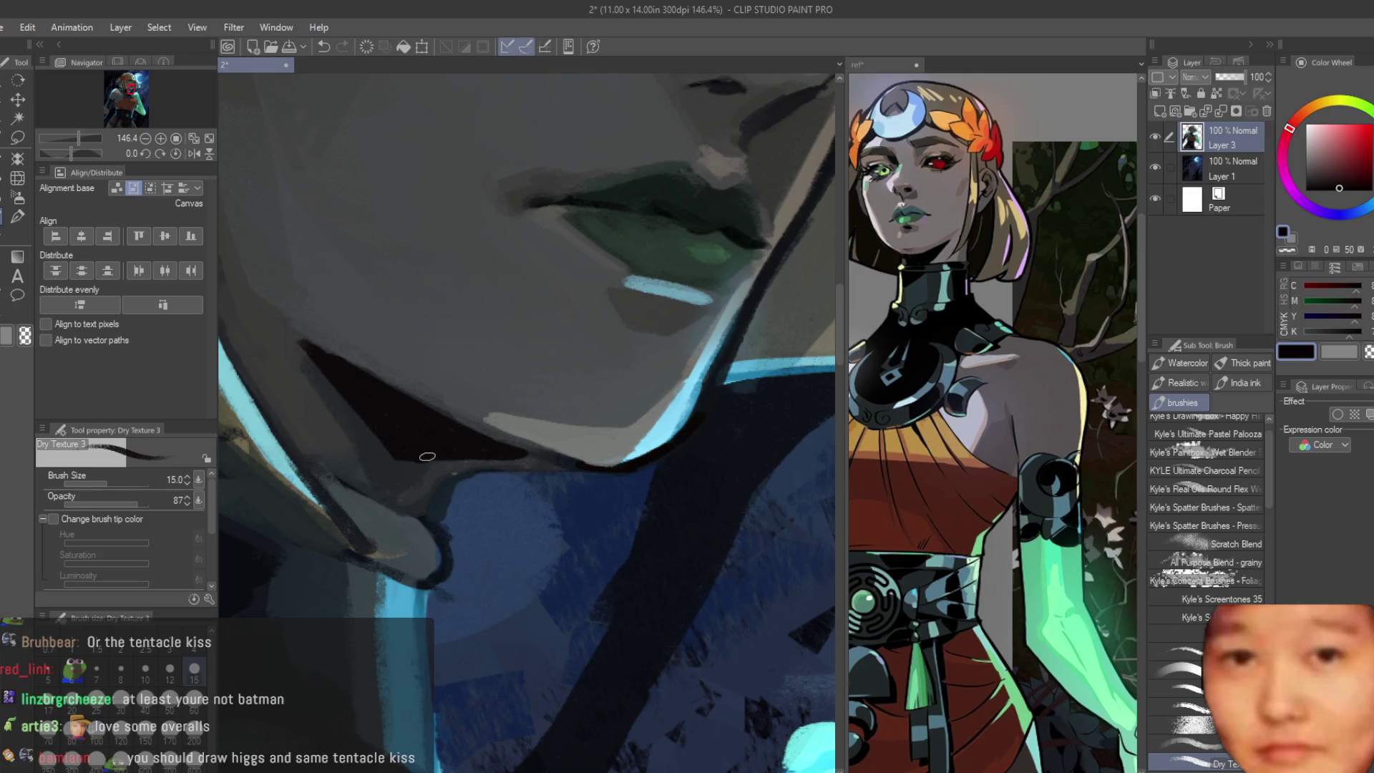
{"action": "scroll", "coordinate": [363, 406], "scroll_direction": "down", "scroll_amount": 3}
{"action": "scroll", "coordinate": [363, 406], "scroll_direction": "down", "scroll_amount": 3}
{"action": "scroll", "coordinate": [363, 406], "scroll_direction": "down", "scroll_amount": 3}
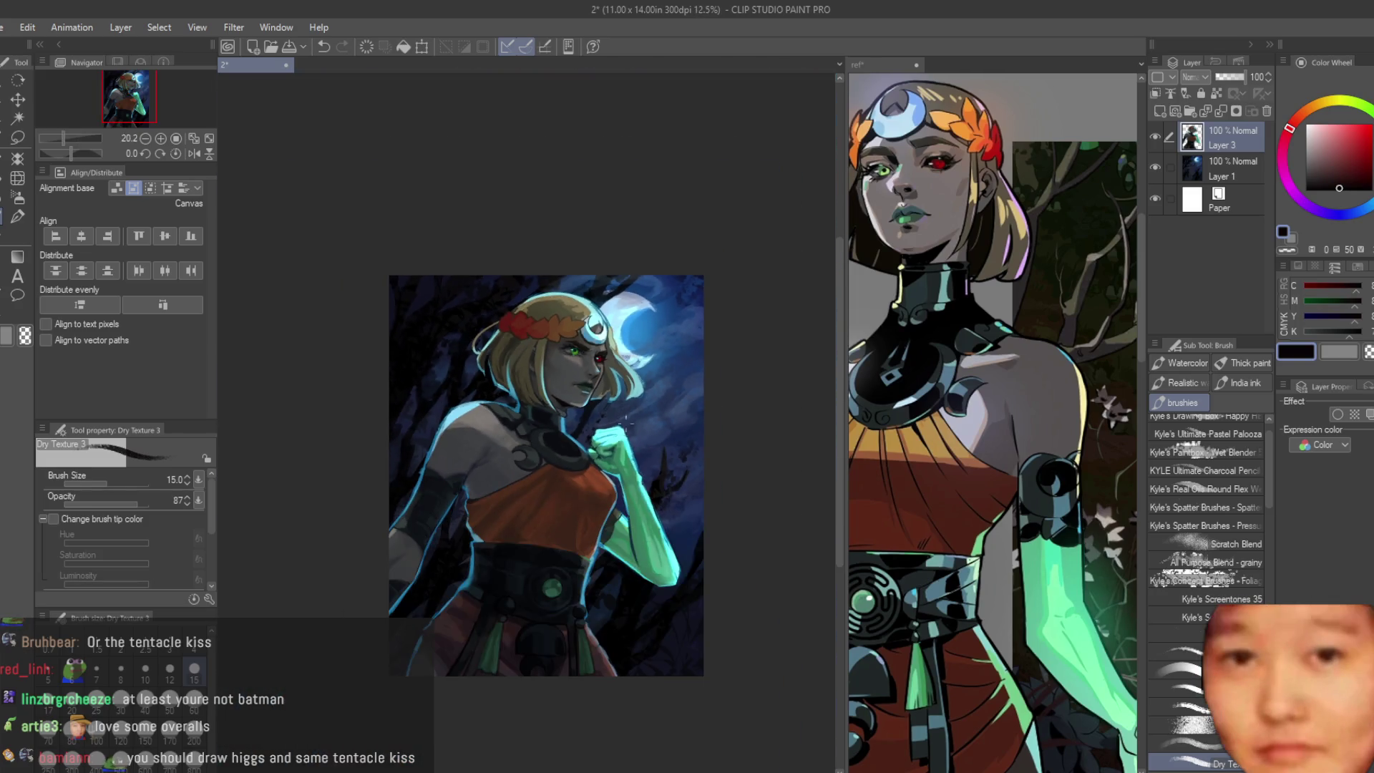
{"action": "scroll", "coordinate": [396, 577], "scroll_direction": "up", "scroll_amount": 2}
{"action": "scroll", "coordinate": [396, 577], "scroll_direction": "up", "scroll_amount": 1}
{"action": "scroll", "coordinate": [396, 577], "scroll_direction": "up", "scroll_amount": 2}
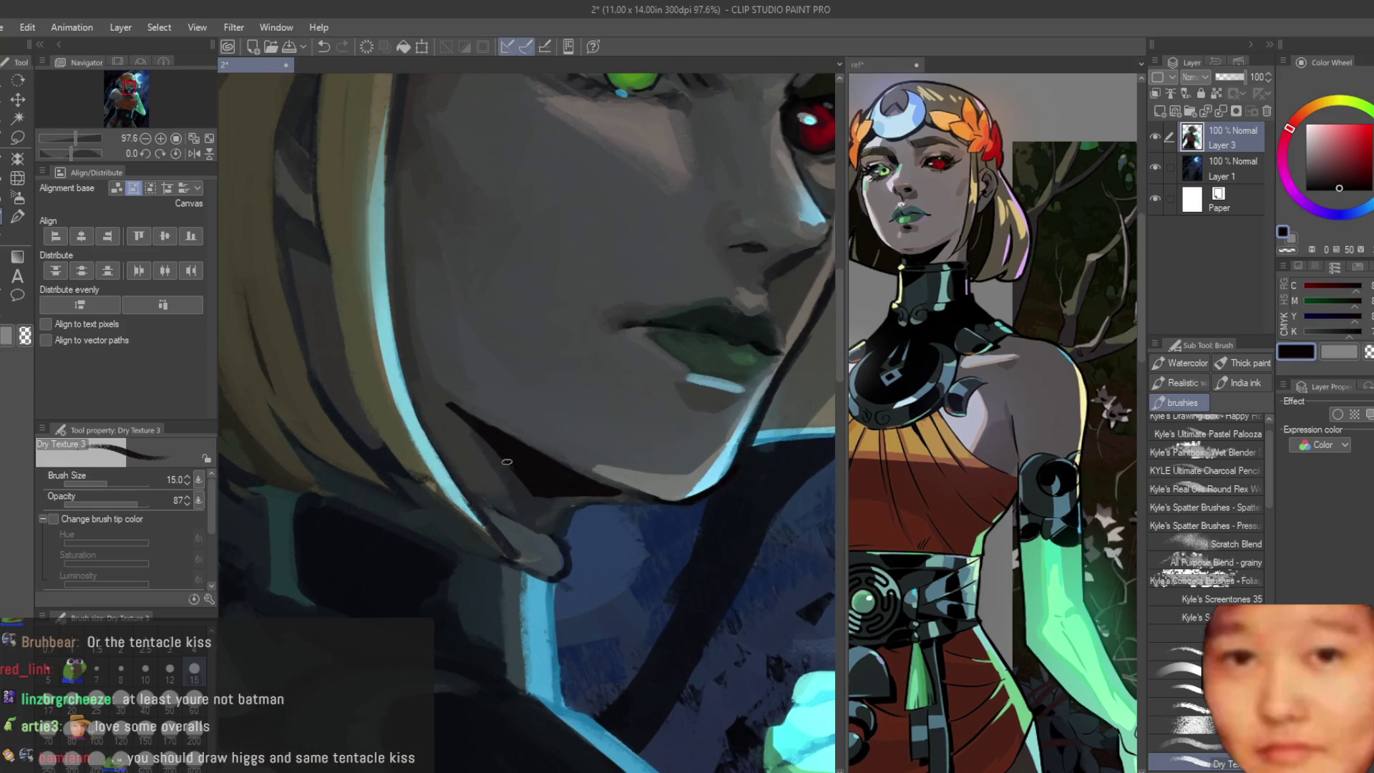
{"action": "scroll", "coordinate": [395, 576], "scroll_direction": "up", "scroll_amount": 1}
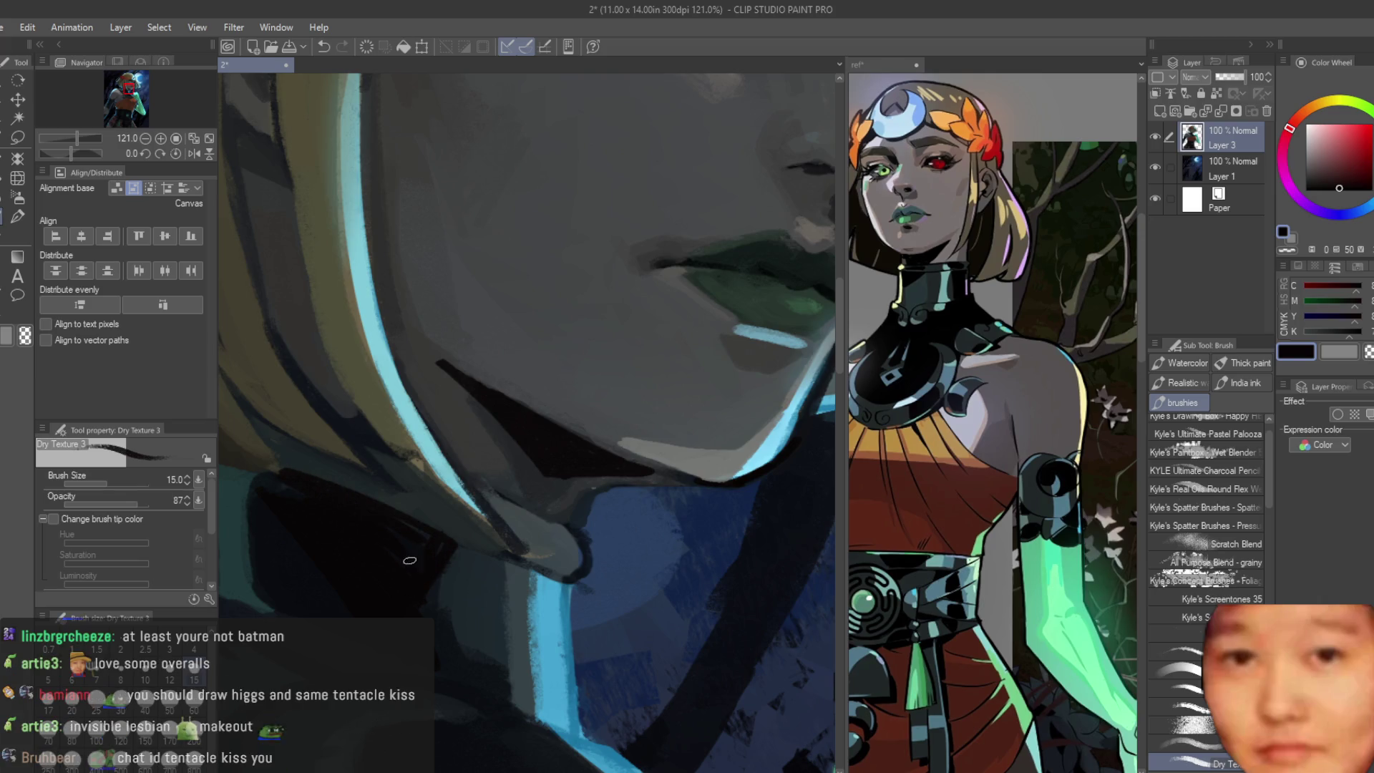
{"action": "scroll", "coordinate": [445, 678], "scroll_direction": "down", "scroll_amount": 2}
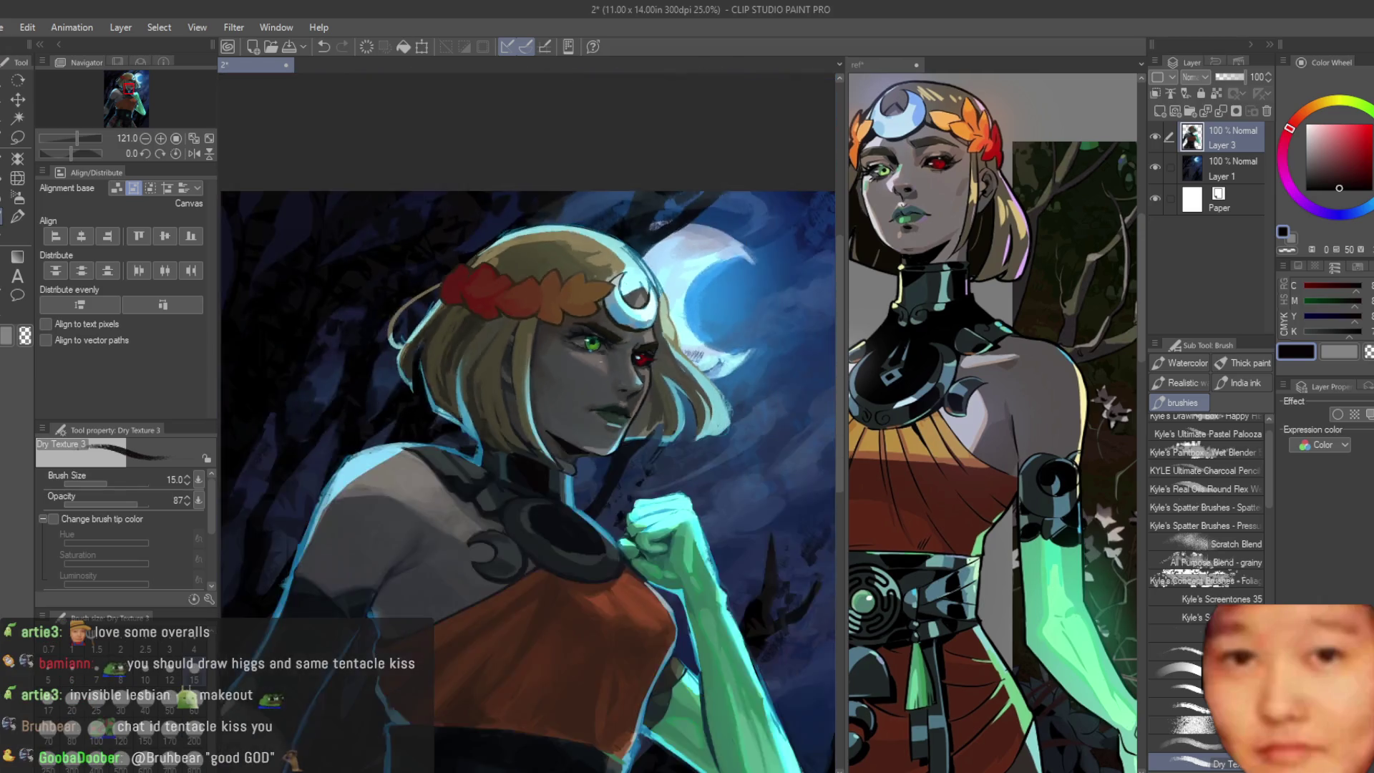
{"action": "scroll", "coordinate": [445, 677], "scroll_direction": "down", "scroll_amount": 2}
{"action": "scroll", "coordinate": [537, 591], "scroll_direction": "up", "scroll_amount": 2}
{"action": "scroll", "coordinate": [612, 516], "scroll_direction": "up", "scroll_amount": 1}
{"action": "key", "text": "bracketright"}
{"action": "key", "text": "bracketright"}
{"action": "key", "text": "bracketright"}
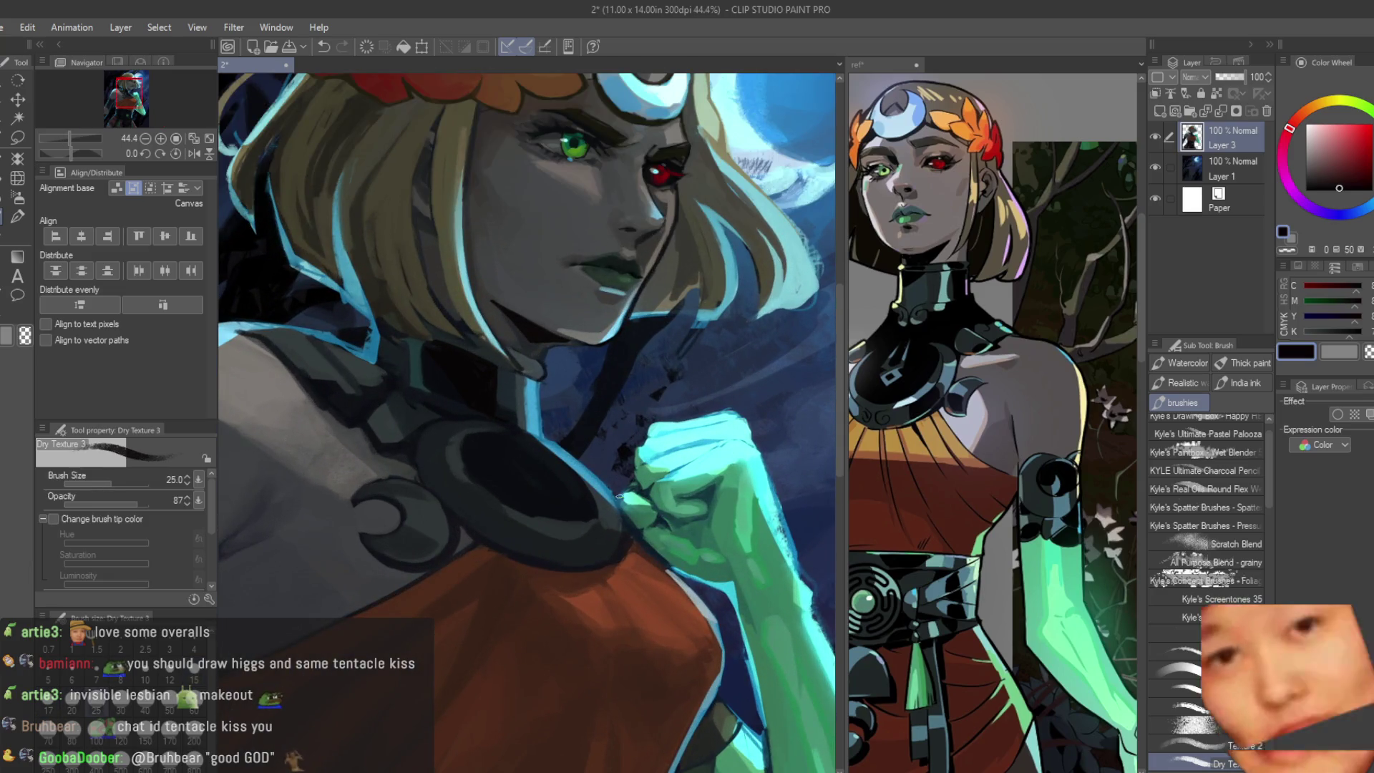
Step: Add a new raster layer and try light chevron rune strokes on the collar disc, undoing each attempt
{"action": "left_click", "coordinate": [1159, 111]}
{"action": "scroll", "coordinate": [484, 429], "scroll_direction": "up", "scroll_amount": 2}
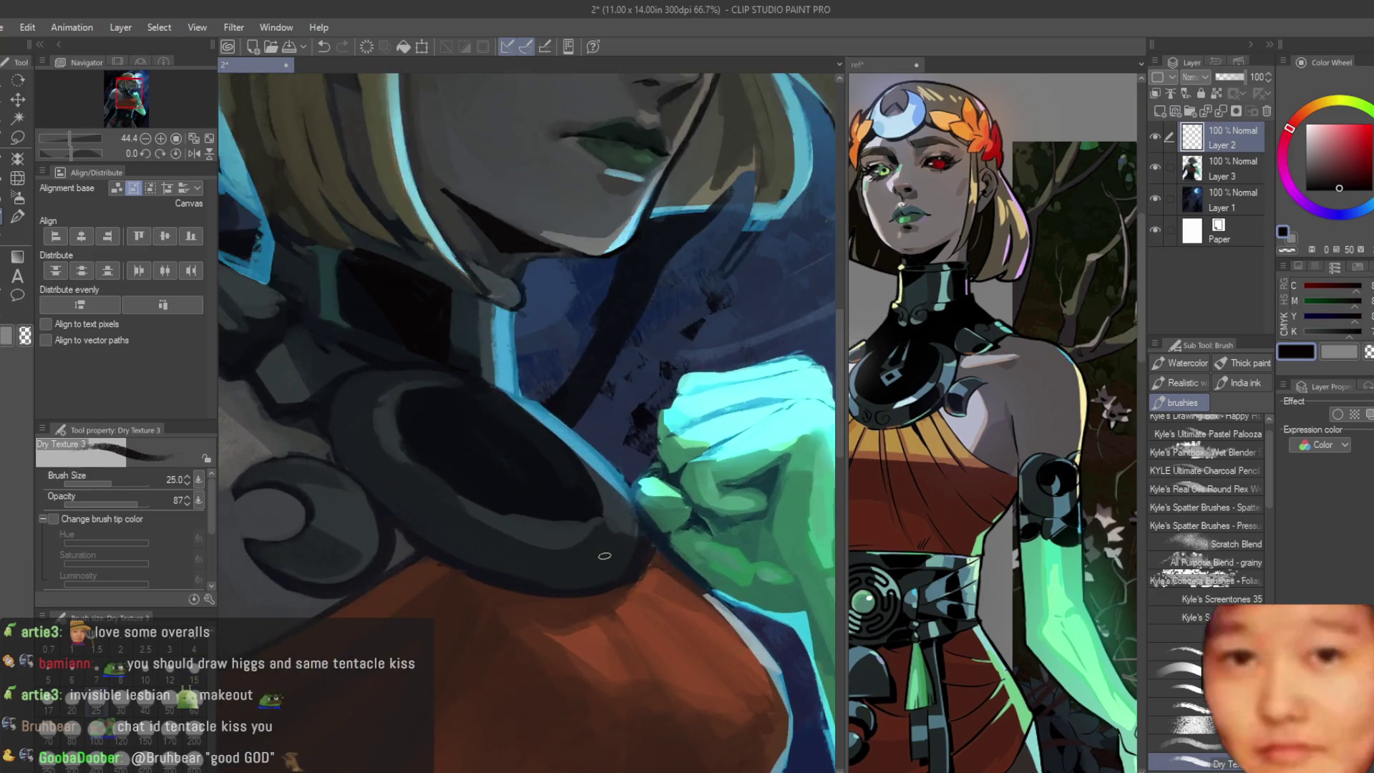
{"action": "scroll", "coordinate": [445, 430], "scroll_direction": "up", "scroll_amount": 1}
{"action": "scroll", "coordinate": [445, 429], "scroll_direction": "up", "scroll_amount": 1}
{"action": "scroll", "coordinate": [493, 436], "scroll_direction": "up", "scroll_amount": 1}
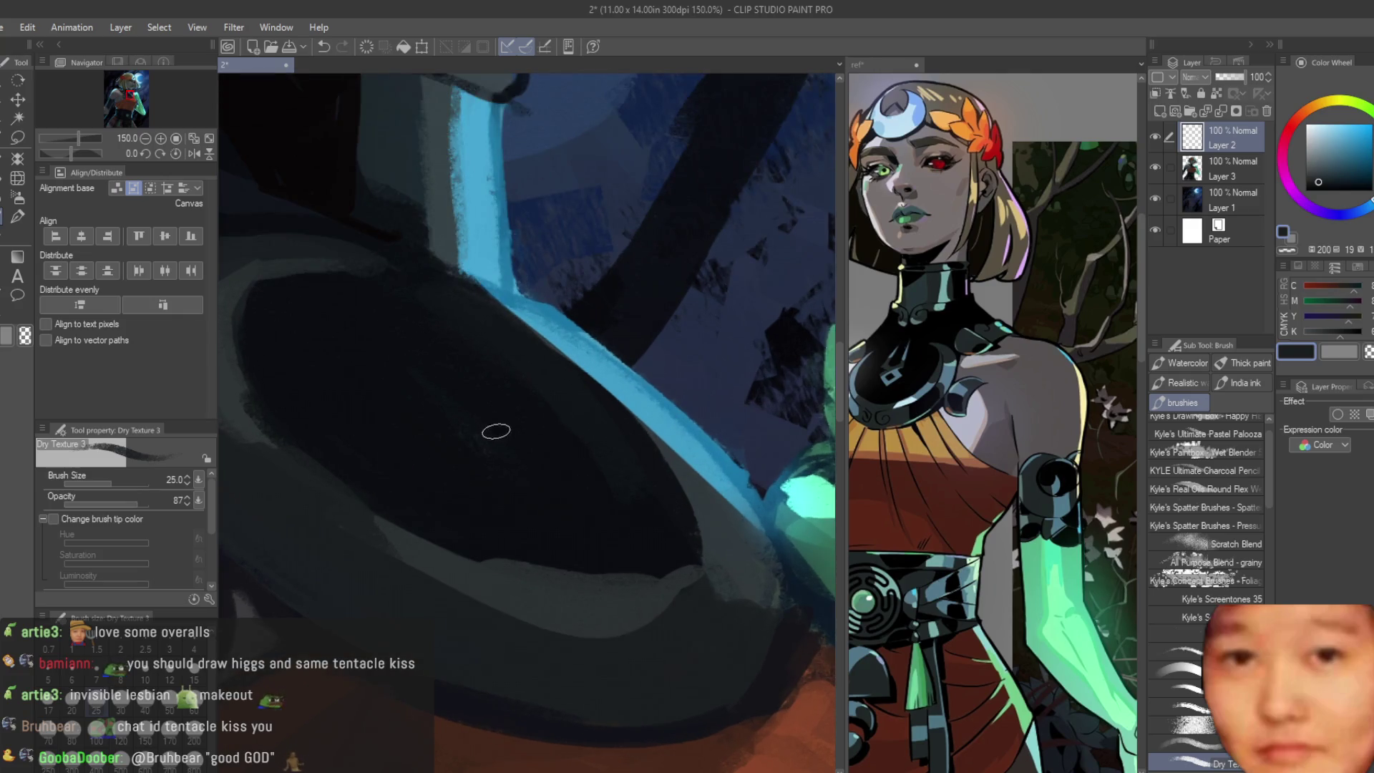
{"action": "scroll", "coordinate": [497, 431], "scroll_direction": "up", "scroll_amount": 1}
{"action": "left_click_drag", "start_coordinate": [489, 408], "coordinate": [494, 563]}
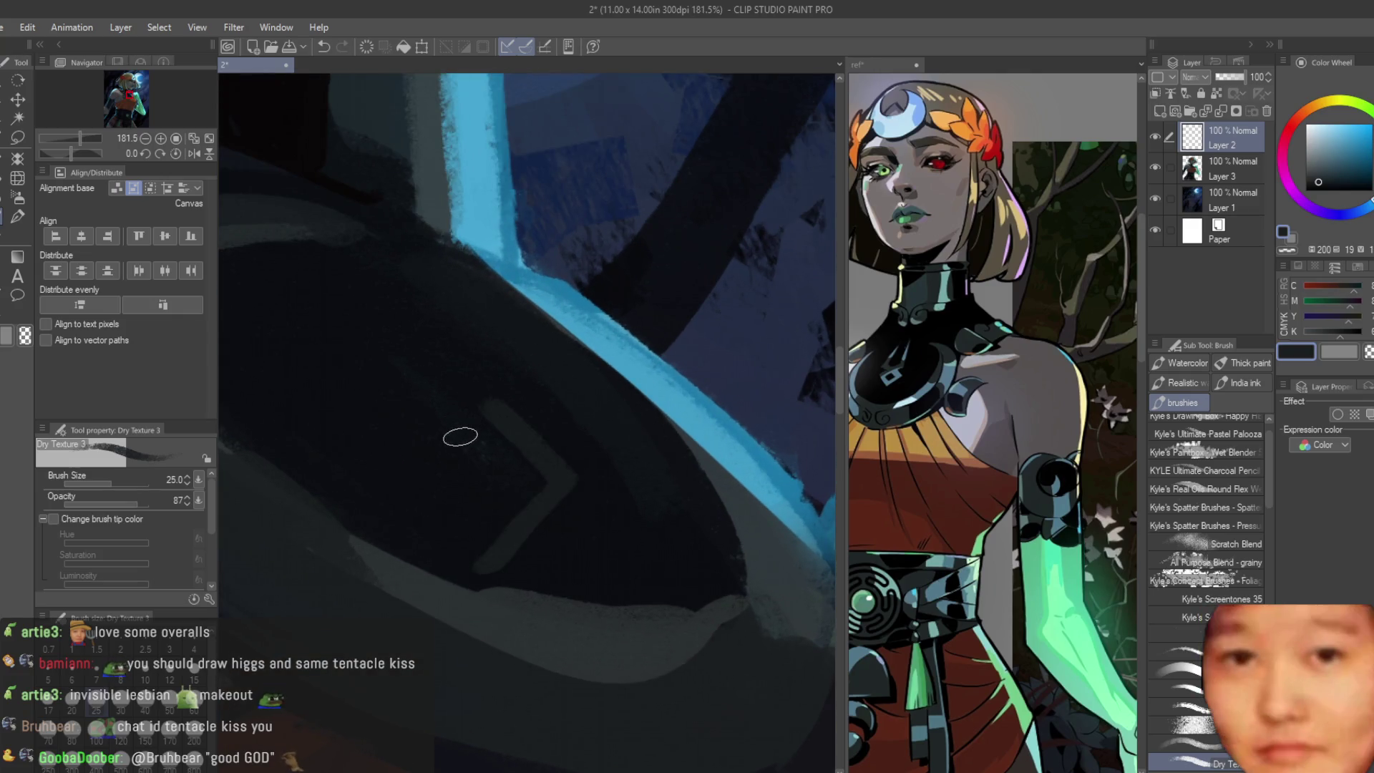
{"action": "left_click_drag", "start_coordinate": [558, 384], "coordinate": [461, 472]}
{"action": "key", "text": "ctrl+z"}
{"action": "key", "text": "ctrl+z"}
{"action": "mouse_move", "coordinate": [547, 406]}
{"action": "left_mouse_down"}
{"action": "mouse_move", "coordinate": [494, 505]}
{"action": "mouse_move", "coordinate": [570, 559]}
{"action": "left_mouse_up"}
{"action": "mouse_move", "coordinate": [579, 427]}
{"action": "left_mouse_down"}
{"action": "mouse_move", "coordinate": [523, 486]}
{"action": "mouse_move", "coordinate": [516, 538]}
{"action": "left_mouse_up"}
{"action": "left_click_drag", "start_coordinate": [544, 485], "coordinate": [508, 502]}
{"action": "key", "text": "Delete"}
{"action": "key", "text": "ctrl+z"}
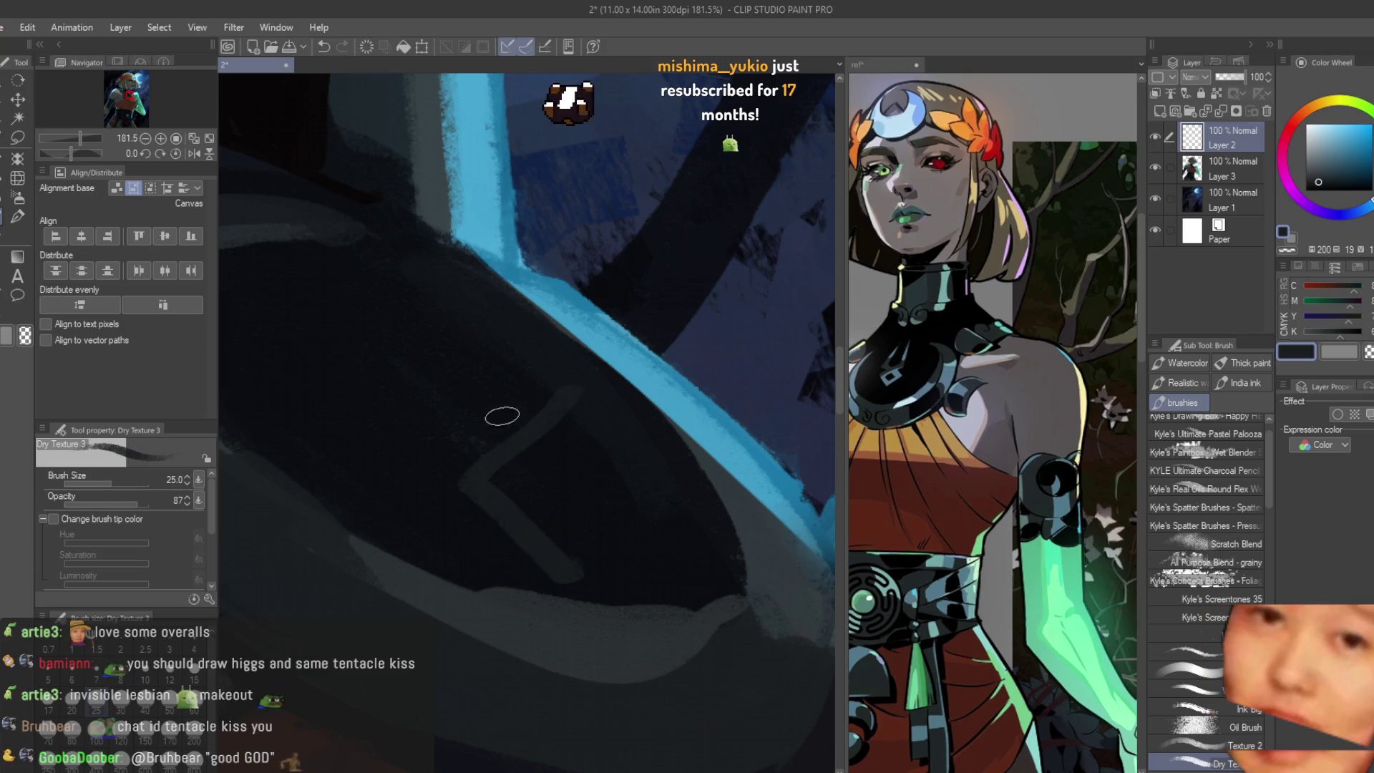
{"action": "key", "text": "Delete"}
Step: Paint the faint diamond rune with crossing line and begin scaling it with Ctrl+T
{"action": "mouse_move", "coordinate": [604, 395]}
{"action": "left_mouse_down"}
{"action": "mouse_move", "coordinate": [449, 494]}
{"action": "mouse_move", "coordinate": [569, 571]}
{"action": "left_mouse_up"}
{"action": "mouse_move", "coordinate": [455, 372]}
{"action": "left_mouse_down"}
{"action": "mouse_move", "coordinate": [593, 491]}
{"action": "mouse_move", "coordinate": [560, 553]}
{"action": "left_mouse_up"}
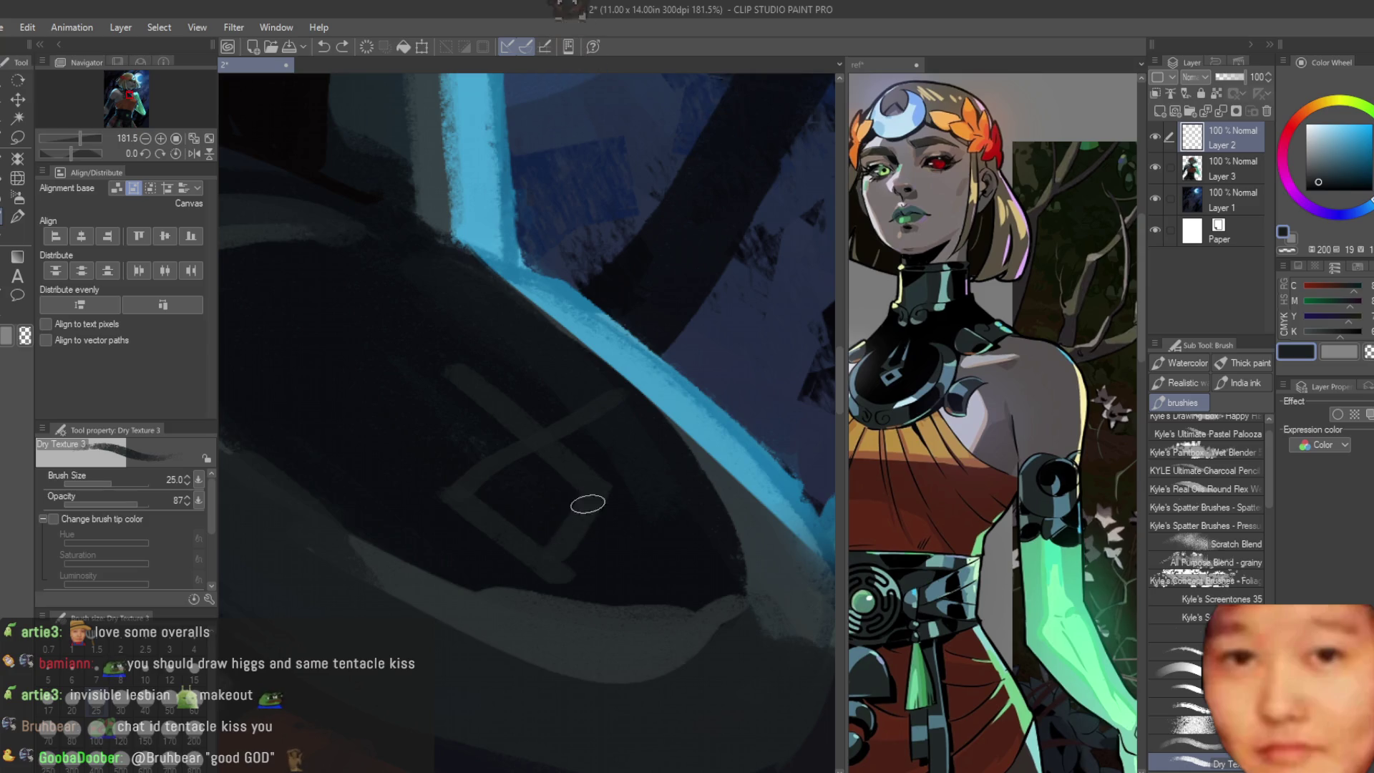
{"action": "scroll", "coordinate": [571, 541], "scroll_direction": "down", "scroll_amount": 1}
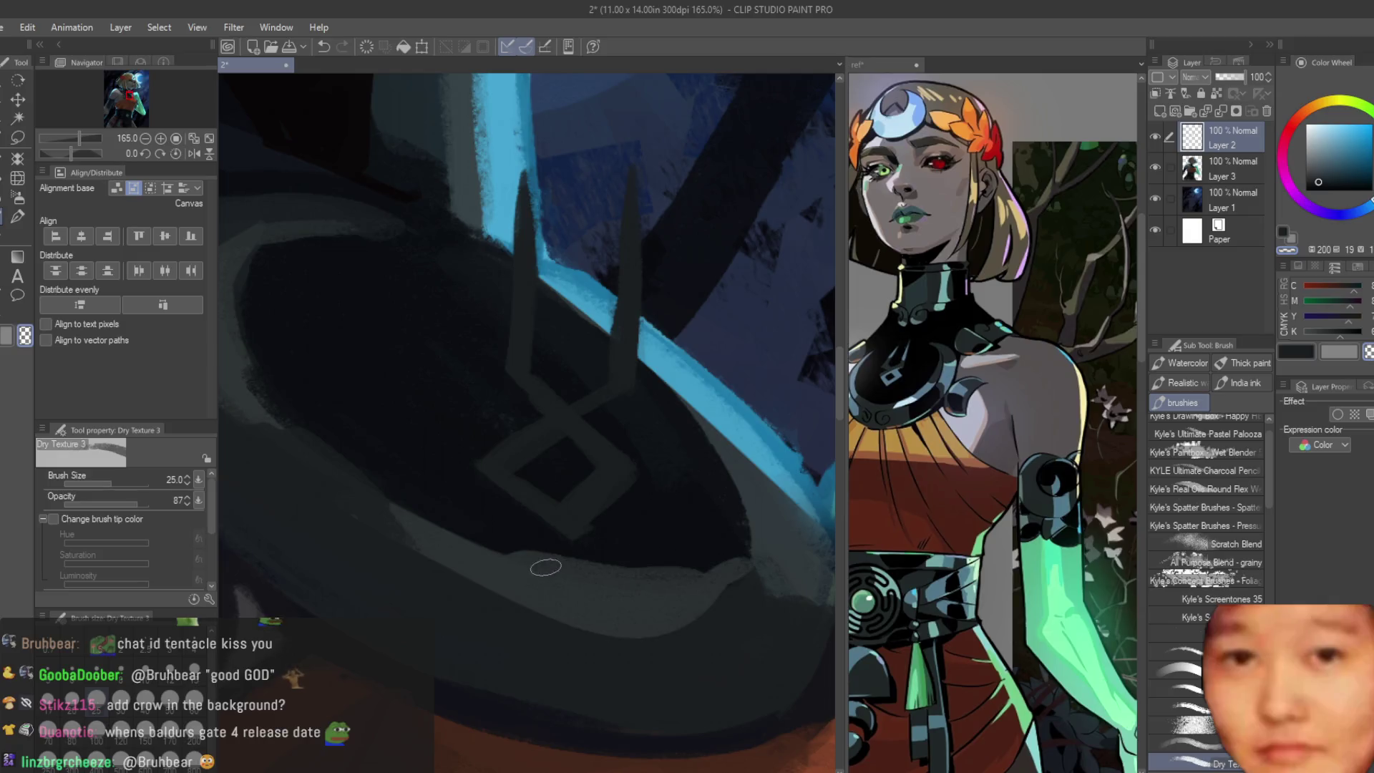
{"action": "scroll", "coordinate": [522, 473], "scroll_direction": "down", "scroll_amount": 2}
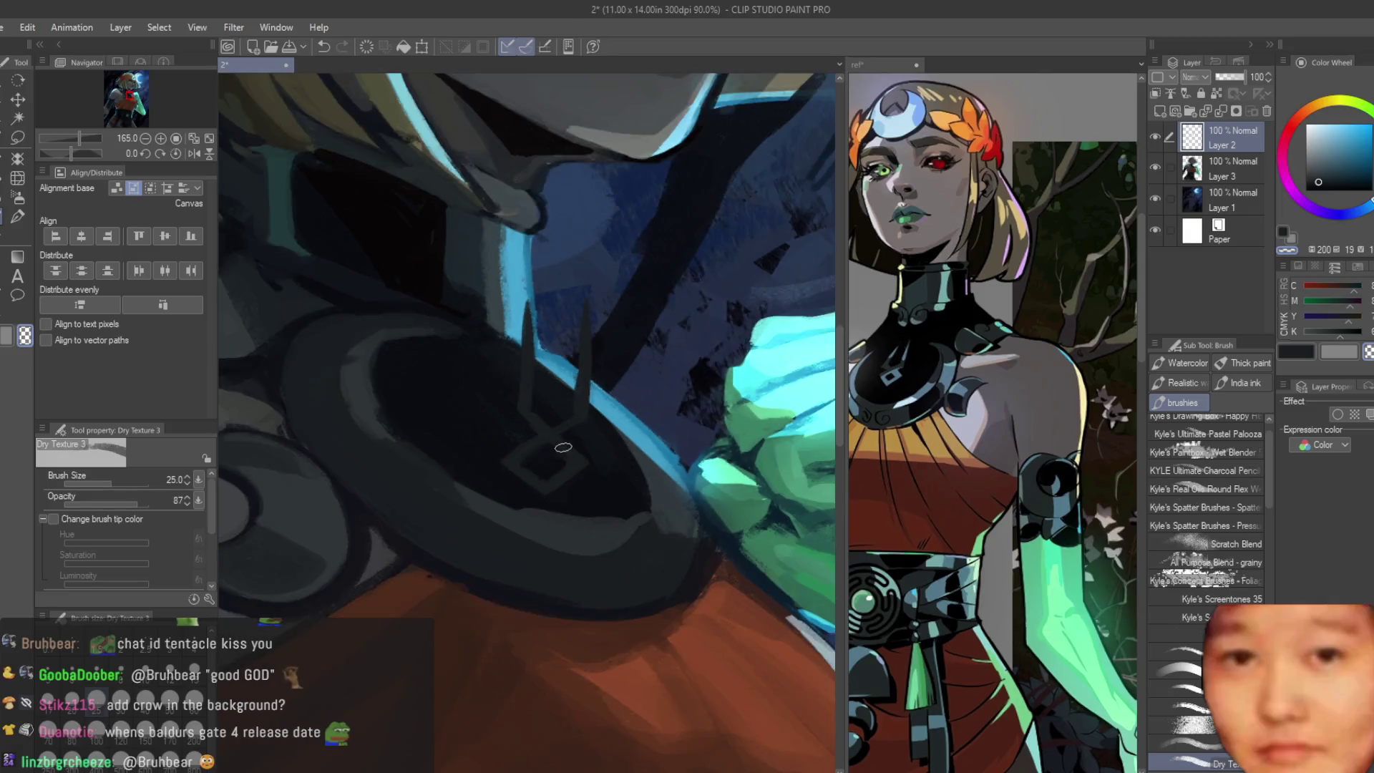
{"action": "scroll", "coordinate": [521, 472], "scroll_direction": "down", "scroll_amount": 2}
{"action": "key", "text": "ctrl+t"}
Step: Widen, skew and stretch the rune to fit the collar disc and commit the transform
{"action": "mouse_move", "coordinate": [474, 370]}
{"action": "left_mouse_down"}
{"action": "mouse_move", "coordinate": [514, 375]}
{"action": "mouse_move", "coordinate": [453, 375]}
{"action": "left_mouse_up"}
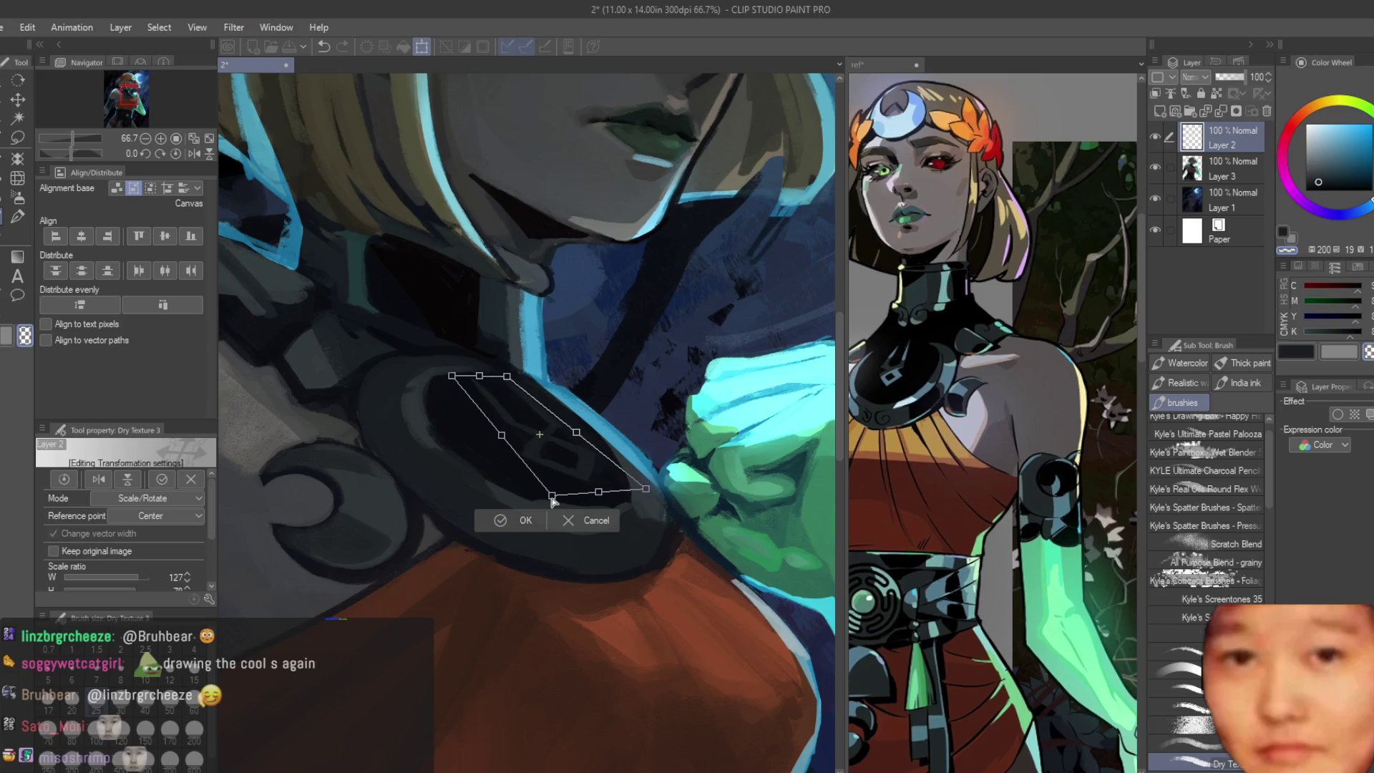
{"action": "left_click_drag", "start_coordinate": [550, 496], "coordinate": [543, 511]}
{"action": "scroll", "coordinate": [671, 405], "scroll_direction": "down", "scroll_amount": 2}
{"action": "scroll", "coordinate": [671, 407], "scroll_direction": "down", "scroll_amount": 1}
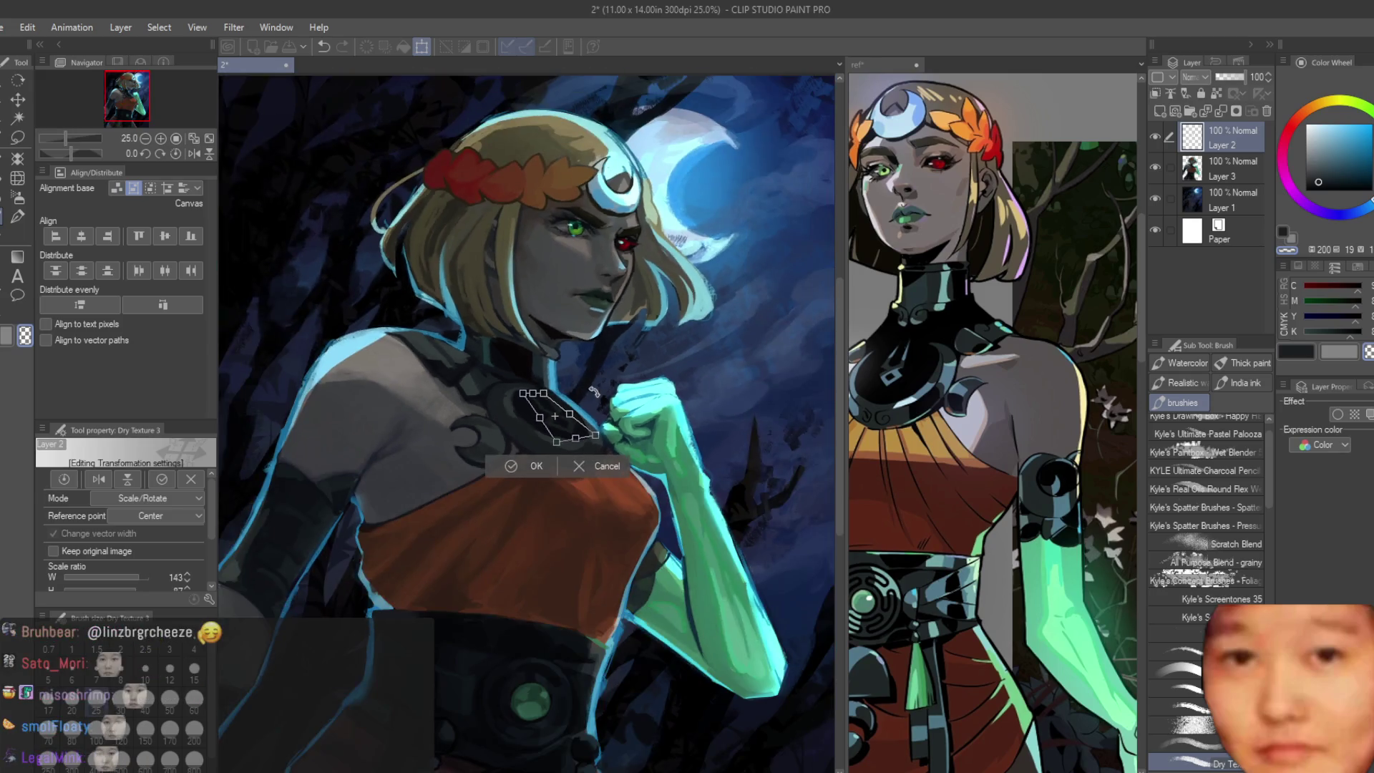
{"action": "scroll", "coordinate": [671, 405], "scroll_direction": "down", "scroll_amount": 1}
{"action": "key", "text": "Return"}
{"action": "scroll", "coordinate": [670, 407], "scroll_direction": "up", "scroll_amount": 2}
{"action": "scroll", "coordinate": [581, 422], "scroll_direction": "up", "scroll_amount": 1}
Step: Nudge the rune slightly up and right, commit, and merge it into the layer below
{"action": "key", "text": "ctrl+t"}
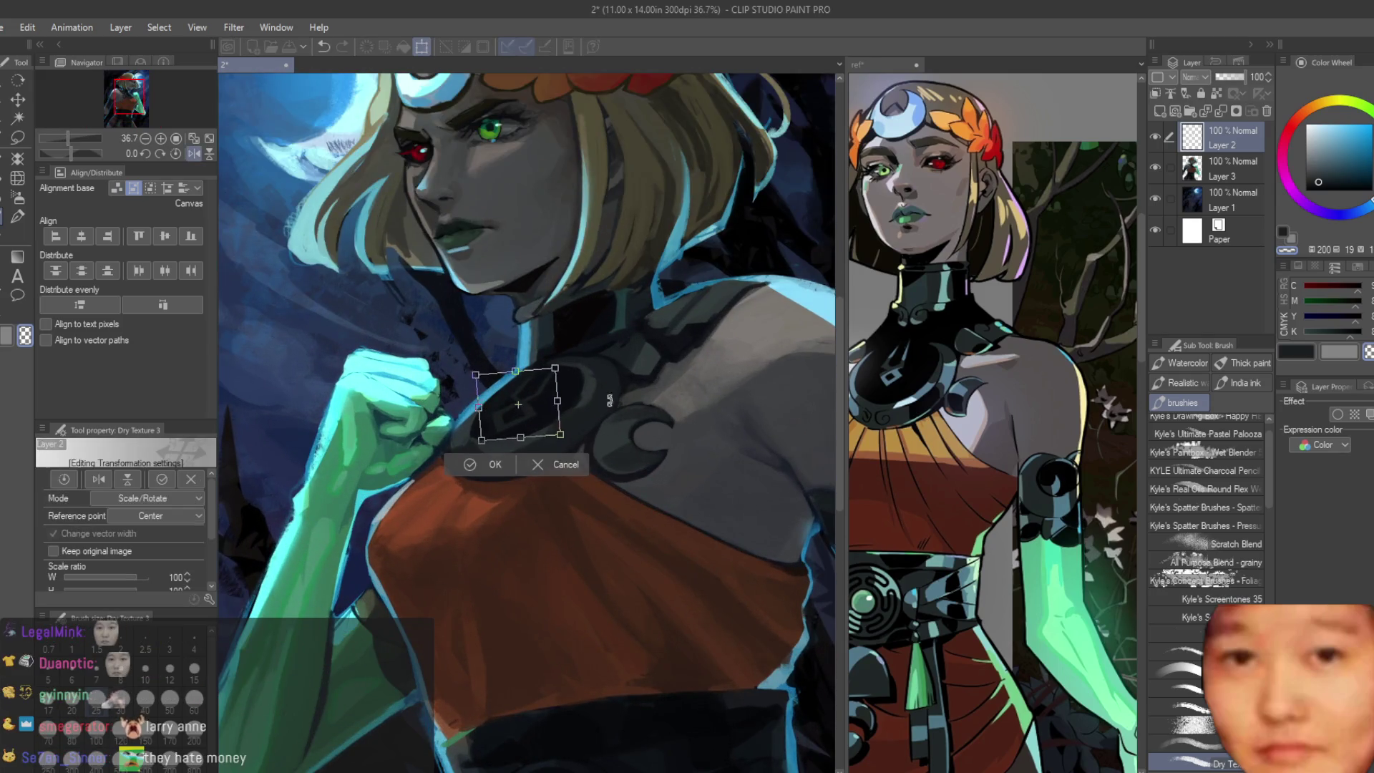
{"action": "scroll", "coordinate": [531, 410], "scroll_direction": "up", "scroll_amount": 1}
{"action": "left_click_drag", "start_coordinate": [531, 410], "coordinate": [553, 400]}
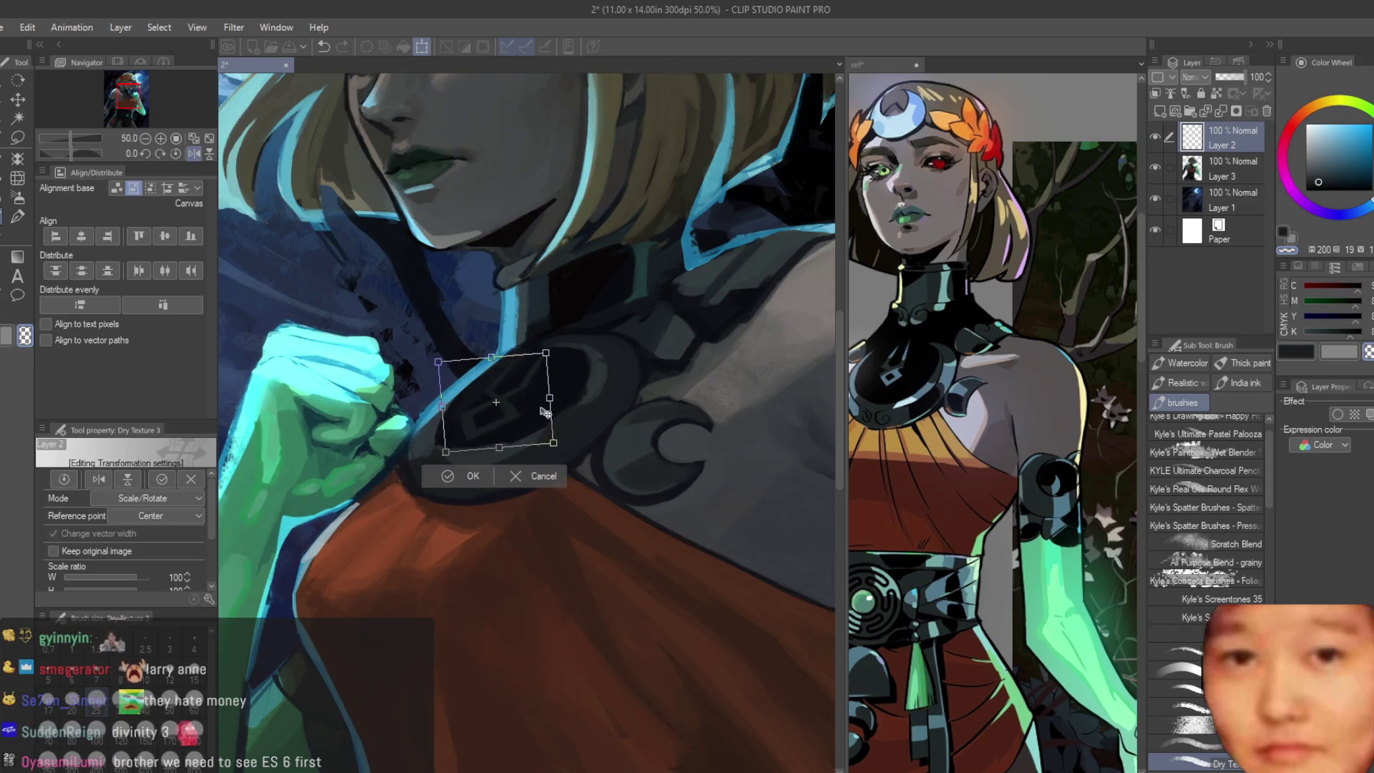
{"action": "key", "text": "Return"}
{"action": "scroll", "coordinate": [554, 401], "scroll_direction": "down", "scroll_amount": 2}
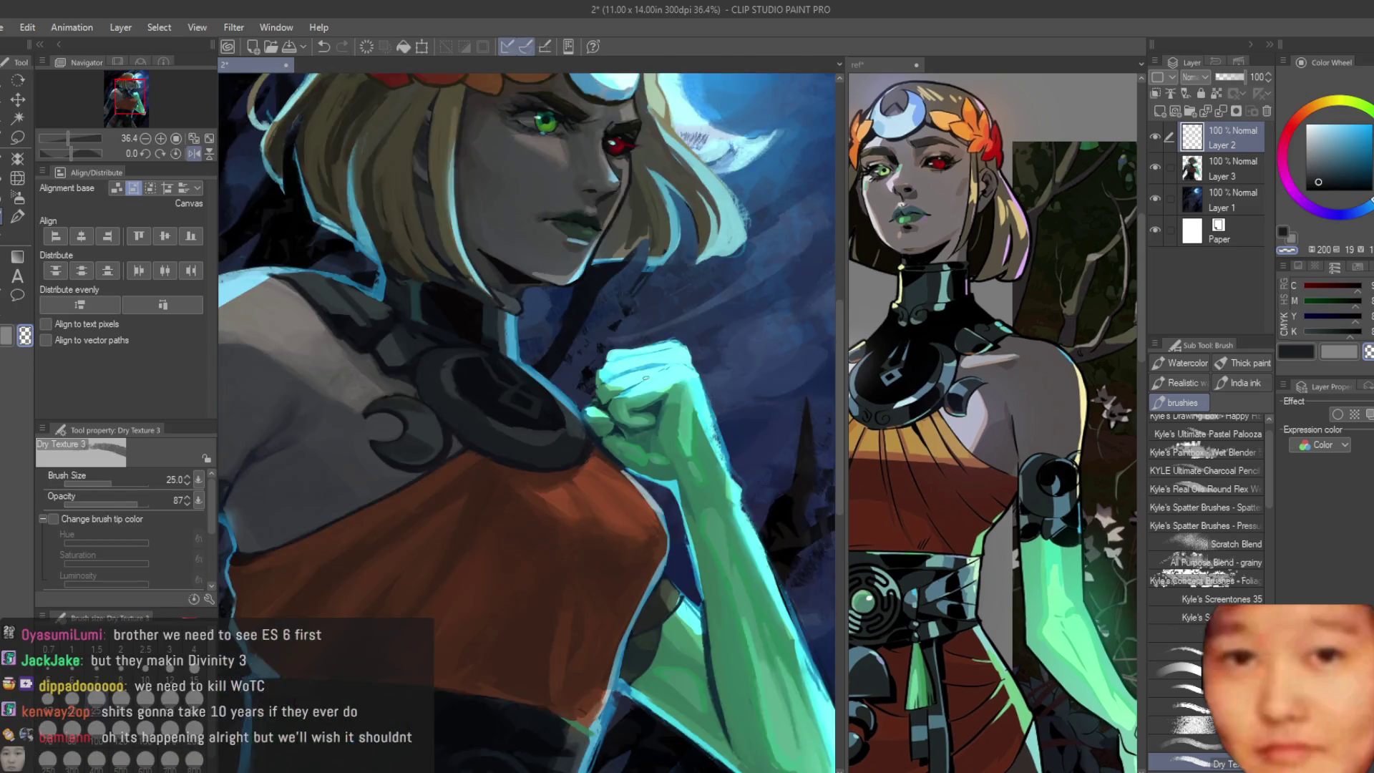
{"action": "scroll", "coordinate": [553, 401], "scroll_direction": "down", "scroll_amount": 2}
{"action": "scroll", "coordinate": [654, 386], "scroll_direction": "up", "scroll_amount": 1}
{"action": "scroll", "coordinate": [654, 386], "scroll_direction": "up", "scroll_amount": 1}
{"action": "scroll", "coordinate": [654, 386], "scroll_direction": "up", "scroll_amount": 1}
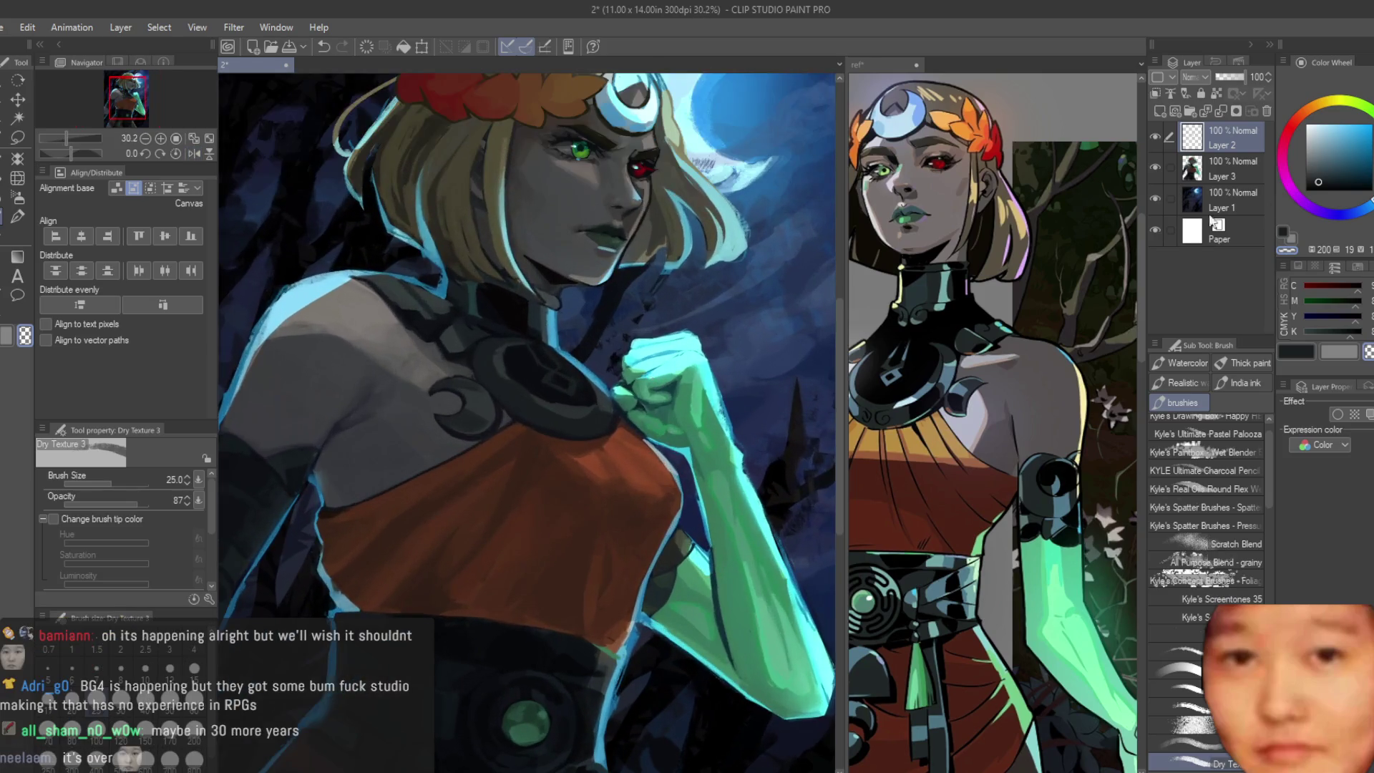
{"action": "left_click", "coordinate": [1266, 111]}
{"action": "scroll", "coordinate": [564, 290], "scroll_direction": "up", "scroll_amount": 1}
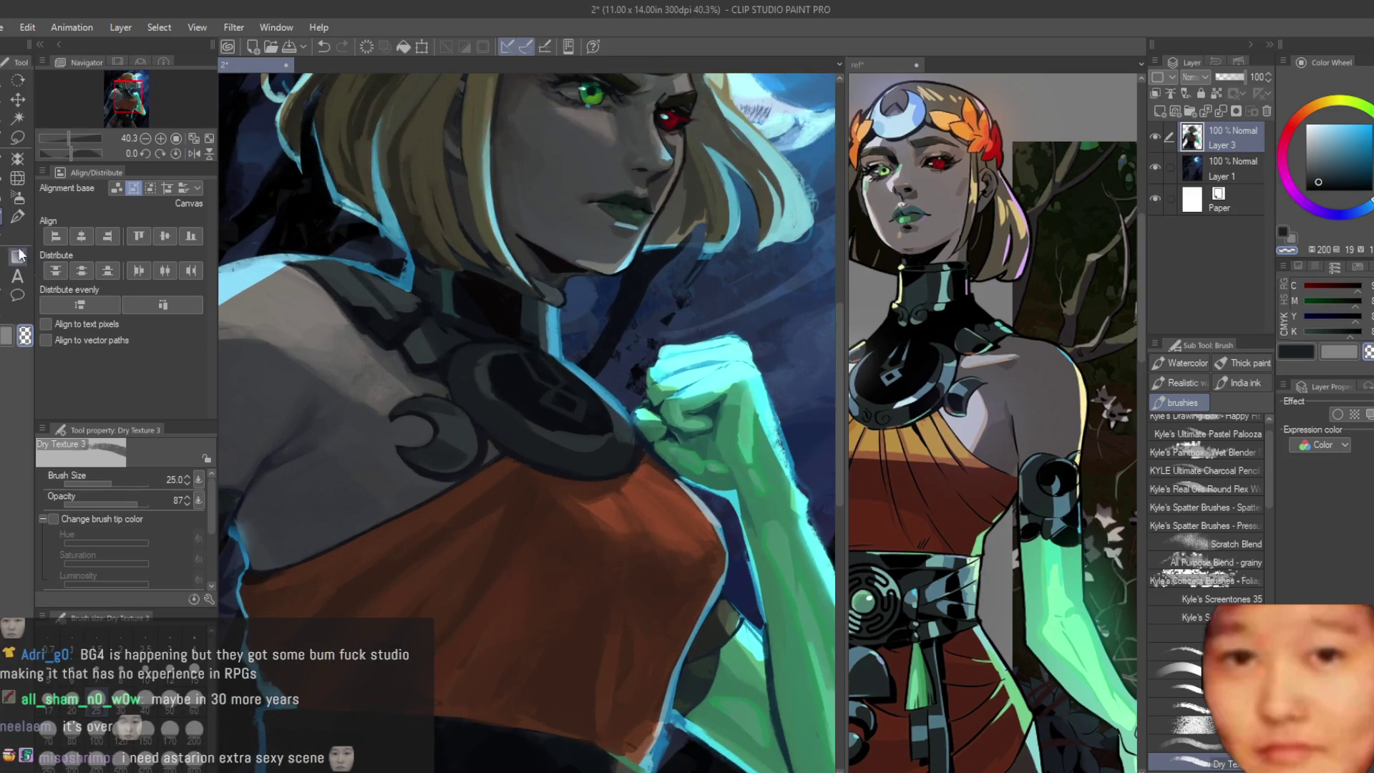
{"action": "scroll", "coordinate": [523, 343], "scroll_direction": "up", "scroll_amount": 2}
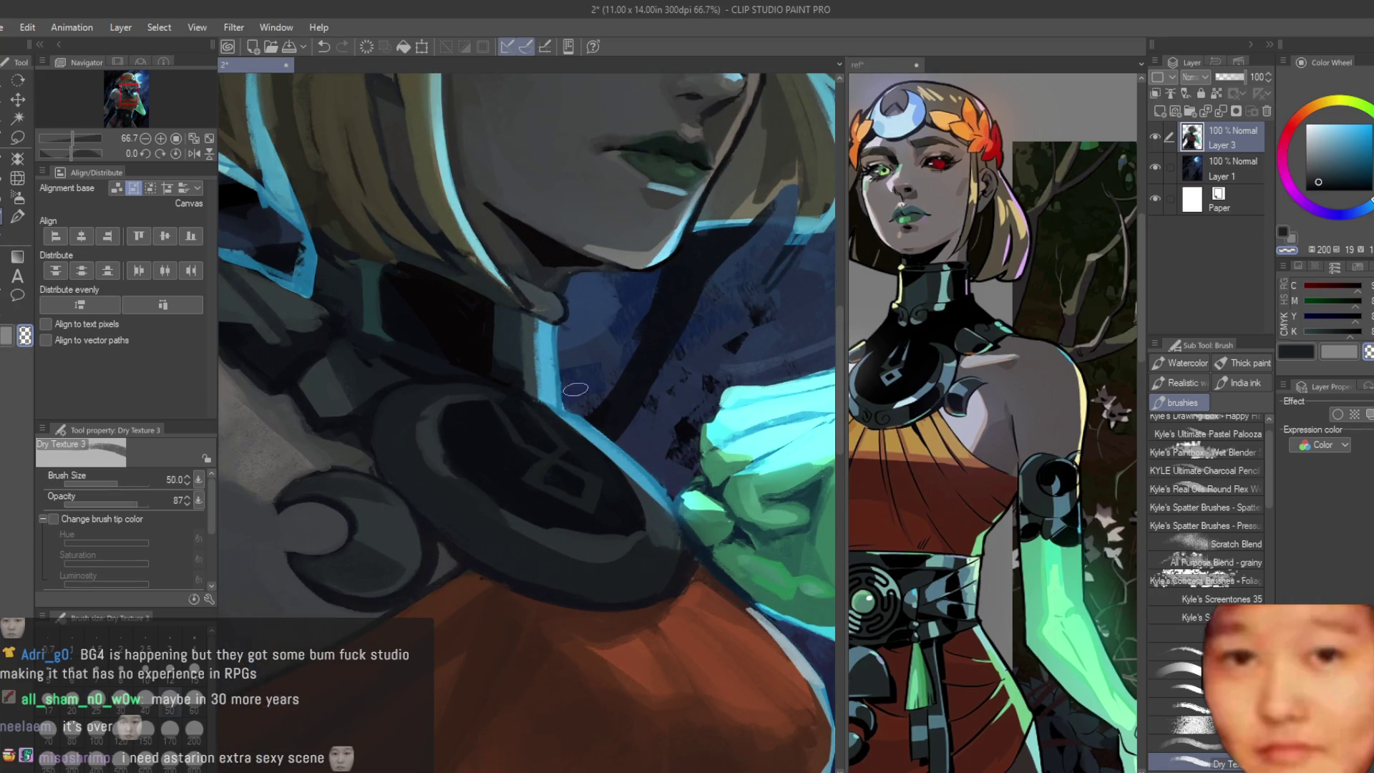
Step: Try a range of navy, cyan and blue-grey colours for the collar highlight
{"action": "left_click", "coordinate": [478, 409], "text": "alt"}
{"action": "scroll", "coordinate": [456, 431], "scroll_direction": "up", "scroll_amount": 1}
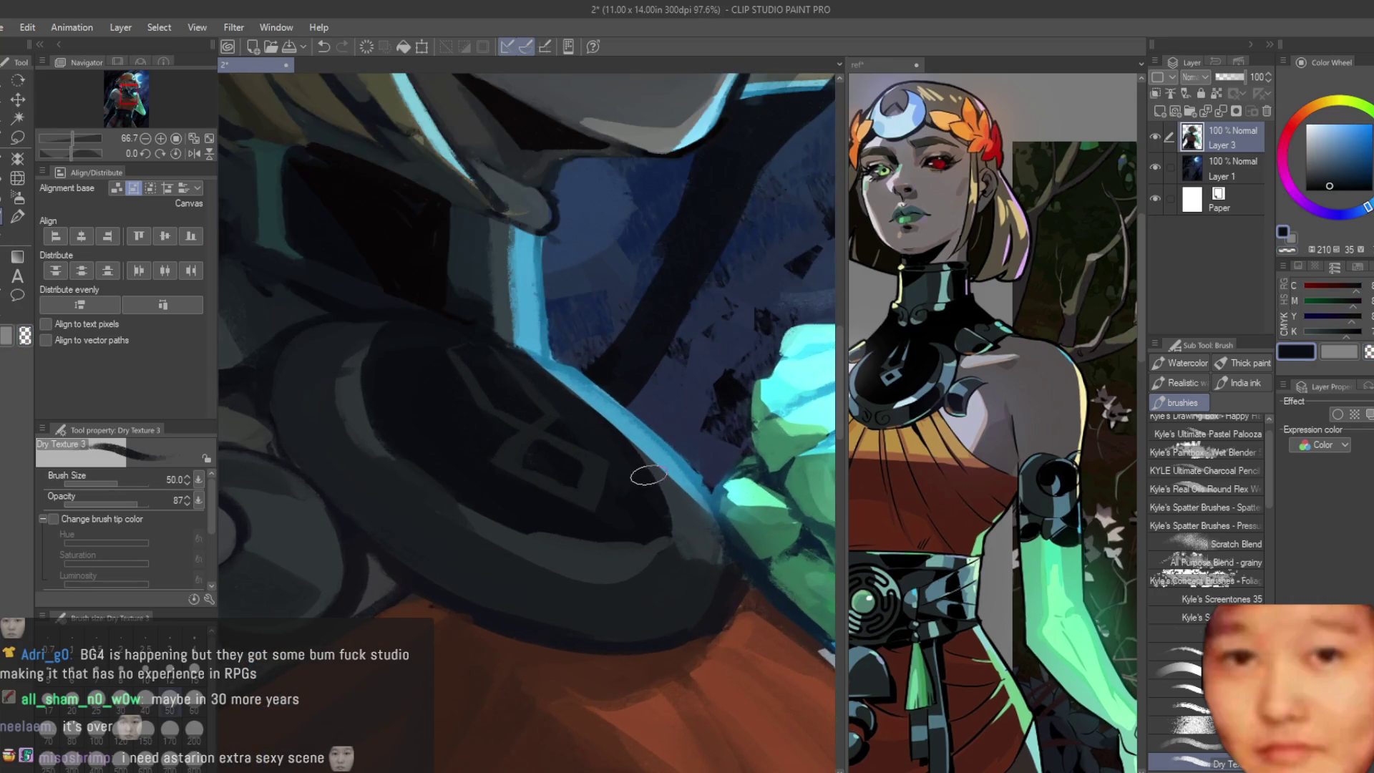
{"action": "left_click", "coordinate": [672, 469], "text": "alt"}
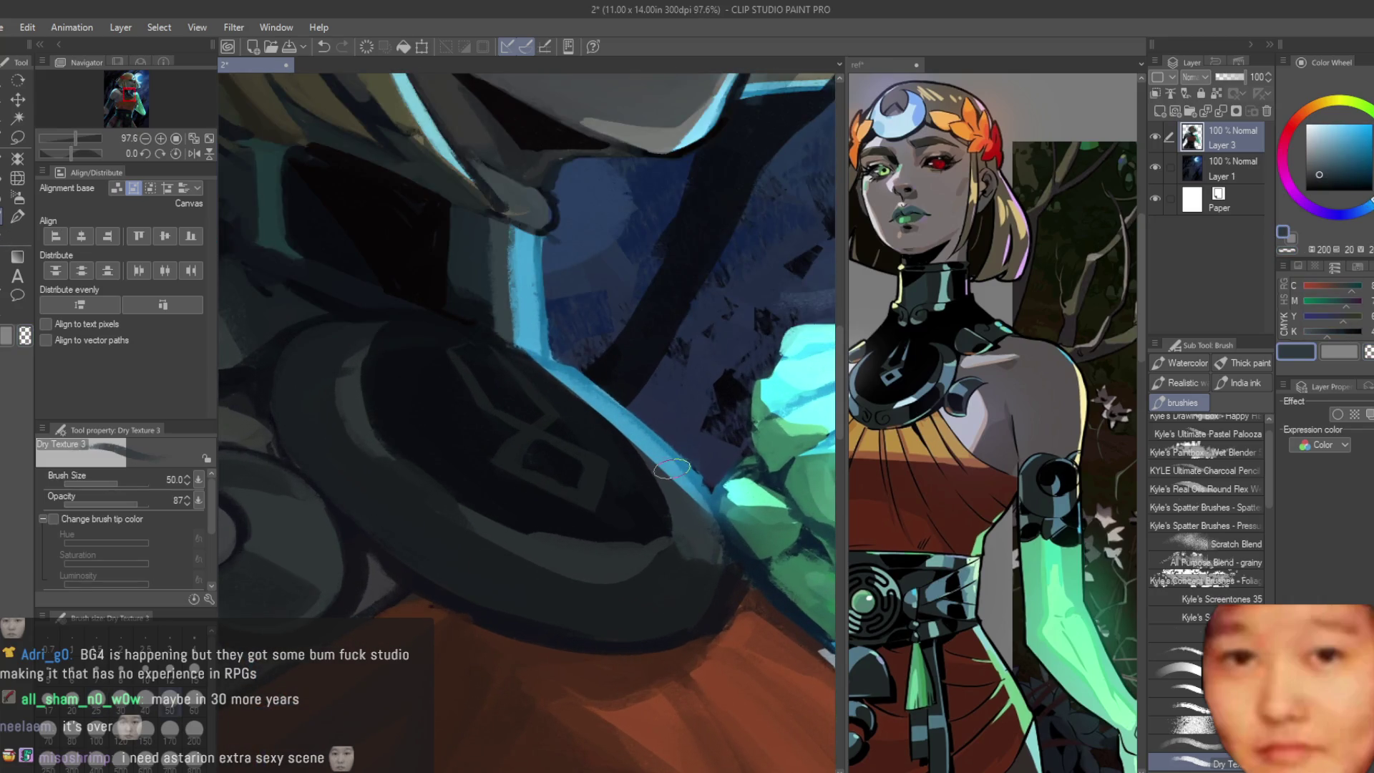
{"action": "left_click", "coordinate": [612, 410], "text": "alt"}
{"action": "left_click", "coordinate": [358, 415], "text": "alt"}
{"action": "left_click", "coordinate": [397, 468], "text": "alt"}
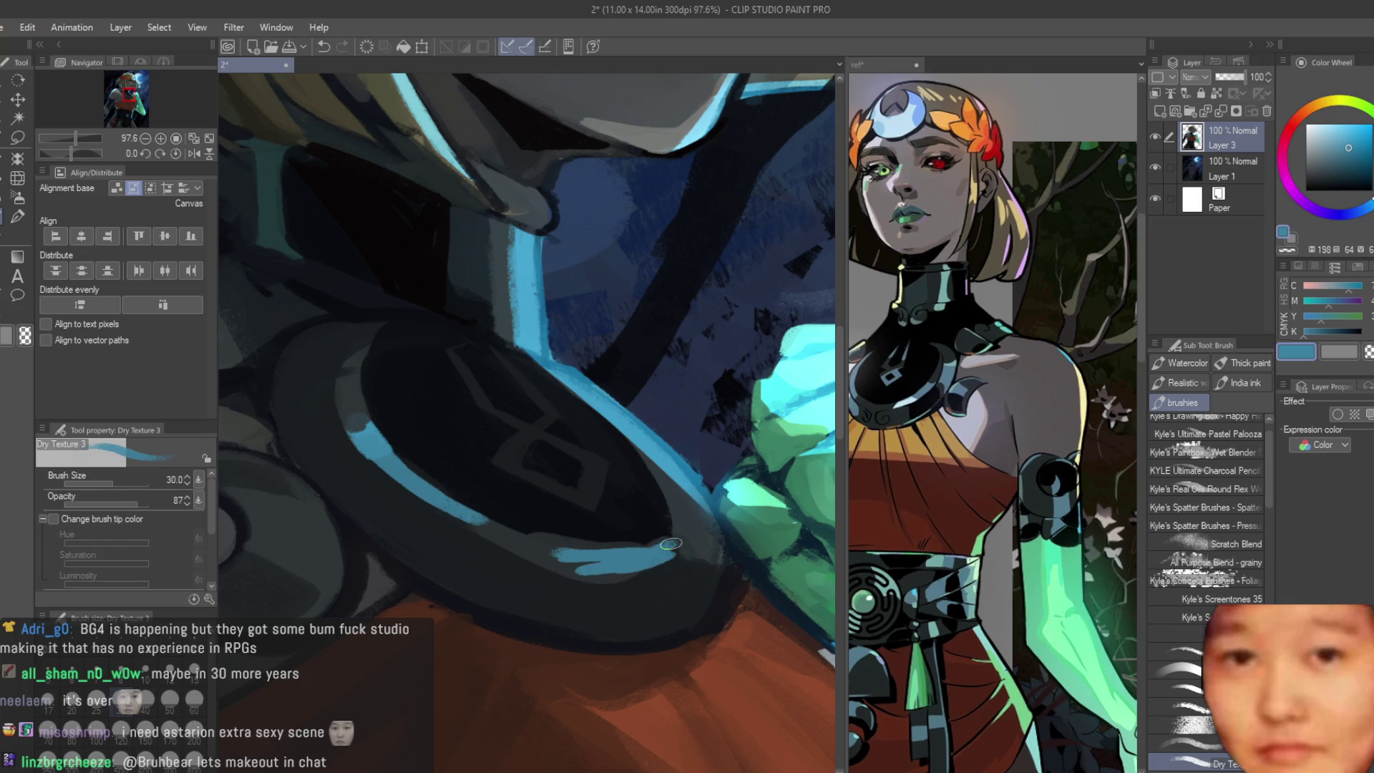
{"action": "left_click", "coordinate": [528, 535], "text": "alt"}
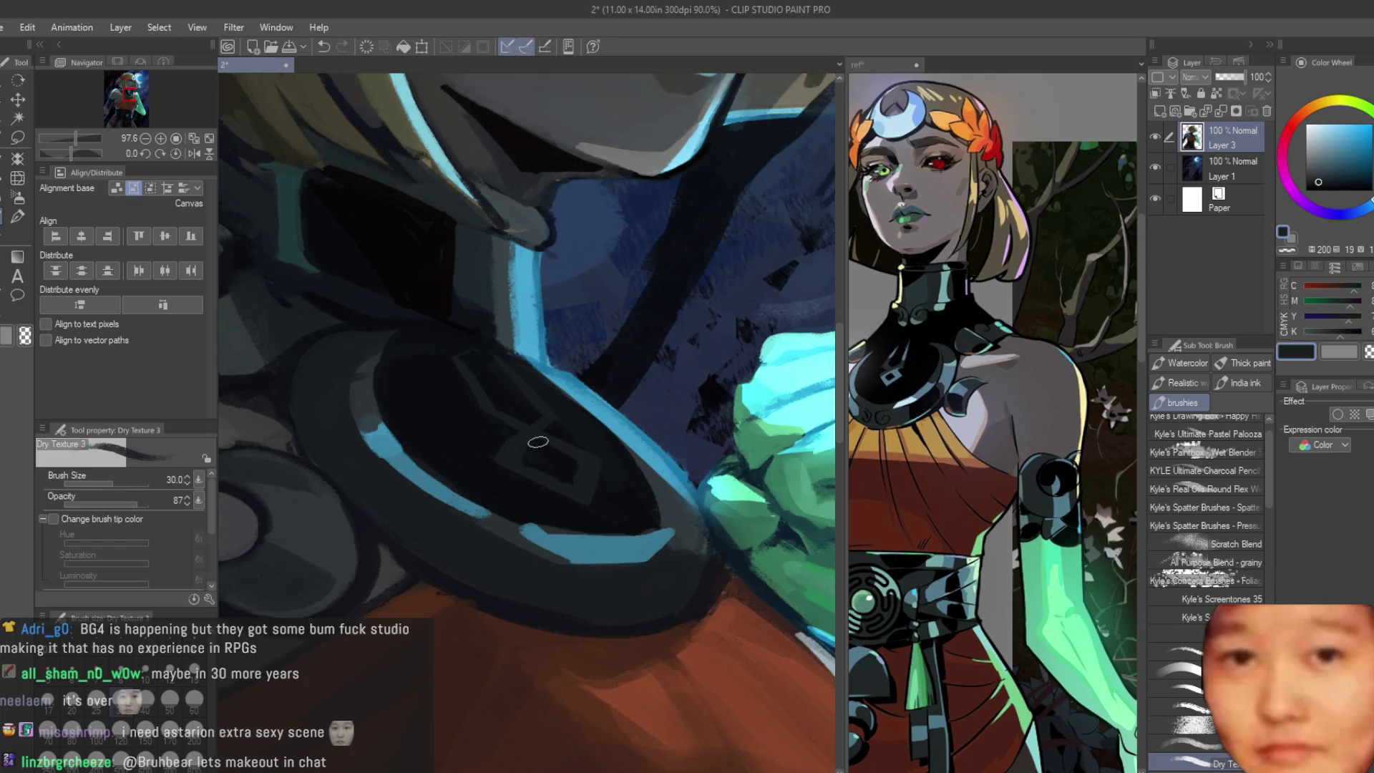
{"action": "scroll", "coordinate": [543, 577], "scroll_direction": "down", "scroll_amount": 8}
{"action": "scroll", "coordinate": [764, 315], "scroll_direction": "up", "scroll_amount": 3}
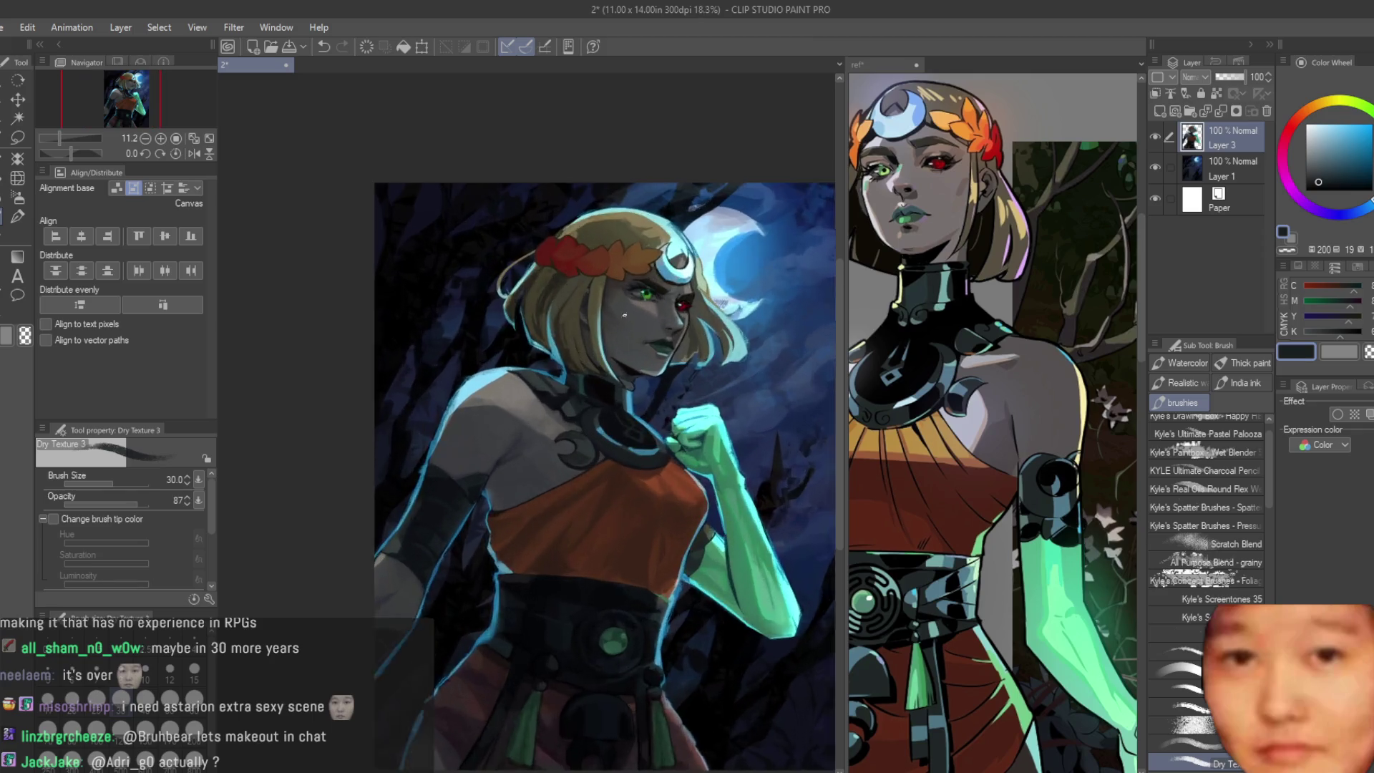
{"action": "scroll", "coordinate": [774, 408], "scroll_direction": "up", "scroll_amount": 2}
{"action": "scroll", "coordinate": [783, 515], "scroll_direction": "up", "scroll_amount": 2}
{"action": "scroll", "coordinate": [797, 679], "scroll_direction": "up", "scroll_amount": 2}
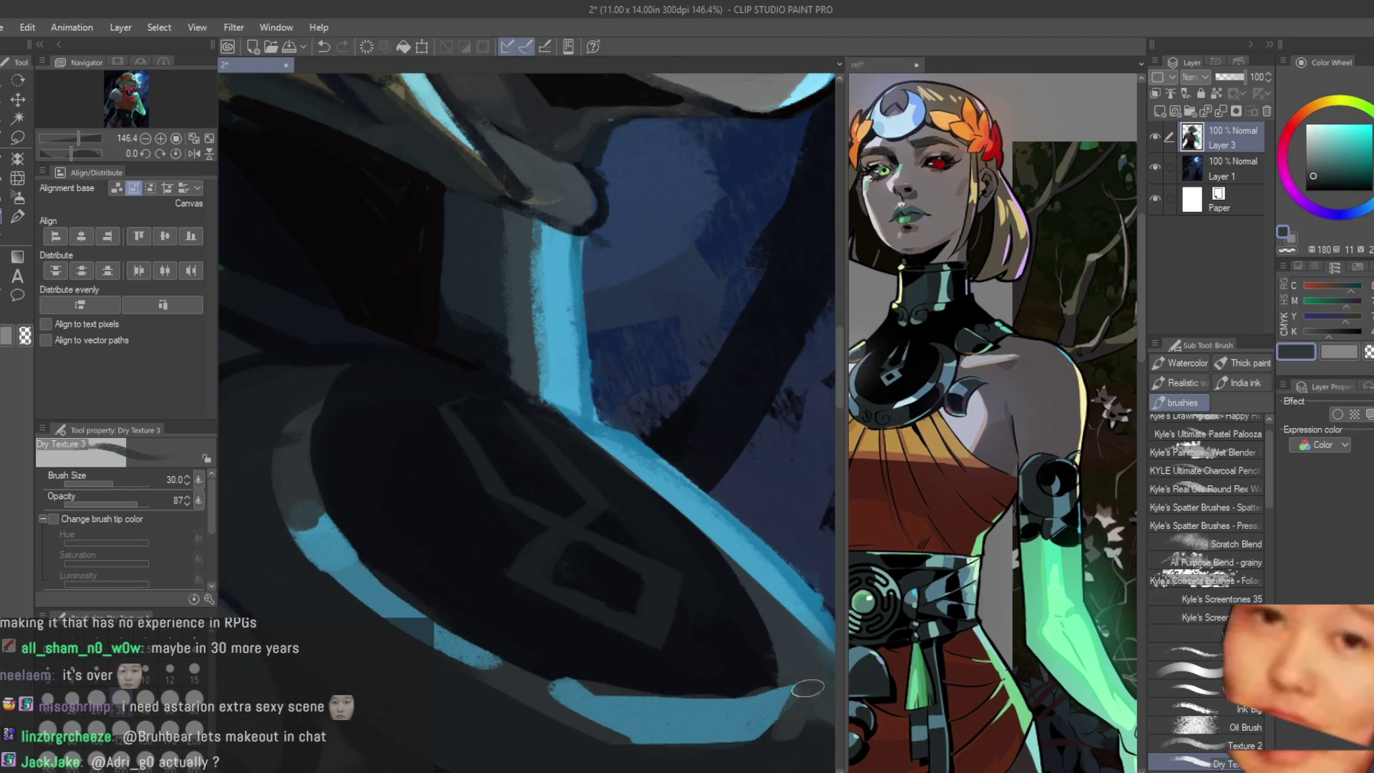
{"action": "scroll", "coordinate": [605, 576], "scroll_direction": "down", "scroll_amount": 2}
{"action": "scroll", "coordinate": [547, 574], "scroll_direction": "up", "scroll_amount": 1}
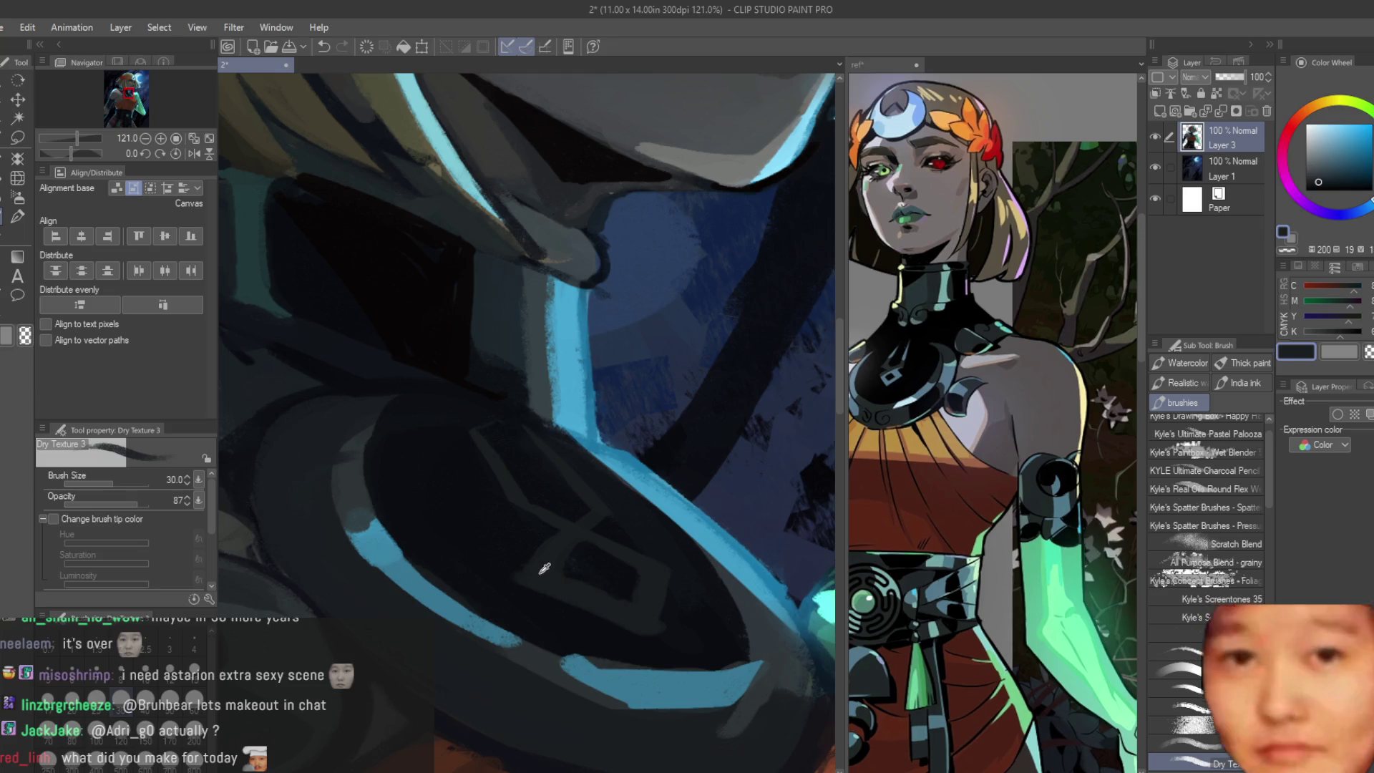
Step: Paint a light blue-grey highlight on the collar piece, then pick a darker blue
{"action": "left_click", "coordinate": [491, 570], "text": "alt"}
{"action": "left_click", "coordinate": [572, 554], "text": "alt"}
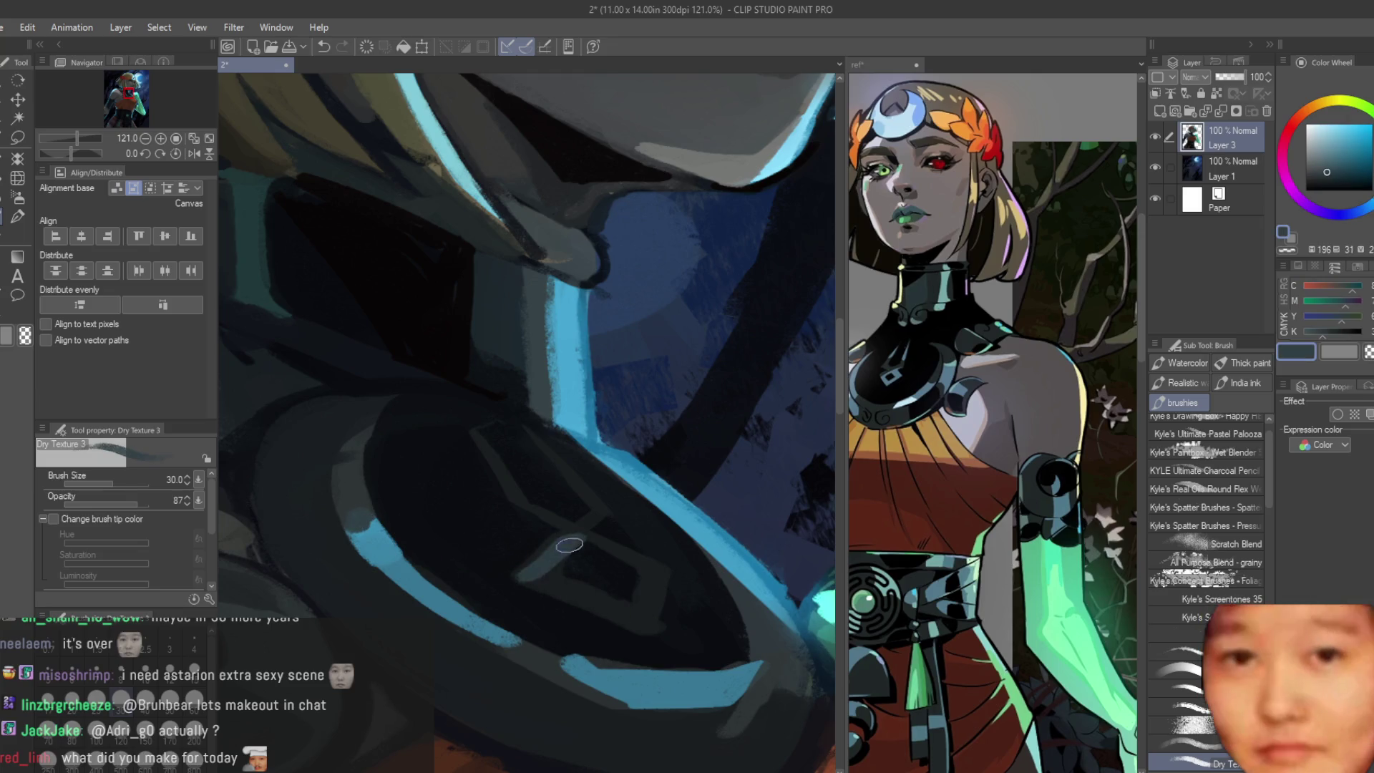
{"action": "left_click_drag", "start_coordinate": [481, 446], "coordinate": [521, 497]}
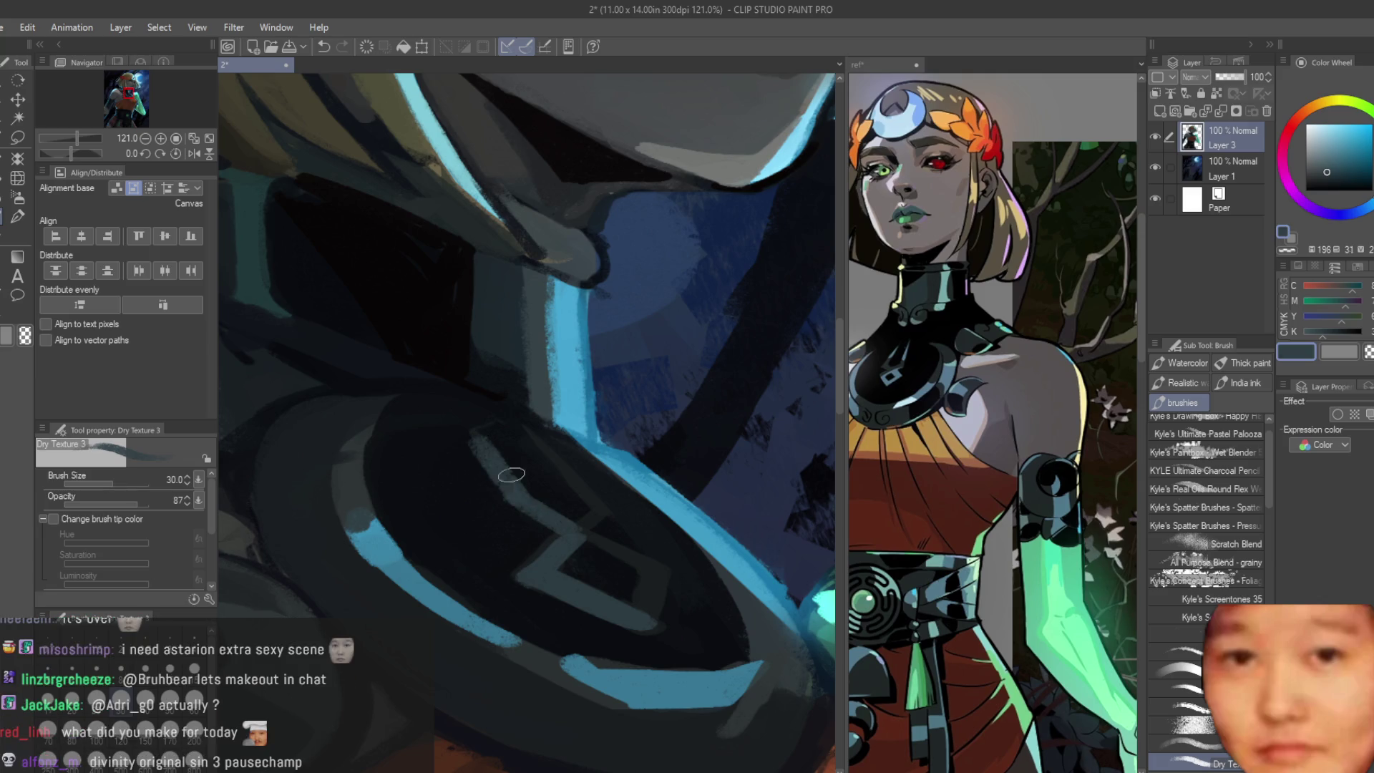
{"action": "left_click", "coordinate": [511, 474], "text": "alt"}
{"action": "scroll", "coordinate": [511, 473], "scroll_direction": "down", "scroll_amount": 3}
{"action": "scroll", "coordinate": [511, 473], "scroll_direction": "down", "scroll_amount": 3}
{"action": "scroll", "coordinate": [512, 473], "scroll_direction": "down", "scroll_amount": 2}
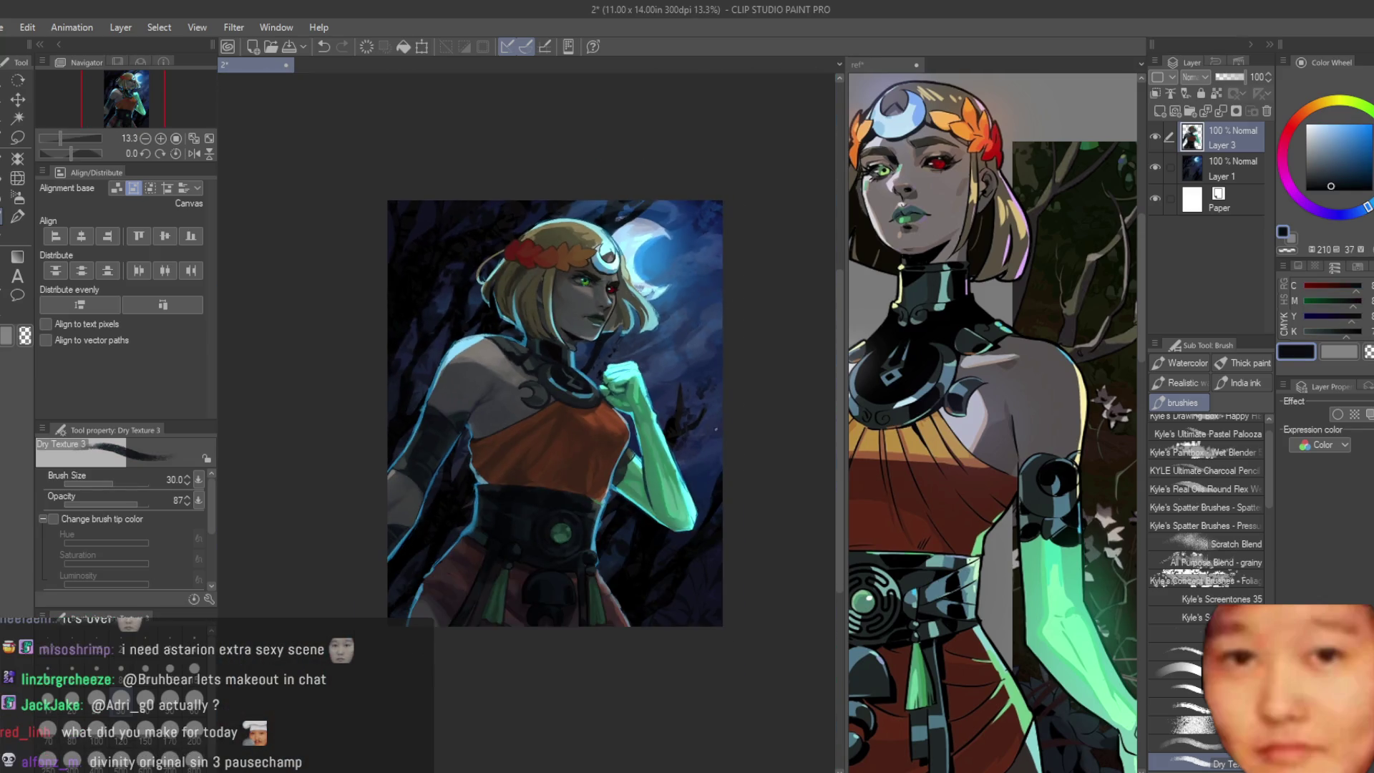
{"action": "scroll", "coordinate": [716, 429], "scroll_direction": "down", "scroll_amount": 1}
{"action": "scroll", "coordinate": [553, 387], "scroll_direction": "up", "scroll_amount": 2}
{"action": "scroll", "coordinate": [554, 386], "scroll_direction": "up", "scroll_amount": 1}
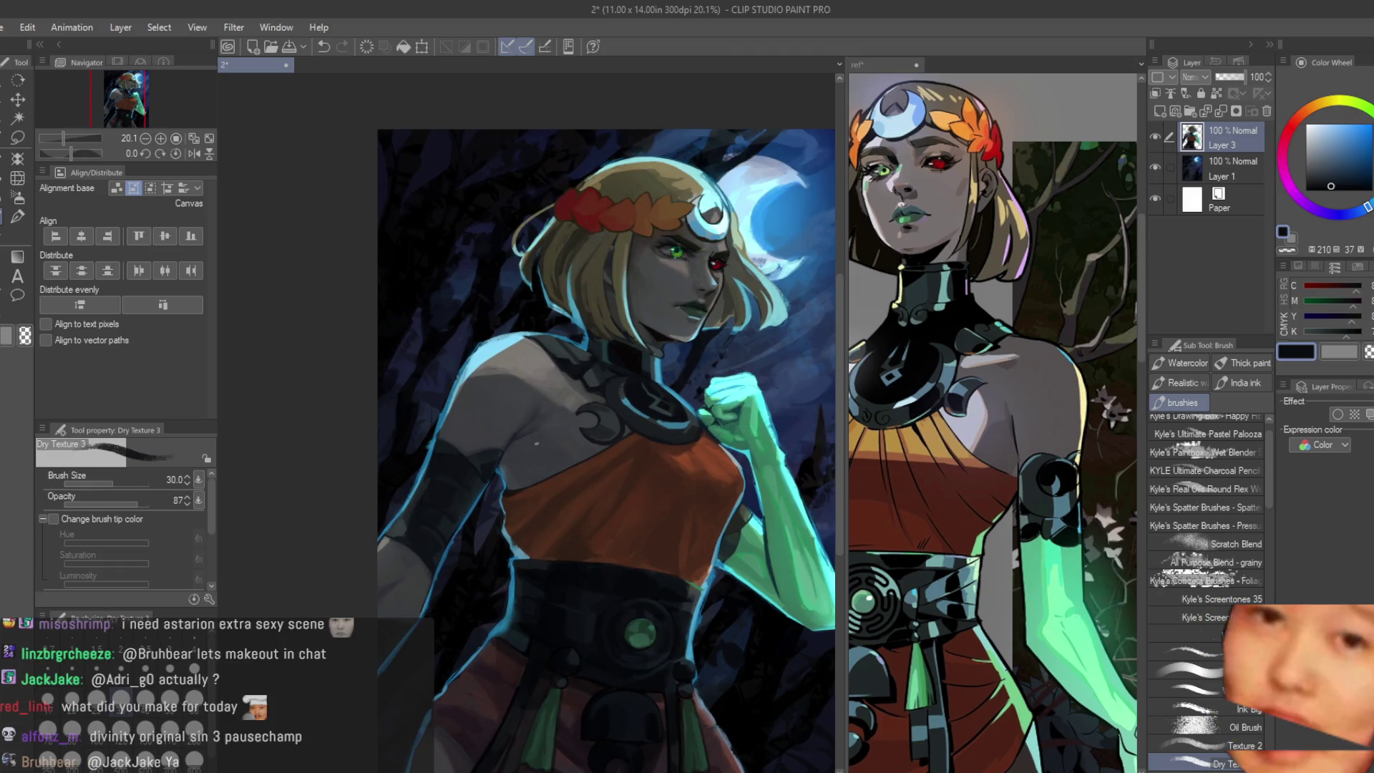
{"action": "scroll", "coordinate": [599, 383], "scroll_direction": "up", "scroll_amount": 3}
{"action": "scroll", "coordinate": [599, 383], "scroll_direction": "up", "scroll_amount": 3}
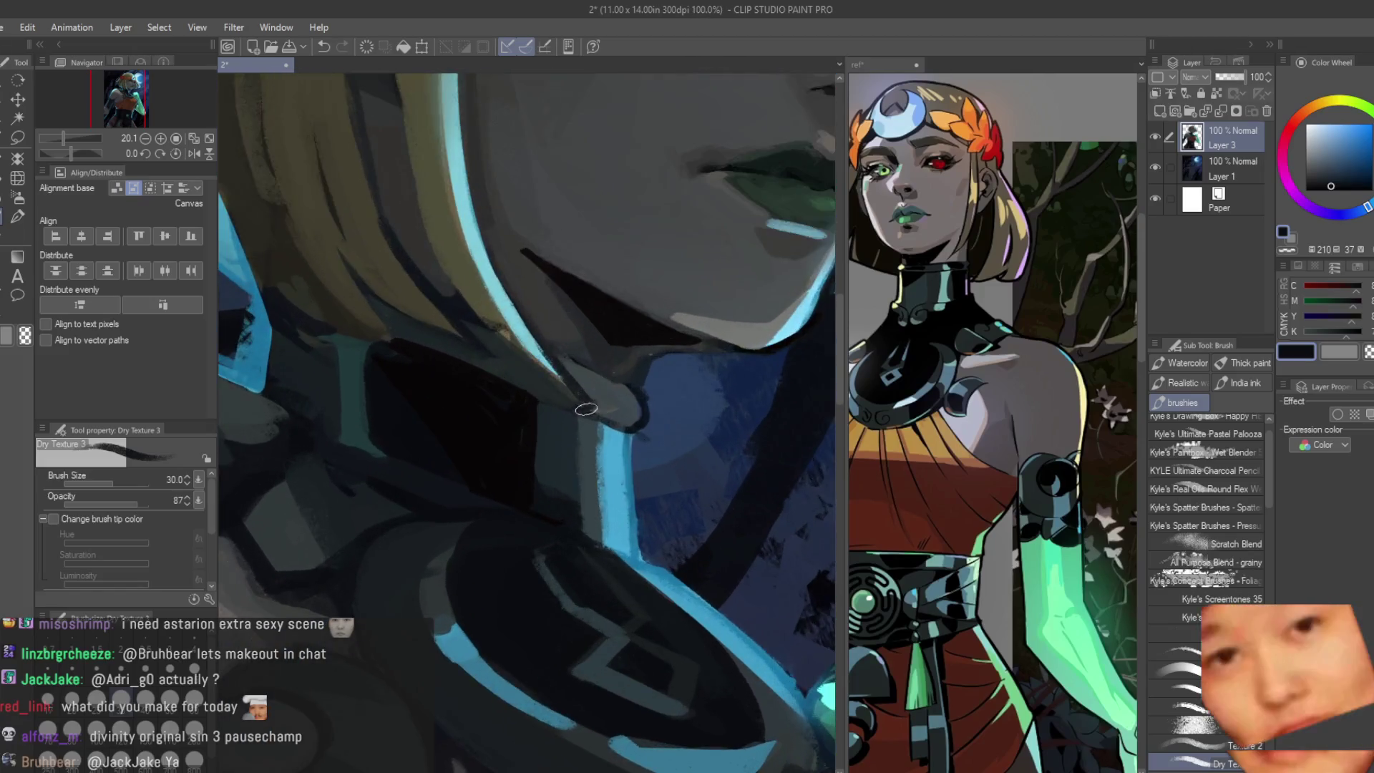
{"action": "scroll", "coordinate": [597, 382], "scroll_direction": "up", "scroll_amount": 2}
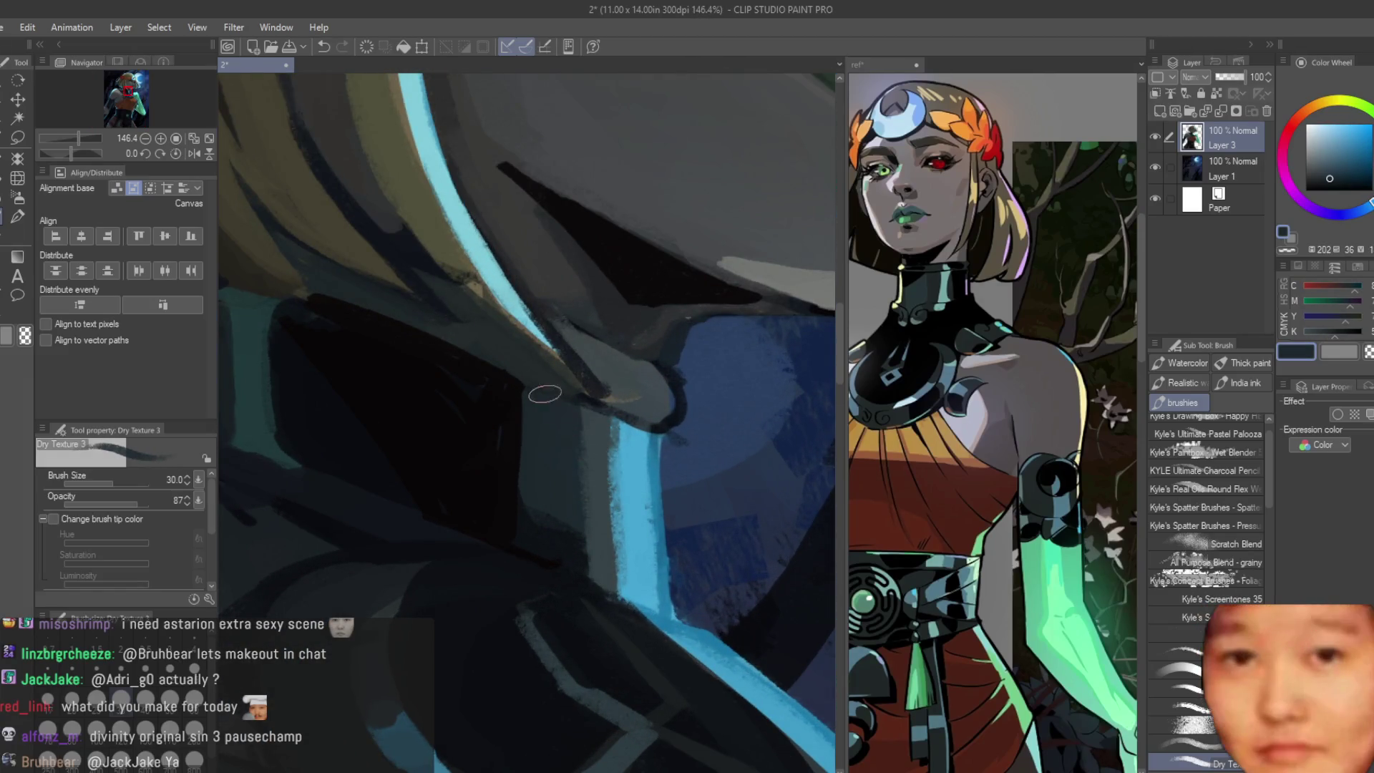
Step: Tone down the light collar edge under the hair tip with dark grey, then pick a lighter colour
{"action": "left_click", "coordinate": [534, 355], "text": "alt"}
{"action": "left_click_drag", "start_coordinate": [553, 333], "coordinate": [637, 379]}
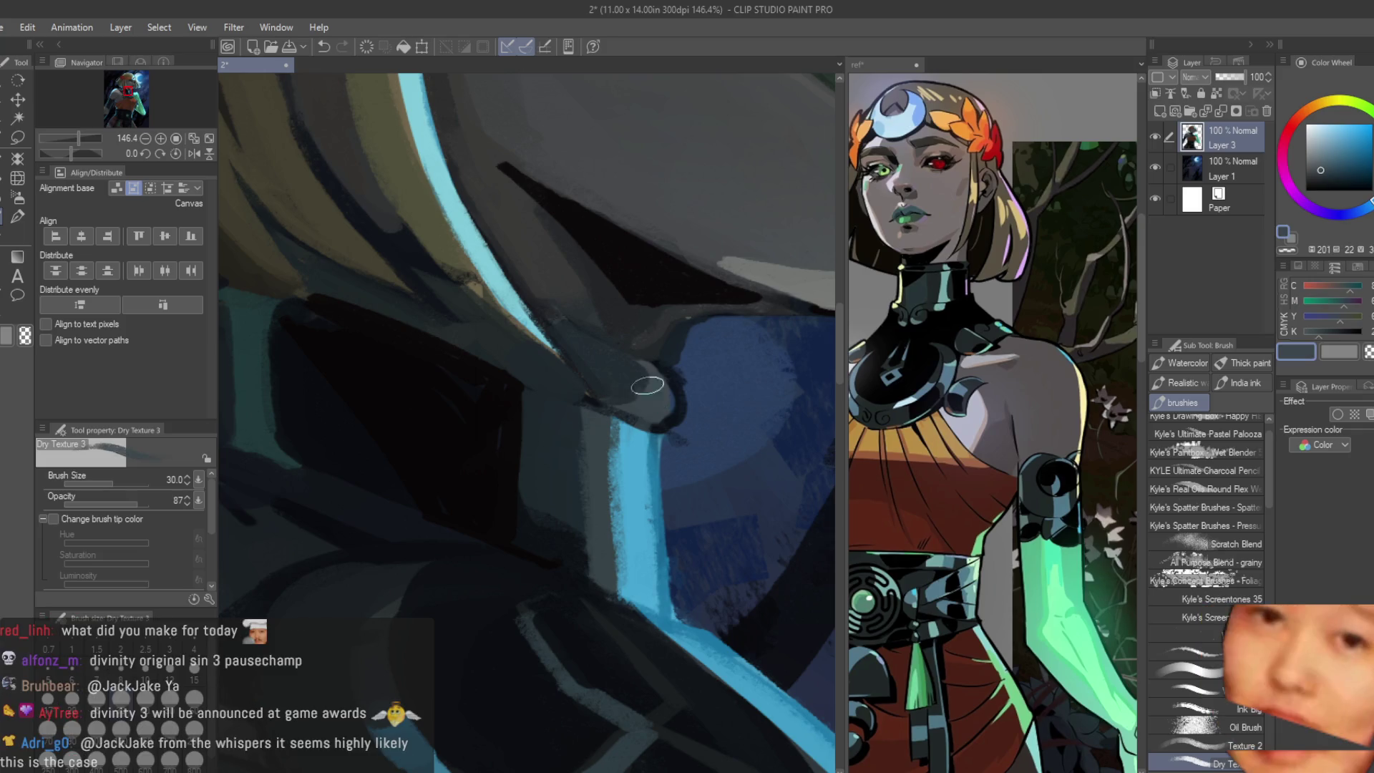
{"action": "left_click", "coordinate": [547, 301], "text": "alt"}
{"action": "scroll", "coordinate": [580, 376], "scroll_direction": "down", "scroll_amount": 4}
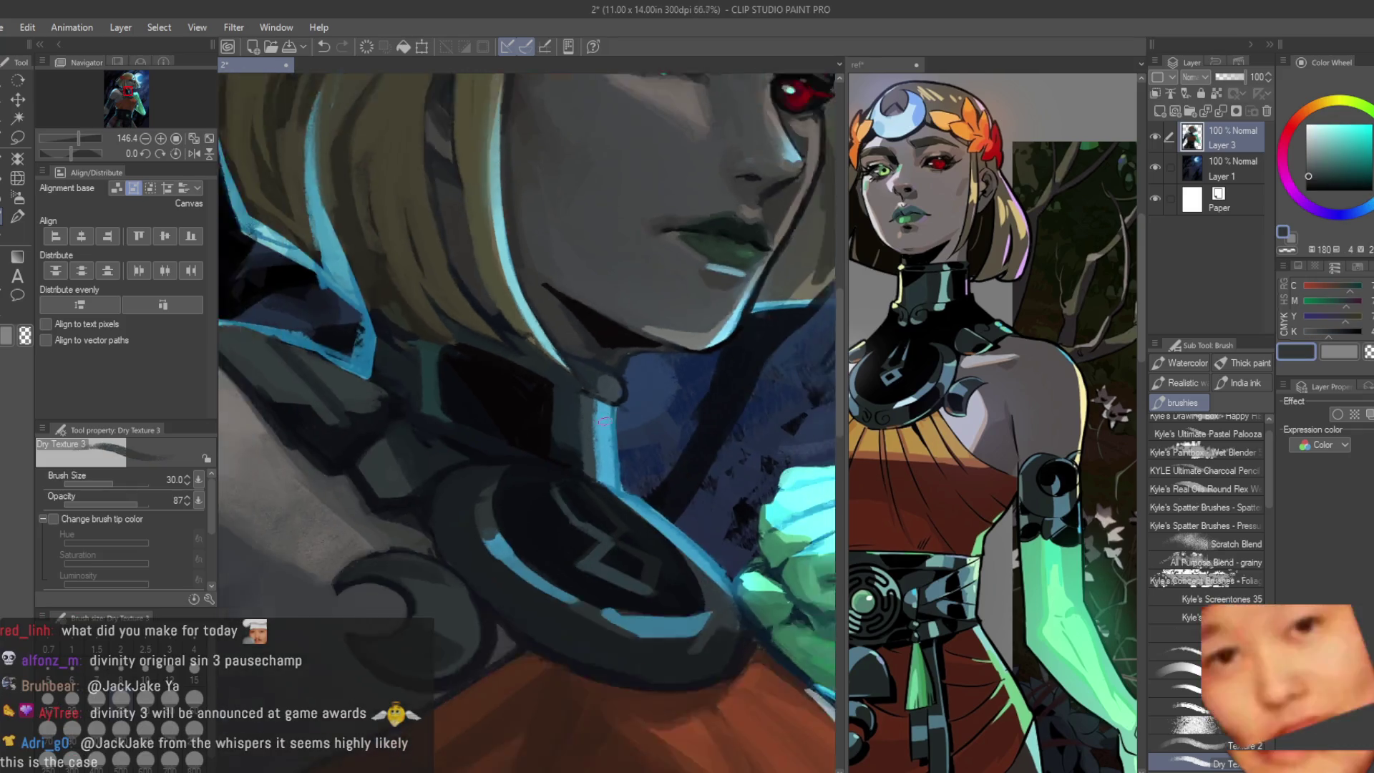
{"action": "scroll", "coordinate": [609, 452], "scroll_direction": "down", "scroll_amount": 4}
{"action": "scroll", "coordinate": [611, 451], "scroll_direction": "down", "scroll_amount": 1}
{"action": "scroll", "coordinate": [580, 445], "scroll_direction": "up", "scroll_amount": 3}
{"action": "scroll", "coordinate": [540, 442], "scroll_direction": "up", "scroll_amount": 2}
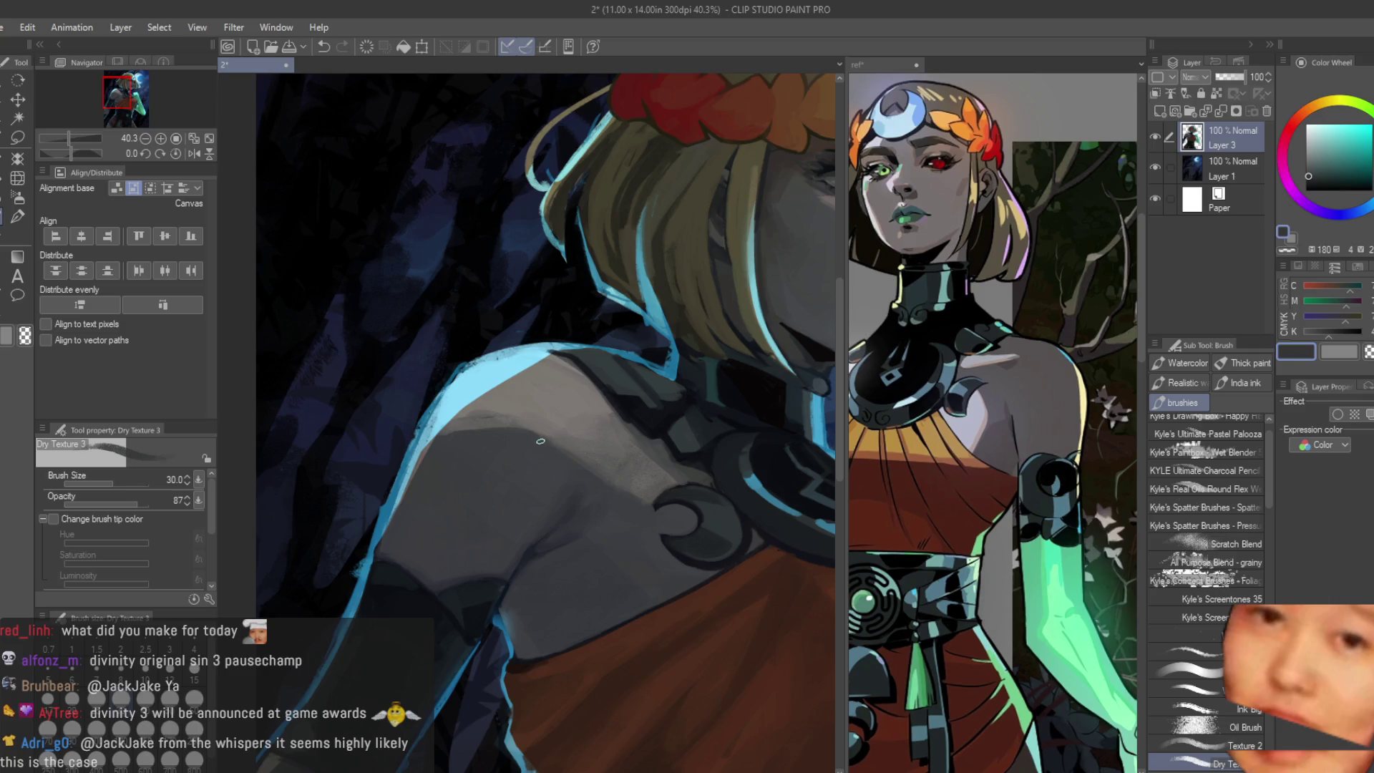
{"action": "scroll", "coordinate": [538, 435], "scroll_direction": "up", "scroll_amount": 2}
Step: Settle on a dark blue-grey and draw a dark line along the sleeve's top edge
{"action": "left_click", "coordinate": [500, 433], "text": "alt"}
{"action": "left_click", "coordinate": [455, 413], "text": "alt"}
{"action": "left_click", "coordinate": [390, 456], "text": "alt"}
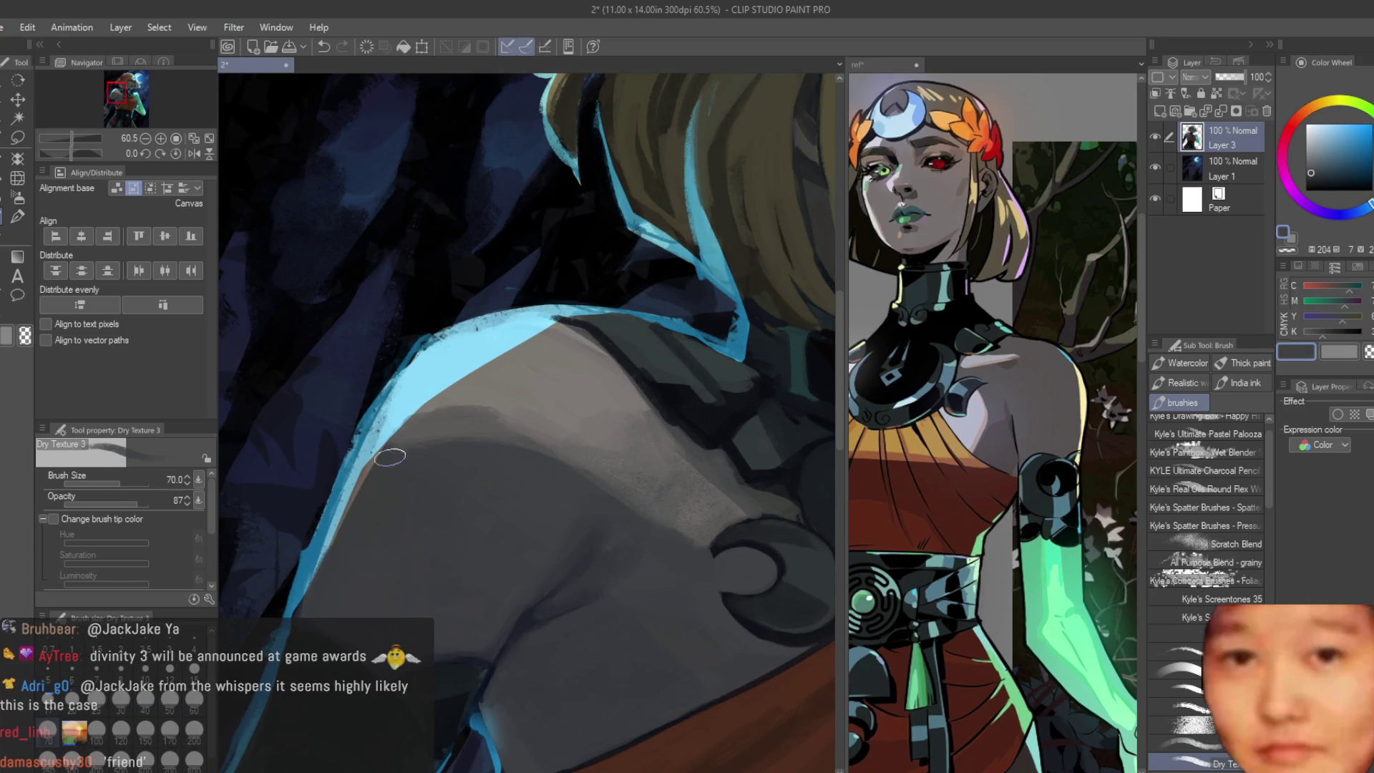
{"action": "scroll", "coordinate": [576, 474], "scroll_direction": "down", "scroll_amount": 5}
{"action": "scroll", "coordinate": [470, 458], "scroll_direction": "up", "scroll_amount": 3}
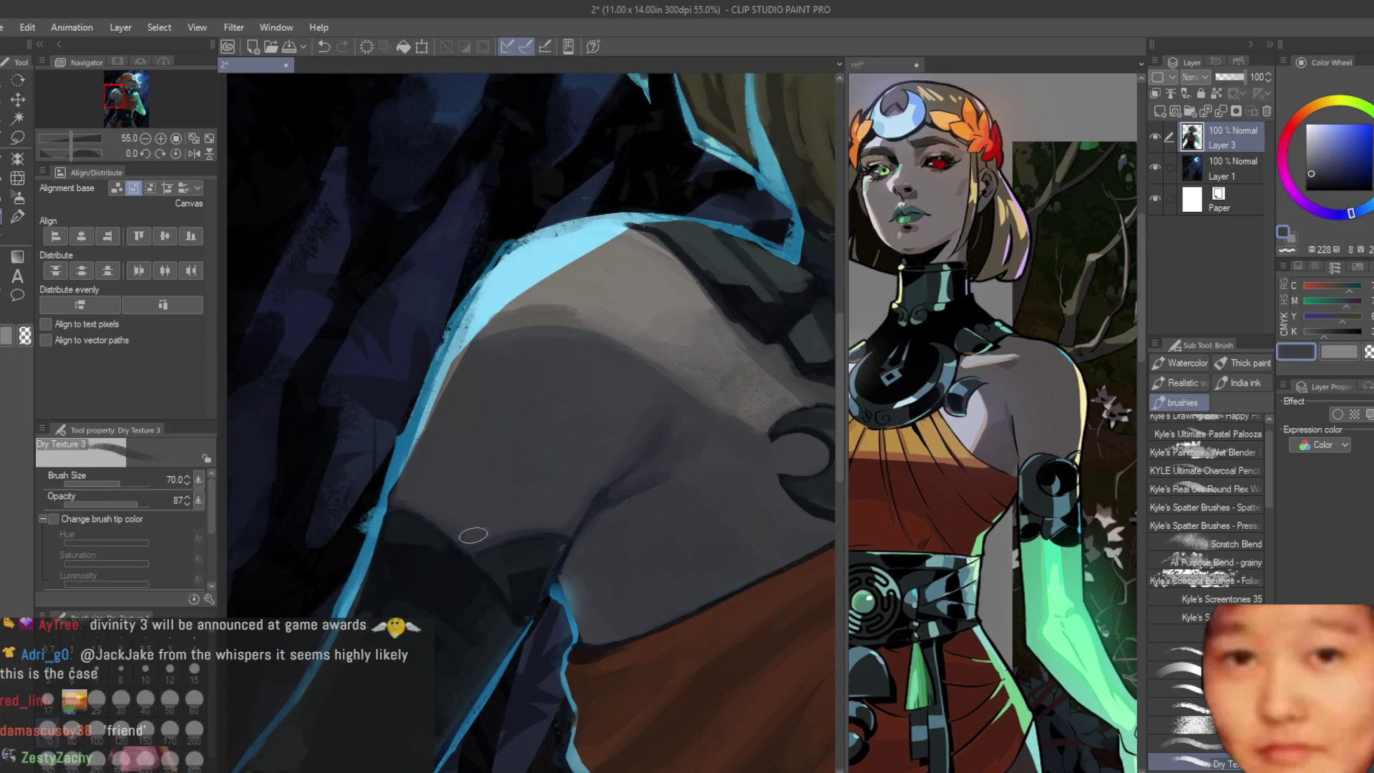
{"action": "scroll", "coordinate": [470, 459], "scroll_direction": "down", "scroll_amount": 1}
{"action": "scroll", "coordinate": [470, 458], "scroll_direction": "up", "scroll_amount": 2}
{"action": "left_click", "coordinate": [1323, 191]}
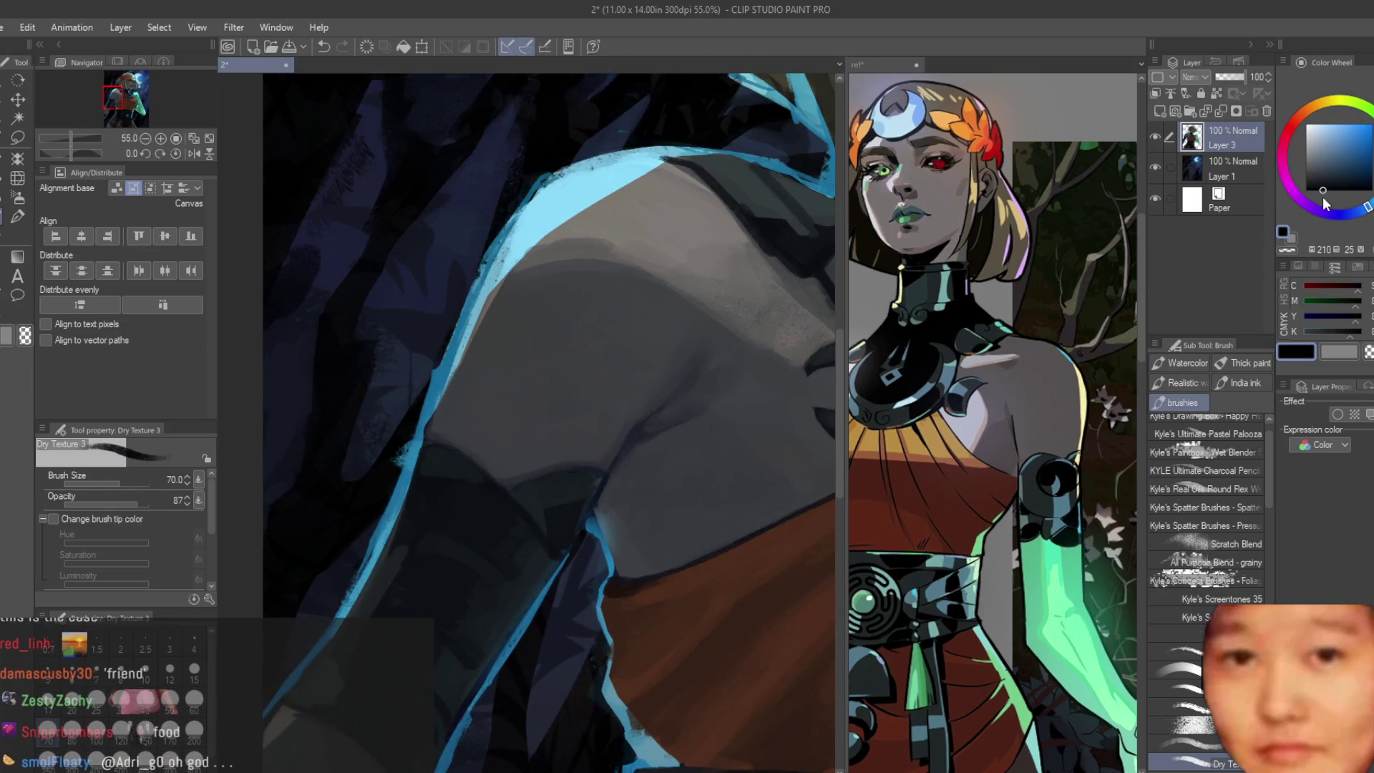
{"action": "scroll", "coordinate": [435, 456], "scroll_direction": "up", "scroll_amount": 1}
{"action": "left_click_drag", "start_coordinate": [468, 455], "coordinate": [715, 501]}
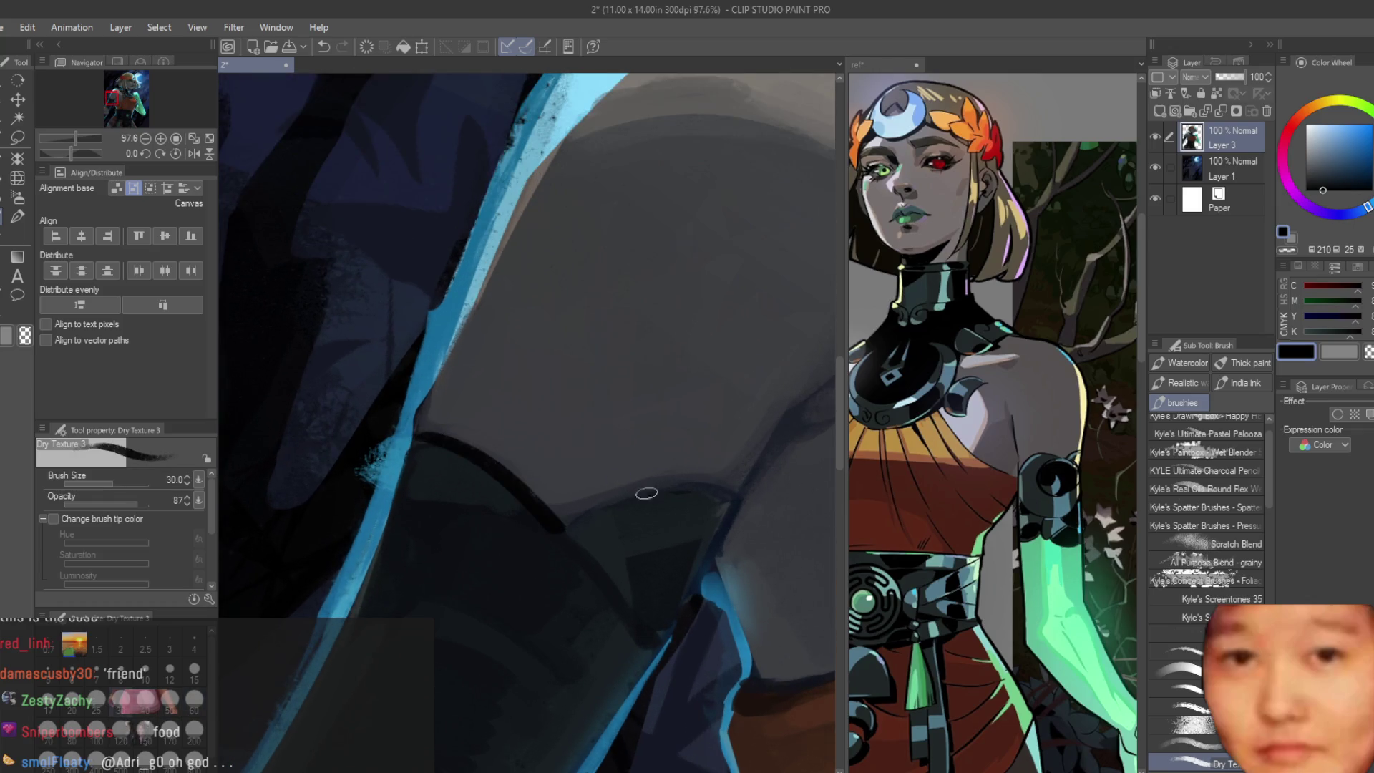
{"action": "scroll", "coordinate": [648, 473], "scroll_direction": "up", "scroll_amount": 1}
{"action": "scroll", "coordinate": [649, 473], "scroll_direction": "down", "scroll_amount": 5}
{"action": "scroll", "coordinate": [649, 472], "scroll_direction": "up", "scroll_amount": 1}
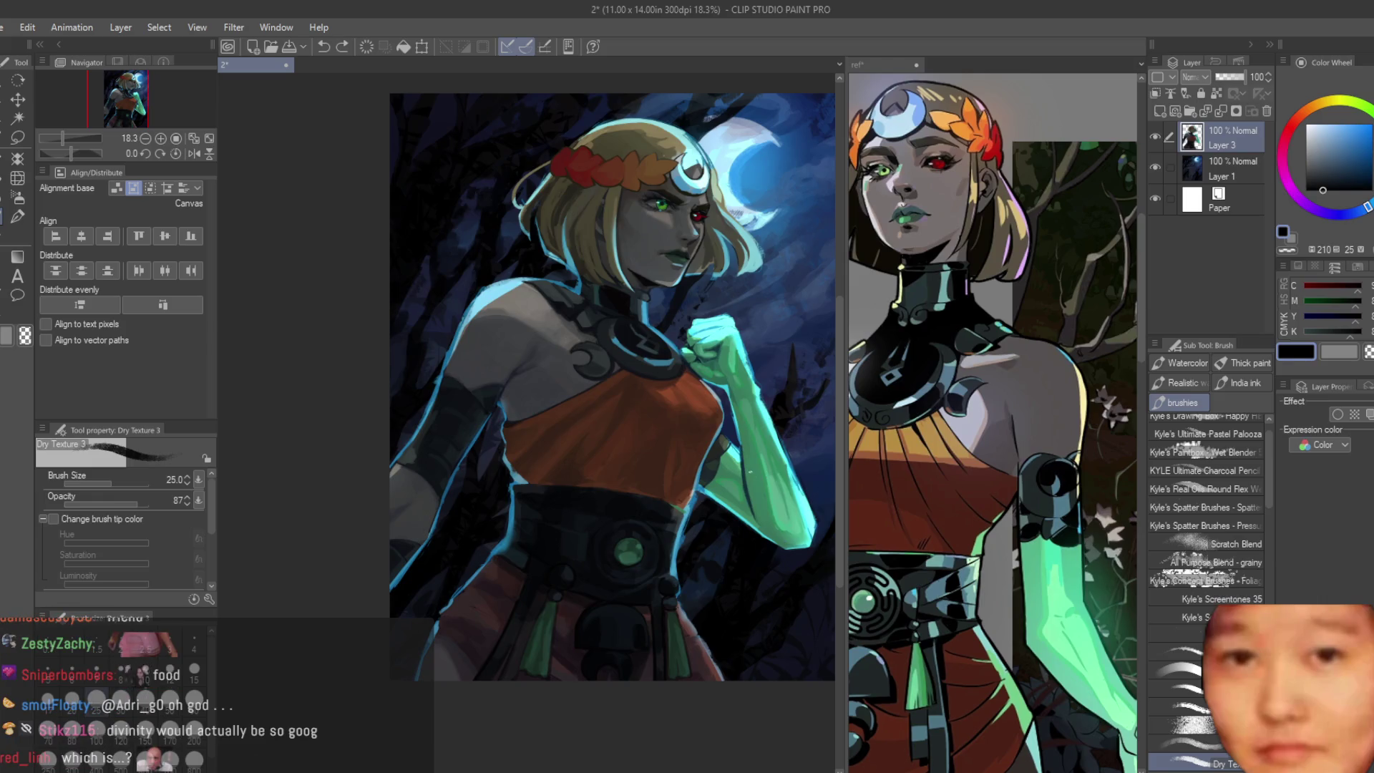
Step: Adjust brush size between 25 and 30 and darken the arc at the armband top
{"action": "key", "text": "bracketright"}
{"action": "scroll", "coordinate": [485, 379], "scroll_direction": "up", "scroll_amount": 3}
{"action": "scroll", "coordinate": [485, 378], "scroll_direction": "up", "scroll_amount": 2}
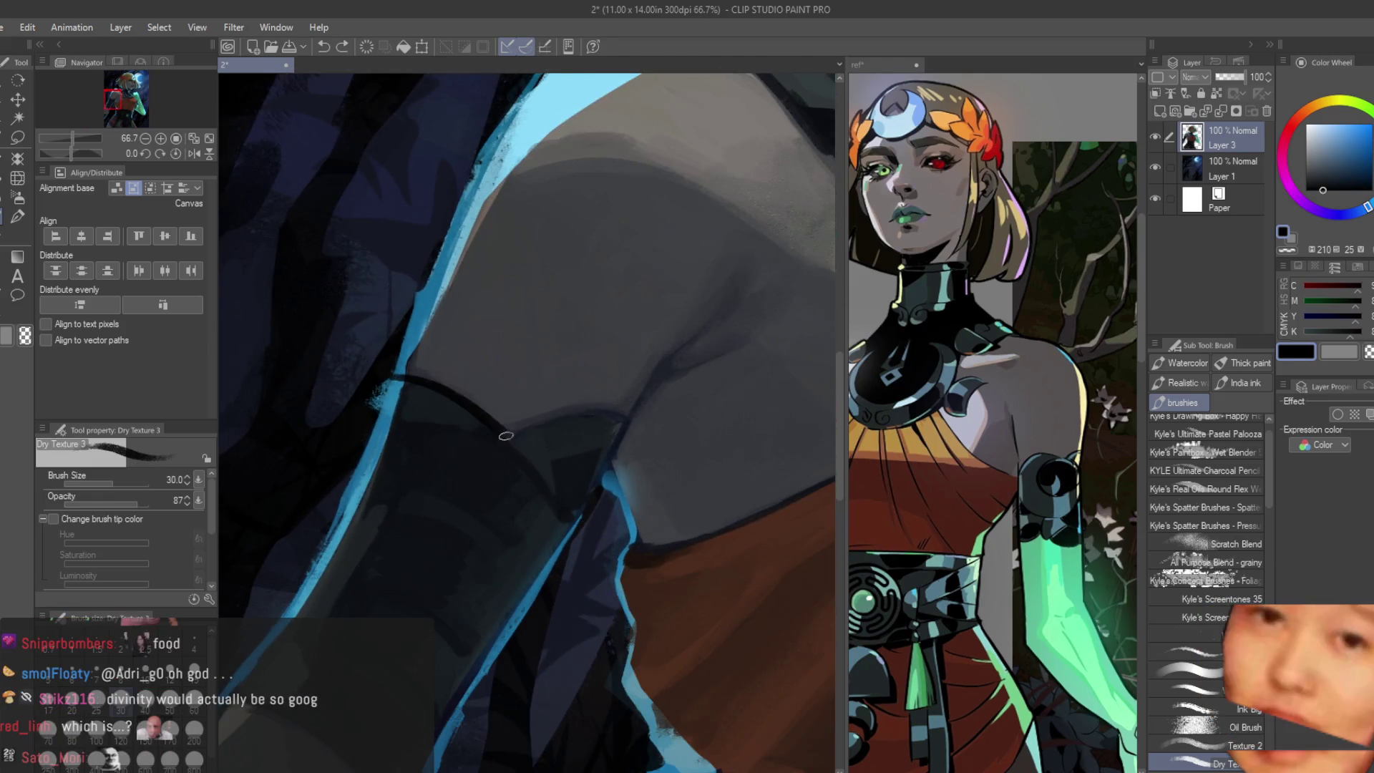
{"action": "key", "text": "bracketleft"}
{"action": "left_click", "coordinate": [1321, 187]}
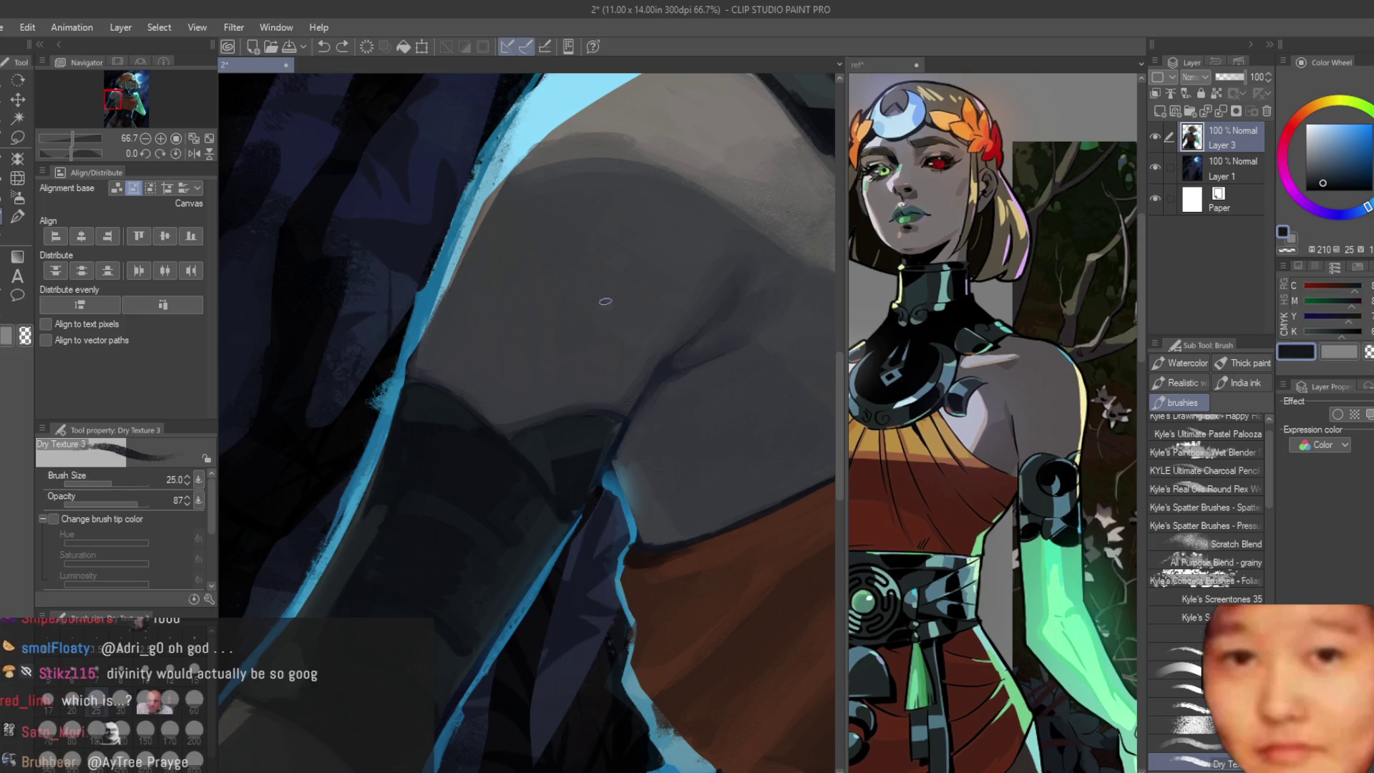
{"action": "scroll", "coordinate": [605, 302], "scroll_direction": "up", "scroll_amount": 2}
{"action": "scroll", "coordinate": [421, 426], "scroll_direction": "up", "scroll_amount": 1}
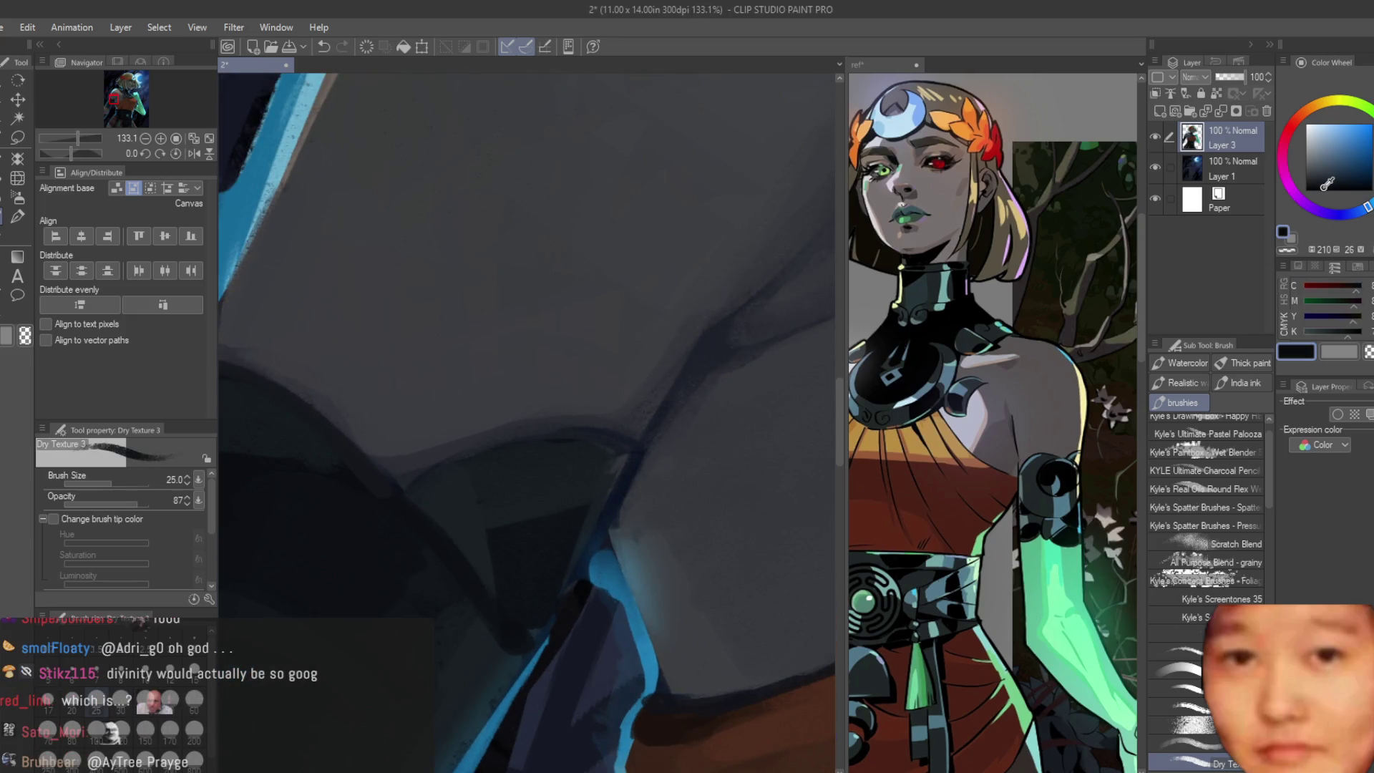
{"action": "scroll", "coordinate": [570, 482], "scroll_direction": "up", "scroll_amount": 1}
{"action": "left_click_drag", "start_coordinate": [337, 383], "coordinate": [439, 469]}
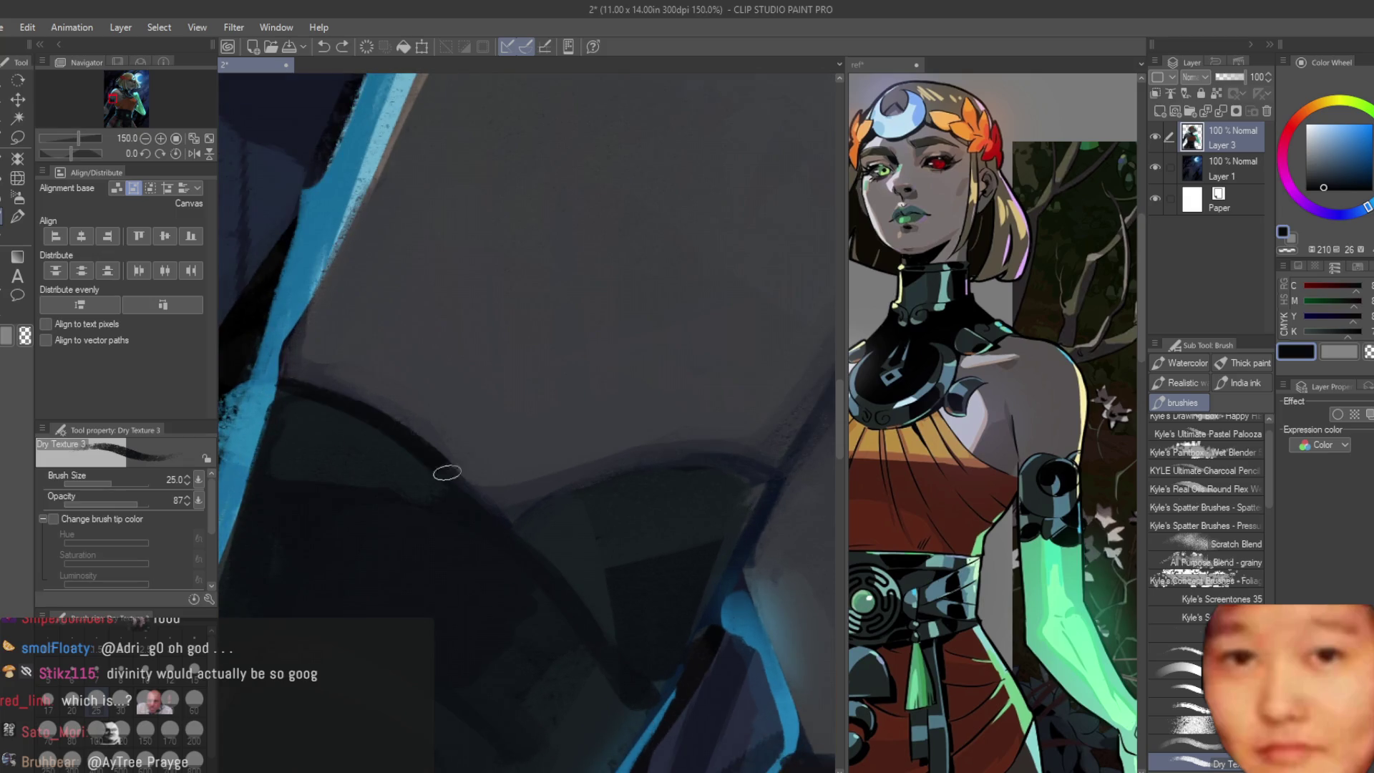
{"action": "scroll", "coordinate": [475, 479], "scroll_direction": "up", "scroll_amount": 1}
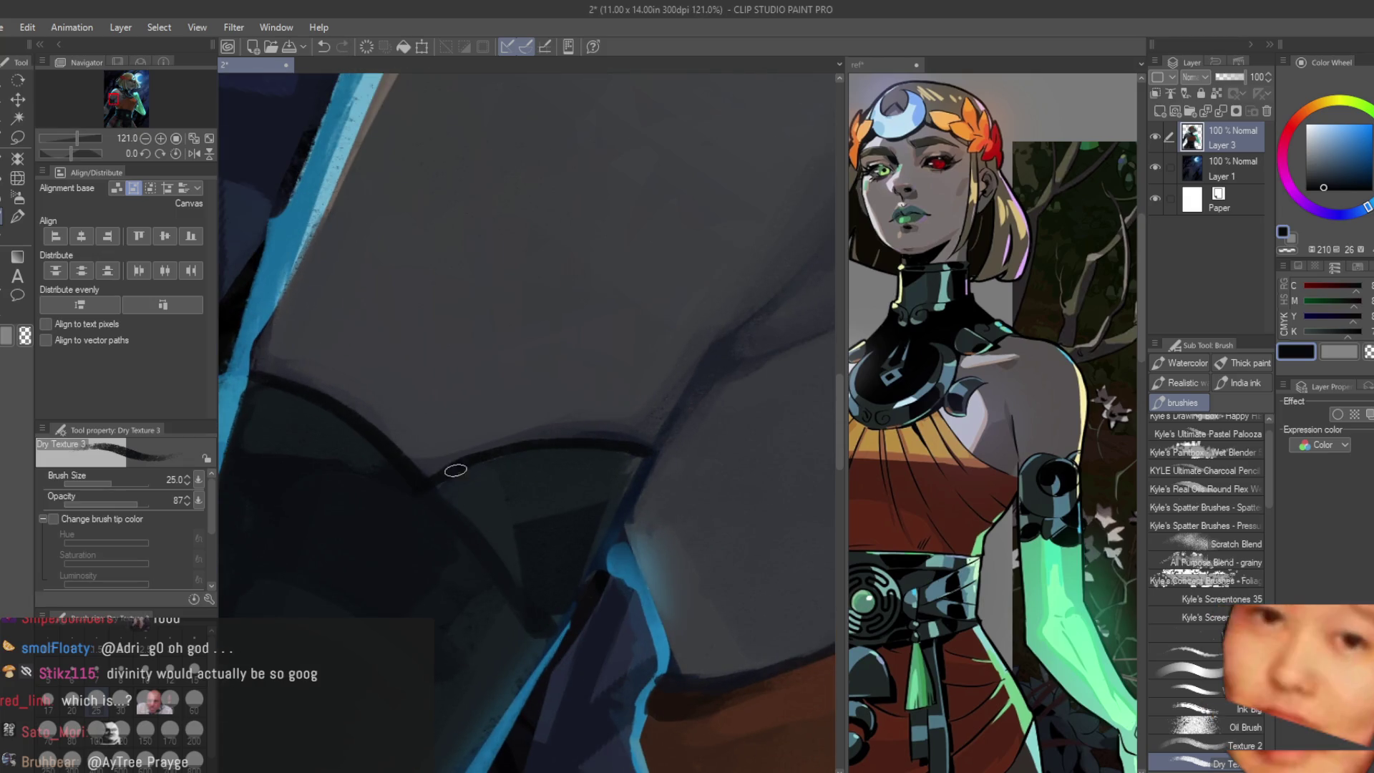
{"action": "scroll", "coordinate": [652, 461], "scroll_direction": "down", "scroll_amount": 1}
{"action": "left_click_drag", "start_coordinate": [652, 462], "coordinate": [572, 476]}
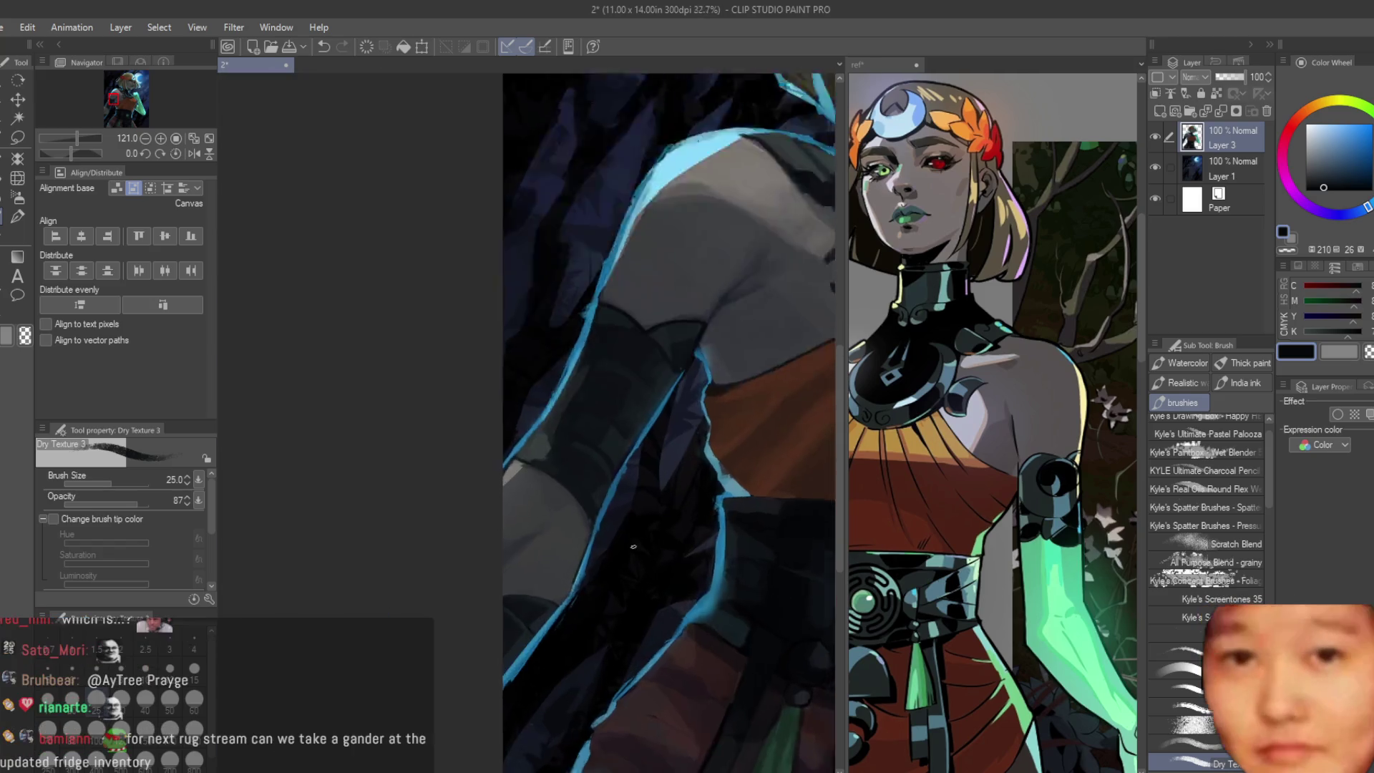
Step: Undo the trial light stroke on the armband arc and reset the view upright on the whole figure
{"action": "key", "text": "ctrl+z"}
{"action": "mouse_move", "coordinate": [483, 422]}
{"action": "left_mouse_down"}
{"action": "mouse_move", "coordinate": [666, 595]}
{"action": "mouse_move", "coordinate": [623, 459]}
{"action": "left_mouse_up"}
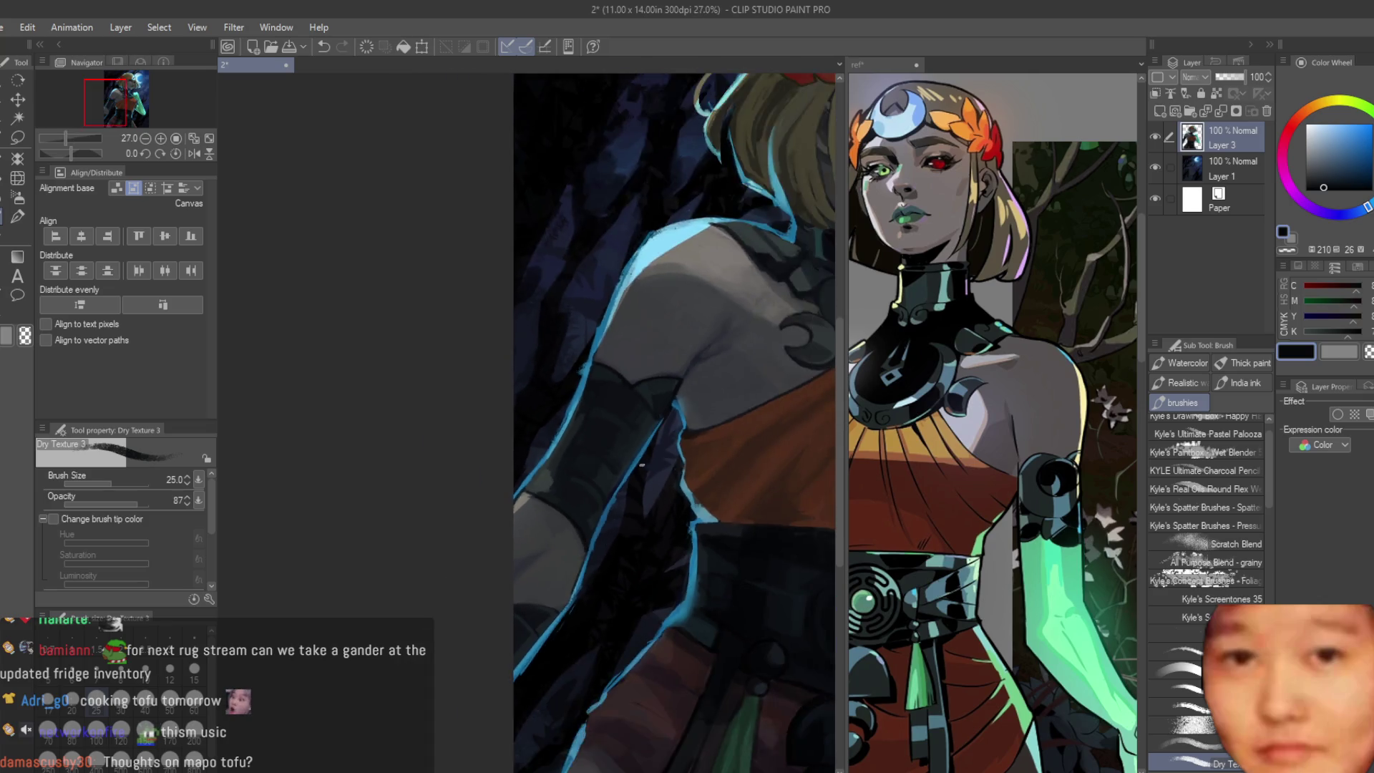
{"action": "left_click_drag", "start_coordinate": [562, 561], "coordinate": [536, 419]}
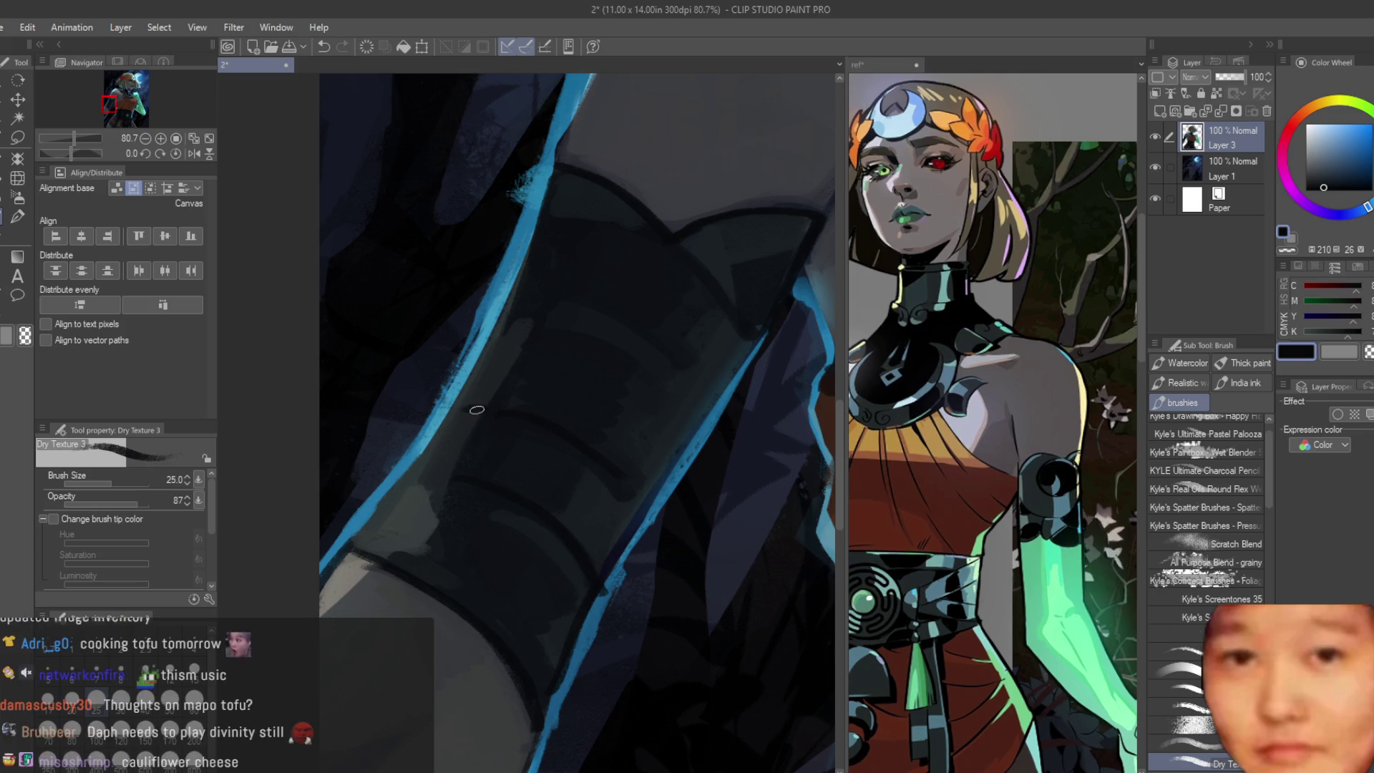
{"action": "mouse_move", "coordinate": [520, 325]}
{"action": "left_mouse_down"}
{"action": "mouse_move", "coordinate": [661, 548]}
{"action": "mouse_move", "coordinate": [456, 579]}
{"action": "mouse_move", "coordinate": [687, 584]}
{"action": "left_mouse_up"}
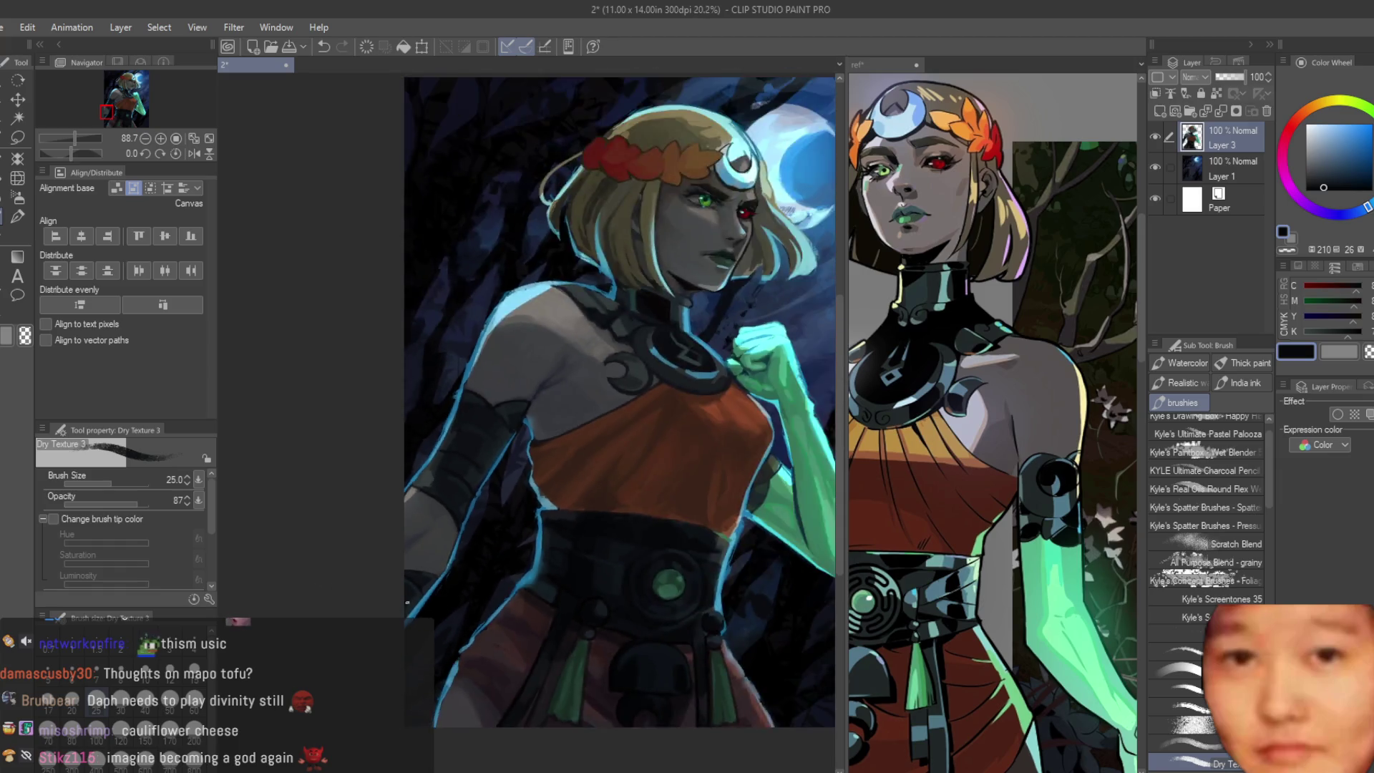
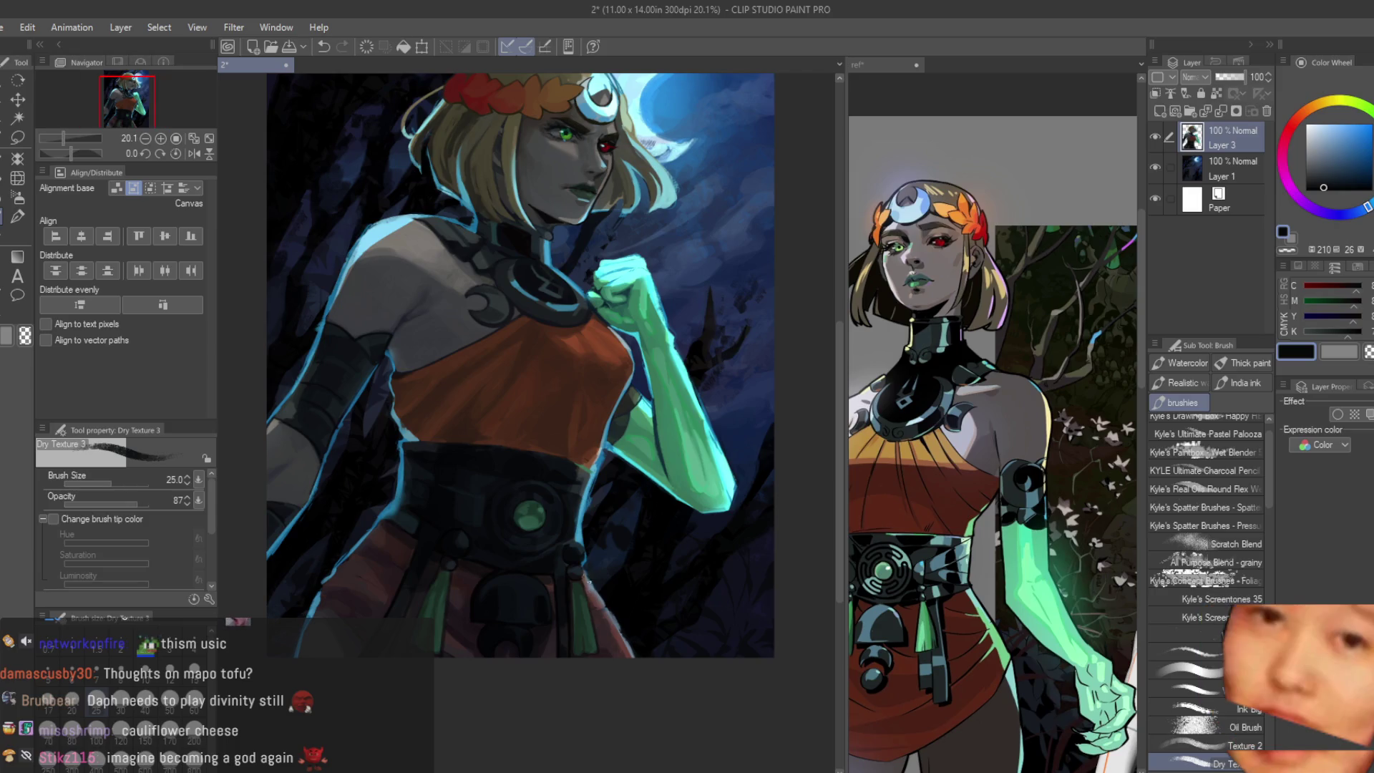
{"action": "scroll", "coordinate": [562, 473], "scroll_direction": "up", "scroll_amount": 5}
Step: Add a short green stroke near the belt and load light blue for the rim light
{"action": "left_click", "coordinate": [763, 354], "text": "alt"}
{"action": "left_click_drag", "start_coordinate": [601, 451], "coordinate": [655, 492]}
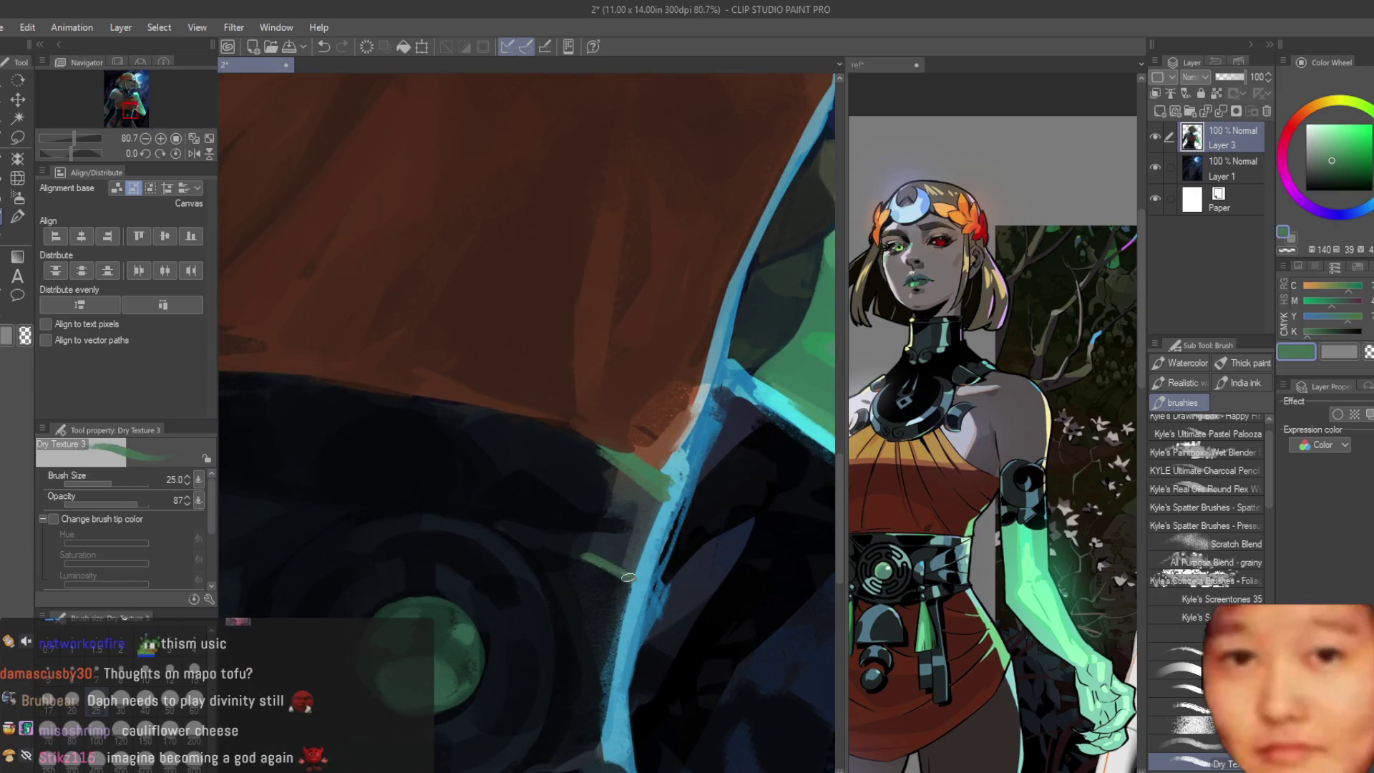
{"action": "left_click", "coordinate": [641, 576], "text": "alt"}
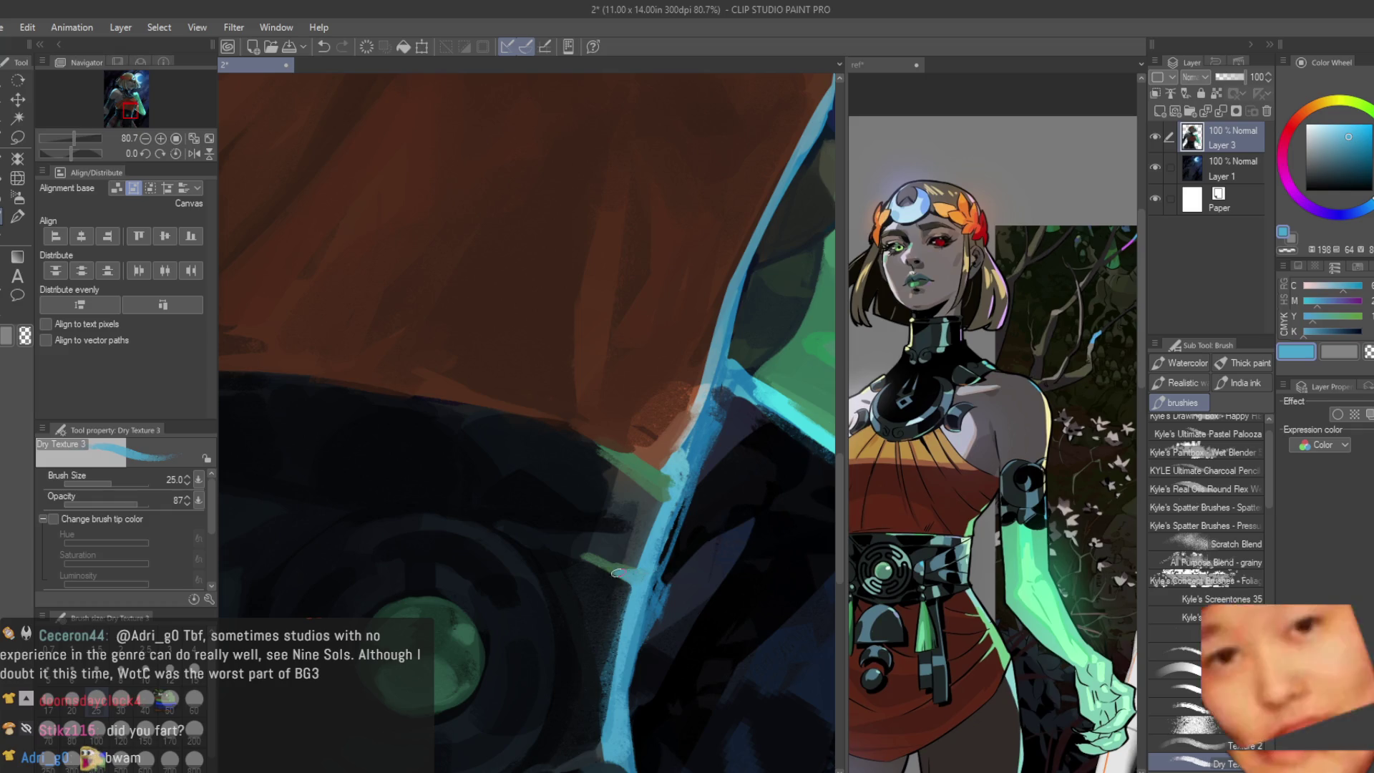
{"action": "scroll", "coordinate": [616, 572], "scroll_direction": "down", "scroll_amount": 2}
{"action": "left_click", "coordinate": [590, 610], "text": "alt"}
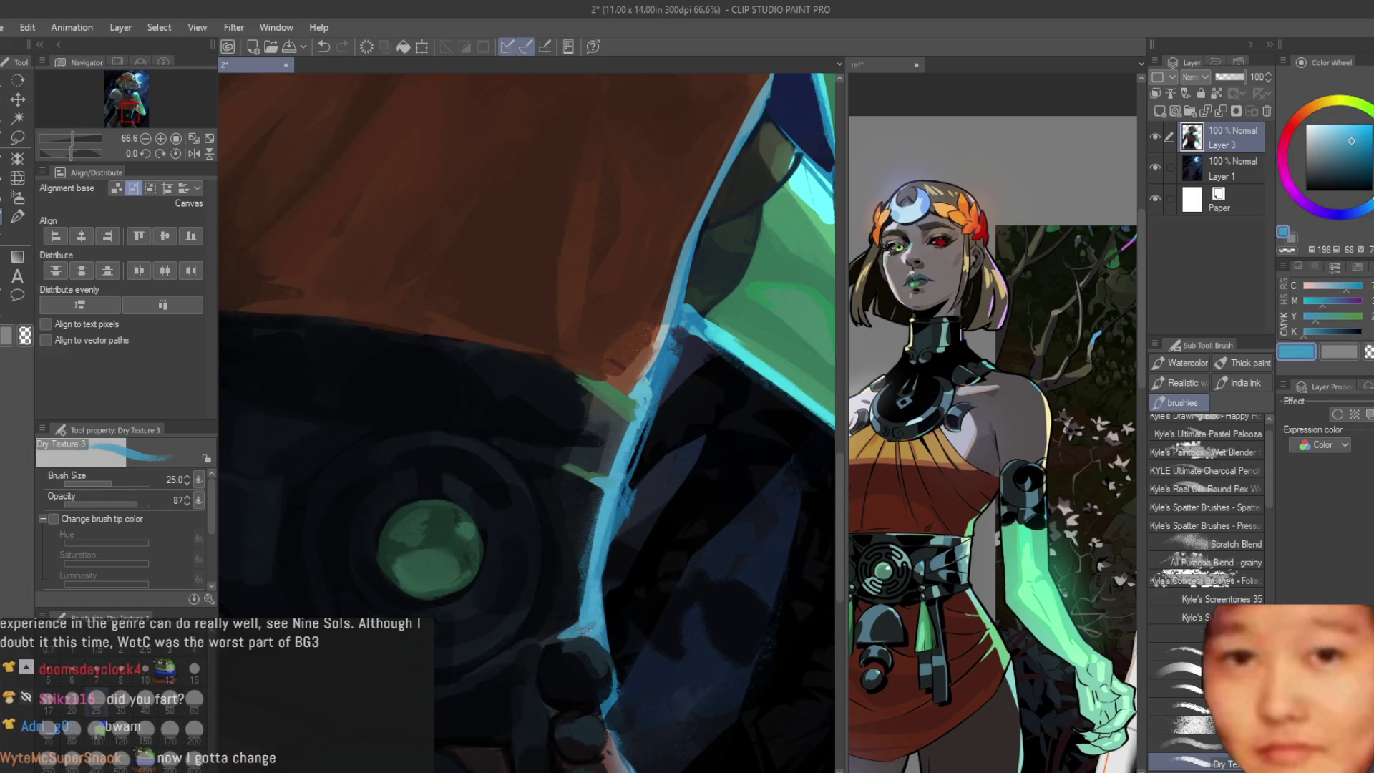
{"action": "scroll", "coordinate": [590, 620], "scroll_direction": "down", "scroll_amount": 3}
{"action": "scroll", "coordinate": [591, 619], "scroll_direction": "down", "scroll_amount": 2}
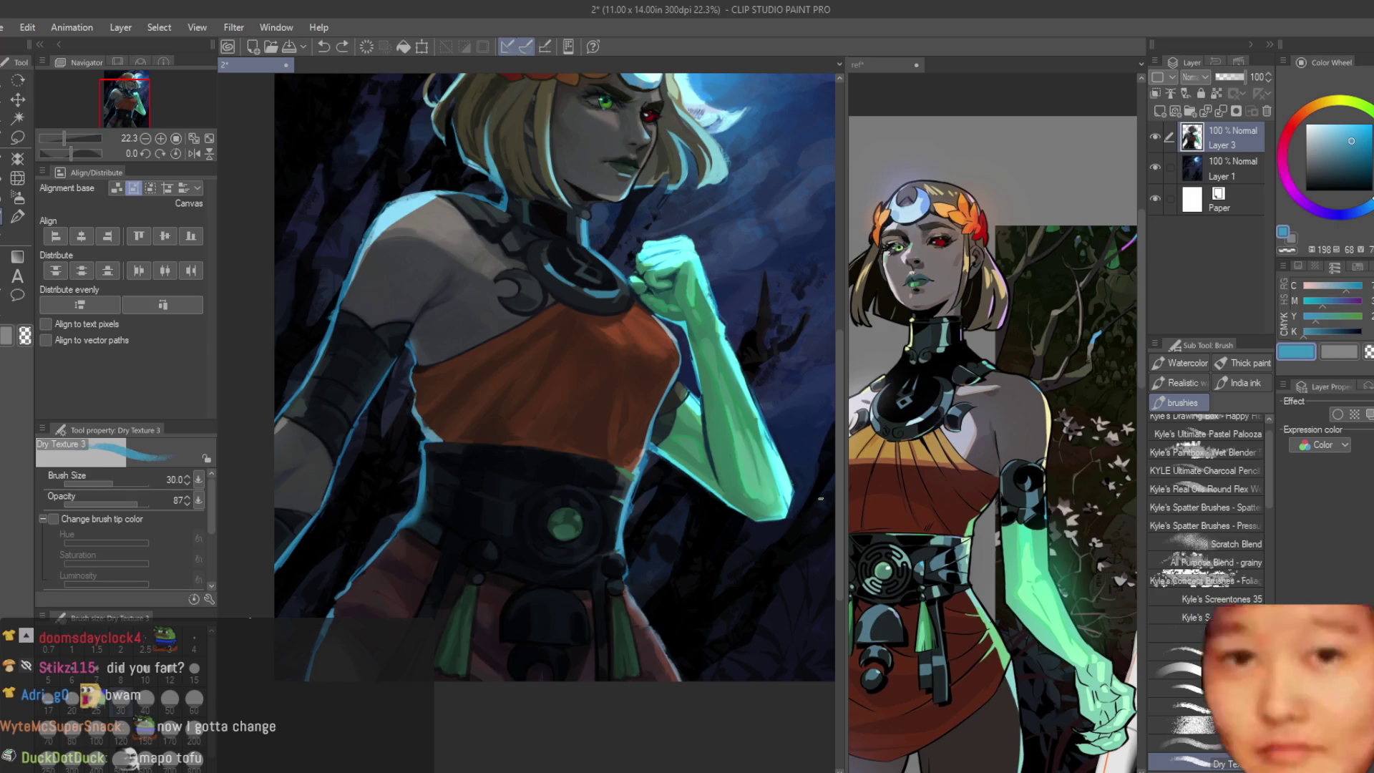
{"action": "scroll", "coordinate": [657, 560], "scroll_direction": "up", "scroll_amount": 2}
{"action": "scroll", "coordinate": [634, 542], "scroll_direction": "up", "scroll_amount": 2}
Step: Draw a dark line along the garment edge and blend its end with blue rim light
{"action": "left_click", "coordinate": [601, 526], "text": "alt"}
{"action": "scroll", "coordinate": [602, 525], "scroll_direction": "up", "scroll_amount": 3}
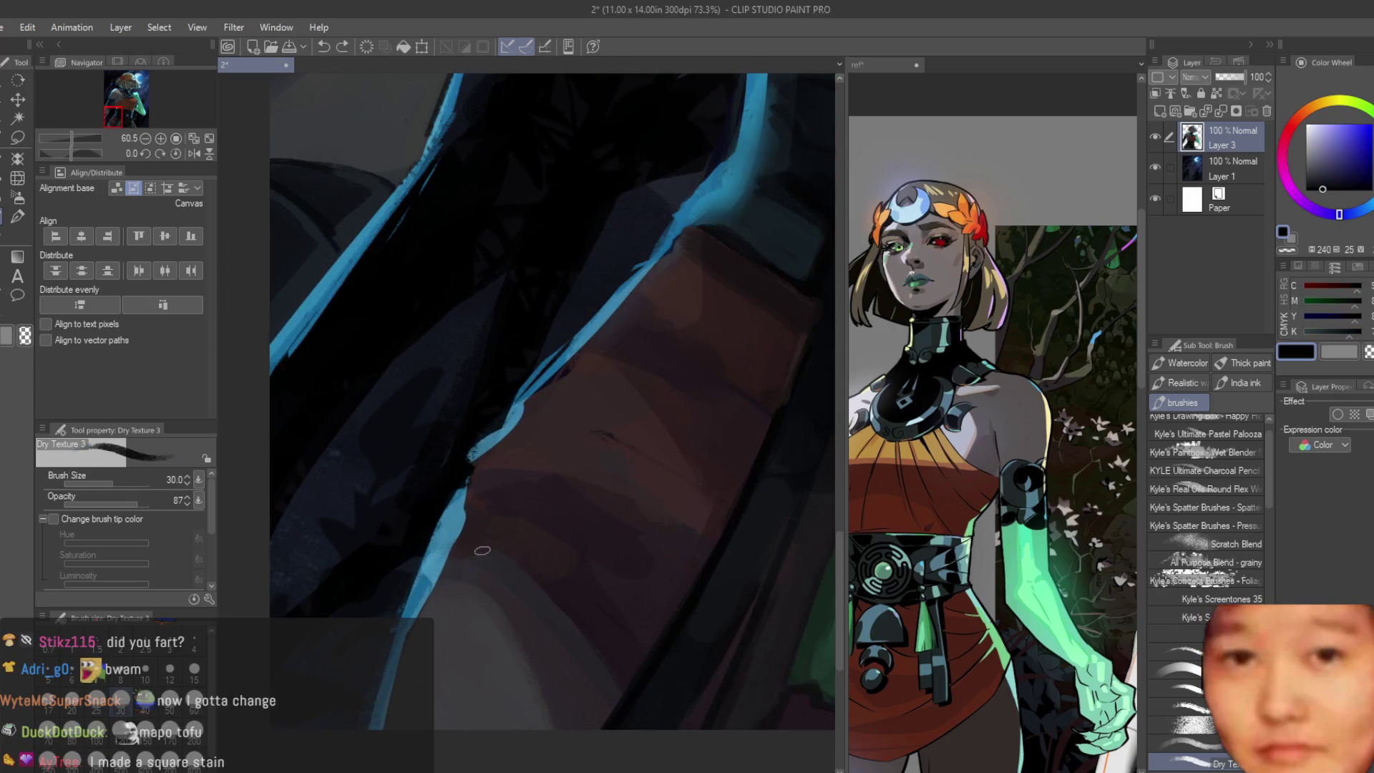
{"action": "left_click_drag", "start_coordinate": [627, 702], "coordinate": [532, 605]}
{"action": "left_click", "coordinate": [465, 472], "text": "alt"}
{"action": "mouse_move", "coordinate": [433, 545]}
{"action": "left_mouse_down"}
{"action": "mouse_move", "coordinate": [452, 575]}
{"action": "mouse_move", "coordinate": [514, 572]}
{"action": "left_mouse_up"}
{"action": "left_click", "coordinate": [484, 537], "text": "alt"}
{"action": "left_click", "coordinate": [519, 576], "text": "alt"}
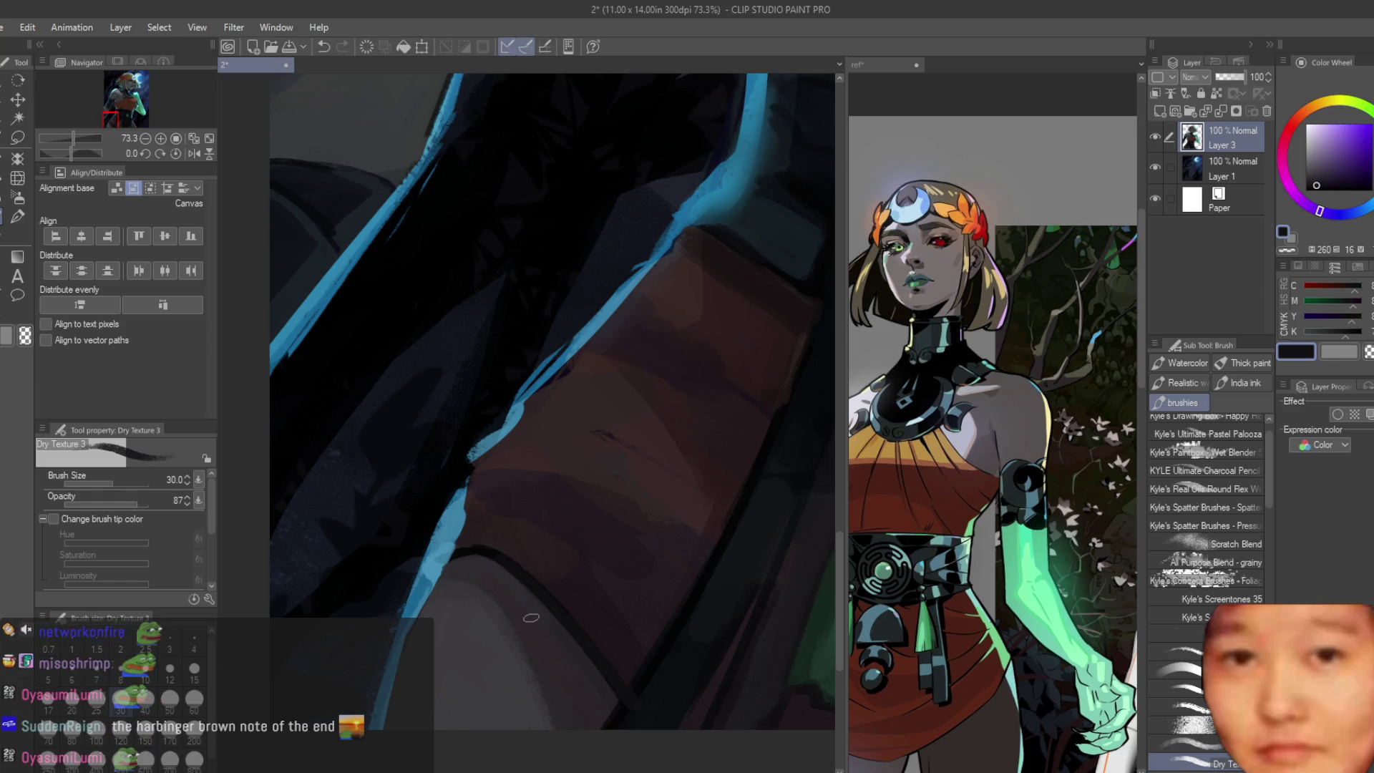
{"action": "scroll", "coordinate": [536, 590], "scroll_direction": "up", "scroll_amount": 1}
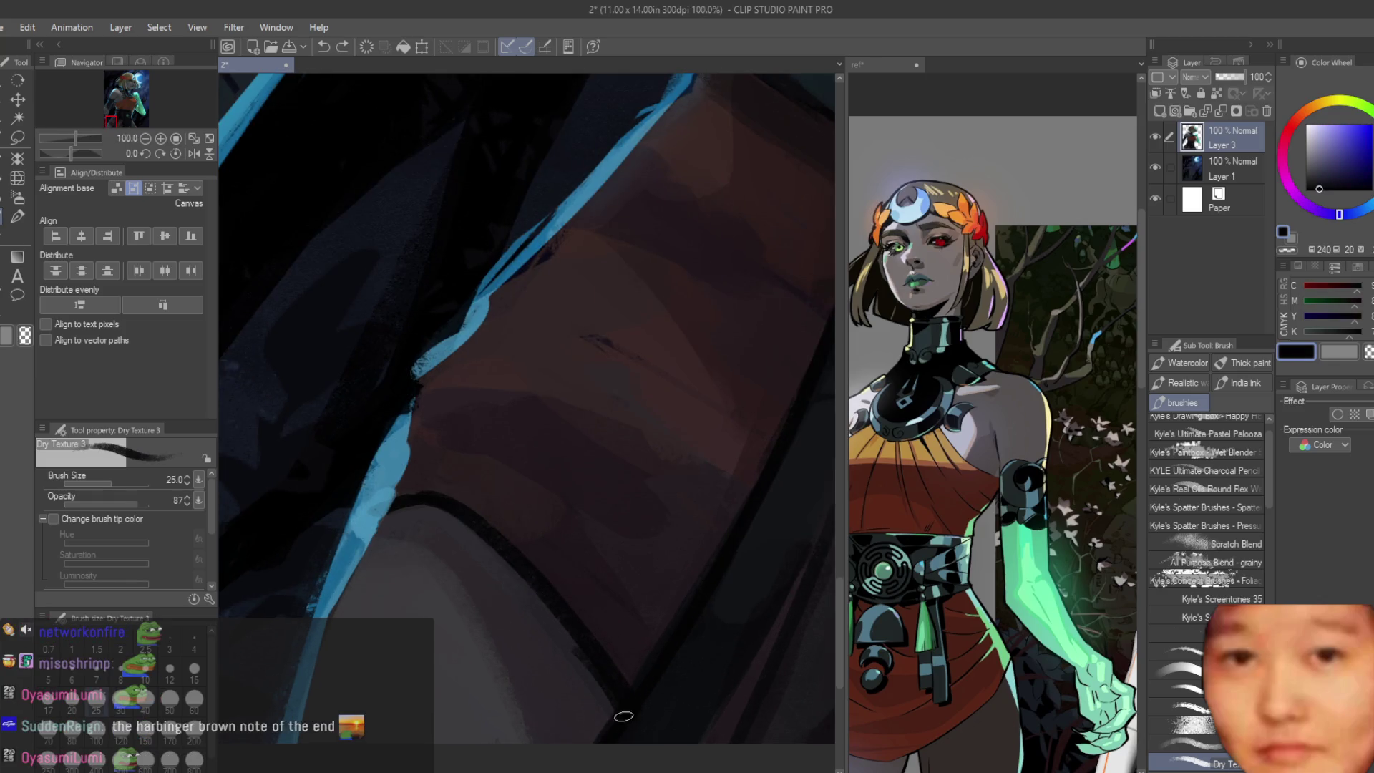
{"action": "scroll", "coordinate": [594, 693], "scroll_direction": "down", "scroll_amount": 2}
{"action": "scroll", "coordinate": [644, 644], "scroll_direction": "down", "scroll_amount": 2}
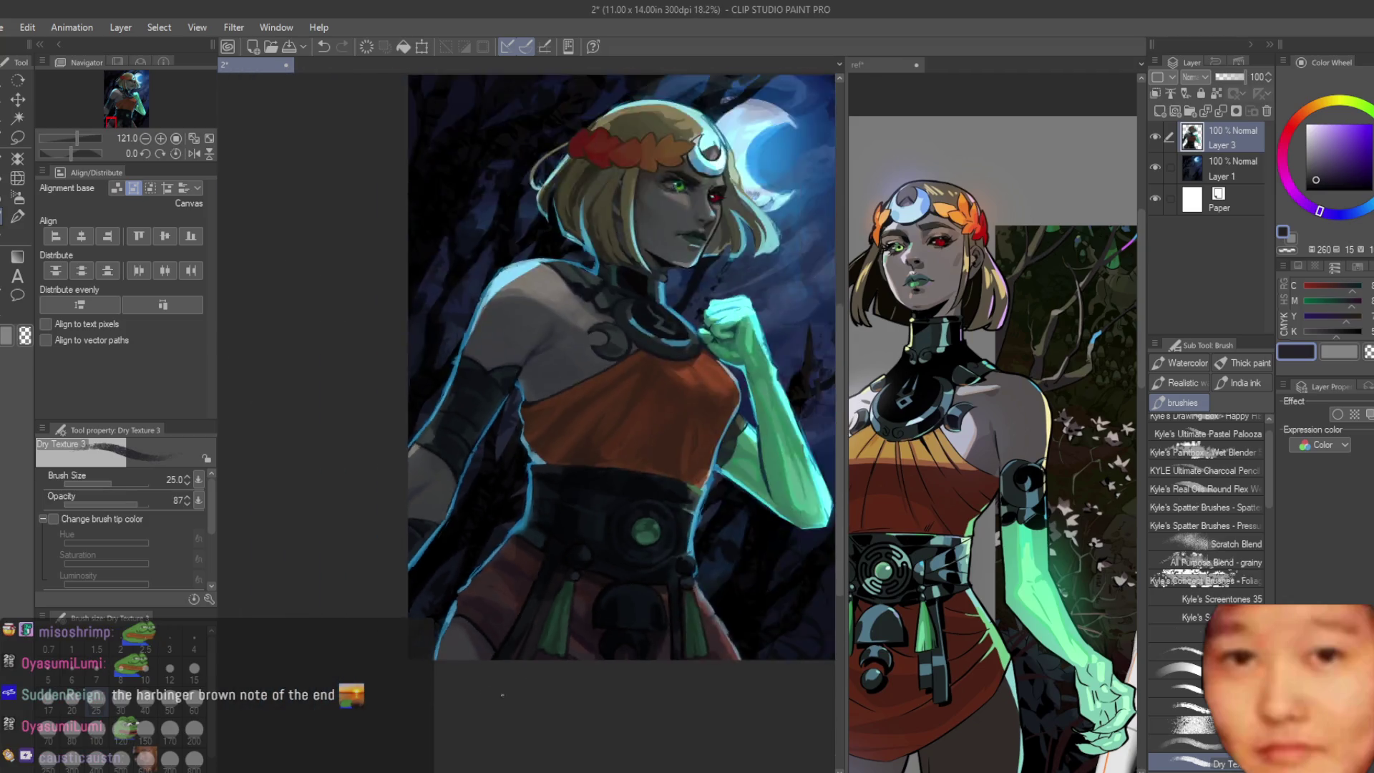
{"action": "scroll", "coordinate": [725, 565], "scroll_direction": "down", "scroll_amount": 2}
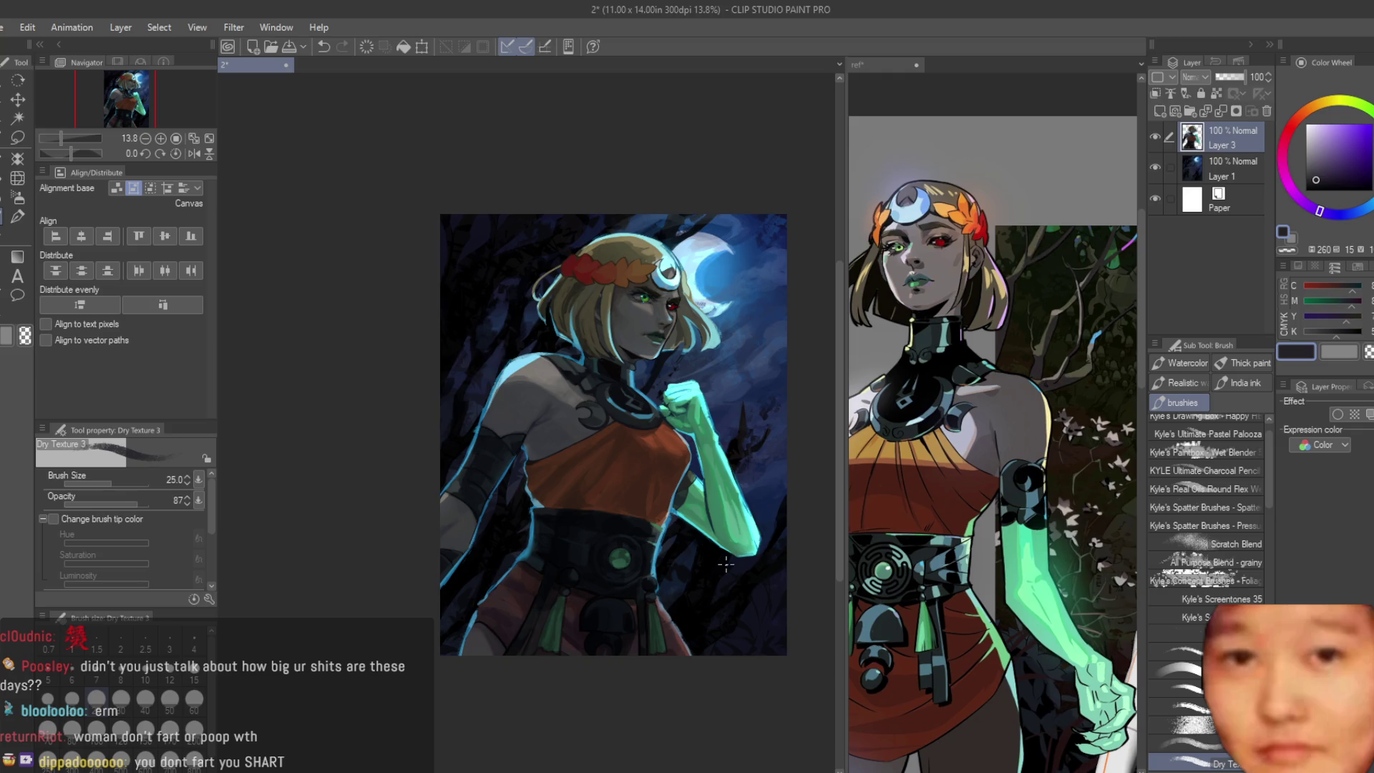
Step: Mirror the canvas view horizontally so the moon sits on the left
{"action": "key", "text": "h"}
{"action": "scroll", "coordinate": [725, 563], "scroll_direction": "up", "scroll_amount": 2}
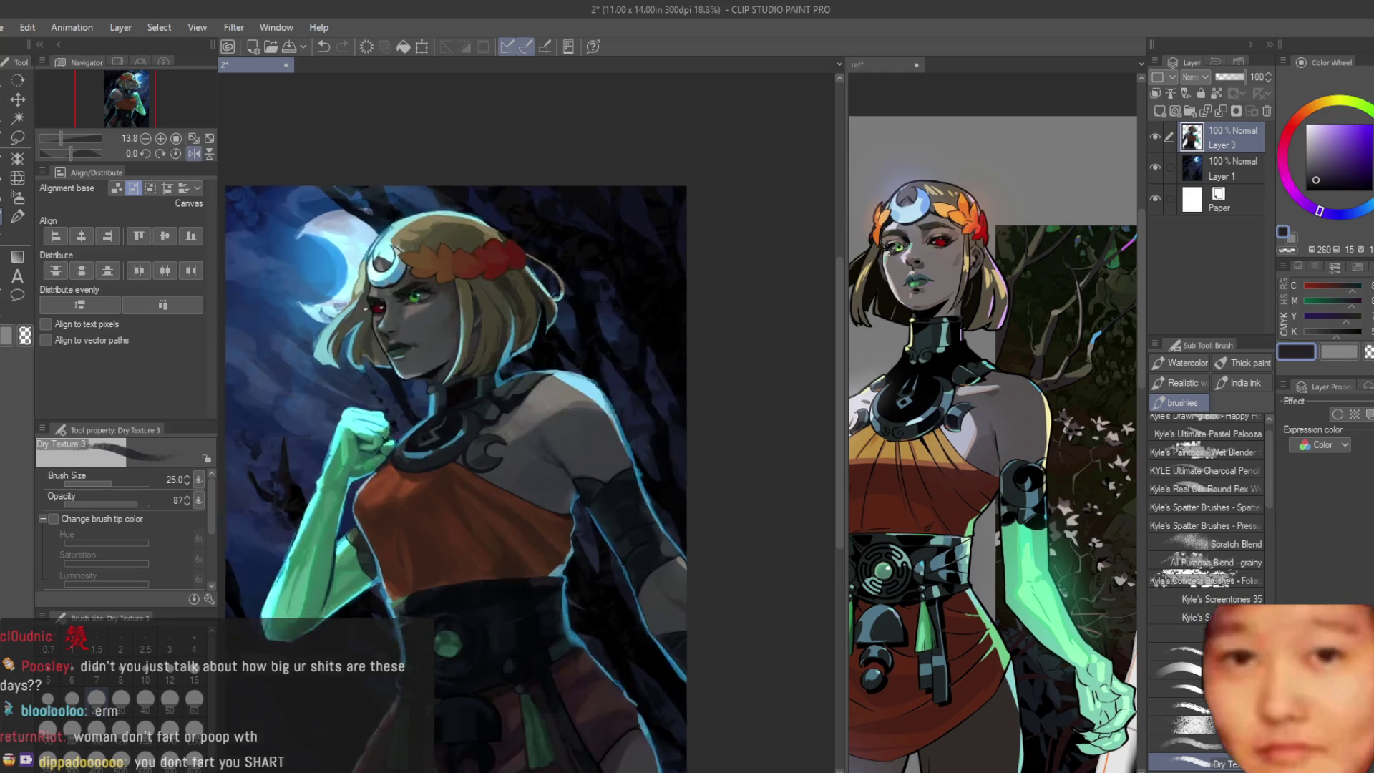
{"action": "scroll", "coordinate": [573, 459], "scroll_direction": "up", "scroll_amount": 3}
{"action": "scroll", "coordinate": [574, 458], "scroll_direction": "up", "scroll_amount": 2}
{"action": "scroll", "coordinate": [573, 459], "scroll_direction": "up", "scroll_amount": 2}
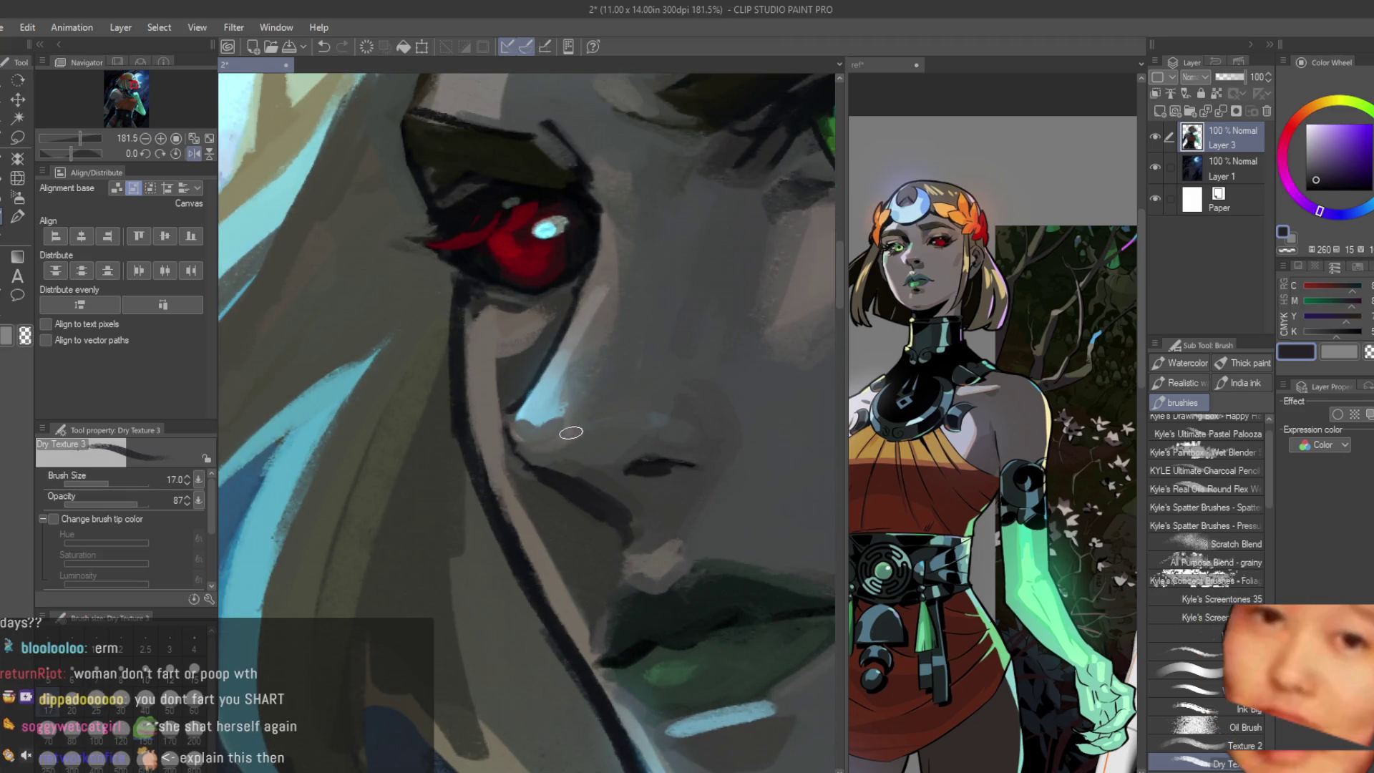
{"action": "scroll", "coordinate": [574, 419], "scroll_direction": "up", "scroll_amount": 1}
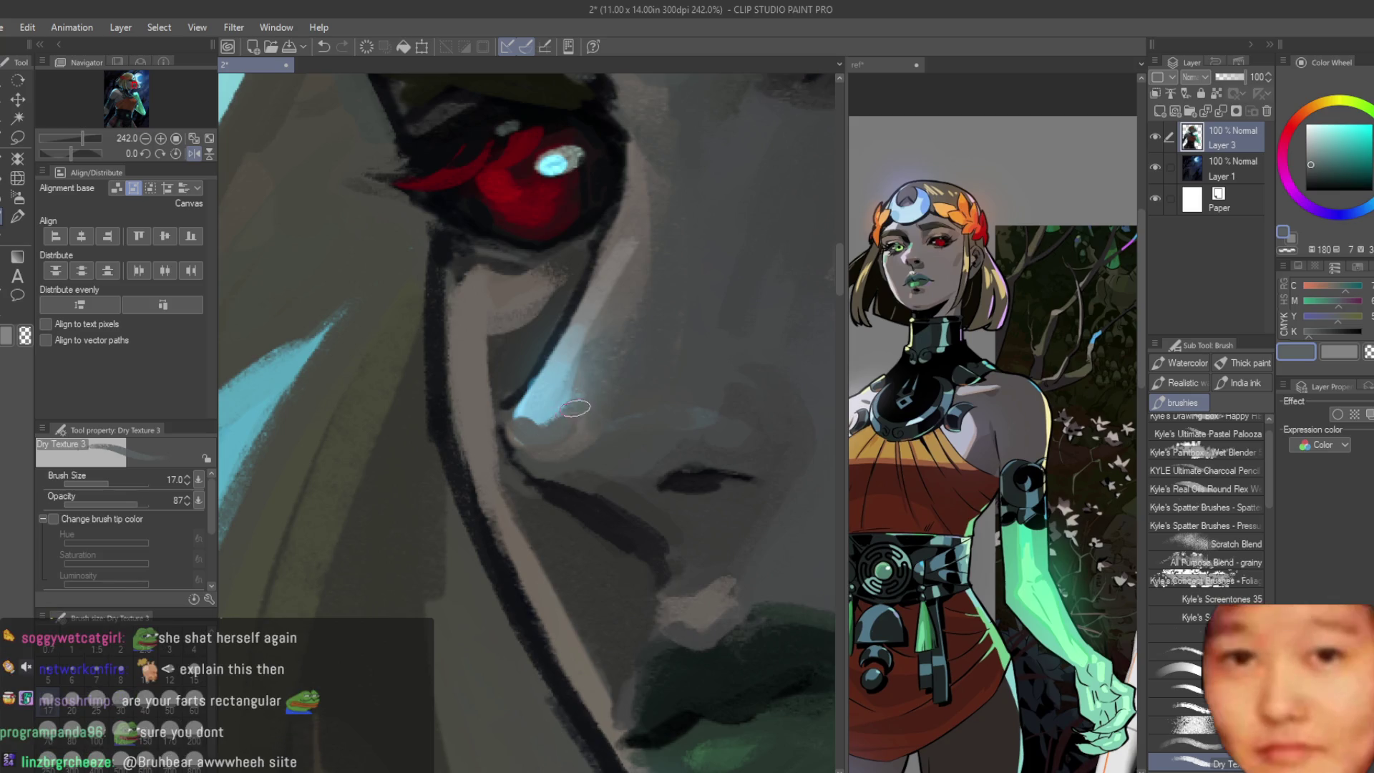
Step: Brighten the nose bridge with a light-blue highlight and add a small dark accent beside it
{"action": "left_click", "coordinate": [594, 451], "text": "alt"}
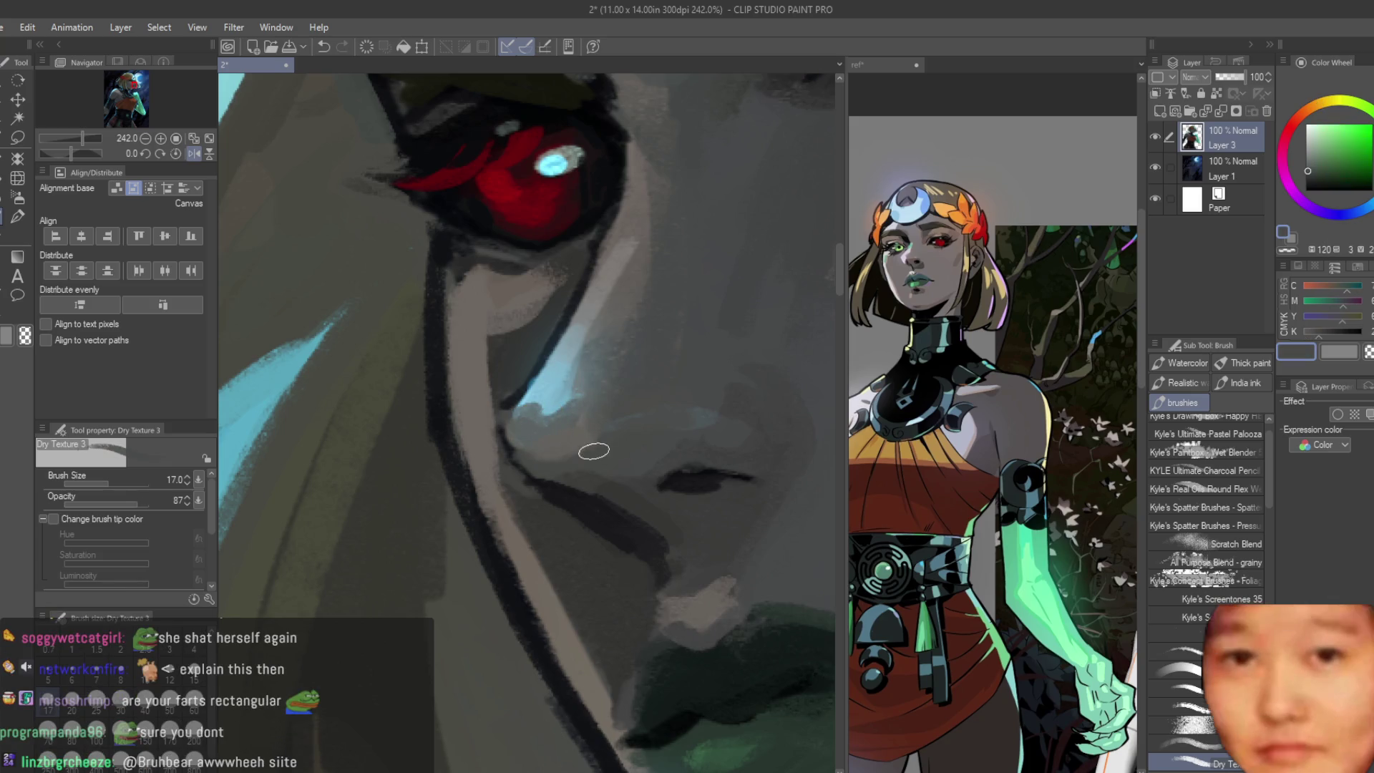
{"action": "left_click", "coordinate": [578, 444], "text": "alt"}
{"action": "left_click", "coordinate": [569, 387], "text": "alt"}
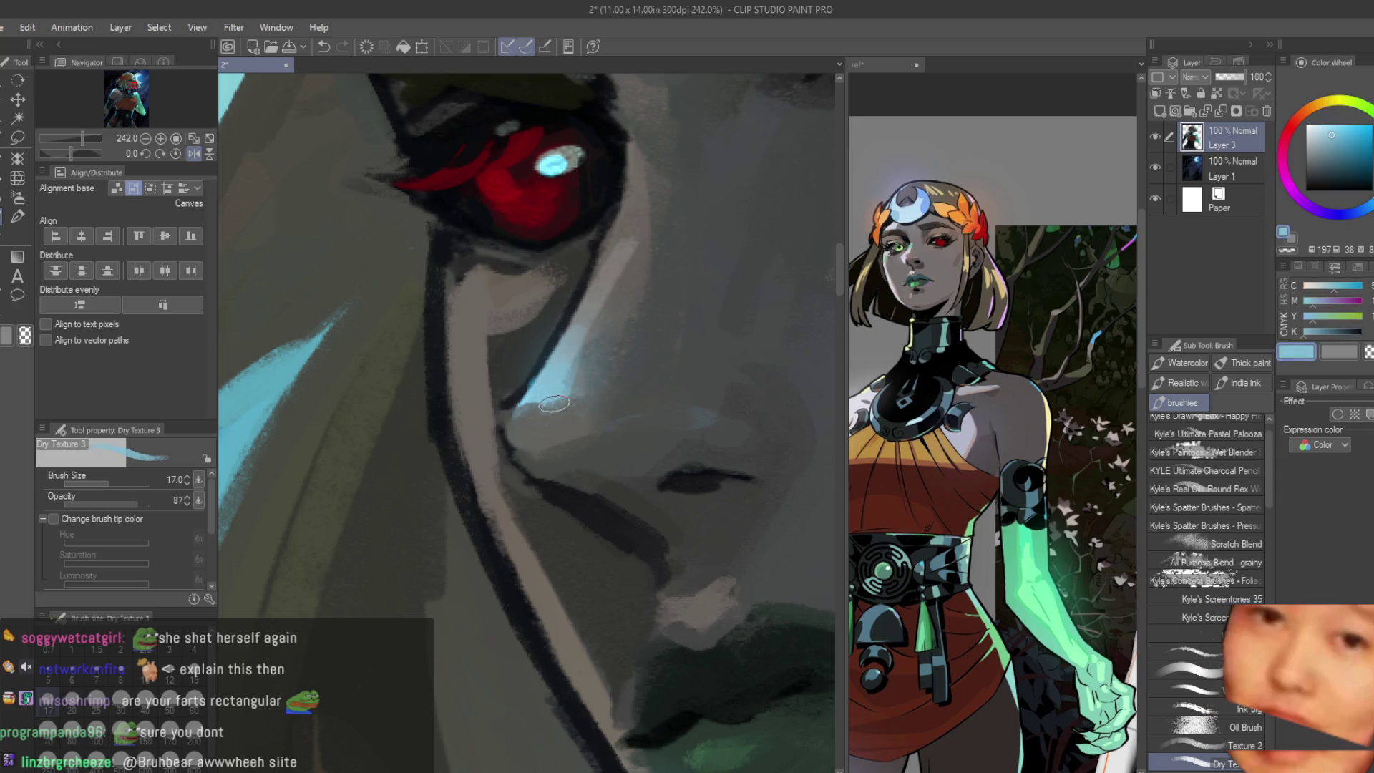
{"action": "left_click_drag", "start_coordinate": [531, 419], "coordinate": [549, 393]}
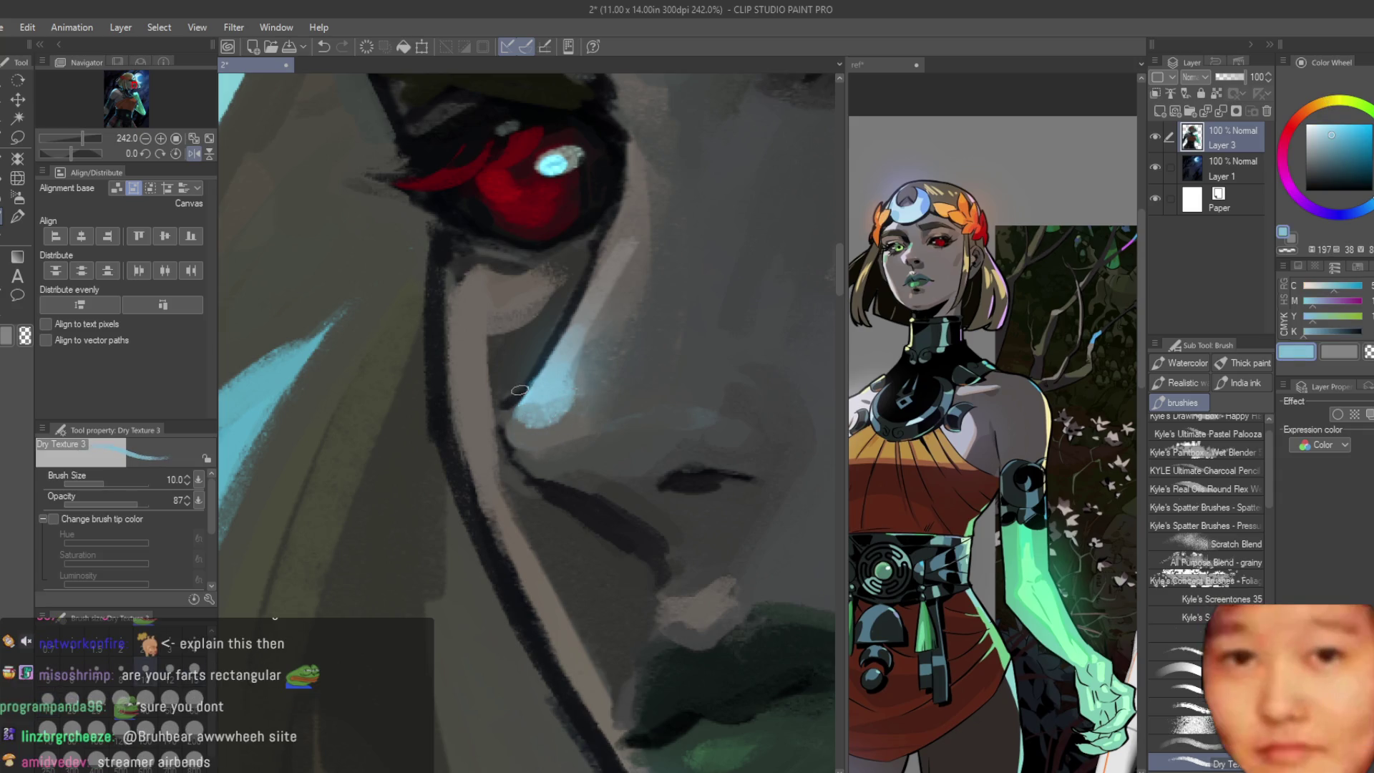
{"action": "left_click", "coordinate": [519, 392], "text": "alt"}
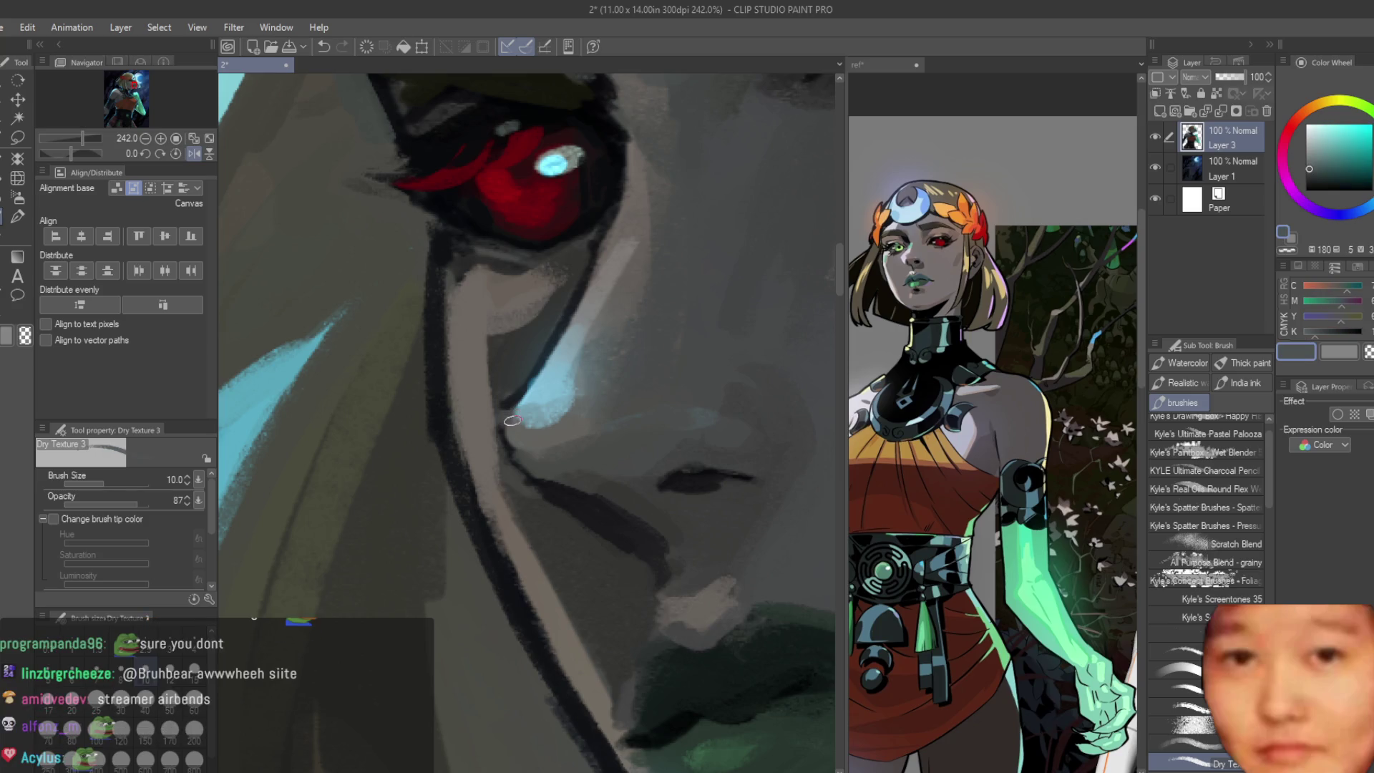
{"action": "left_click_drag", "start_coordinate": [512, 418], "coordinate": [521, 400]}
{"action": "scroll", "coordinate": [644, 418], "scroll_direction": "down", "scroll_amount": 5}
{"action": "scroll", "coordinate": [744, 422], "scroll_direction": "down", "scroll_amount": 2}
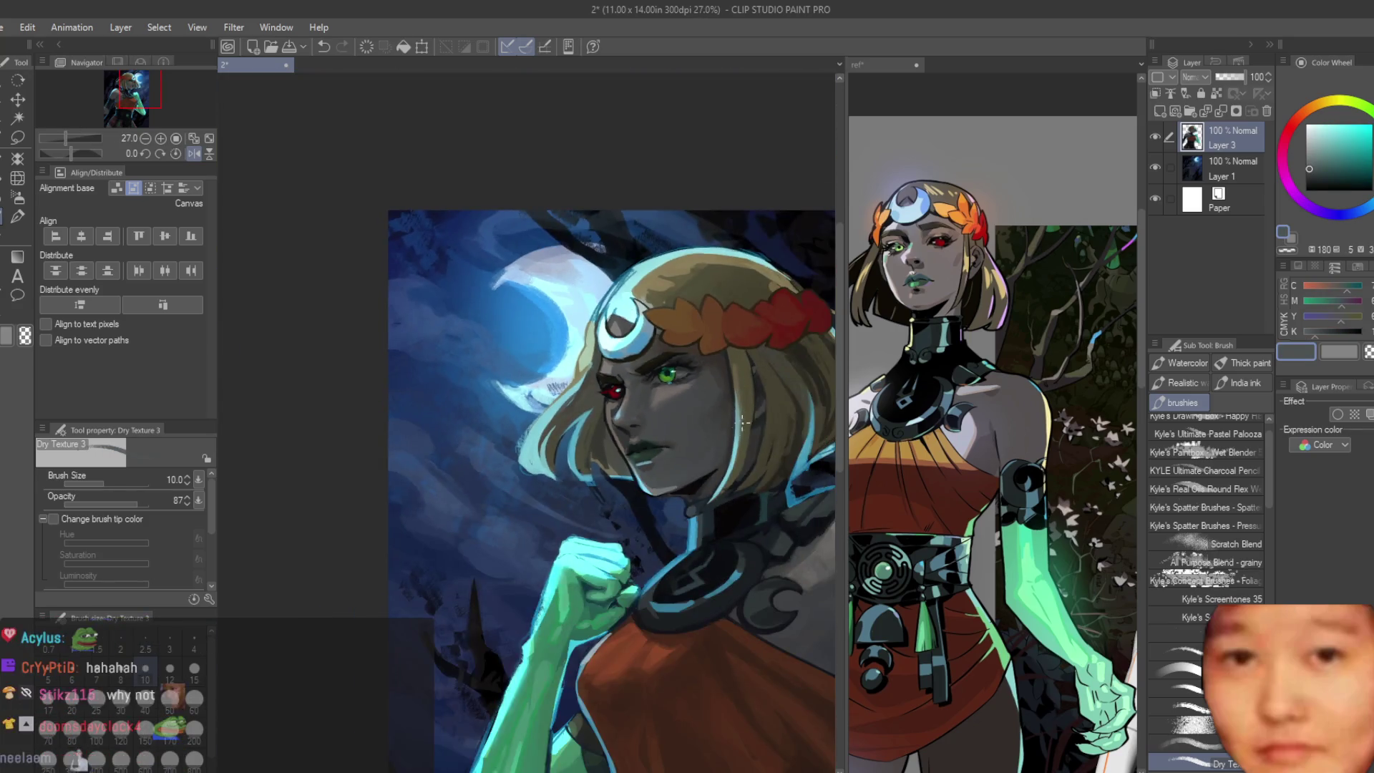
{"action": "scroll", "coordinate": [744, 423], "scroll_direction": "up", "scroll_amount": 1}
{"action": "scroll", "coordinate": [690, 455], "scroll_direction": "up", "scroll_amount": 2}
{"action": "scroll", "coordinate": [525, 342], "scroll_direction": "down", "scroll_amount": 1}
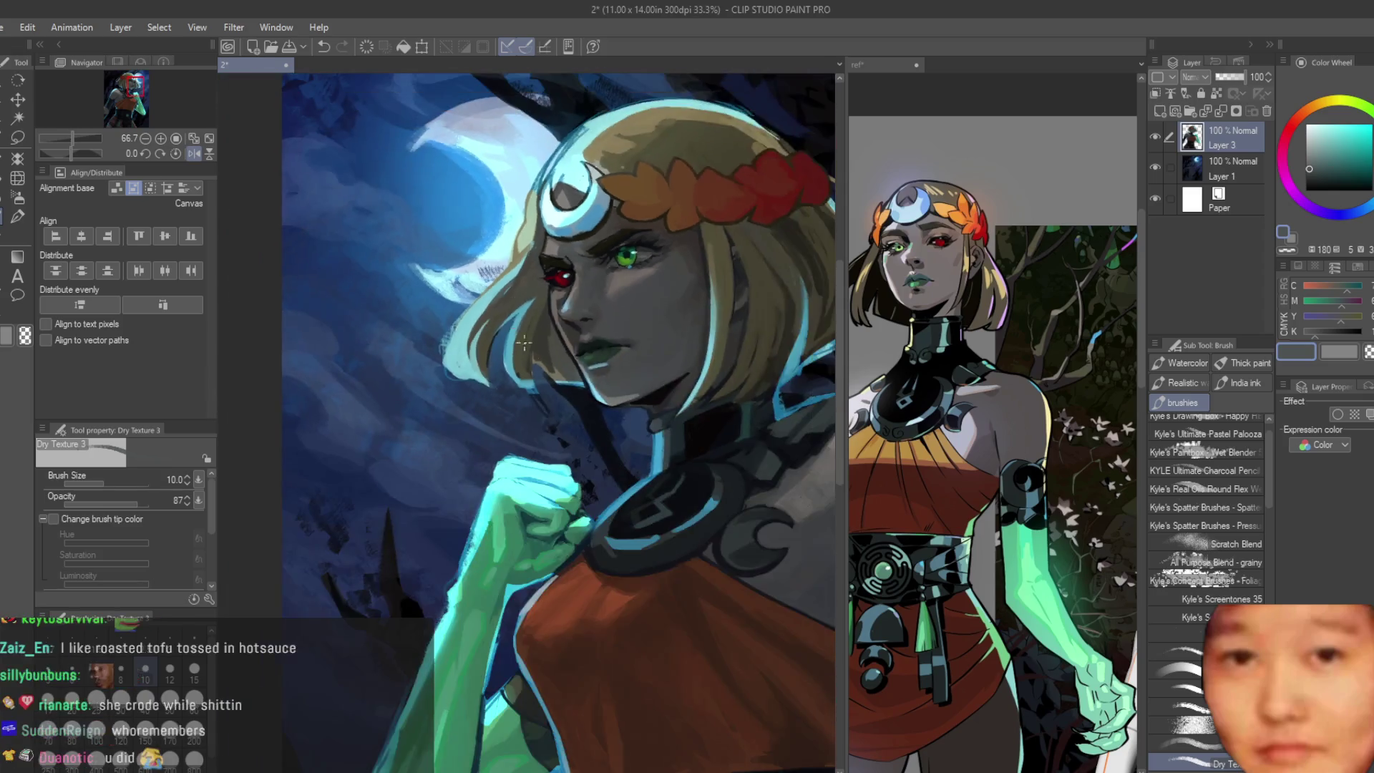
{"action": "scroll", "coordinate": [680, 315], "scroll_direction": "up", "scroll_amount": 2}
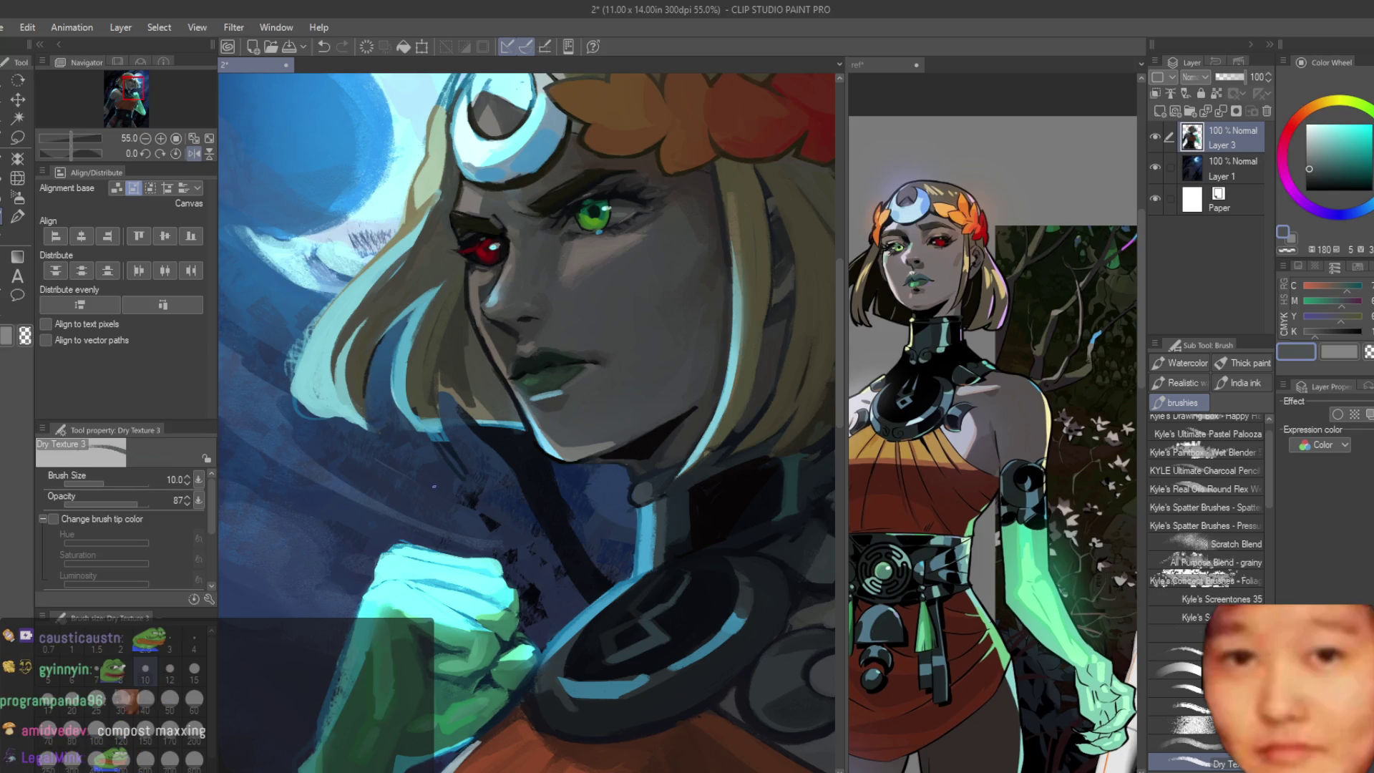
Step: Sample teal from the painting and paint brighter teal strokes over the dark collar under the hair
{"action": "left_click_drag", "start_coordinate": [461, 512], "coordinate": [317, 457]}
{"action": "scroll", "coordinate": [709, 488], "scroll_direction": "up", "scroll_amount": 2}
{"action": "scroll", "coordinate": [644, 478], "scroll_direction": "up", "scroll_amount": 2}
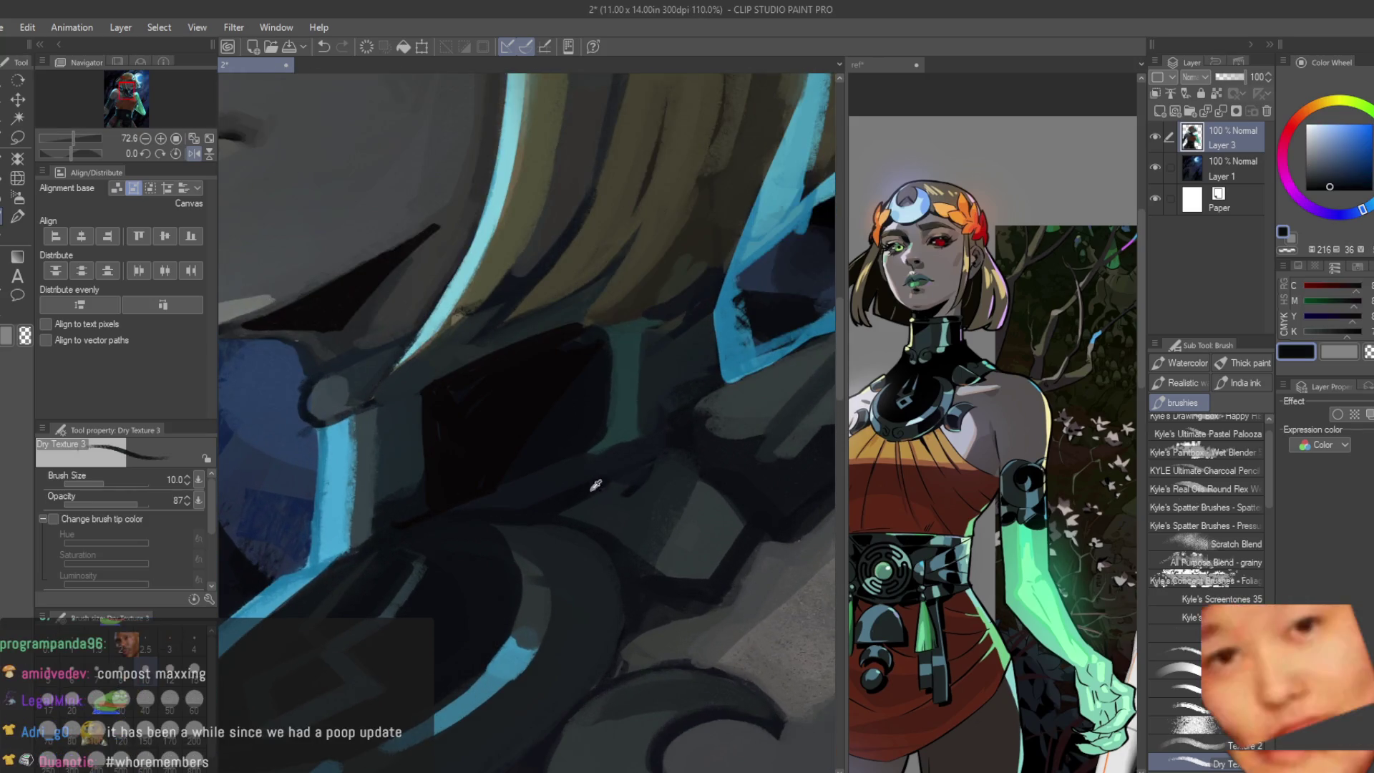
{"action": "left_click", "coordinate": [591, 498], "text": "alt"}
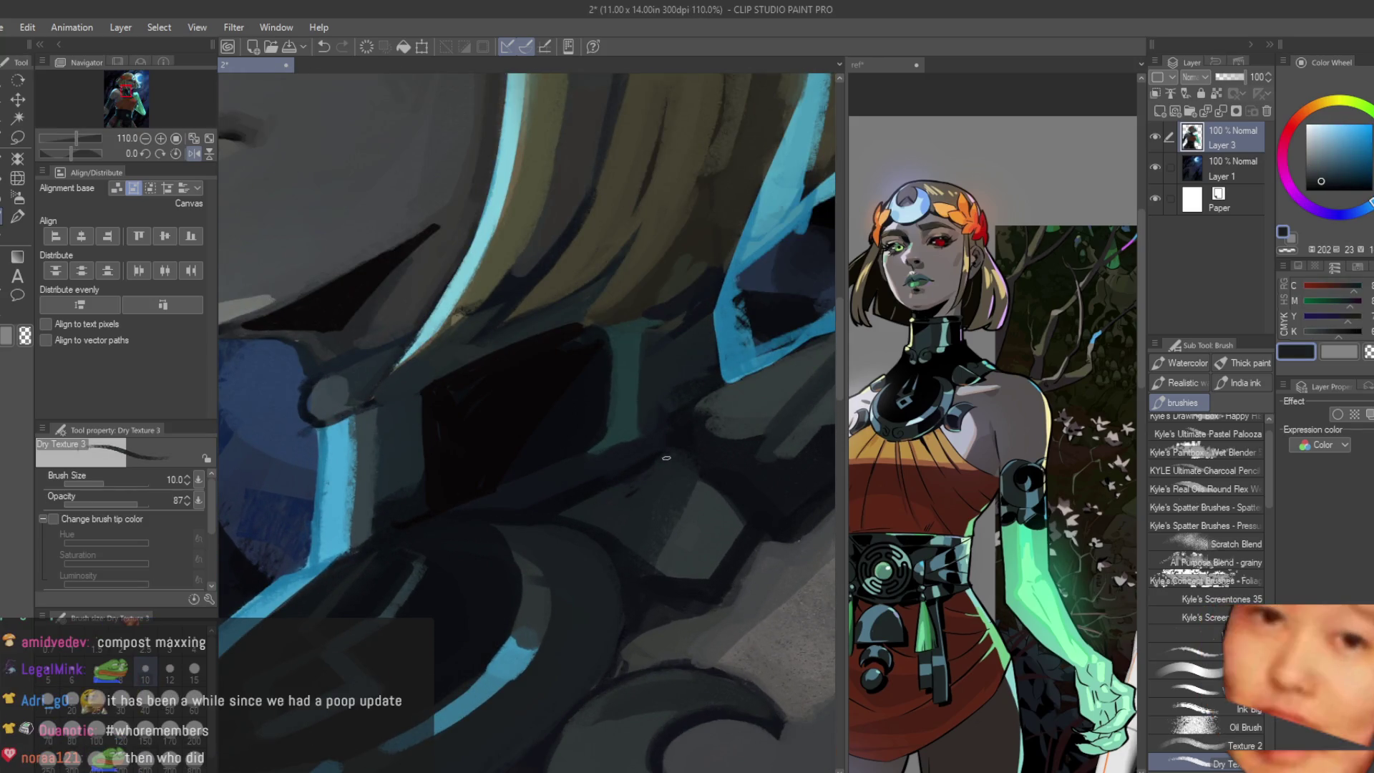
{"action": "left_click", "coordinate": [601, 473], "text": "alt"}
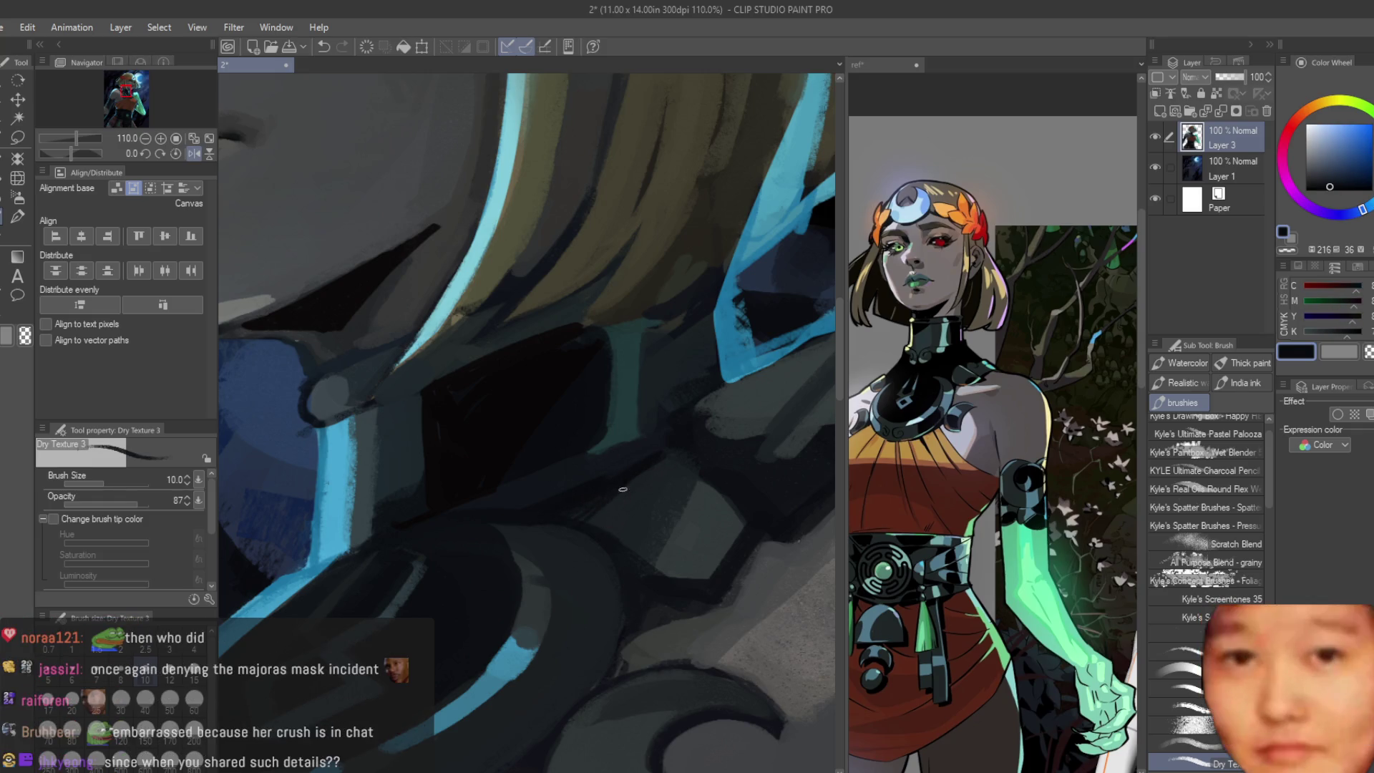
{"action": "scroll", "coordinate": [672, 462], "scroll_direction": "down", "scroll_amount": 5}
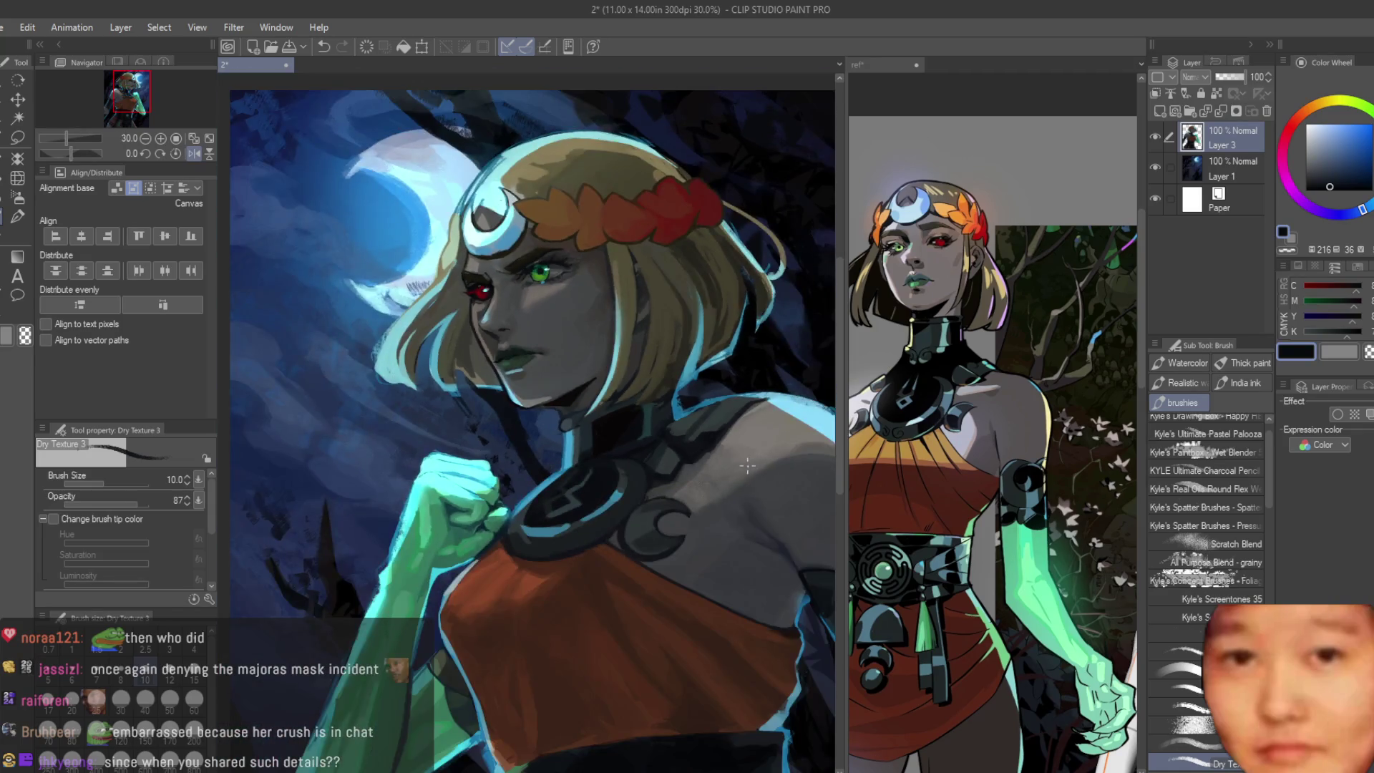
{"action": "scroll", "coordinate": [677, 448], "scroll_direction": "up", "scroll_amount": 5}
{"action": "scroll", "coordinate": [677, 447], "scroll_direction": "up", "scroll_amount": 2}
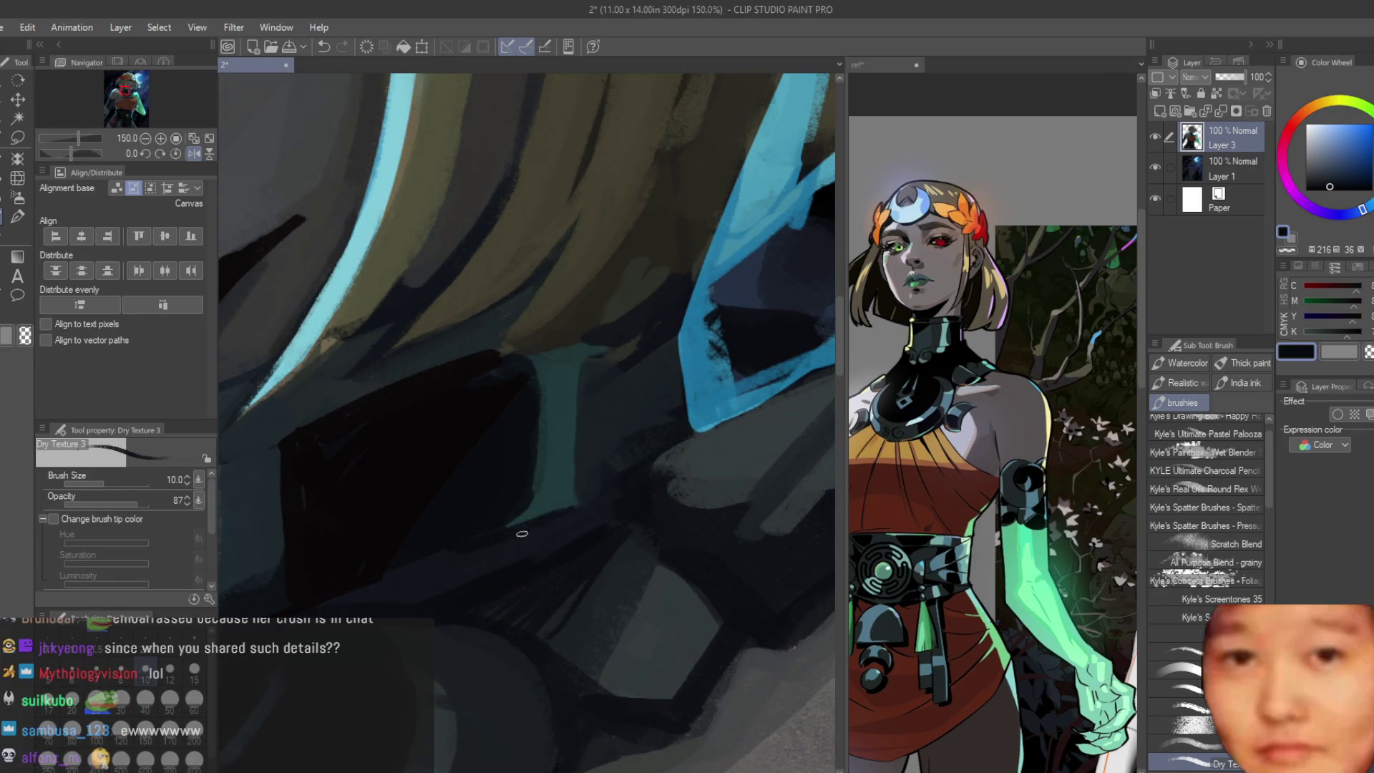
{"action": "left_click", "coordinate": [560, 401], "text": "alt"}
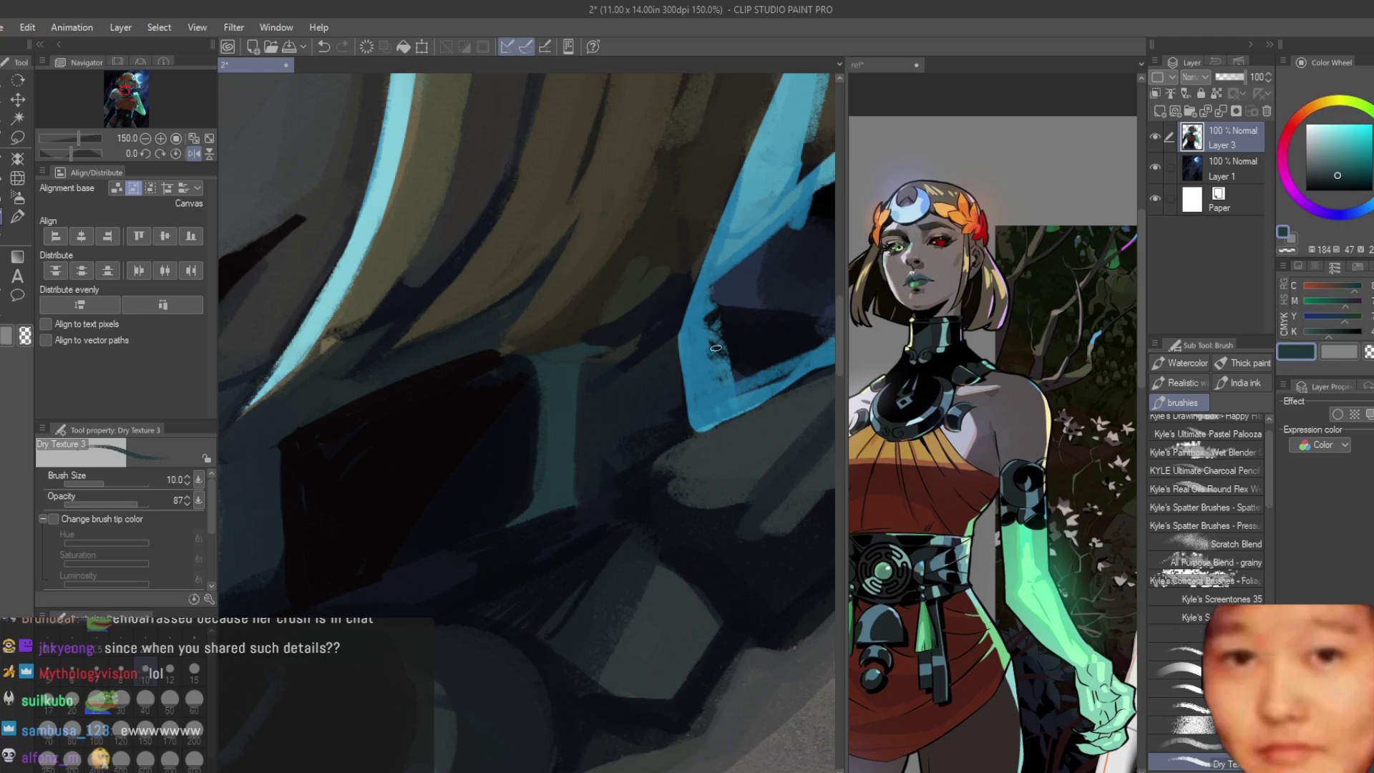
{"action": "mouse_move", "coordinate": [553, 408]}
{"action": "left_mouse_down"}
{"action": "mouse_move", "coordinate": [553, 461]}
{"action": "mouse_move", "coordinate": [549, 428]}
{"action": "left_mouse_up"}
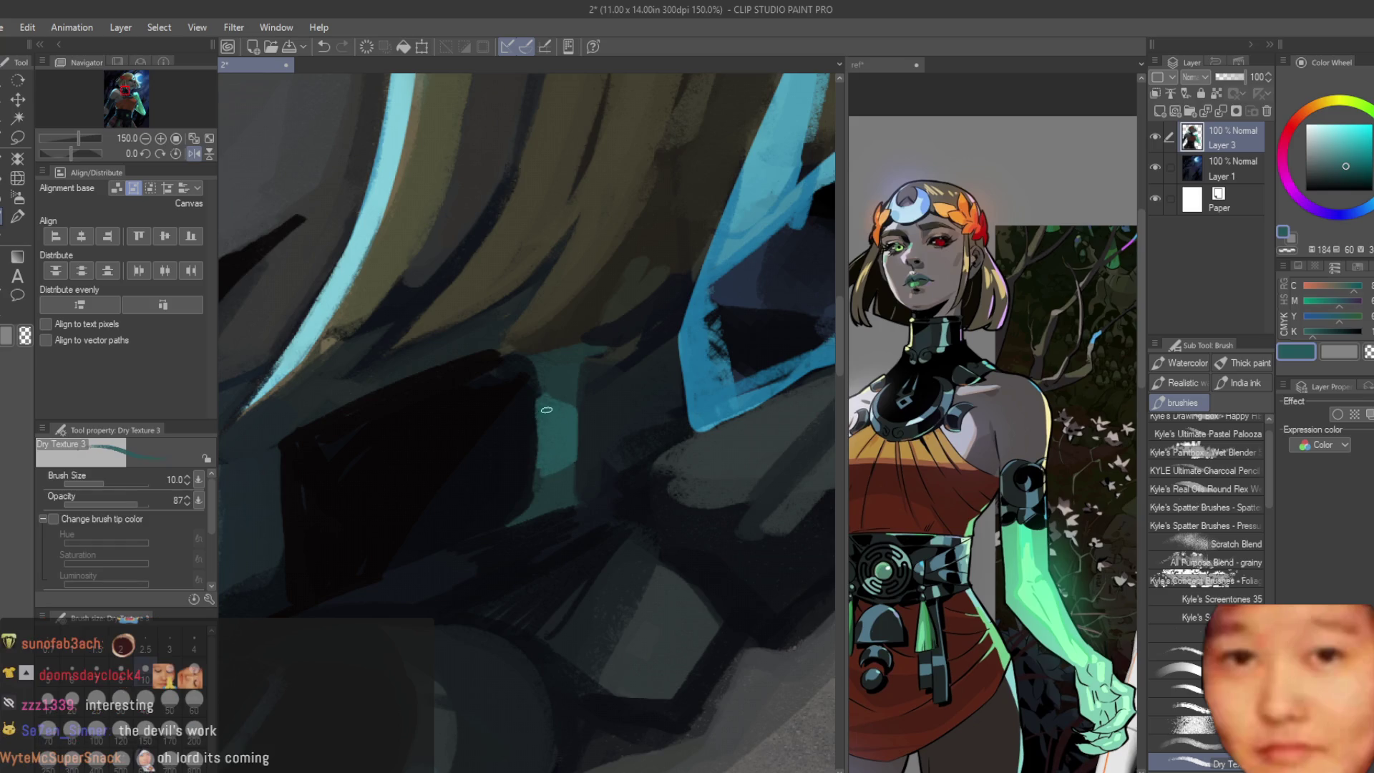
{"action": "scroll", "coordinate": [539, 401], "scroll_direction": "down", "scroll_amount": 2}
{"action": "scroll", "coordinate": [644, 429], "scroll_direction": "down", "scroll_amount": 3}
{"action": "scroll", "coordinate": [748, 461], "scroll_direction": "down", "scroll_amount": 2}
{"action": "scroll", "coordinate": [687, 451], "scroll_direction": "up", "scroll_amount": 1}
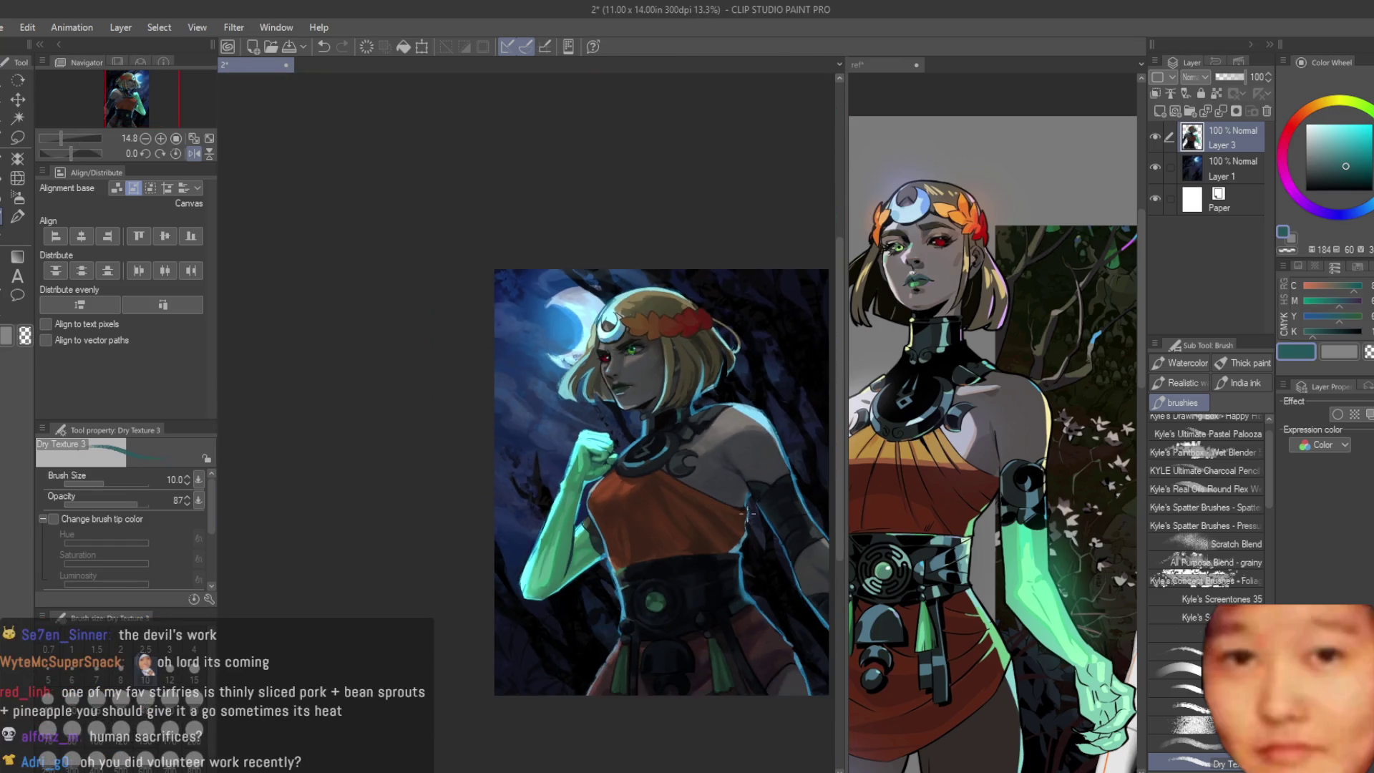
{"action": "scroll", "coordinate": [601, 446], "scroll_direction": "up", "scroll_amount": 2}
{"action": "scroll", "coordinate": [560, 443], "scroll_direction": "up", "scroll_amount": 2}
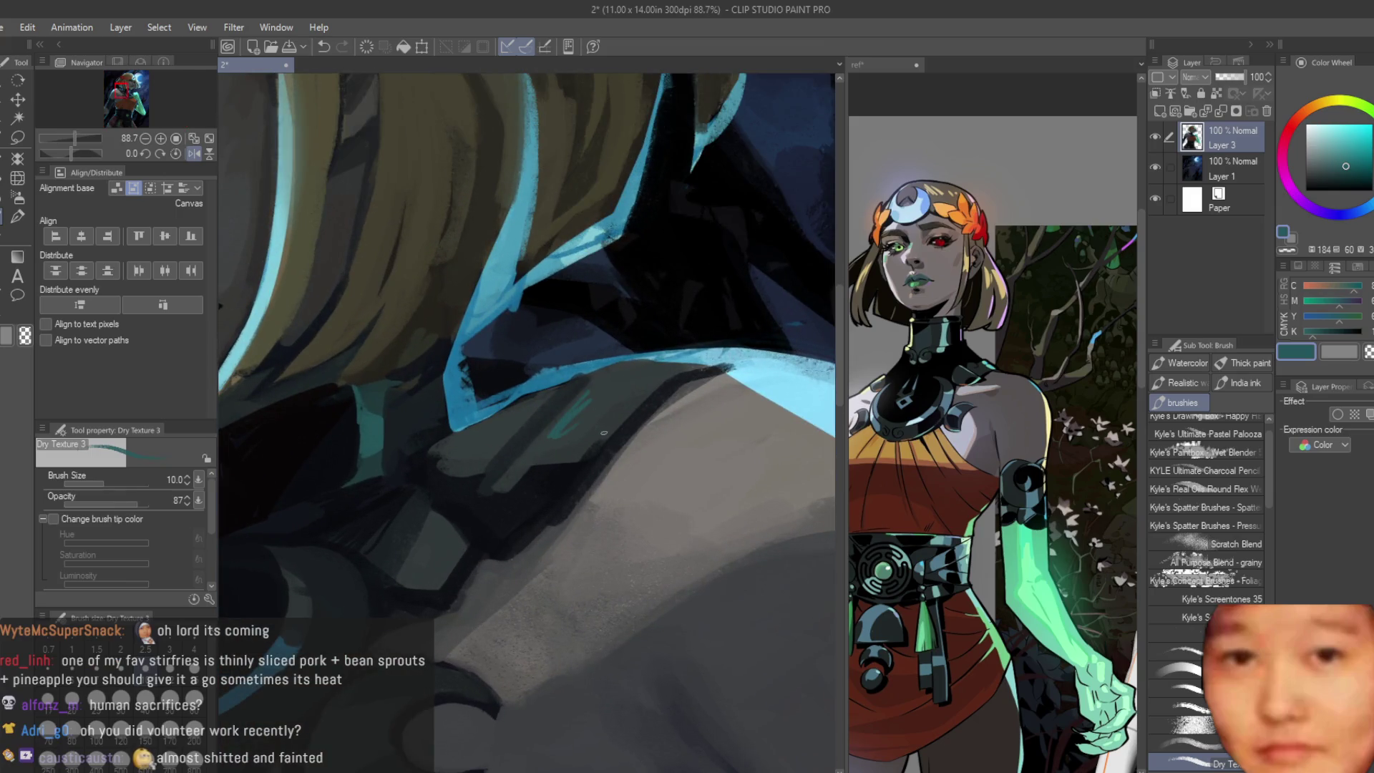
Step: Add a faint teal accent along the shoulder with a larger brush and pick darker tones
{"action": "key", "text": "bracketright"}
{"action": "left_click_drag", "start_coordinate": [631, 400], "coordinate": [573, 406]}
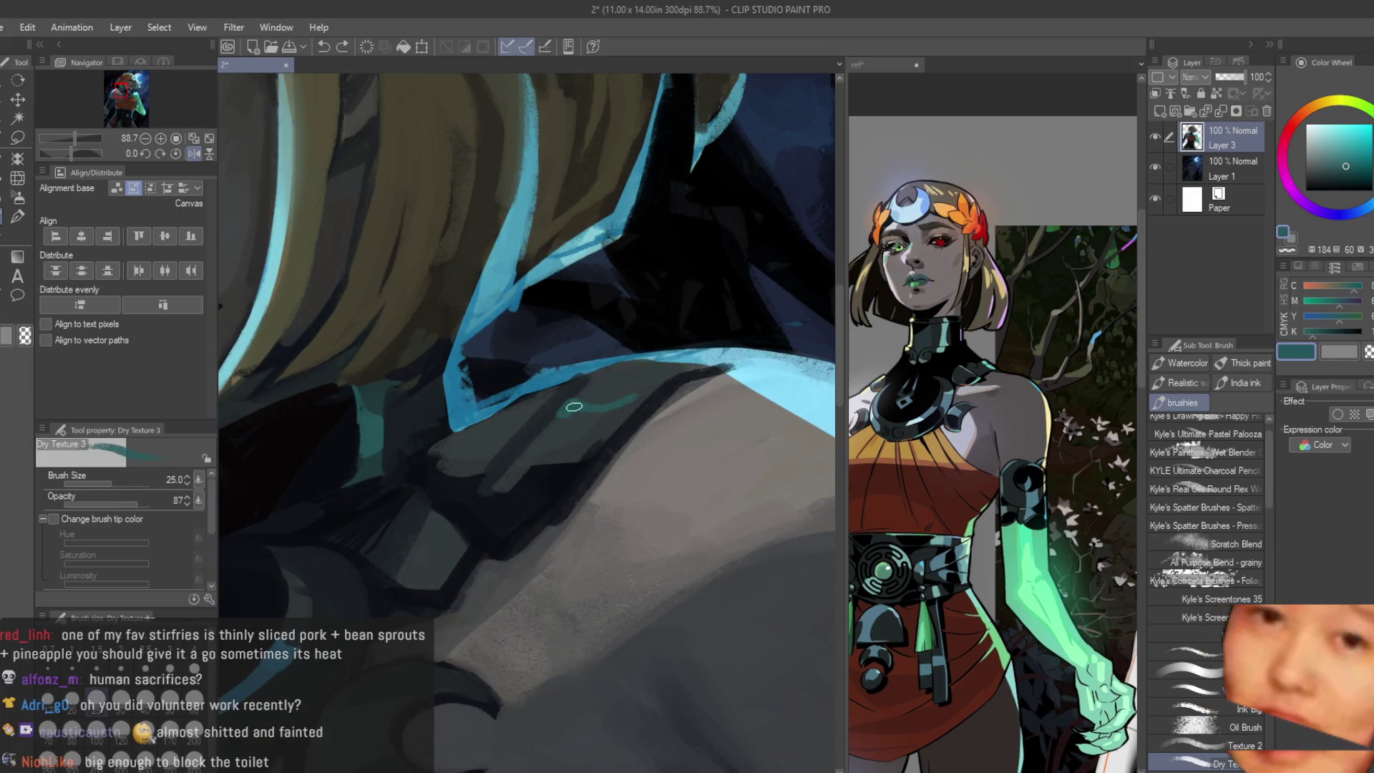
{"action": "left_click", "coordinate": [549, 436], "text": "alt"}
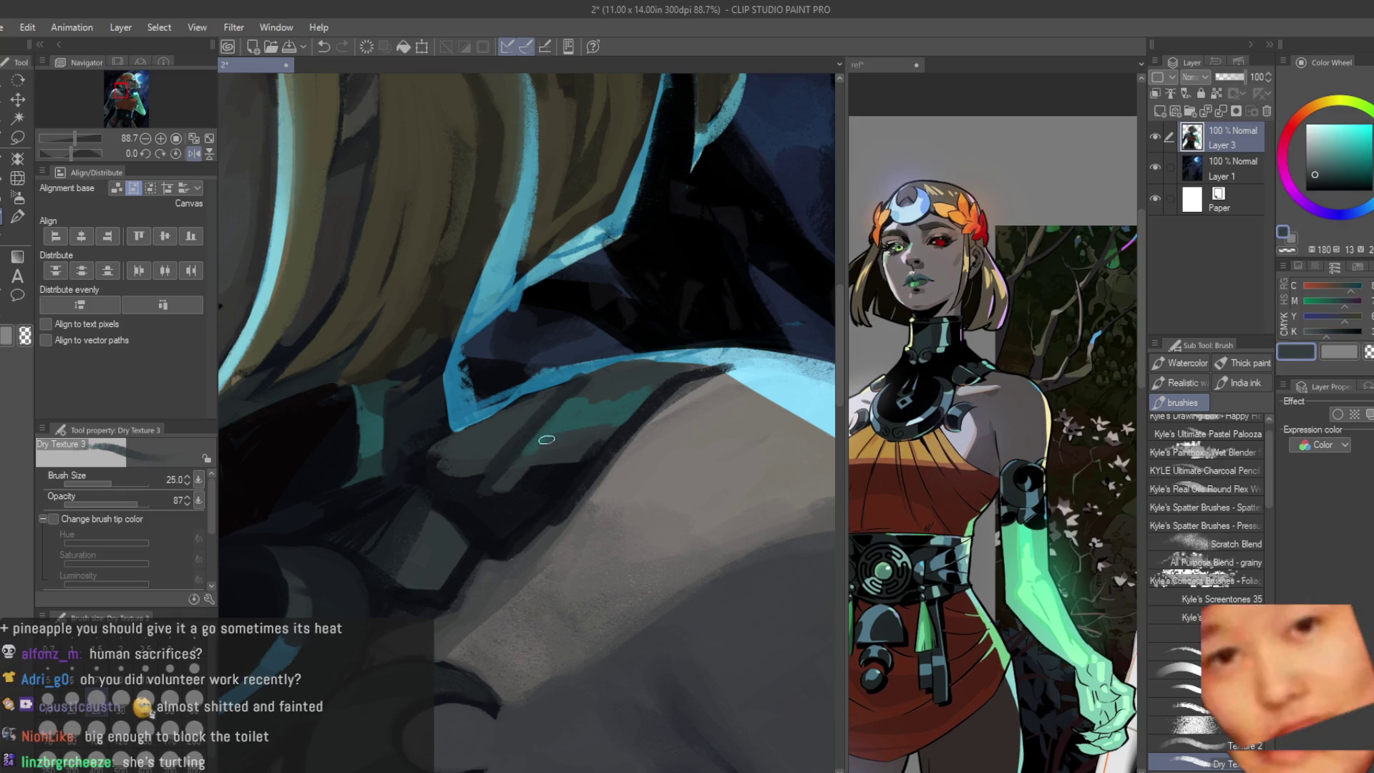
{"action": "left_click", "coordinate": [505, 429], "text": "alt"}
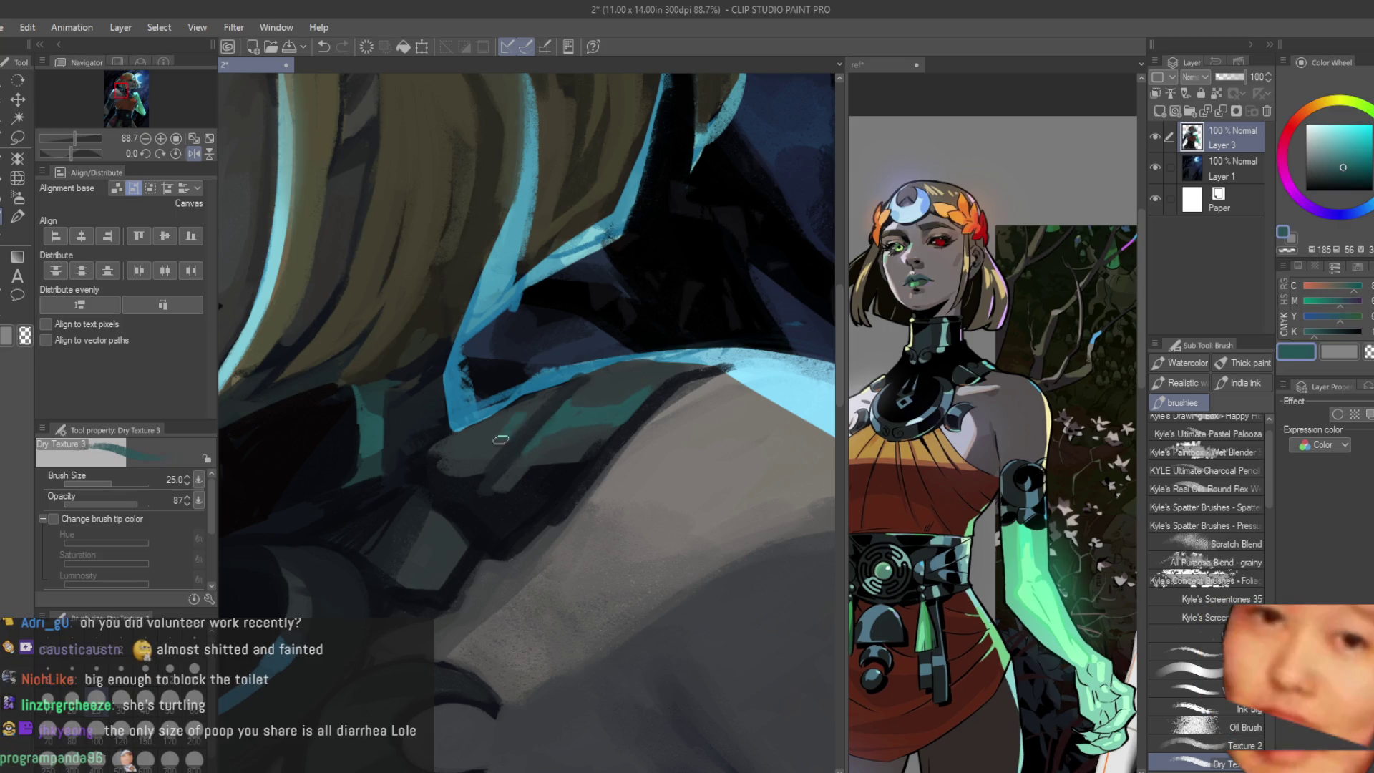
{"action": "left_click", "coordinate": [493, 432], "text": "alt"}
{"action": "scroll", "coordinate": [494, 433], "scroll_direction": "down", "scroll_amount": 6}
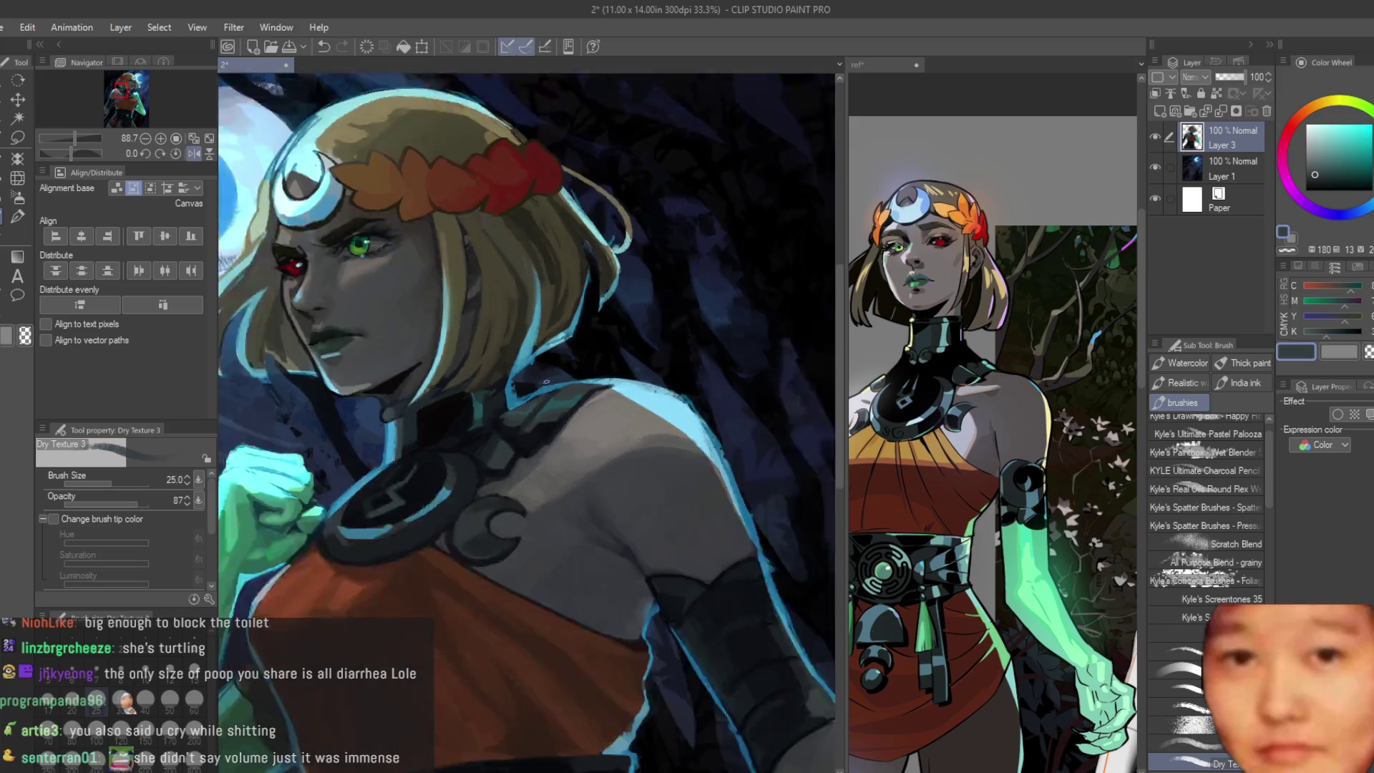
{"action": "scroll", "coordinate": [503, 395], "scroll_direction": "up", "scroll_amount": 4}
{"action": "scroll", "coordinate": [503, 394], "scroll_direction": "up", "scroll_amount": 4}
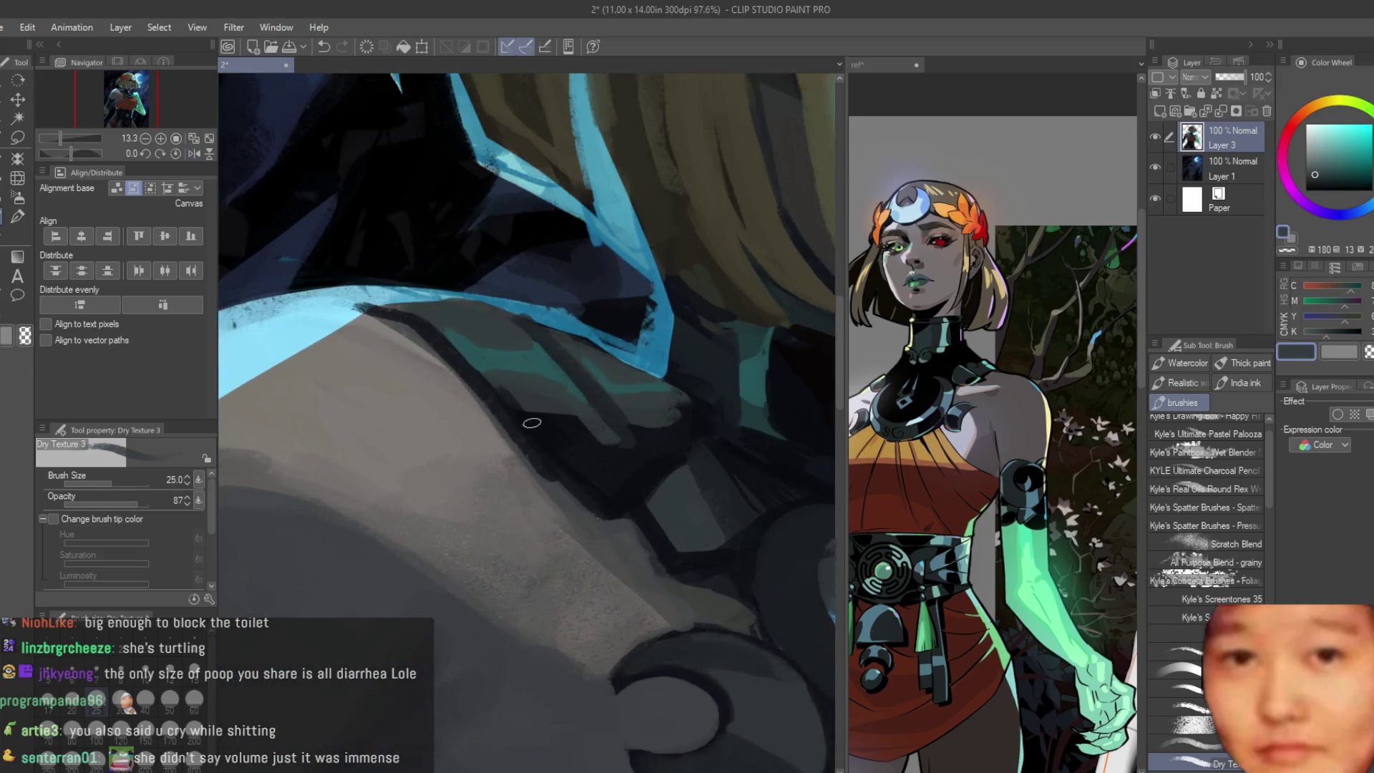
Step: Refine the shoulder shading with blue and grey tones, then switch to the Blur tool
{"action": "left_click", "coordinate": [540, 478], "text": "alt"}
{"action": "left_click", "coordinate": [553, 495], "text": "alt"}
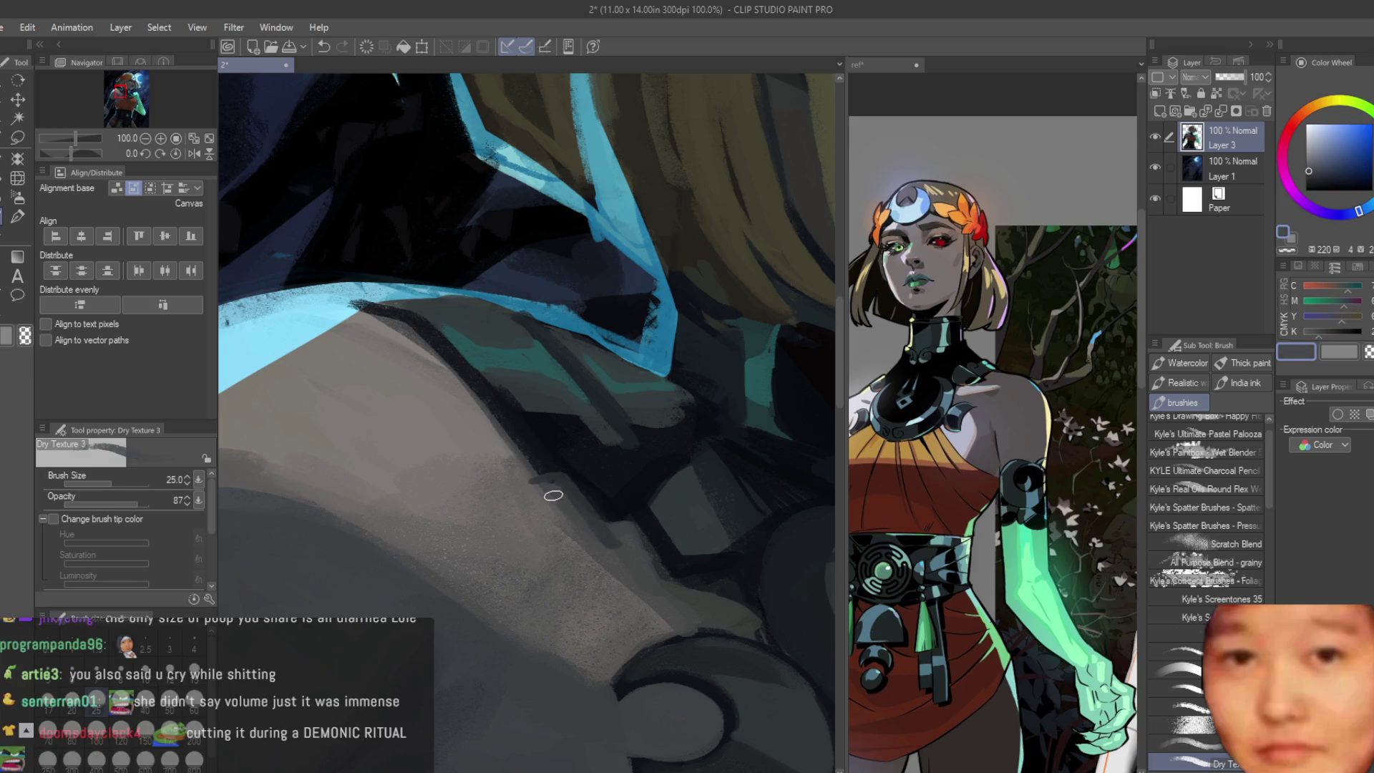
{"action": "left_click", "coordinate": [449, 379], "text": "alt"}
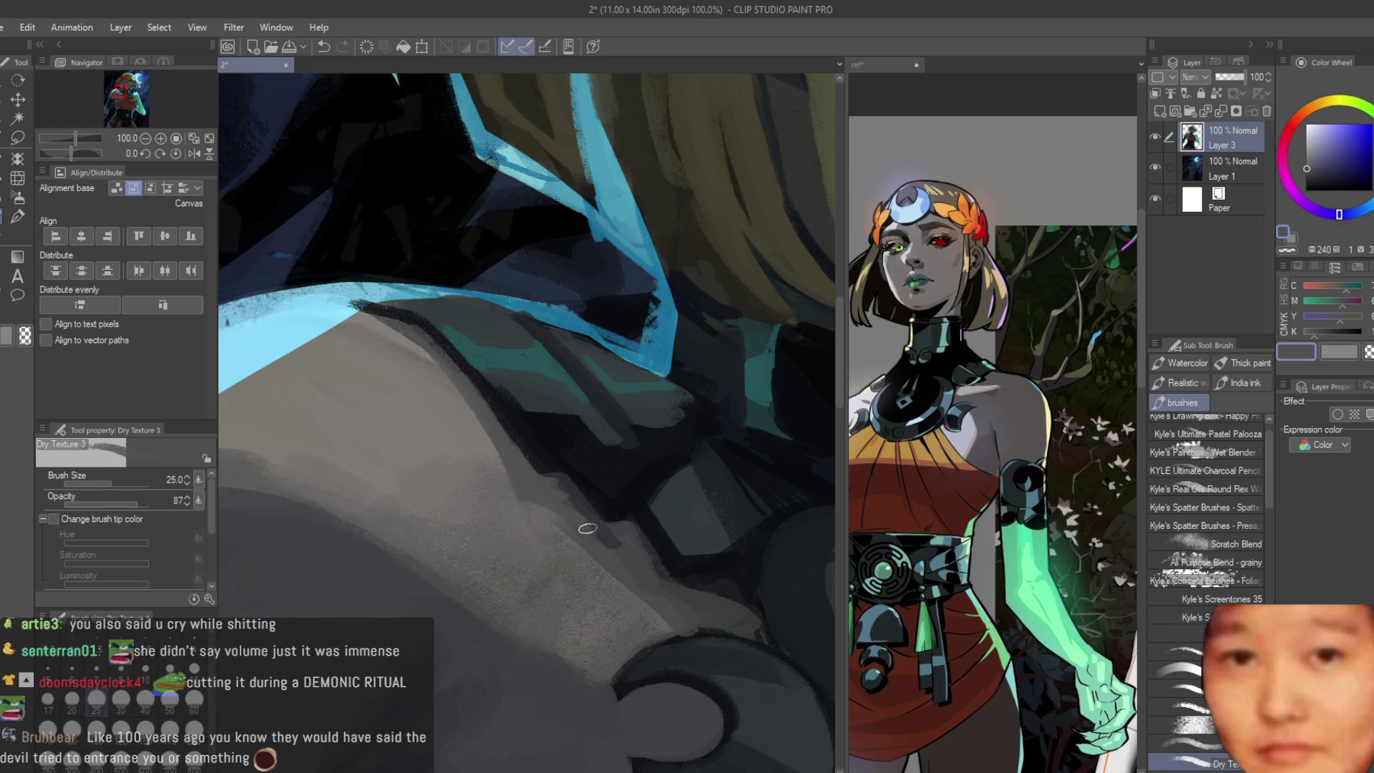
{"action": "left_click", "coordinate": [576, 521], "text": "alt"}
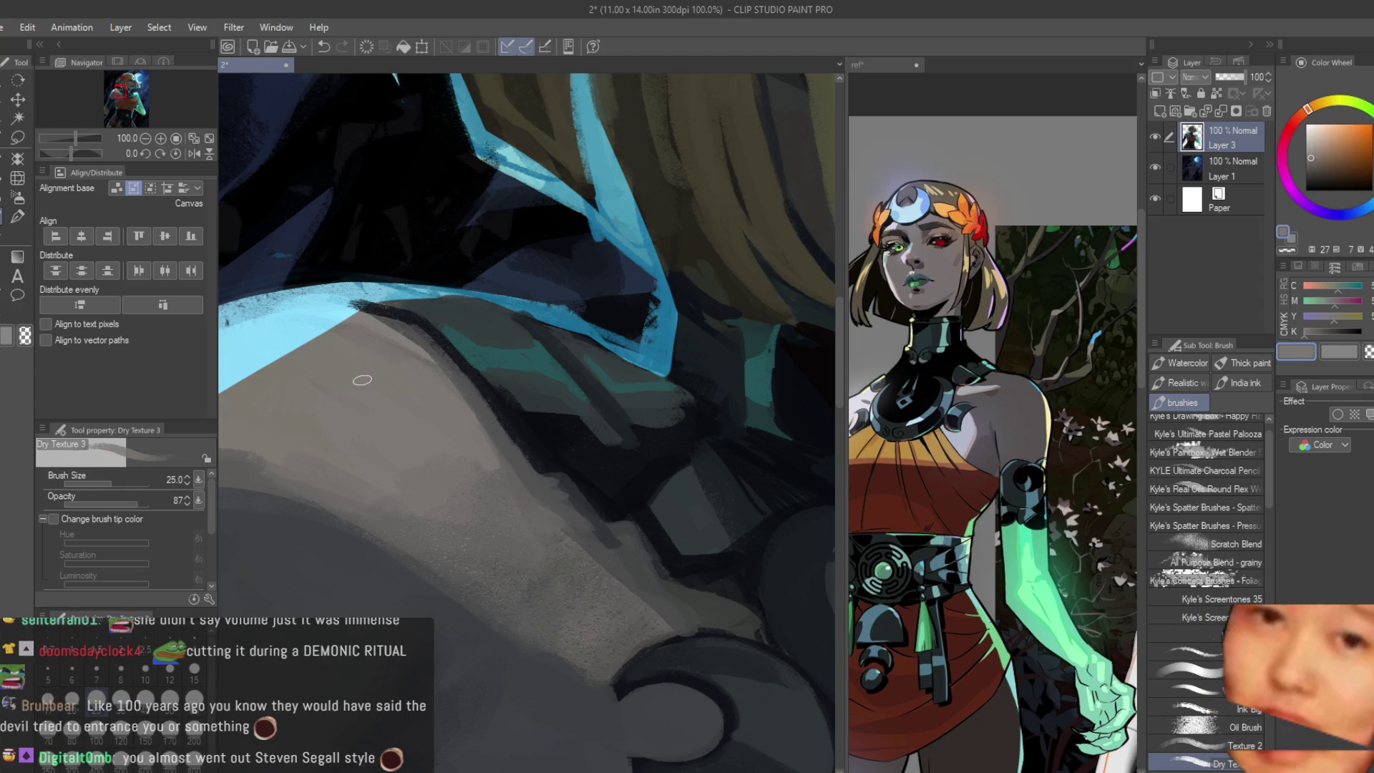
{"action": "scroll", "coordinate": [361, 381], "scroll_direction": "down", "scroll_amount": 5}
{"action": "scroll", "coordinate": [456, 364], "scroll_direction": "up", "scroll_amount": 2}
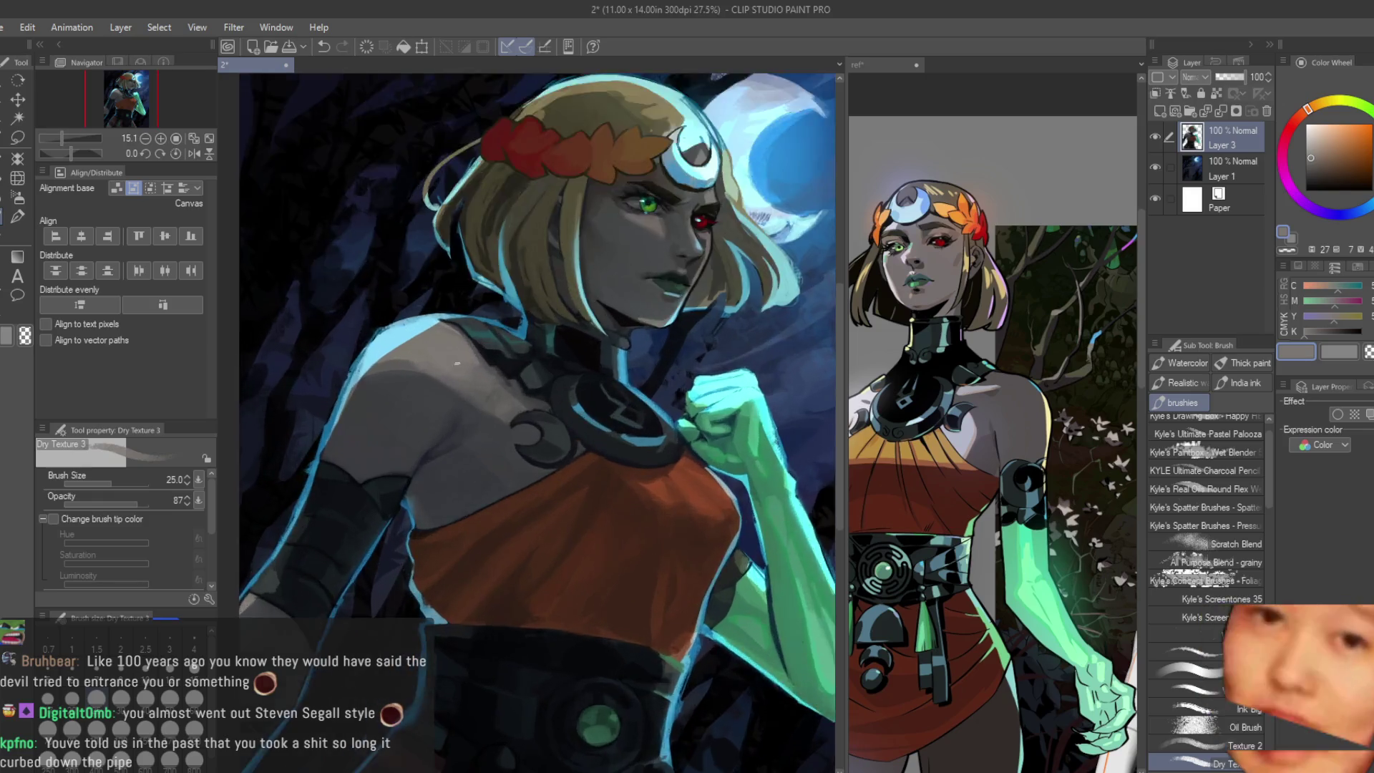
{"action": "scroll", "coordinate": [457, 363], "scroll_direction": "up", "scroll_amount": 2}
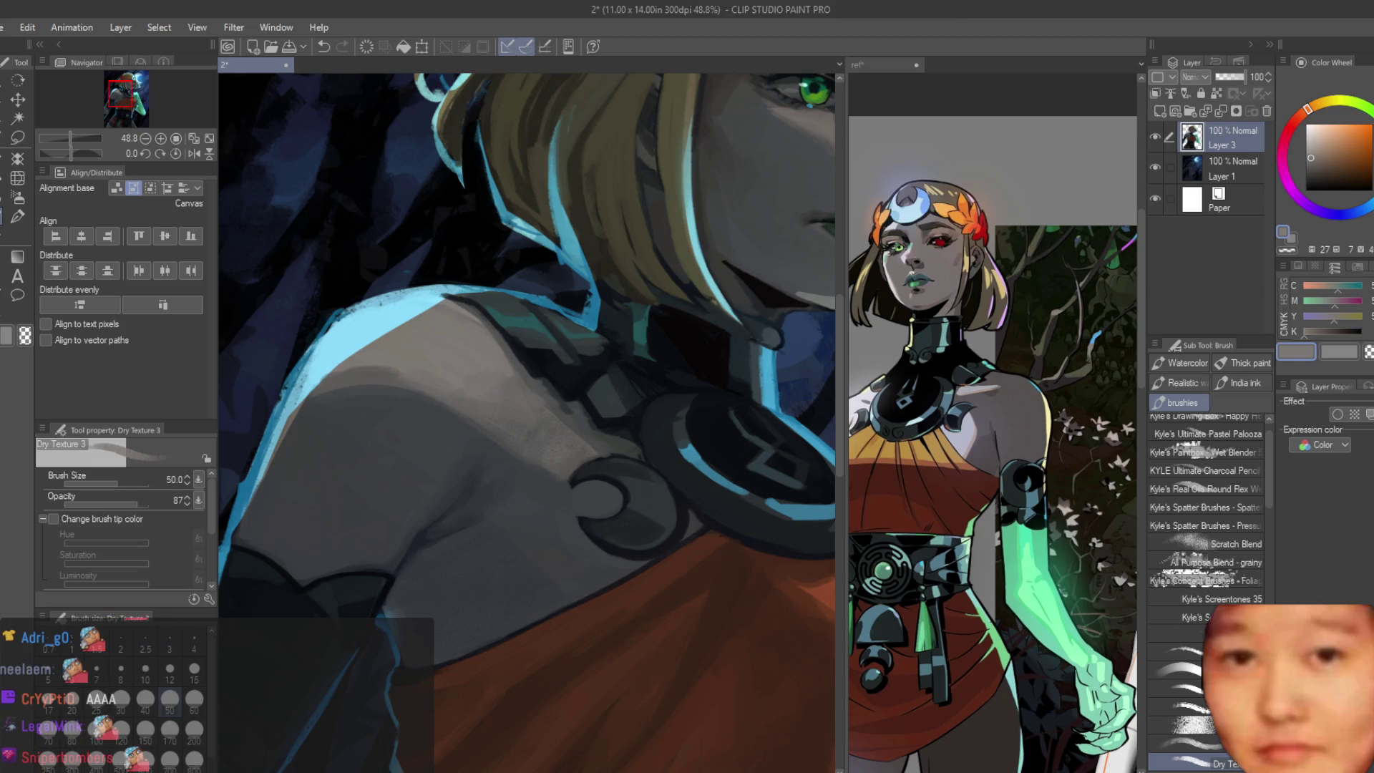
{"action": "scroll", "coordinate": [562, 502], "scroll_direction": "down", "scroll_amount": 2}
{"action": "scroll", "coordinate": [562, 503], "scroll_direction": "up", "scroll_amount": 2}
{"action": "scroll", "coordinate": [562, 503], "scroll_direction": "up", "scroll_amount": 2}
{"action": "left_click", "coordinate": [562, 502], "text": "alt"}
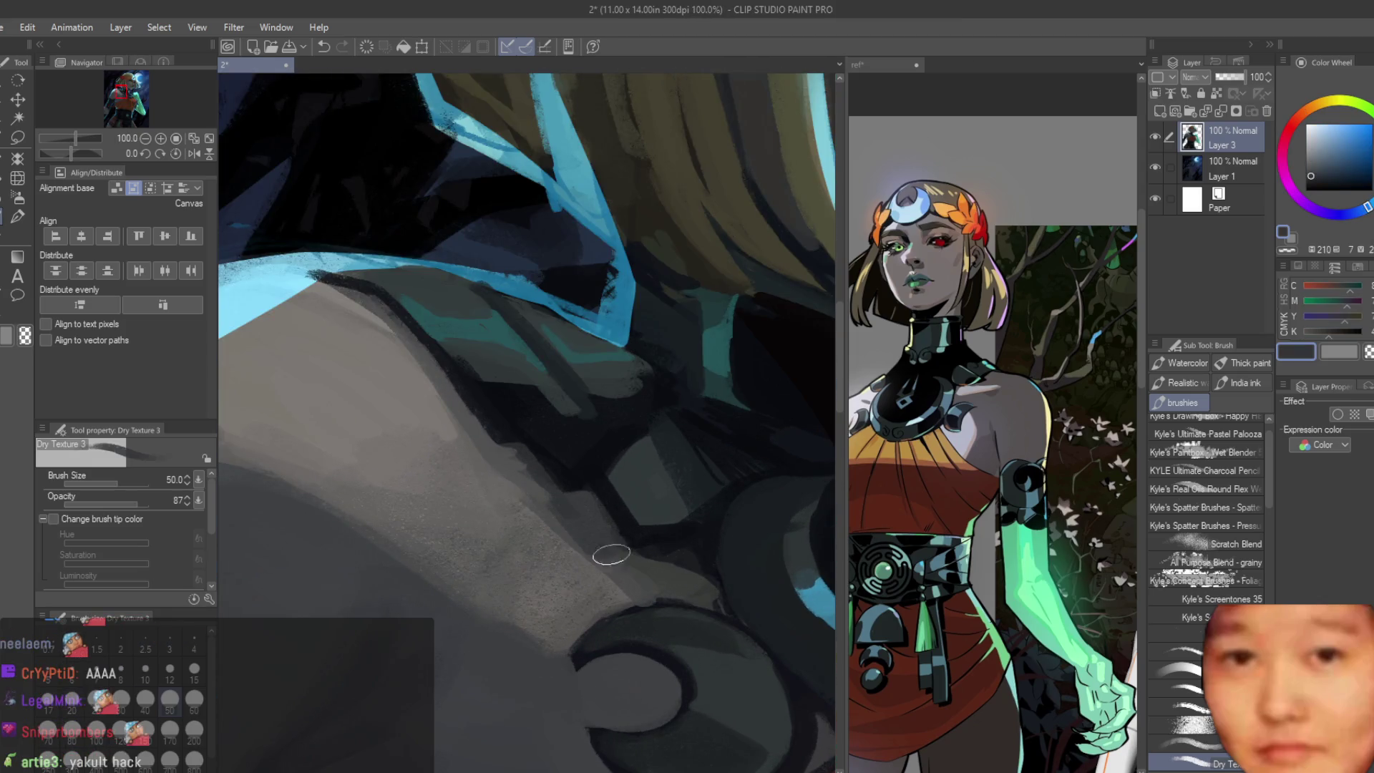
{"action": "left_click", "coordinate": [540, 497], "text": "alt"}
{"action": "scroll", "coordinate": [555, 512], "scroll_direction": "down", "scroll_amount": 1}
{"action": "scroll", "coordinate": [513, 509], "scroll_direction": "down", "scroll_amount": 1}
{"action": "scroll", "coordinate": [513, 509], "scroll_direction": "up", "scroll_amount": 1}
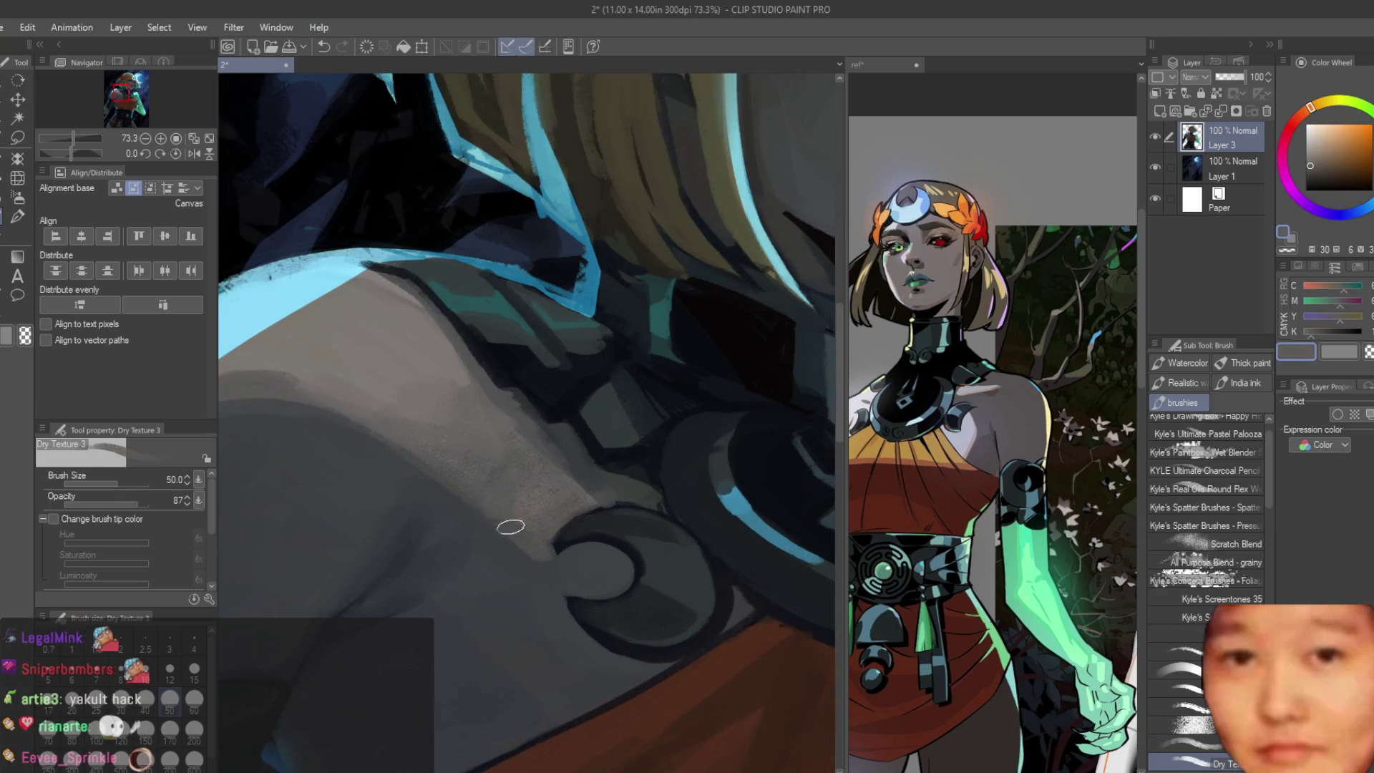
{"action": "left_click", "coordinate": [4, 202]}
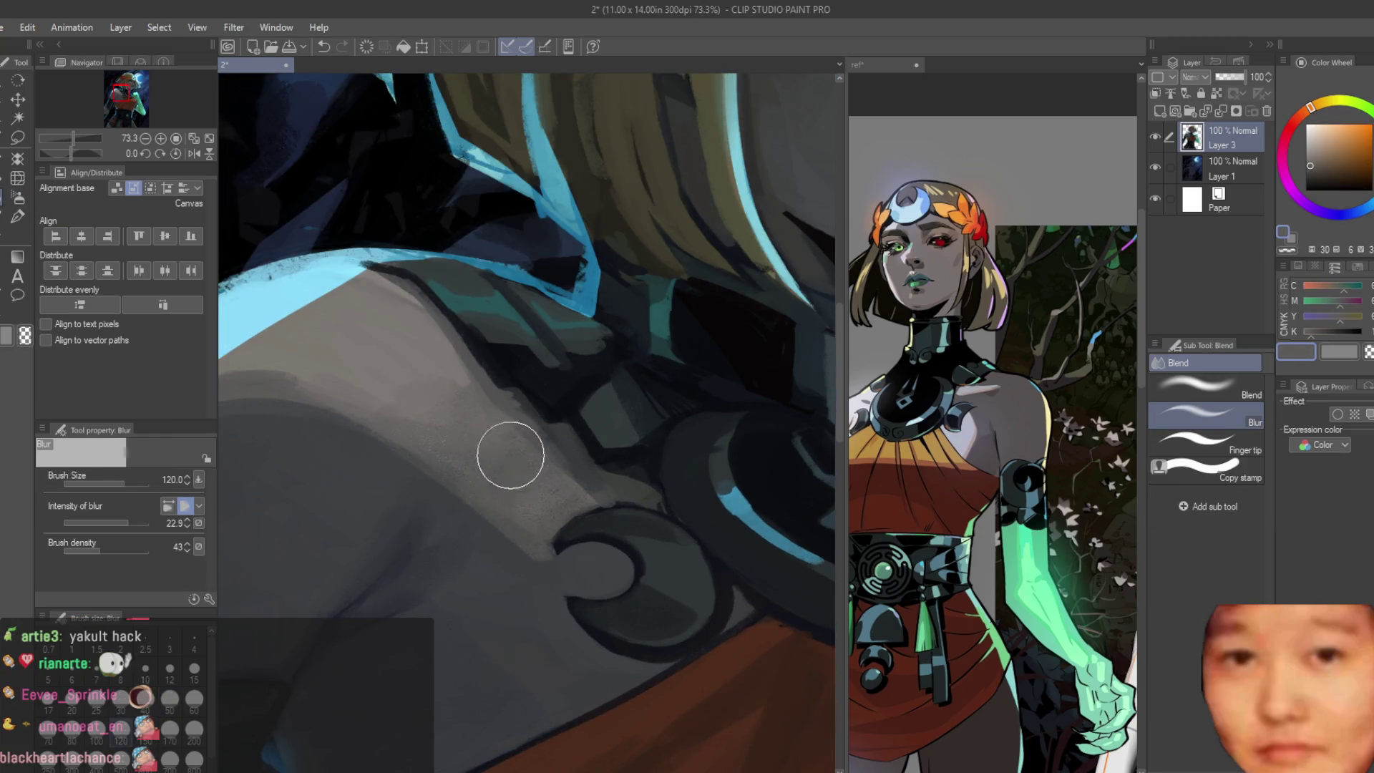
{"action": "scroll", "coordinate": [379, 397], "scroll_direction": "down", "scroll_amount": 2}
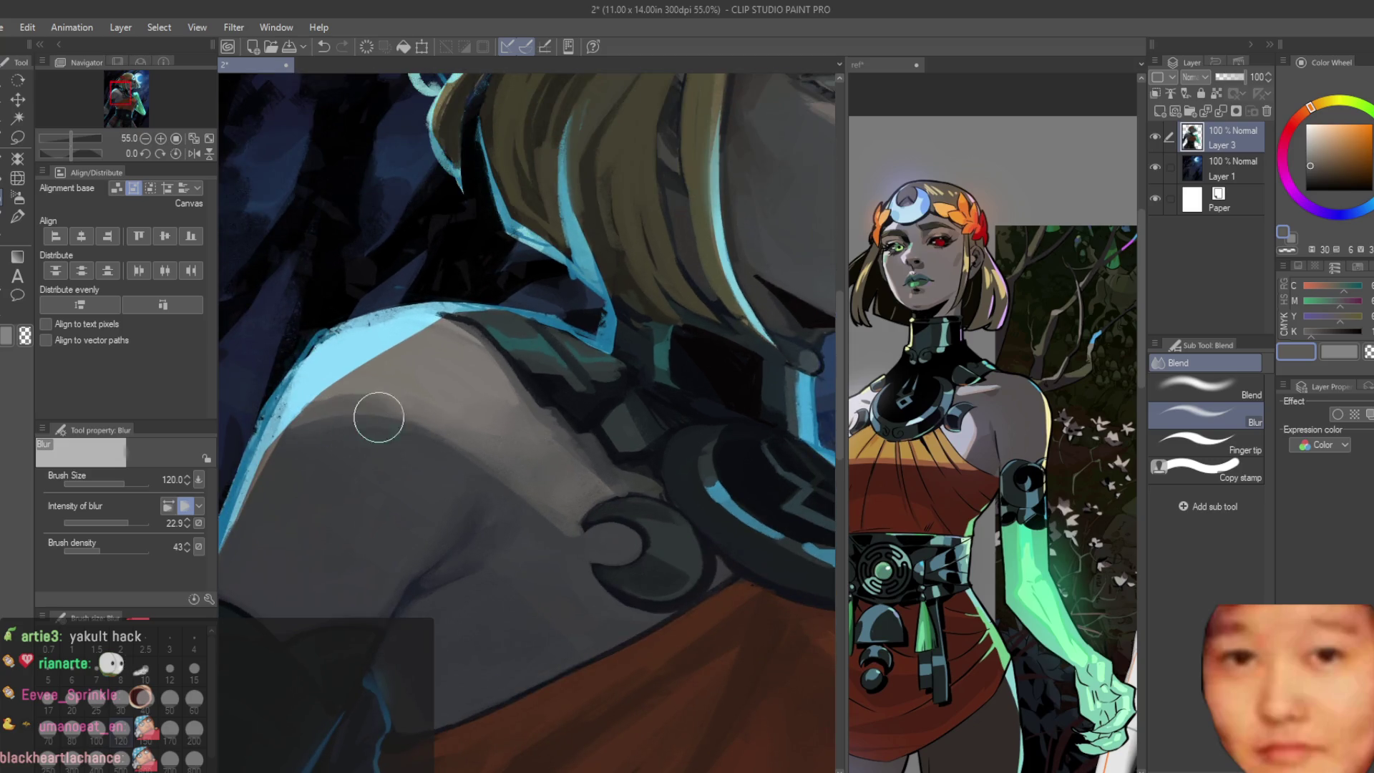
{"action": "scroll", "coordinate": [510, 530], "scroll_direction": "down", "scroll_amount": 2}
{"action": "scroll", "coordinate": [430, 383], "scroll_direction": "down", "scroll_amount": 3}
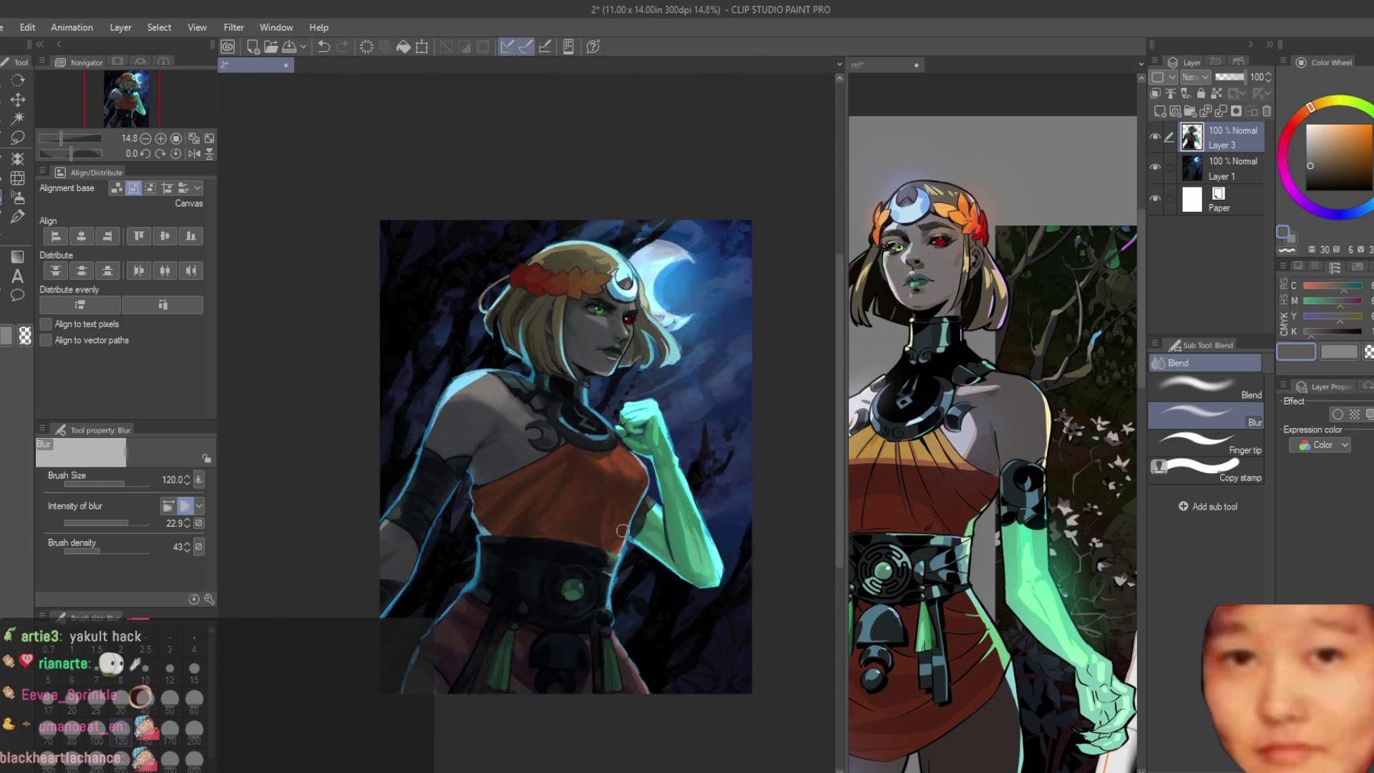
{"action": "scroll", "coordinate": [361, 568], "scroll_direction": "up", "scroll_amount": 3}
{"action": "scroll", "coordinate": [345, 509], "scroll_direction": "up", "scroll_amount": 1}
{"action": "scroll", "coordinate": [345, 510], "scroll_direction": "down", "scroll_amount": 3}
{"action": "scroll", "coordinate": [623, 553], "scroll_direction": "up", "scroll_amount": 1}
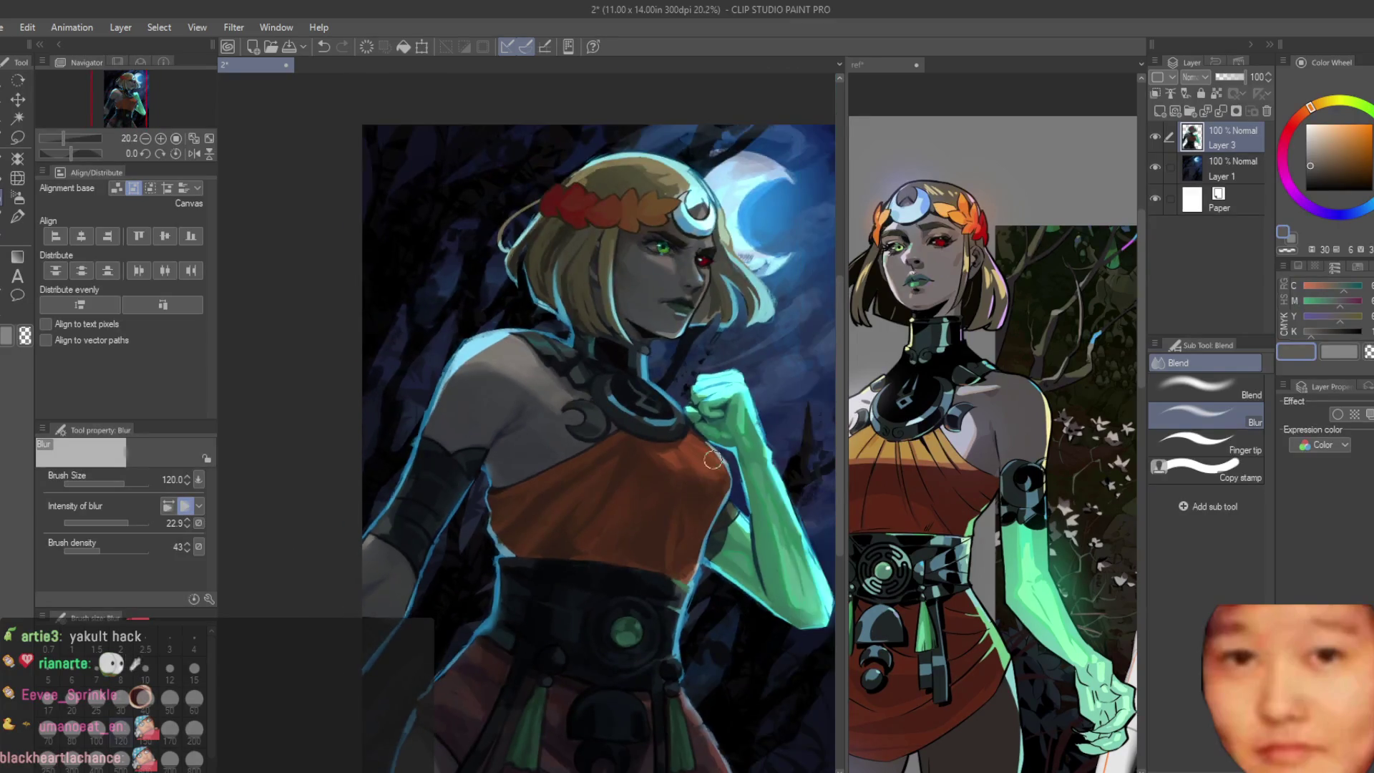
{"action": "scroll", "coordinate": [623, 554], "scroll_direction": "up", "scroll_amount": 2}
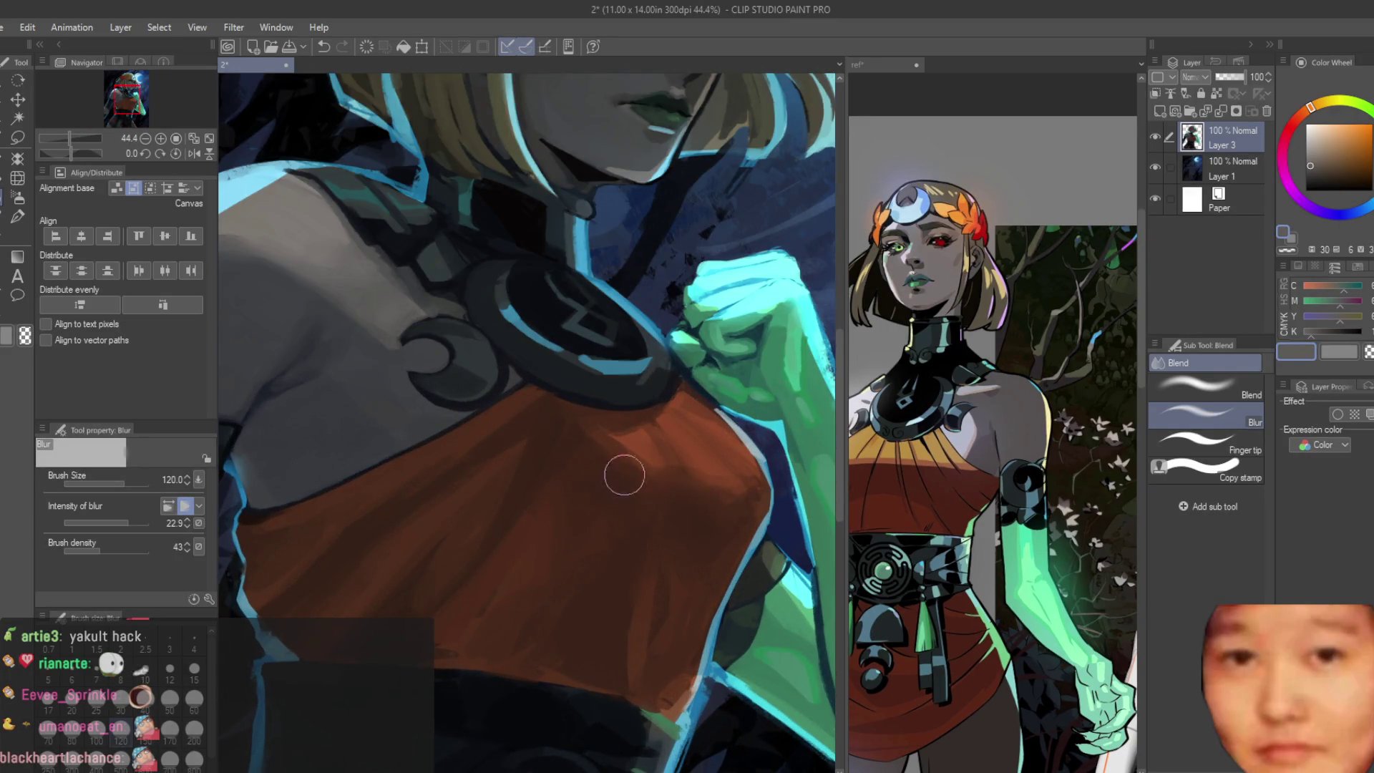
{"action": "scroll", "coordinate": [499, 528], "scroll_direction": "down", "scroll_amount": 1}
{"action": "scroll", "coordinate": [537, 452], "scroll_direction": "down", "scroll_amount": 1}
{"action": "scroll", "coordinate": [644, 323], "scroll_direction": "down", "scroll_amount": 2}
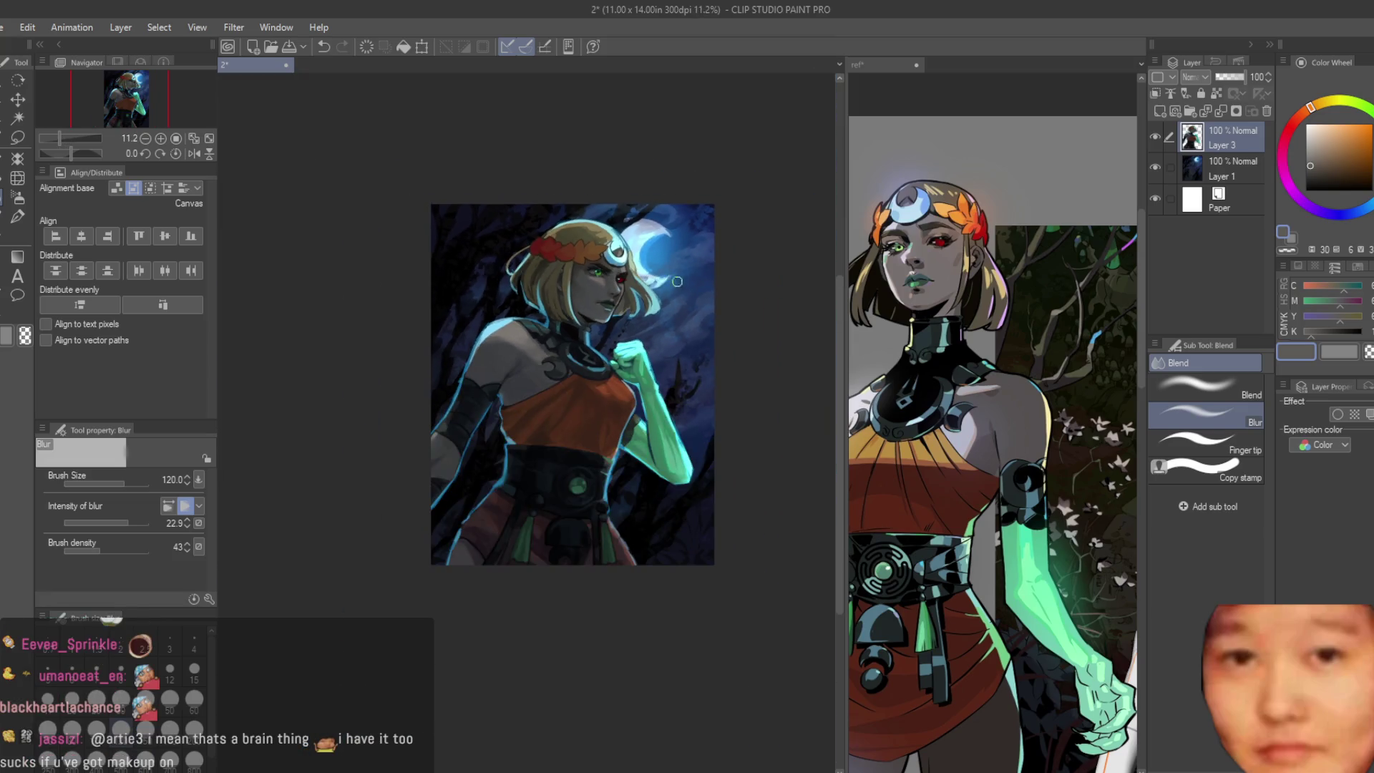
Step: Mirror the canvas view to check the composition
{"action": "key", "text": "h"}
{"action": "key", "text": "h"}
{"action": "scroll", "coordinate": [688, 365], "scroll_direction": "up", "scroll_amount": 1}
{"action": "scroll", "coordinate": [688, 366], "scroll_direction": "up", "scroll_amount": 1}
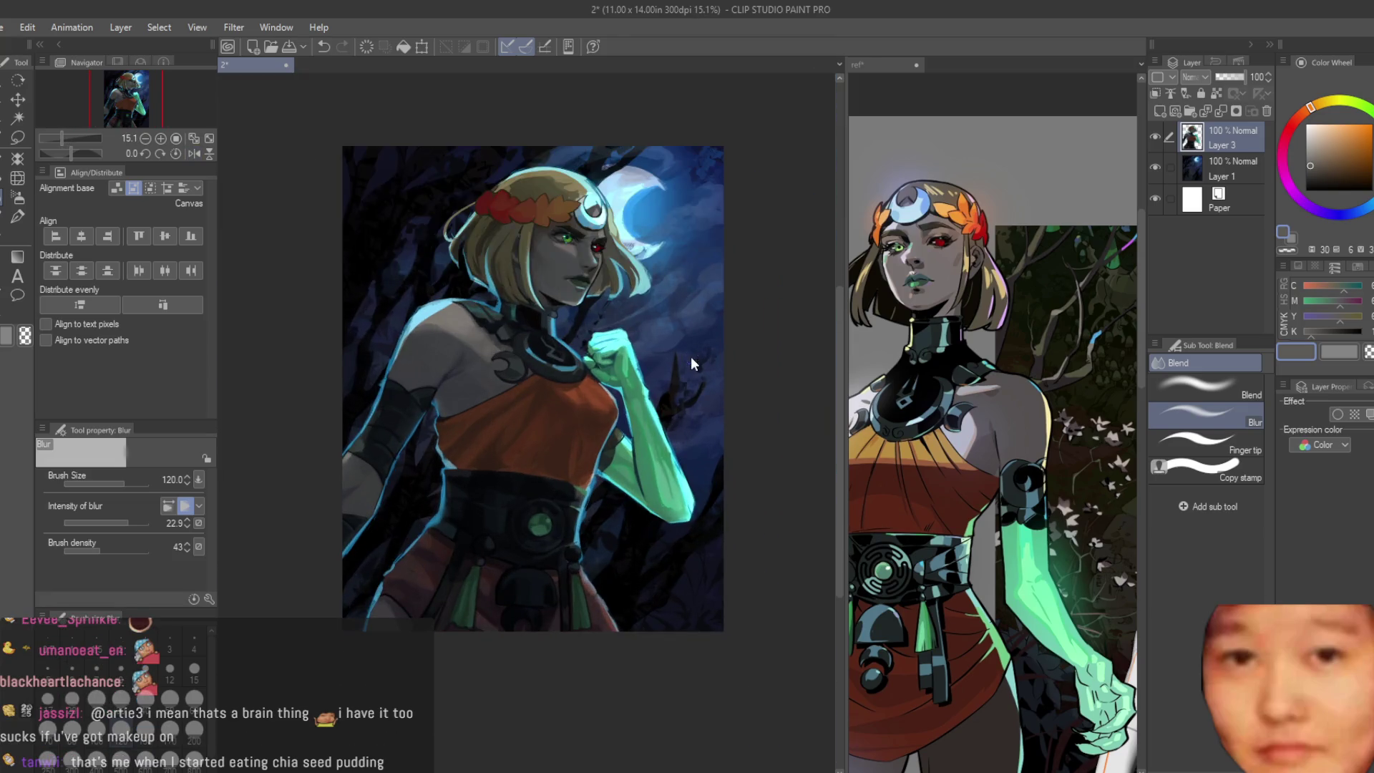
{"action": "scroll", "coordinate": [745, 359], "scroll_direction": "up", "scroll_amount": 1}
{"action": "scroll", "coordinate": [940, 398], "scroll_direction": "down", "scroll_amount": 1}
{"action": "scroll", "coordinate": [939, 398], "scroll_direction": "down", "scroll_amount": 2}
{"action": "scroll", "coordinate": [967, 355], "scroll_direction": "up", "scroll_amount": 2}
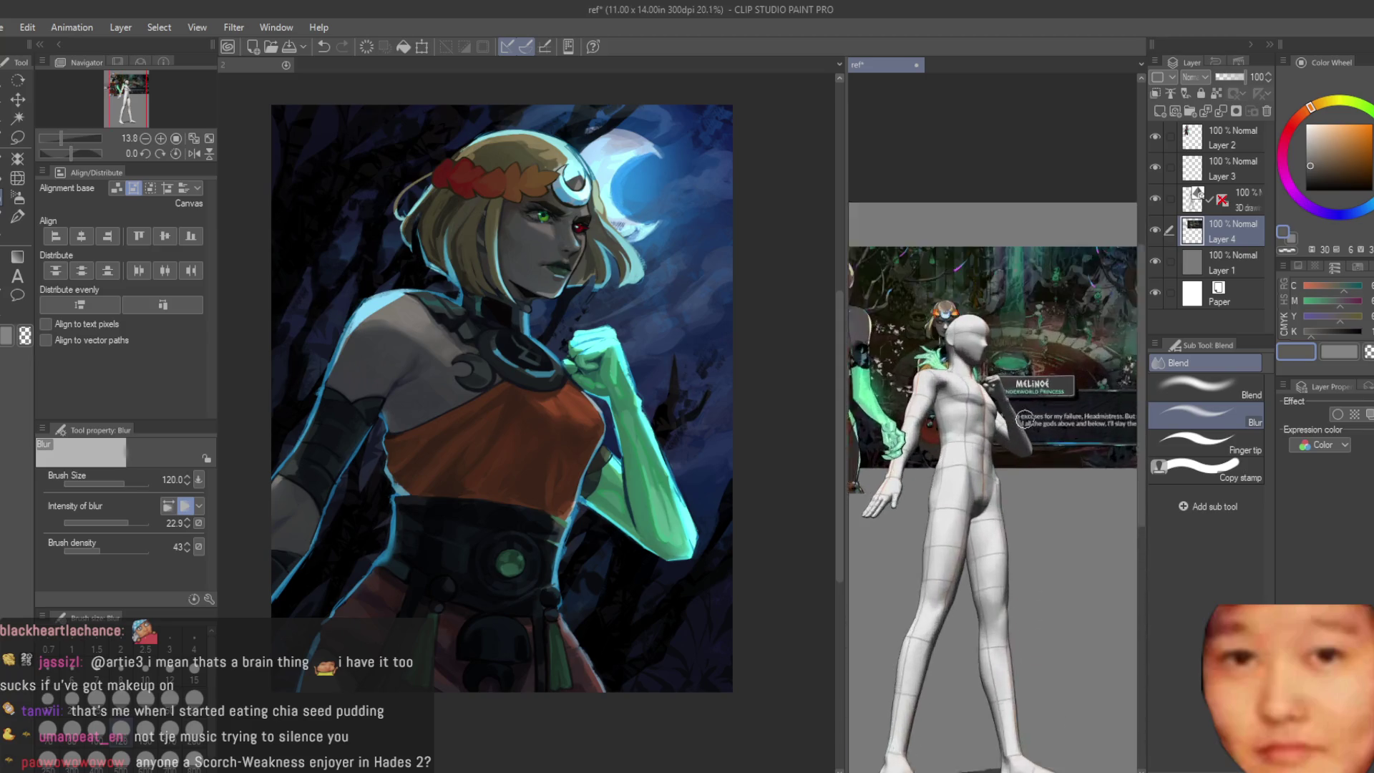
{"action": "scroll", "coordinate": [1020, 323], "scroll_direction": "down", "scroll_amount": 1}
{"action": "scroll", "coordinate": [1085, 297], "scroll_direction": "up", "scroll_amount": 2}
Step: Create a new empty layer above Layer 1 in the main illustration
{"action": "left_click", "coordinate": [762, 317]}
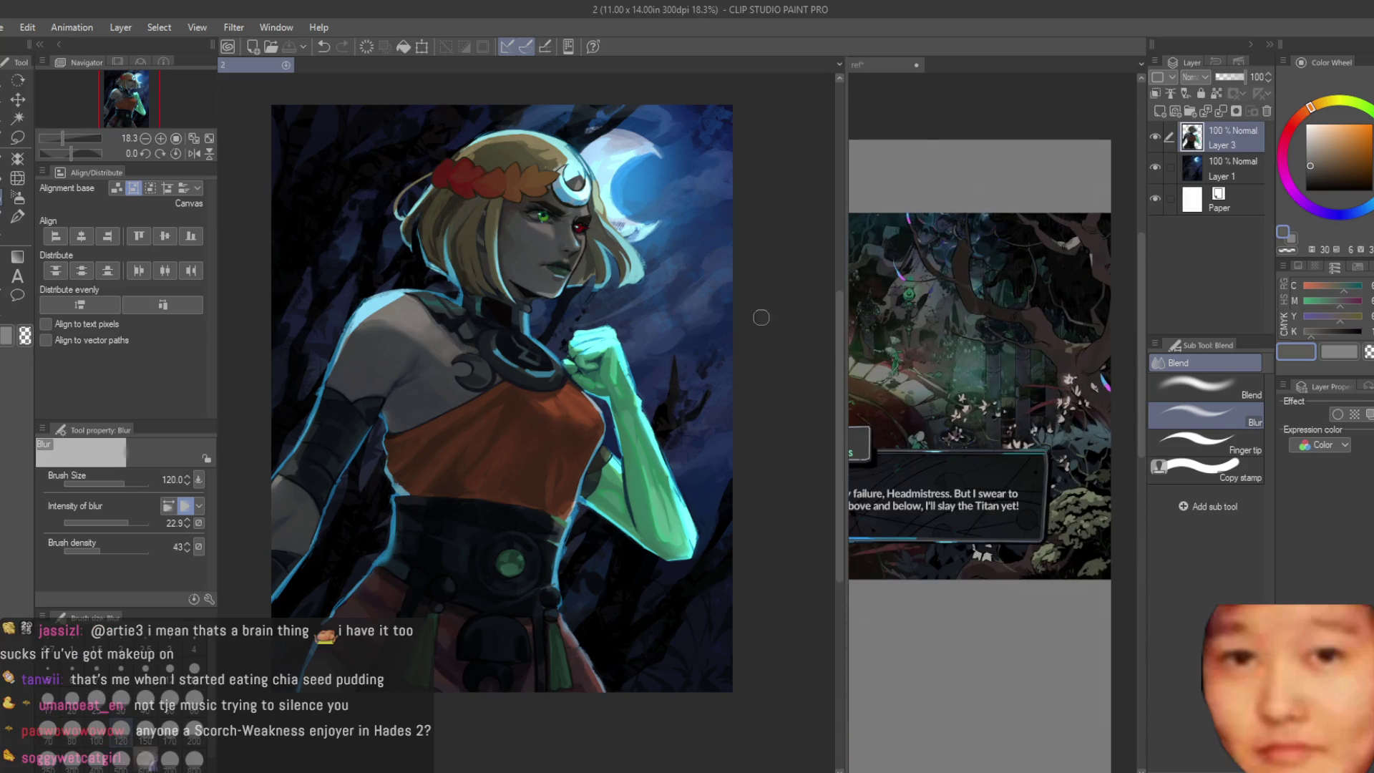
{"action": "left_click", "coordinate": [1192, 186]}
{"action": "left_click", "coordinate": [1159, 111]}
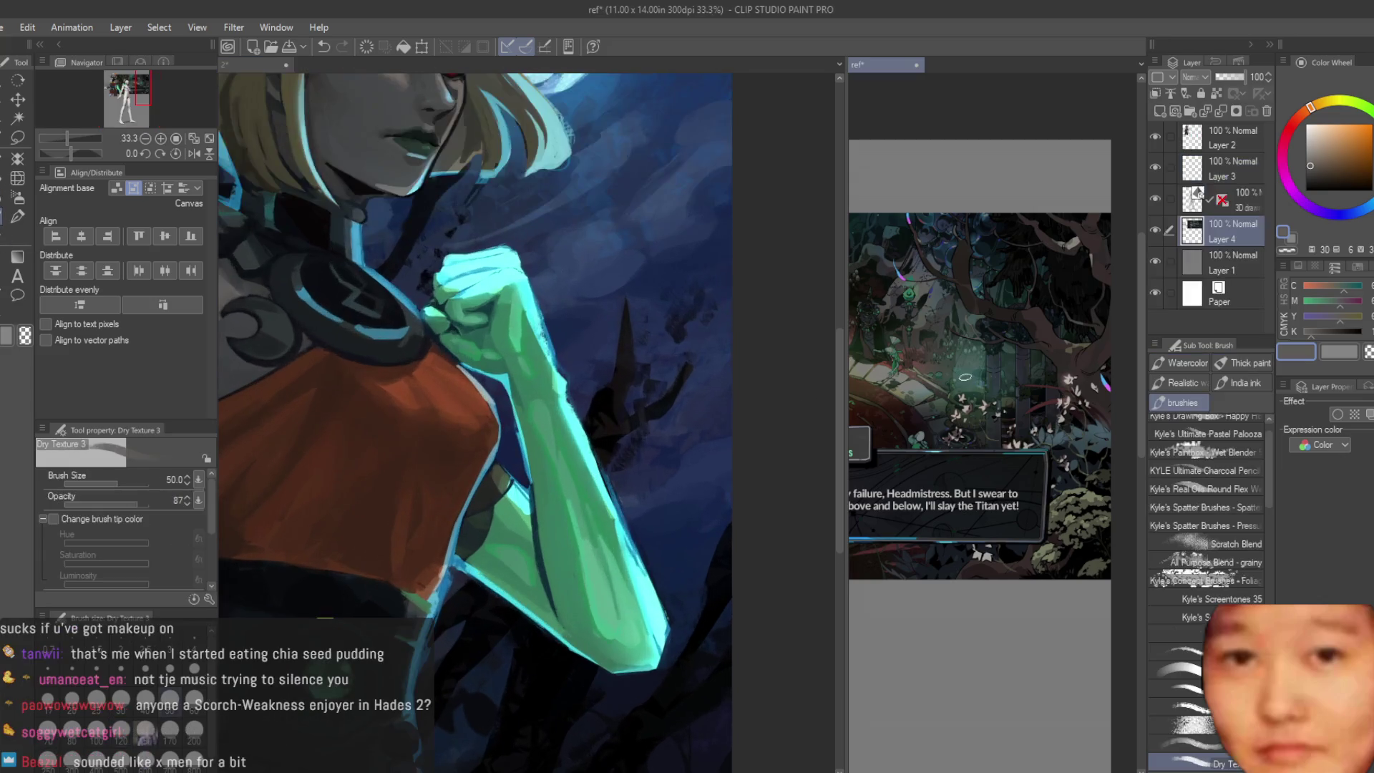
{"action": "scroll", "coordinate": [929, 342], "scroll_direction": "up", "scroll_amount": 2}
{"action": "scroll", "coordinate": [928, 341], "scroll_direction": "up", "scroll_amount": 1}
{"action": "scroll", "coordinate": [929, 342], "scroll_direction": "down", "scroll_amount": 2}
{"action": "scroll", "coordinate": [930, 340], "scroll_direction": "up", "scroll_amount": 2}
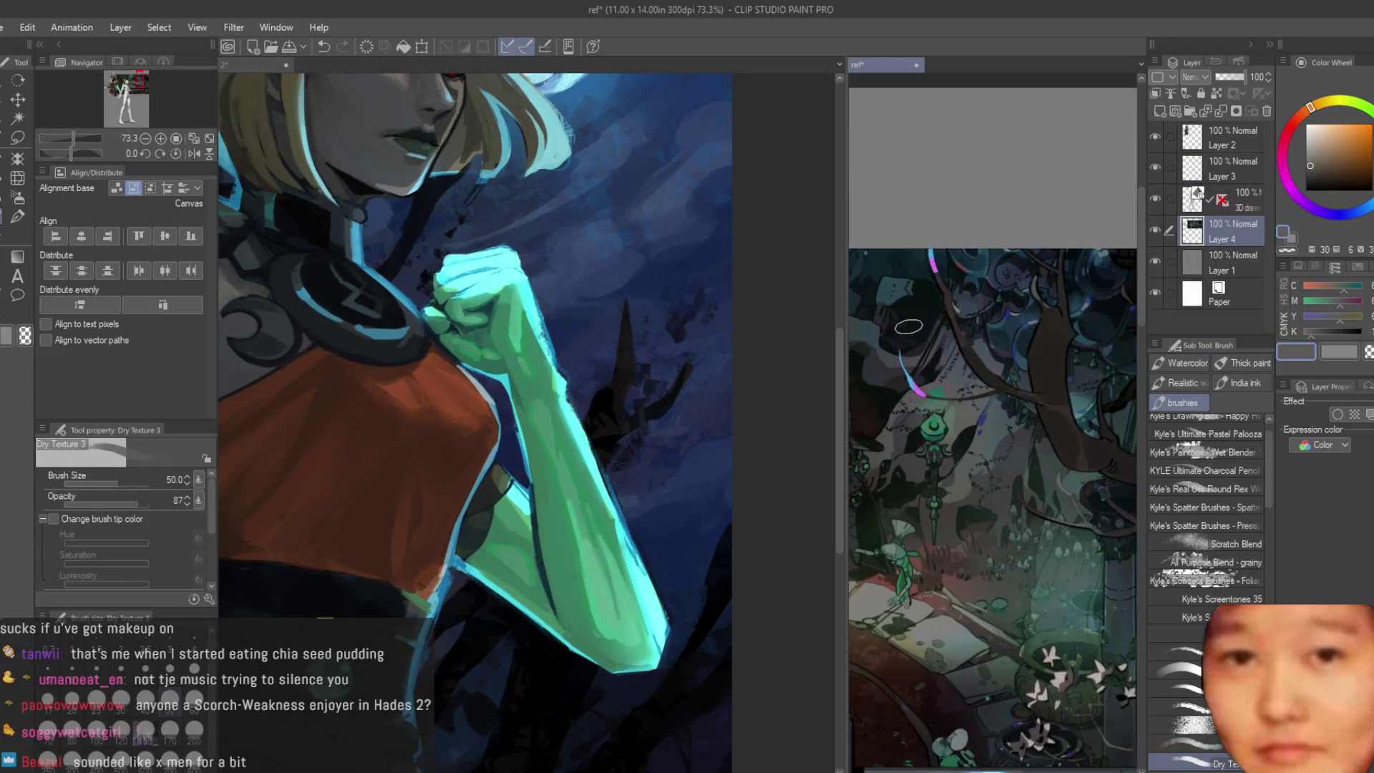
{"action": "scroll", "coordinate": [872, 362], "scroll_direction": "up", "scroll_amount": 2}
Step: Paint light-blue leaf strokes beside the fist, sampling the colour from the reference
{"action": "left_click", "coordinate": [926, 413], "text": "alt"}
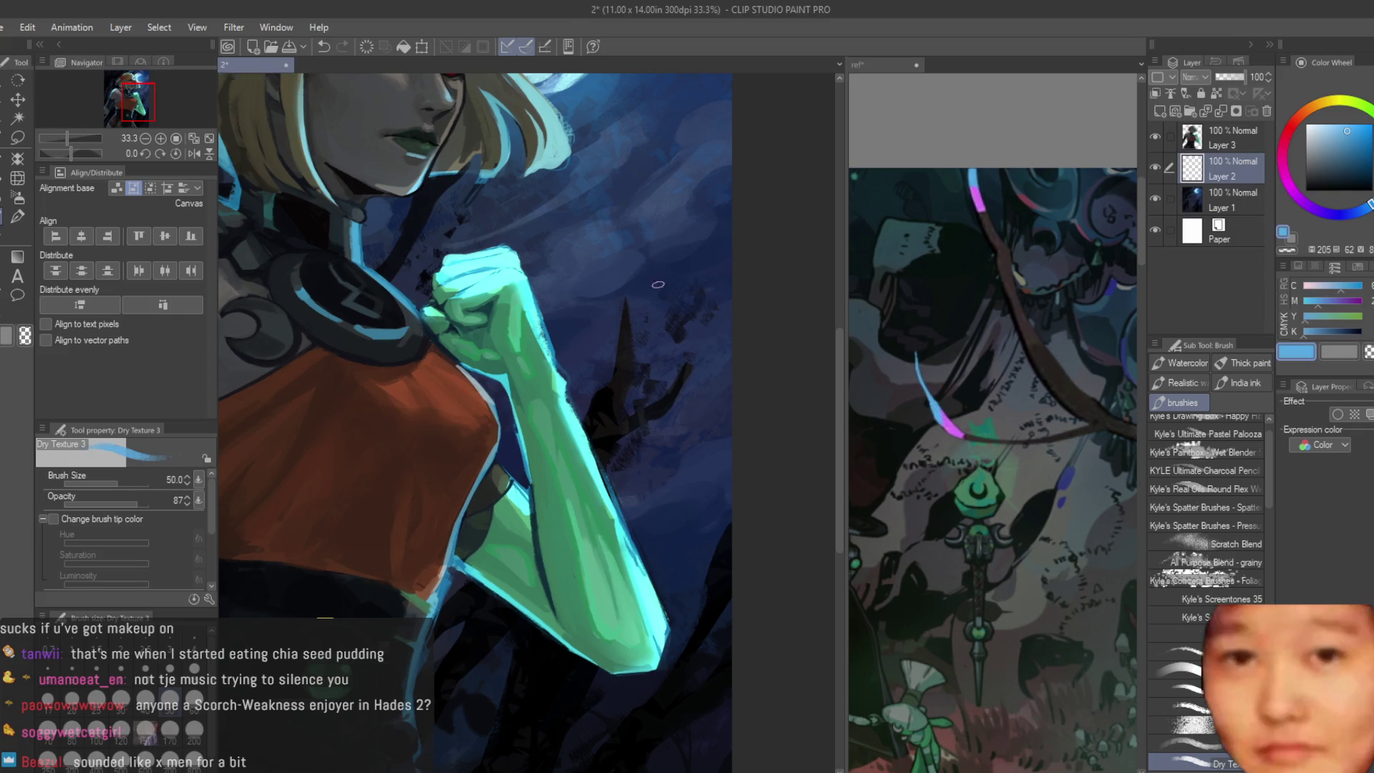
{"action": "scroll", "coordinate": [591, 268], "scroll_direction": "up", "scroll_amount": 2}
{"action": "left_click_drag", "start_coordinate": [585, 185], "coordinate": [604, 340]}
{"action": "scroll", "coordinate": [601, 351], "scroll_direction": "down", "scroll_amount": 3}
{"action": "scroll", "coordinate": [688, 537], "scroll_direction": "up", "scroll_amount": 1}
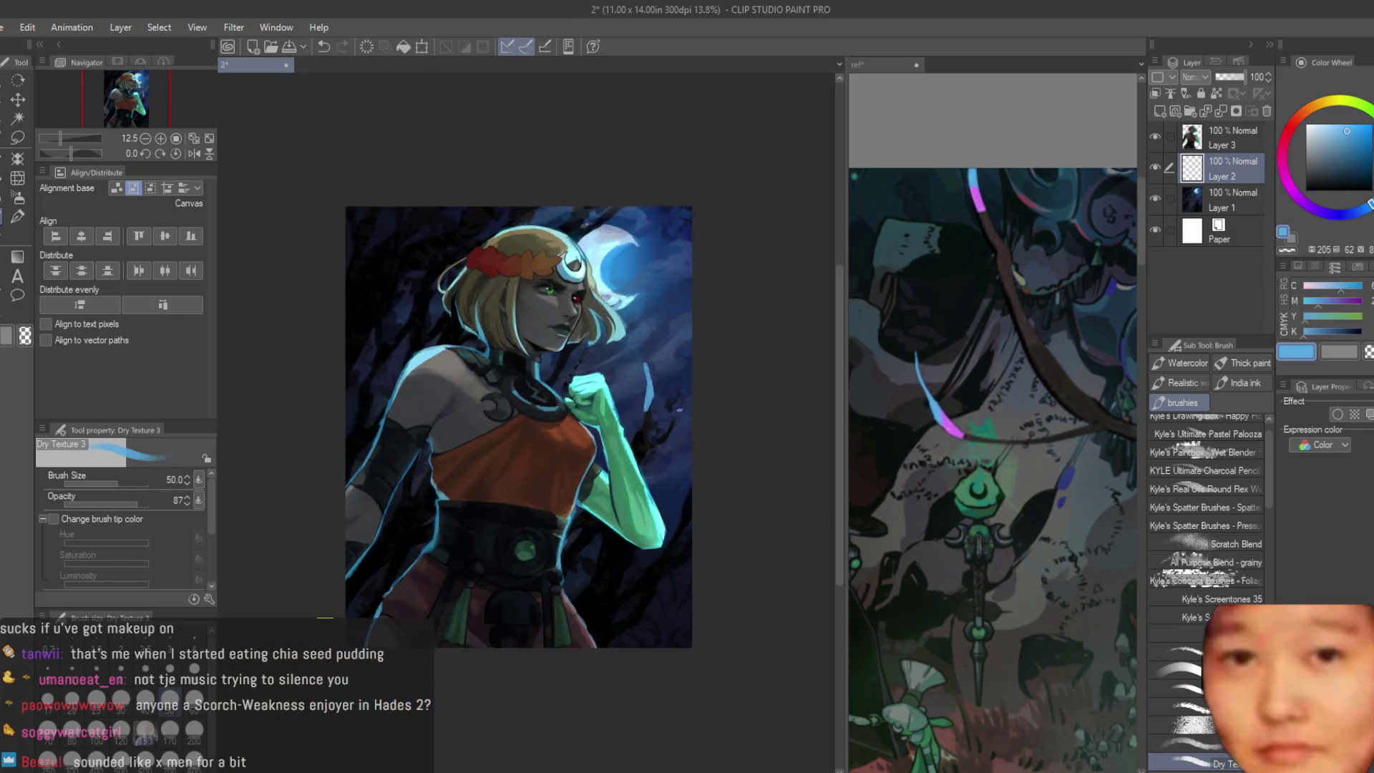
{"action": "scroll", "coordinate": [708, 574], "scroll_direction": "up", "scroll_amount": 1}
{"action": "scroll", "coordinate": [615, 331], "scroll_direction": "up", "scroll_amount": 2}
{"action": "scroll", "coordinate": [614, 332], "scroll_direction": "up", "scroll_amount": 2}
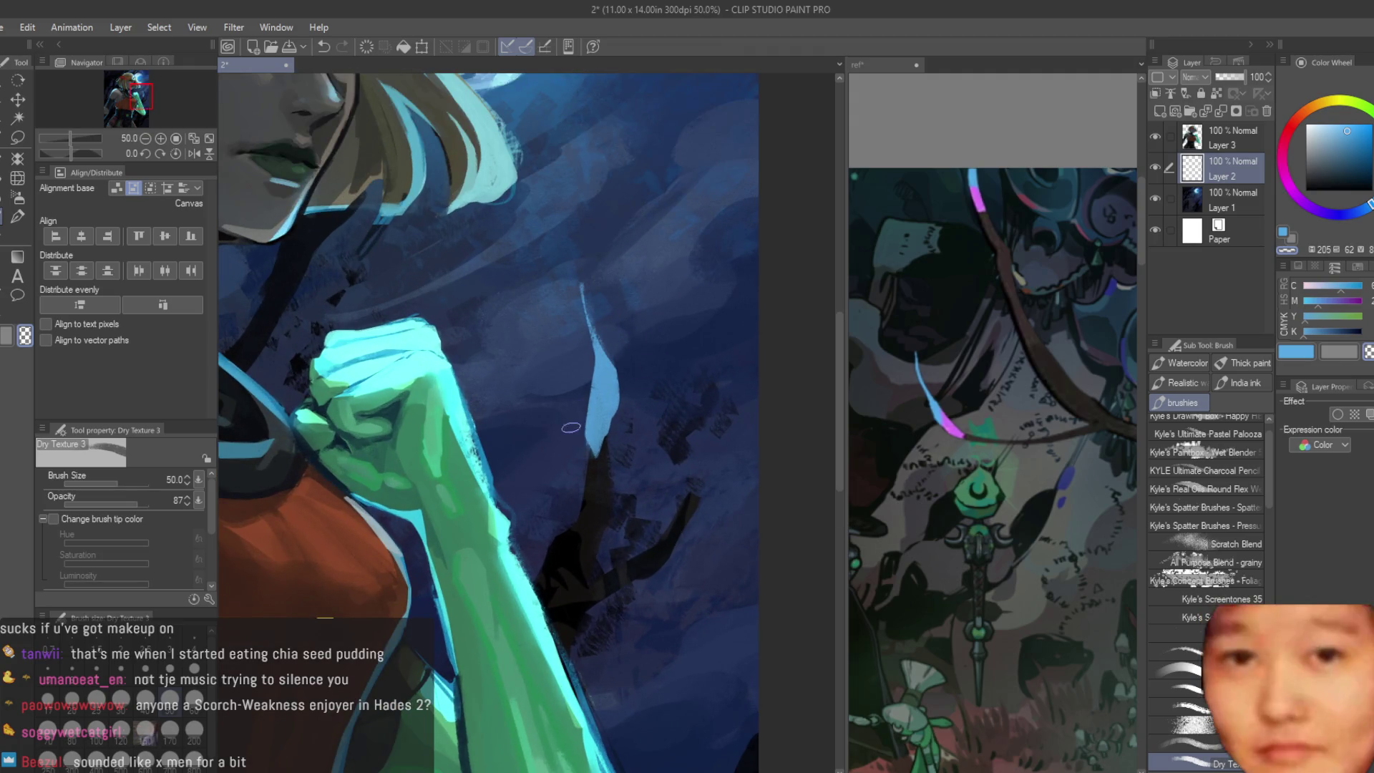
{"action": "left_click", "coordinate": [1021, 297]}
{"action": "scroll", "coordinate": [1021, 297], "scroll_direction": "down", "scroll_amount": 3}
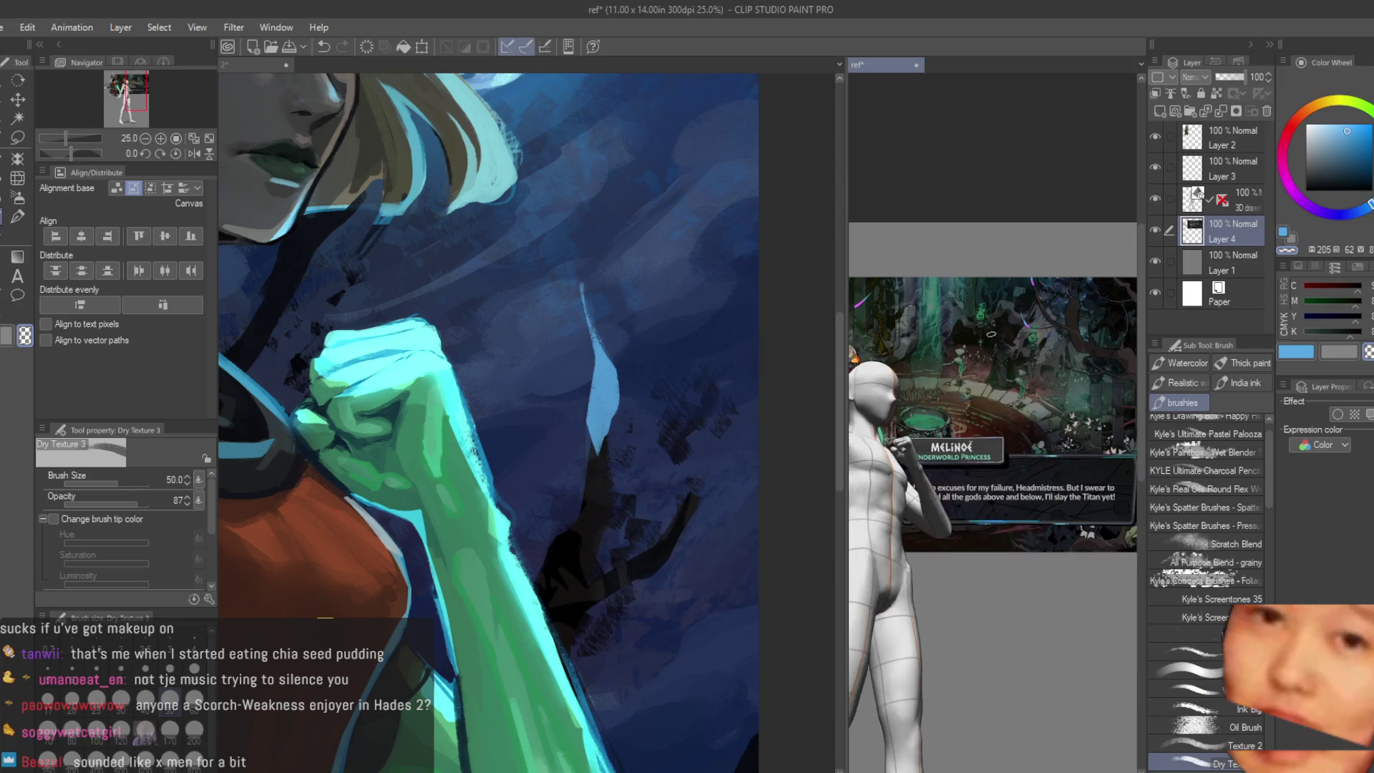
{"action": "scroll", "coordinate": [994, 430], "scroll_direction": "up", "scroll_amount": 1}
{"action": "scroll", "coordinate": [993, 430], "scroll_direction": "up", "scroll_amount": 1}
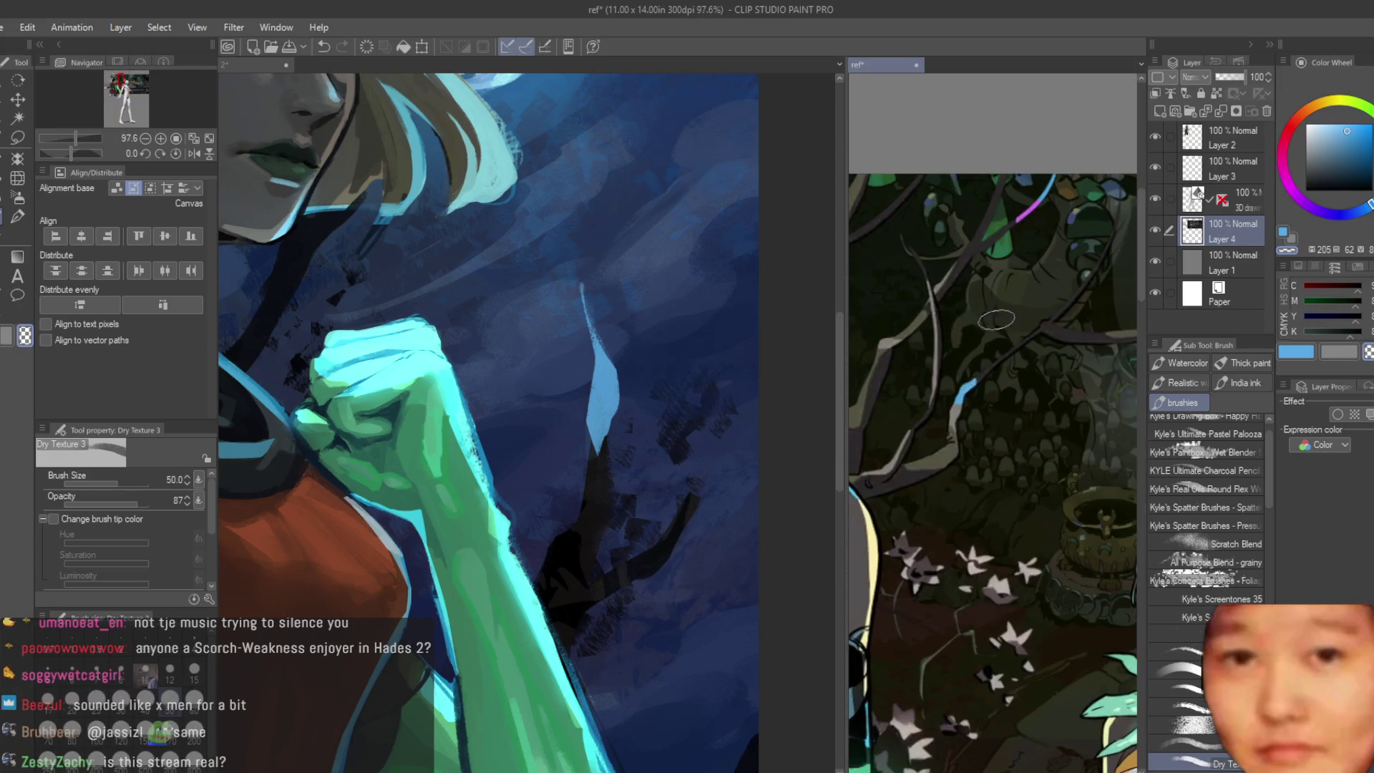
{"action": "scroll", "coordinate": [993, 430], "scroll_direction": "up", "scroll_amount": 1}
{"action": "left_click", "coordinate": [617, 413]}
{"action": "scroll", "coordinate": [618, 413], "scroll_direction": "up", "scroll_amount": 1}
{"action": "left_click_drag", "start_coordinate": [708, 439], "coordinate": [634, 550]}
Step: Carve the light-blue stroke into a thin leaf sliver with dark blue
{"action": "left_click_drag", "start_coordinate": [699, 436], "coordinate": [683, 526]}
{"action": "mouse_move", "coordinate": [704, 474]}
{"action": "left_mouse_down"}
{"action": "mouse_move", "coordinate": [681, 535]}
{"action": "mouse_move", "coordinate": [622, 524]}
{"action": "left_mouse_up"}
{"action": "scroll", "coordinate": [609, 580], "scroll_direction": "down", "scroll_amount": 5}
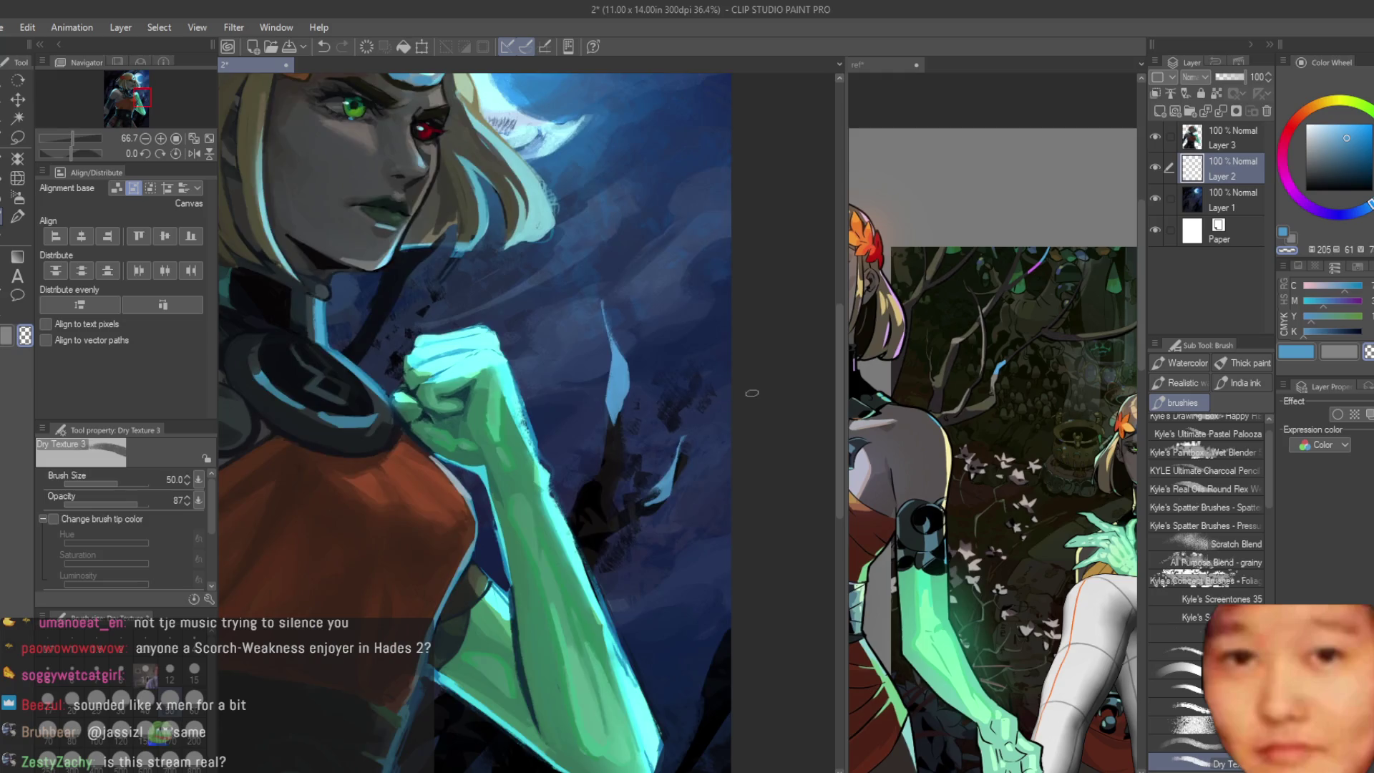
{"action": "scroll", "coordinate": [703, 442], "scroll_direction": "up", "scroll_amount": 5}
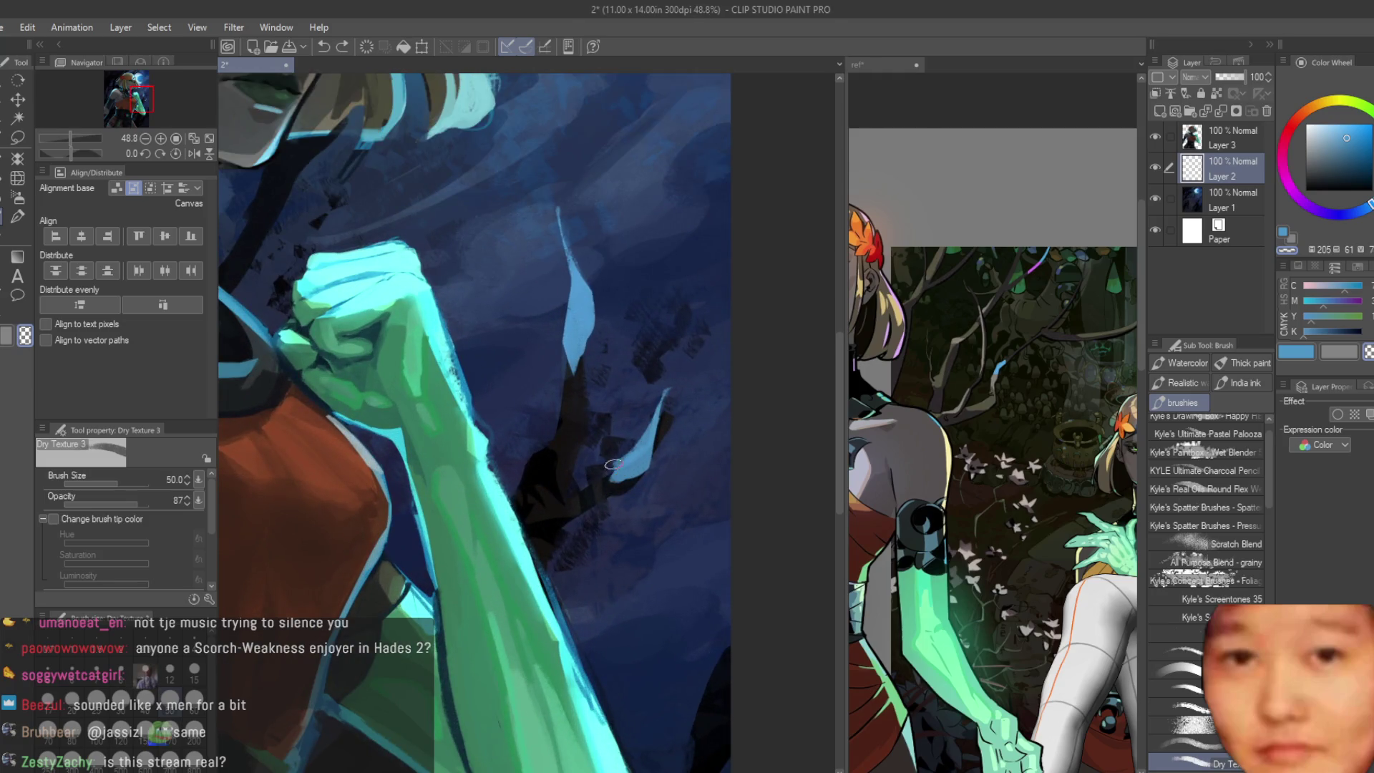
{"action": "scroll", "coordinate": [594, 508], "scroll_direction": "down", "scroll_amount": 5}
{"action": "scroll", "coordinate": [722, 373], "scroll_direction": "up", "scroll_amount": 5}
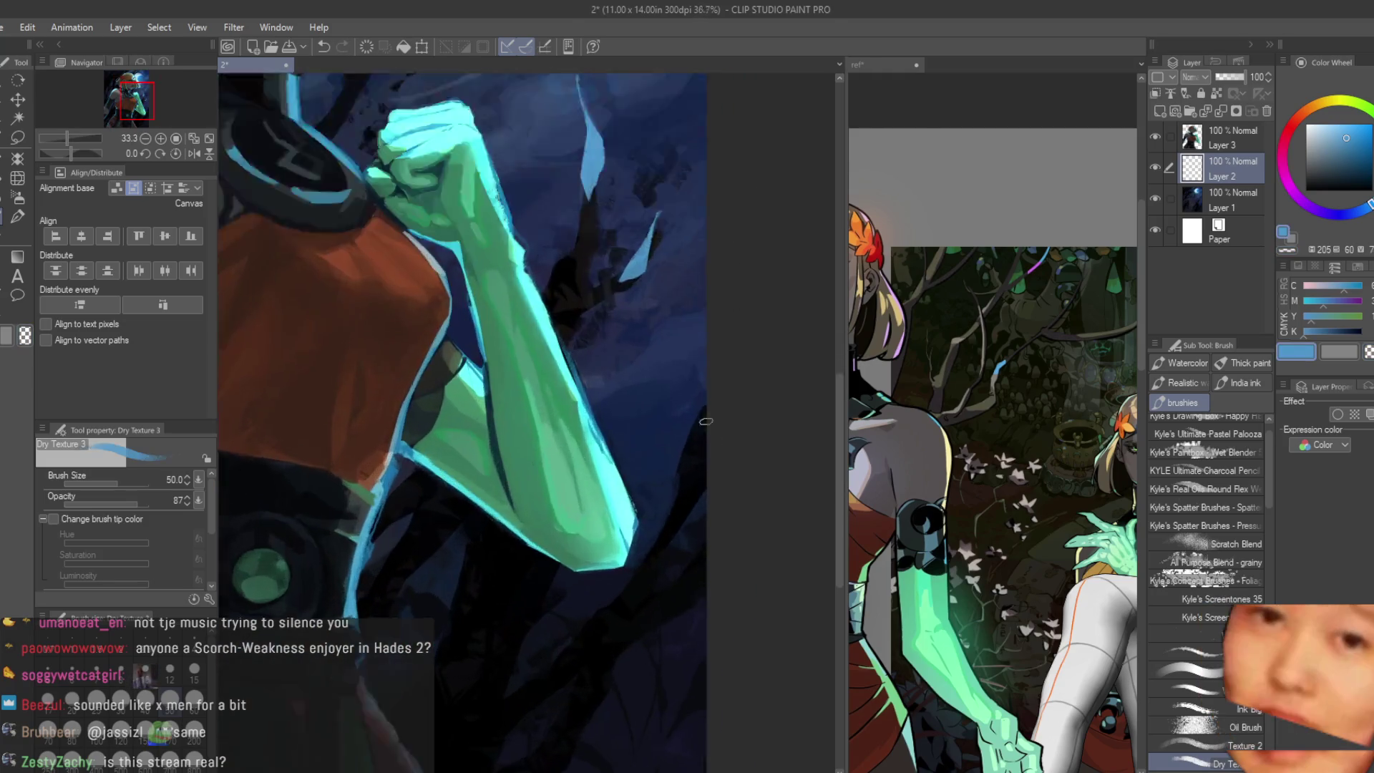
{"action": "scroll", "coordinate": [709, 563], "scroll_direction": "down", "scroll_amount": 1}
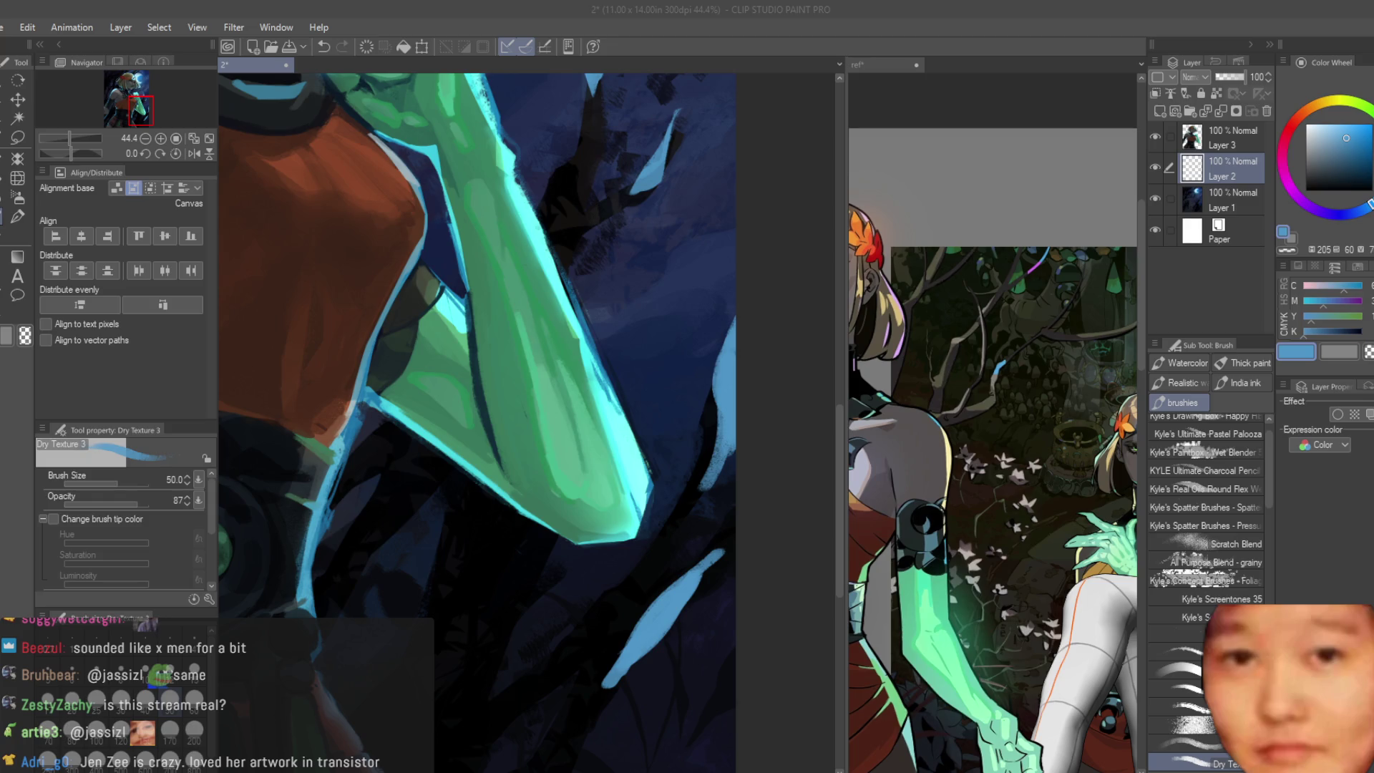
{"action": "scroll", "coordinate": [477, 418], "scroll_direction": "down", "scroll_amount": 5}
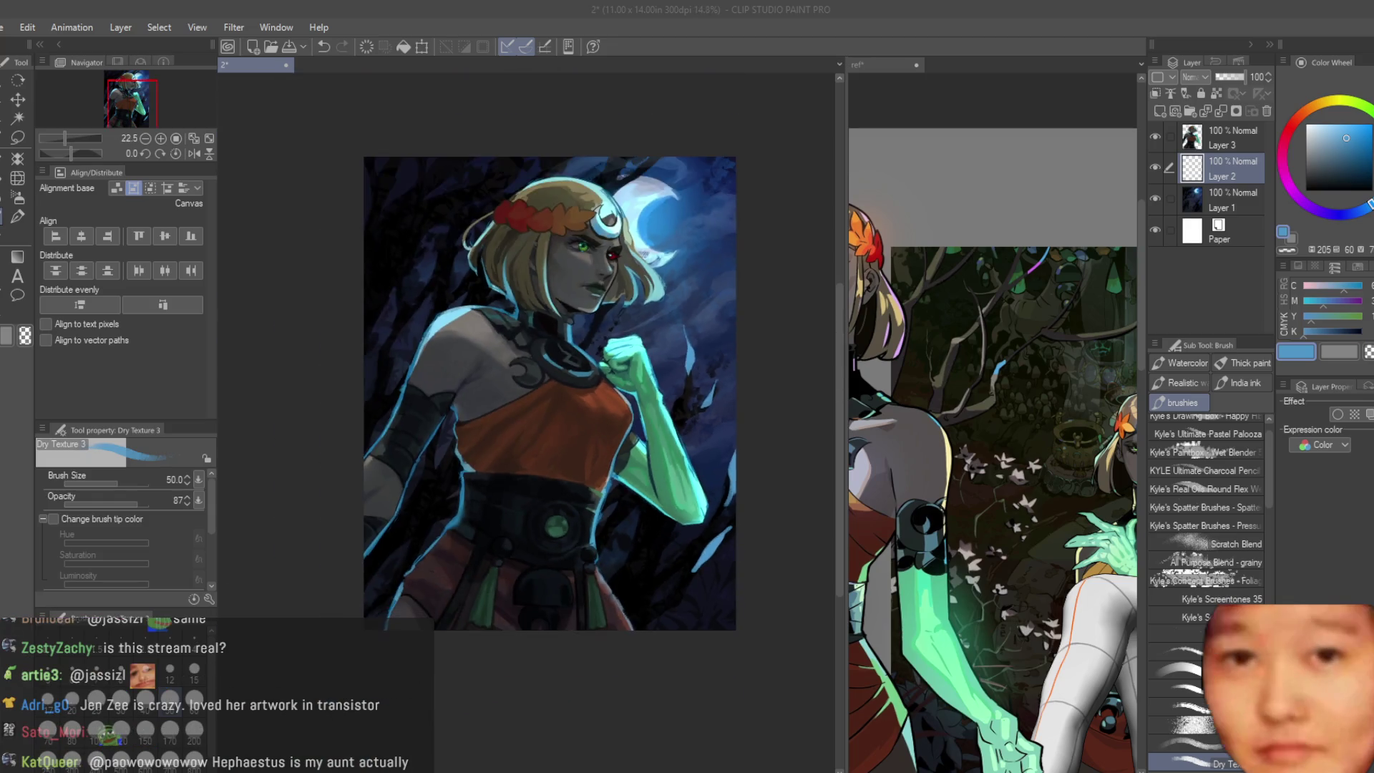
{"action": "scroll", "coordinate": [477, 419], "scroll_direction": "up", "scroll_amount": 2}
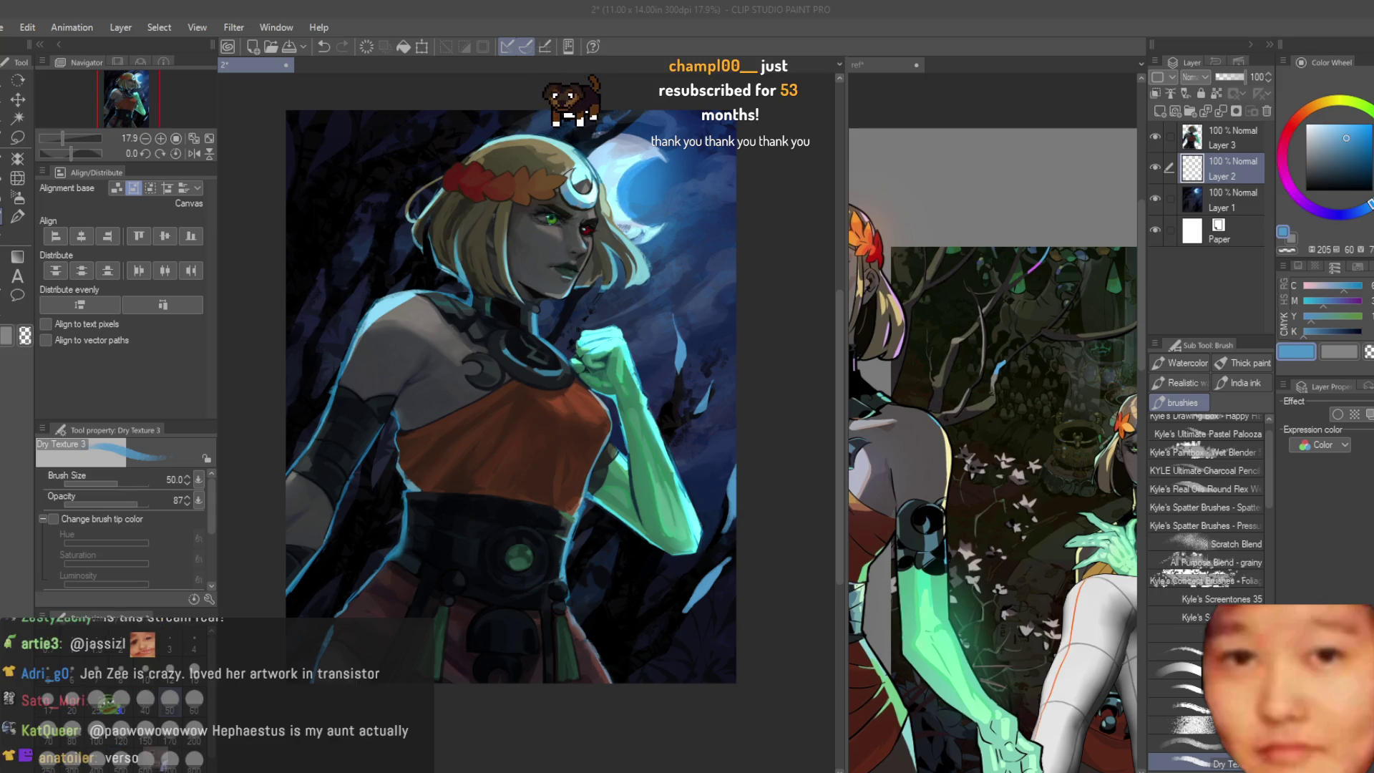
Step: Mirror the view, load the dress's orange-red and switch to Layer 3
{"action": "key", "text": "h"}
{"action": "key", "text": "ctrl+minus"}
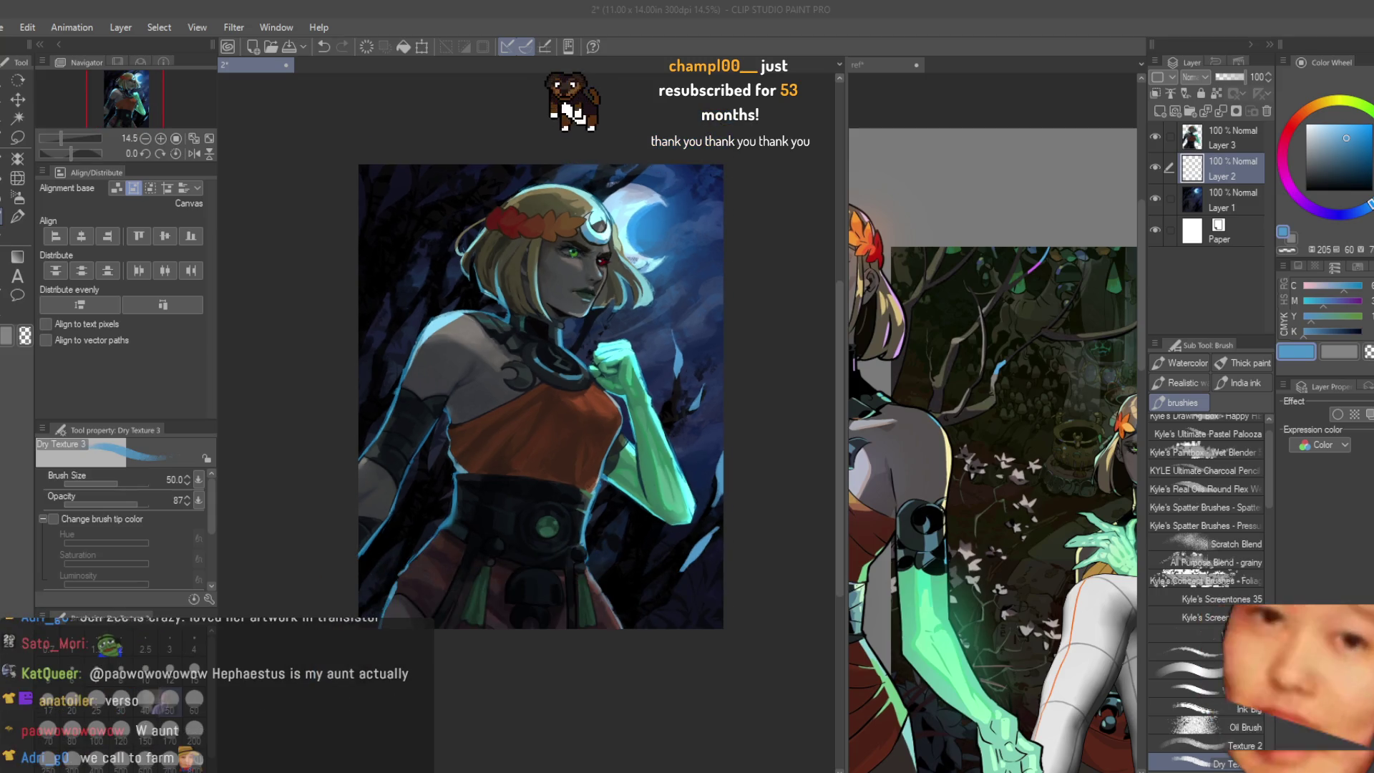
{"action": "scroll", "coordinate": [668, 391], "scroll_direction": "up", "scroll_amount": 3}
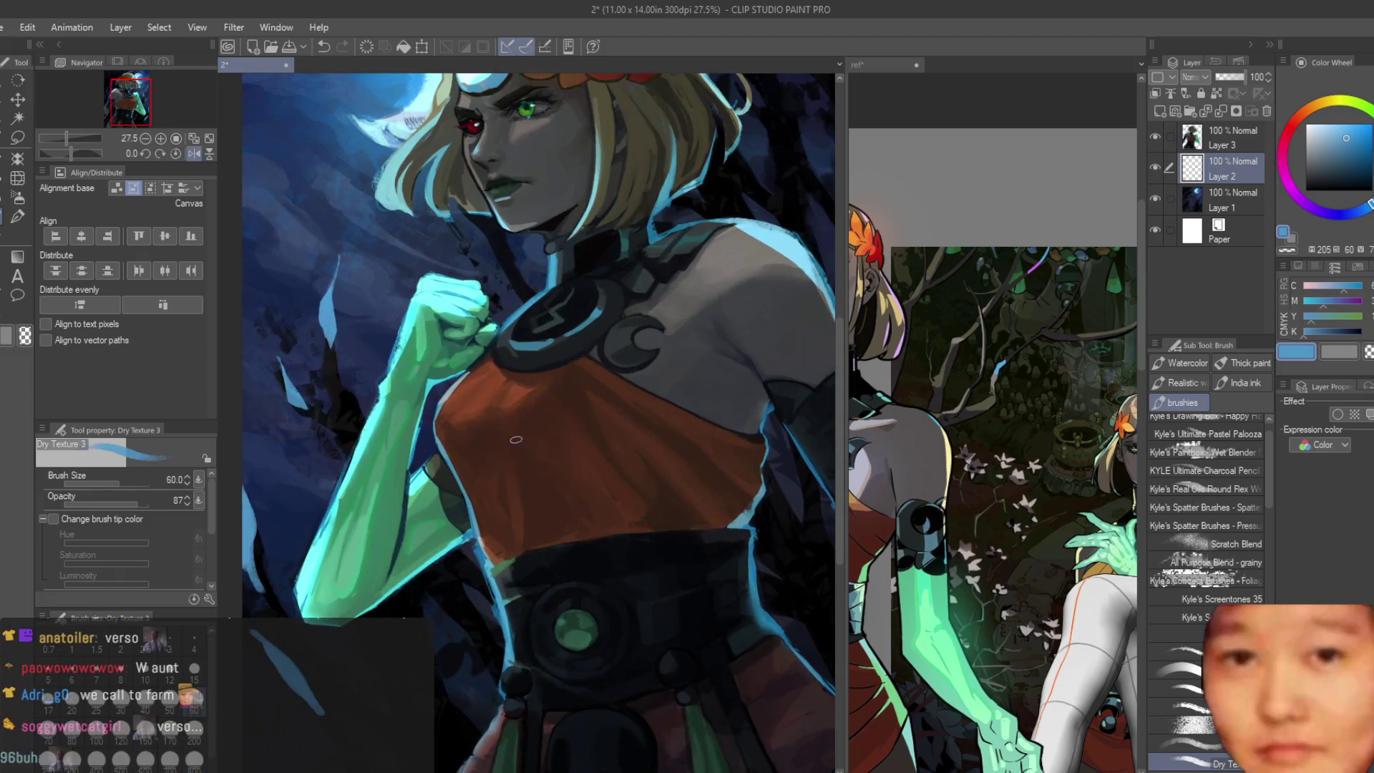
{"action": "scroll", "coordinate": [921, 434], "scroll_direction": "down", "scroll_amount": 3}
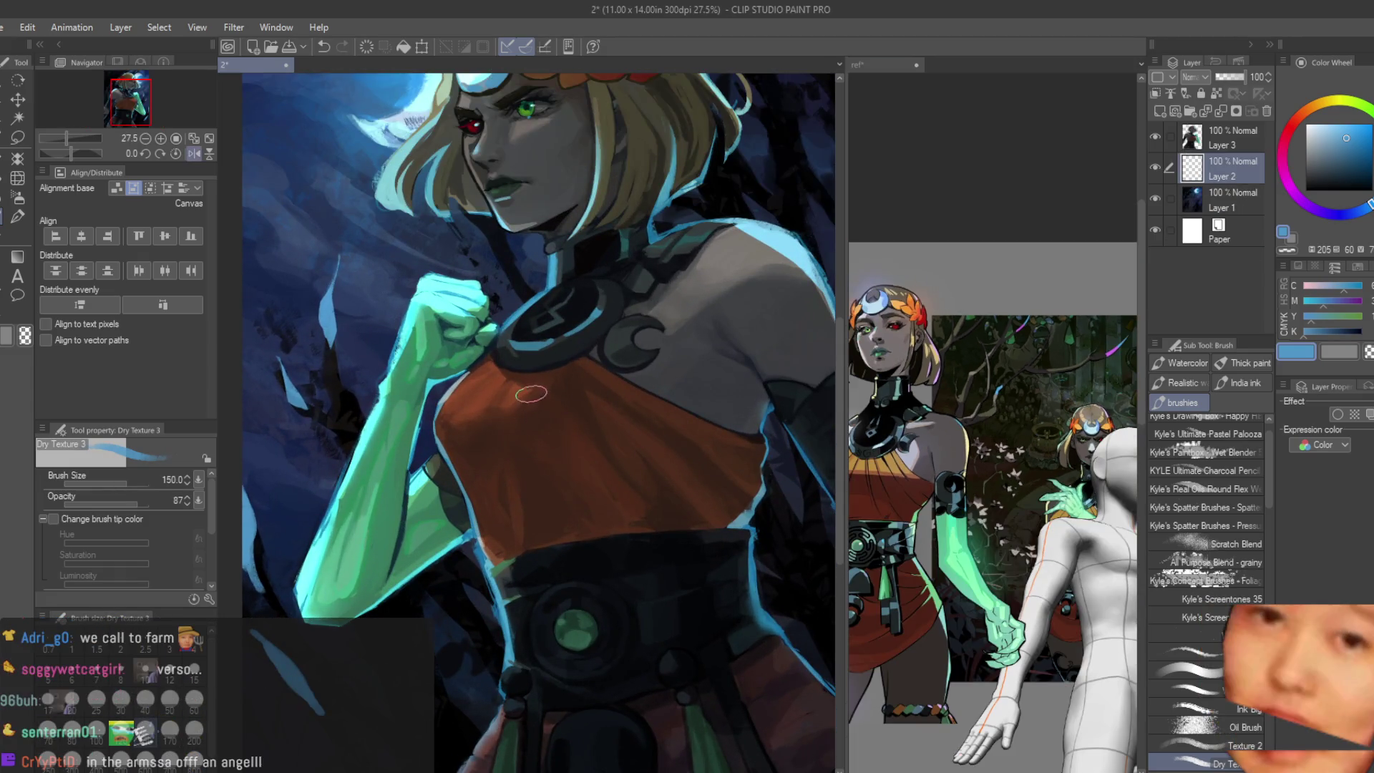
{"action": "scroll", "coordinate": [531, 430], "scroll_direction": "up", "scroll_amount": 2}
{"action": "left_click", "coordinate": [532, 429], "text": "alt"}
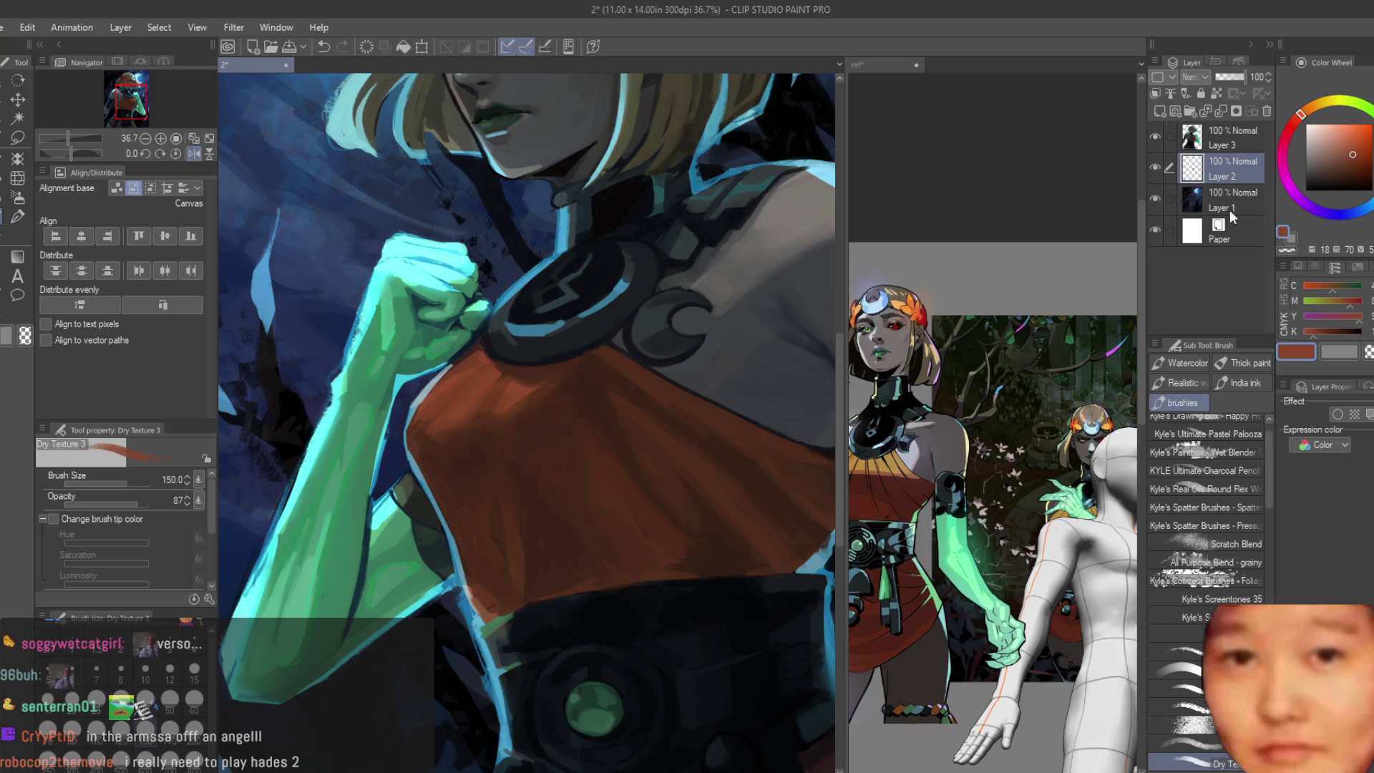
{"action": "left_click", "coordinate": [1224, 137]}
{"action": "scroll", "coordinate": [545, 421], "scroll_direction": "up", "scroll_amount": 2}
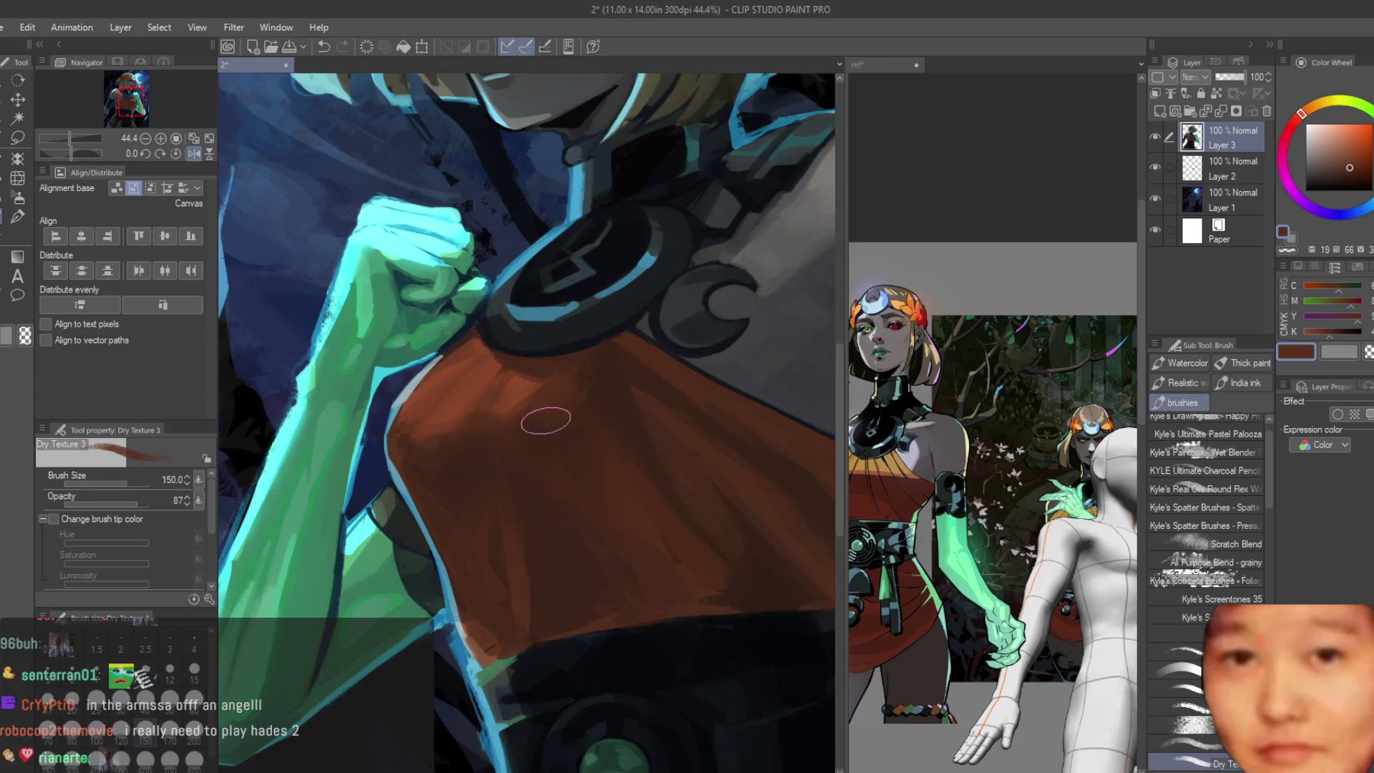
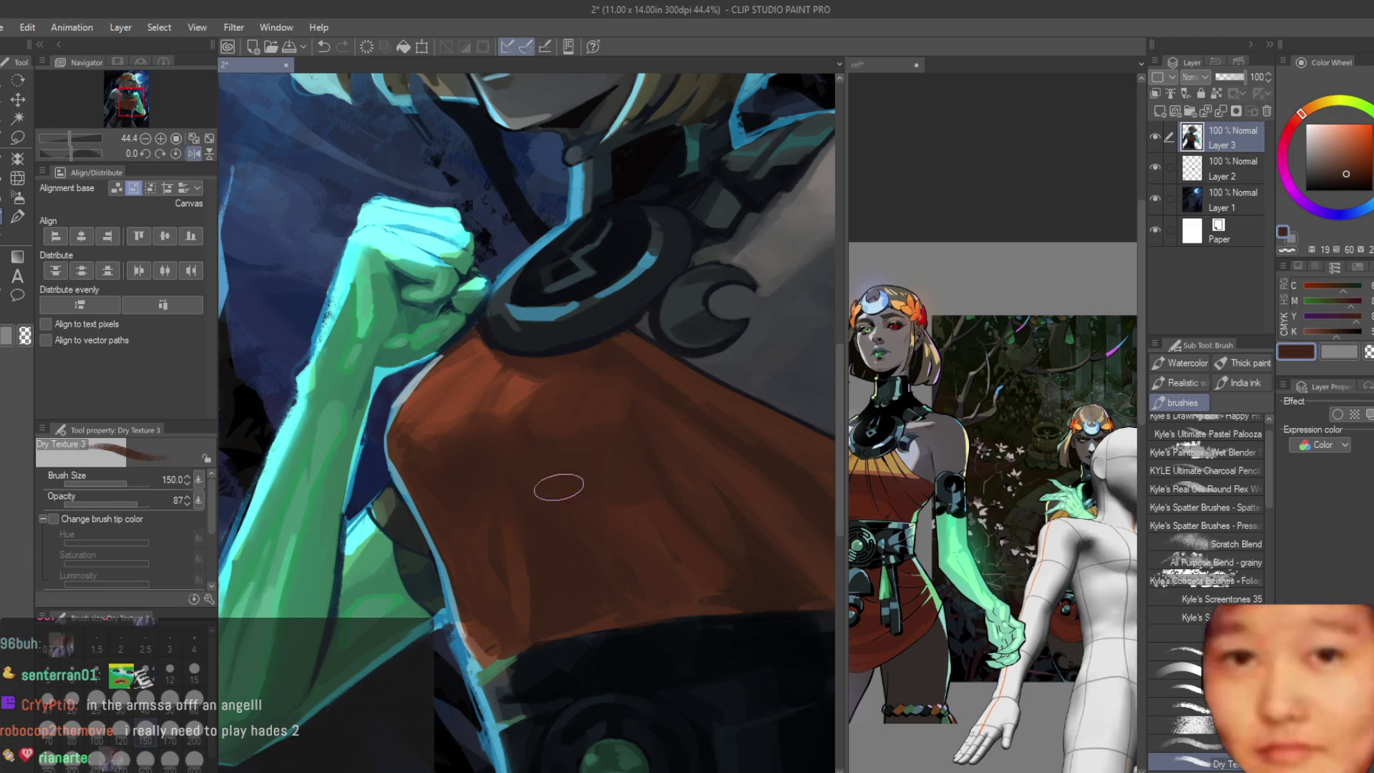
Step: Sample the top's oranges and paint a lighter orange stroke across the upper chest
{"action": "left_click", "coordinate": [523, 388], "text": "alt"}
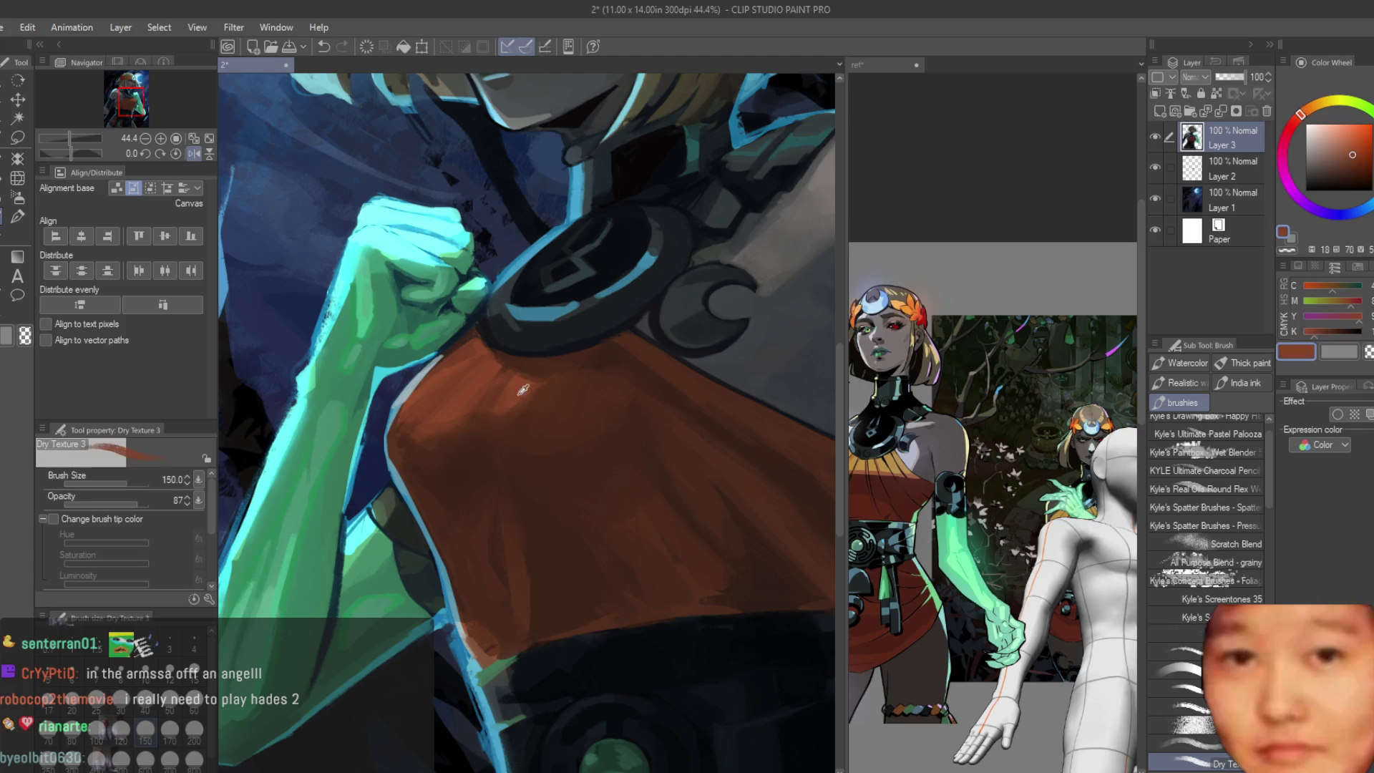
{"action": "left_click", "coordinate": [548, 378], "text": "alt"}
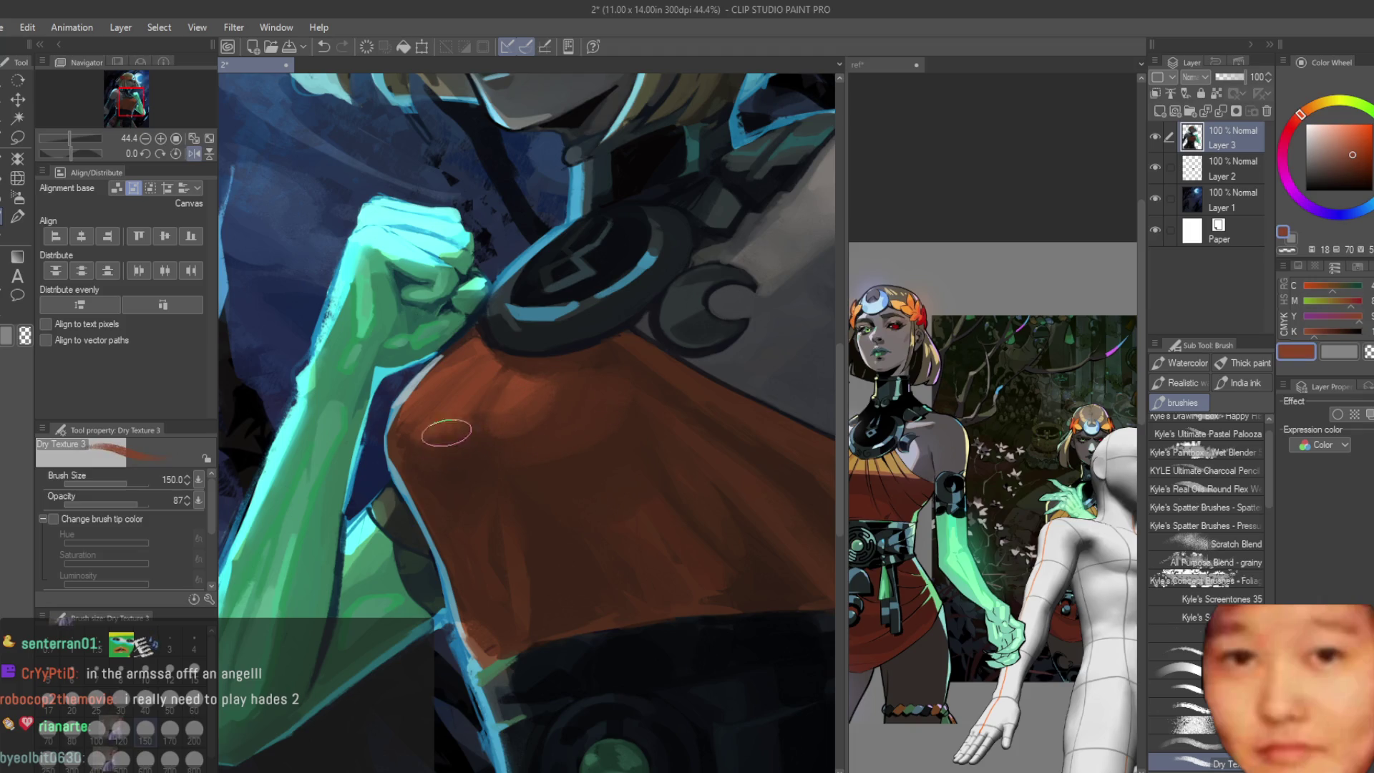
{"action": "left_click", "coordinate": [469, 448], "text": "alt"}
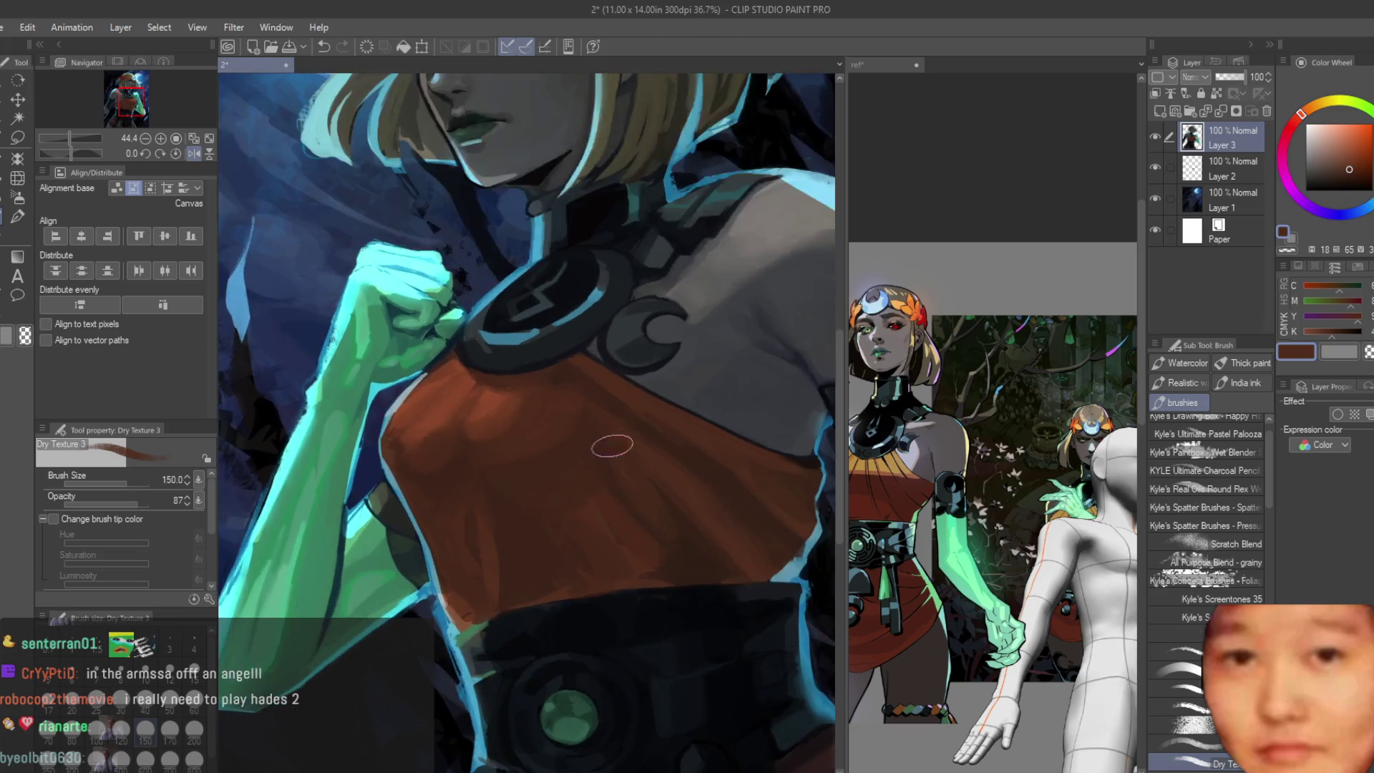
{"action": "scroll", "coordinate": [449, 452], "scroll_direction": "down", "scroll_amount": 2}
{"action": "scroll", "coordinate": [491, 474], "scroll_direction": "up", "scroll_amount": 1}
{"action": "scroll", "coordinate": [490, 474], "scroll_direction": "up", "scroll_amount": 1}
{"action": "left_click", "coordinate": [435, 443], "text": "alt"}
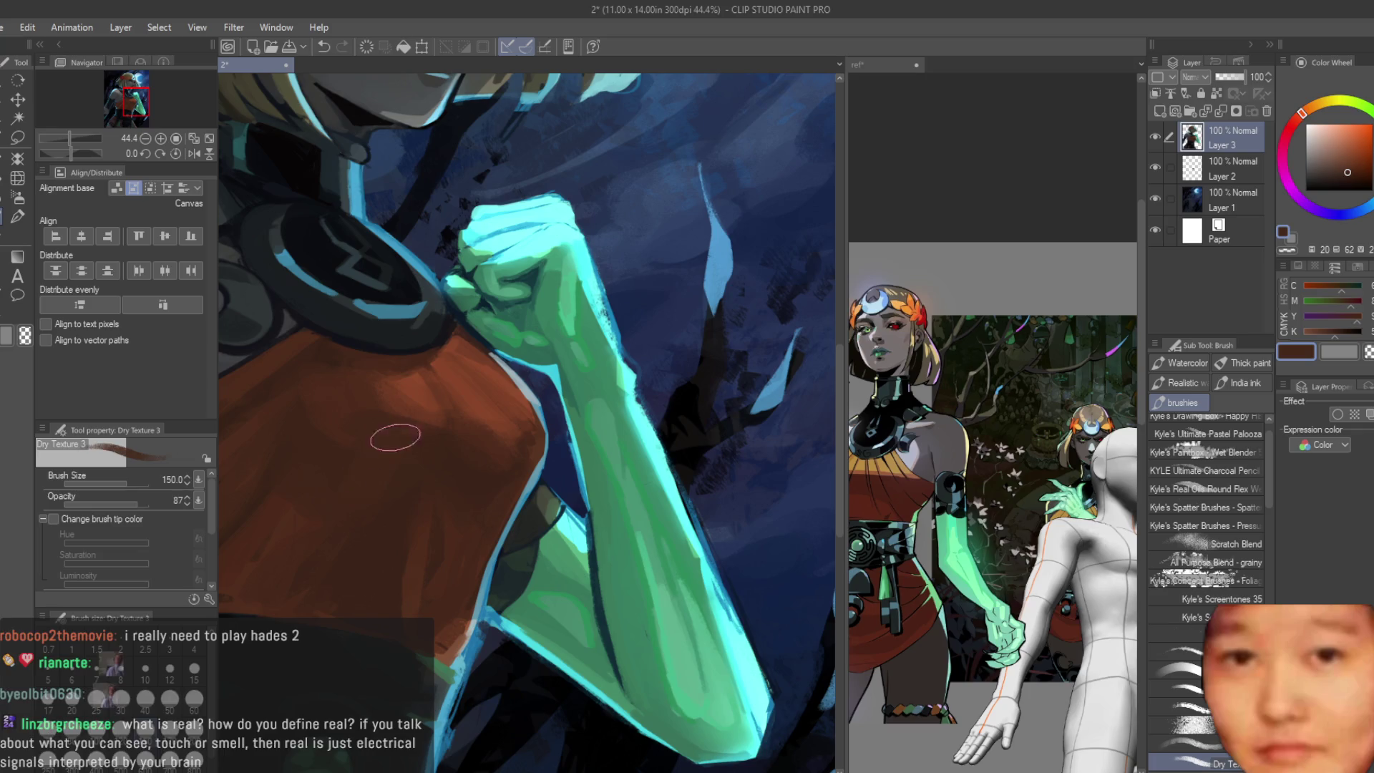
{"action": "left_click", "coordinate": [383, 491], "text": "alt"}
{"action": "scroll", "coordinate": [375, 509], "scroll_direction": "down", "scroll_amount": 2}
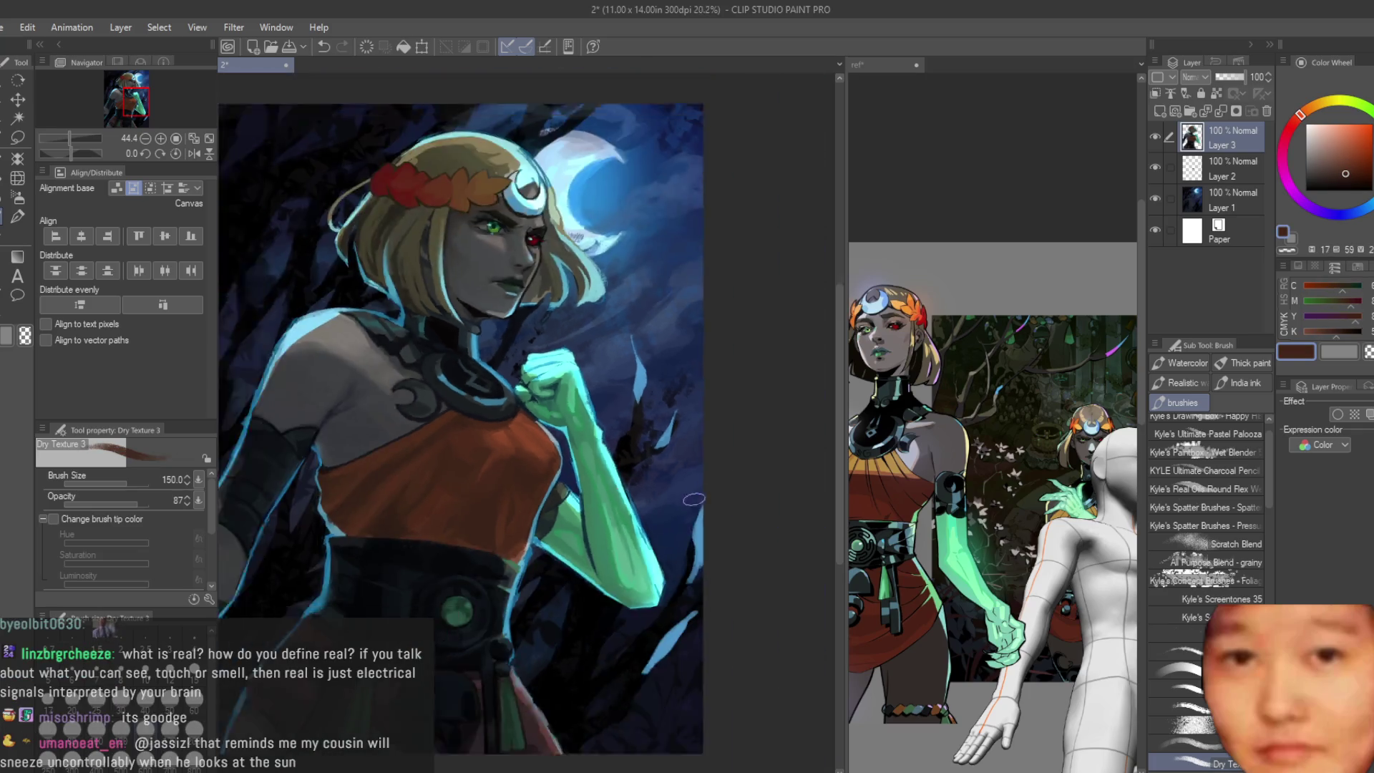
{"action": "scroll", "coordinate": [718, 536], "scroll_direction": "down", "scroll_amount": 2}
{"action": "scroll", "coordinate": [547, 586], "scroll_direction": "up", "scroll_amount": 1}
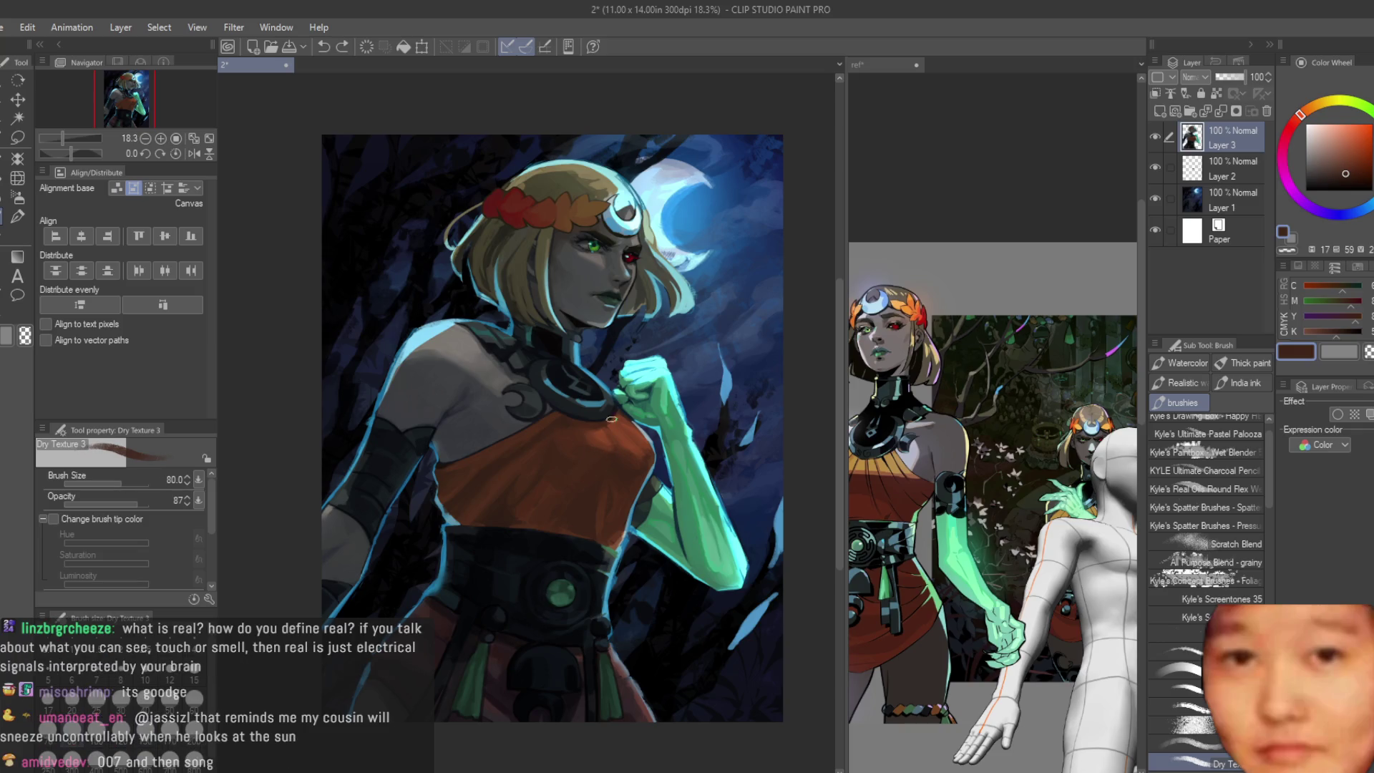
{"action": "scroll", "coordinate": [610, 418], "scroll_direction": "up", "scroll_amount": 2}
{"action": "scroll", "coordinate": [610, 417], "scroll_direction": "up", "scroll_amount": 1}
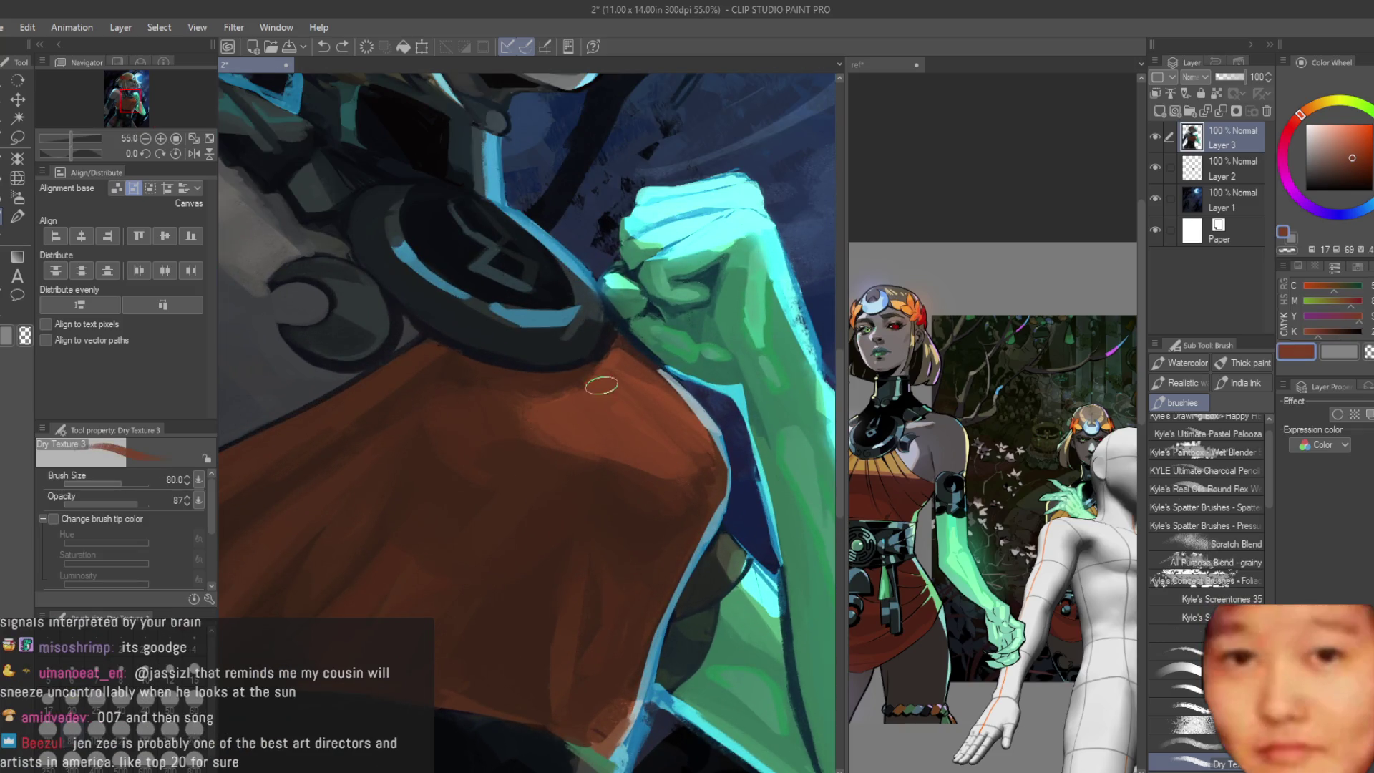
{"action": "left_click_drag", "start_coordinate": [601, 384], "coordinate": [621, 461]}
{"action": "scroll", "coordinate": [657, 477], "scroll_direction": "down", "scroll_amount": 3}
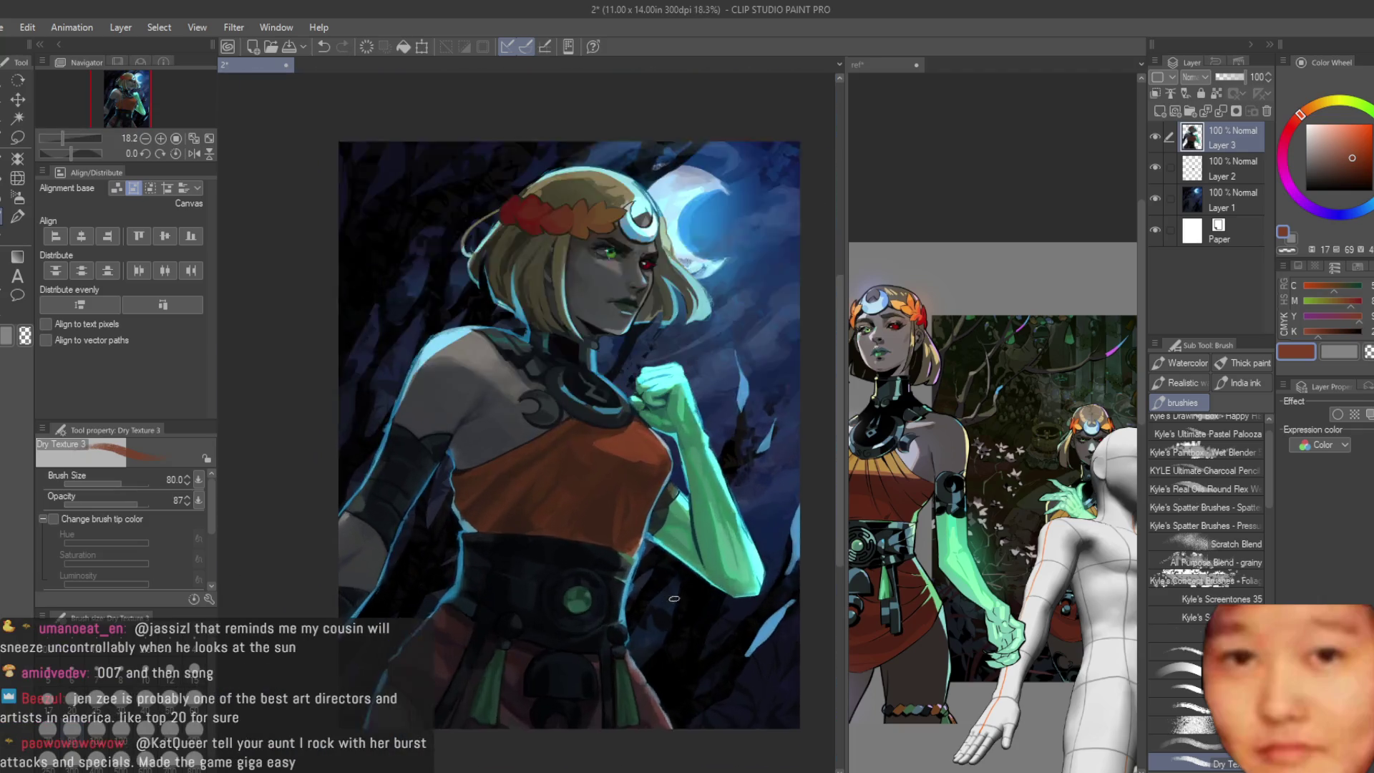
{"action": "scroll", "coordinate": [657, 519], "scroll_direction": "up", "scroll_amount": 1}
{"action": "scroll", "coordinate": [629, 511], "scroll_direction": "down", "scroll_amount": 1}
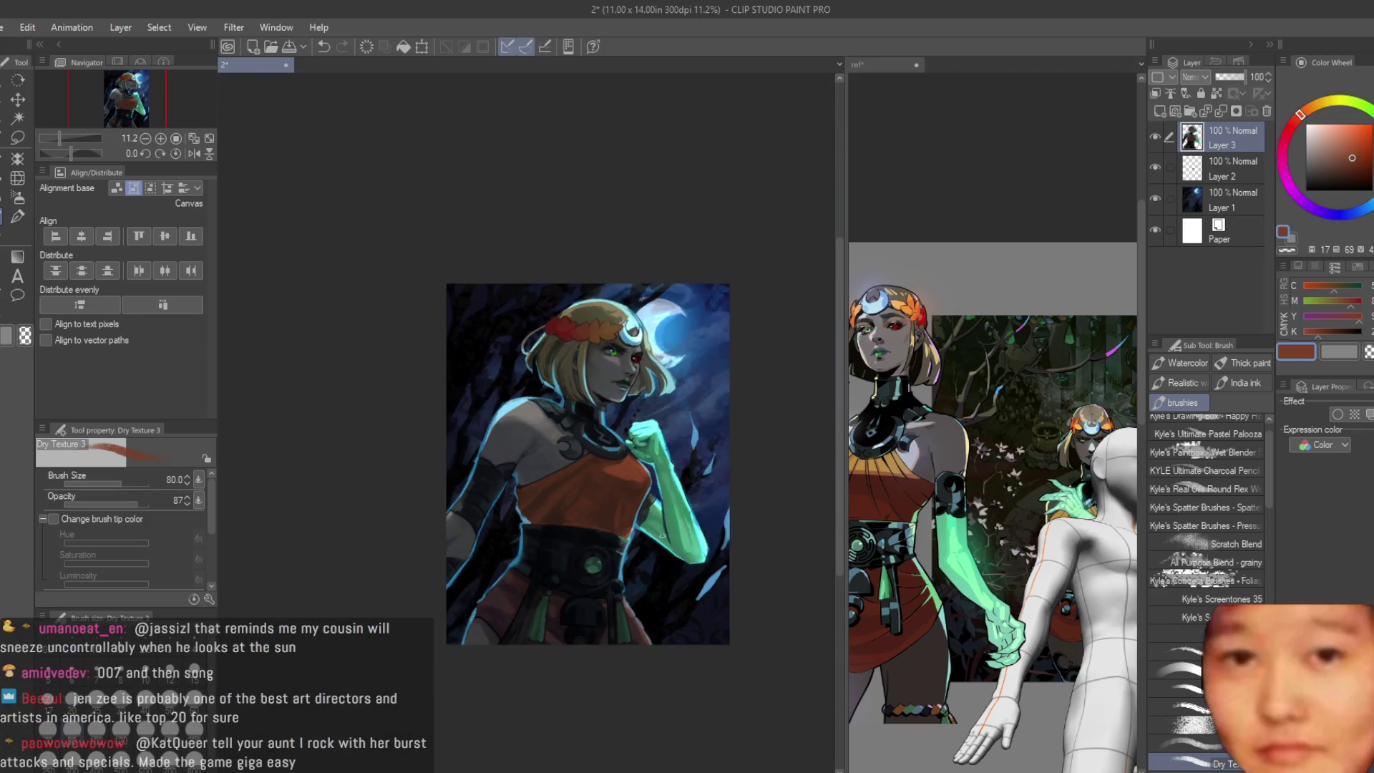
{"action": "scroll", "coordinate": [629, 515], "scroll_direction": "up", "scroll_amount": 1}
{"action": "scroll", "coordinate": [632, 526], "scroll_direction": "up", "scroll_amount": 1}
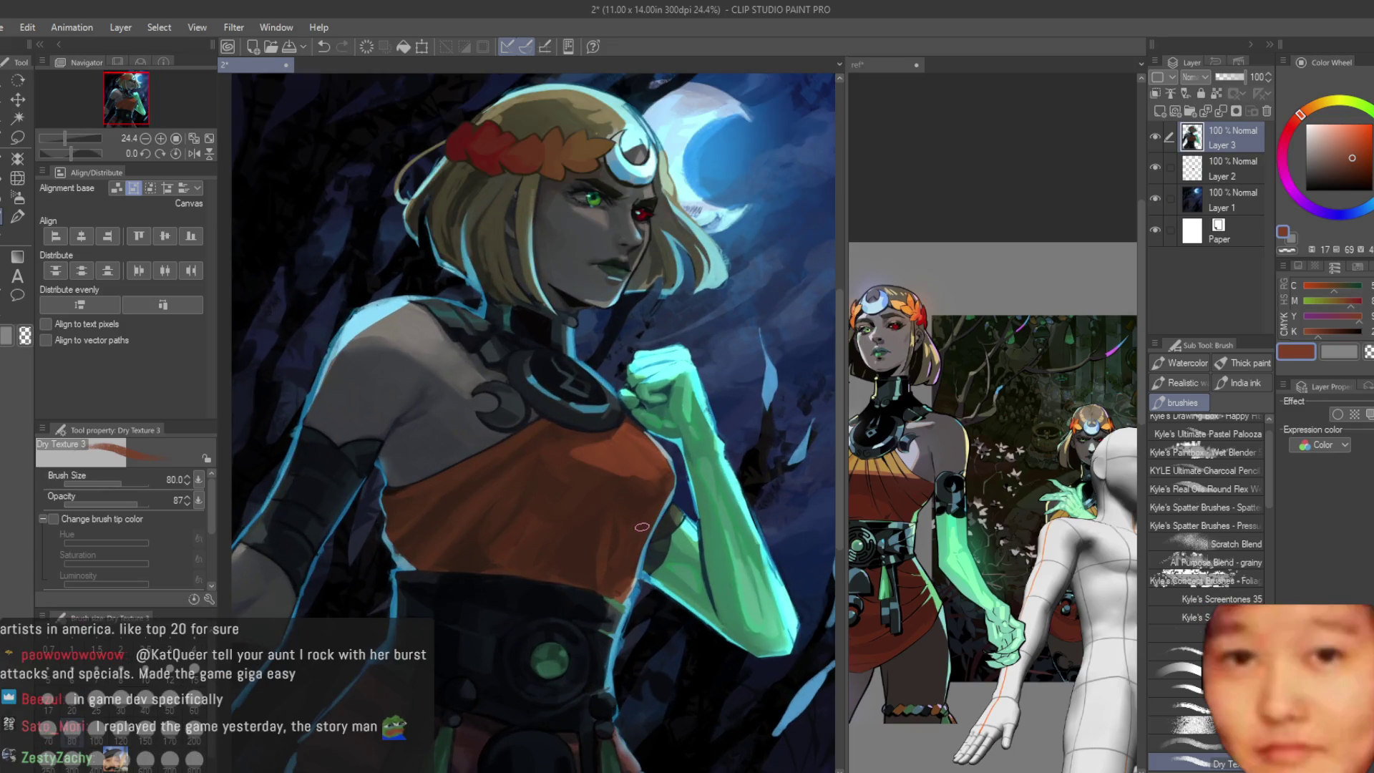
{"action": "key", "text": "ctrl+Tab"}
{"action": "key", "text": "ctrl+Tab"}
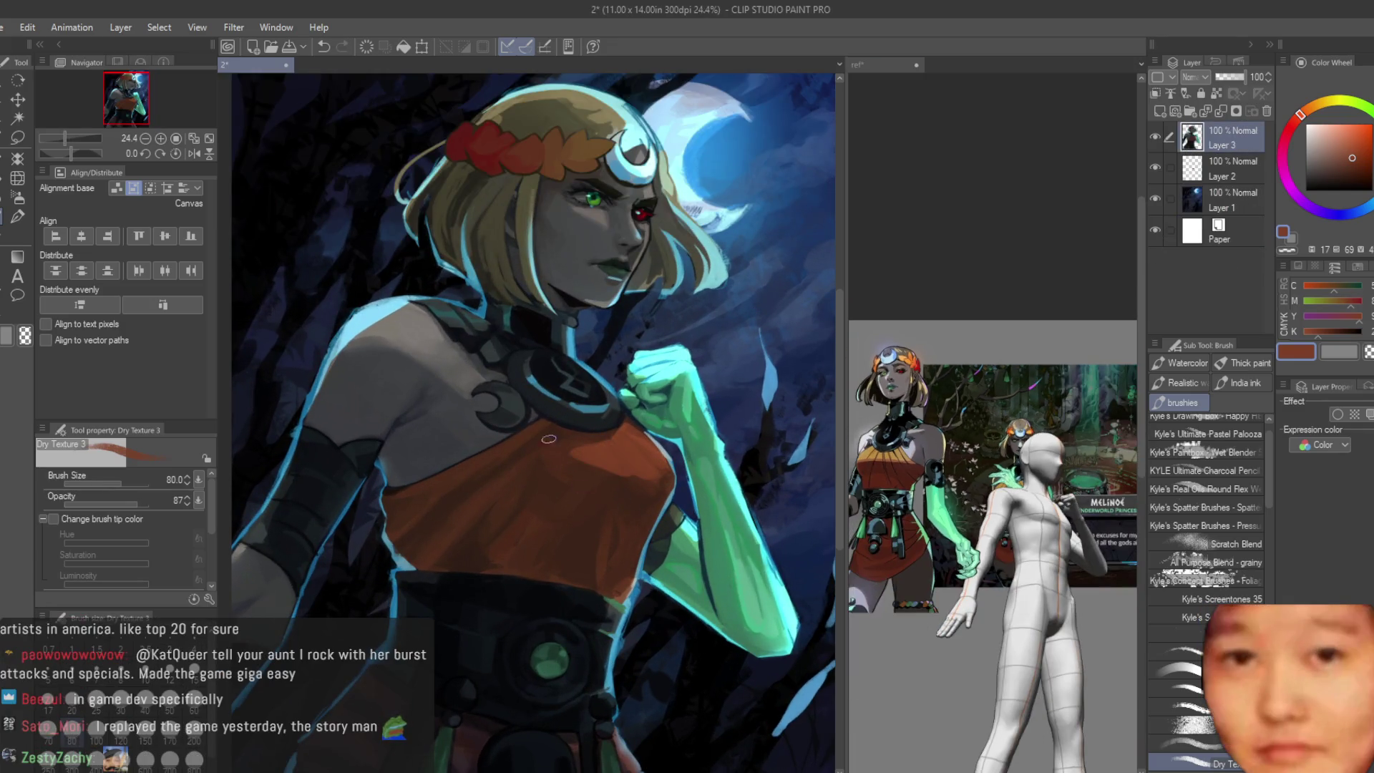
{"action": "scroll", "coordinate": [524, 448], "scroll_direction": "up", "scroll_amount": 3}
Step: Sample cloth tones from the top and mirror the canvas to check the figure
{"action": "left_click", "coordinate": [612, 535], "text": "alt"}
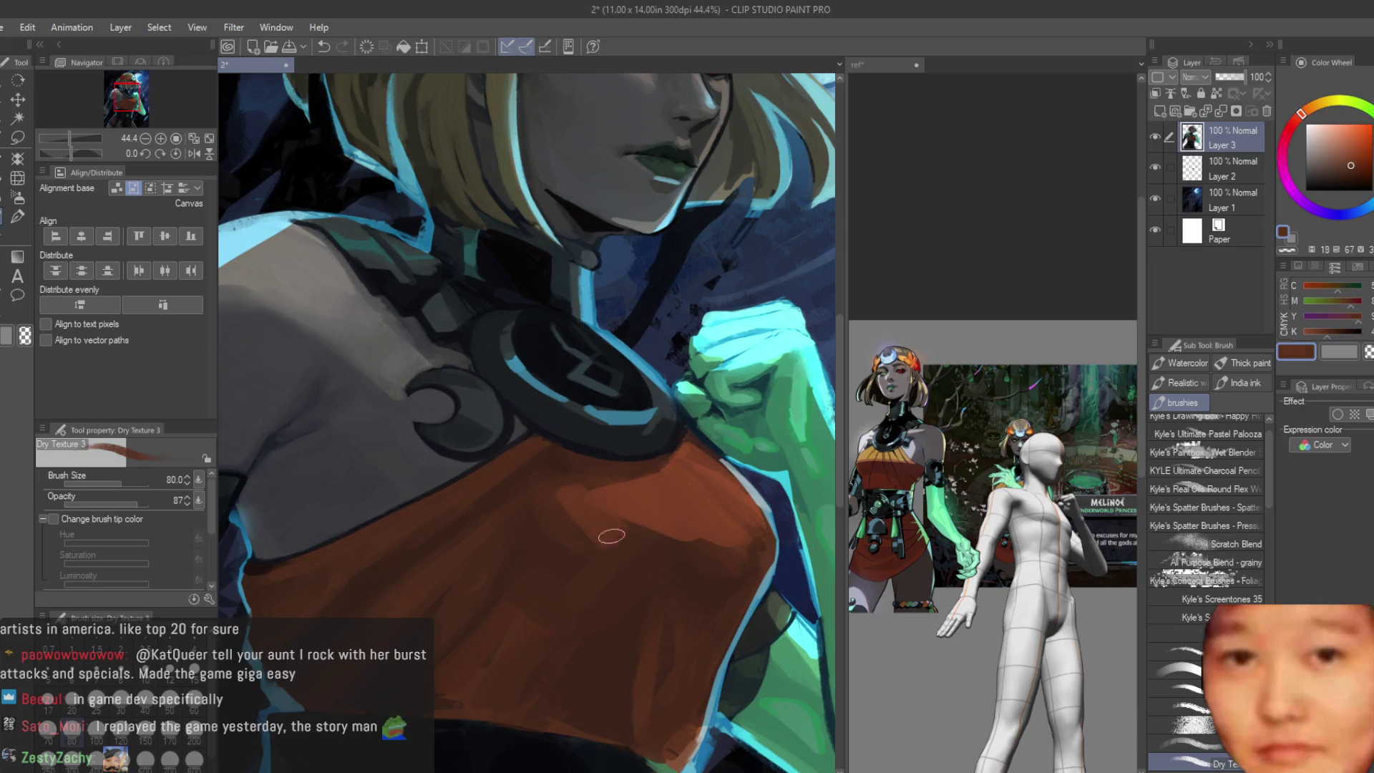
{"action": "left_click", "coordinate": [643, 502], "text": "alt"}
{"action": "left_click", "coordinate": [578, 567], "text": "alt"}
{"action": "left_click", "coordinate": [586, 536], "text": "alt"}
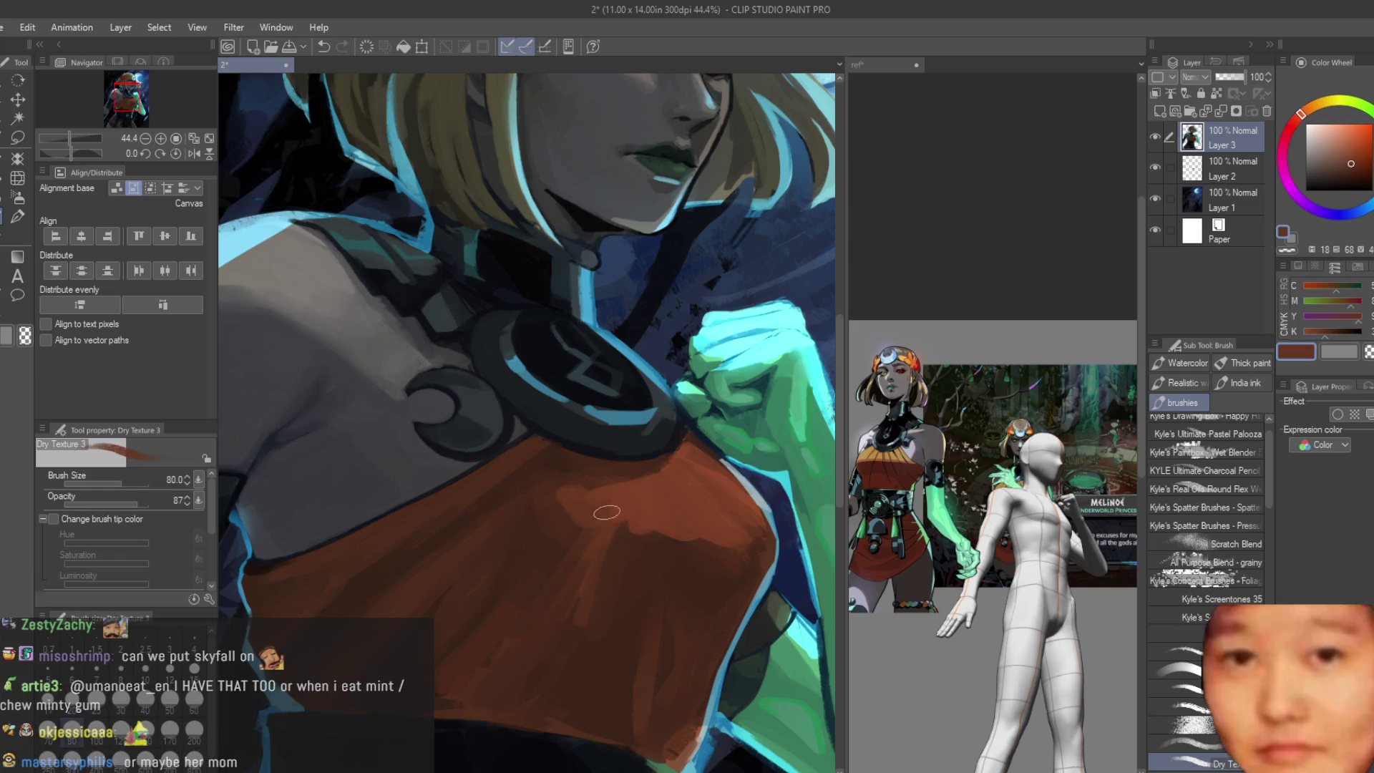
{"action": "left_click", "coordinate": [619, 513], "text": "alt"}
{"action": "left_click", "coordinate": [608, 561], "text": "alt"}
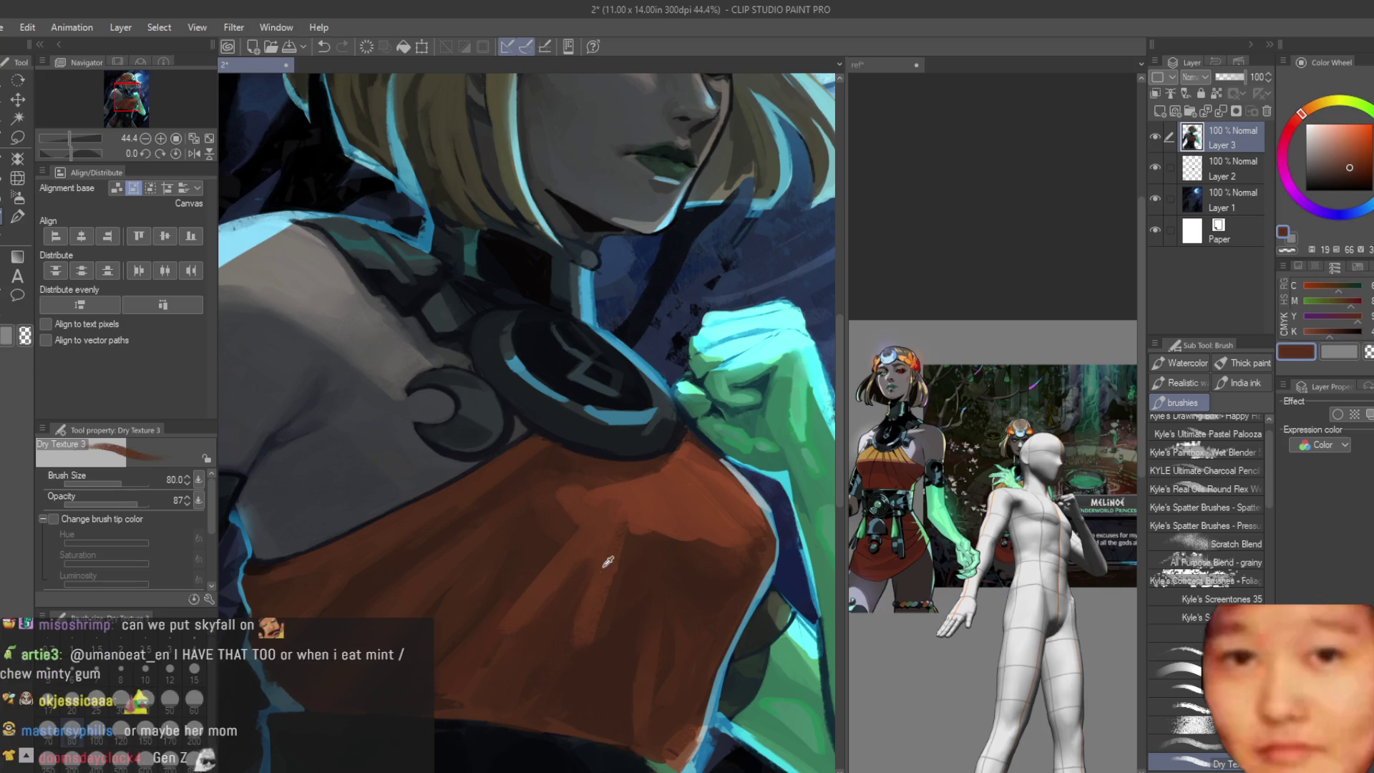
{"action": "left_click", "coordinate": [629, 580], "text": "alt"}
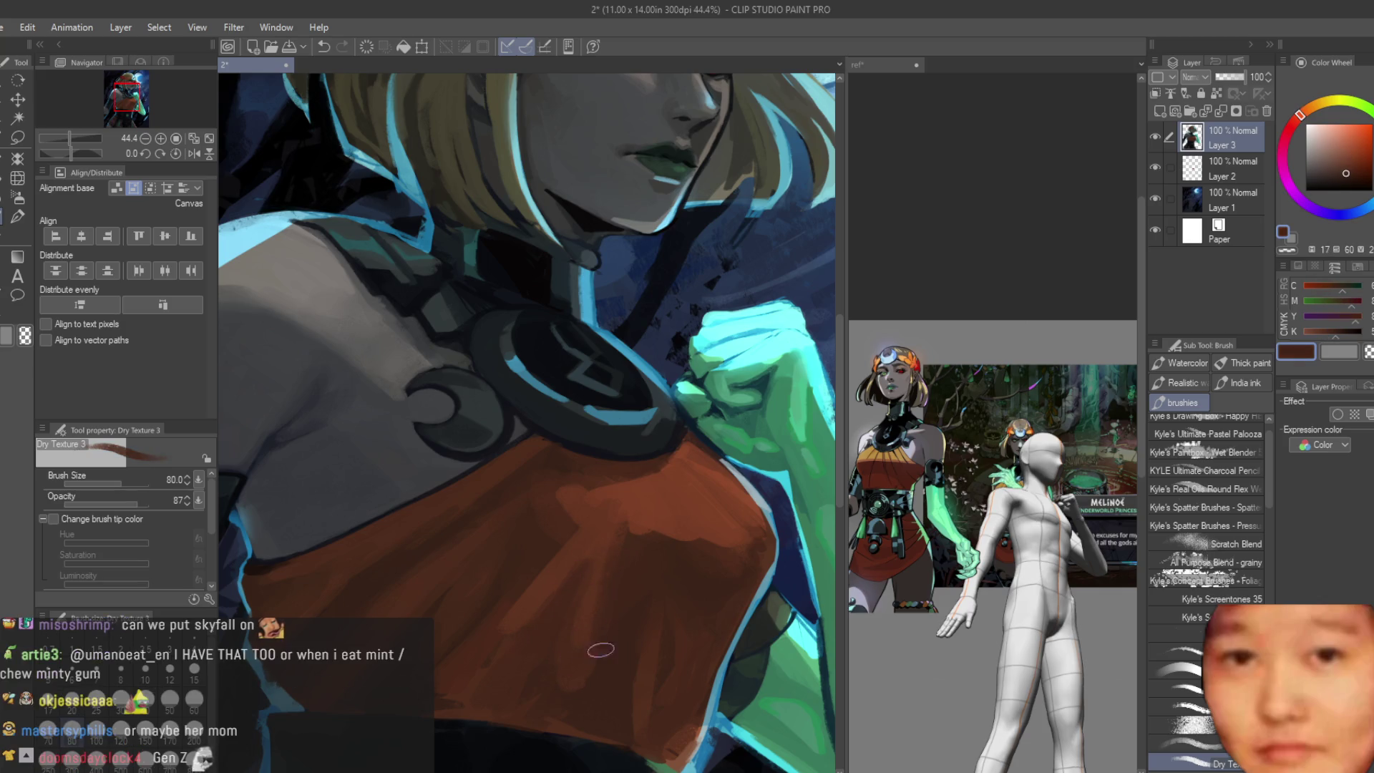
{"action": "scroll", "coordinate": [613, 519], "scroll_direction": "down", "scroll_amount": 3}
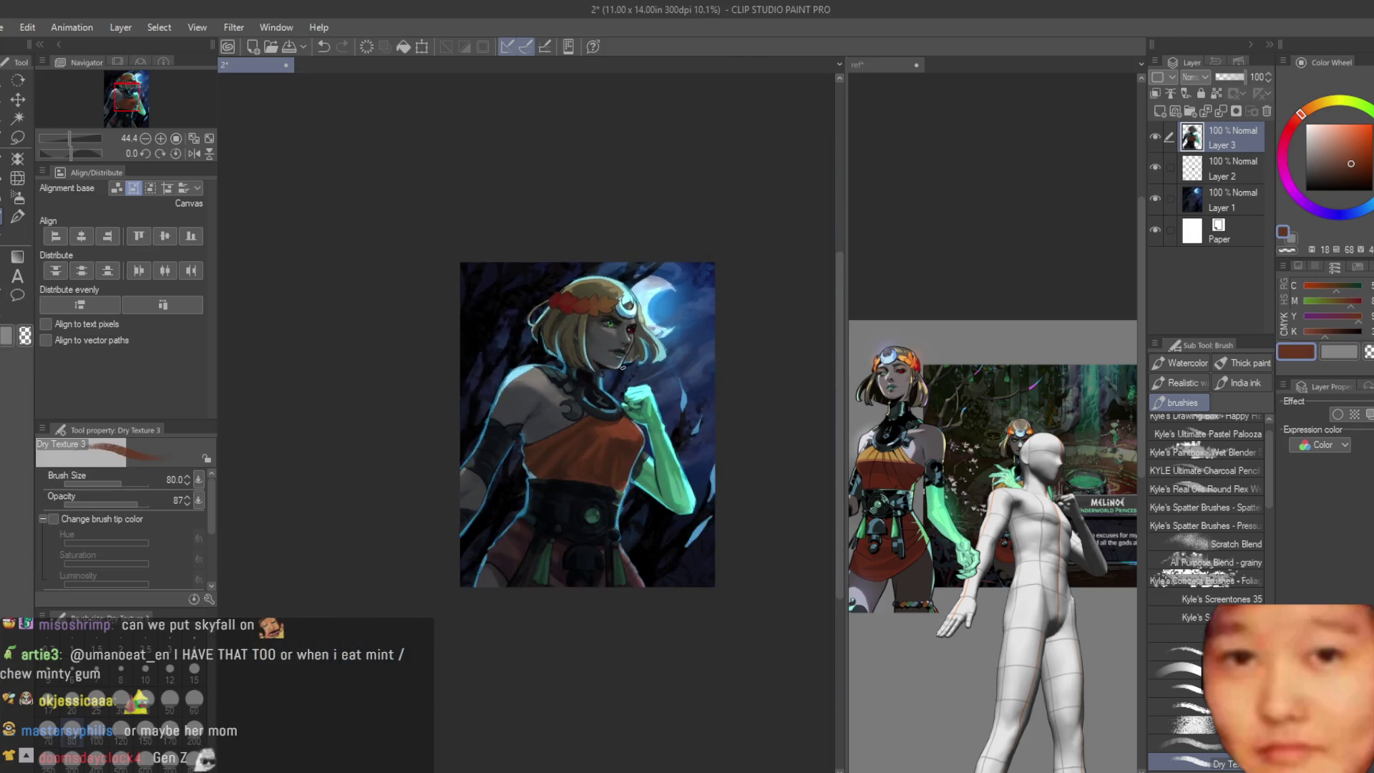
{"action": "scroll", "coordinate": [614, 520], "scroll_direction": "down", "scroll_amount": 1}
{"action": "scroll", "coordinate": [612, 520], "scroll_direction": "down", "scroll_amount": 1}
{"action": "key", "text": "h"}
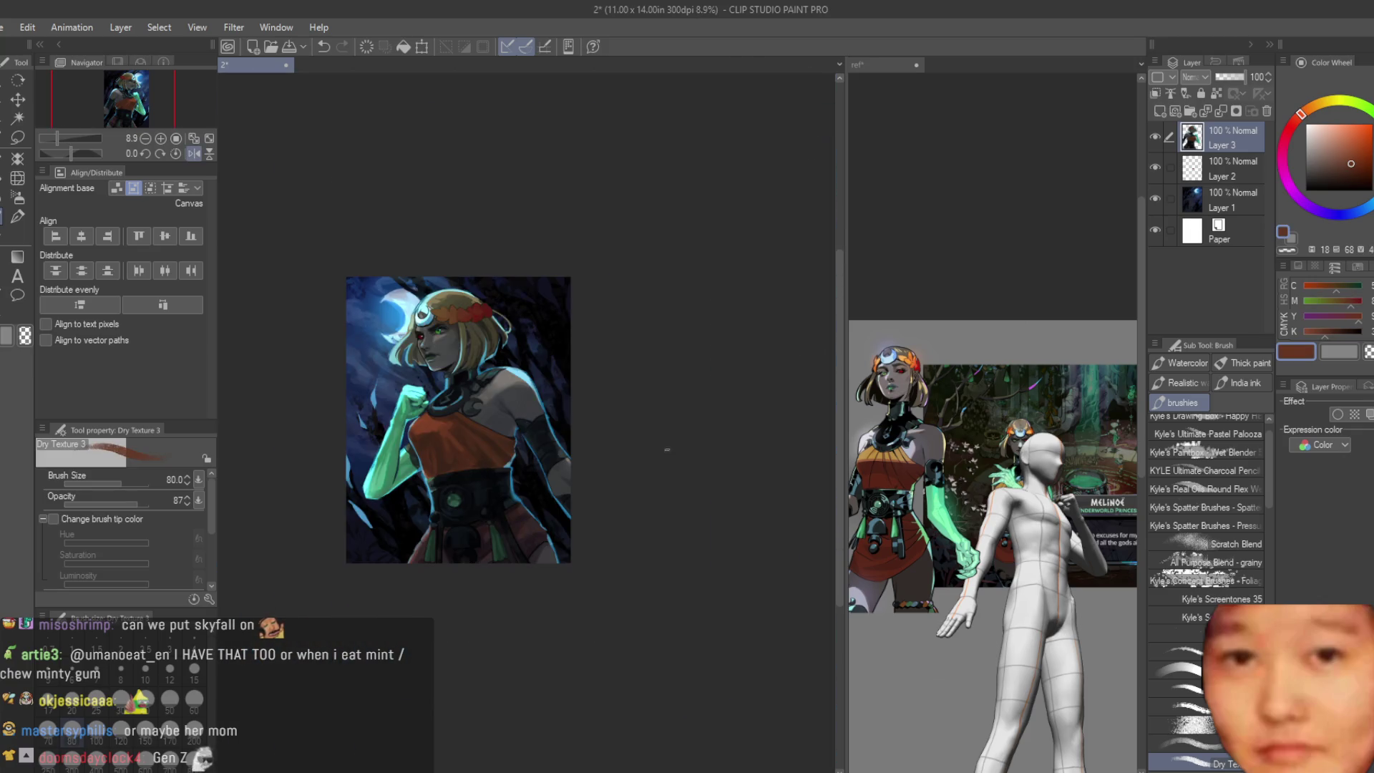
{"action": "key", "text": "h"}
{"action": "scroll", "coordinate": [667, 450], "scroll_direction": "up", "scroll_amount": 3}
{"action": "scroll", "coordinate": [534, 503], "scroll_direction": "up", "scroll_amount": 1}
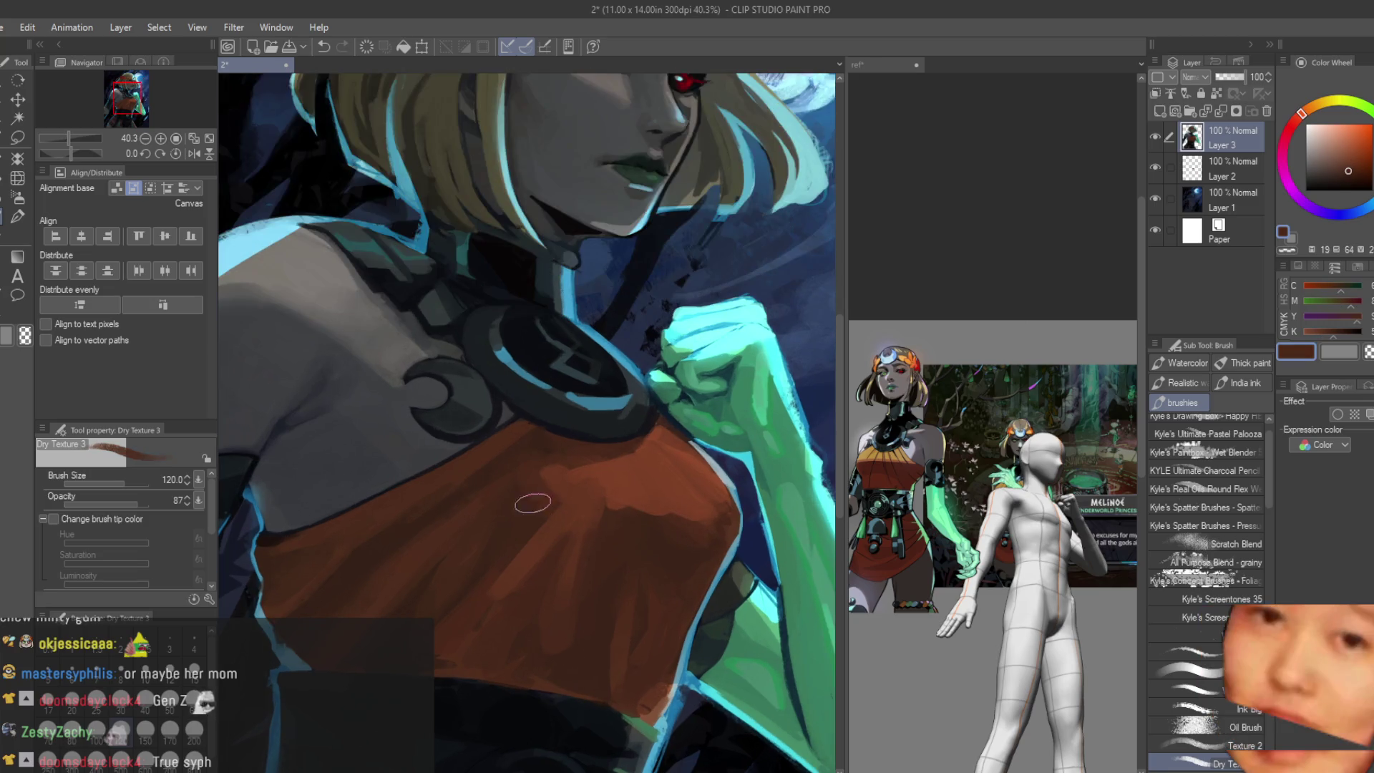
{"action": "scroll", "coordinate": [656, 439], "scroll_direction": "up", "scroll_amount": 2}
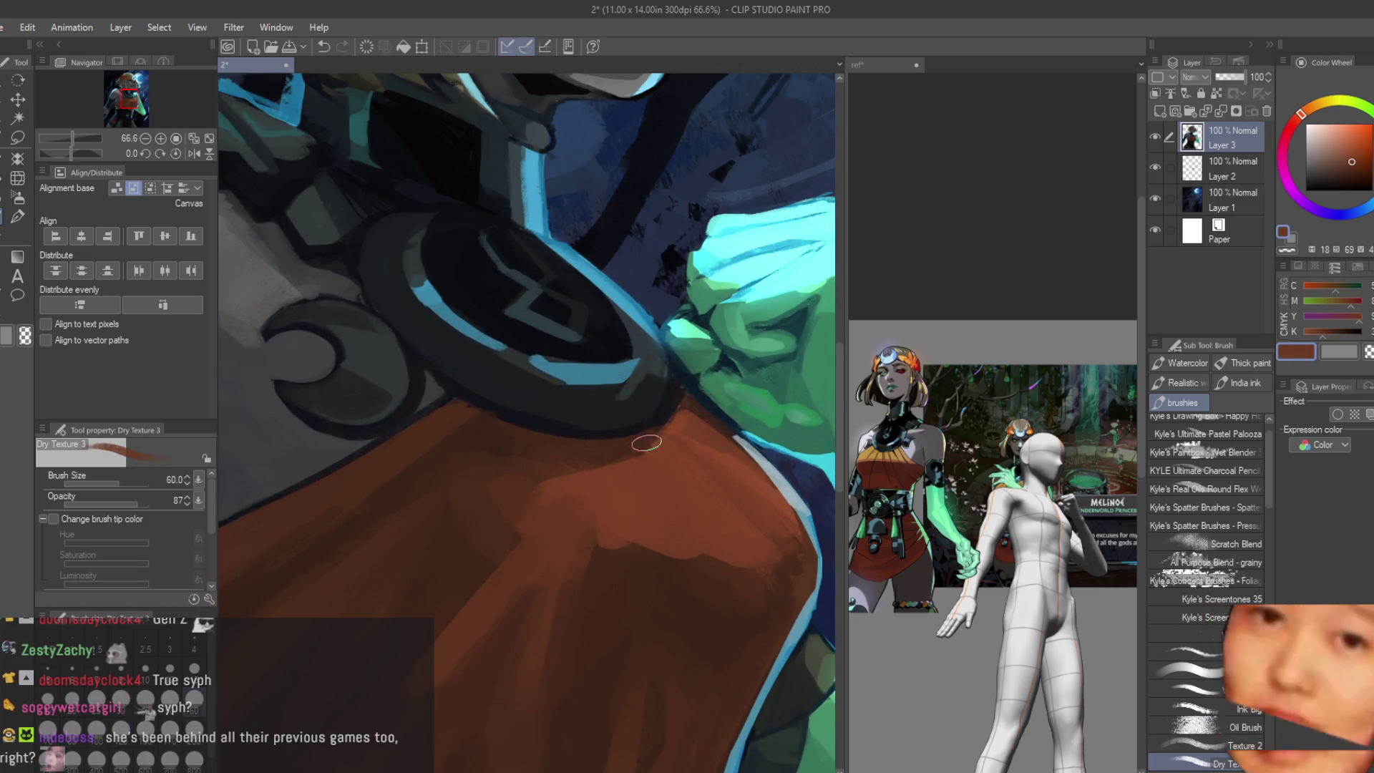
{"action": "scroll", "coordinate": [647, 443], "scroll_direction": "up", "scroll_amount": 1}
Step: Paint lighter orange strokes on the cloth and darken the upper cloth under the collar rim
{"action": "mouse_move", "coordinate": [610, 517]}
{"action": "left_mouse_down"}
{"action": "mouse_move", "coordinate": [591, 466]}
{"action": "mouse_move", "coordinate": [666, 501]}
{"action": "mouse_move", "coordinate": [653, 445]}
{"action": "mouse_move", "coordinate": [653, 491]}
{"action": "mouse_move", "coordinate": [681, 538]}
{"action": "mouse_move", "coordinate": [695, 512]}
{"action": "mouse_move", "coordinate": [608, 466]}
{"action": "left_mouse_up"}
{"action": "left_click", "coordinate": [667, 501], "text": "alt"}
{"action": "left_click", "coordinate": [583, 467], "text": "alt"}
{"action": "left_click_drag", "start_coordinate": [598, 541], "coordinate": [629, 533]}
{"action": "left_click", "coordinate": [629, 445], "text": "alt"}
{"action": "mouse_move", "coordinate": [629, 445]}
{"action": "left_mouse_down"}
{"action": "mouse_move", "coordinate": [552, 436]}
{"action": "mouse_move", "coordinate": [528, 460]}
{"action": "mouse_move", "coordinate": [516, 441]}
{"action": "left_mouse_up"}
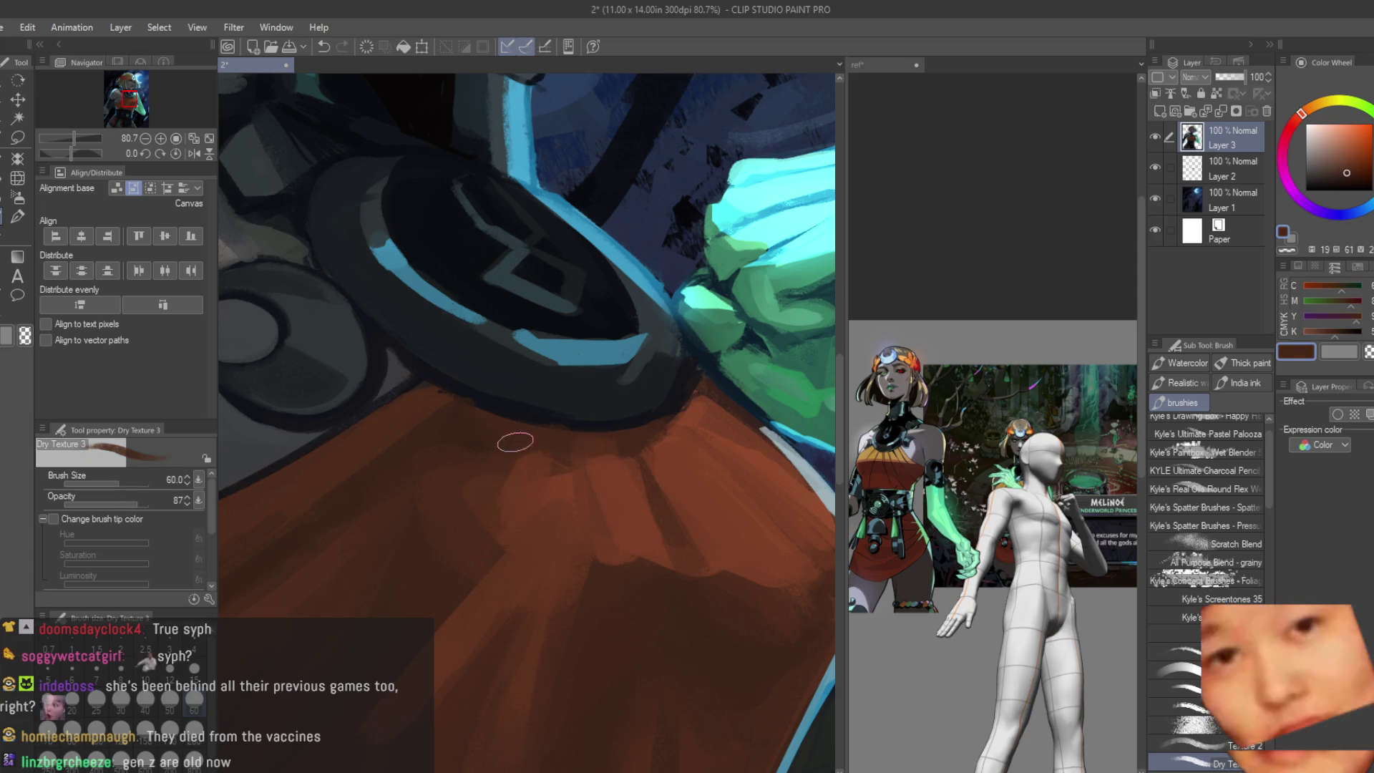
{"action": "left_click", "coordinate": [637, 469], "text": "alt"}
{"action": "left_click_drag", "start_coordinate": [638, 469], "coordinate": [700, 588]}
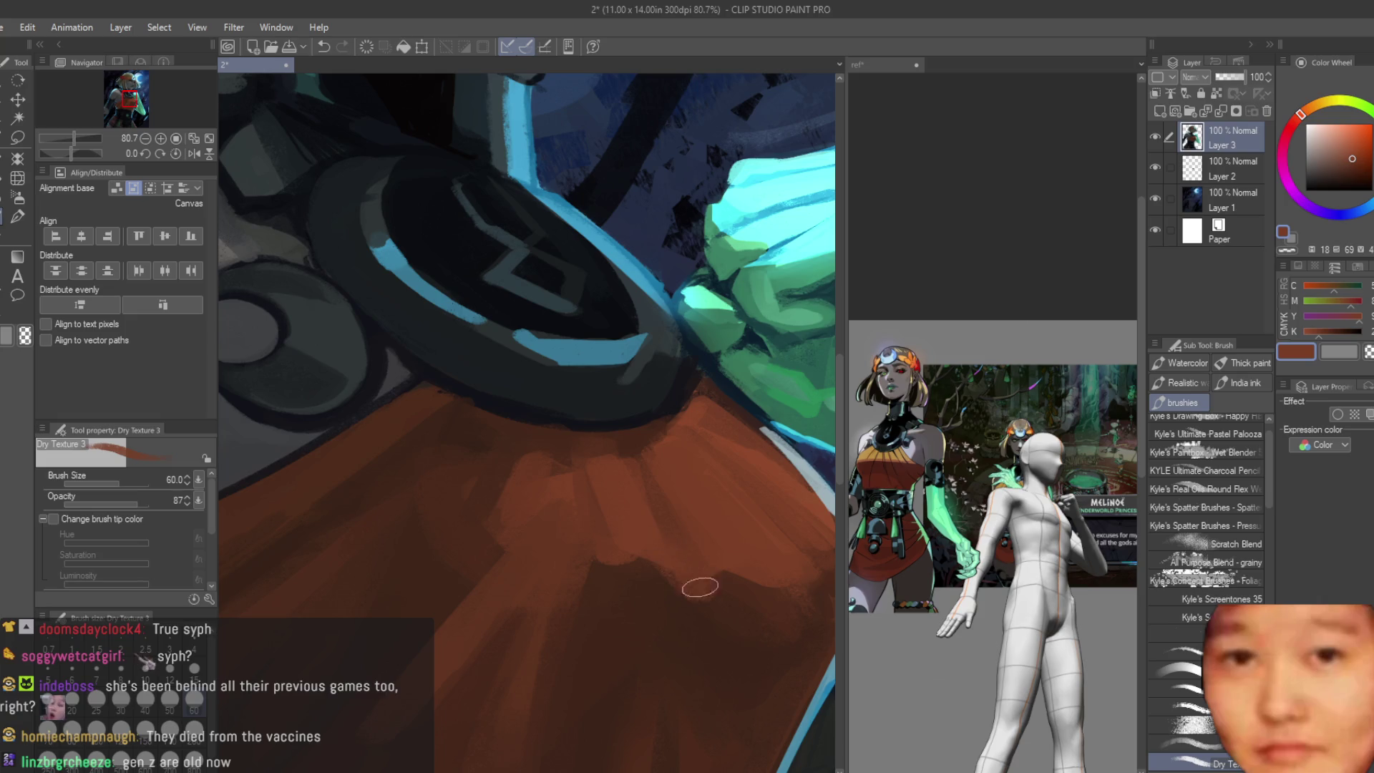
{"action": "scroll", "coordinate": [700, 588], "scroll_direction": "down", "scroll_amount": 3}
{"action": "scroll", "coordinate": [676, 516], "scroll_direction": "down", "scroll_amount": 2}
{"action": "scroll", "coordinate": [653, 460], "scroll_direction": "up", "scroll_amount": 2}
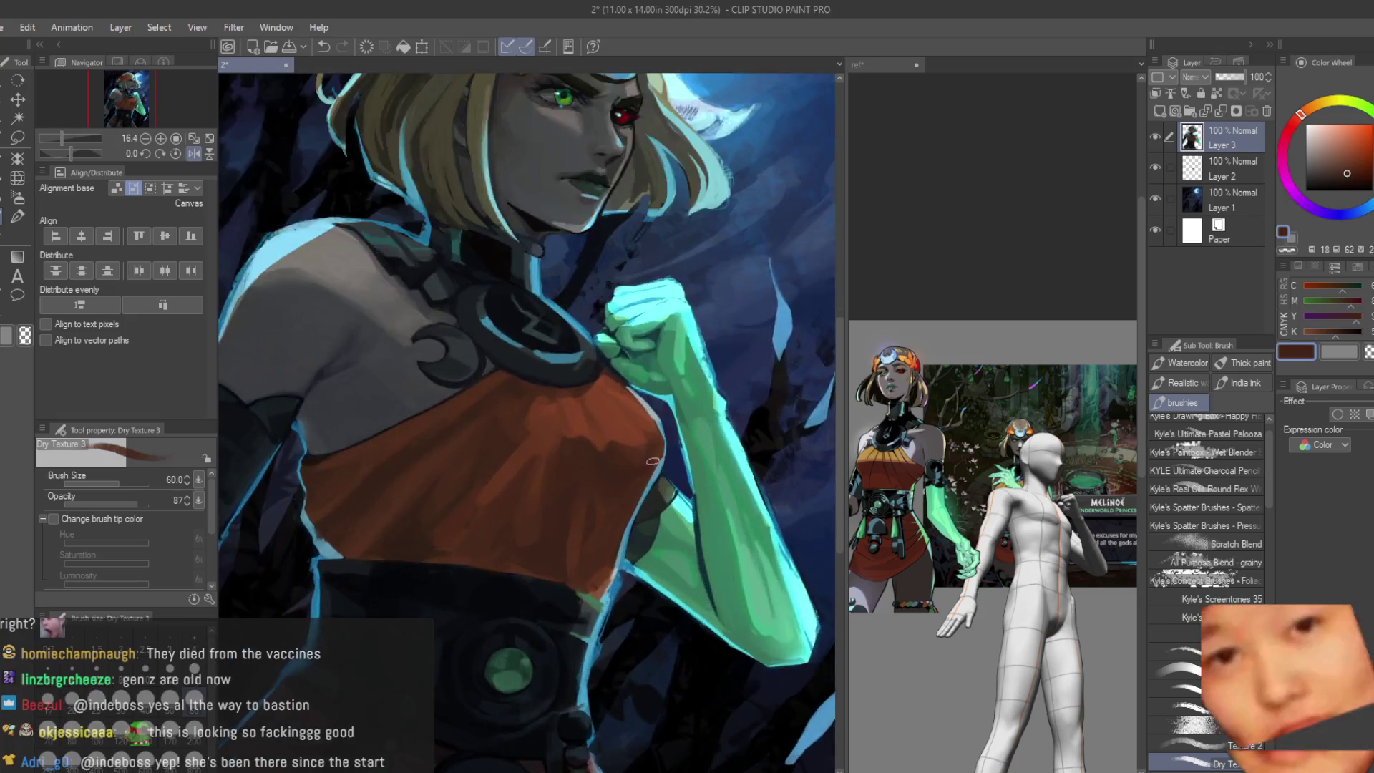
{"action": "scroll", "coordinate": [652, 460], "scroll_direction": "up", "scroll_amount": 2}
{"action": "scroll", "coordinate": [559, 440], "scroll_direction": "up", "scroll_amount": 2}
Step: Add a lighter orange stroke, then paint darker brown shading across the red top's torso
{"action": "left_click", "coordinate": [462, 403], "text": "alt"}
{"action": "left_click_drag", "start_coordinate": [462, 403], "coordinate": [587, 460]}
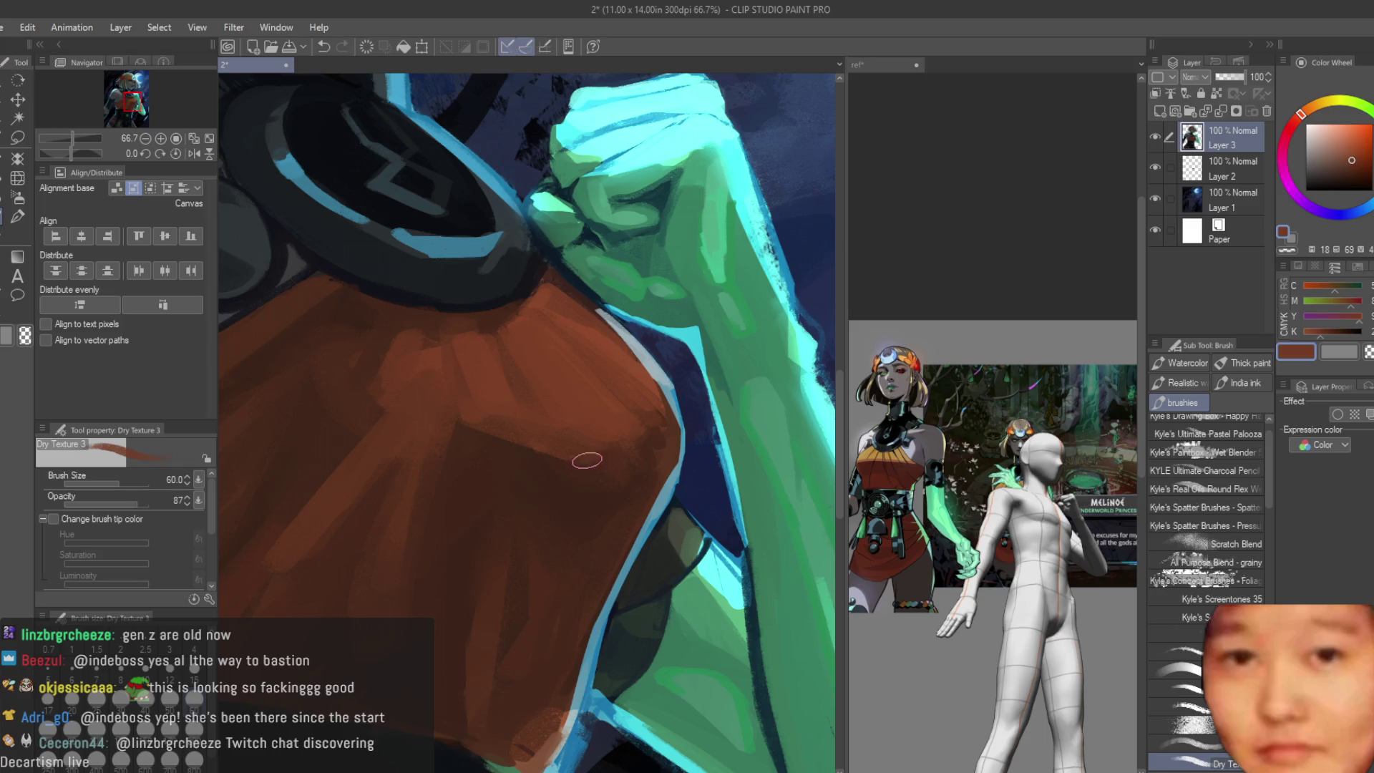
{"action": "left_click", "coordinate": [603, 455], "text": "alt"}
{"action": "left_click", "coordinate": [555, 438], "text": "alt"}
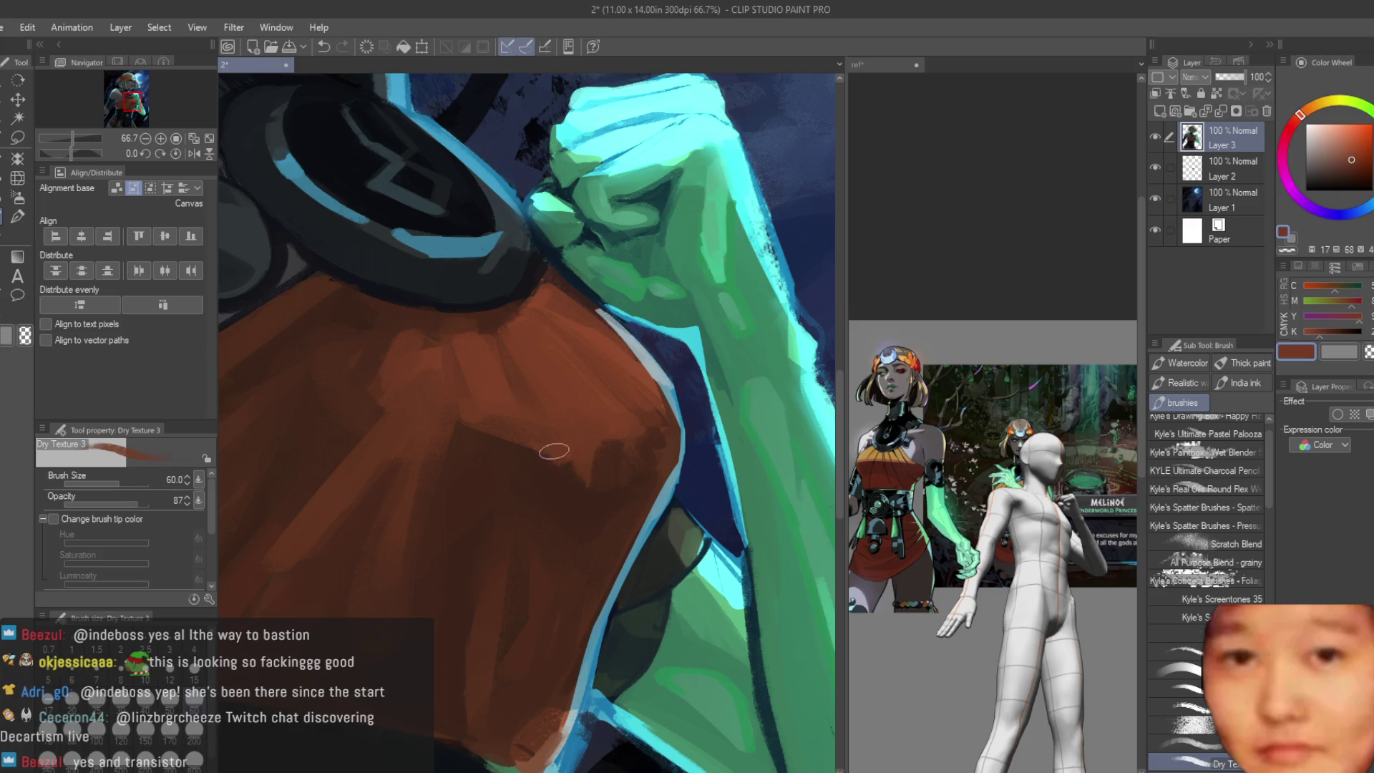
{"action": "scroll", "coordinate": [557, 443], "scroll_direction": "down", "scroll_amount": 3}
{"action": "scroll", "coordinate": [559, 445], "scroll_direction": "down", "scroll_amount": 2}
{"action": "scroll", "coordinate": [559, 447], "scroll_direction": "down", "scroll_amount": 1}
{"action": "scroll", "coordinate": [559, 447], "scroll_direction": "up", "scroll_amount": 3}
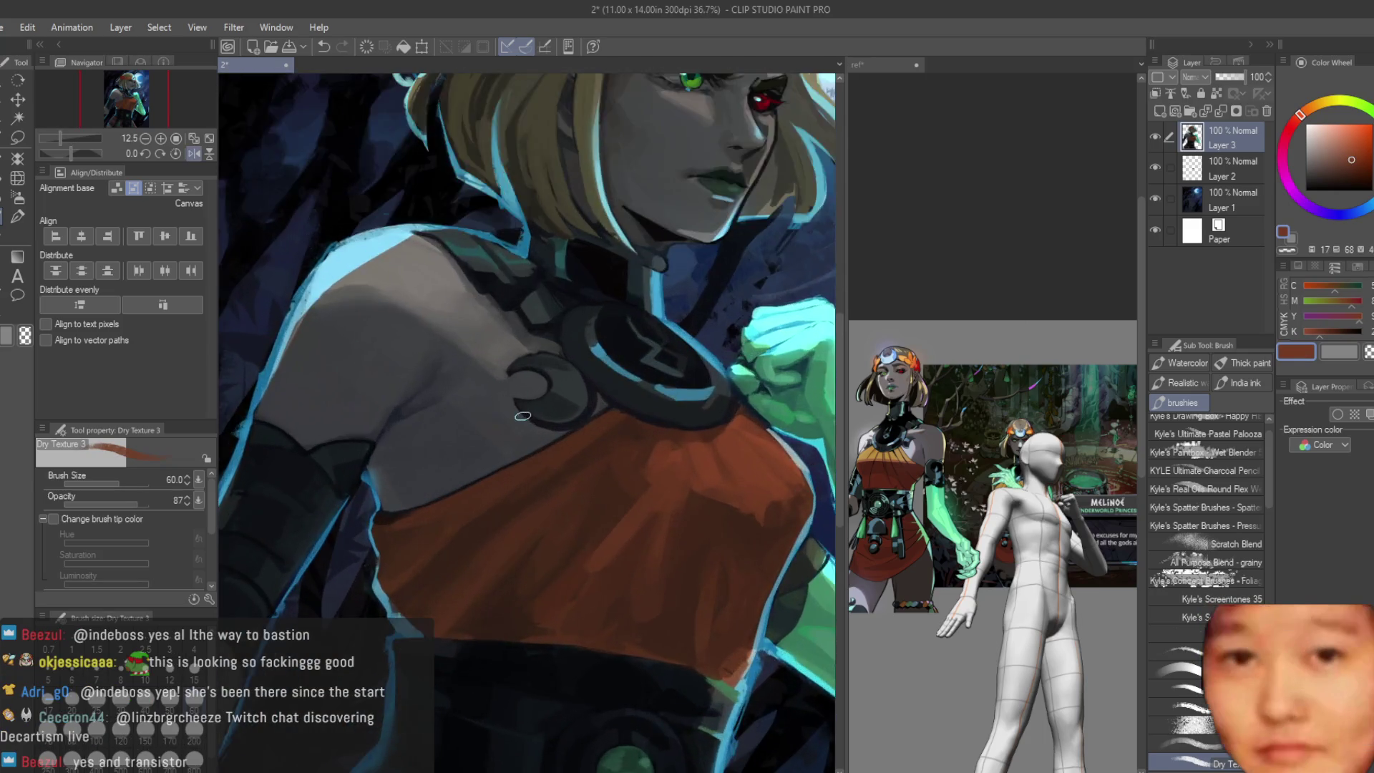
{"action": "scroll", "coordinate": [644, 472], "scroll_direction": "up", "scroll_amount": 3}
{"action": "scroll", "coordinate": [752, 511], "scroll_direction": "down", "scroll_amount": 3}
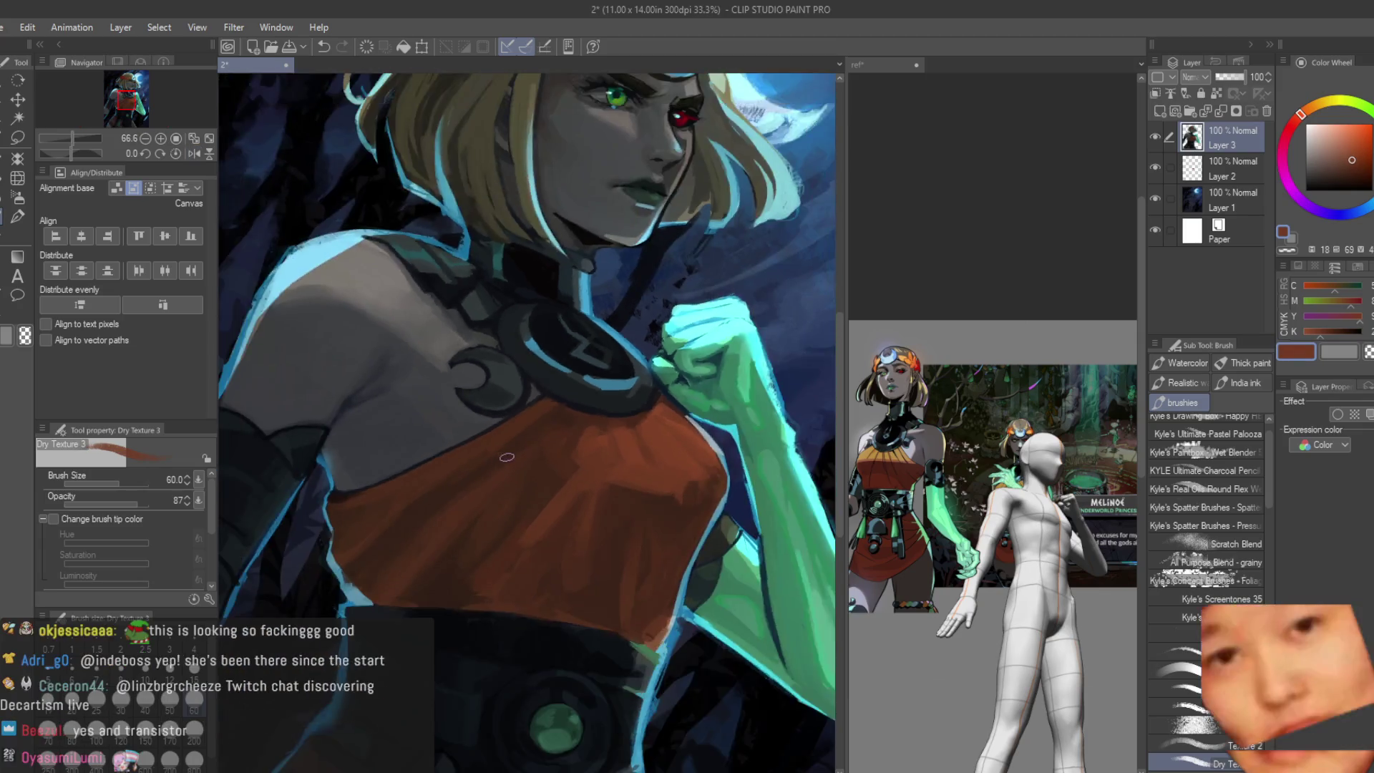
{"action": "scroll", "coordinate": [687, 494], "scroll_direction": "down", "scroll_amount": 3}
{"action": "key", "text": "h"}
{"action": "key", "text": "h"}
{"action": "scroll", "coordinate": [647, 486], "scroll_direction": "down", "scroll_amount": 1}
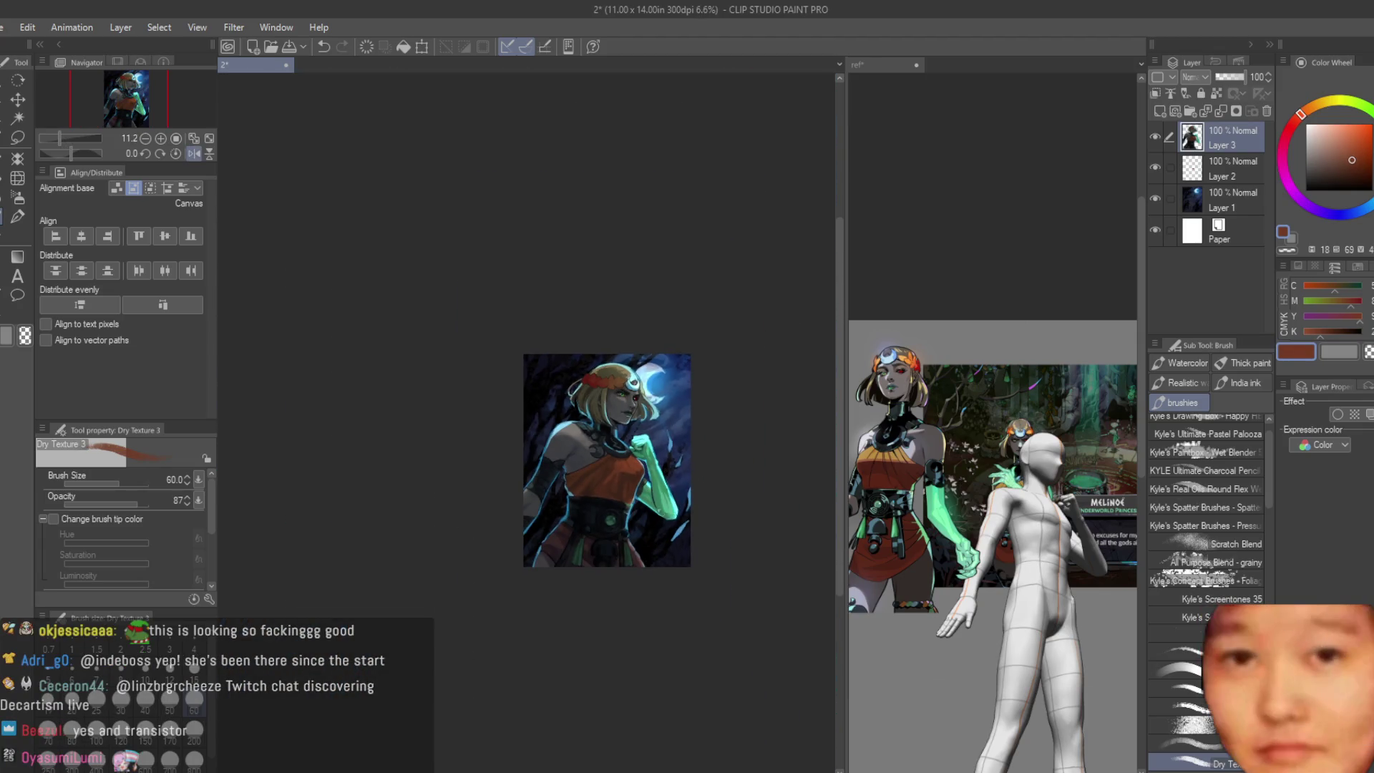
{"action": "scroll", "coordinate": [667, 350], "scroll_direction": "up", "scroll_amount": 3}
{"action": "scroll", "coordinate": [667, 350], "scroll_direction": "up", "scroll_amount": 2}
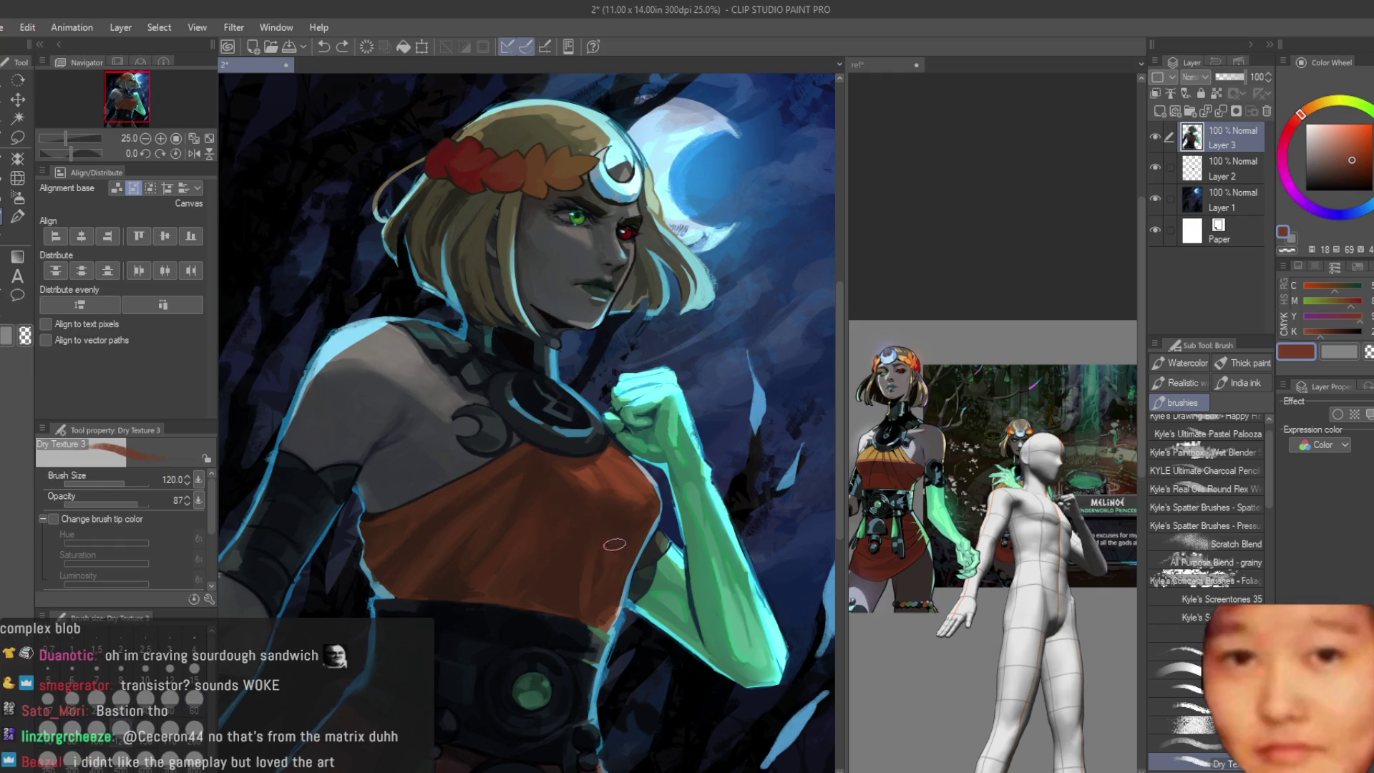
{"action": "scroll", "coordinate": [597, 497], "scroll_direction": "up", "scroll_amount": 3}
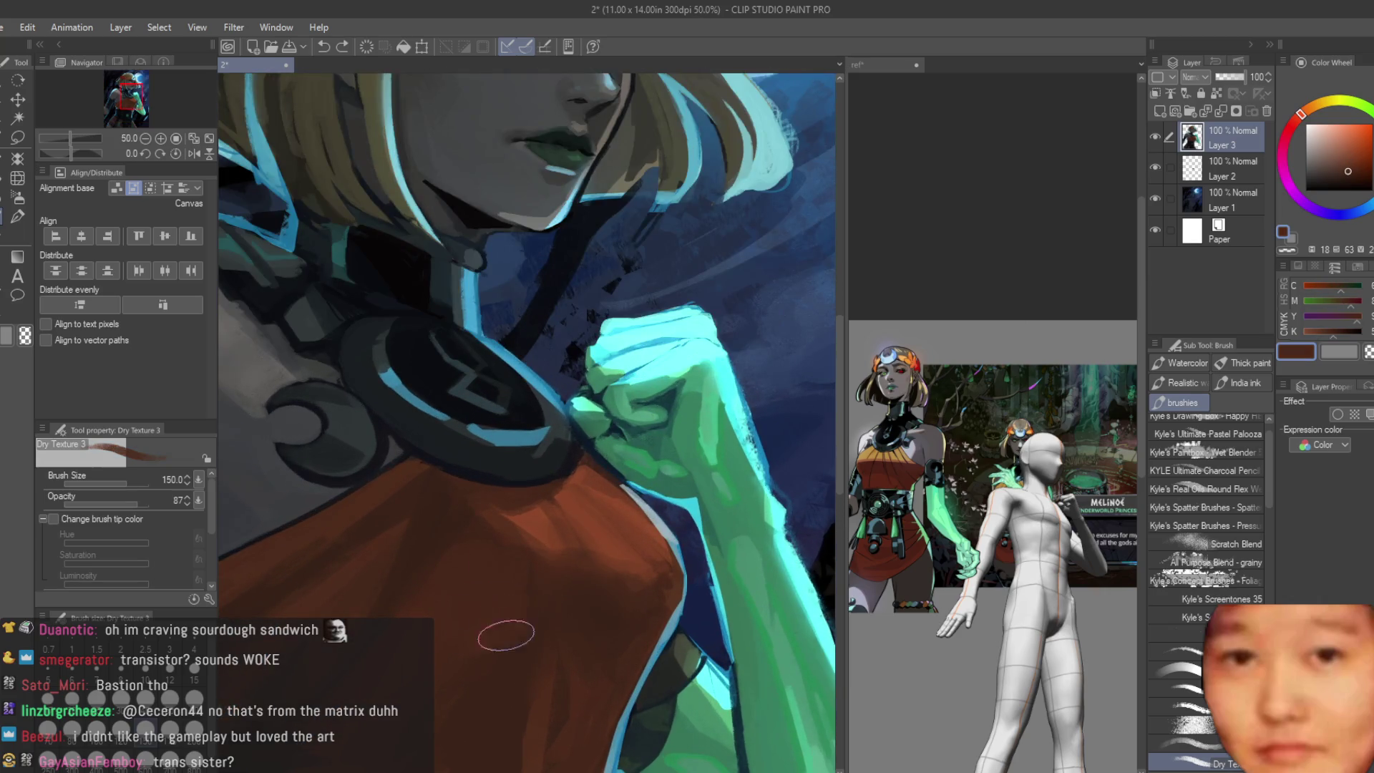
{"action": "left_click", "coordinate": [470, 514], "text": "alt"}
{"action": "left_click_drag", "start_coordinate": [522, 506], "coordinate": [498, 566]}
{"action": "mouse_move", "coordinate": [531, 502]}
{"action": "left_mouse_down"}
{"action": "mouse_move", "coordinate": [537, 490]}
{"action": "mouse_move", "coordinate": [566, 567]}
{"action": "left_mouse_up"}
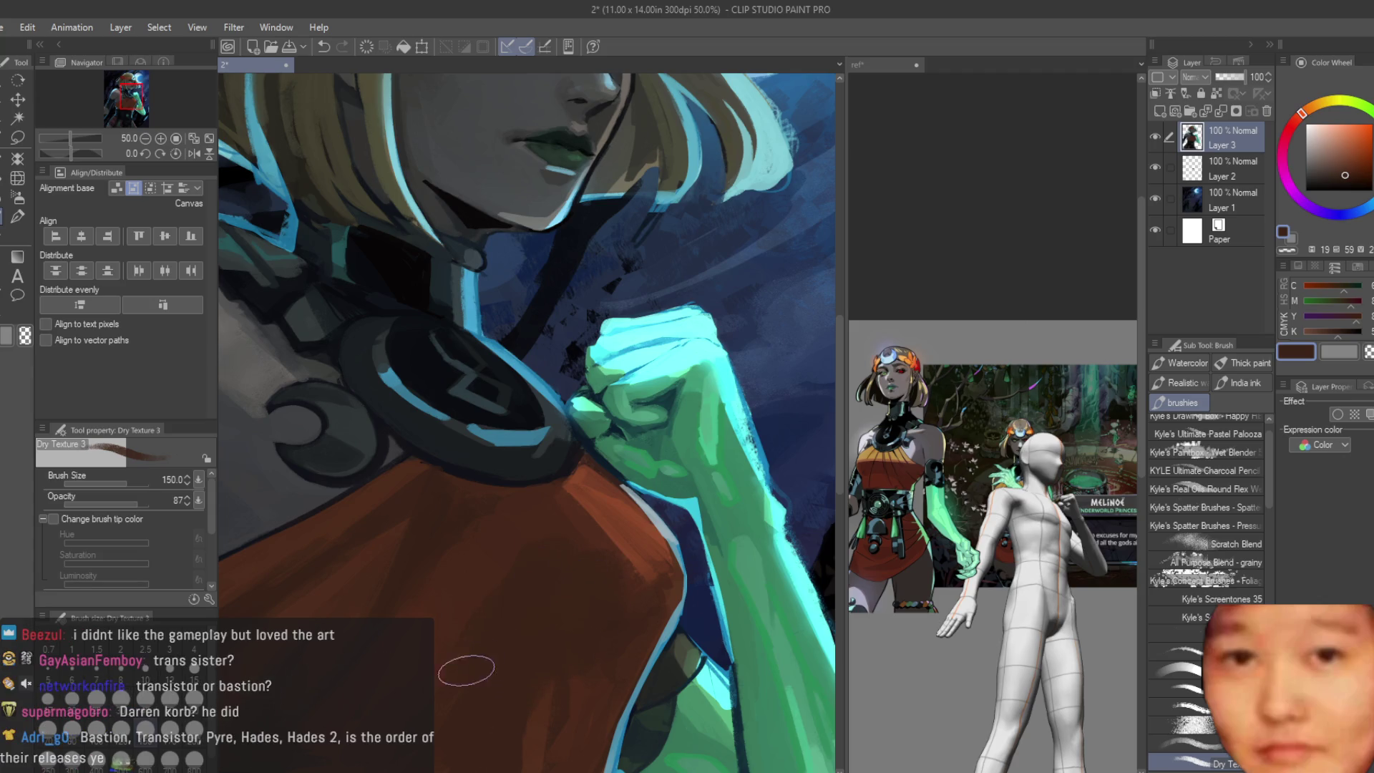
{"action": "scroll", "coordinate": [492, 572], "scroll_direction": "down", "scroll_amount": 3}
{"action": "scroll", "coordinate": [657, 480], "scroll_direction": "down", "scroll_amount": 3}
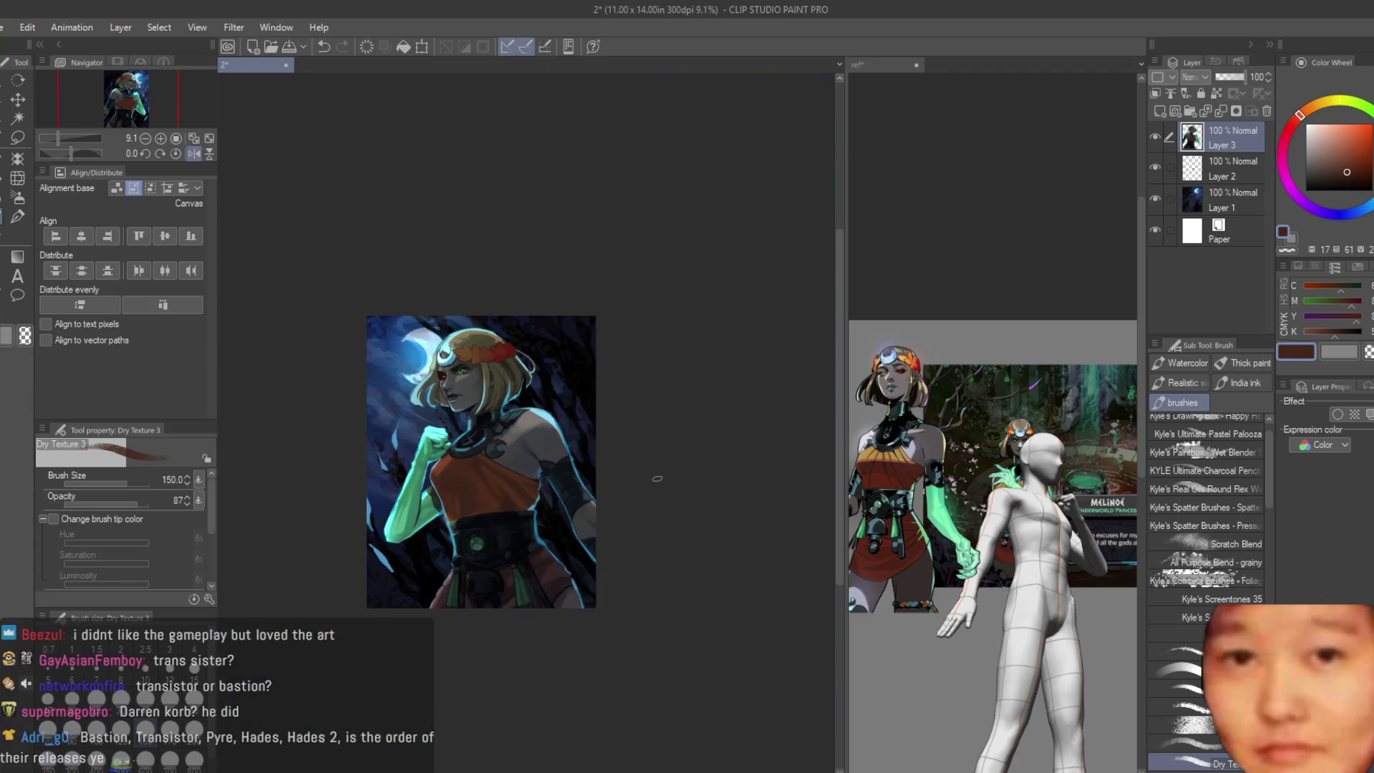
{"action": "scroll", "coordinate": [493, 470], "scroll_direction": "up", "scroll_amount": 3}
{"action": "scroll", "coordinate": [536, 473], "scroll_direction": "up", "scroll_amount": 2}
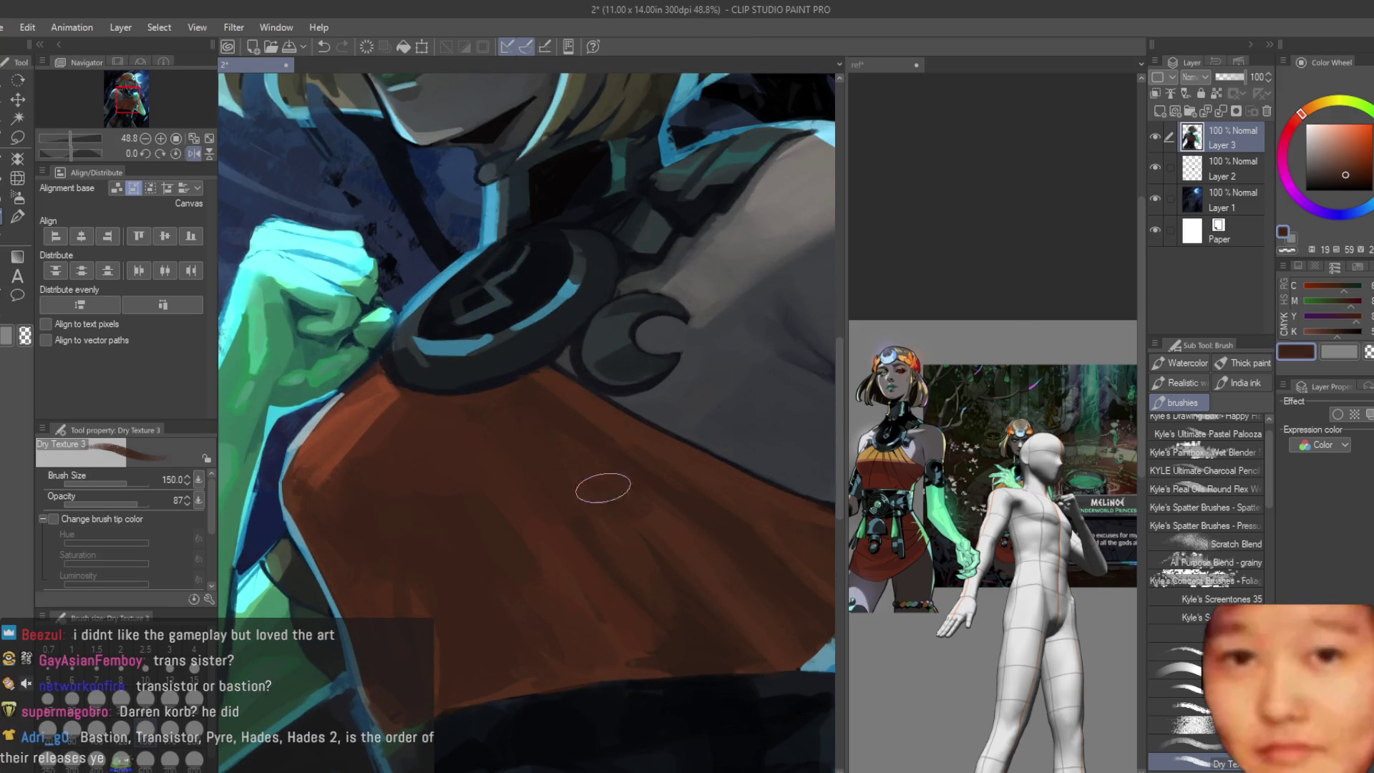
Step: Sample reds from the top and add textured brush streaks to the red top
{"action": "left_click", "coordinate": [614, 500], "text": "alt"}
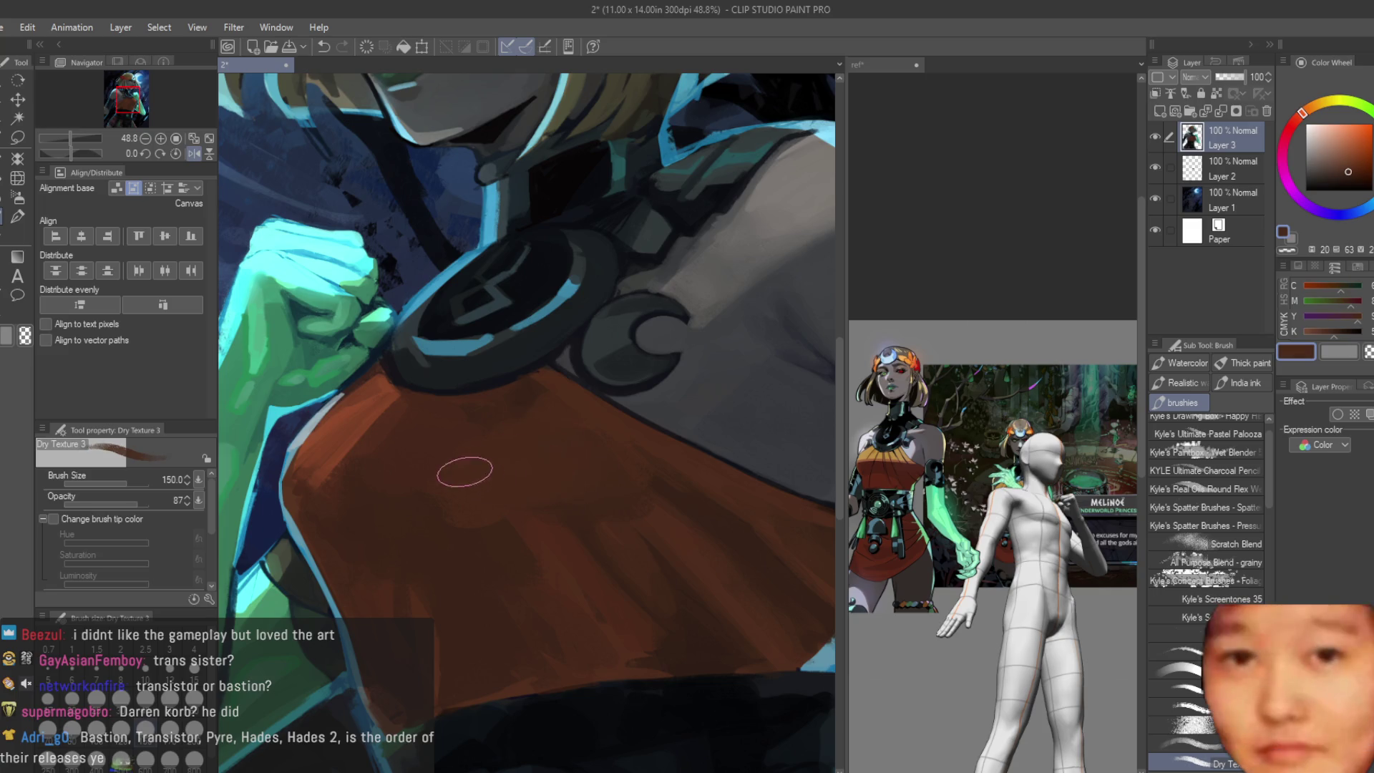
{"action": "left_click", "coordinate": [487, 427], "text": "alt"}
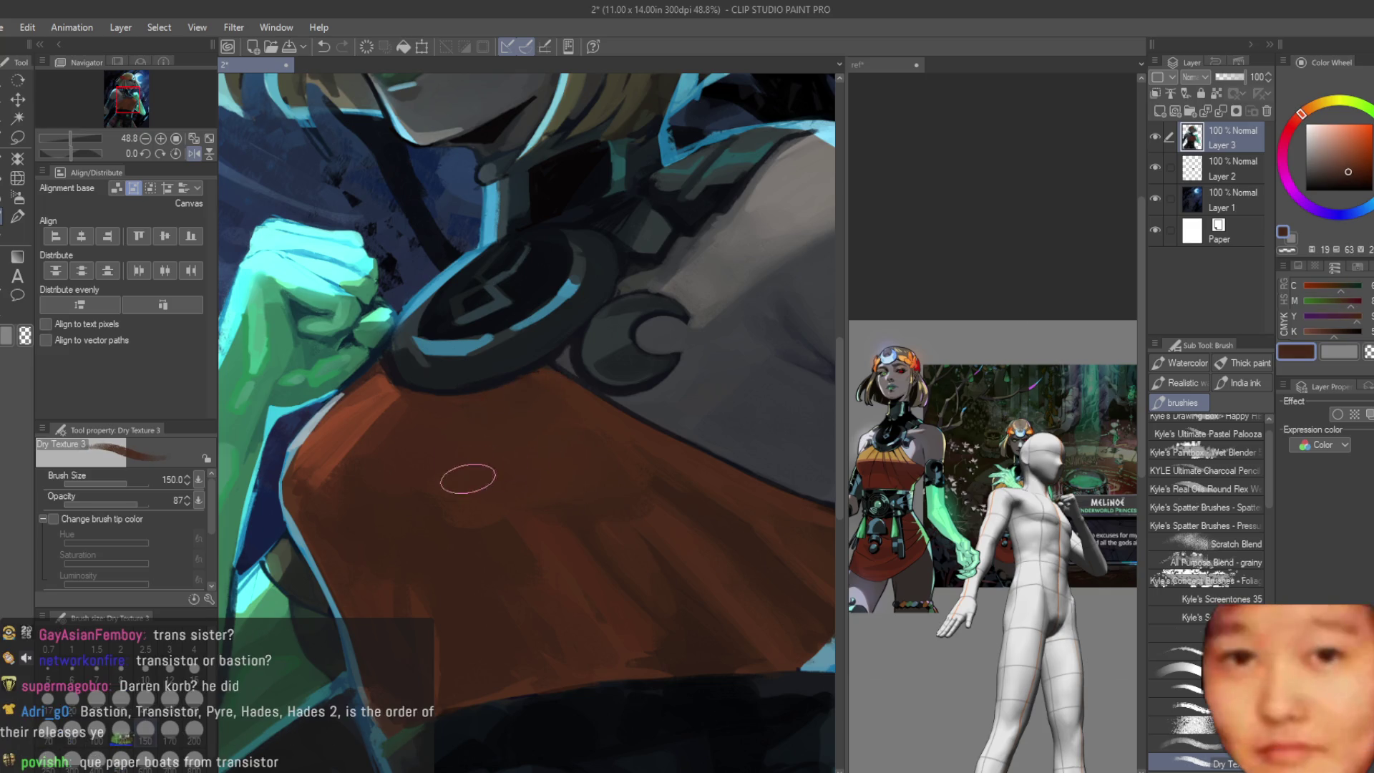
{"action": "left_click", "coordinate": [555, 511], "text": "alt"}
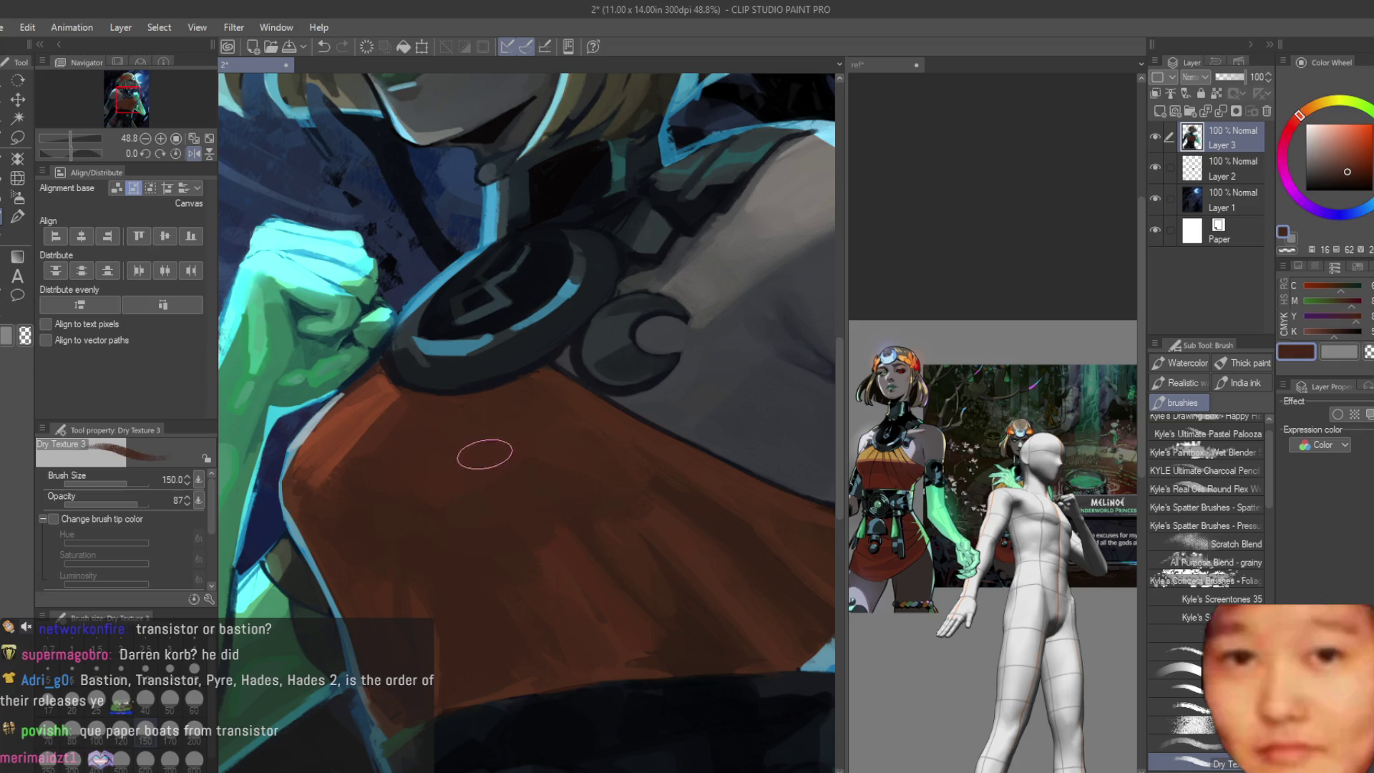
{"action": "scroll", "coordinate": [561, 464], "scroll_direction": "down", "scroll_amount": 5}
{"action": "scroll", "coordinate": [527, 451], "scroll_direction": "up", "scroll_amount": 2}
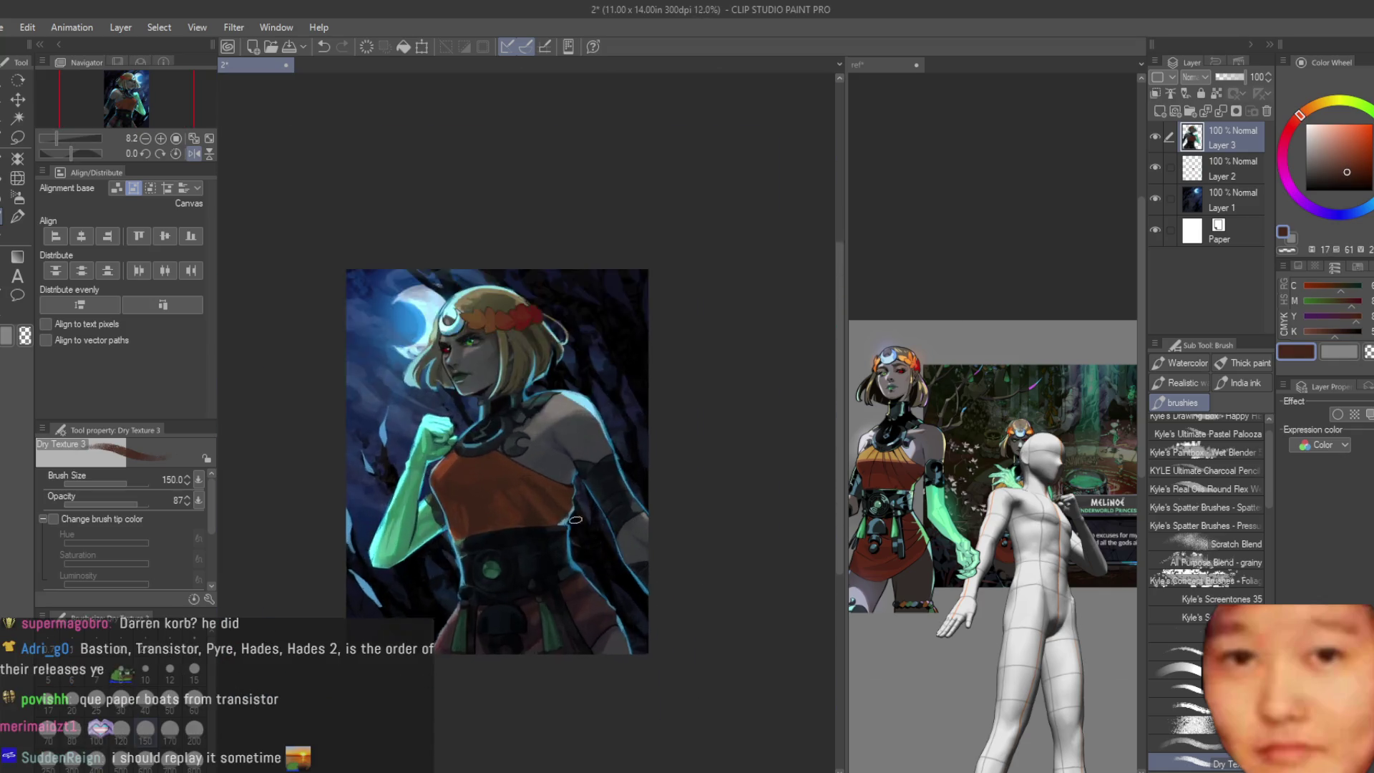
{"action": "scroll", "coordinate": [505, 442], "scroll_direction": "up", "scroll_amount": 3}
{"action": "scroll", "coordinate": [489, 438], "scroll_direction": "up", "scroll_amount": 3}
{"action": "left_click", "coordinate": [488, 437], "text": "alt"}
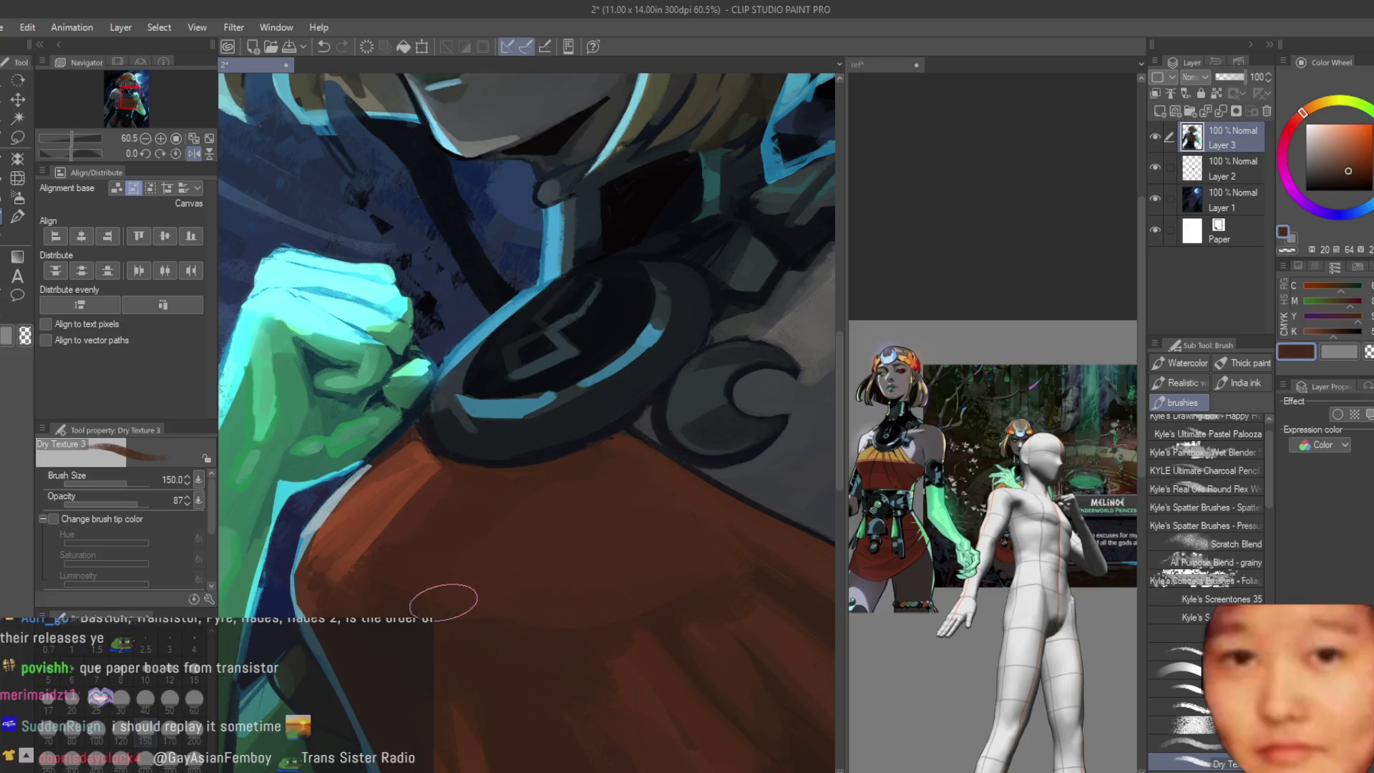
{"action": "left_click", "coordinate": [352, 569], "text": "alt"}
{"action": "scroll", "coordinate": [352, 569], "scroll_direction": "down", "scroll_amount": 2}
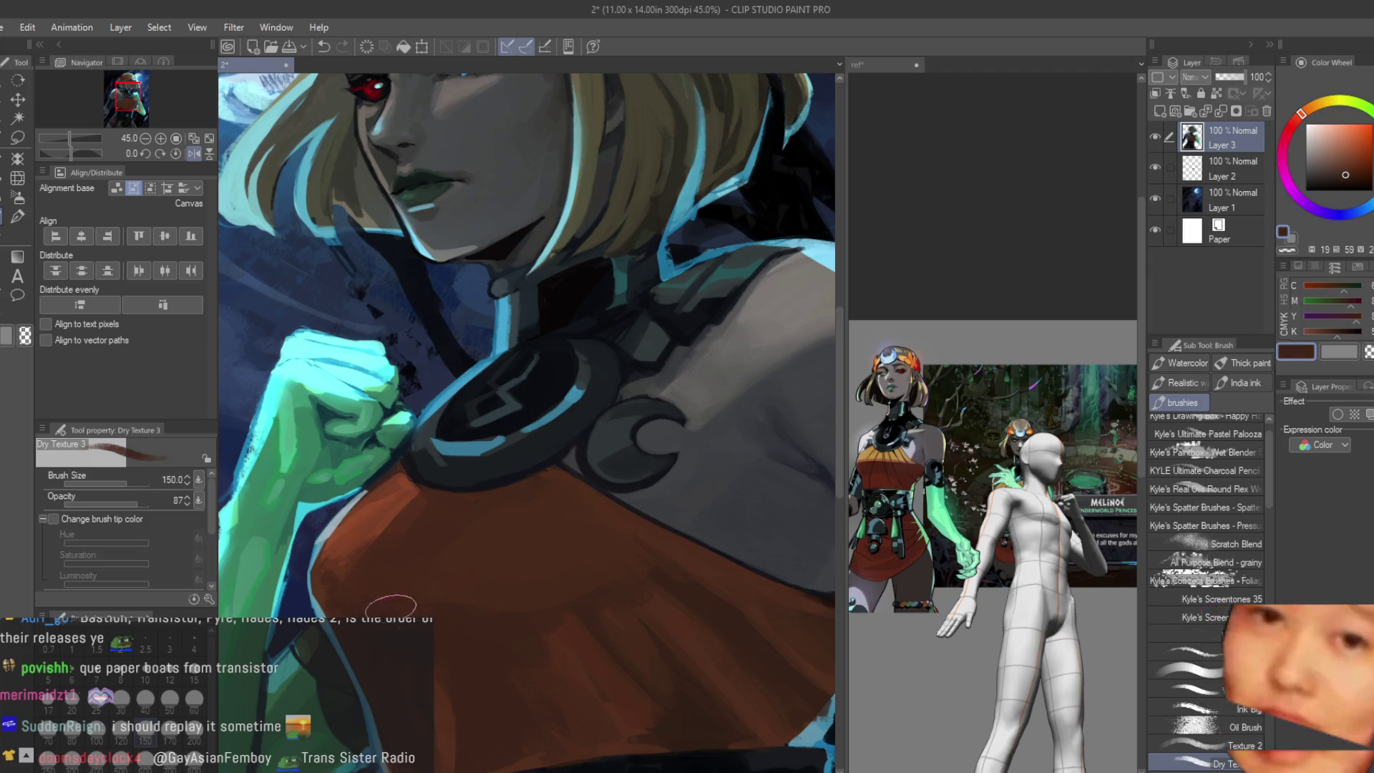
{"action": "left_click", "coordinate": [561, 569], "text": "alt"}
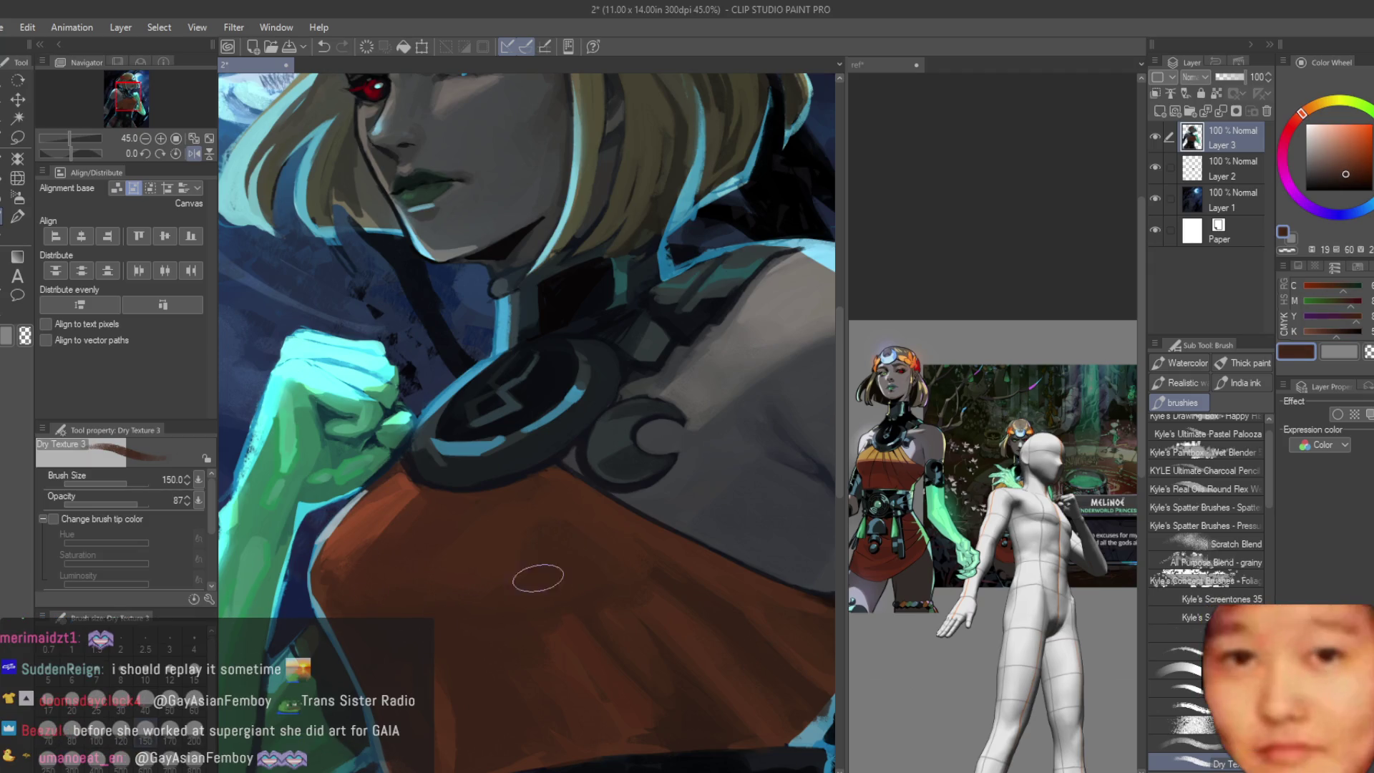
{"action": "left_click", "coordinate": [677, 580], "text": "alt"}
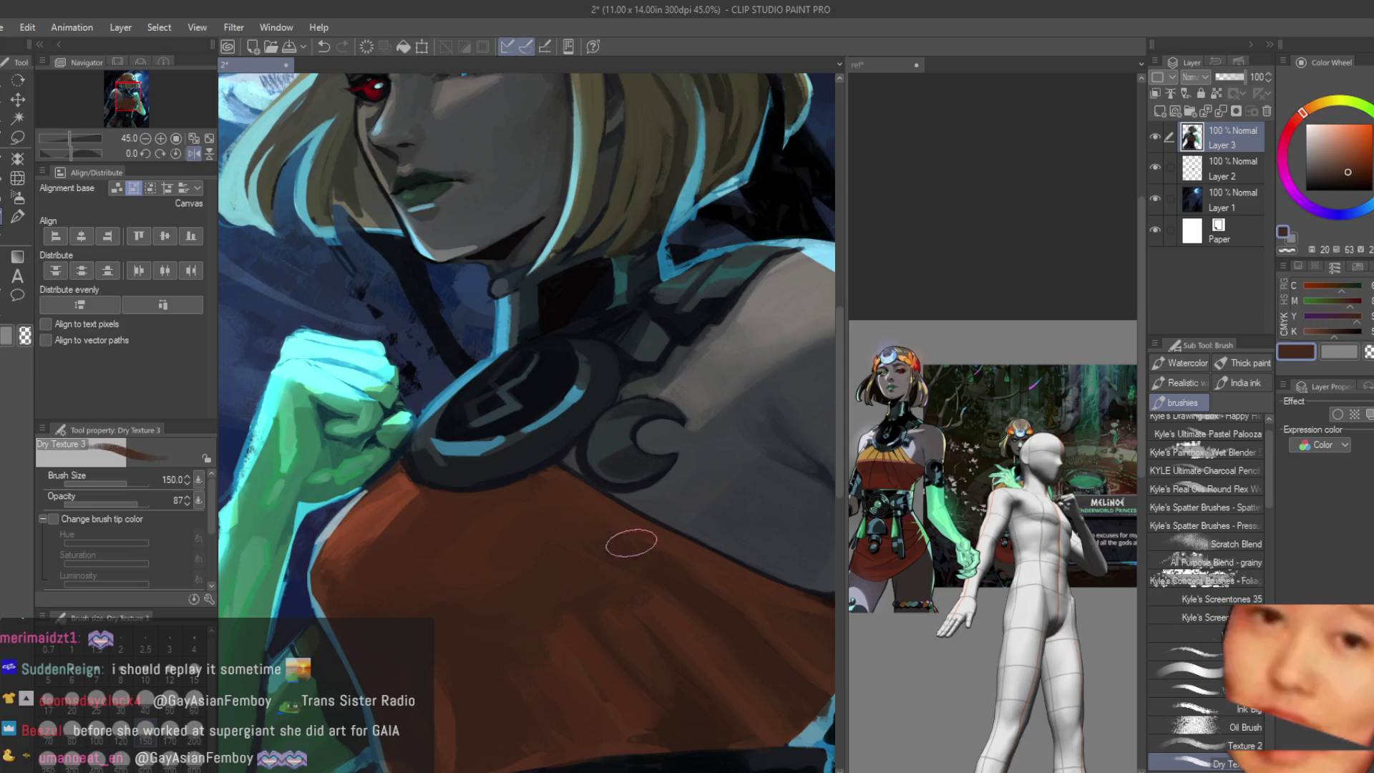
{"action": "scroll", "coordinate": [479, 363], "scroll_direction": "down", "scroll_amount": 2}
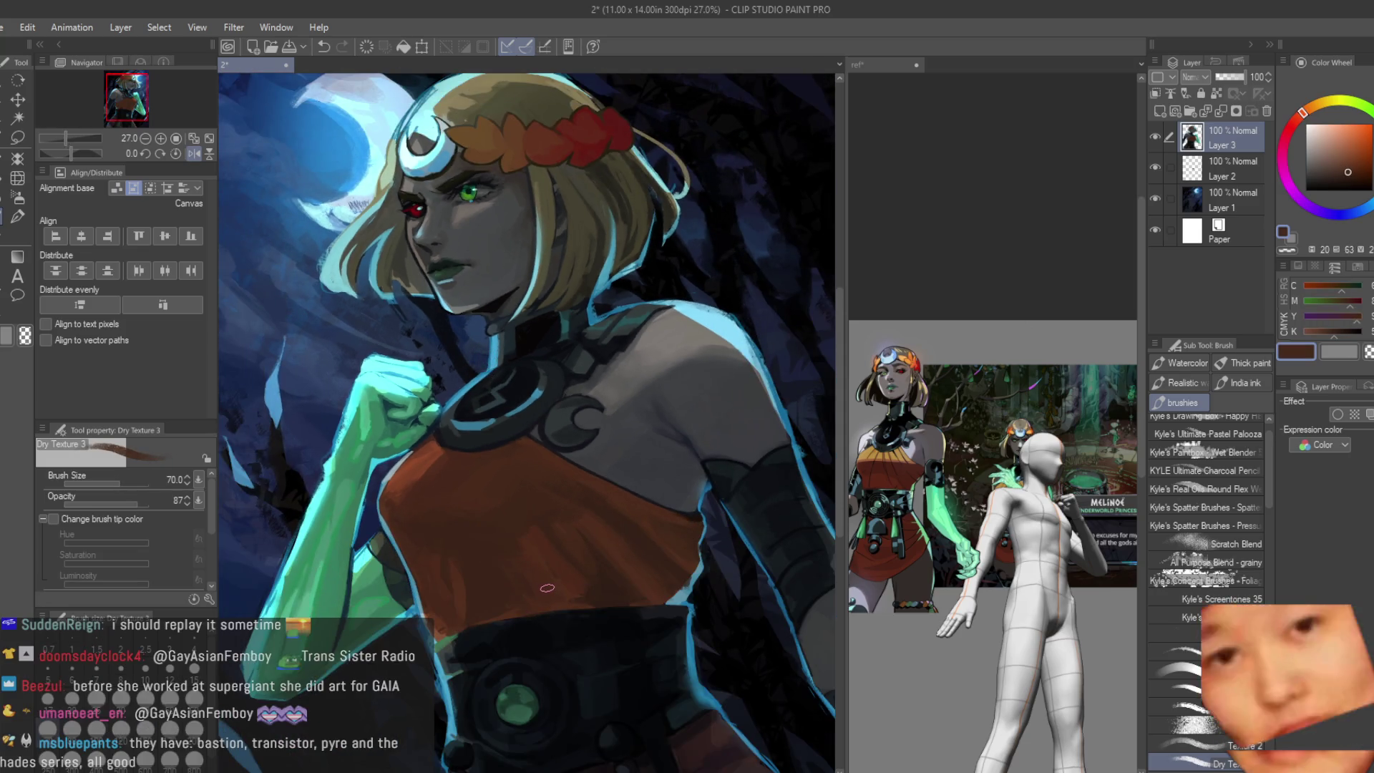
{"action": "scroll", "coordinate": [547, 587], "scroll_direction": "down", "scroll_amount": 1}
{"action": "scroll", "coordinate": [505, 370], "scroll_direction": "up", "scroll_amount": 2}
{"action": "scroll", "coordinate": [504, 369], "scroll_direction": "up", "scroll_amount": 1}
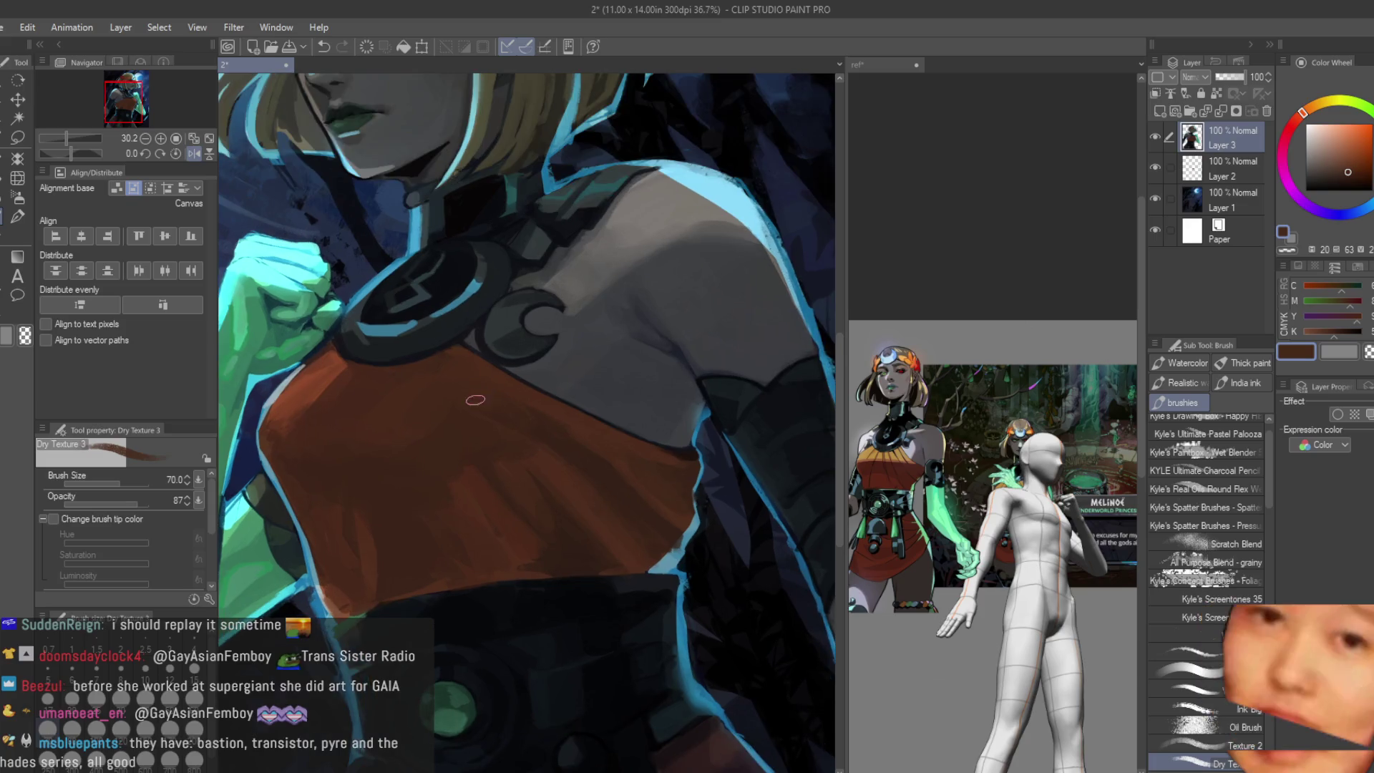
{"action": "scroll", "coordinate": [576, 430], "scroll_direction": "up", "scroll_amount": 1}
{"action": "scroll", "coordinate": [548, 414], "scroll_direction": "down", "scroll_amount": 1}
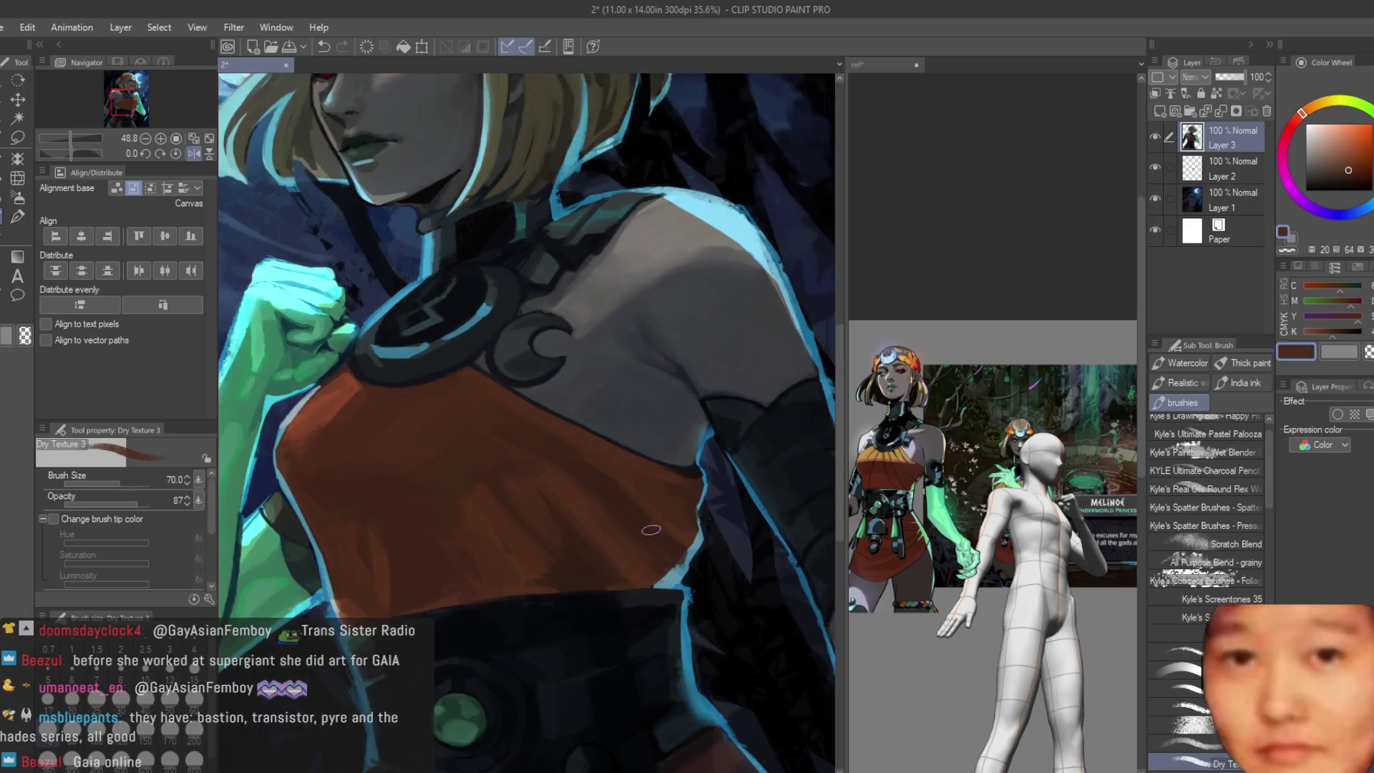
{"action": "scroll", "coordinate": [526, 401], "scroll_direction": "up", "scroll_amount": 1}
{"action": "scroll", "coordinate": [505, 430], "scroll_direction": "down", "scroll_amount": 2}
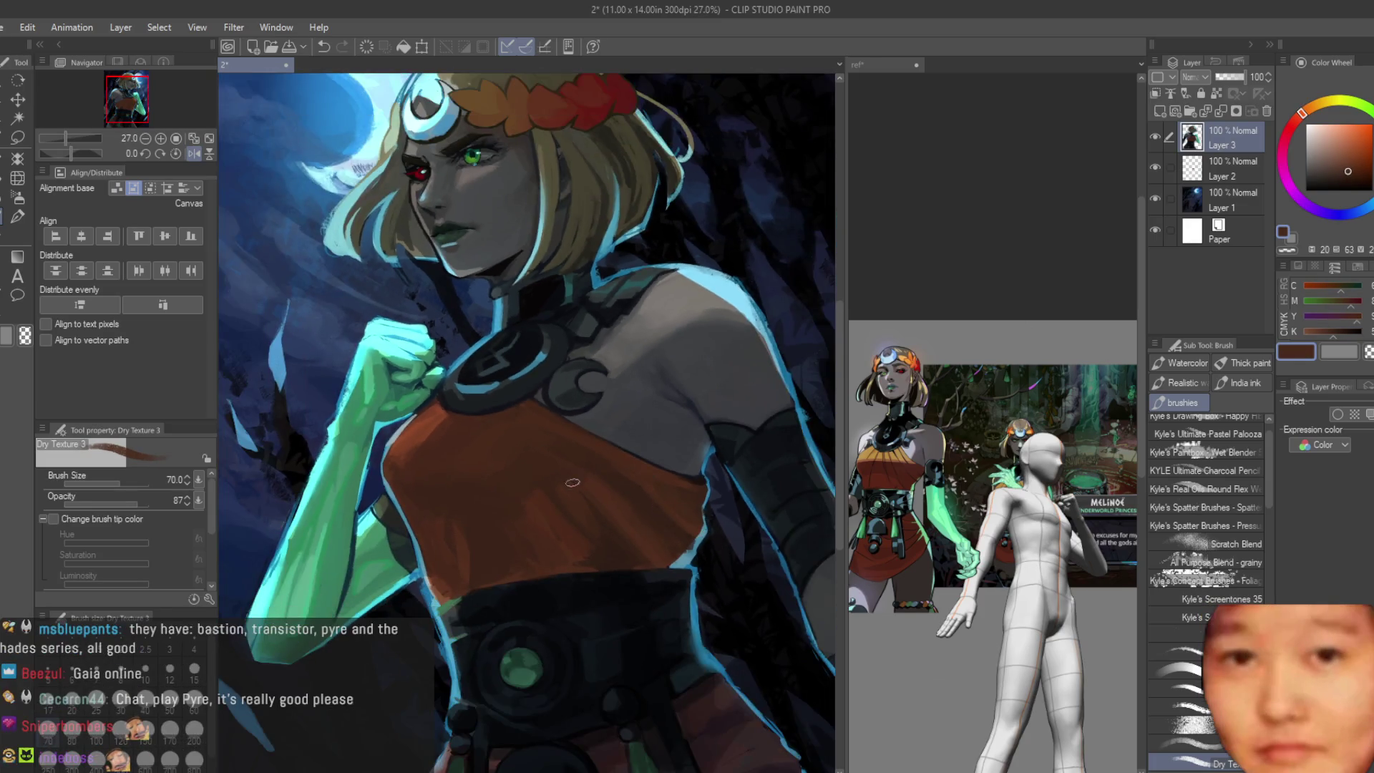
{"action": "scroll", "coordinate": [464, 470], "scroll_direction": "up", "scroll_amount": 1}
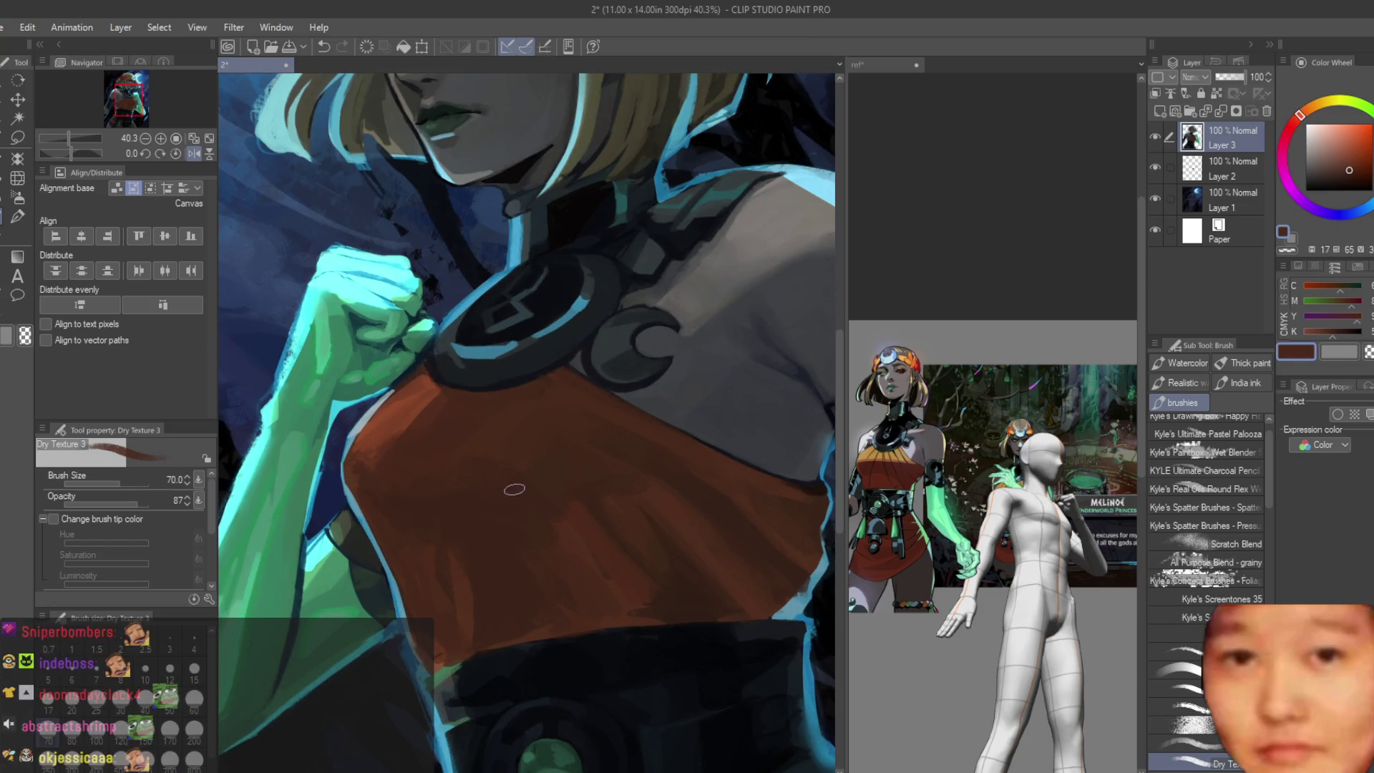
{"action": "left_click_drag", "start_coordinate": [527, 527], "coordinate": [587, 579]}
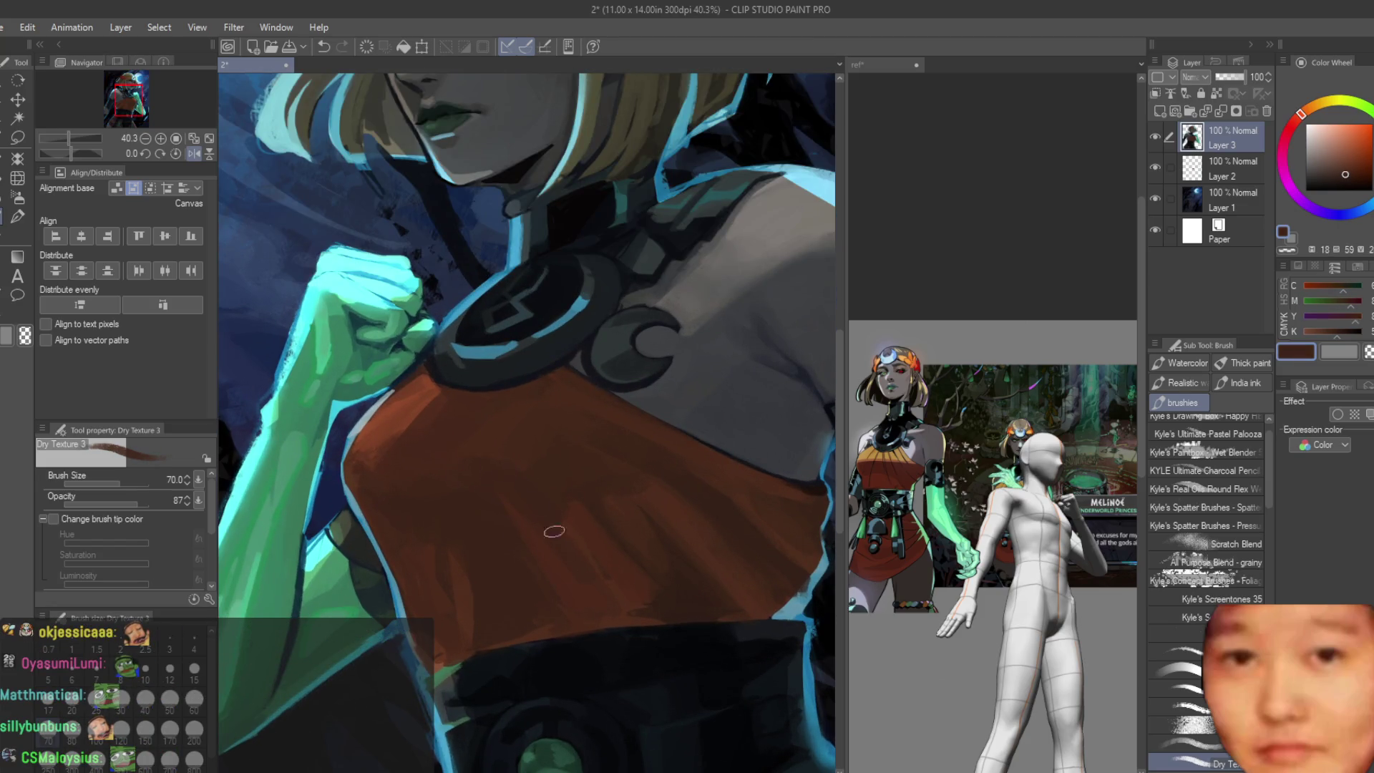
{"action": "scroll", "coordinate": [484, 440], "scroll_direction": "down", "scroll_amount": 2}
{"action": "scroll", "coordinate": [569, 462], "scroll_direction": "down", "scroll_amount": 2}
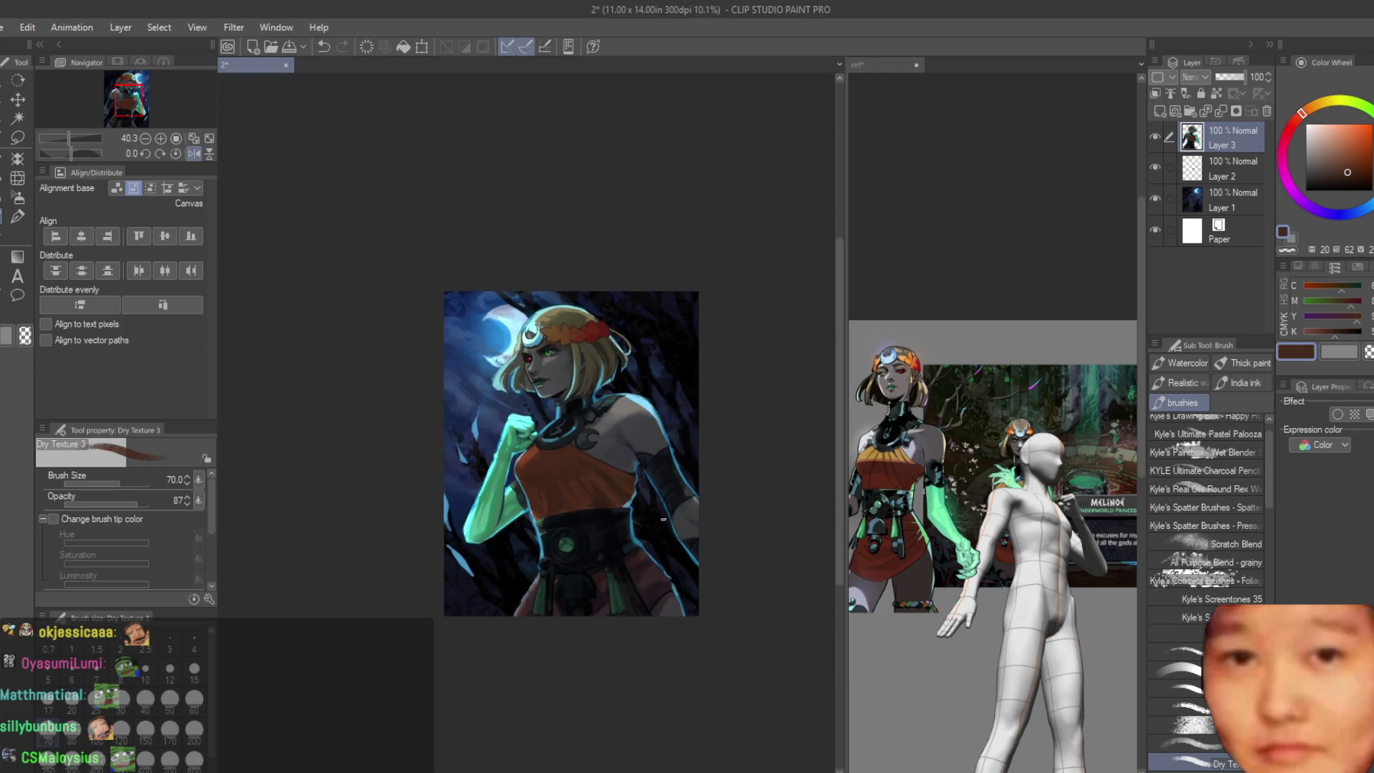
{"action": "scroll", "coordinate": [663, 519], "scroll_direction": "down", "scroll_amount": 1}
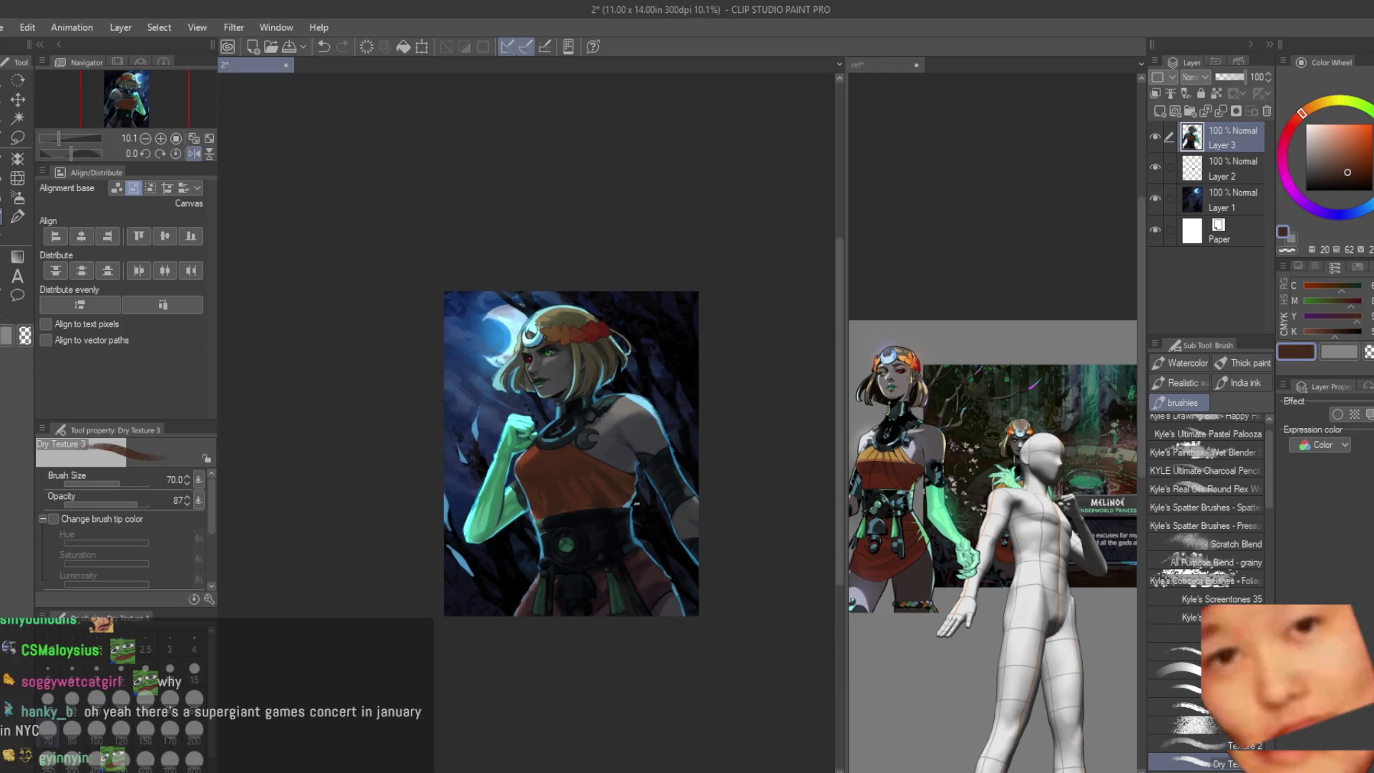
Step: With a smaller brush, darken the orange top around the shoulder
{"action": "key", "text": "h"}
{"action": "scroll", "coordinate": [485, 476], "scroll_direction": "up", "scroll_amount": 2}
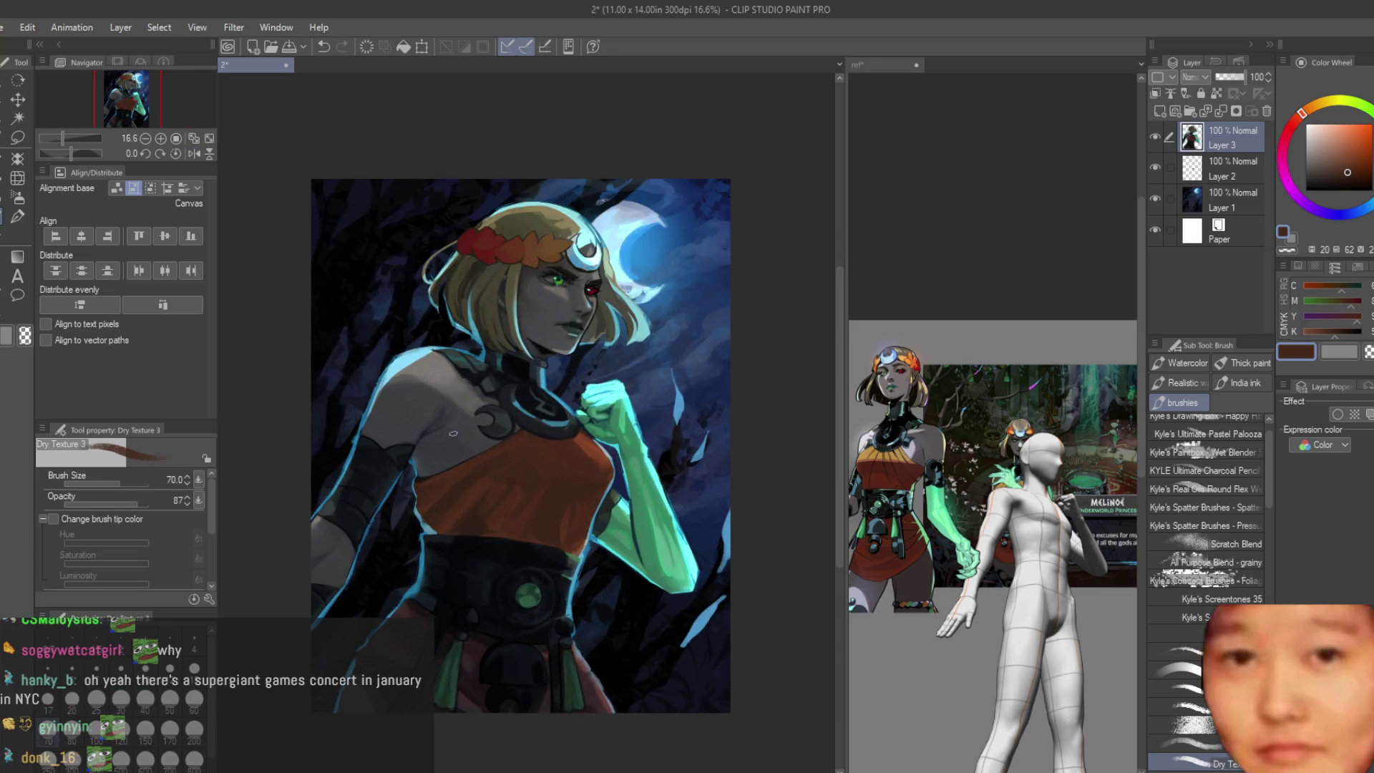
{"action": "scroll", "coordinate": [570, 477], "scroll_direction": "up", "scroll_amount": 1}
{"action": "scroll", "coordinate": [516, 472], "scroll_direction": "up", "scroll_amount": 2}
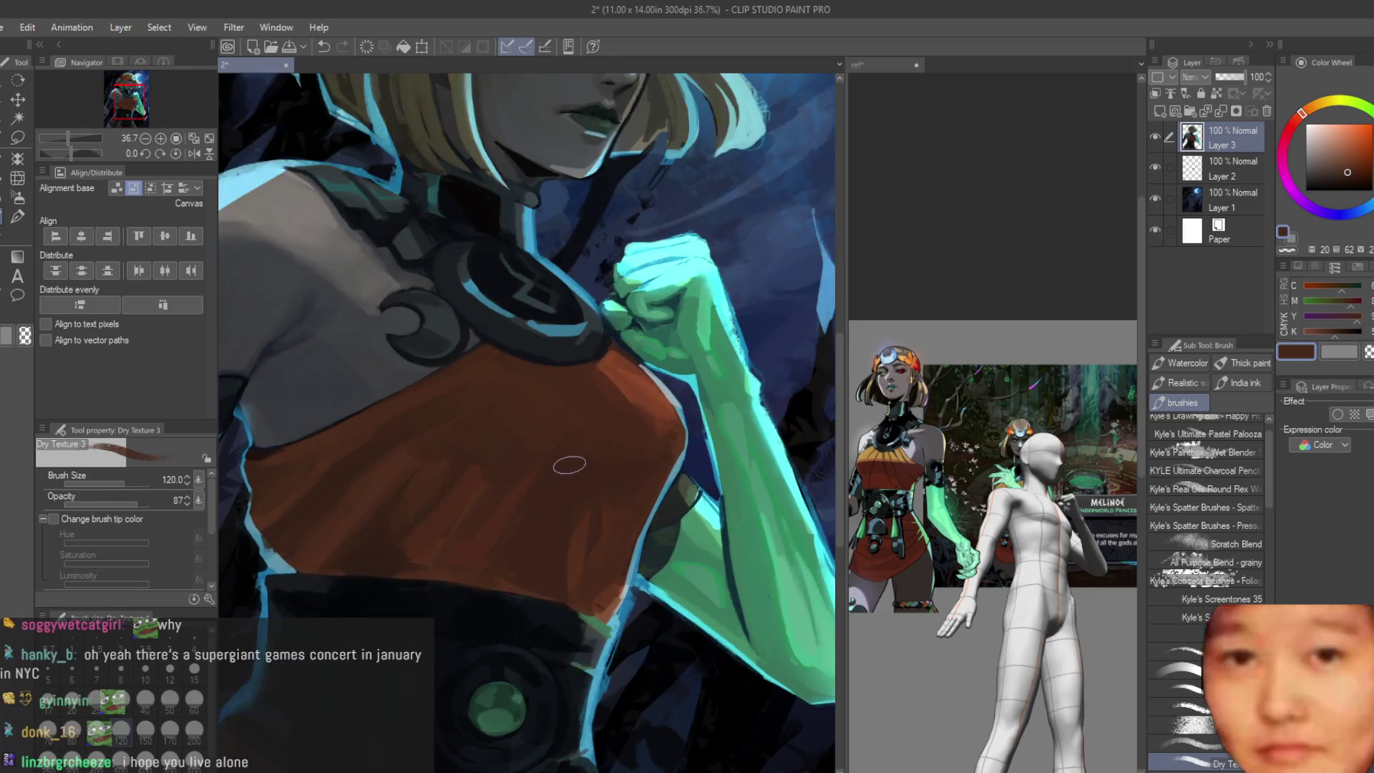
{"action": "scroll", "coordinate": [483, 456], "scroll_direction": "down", "scroll_amount": 2}
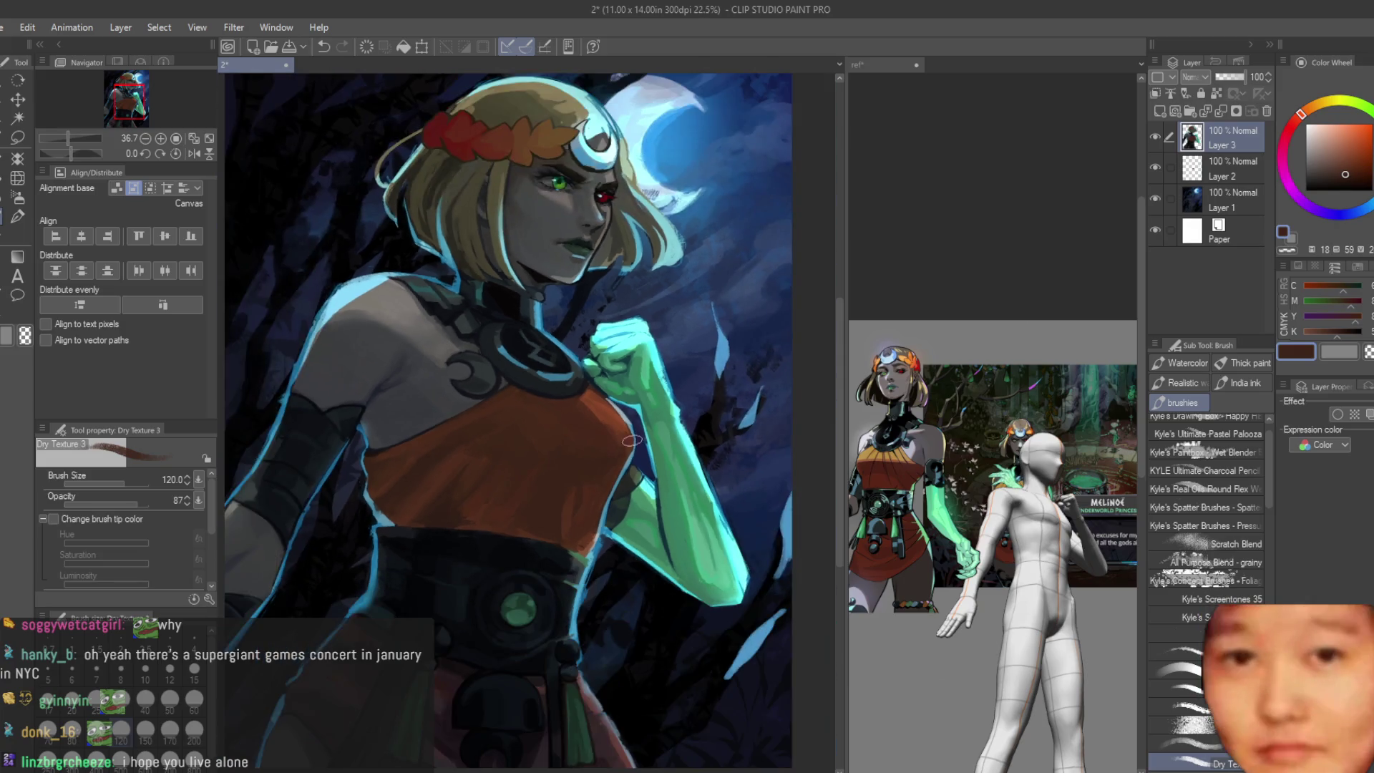
{"action": "key", "text": "bracketleft"}
{"action": "key", "text": "bracketleft"}
{"action": "key", "text": "bracketleft"}
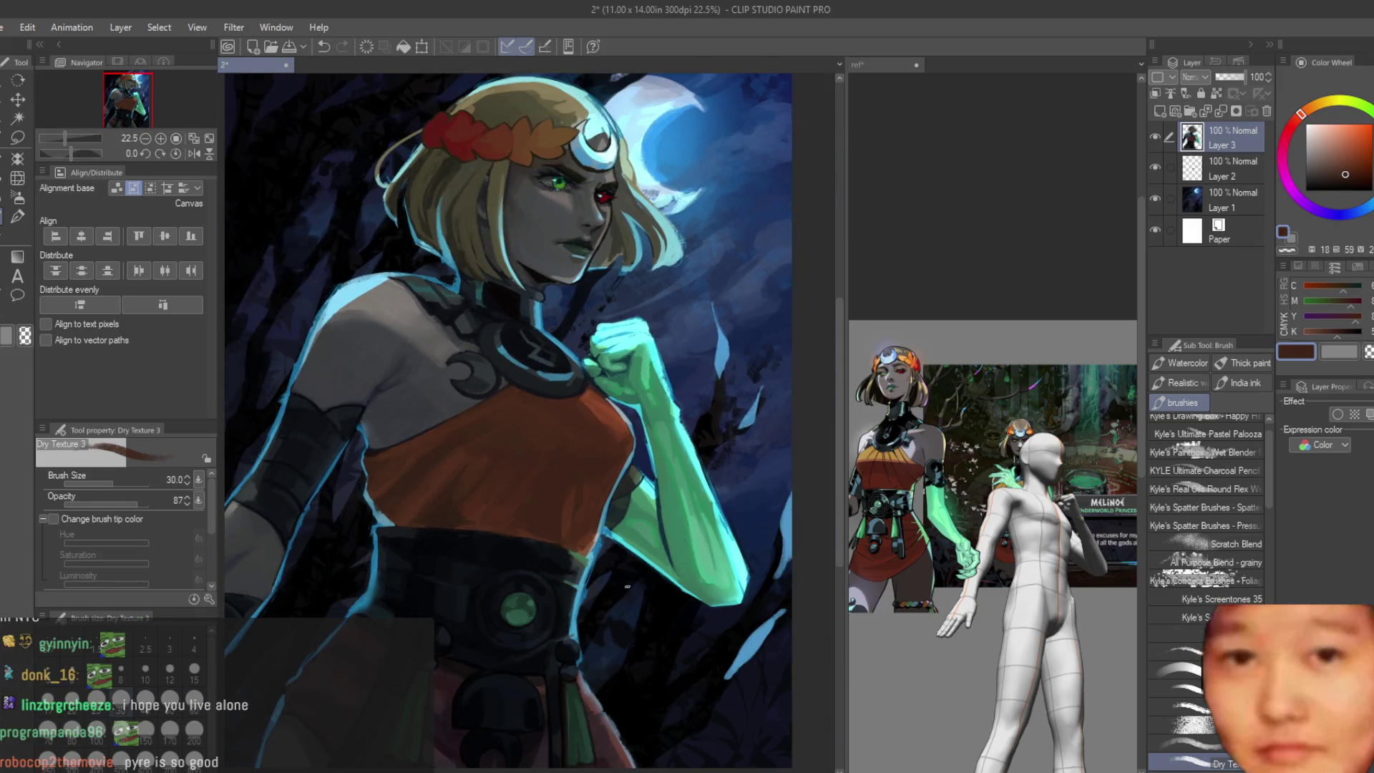
{"action": "scroll", "coordinate": [626, 586], "scroll_direction": "up", "scroll_amount": 2}
{"action": "scroll", "coordinate": [602, 451], "scroll_direction": "up", "scroll_amount": 2}
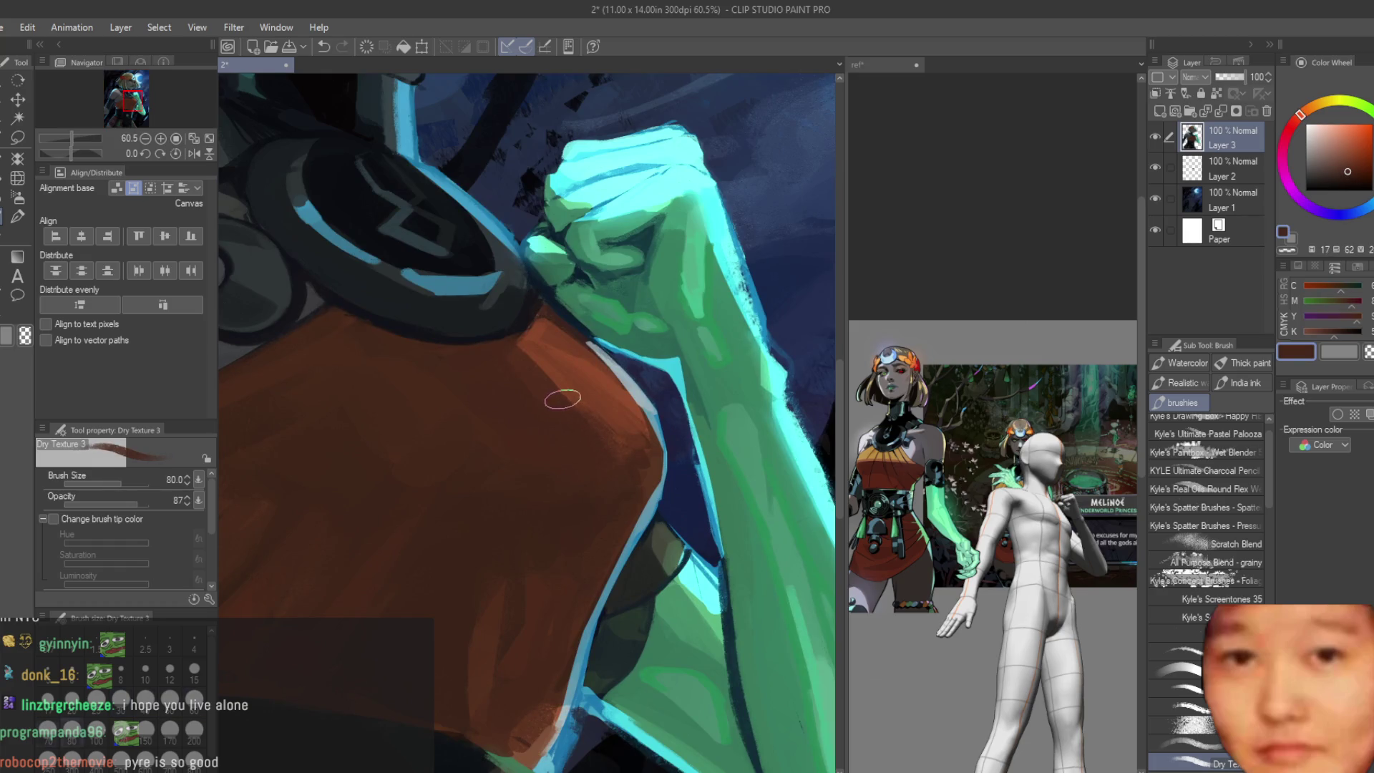
{"action": "mouse_move", "coordinate": [512, 361]}
{"action": "left_mouse_down"}
{"action": "mouse_move", "coordinate": [612, 419]}
{"action": "mouse_move", "coordinate": [522, 345]}
{"action": "mouse_move", "coordinate": [623, 467]}
{"action": "left_mouse_up"}
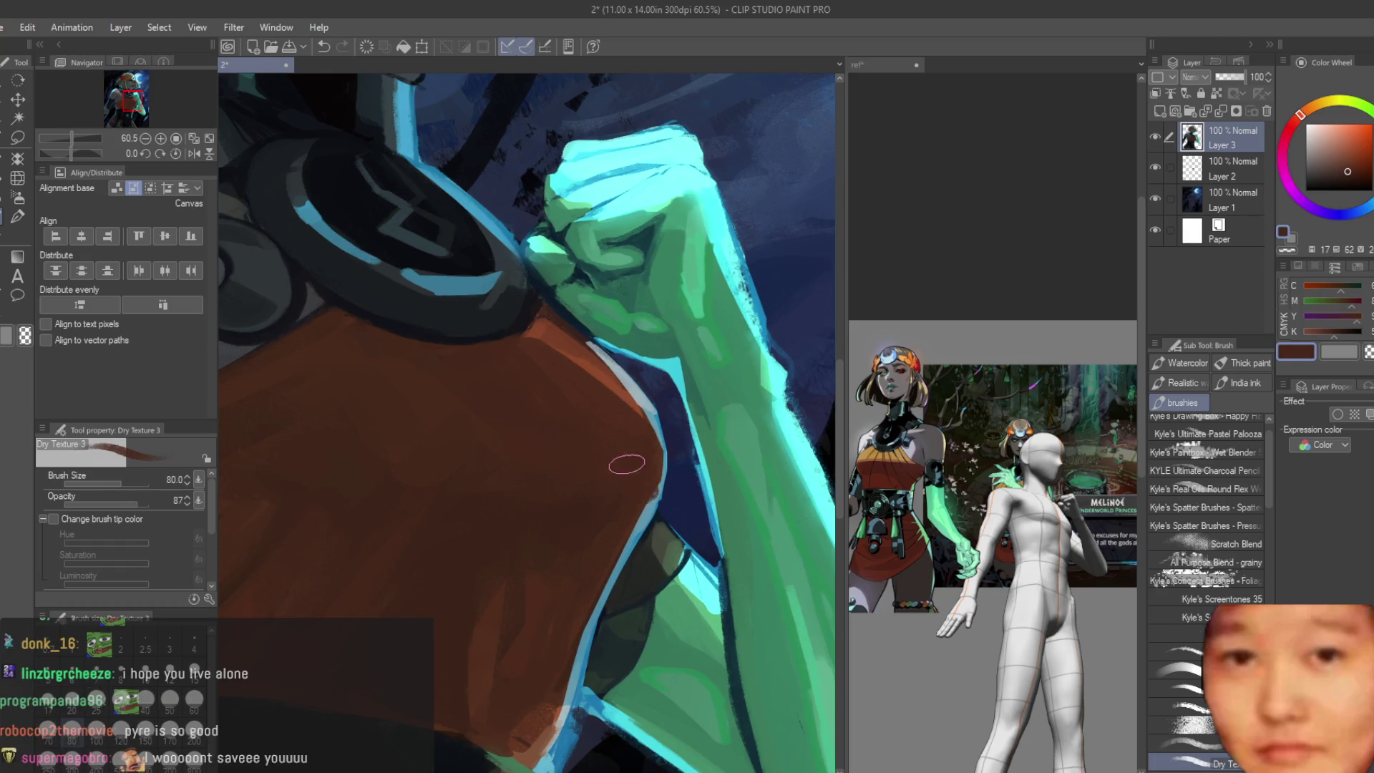
{"action": "scroll", "coordinate": [628, 462], "scroll_direction": "down", "scroll_amount": 4}
{"action": "scroll", "coordinate": [537, 521], "scroll_direction": "down", "scroll_amount": 1}
{"action": "scroll", "coordinate": [536, 521], "scroll_direction": "up", "scroll_amount": 1}
{"action": "scroll", "coordinate": [536, 521], "scroll_direction": "up", "scroll_amount": 2}
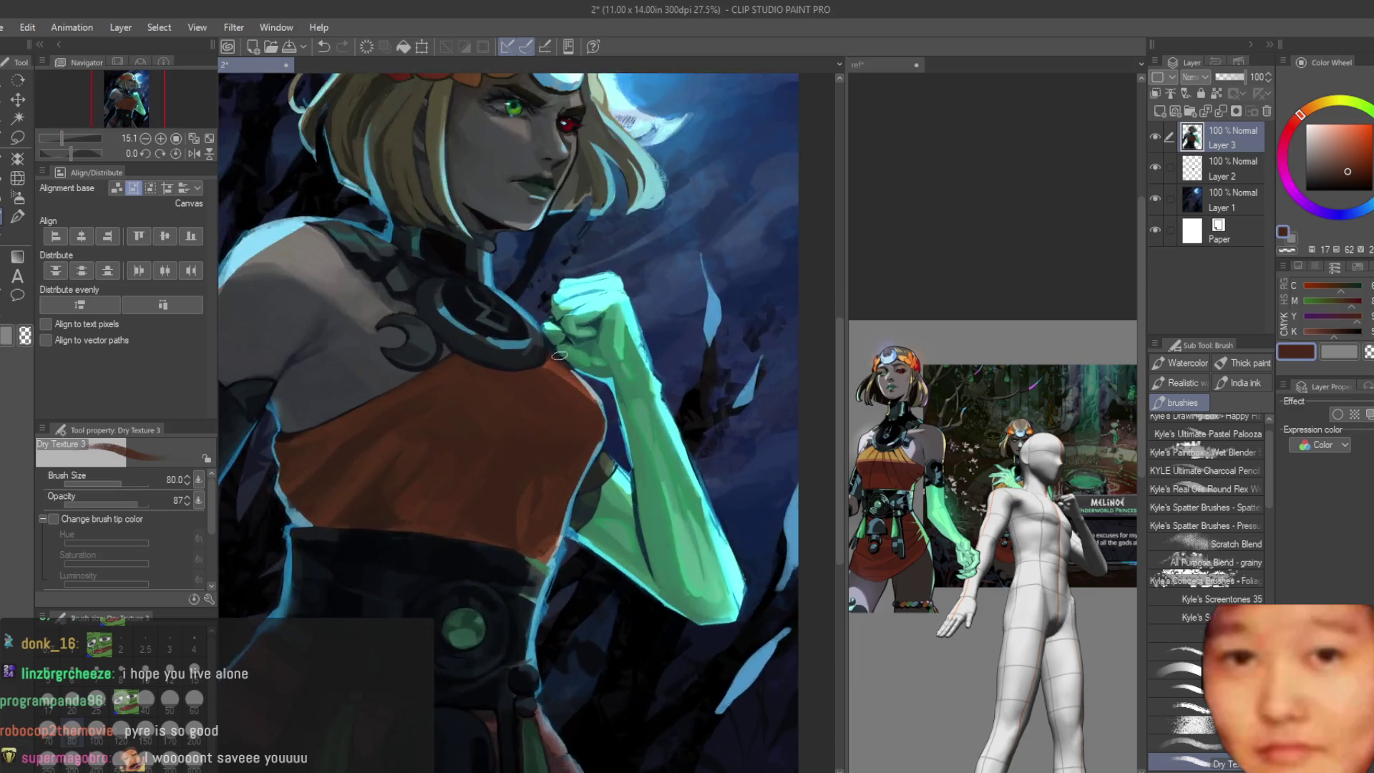
{"action": "scroll", "coordinate": [536, 521], "scroll_direction": "up", "scroll_amount": 1}
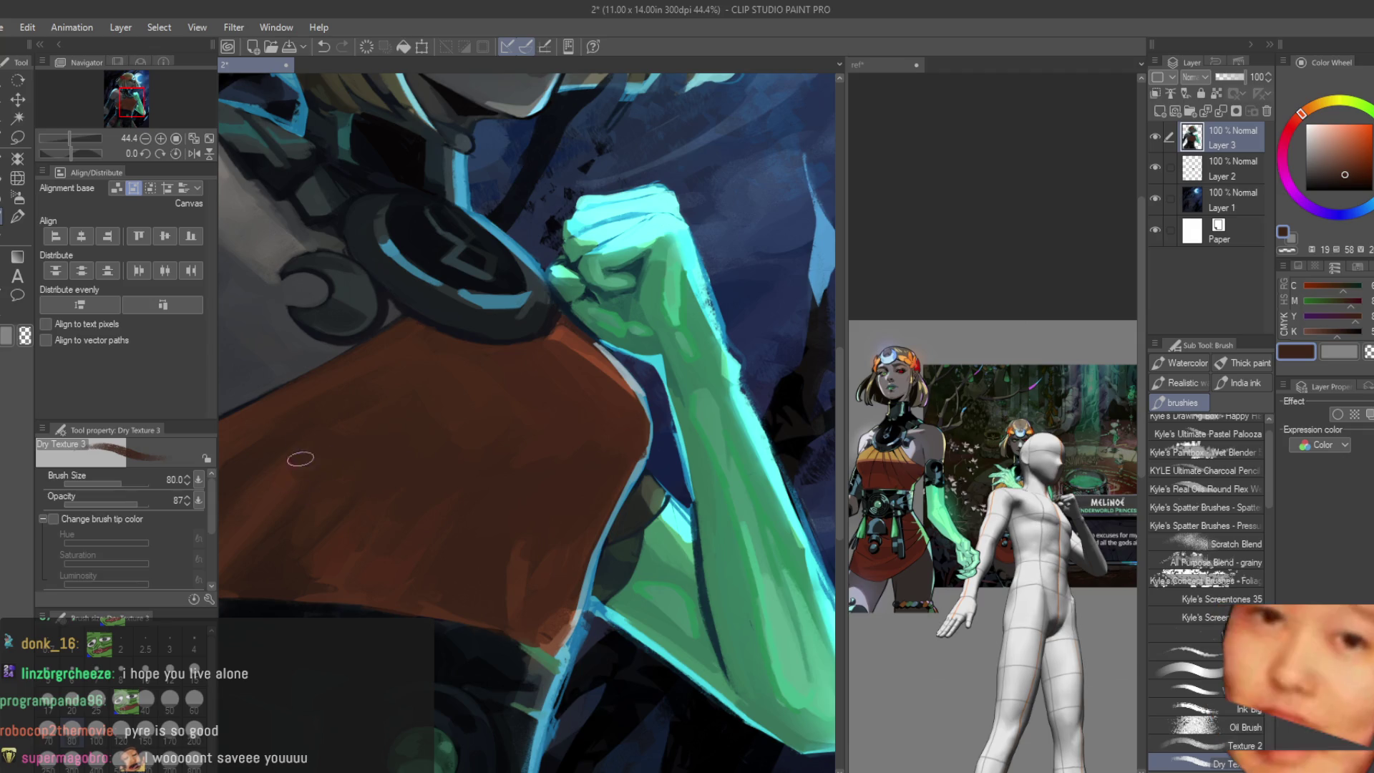
{"action": "left_click", "coordinate": [424, 392], "text": "alt"}
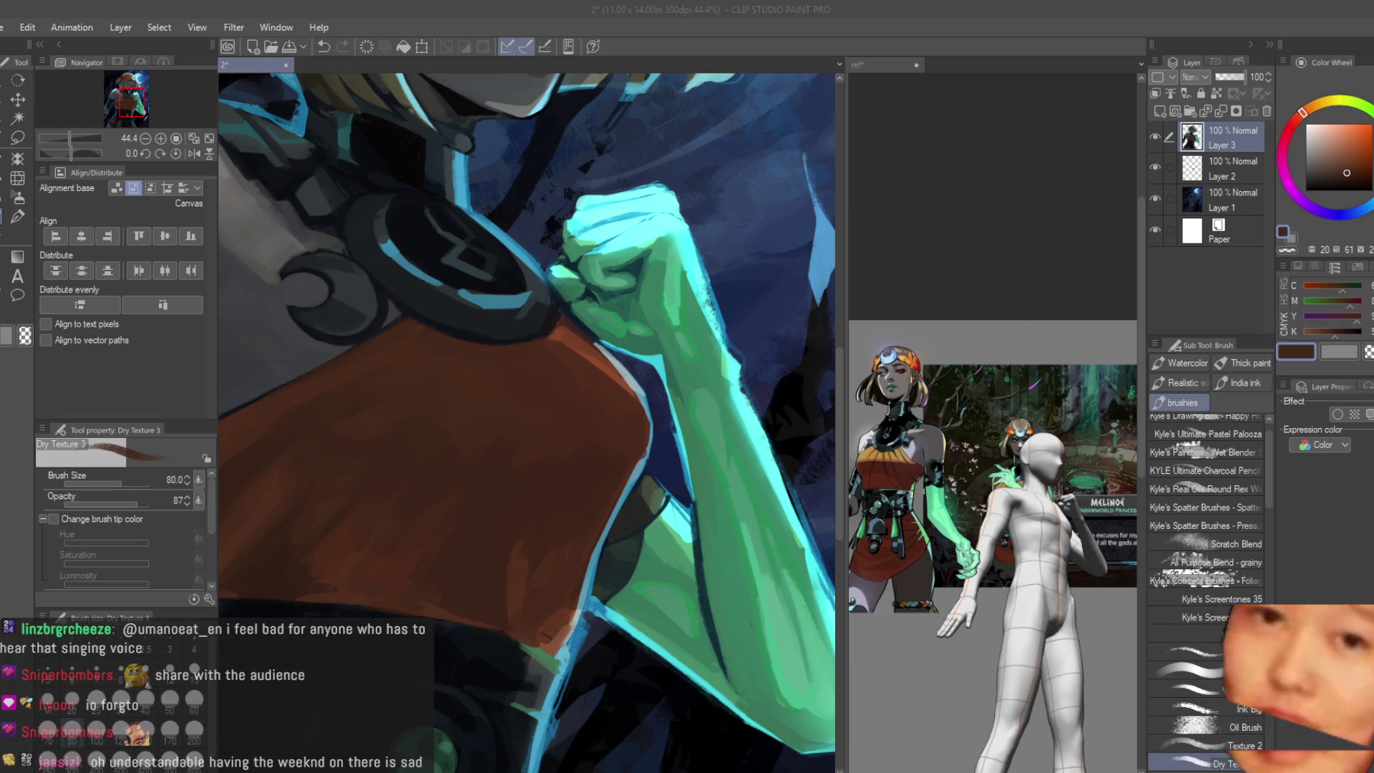
{"action": "scroll", "coordinate": [568, 318], "scroll_direction": "down", "scroll_amount": 2}
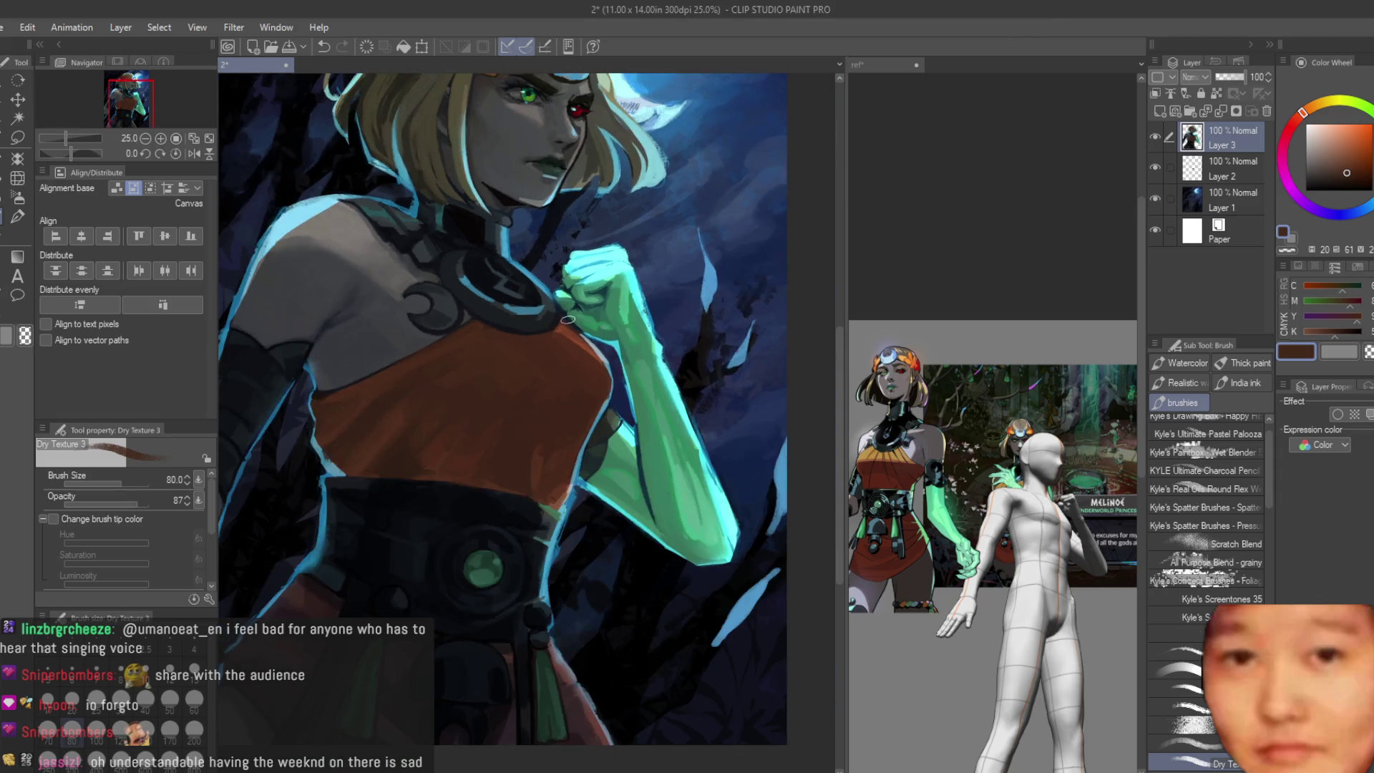
{"action": "scroll", "coordinate": [672, 540], "scroll_direction": "down", "scroll_amount": 2}
{"action": "scroll", "coordinate": [671, 539], "scroll_direction": "up", "scroll_amount": 1}
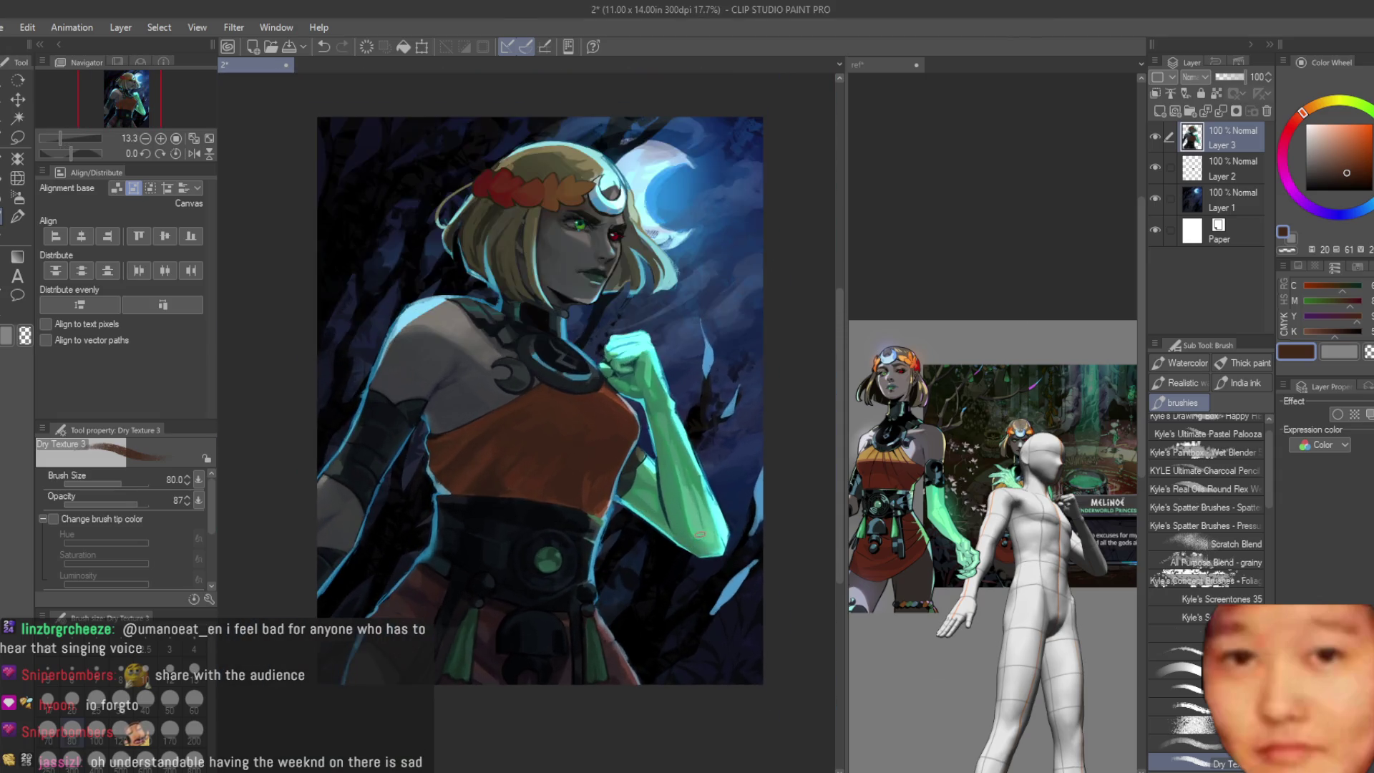
{"action": "scroll", "coordinate": [710, 484], "scroll_direction": "up", "scroll_amount": 2}
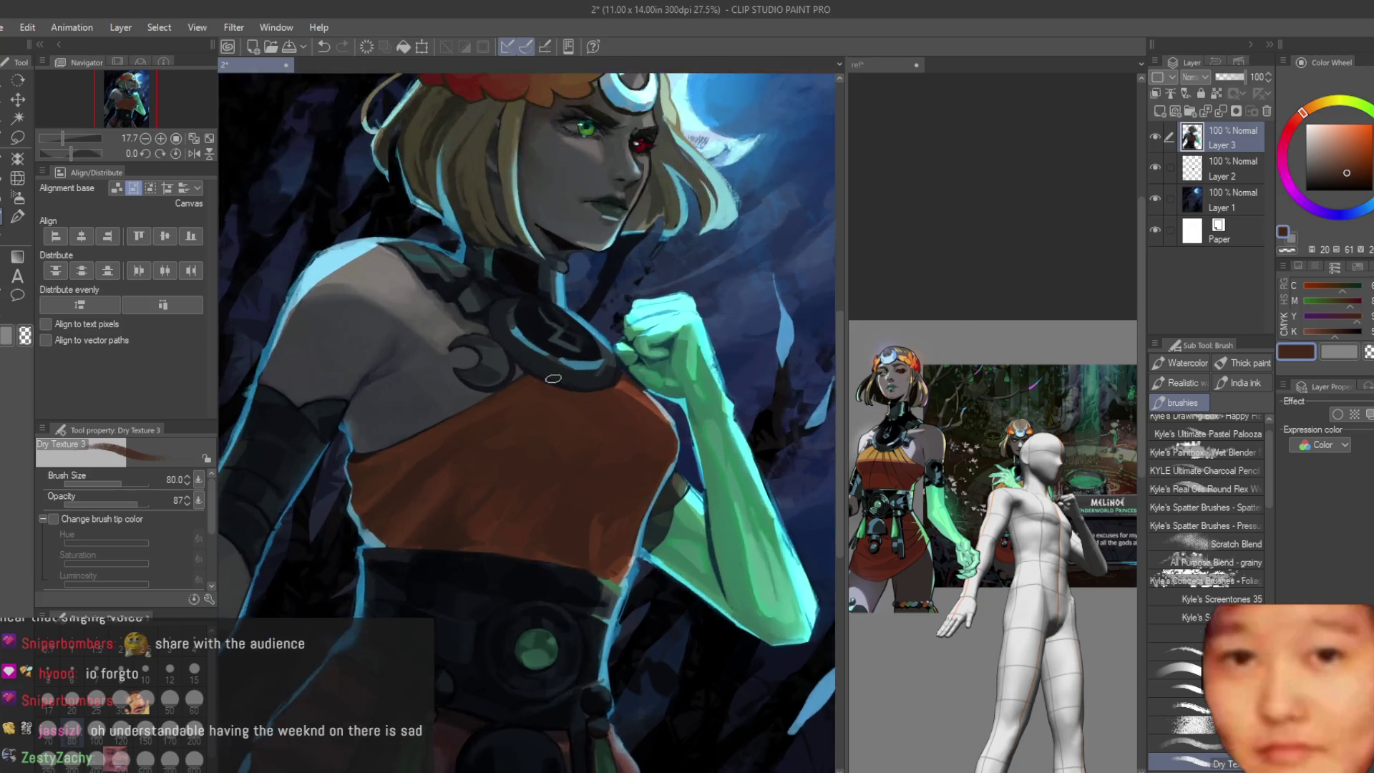
{"action": "scroll", "coordinate": [583, 500], "scroll_direction": "up", "scroll_amount": 1}
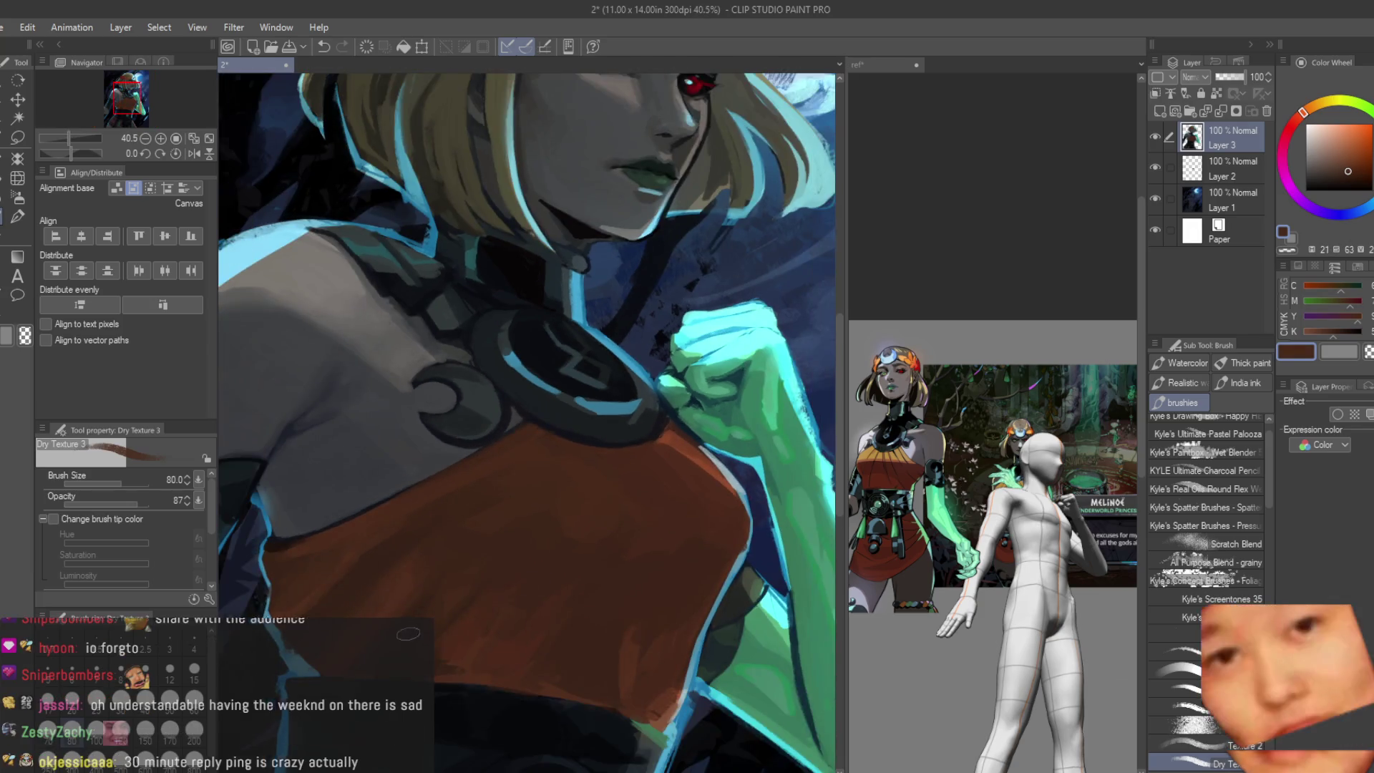
{"action": "scroll", "coordinate": [563, 539], "scroll_direction": "up", "scroll_amount": 1}
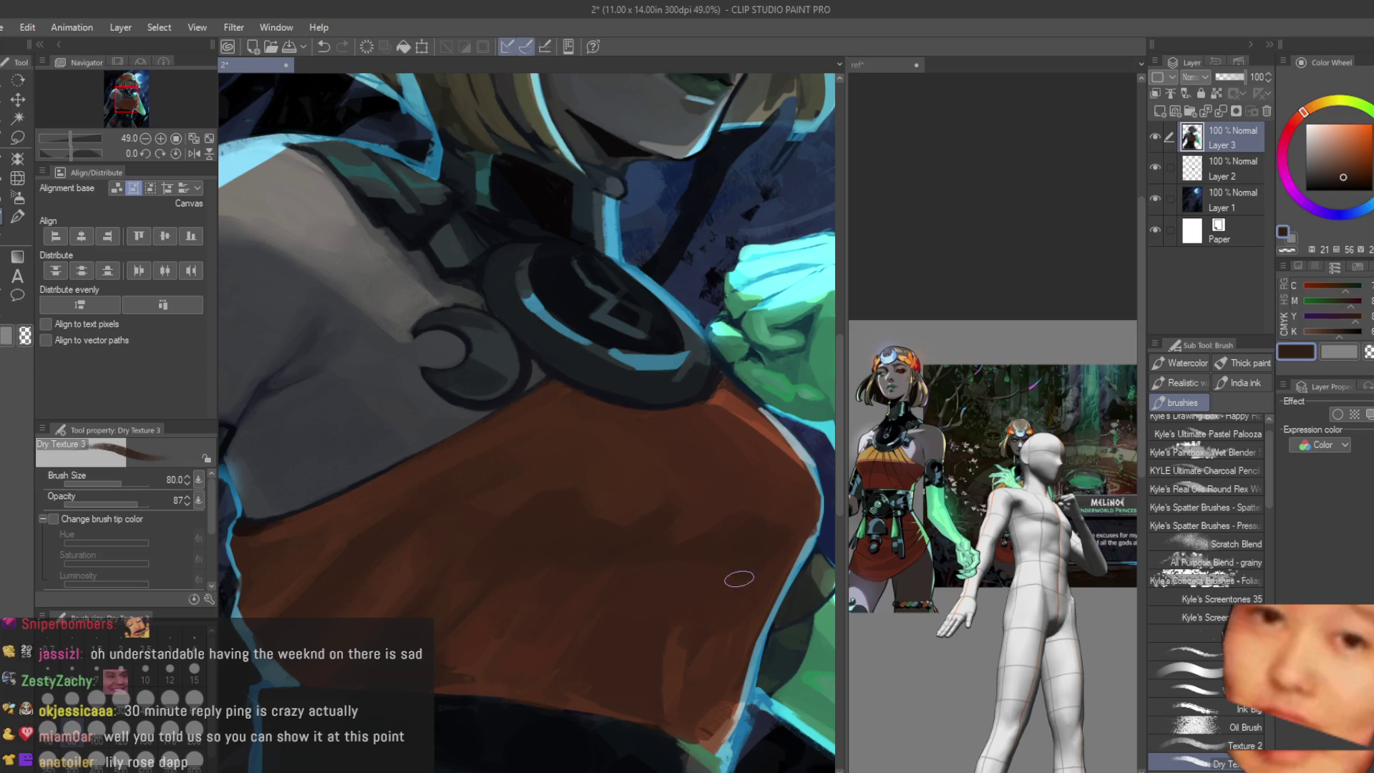
{"action": "scroll", "coordinate": [734, 519], "scroll_direction": "down", "scroll_amount": 3}
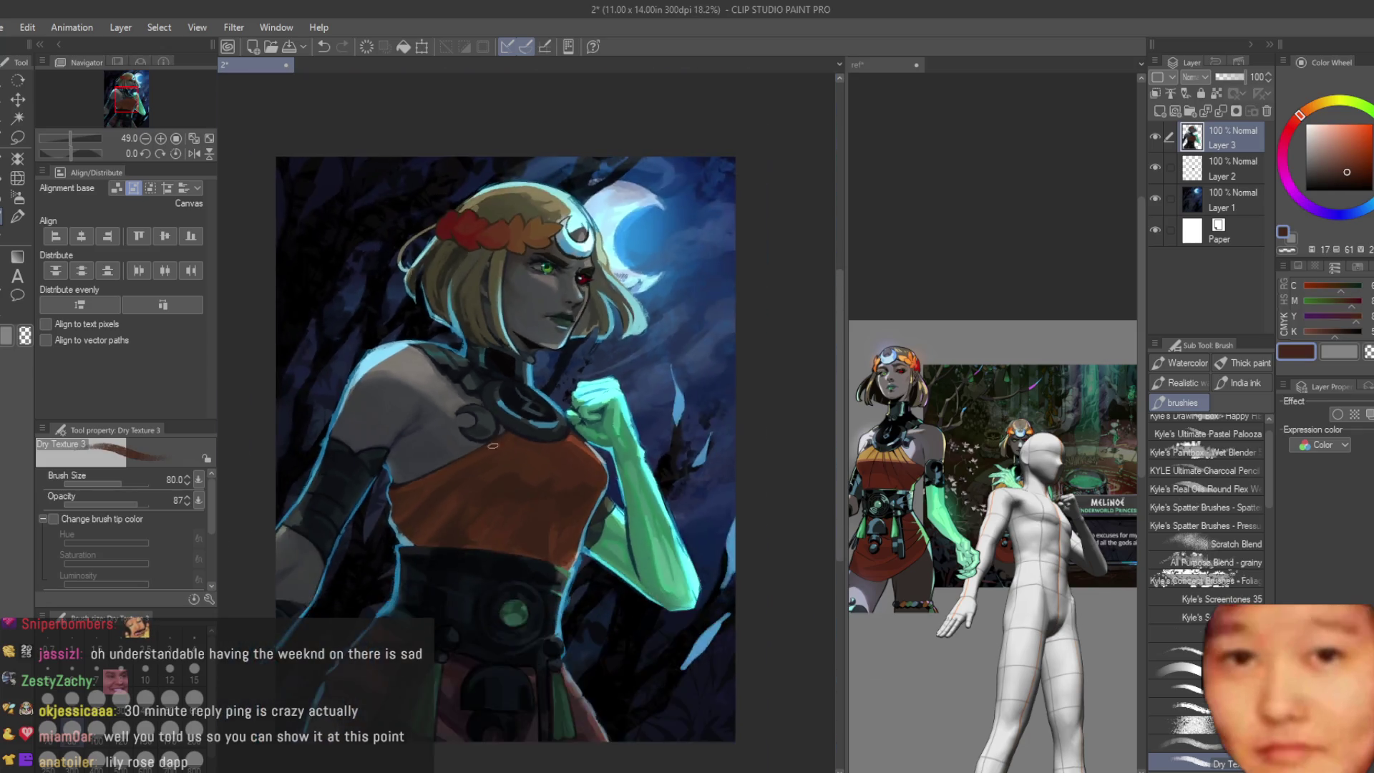
{"action": "scroll", "coordinate": [665, 483], "scroll_direction": "down", "scroll_amount": 2}
Step: Mirror the canvas to check it and choose a slightly brighter red on the Color Wheel
{"action": "key", "text": "h"}
{"action": "scroll", "coordinate": [668, 482], "scroll_direction": "up", "scroll_amount": 1}
{"action": "scroll", "coordinate": [644, 505], "scroll_direction": "up", "scroll_amount": 2}
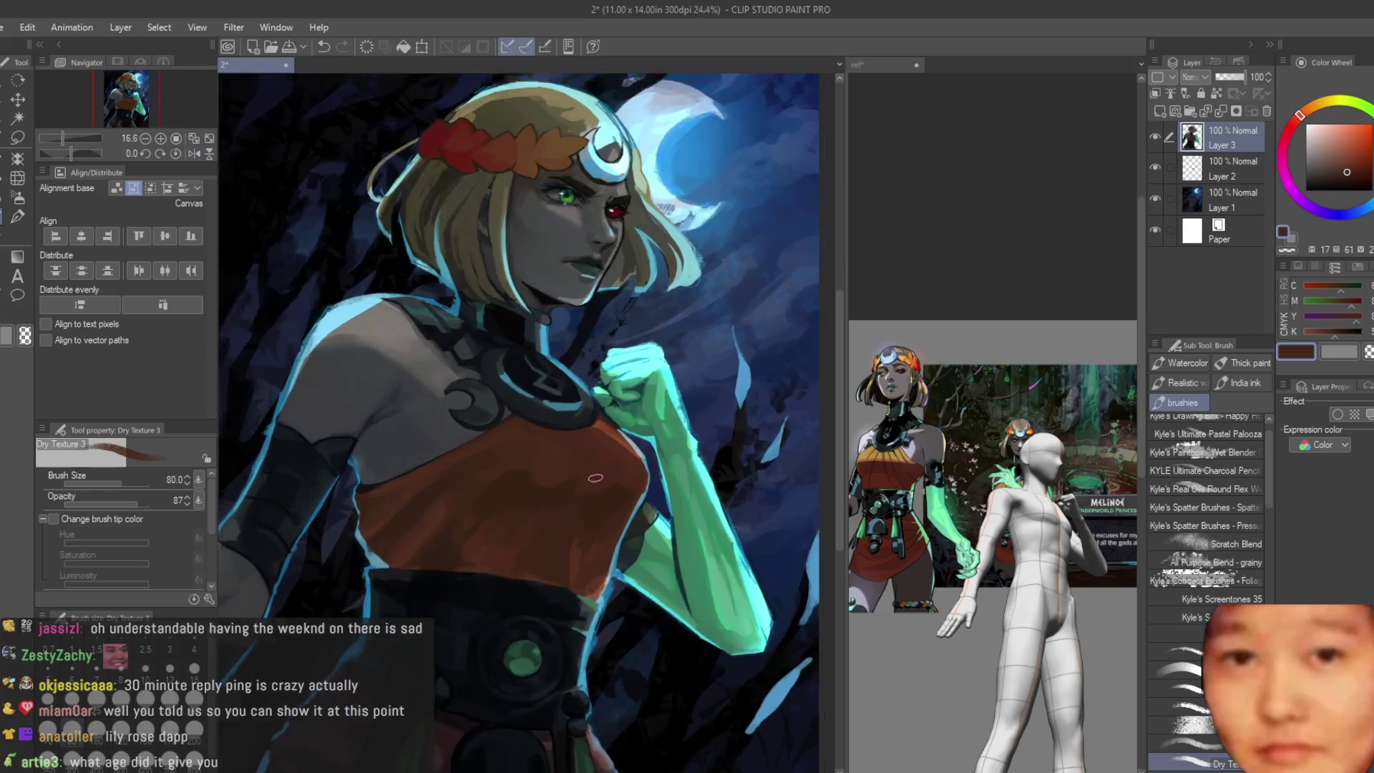
{"action": "scroll", "coordinate": [623, 526], "scroll_direction": "up", "scroll_amount": 2}
{"action": "scroll", "coordinate": [609, 539], "scroll_direction": "up", "scroll_amount": 2}
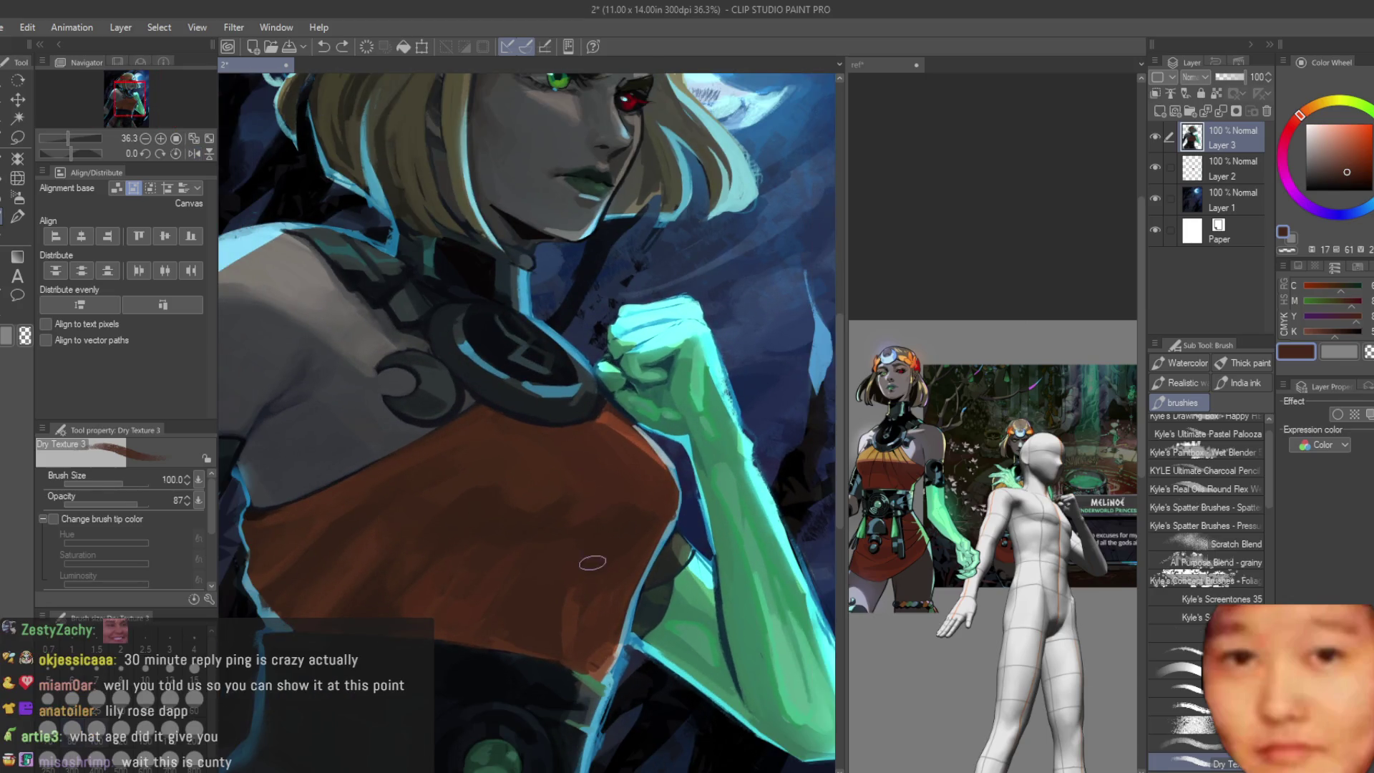
{"action": "scroll", "coordinate": [625, 519], "scroll_direction": "up", "scroll_amount": 1}
{"action": "left_click", "coordinate": [645, 496], "text": "alt"}
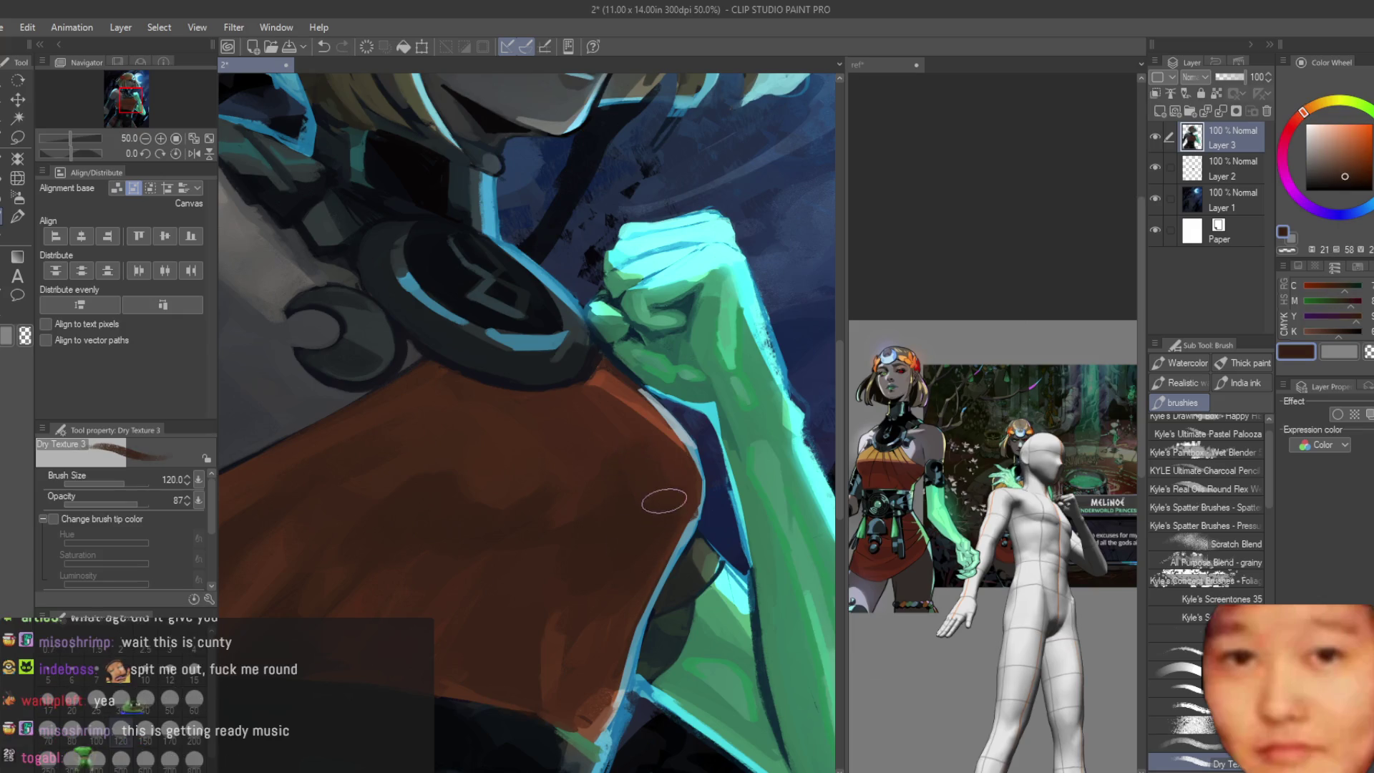
{"action": "left_click", "coordinate": [626, 503], "text": "alt"}
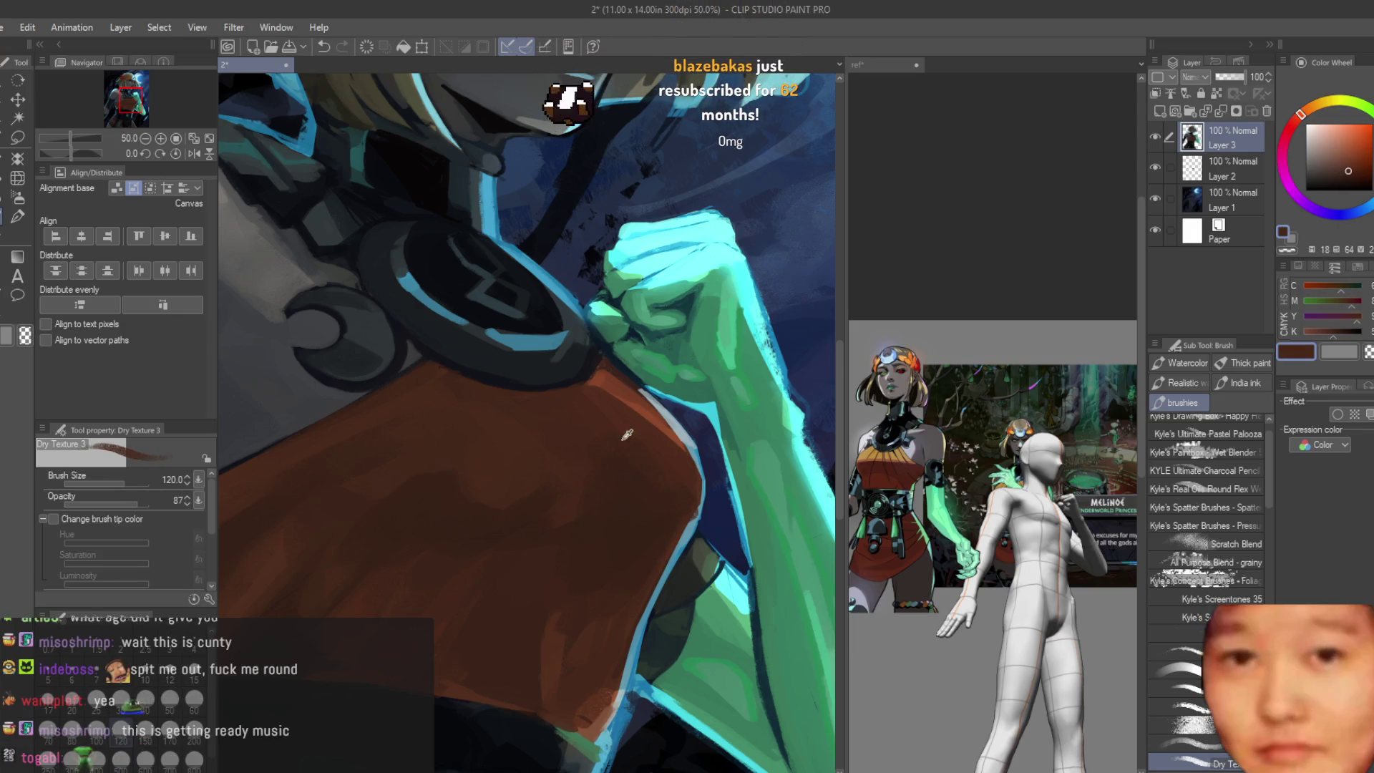
{"action": "scroll", "coordinate": [628, 478], "scroll_direction": "down", "scroll_amount": 2}
{"action": "scroll", "coordinate": [637, 458], "scroll_direction": "down", "scroll_amount": 2}
{"action": "key", "text": "h"}
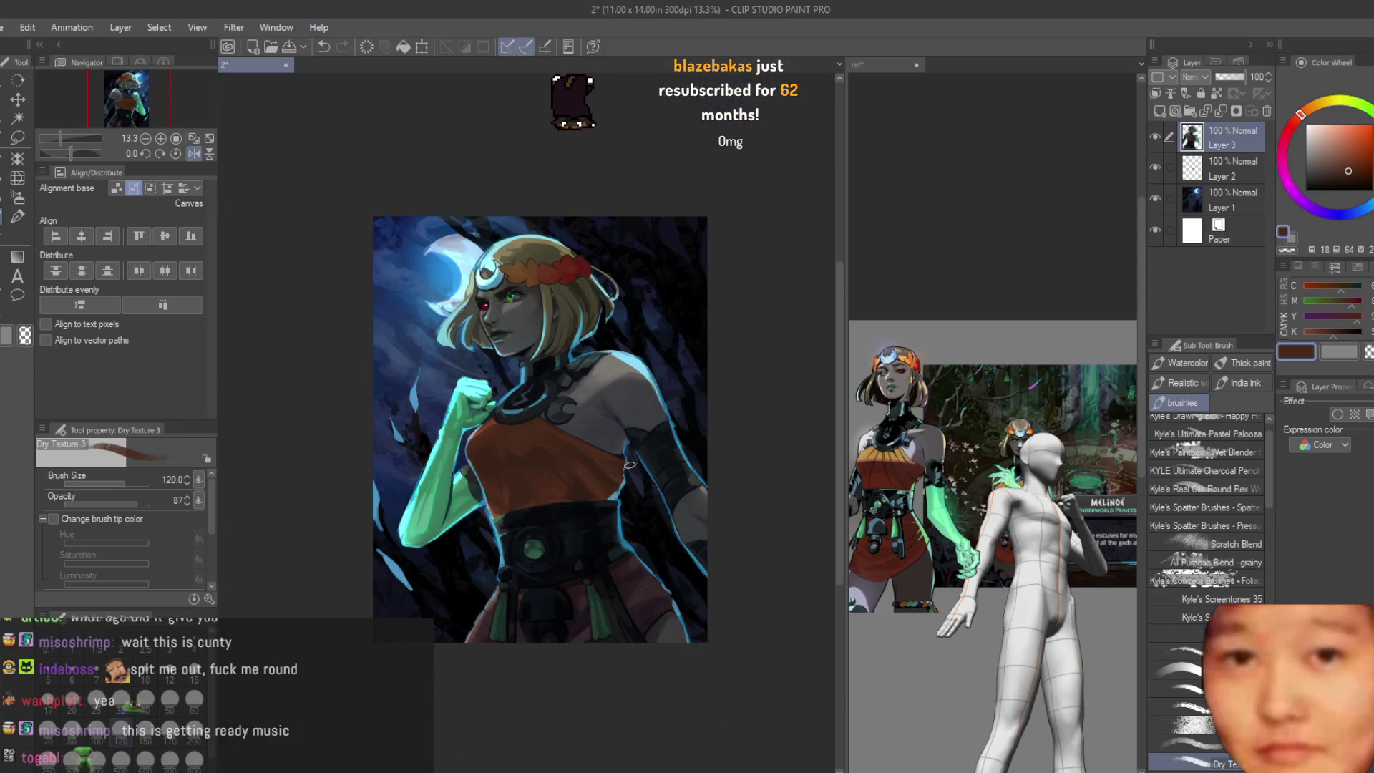
{"action": "scroll", "coordinate": [631, 464], "scroll_direction": "up", "scroll_amount": 2}
{"action": "scroll", "coordinate": [505, 468], "scroll_direction": "up", "scroll_amount": 2}
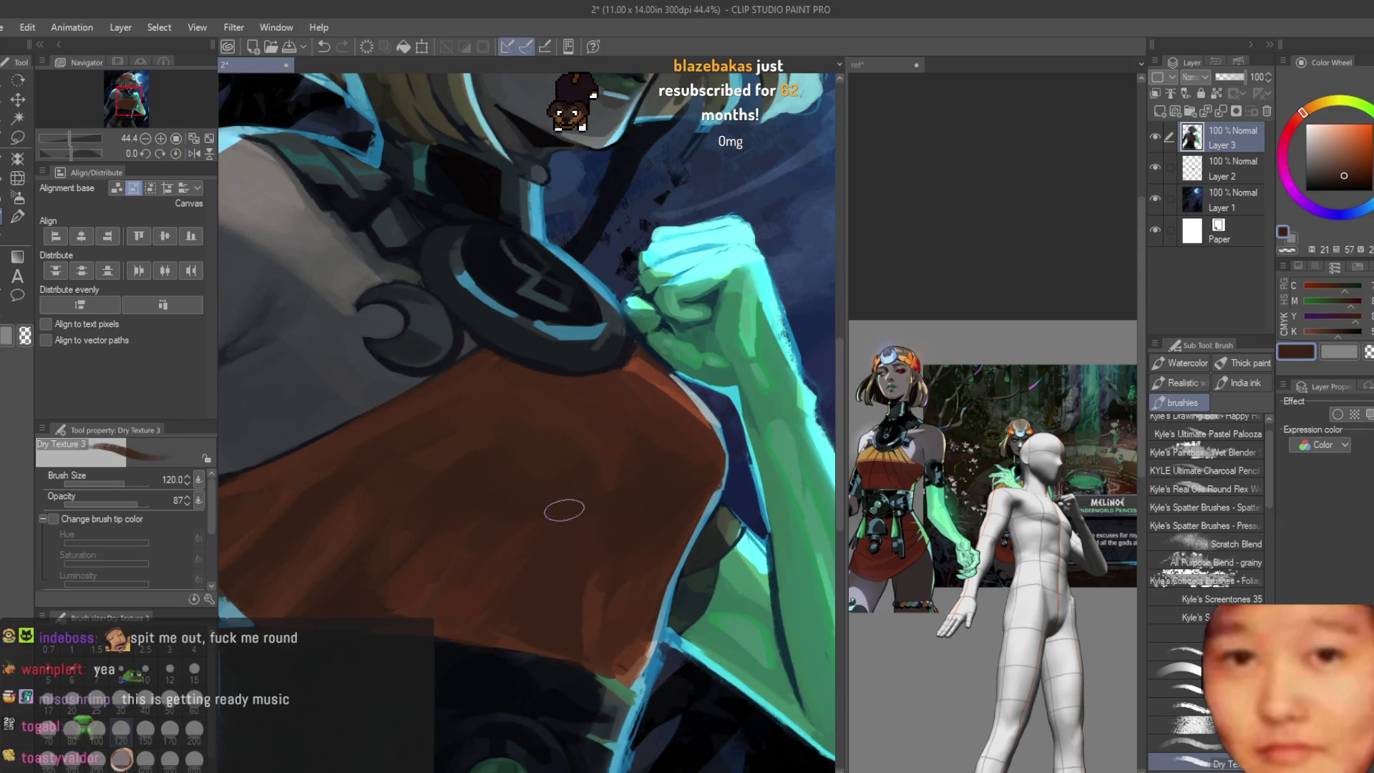
Step: Dab Dry Texture shading onto the top's chest below the collar
{"action": "left_click", "coordinate": [480, 434], "text": "alt"}
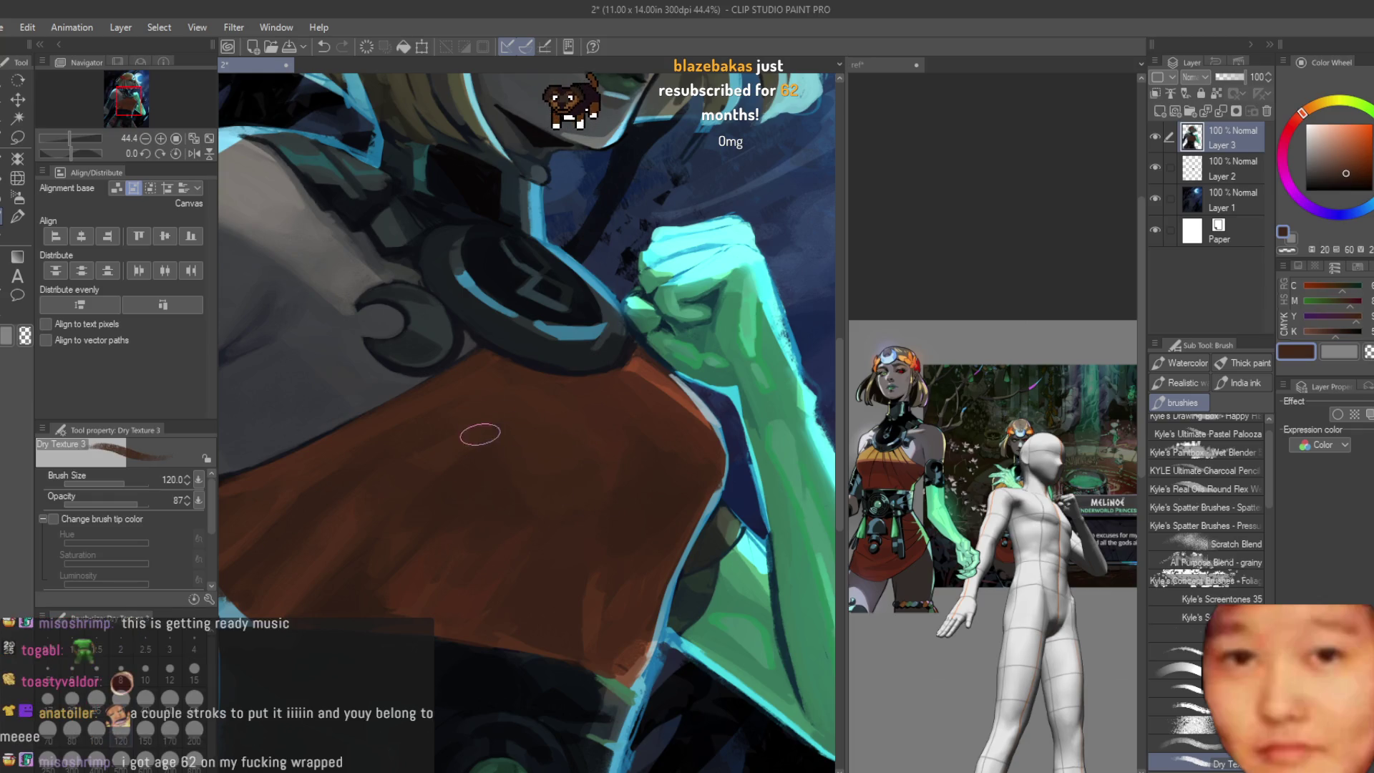
{"action": "left_click", "coordinate": [526, 479], "text": "alt"}
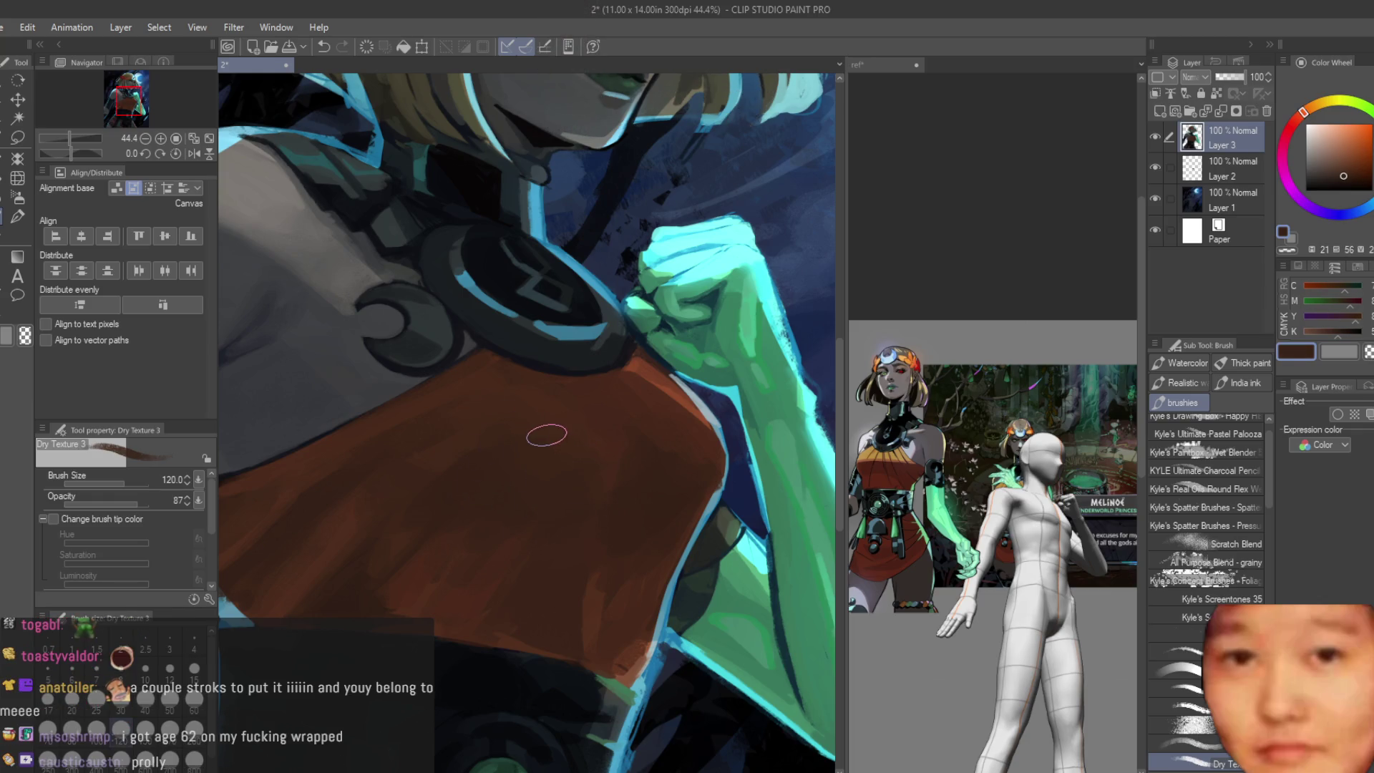
{"action": "left_click", "coordinate": [567, 523], "text": "alt"}
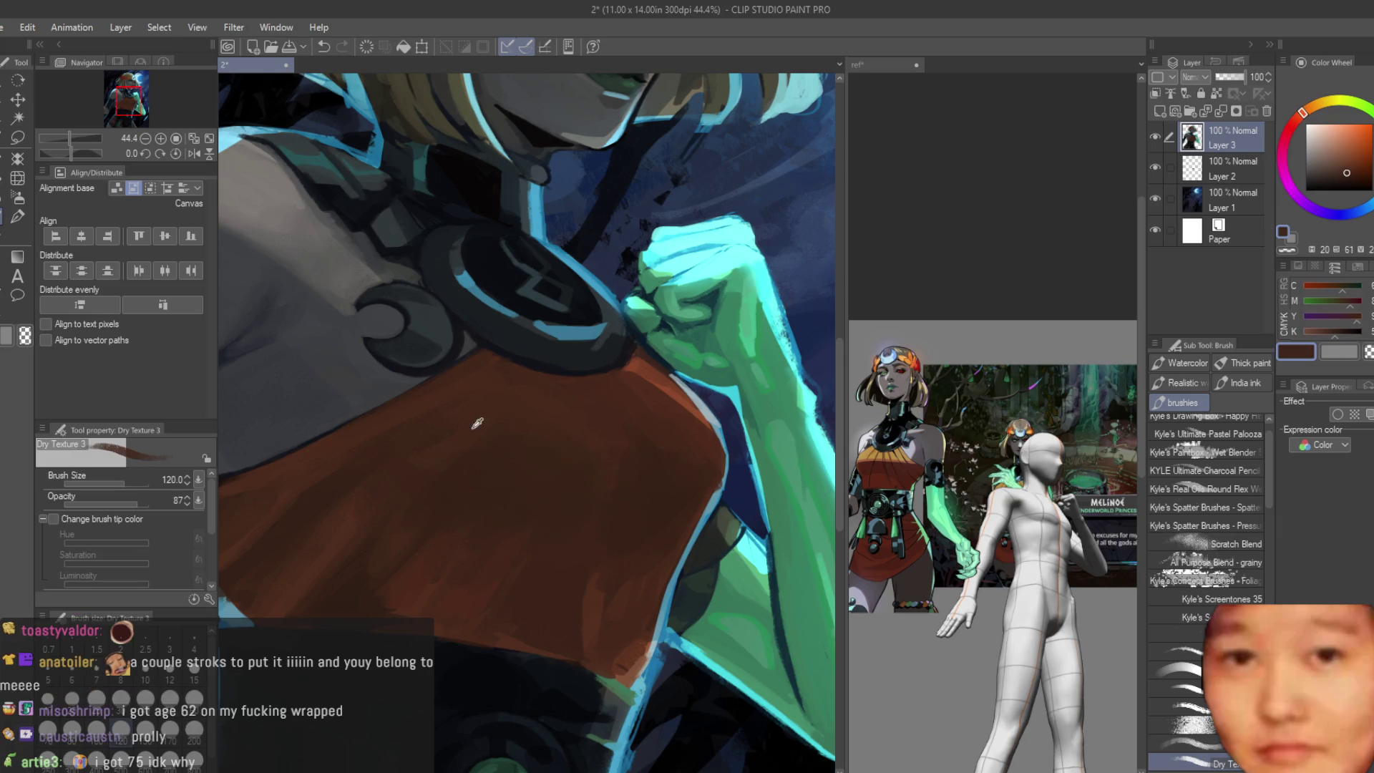
{"action": "left_click", "coordinate": [617, 464], "text": "alt"}
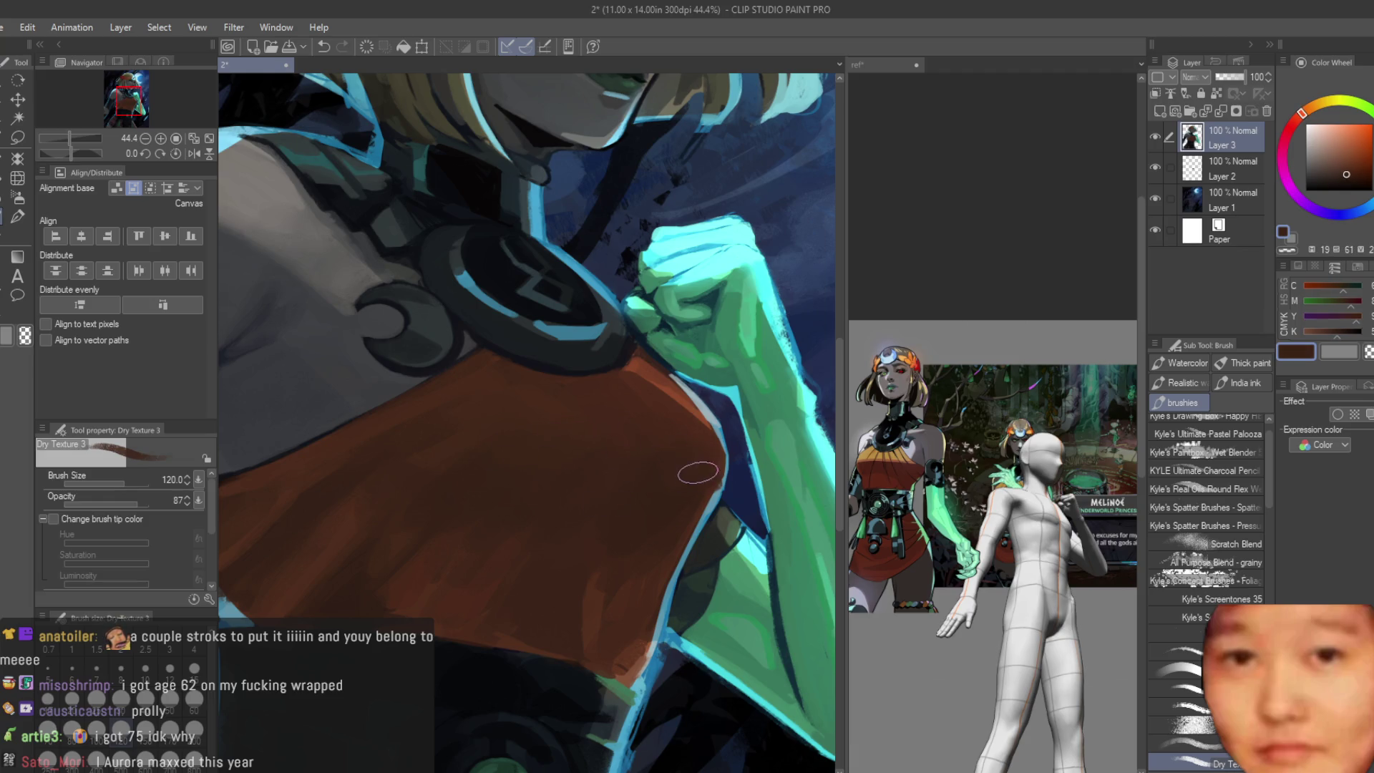
{"action": "scroll", "coordinate": [697, 473], "scroll_direction": "down", "scroll_amount": 3}
{"action": "scroll", "coordinate": [721, 551], "scroll_direction": "down", "scroll_amount": 2}
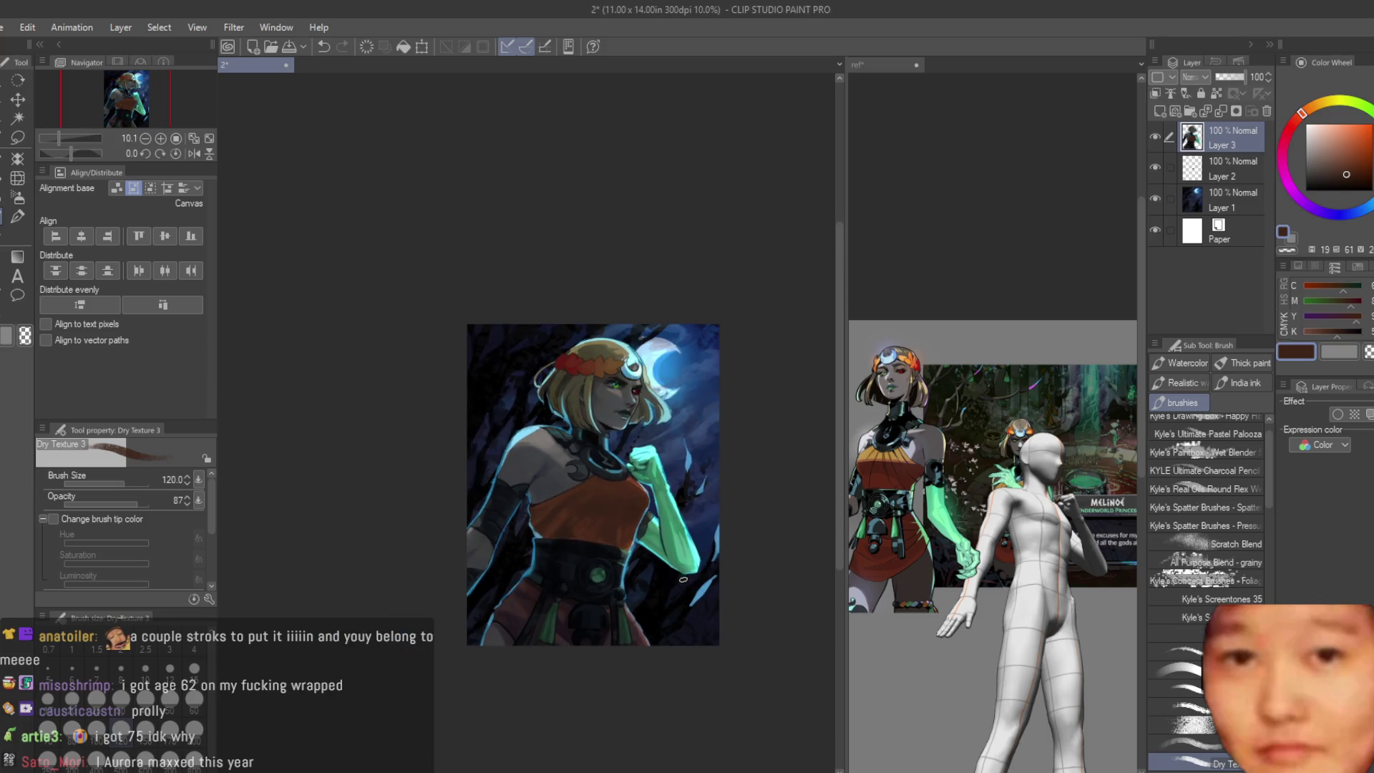
{"action": "scroll", "coordinate": [687, 577], "scroll_direction": "up", "scroll_amount": 2}
{"action": "scroll", "coordinate": [595, 476], "scroll_direction": "up", "scroll_amount": 3}
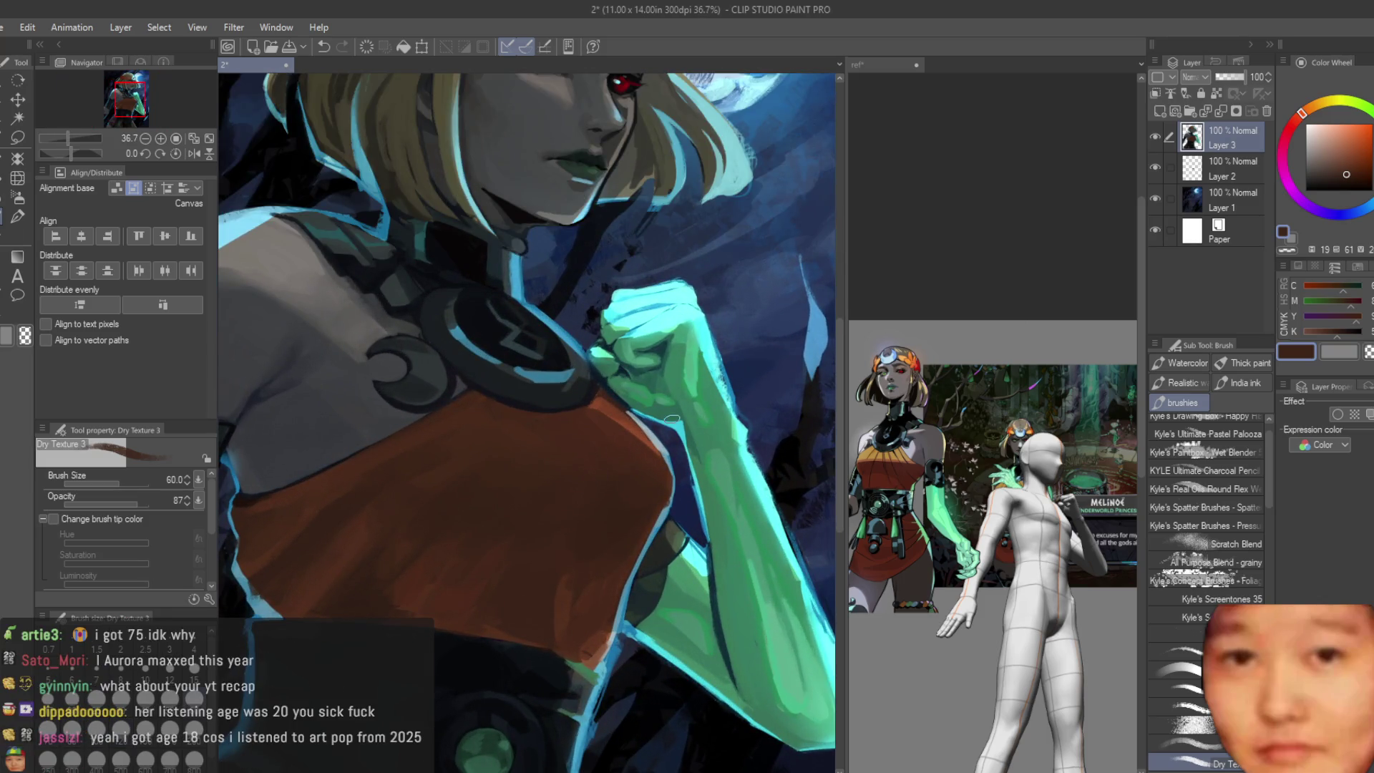
{"action": "scroll", "coordinate": [569, 524], "scroll_direction": "up", "scroll_amount": 1}
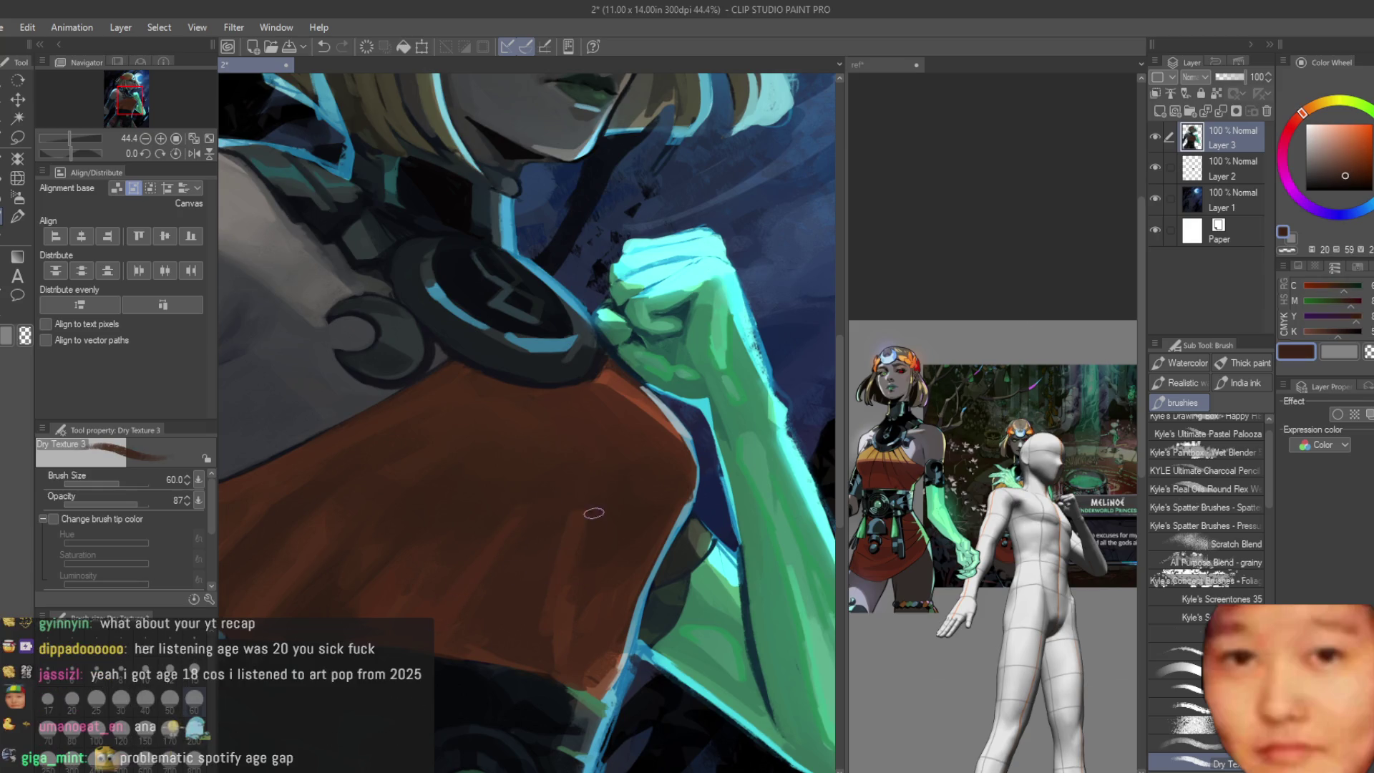
Step: Pick a darker shade from the top while inspecting the torso, then save the portrait
{"action": "left_click", "coordinate": [522, 561], "text": "alt"}
{"action": "scroll", "coordinate": [553, 496], "scroll_direction": "down", "scroll_amount": 2}
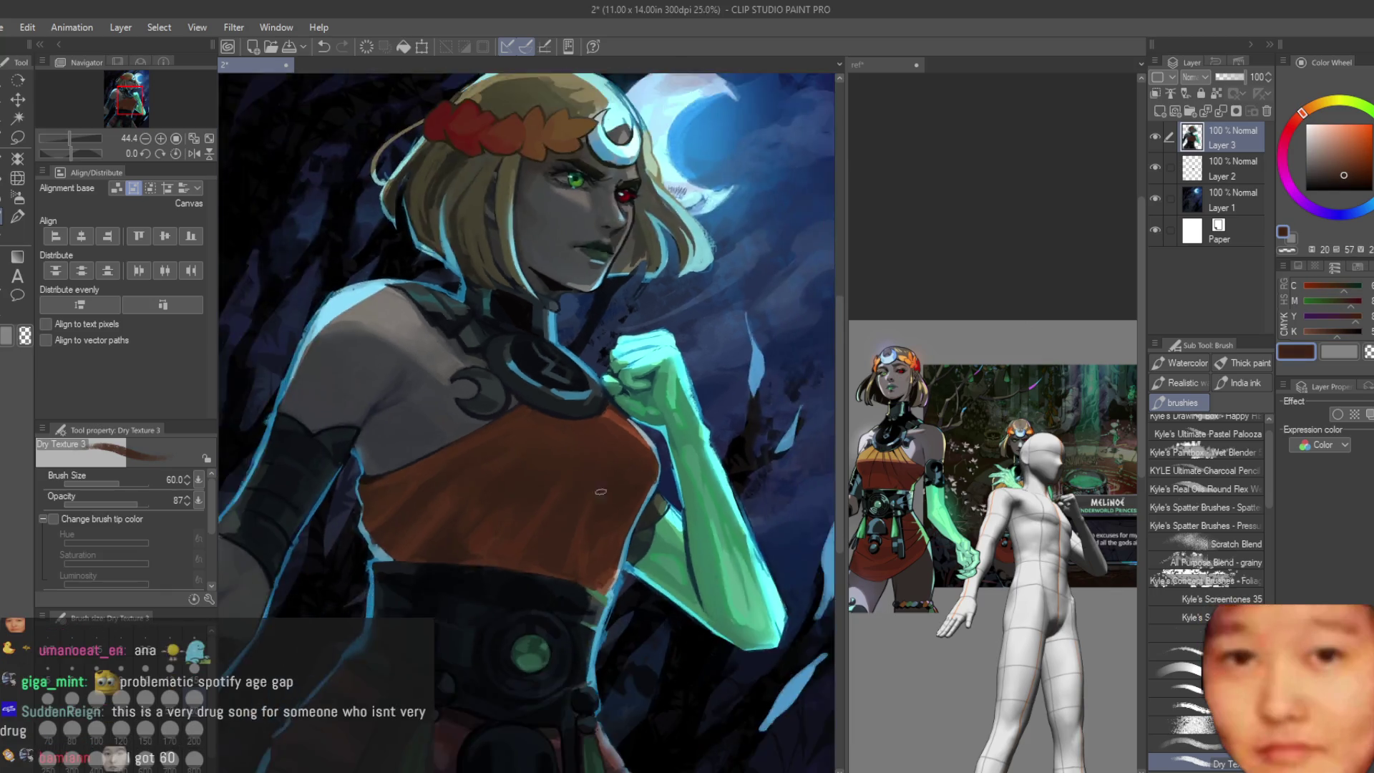
{"action": "scroll", "coordinate": [553, 498], "scroll_direction": "up", "scroll_amount": 2}
{"action": "scroll", "coordinate": [551, 493], "scroll_direction": "down", "scroll_amount": 2}
{"action": "scroll", "coordinate": [550, 492], "scroll_direction": "down", "scroll_amount": 1}
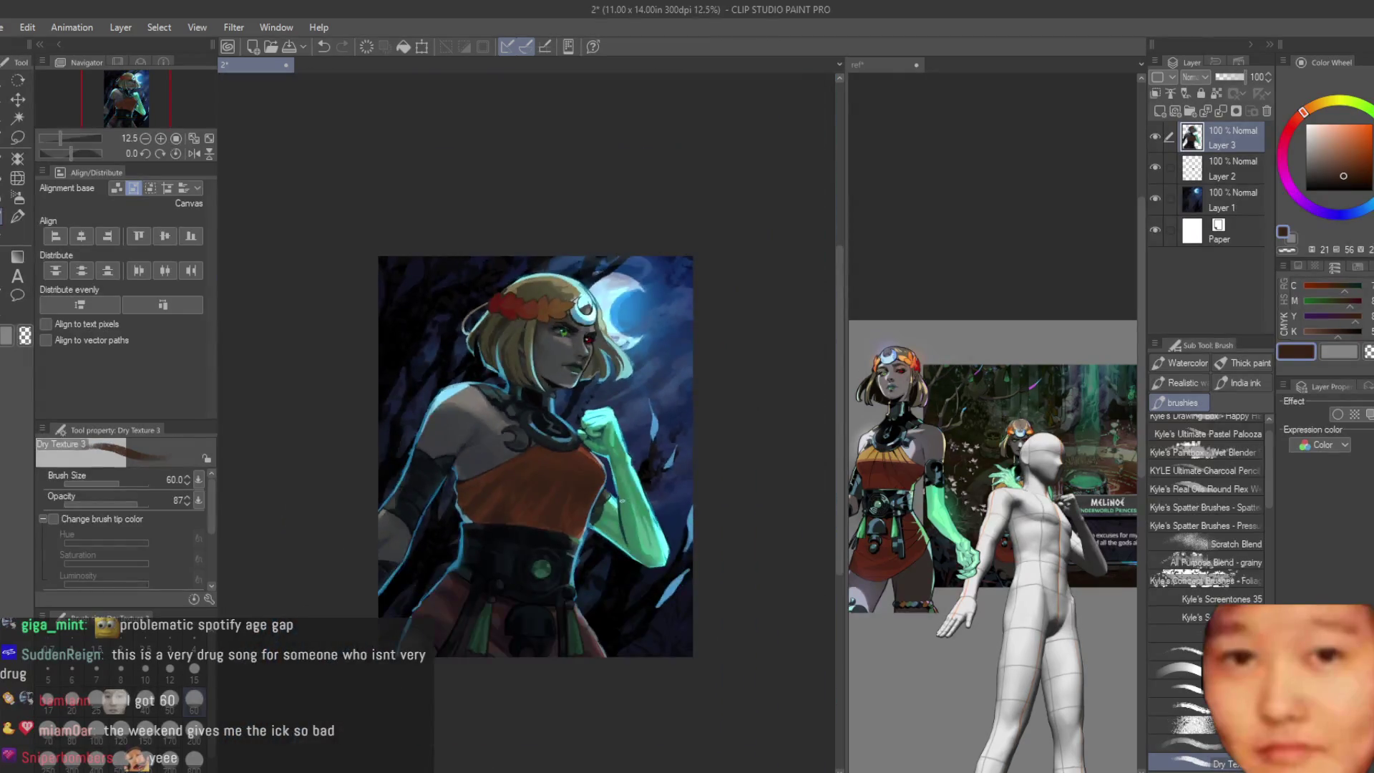
{"action": "scroll", "coordinate": [505, 492], "scroll_direction": "down", "scroll_amount": 1}
{"action": "scroll", "coordinate": [450, 492], "scroll_direction": "up", "scroll_amount": 1}
{"action": "scroll", "coordinate": [449, 492], "scroll_direction": "up", "scroll_amount": 2}
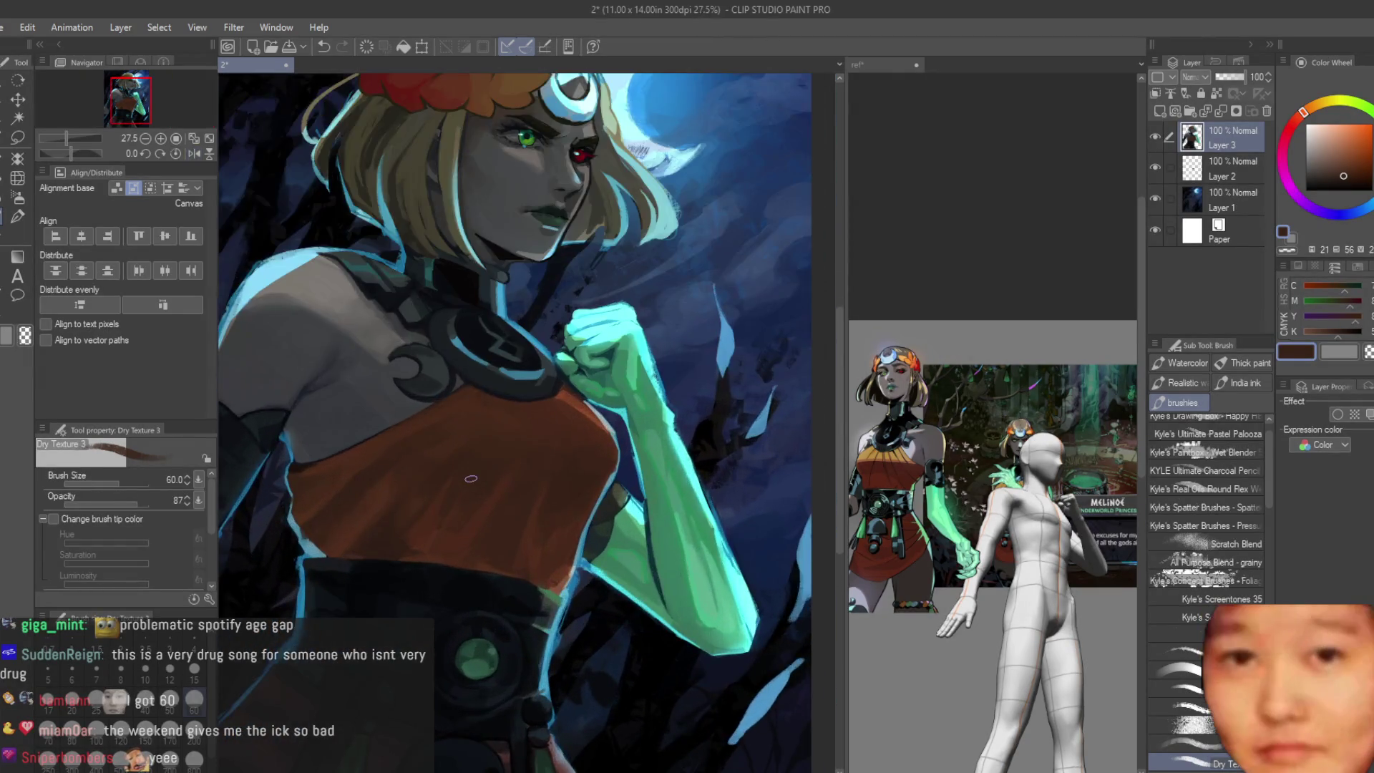
{"action": "scroll", "coordinate": [521, 553], "scroll_direction": "up", "scroll_amount": 2}
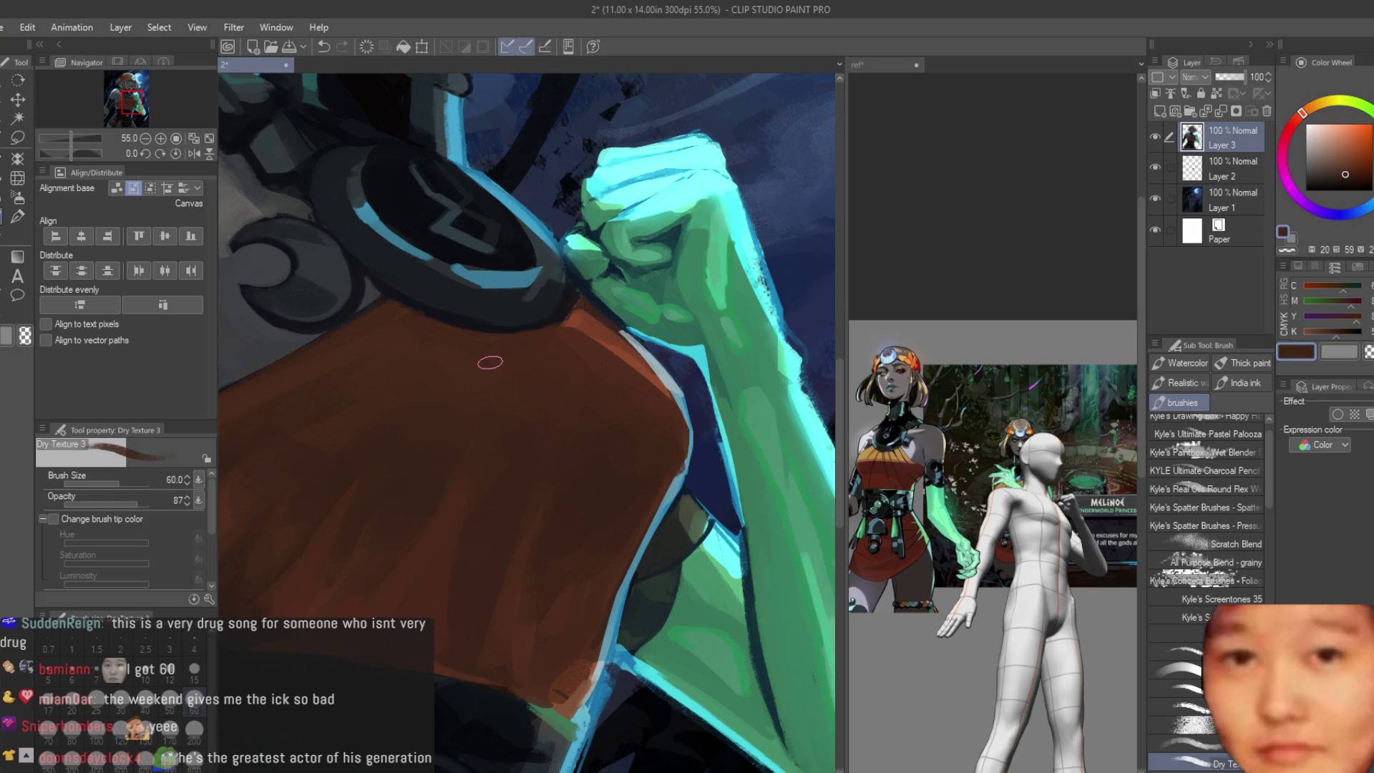
{"action": "scroll", "coordinate": [489, 362], "scroll_direction": "up", "scroll_amount": 1}
{"action": "scroll", "coordinate": [528, 384], "scroll_direction": "up", "scroll_amount": 1}
{"action": "scroll", "coordinate": [513, 591], "scroll_direction": "up", "scroll_amount": 1}
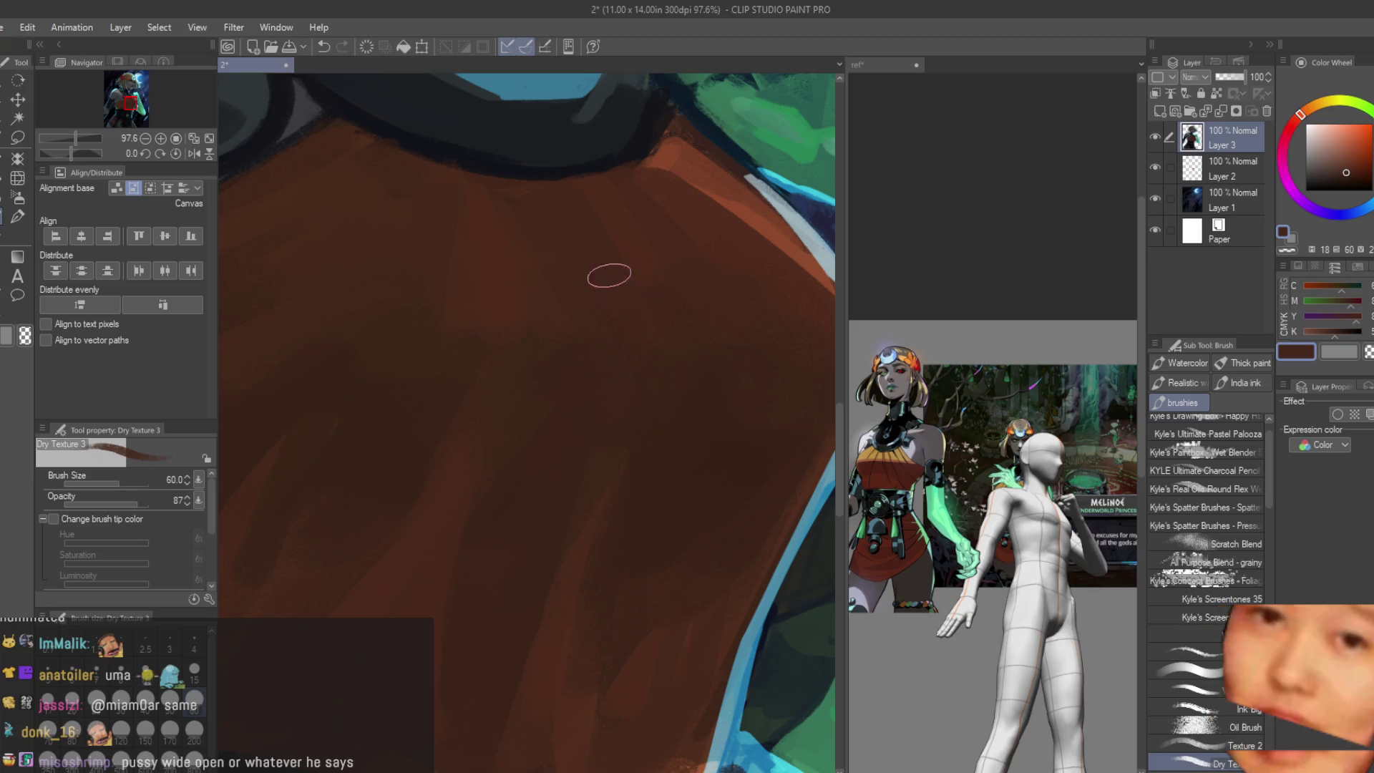
{"action": "left_click", "coordinate": [598, 193], "text": "alt"}
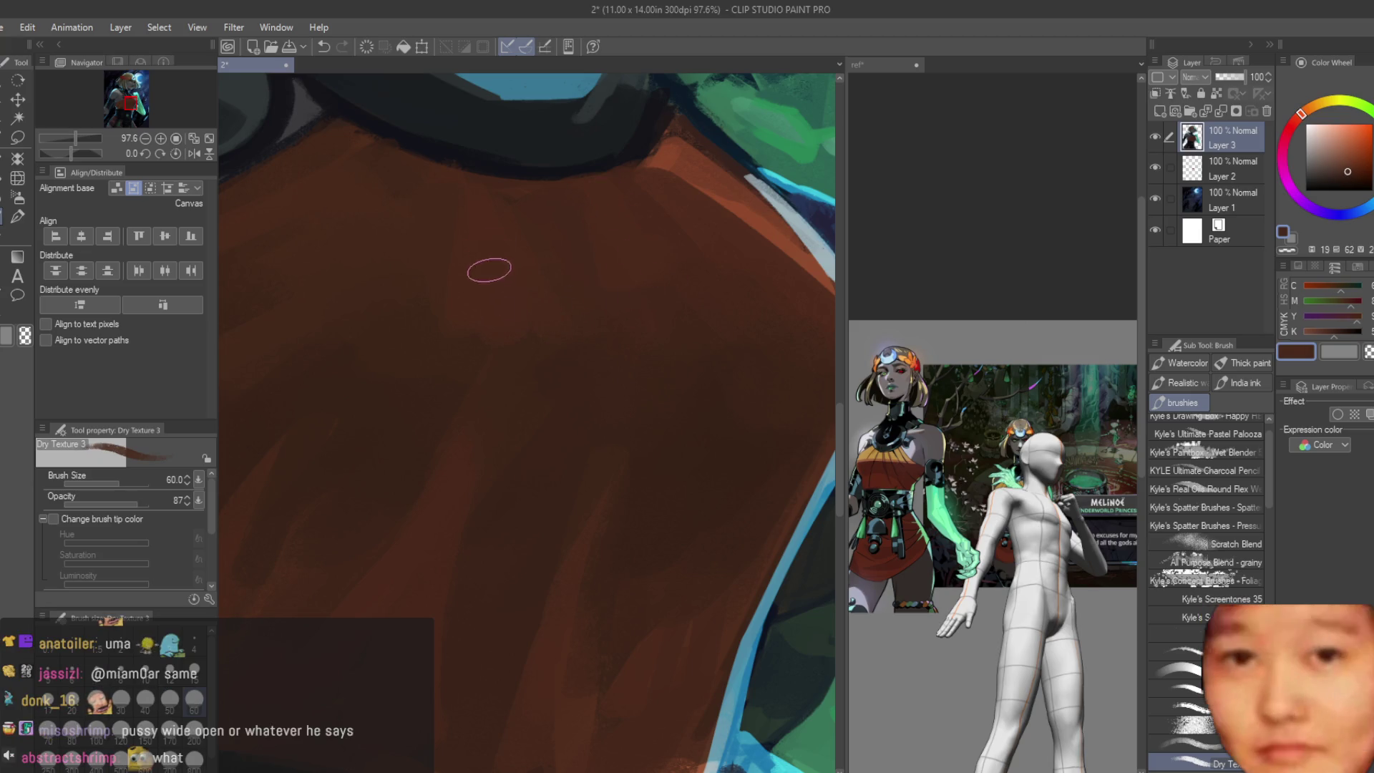
{"action": "scroll", "coordinate": [489, 266], "scroll_direction": "down", "scroll_amount": 3}
{"action": "scroll", "coordinate": [614, 506], "scroll_direction": "down", "scroll_amount": 3}
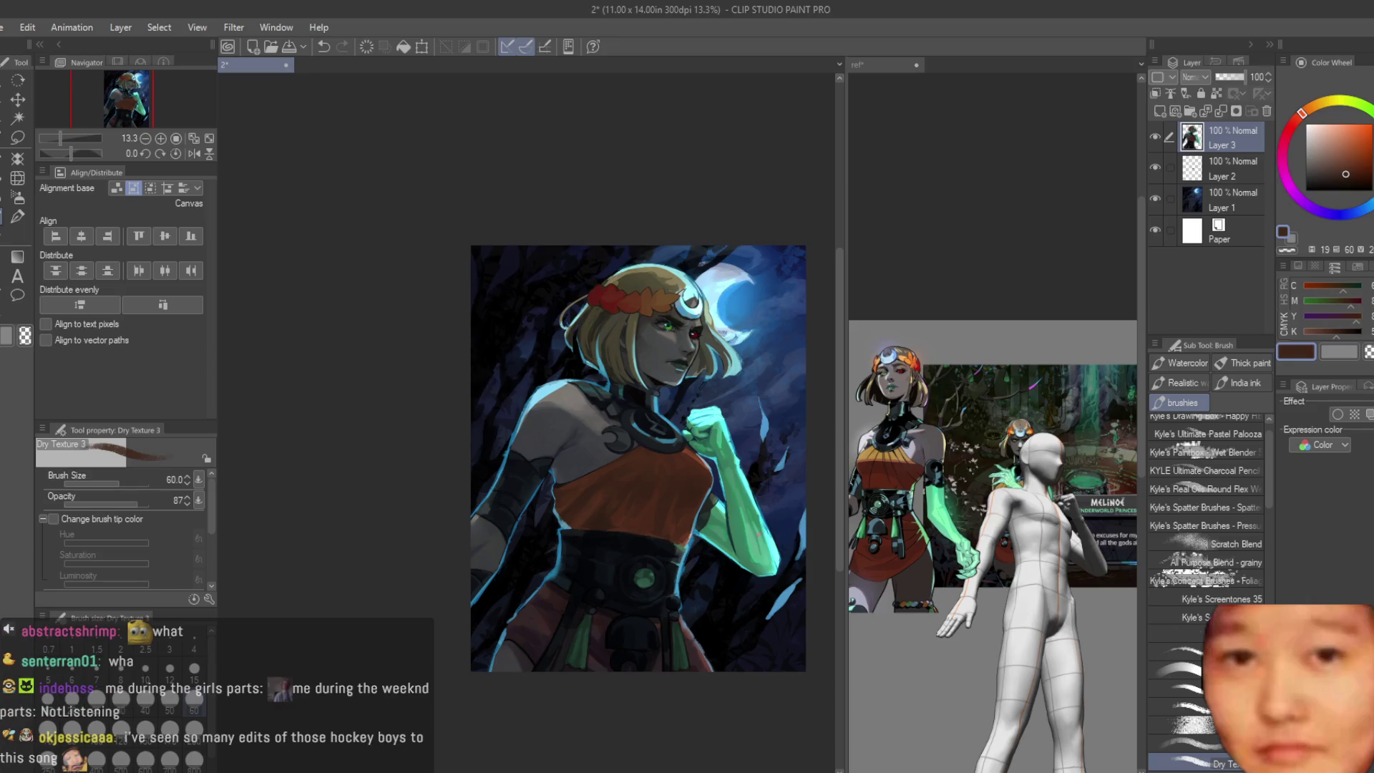
{"action": "scroll", "coordinate": [672, 428], "scroll_direction": "up", "scroll_amount": 2}
{"action": "scroll", "coordinate": [671, 427], "scroll_direction": "up", "scroll_amount": 3}
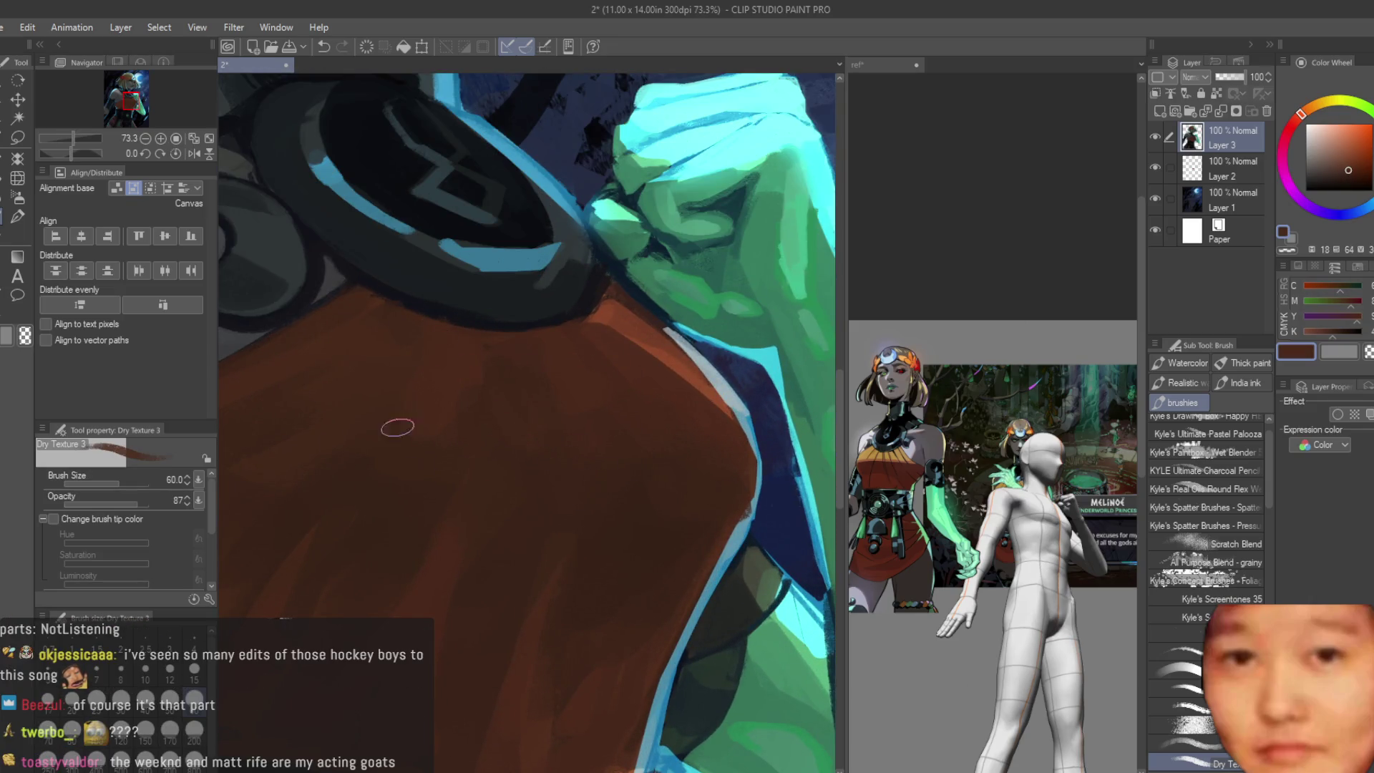
{"action": "scroll", "coordinate": [453, 337], "scroll_direction": "down", "scroll_amount": 4}
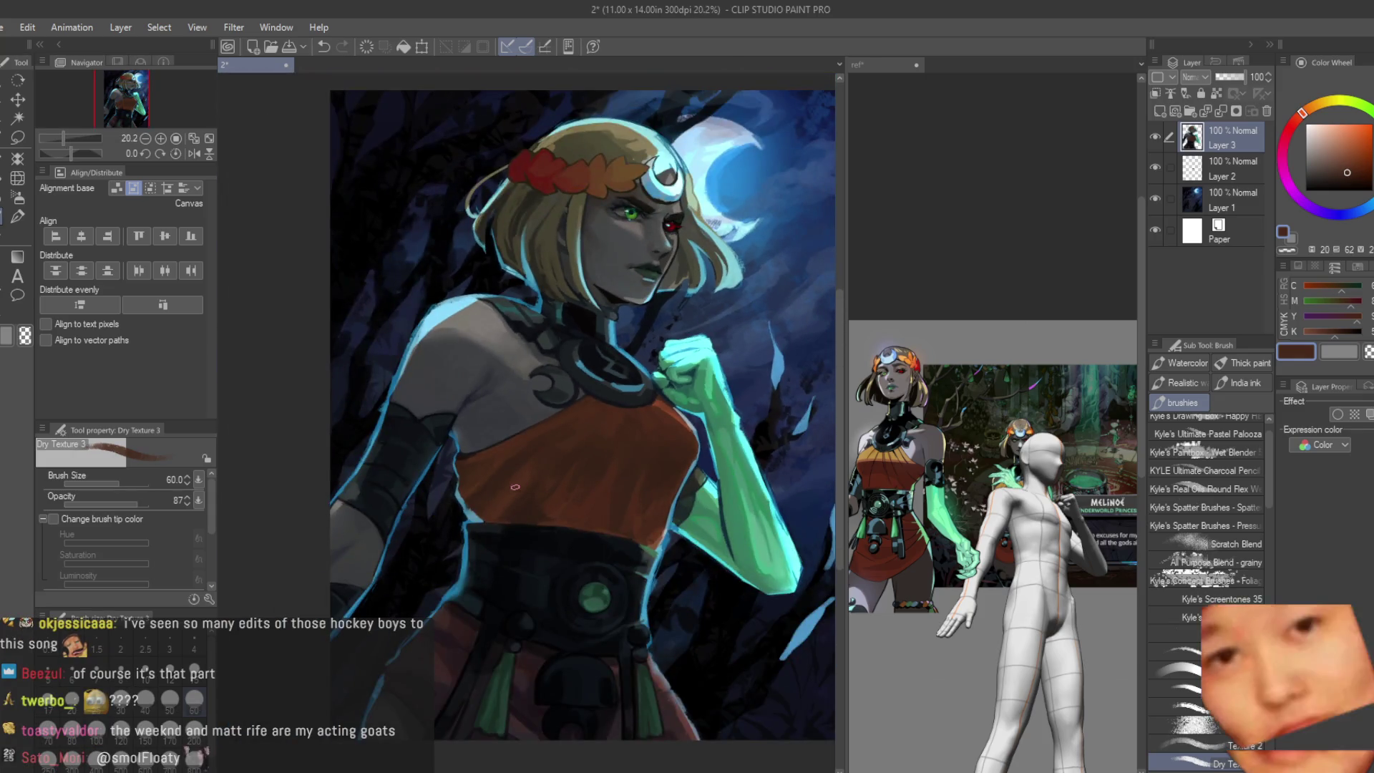
{"action": "scroll", "coordinate": [467, 431], "scroll_direction": "down", "scroll_amount": 1}
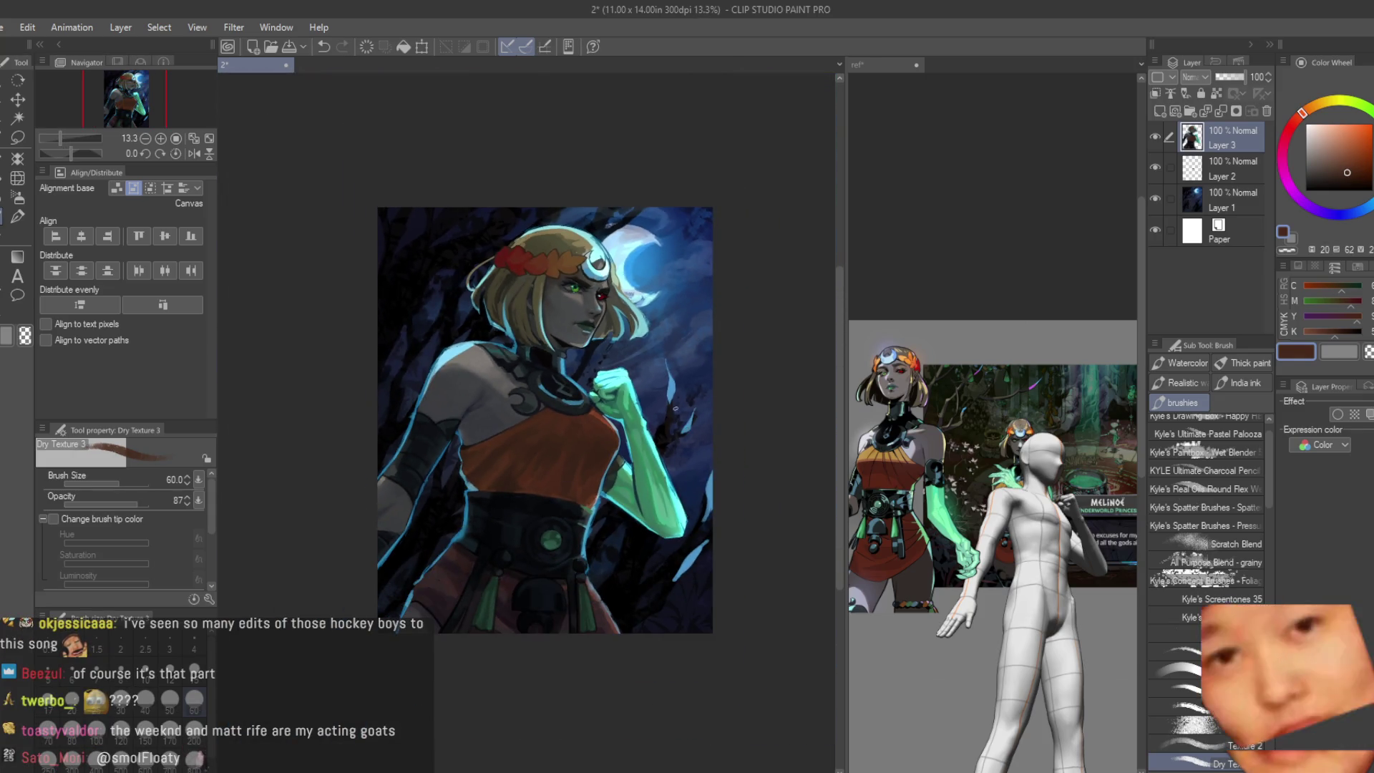
{"action": "scroll", "coordinate": [727, 428], "scroll_direction": "up", "scroll_amount": 1}
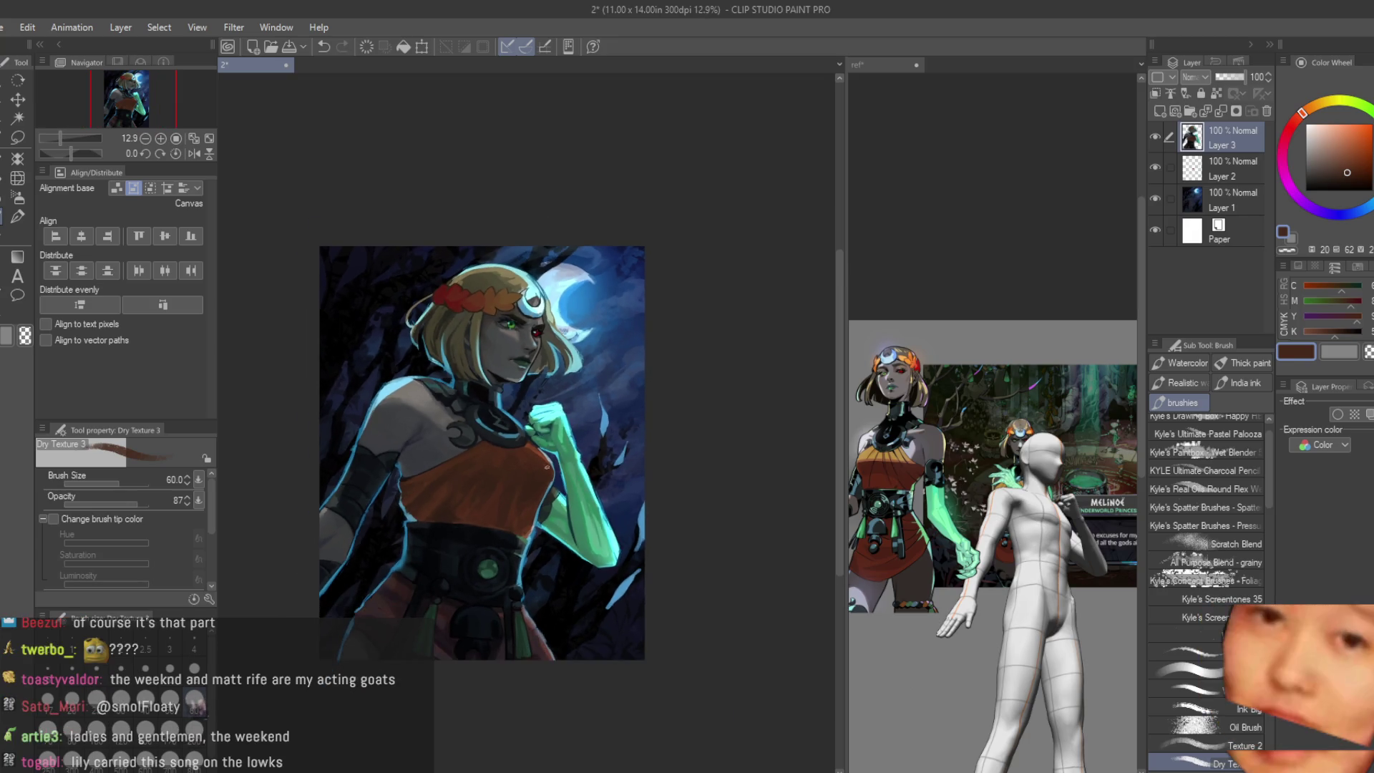
{"action": "scroll", "coordinate": [480, 588], "scroll_direction": "up", "scroll_amount": 1}
{"action": "scroll", "coordinate": [685, 409], "scroll_direction": "down", "scroll_amount": 1}
{"action": "scroll", "coordinate": [644, 430], "scroll_direction": "down", "scroll_amount": 1}
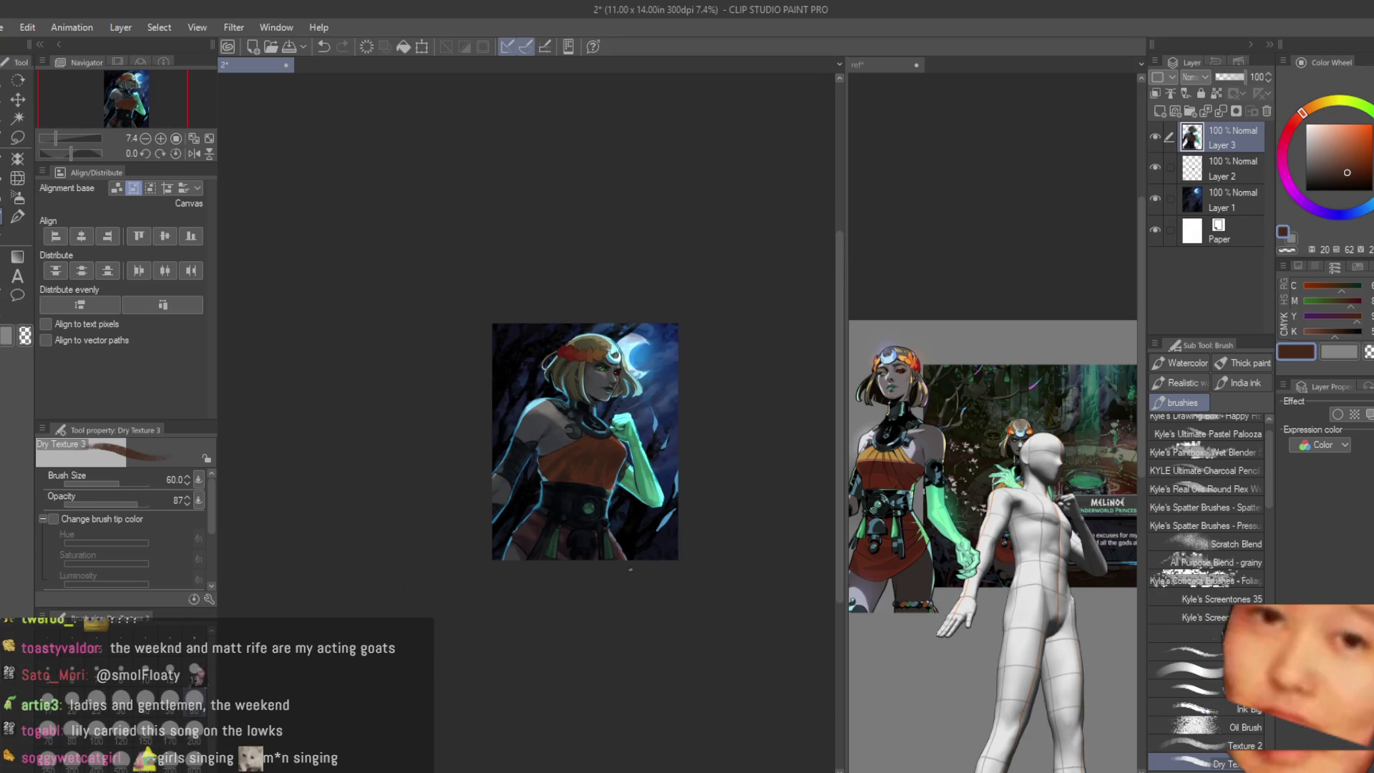
{"action": "scroll", "coordinate": [559, 472], "scroll_direction": "up", "scroll_amount": 1}
{"action": "scroll", "coordinate": [515, 500], "scroll_direction": "up", "scroll_amount": 4}
{"action": "scroll", "coordinate": [516, 503], "scroll_direction": "up", "scroll_amount": 1}
{"action": "scroll", "coordinate": [484, 546], "scroll_direction": "up", "scroll_amount": 1}
{"action": "scroll", "coordinate": [490, 556], "scroll_direction": "up", "scroll_amount": 1}
{"action": "scroll", "coordinate": [486, 423], "scroll_direction": "down", "scroll_amount": 5}
{"action": "scroll", "coordinate": [516, 441], "scroll_direction": "up", "scroll_amount": 2}
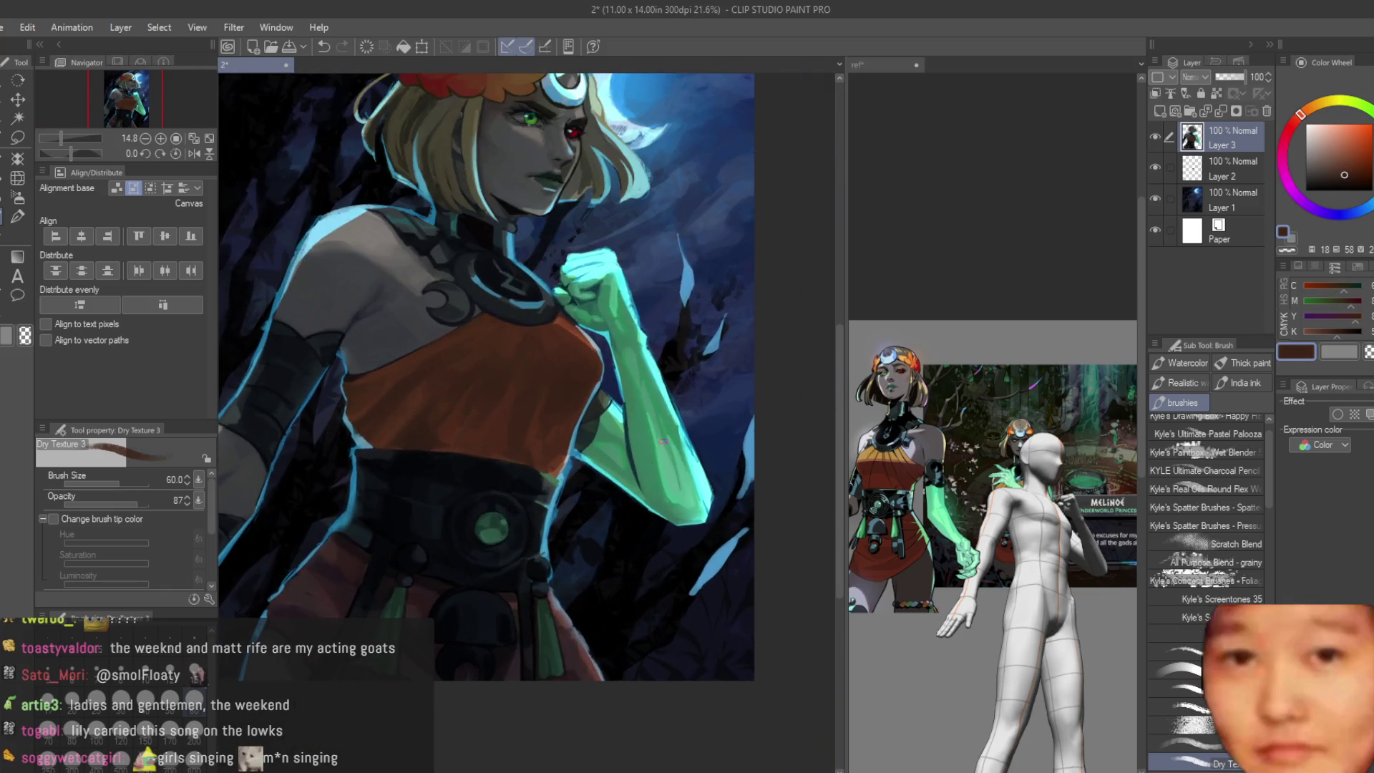
{"action": "scroll", "coordinate": [532, 457], "scroll_direction": "up", "scroll_amount": 2}
{"action": "scroll", "coordinate": [539, 464], "scroll_direction": "up", "scroll_amount": 1}
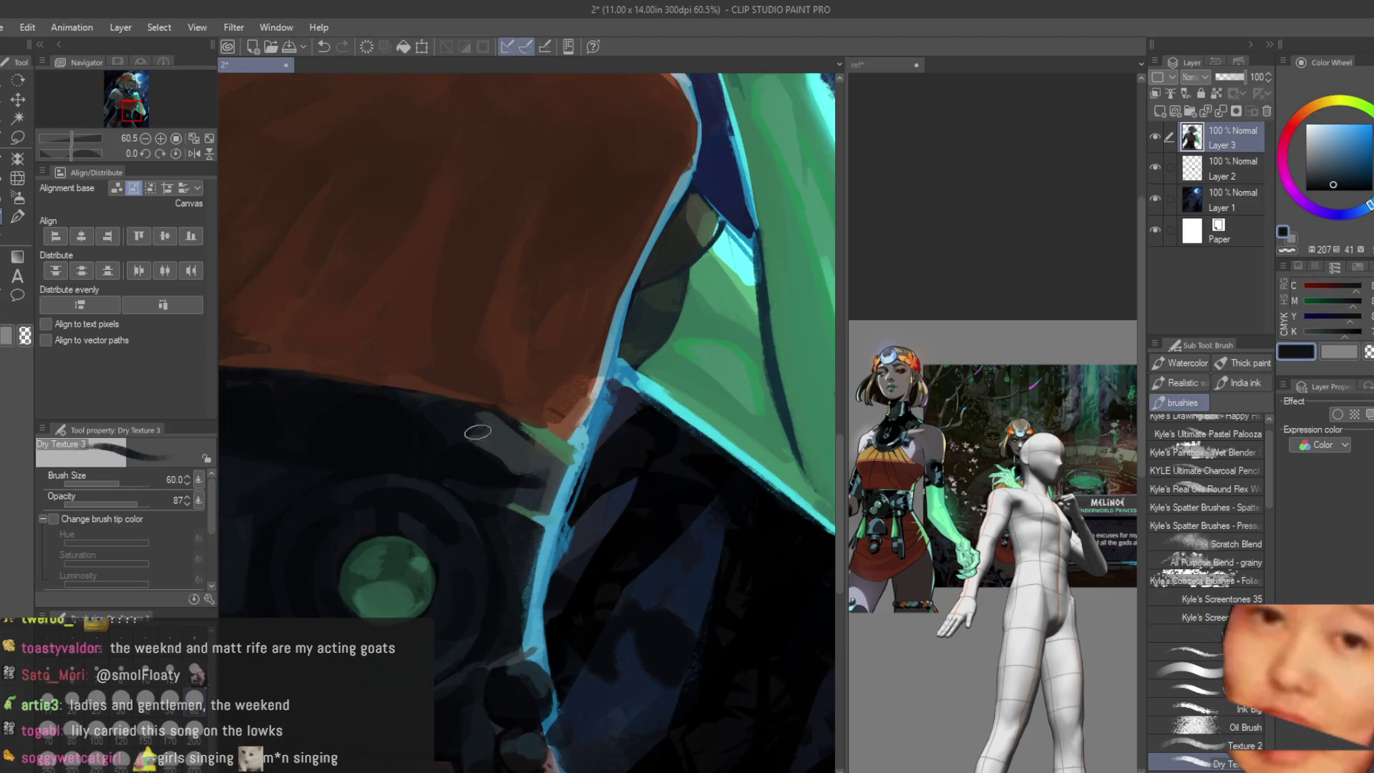
{"action": "scroll", "coordinate": [509, 527], "scroll_direction": "down", "scroll_amount": 2}
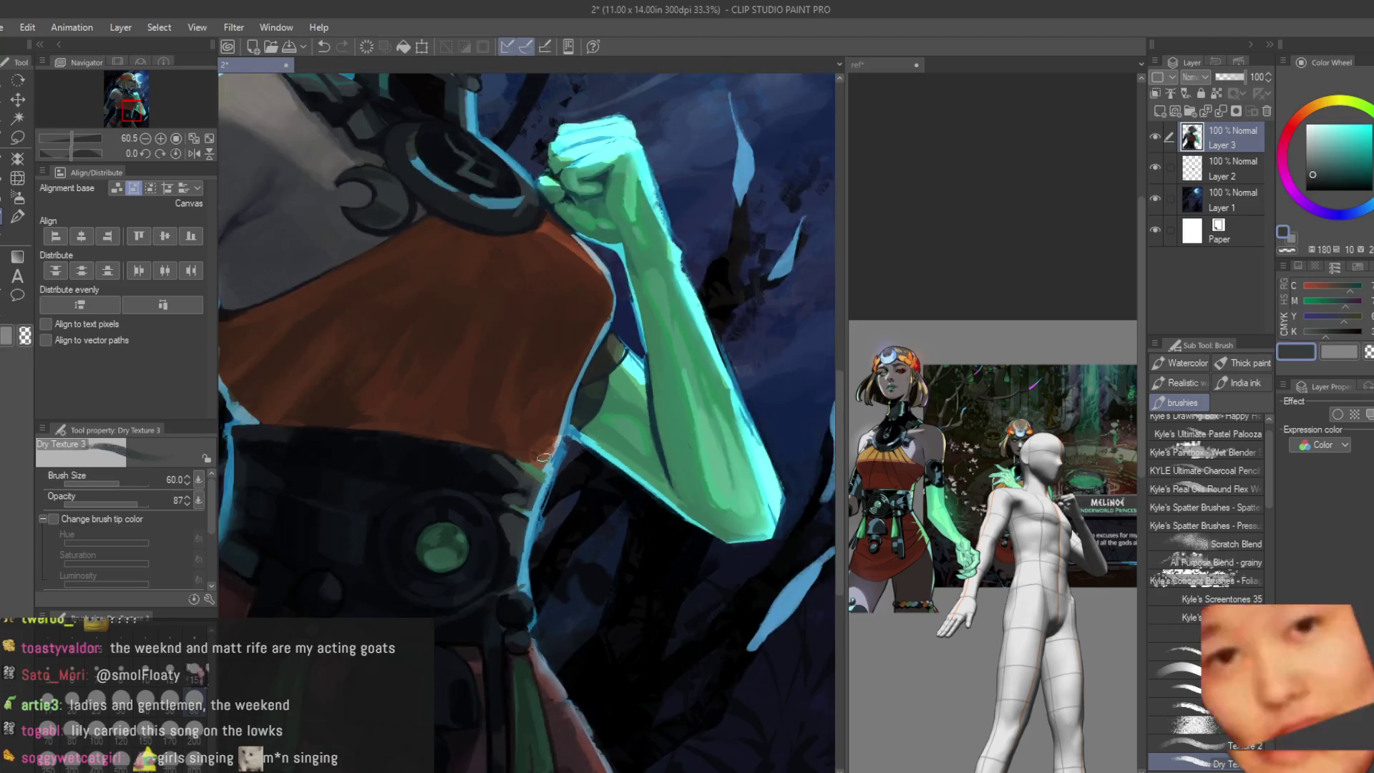
{"action": "scroll", "coordinate": [538, 538], "scroll_direction": "down", "scroll_amount": 3}
{"action": "scroll", "coordinate": [606, 554], "scroll_direction": "up", "scroll_amount": 3}
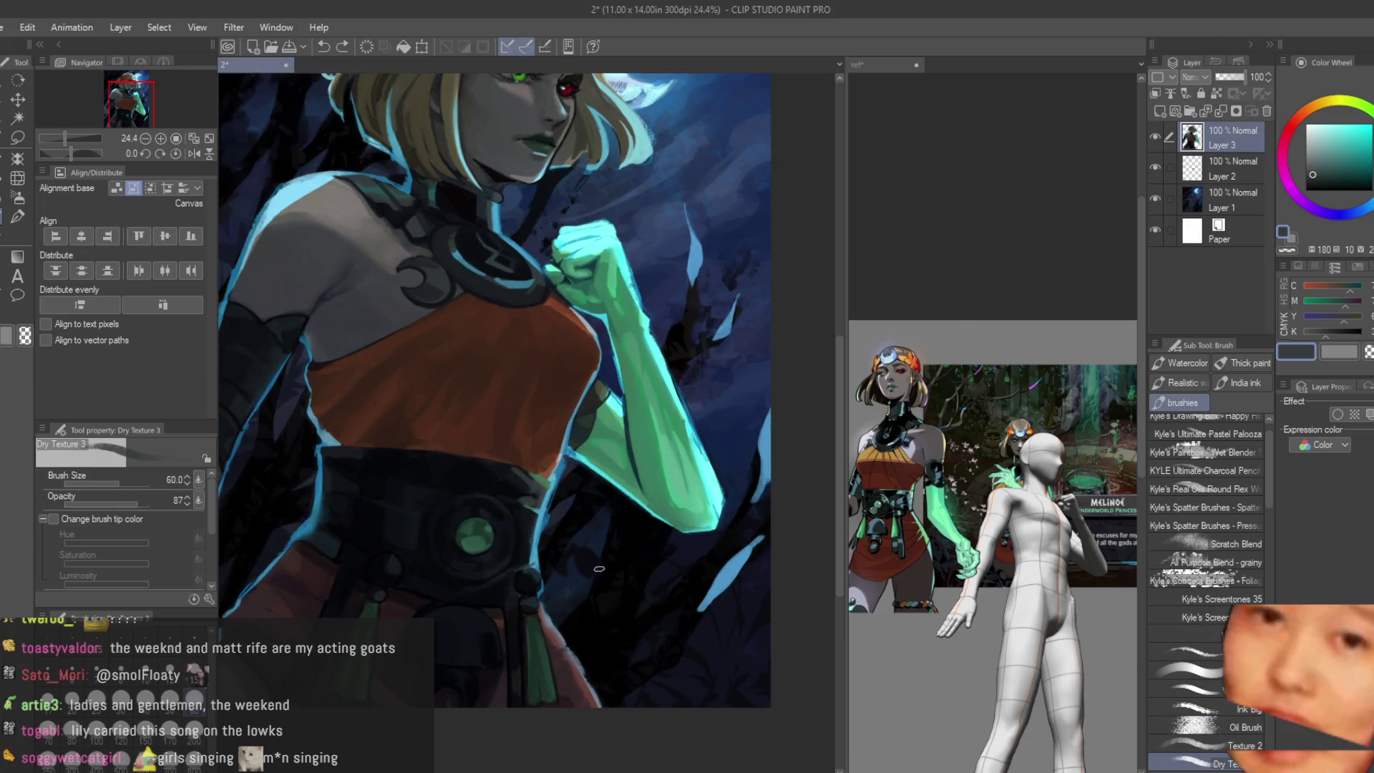
{"action": "scroll", "coordinate": [607, 554], "scroll_direction": "down", "scroll_amount": 2}
{"action": "scroll", "coordinate": [527, 429], "scroll_direction": "up", "scroll_amount": 3}
{"action": "scroll", "coordinate": [558, 366], "scroll_direction": "down", "scroll_amount": 1}
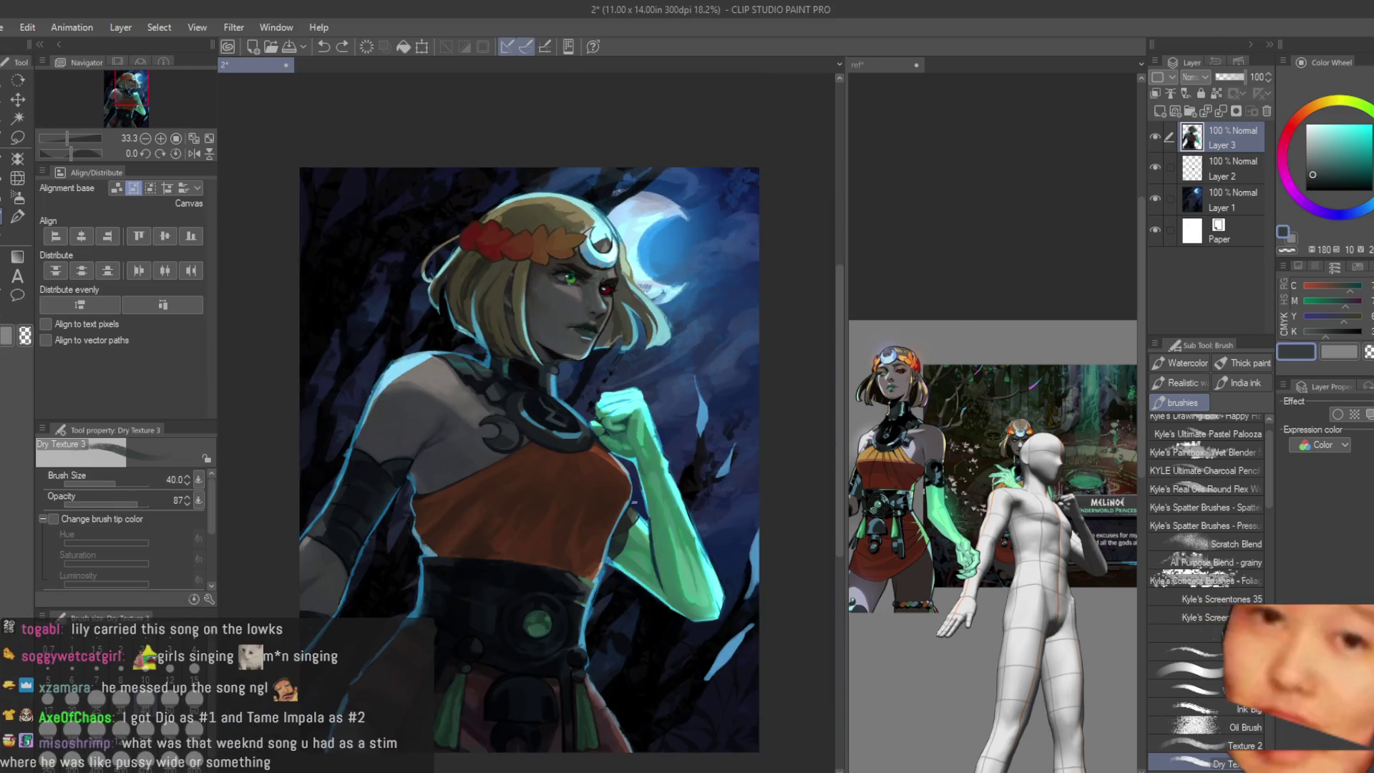
{"action": "scroll", "coordinate": [558, 365], "scroll_direction": "up", "scroll_amount": 2}
{"action": "scroll", "coordinate": [558, 366], "scroll_direction": "up", "scroll_amount": 2}
{"action": "scroll", "coordinate": [558, 365], "scroll_direction": "up", "scroll_amount": 1}
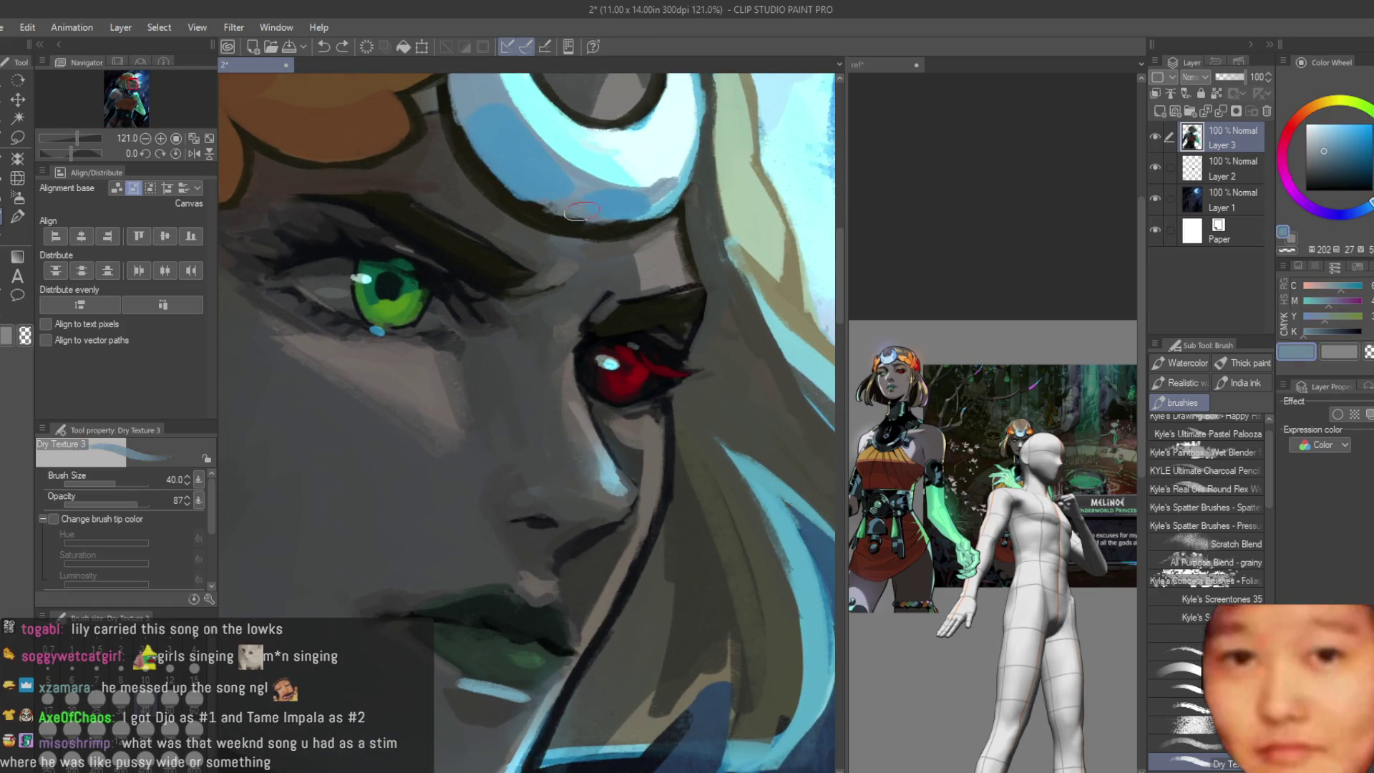
{"action": "scroll", "coordinate": [576, 212], "scroll_direction": "down", "scroll_amount": 3}
{"action": "scroll", "coordinate": [577, 211], "scroll_direction": "down", "scroll_amount": 3}
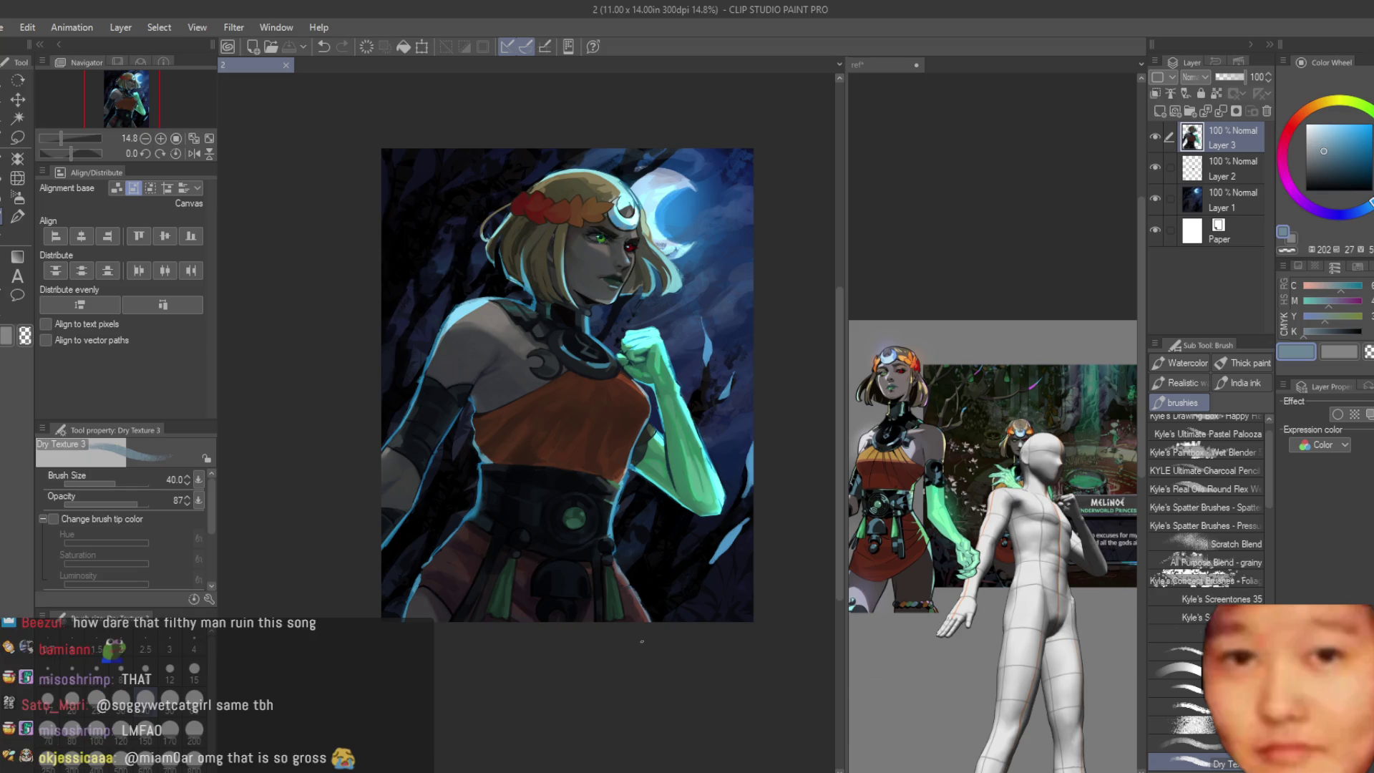
{"action": "scroll", "coordinate": [608, 428], "scroll_direction": "up", "scroll_amount": 2}
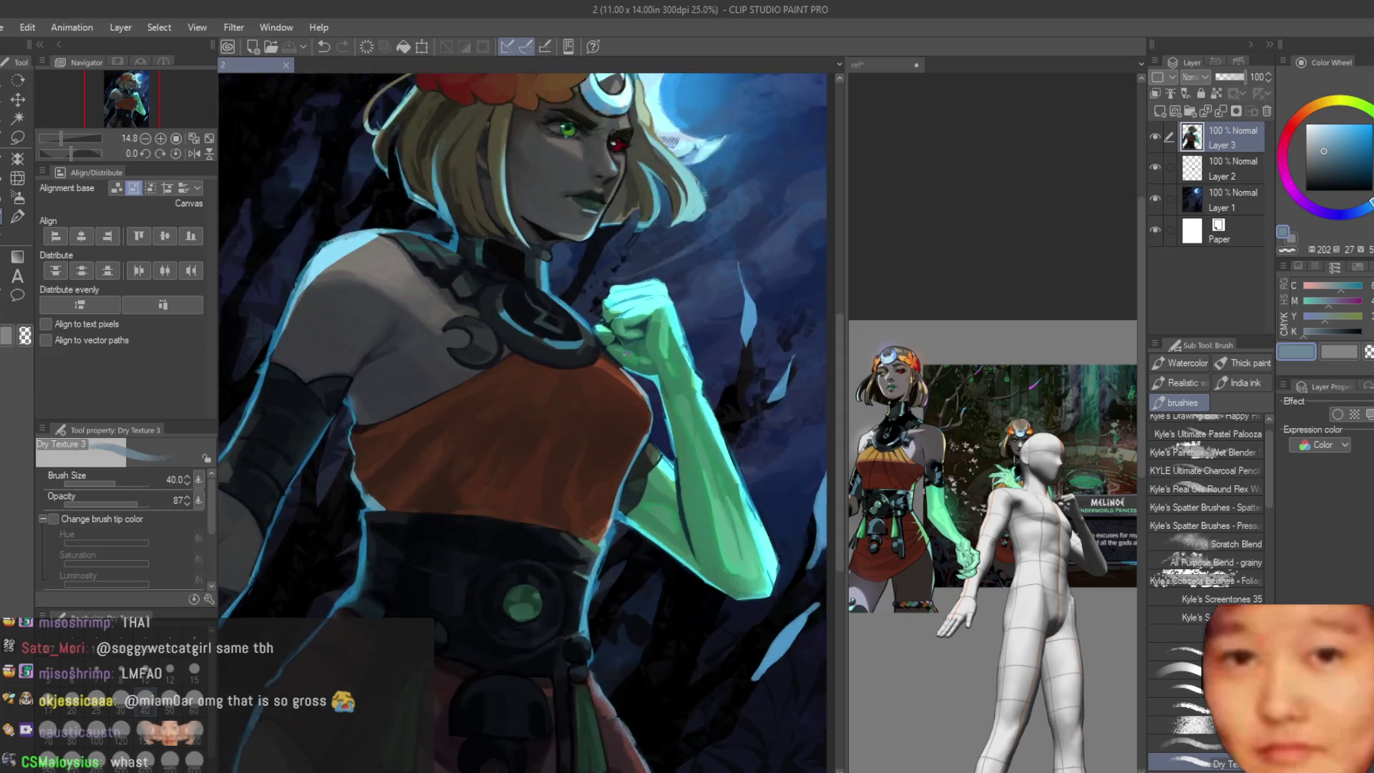
{"action": "scroll", "coordinate": [607, 429], "scroll_direction": "up", "scroll_amount": 2}
Step: Shrink the brush to 20 for retouching the collar emblem
{"action": "key", "text": "bracketleft"}
{"action": "key", "text": "bracketleft"}
{"action": "key", "text": "bracketleft"}
{"action": "scroll", "coordinate": [476, 291], "scroll_direction": "up", "scroll_amount": 2}
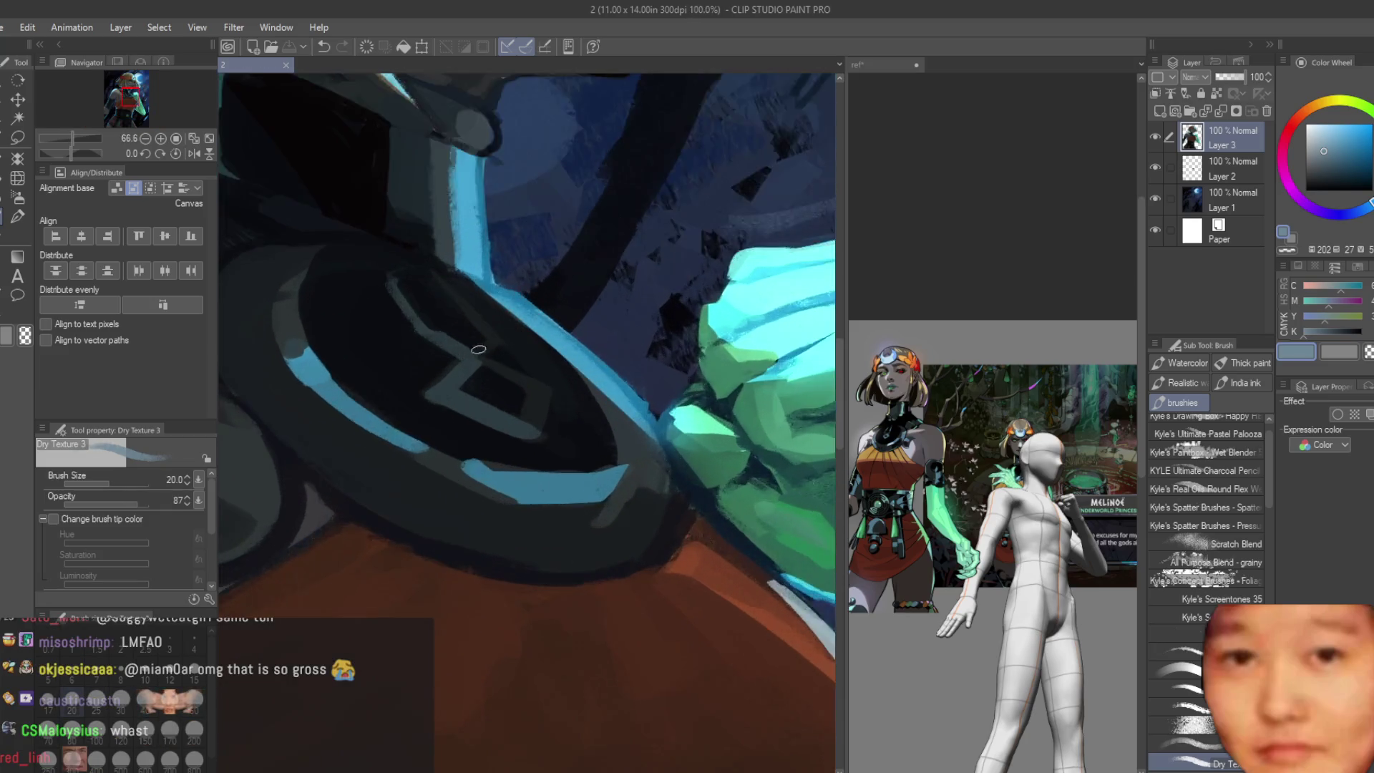
{"action": "scroll", "coordinate": [476, 291], "scroll_direction": "up", "scroll_amount": 1}
{"action": "scroll", "coordinate": [551, 343], "scroll_direction": "down", "scroll_amount": 3}
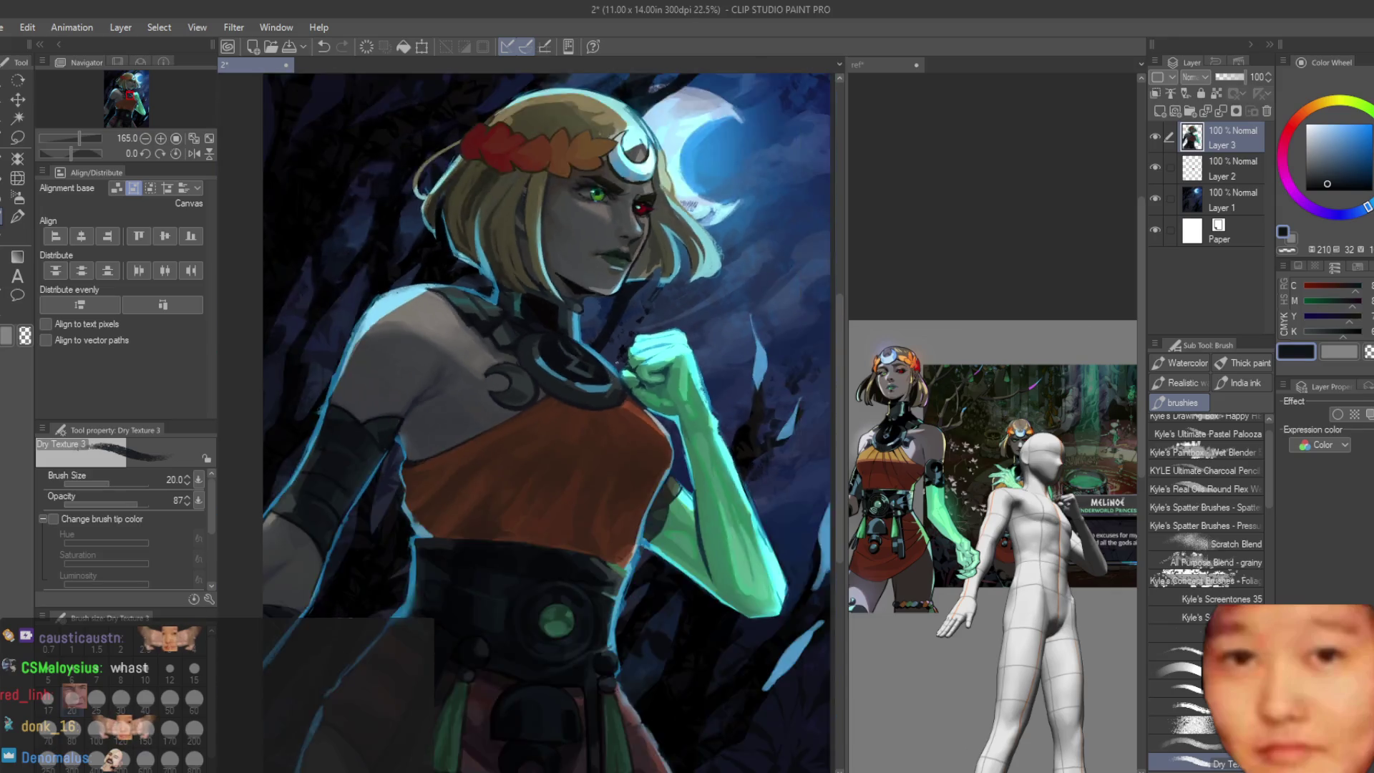
{"action": "scroll", "coordinate": [670, 485], "scroll_direction": "down", "scroll_amount": 2}
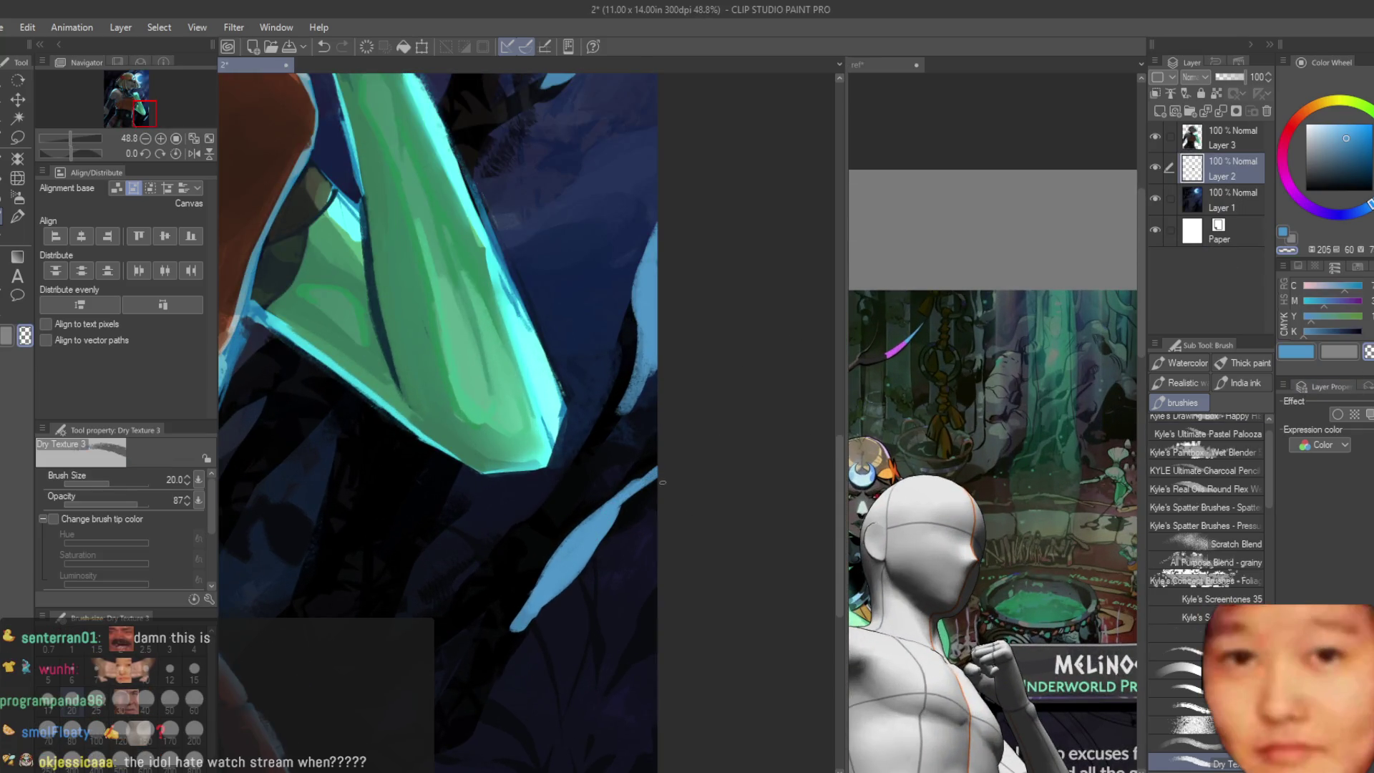
Step: Enlarge the brush, pick blue, view the game screenshot reference, then return to the portrait
{"action": "key", "text": "bracketright"}
{"action": "key", "text": "bracketright"}
{"action": "key", "text": "bracketright"}
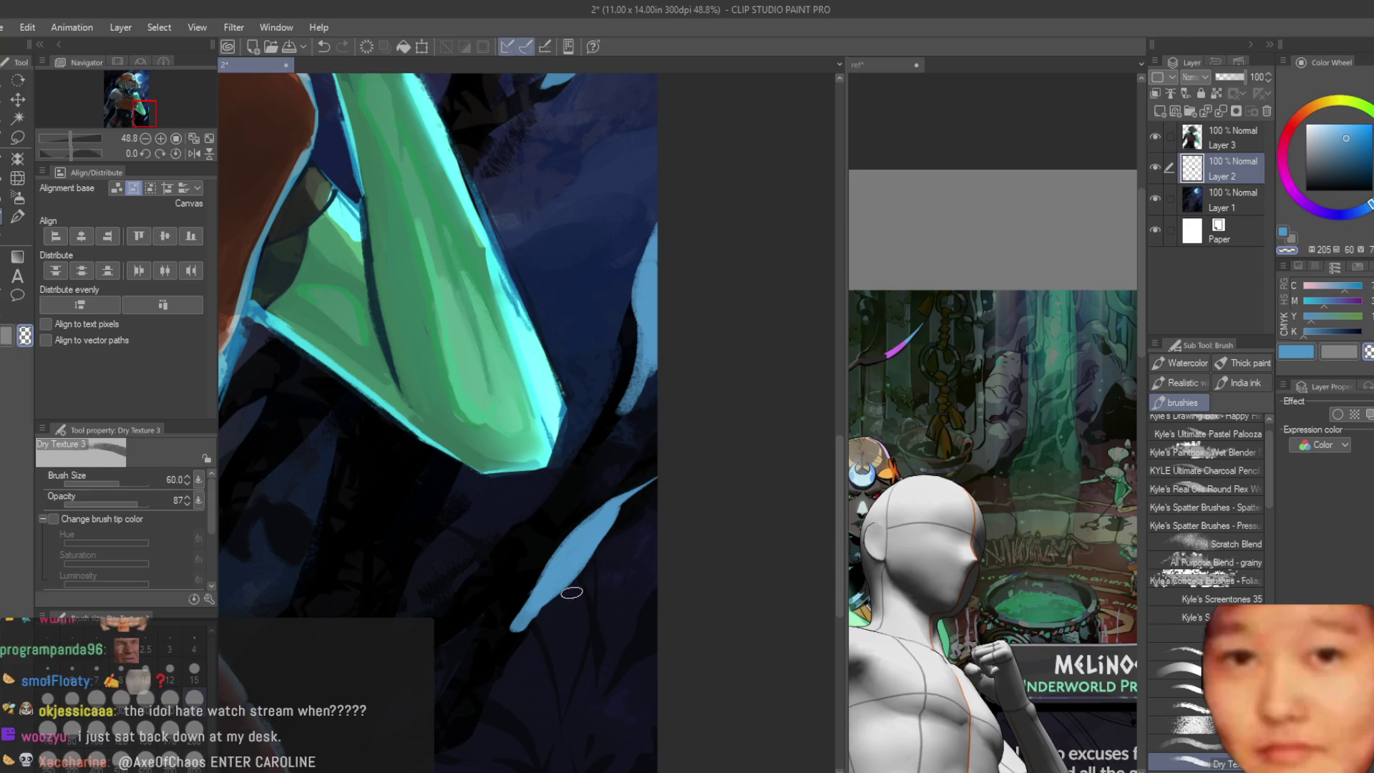
{"action": "scroll", "coordinate": [528, 621], "scroll_direction": "up", "scroll_amount": 5}
{"action": "scroll", "coordinate": [689, 493], "scroll_direction": "down", "scroll_amount": 3}
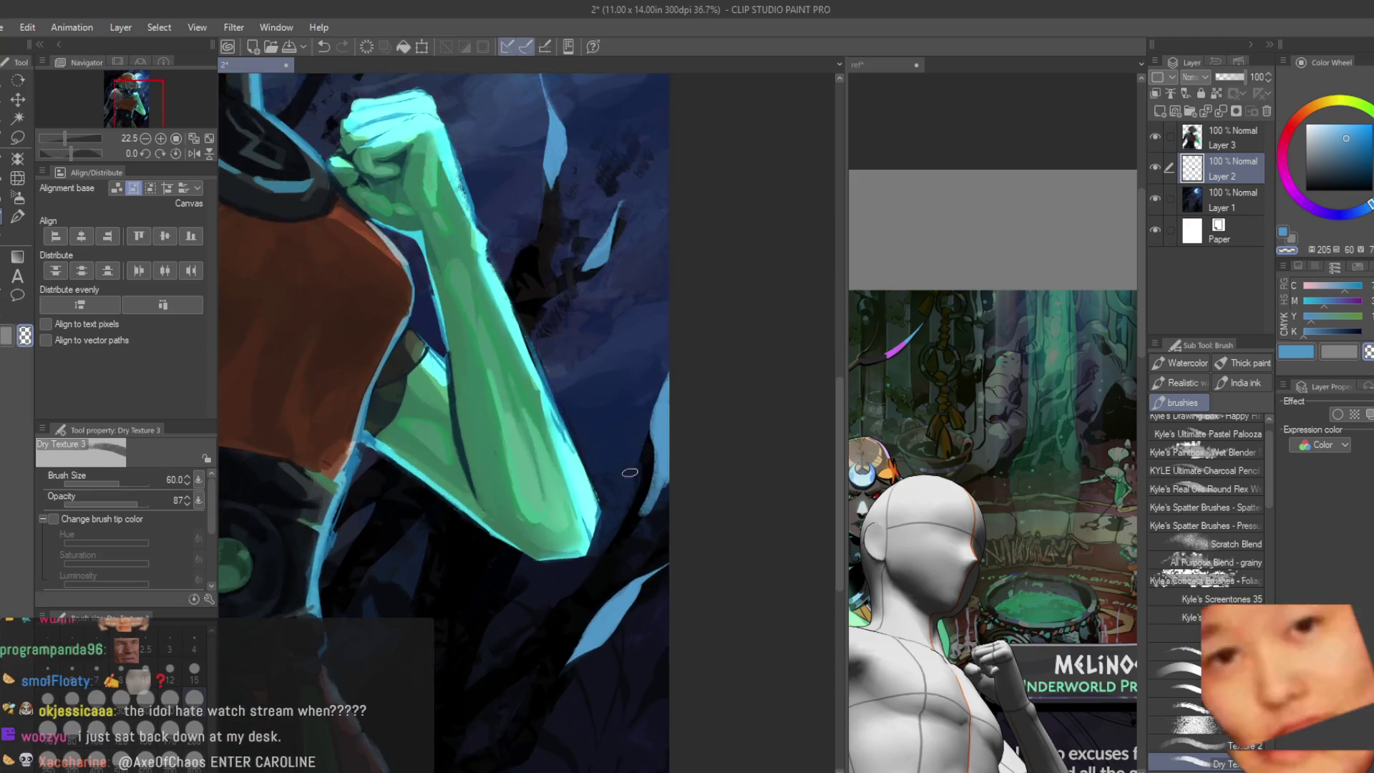
{"action": "scroll", "coordinate": [690, 493], "scroll_direction": "down", "scroll_amount": 1}
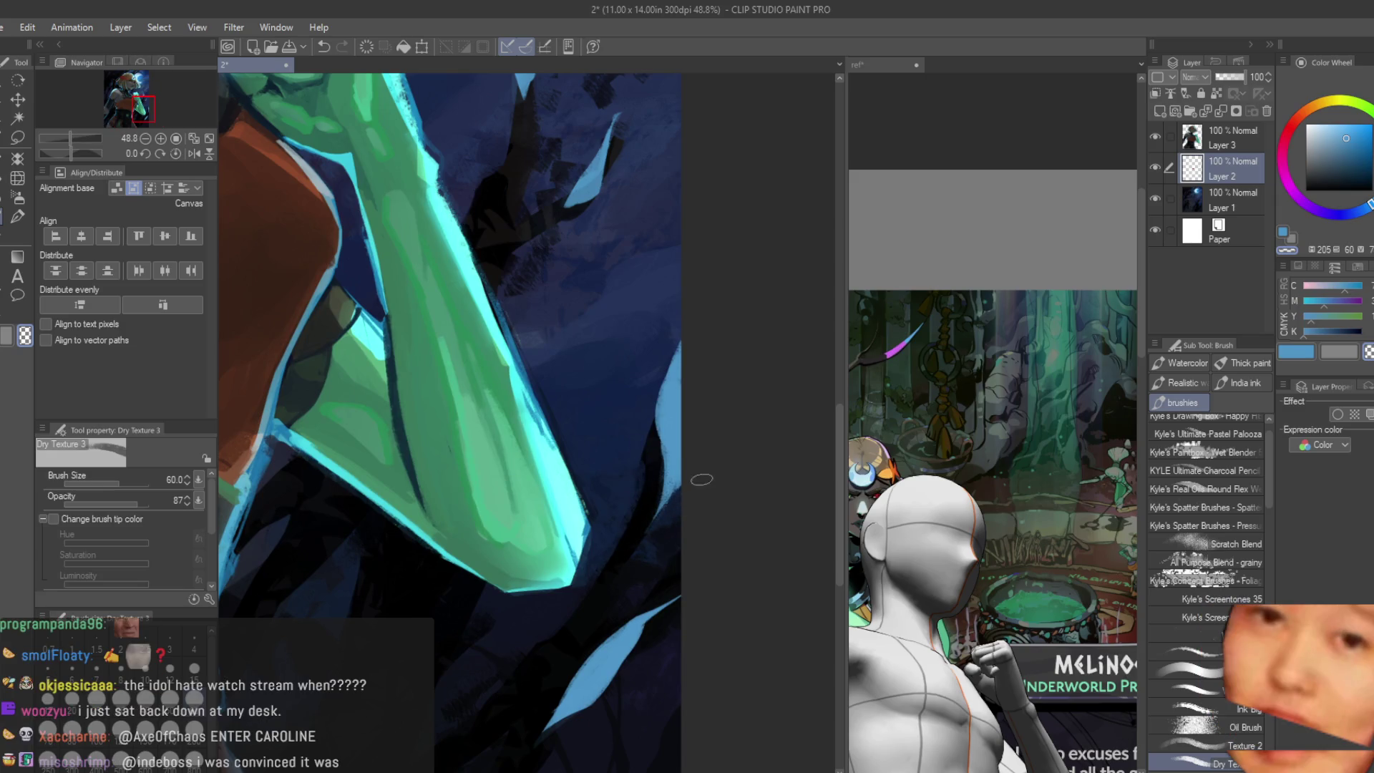
{"action": "scroll", "coordinate": [701, 480], "scroll_direction": "down", "scroll_amount": 4}
{"action": "scroll", "coordinate": [726, 427], "scroll_direction": "down", "scroll_amount": 1}
{"action": "scroll", "coordinate": [725, 427], "scroll_direction": "up", "scroll_amount": 2}
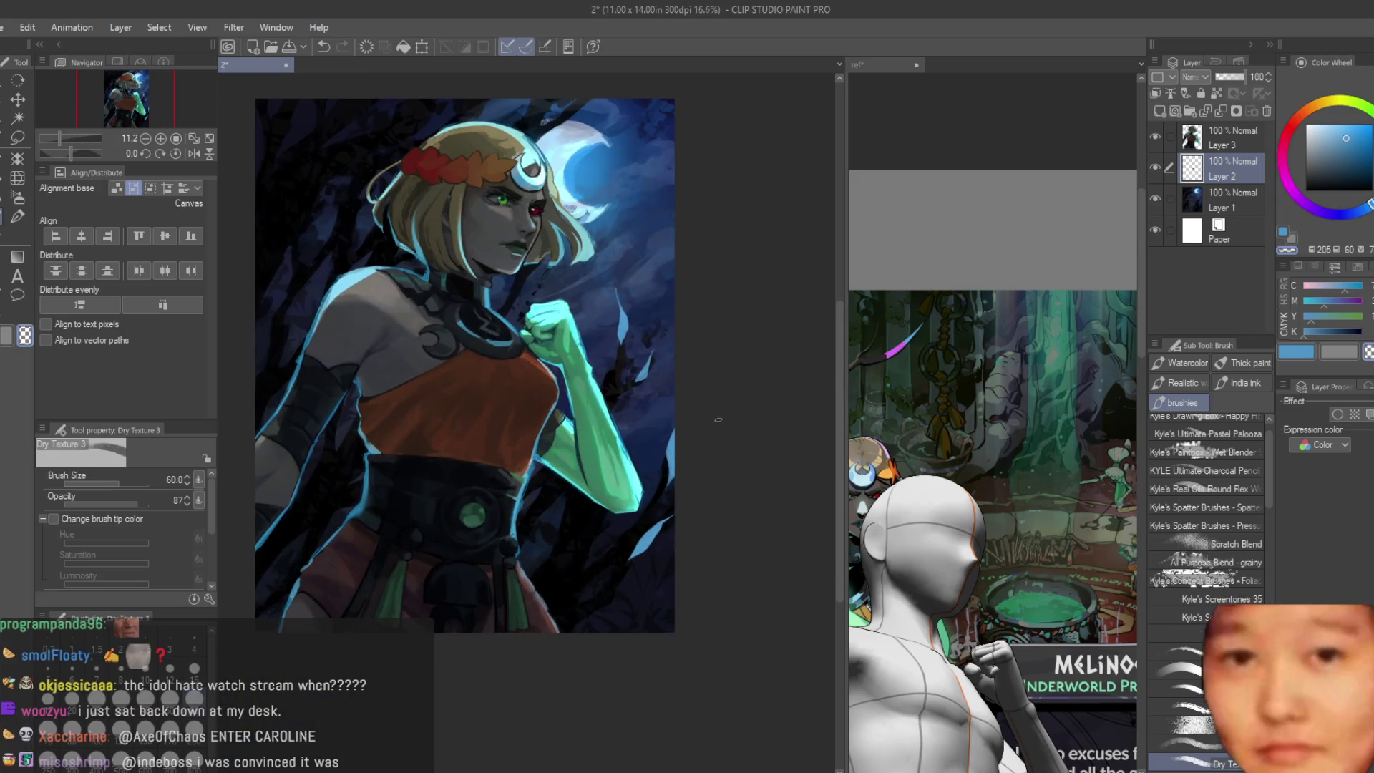
{"action": "left_click", "coordinate": [1296, 355]}
{"action": "scroll", "coordinate": [638, 420], "scroll_direction": "up", "scroll_amount": 2}
{"action": "scroll", "coordinate": [638, 419], "scroll_direction": "up", "scroll_amount": 1}
{"action": "scroll", "coordinate": [705, 484], "scroll_direction": "up", "scroll_amount": 1}
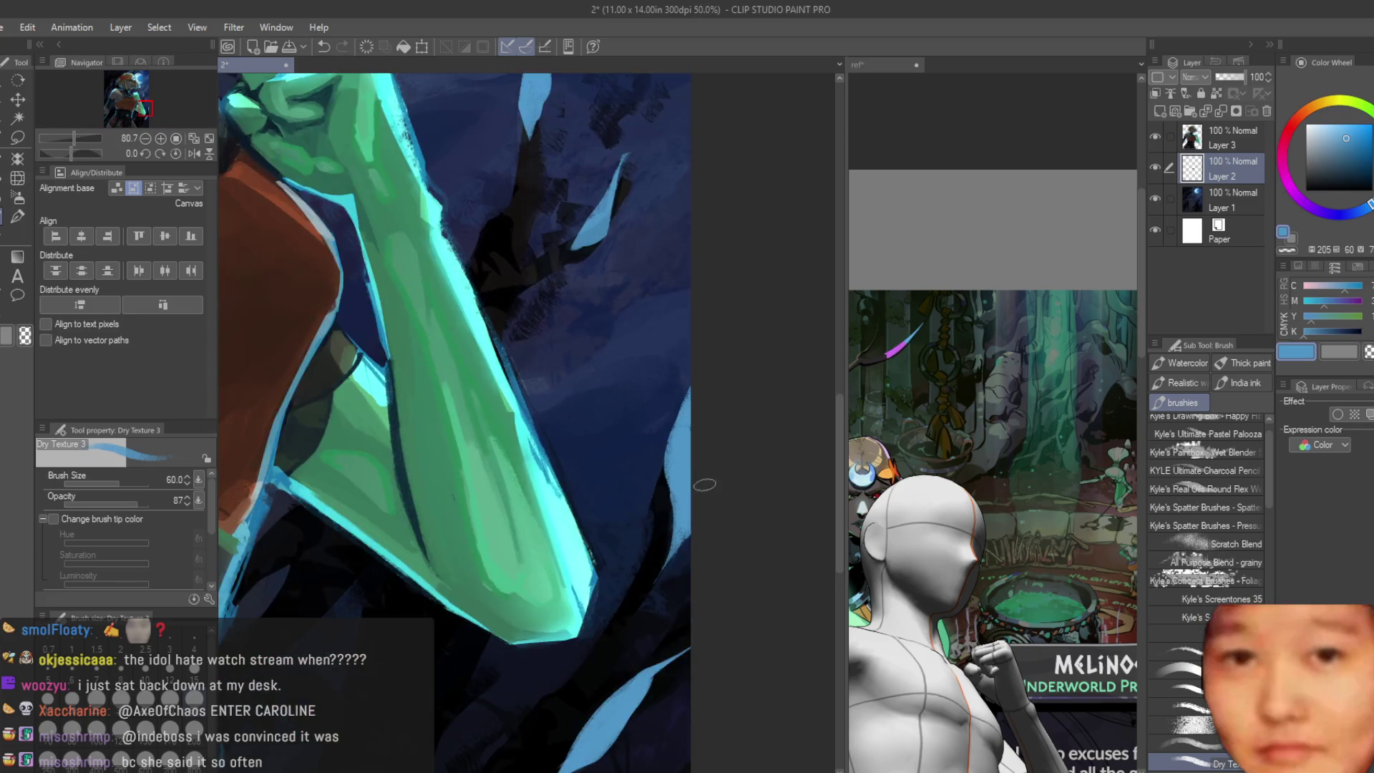
{"action": "scroll", "coordinate": [705, 484], "scroll_direction": "down", "scroll_amount": 2}
{"action": "left_click", "coordinate": [993, 484]}
{"action": "scroll", "coordinate": [993, 484], "scroll_direction": "down", "scroll_amount": 2}
{"action": "scroll", "coordinate": [993, 483], "scroll_direction": "down", "scroll_amount": 2}
{"action": "scroll", "coordinate": [994, 483], "scroll_direction": "down", "scroll_amount": 2}
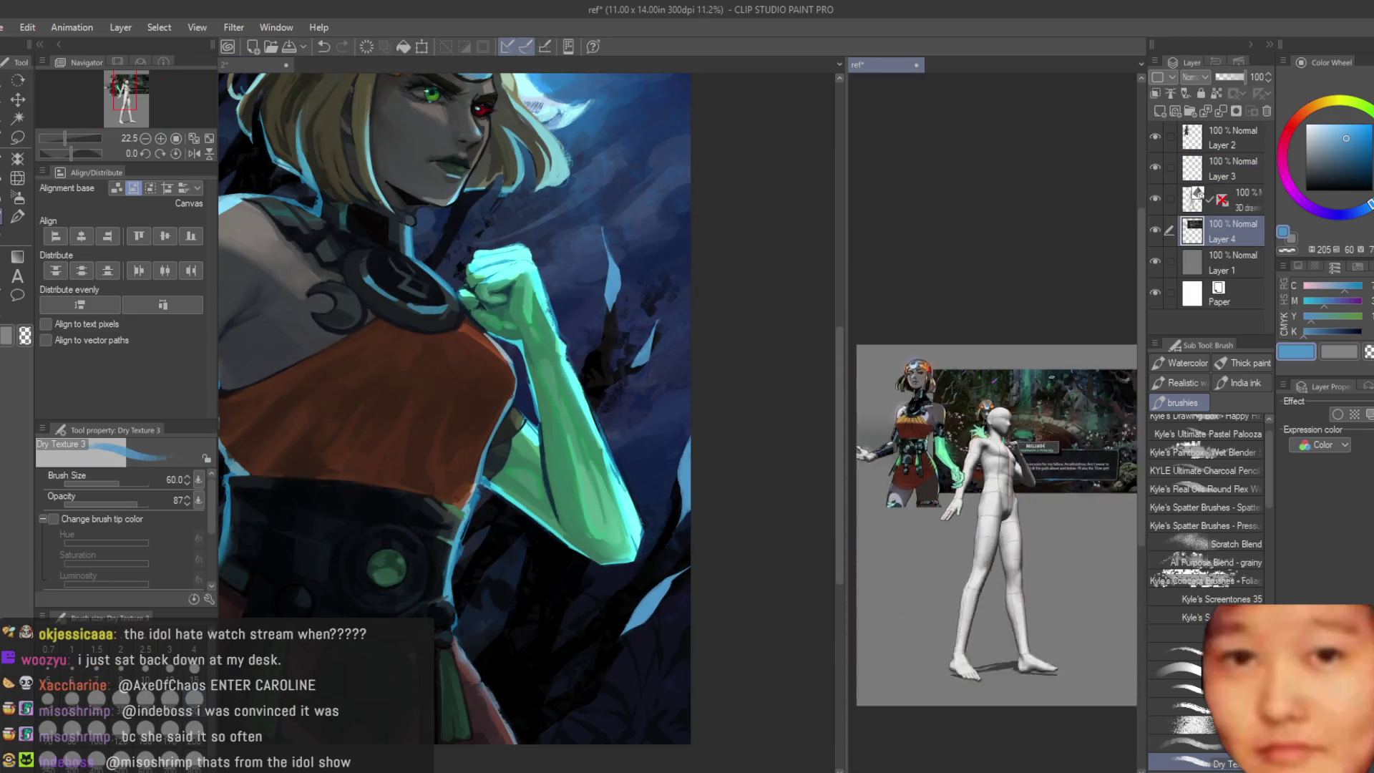
{"action": "scroll", "coordinate": [1009, 358], "scroll_direction": "up", "scroll_amount": 2}
{"action": "scroll", "coordinate": [1010, 358], "scroll_direction": "up", "scroll_amount": 1}
{"action": "scroll", "coordinate": [1009, 358], "scroll_direction": "up", "scroll_amount": 1}
{"action": "scroll", "coordinate": [1010, 357], "scroll_direction": "up", "scroll_amount": 1}
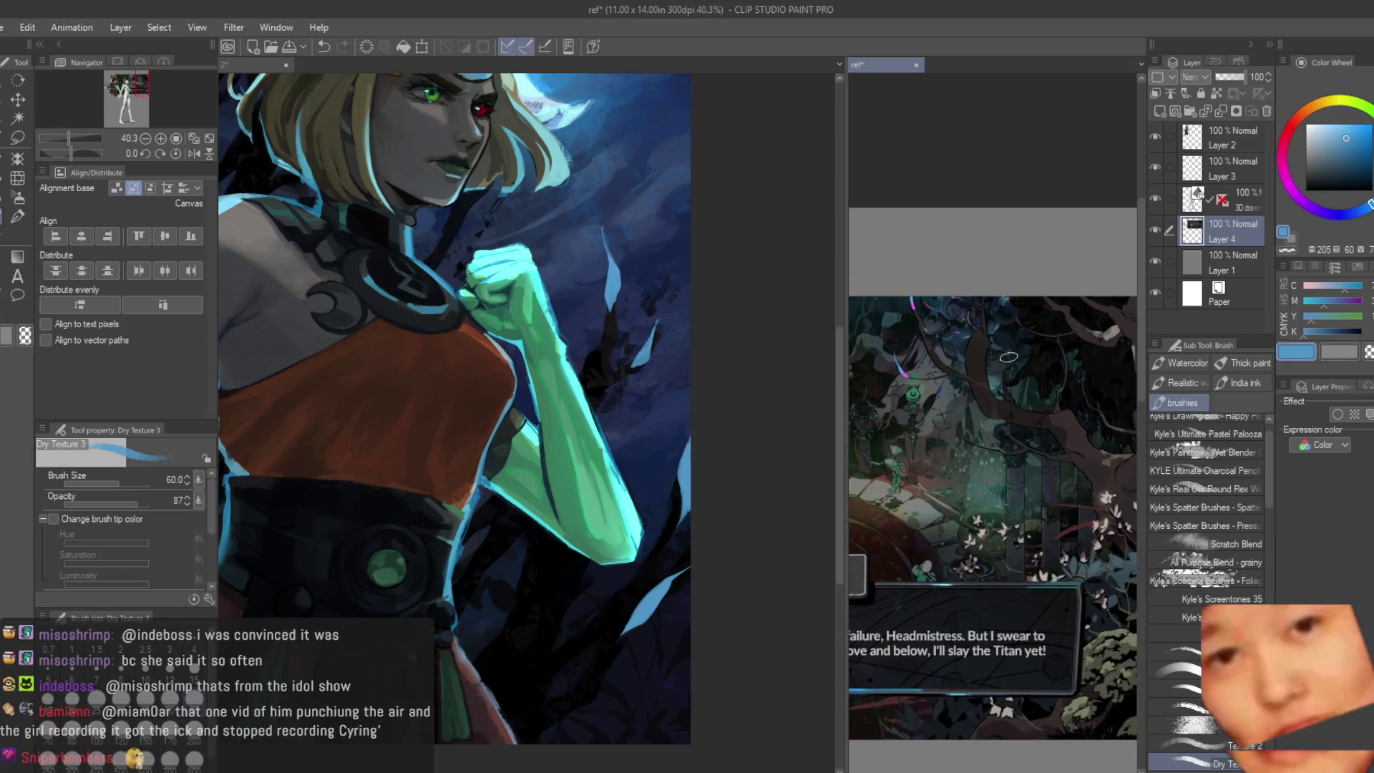
{"action": "left_click", "coordinate": [252, 65]}
{"action": "scroll", "coordinate": [469, 191], "scroll_direction": "up", "scroll_amount": 3}
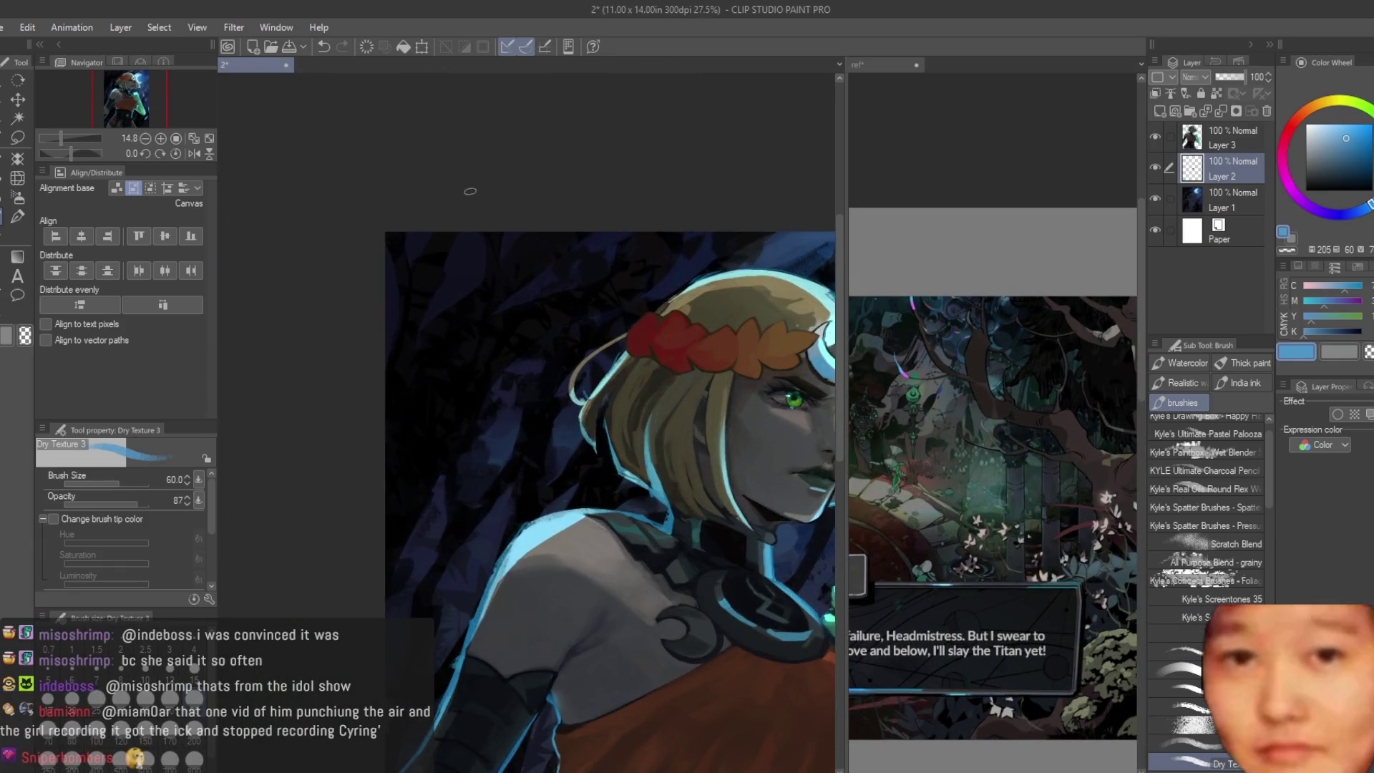
{"action": "scroll", "coordinate": [469, 191], "scroll_direction": "up", "scroll_amount": 1}
{"action": "scroll", "coordinate": [451, 322], "scroll_direction": "up", "scroll_amount": 1}
Step: Paint a light-blue leaf shard beside the hair and slim its edges with dark paint
{"action": "left_click_drag", "start_coordinate": [489, 370], "coordinate": [422, 500]}
{"action": "scroll", "coordinate": [421, 499], "scroll_direction": "up", "scroll_amount": 1}
{"action": "left_click_drag", "start_coordinate": [483, 397], "coordinate": [419, 525]}
{"action": "left_click_drag", "start_coordinate": [456, 456], "coordinate": [385, 582]}
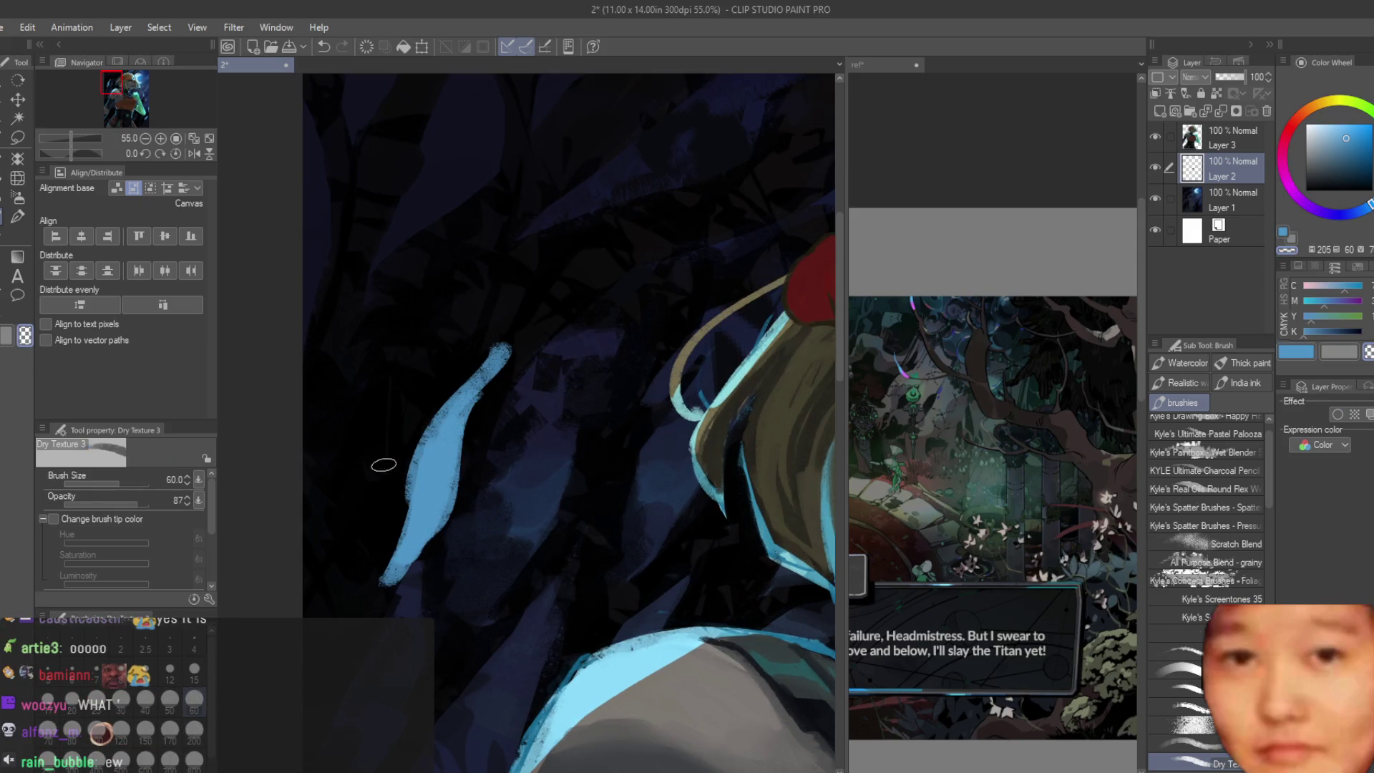
{"action": "mouse_move", "coordinate": [393, 461]}
{"action": "left_mouse_down"}
{"action": "mouse_move", "coordinate": [497, 372]}
{"action": "mouse_move", "coordinate": [476, 450]}
{"action": "mouse_move", "coordinate": [491, 353]}
{"action": "mouse_move", "coordinate": [445, 399]}
{"action": "mouse_move", "coordinate": [399, 488]}
{"action": "left_mouse_up"}
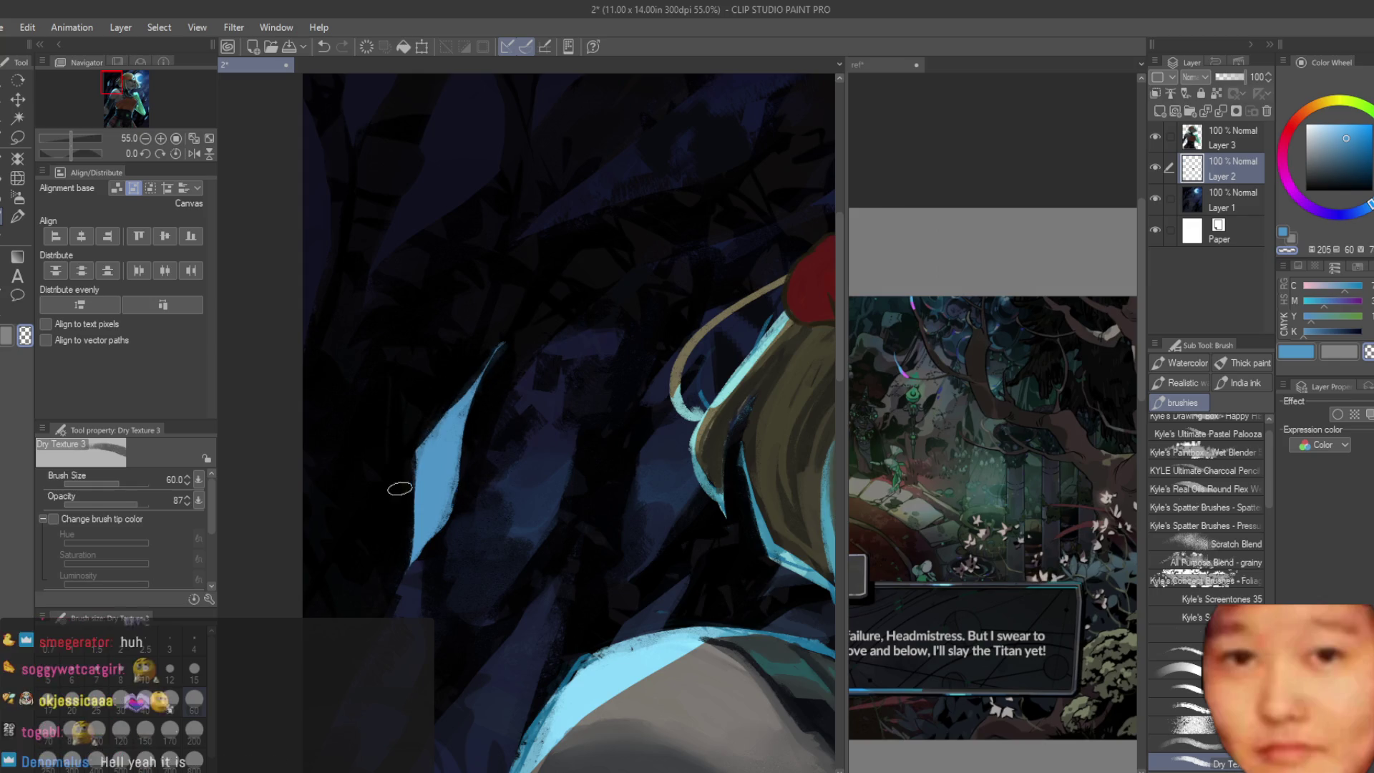
{"action": "left_click_drag", "start_coordinate": [498, 349], "coordinate": [461, 385]}
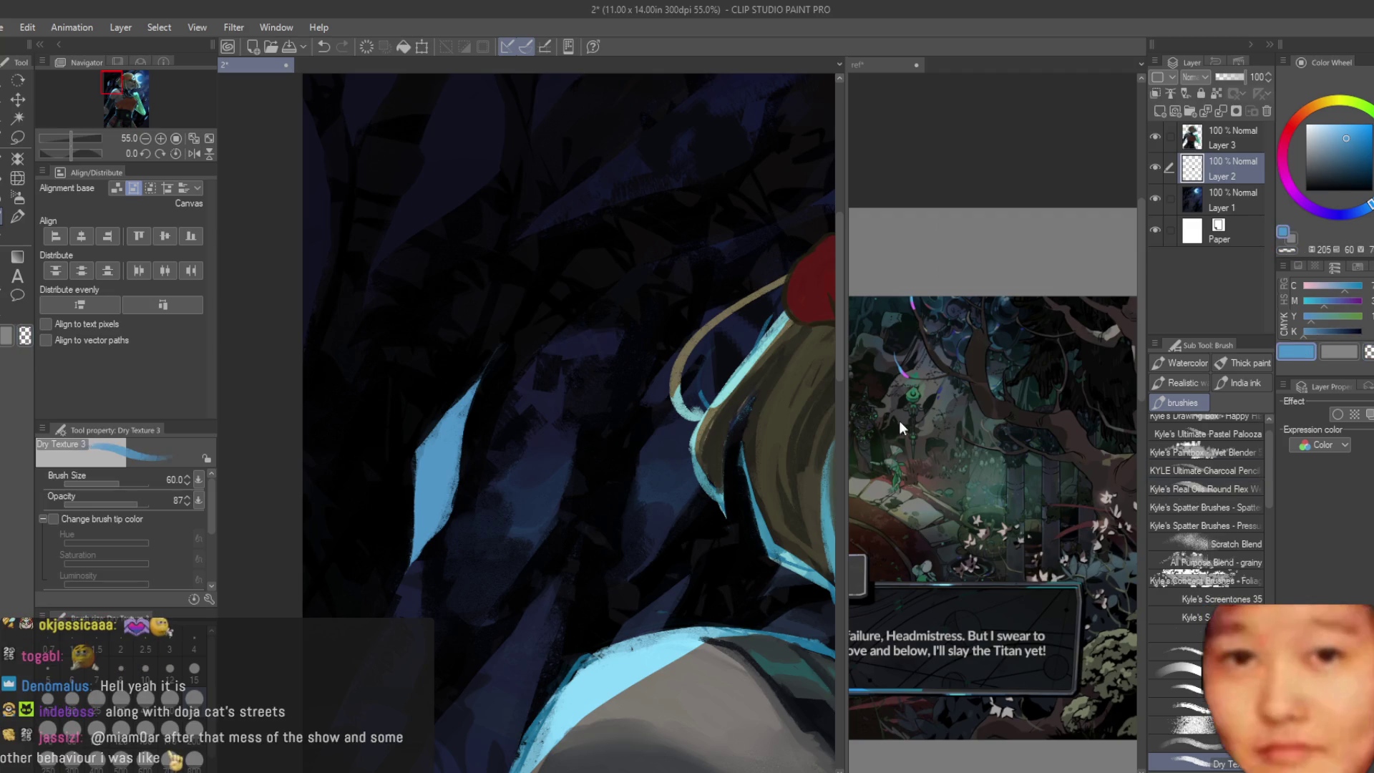
{"action": "scroll", "coordinate": [898, 421], "scroll_direction": "down", "scroll_amount": 3}
{"action": "scroll", "coordinate": [598, 544], "scroll_direction": "down", "scroll_amount": 2}
{"action": "scroll", "coordinate": [569, 203], "scroll_direction": "down", "scroll_amount": 2}
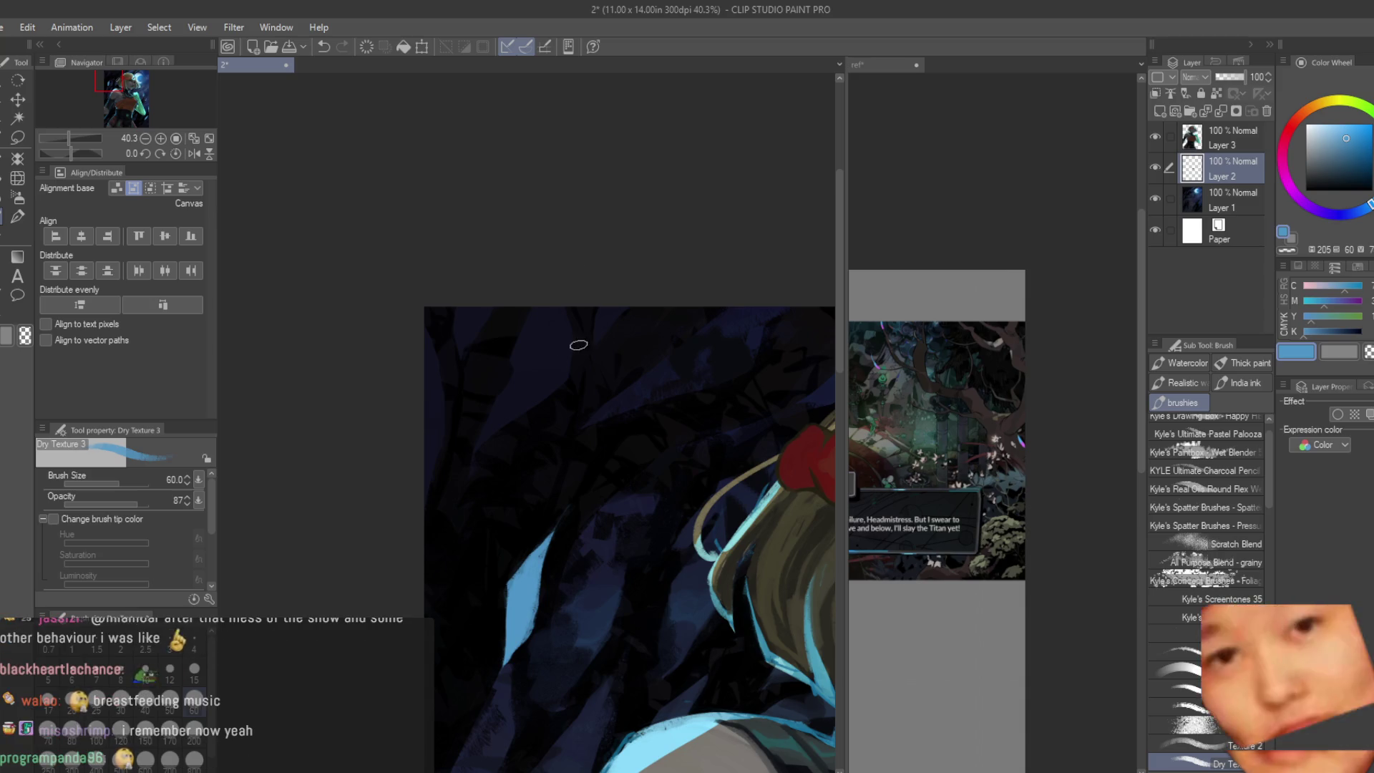
{"action": "scroll", "coordinate": [512, 333], "scroll_direction": "up", "scroll_amount": 1}
{"action": "scroll", "coordinate": [512, 335], "scroll_direction": "up", "scroll_amount": 1}
Step: Paint a second light-blue shard at upper left, narrow it, and lasso-select it
{"action": "mouse_move", "coordinate": [542, 292]}
{"action": "left_mouse_down"}
{"action": "mouse_move", "coordinate": [496, 485]}
{"action": "mouse_move", "coordinate": [526, 387]}
{"action": "mouse_move", "coordinate": [515, 461]}
{"action": "left_mouse_up"}
{"action": "mouse_move", "coordinate": [532, 381]}
{"action": "left_mouse_down"}
{"action": "mouse_move", "coordinate": [506, 488]}
{"action": "mouse_move", "coordinate": [537, 316]}
{"action": "left_mouse_up"}
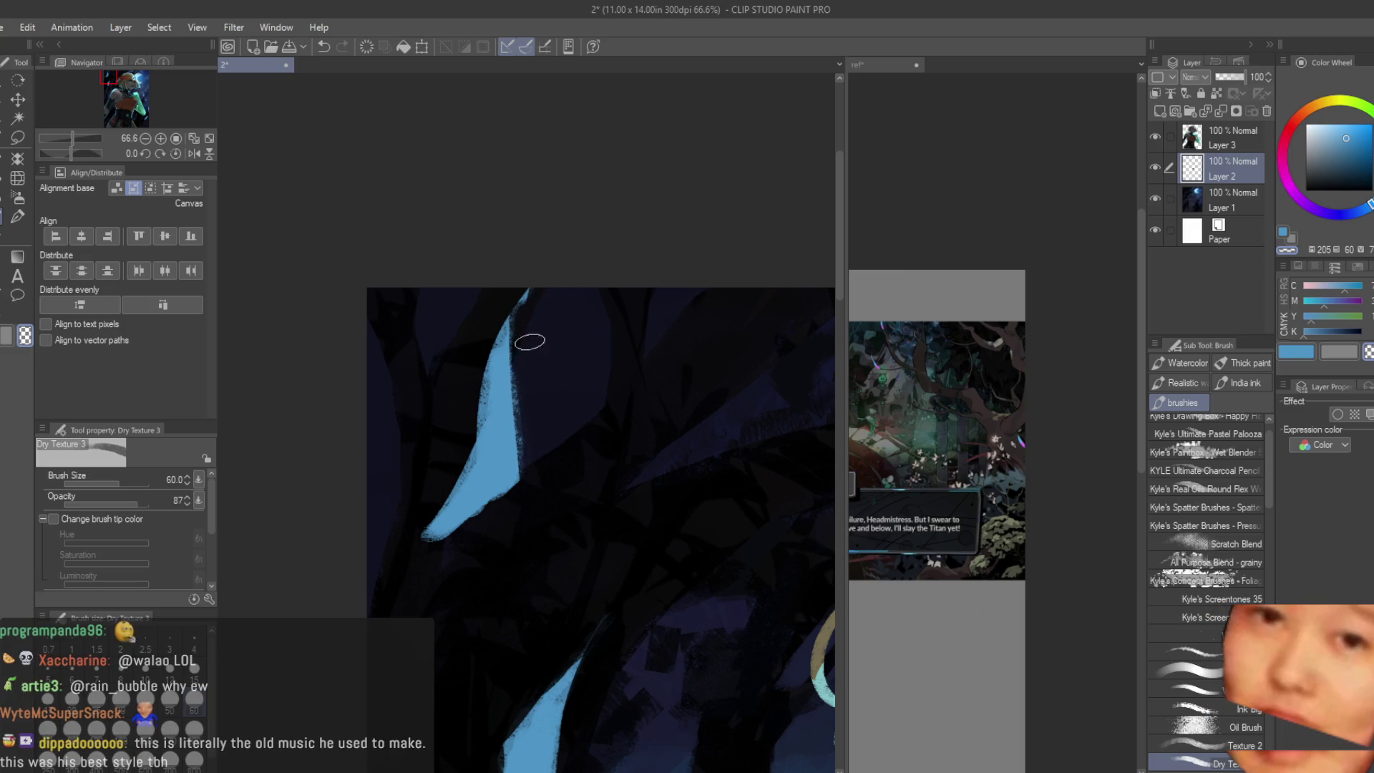
{"action": "left_click_drag", "start_coordinate": [454, 402], "coordinate": [418, 548]}
{"action": "scroll", "coordinate": [574, 436], "scroll_direction": "down", "scroll_amount": 3}
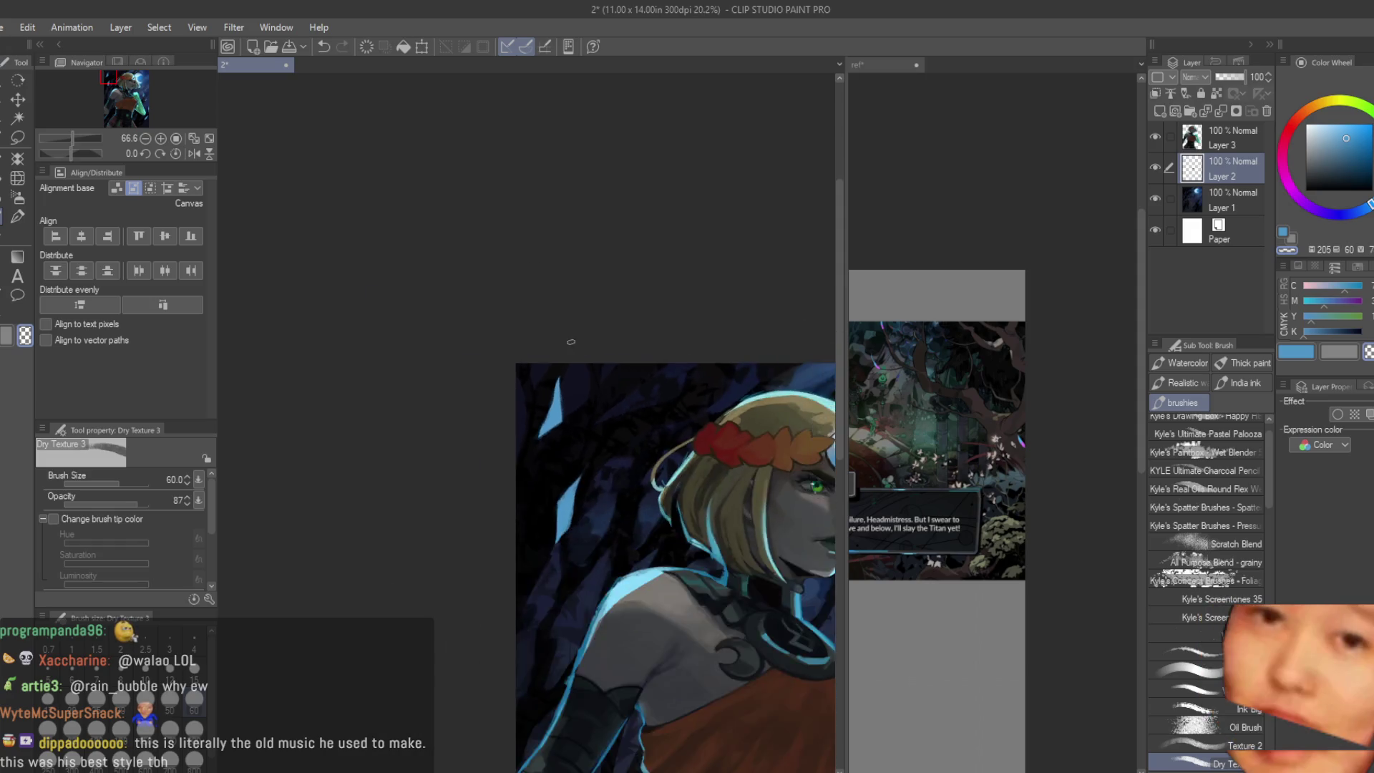
{"action": "scroll", "coordinate": [569, 341], "scroll_direction": "down", "scroll_amount": 2}
{"action": "scroll", "coordinate": [569, 344], "scroll_direction": "up", "scroll_amount": 3}
{"action": "scroll", "coordinate": [569, 345], "scroll_direction": "up", "scroll_amount": 2}
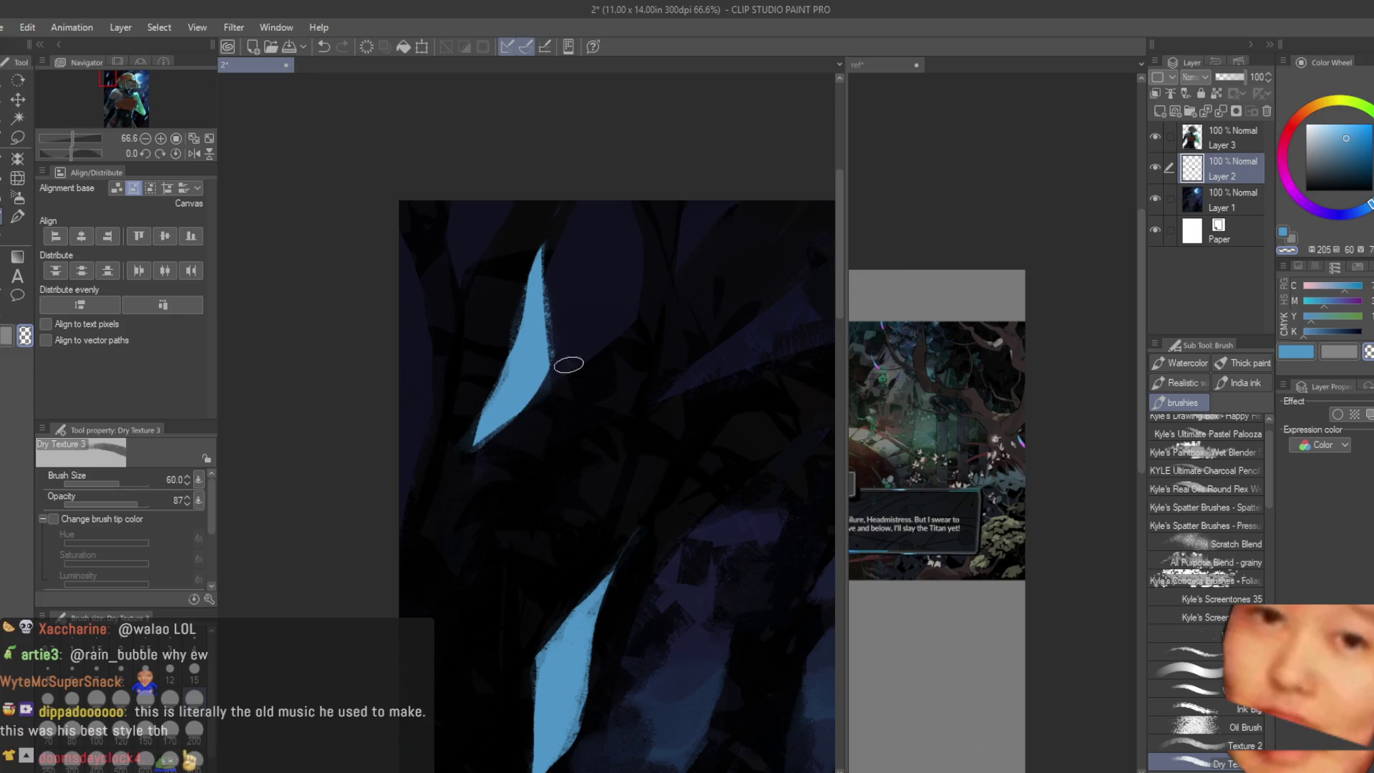
{"action": "key", "text": "m"}
{"action": "left_click_drag", "start_coordinate": [430, 199], "coordinate": [629, 567]}
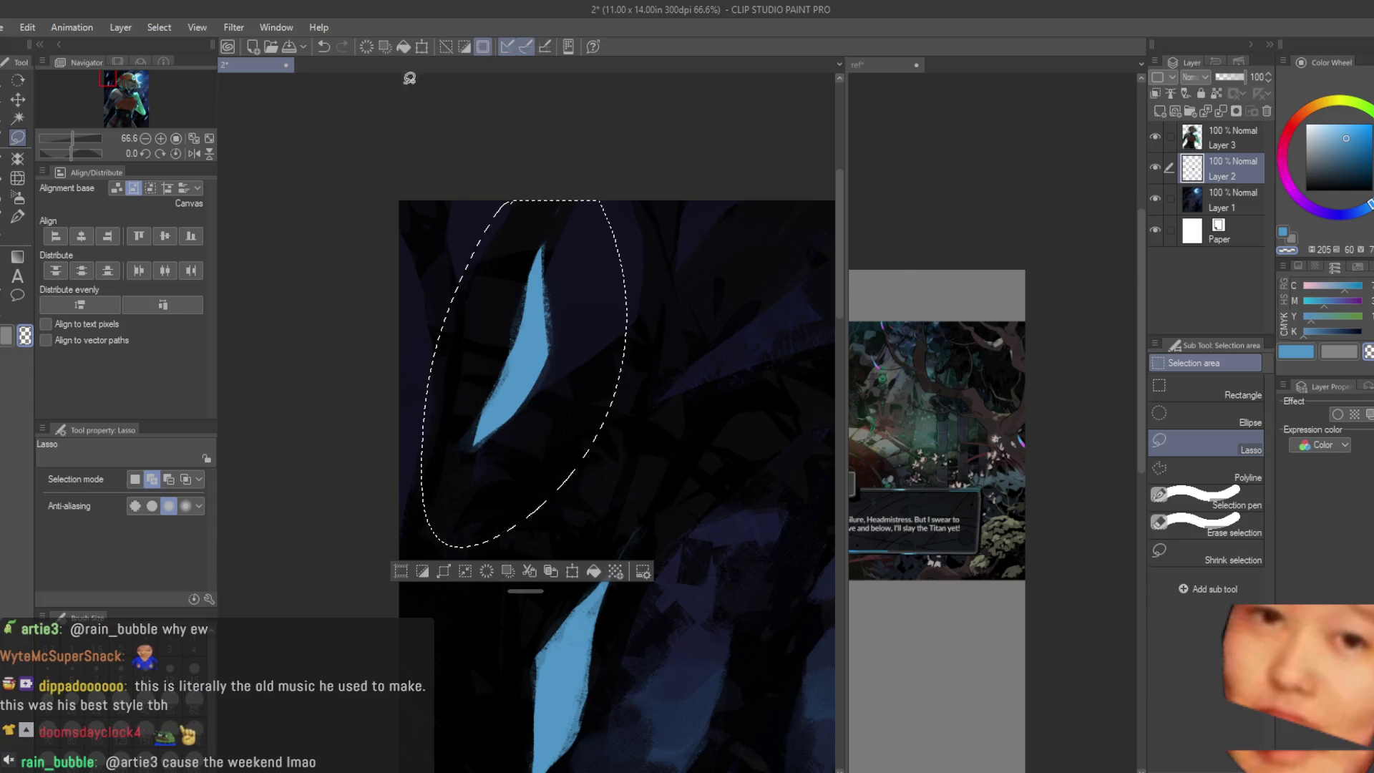
Step: Move the selected shard up and right, rotate it clockwise, and return to the brush
{"action": "key", "text": "k"}
{"action": "scroll", "coordinate": [506, 314], "scroll_direction": "down", "scroll_amount": 2}
{"action": "left_click_drag", "start_coordinate": [510, 320], "coordinate": [693, 236]}
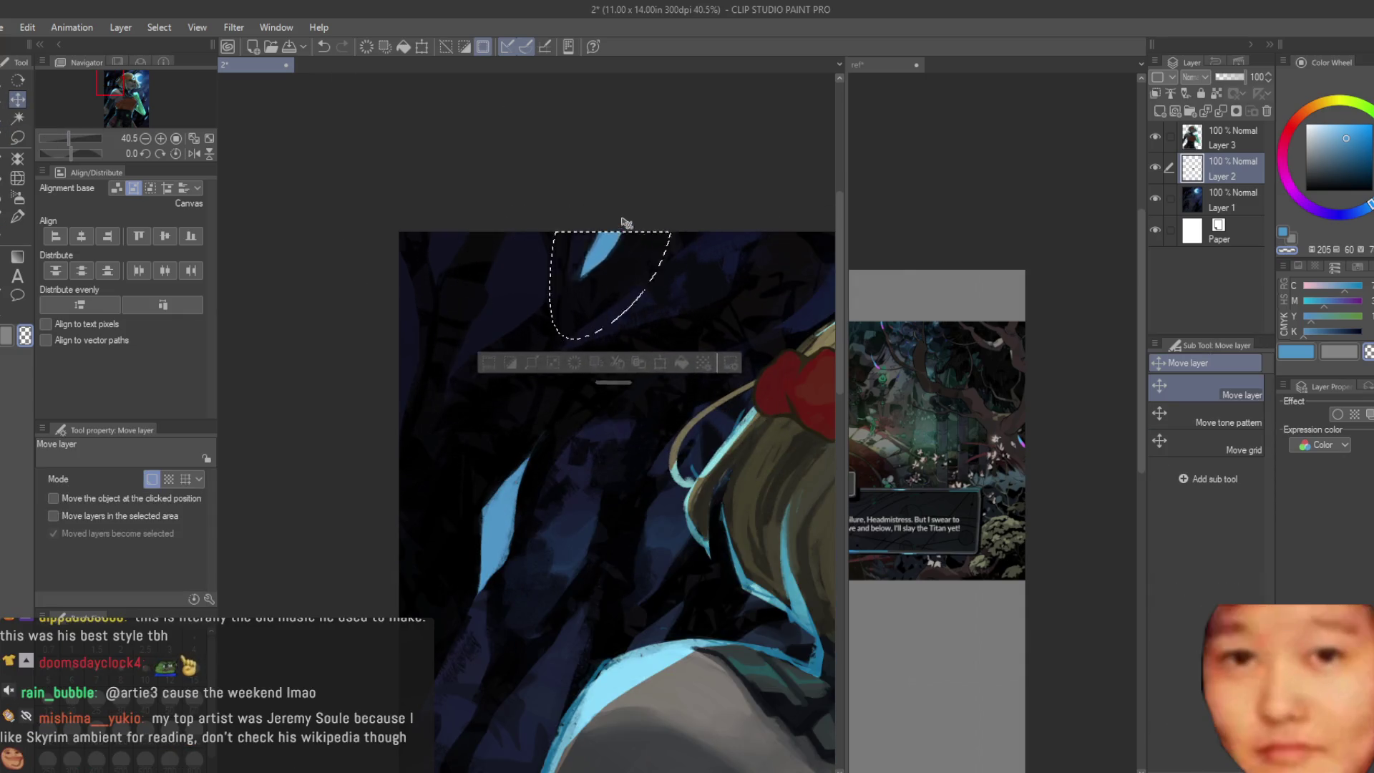
{"action": "key", "text": "ctrl+t"}
{"action": "left_click_drag", "start_coordinate": [693, 236], "coordinate": [698, 256]}
{"action": "key", "text": "Return"}
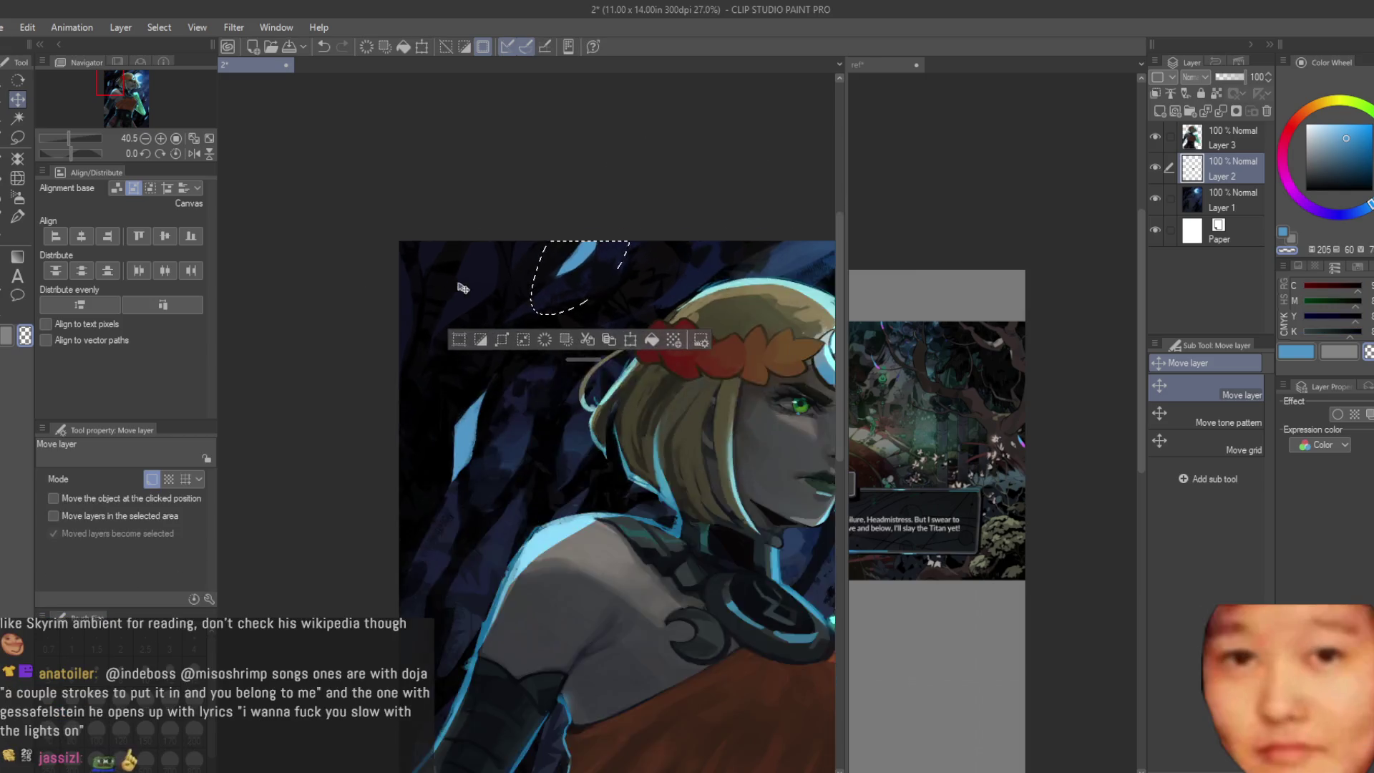
{"action": "scroll", "coordinate": [743, 389], "scroll_direction": "down", "scroll_amount": 5}
{"action": "scroll", "coordinate": [742, 389], "scroll_direction": "up", "scroll_amount": 2}
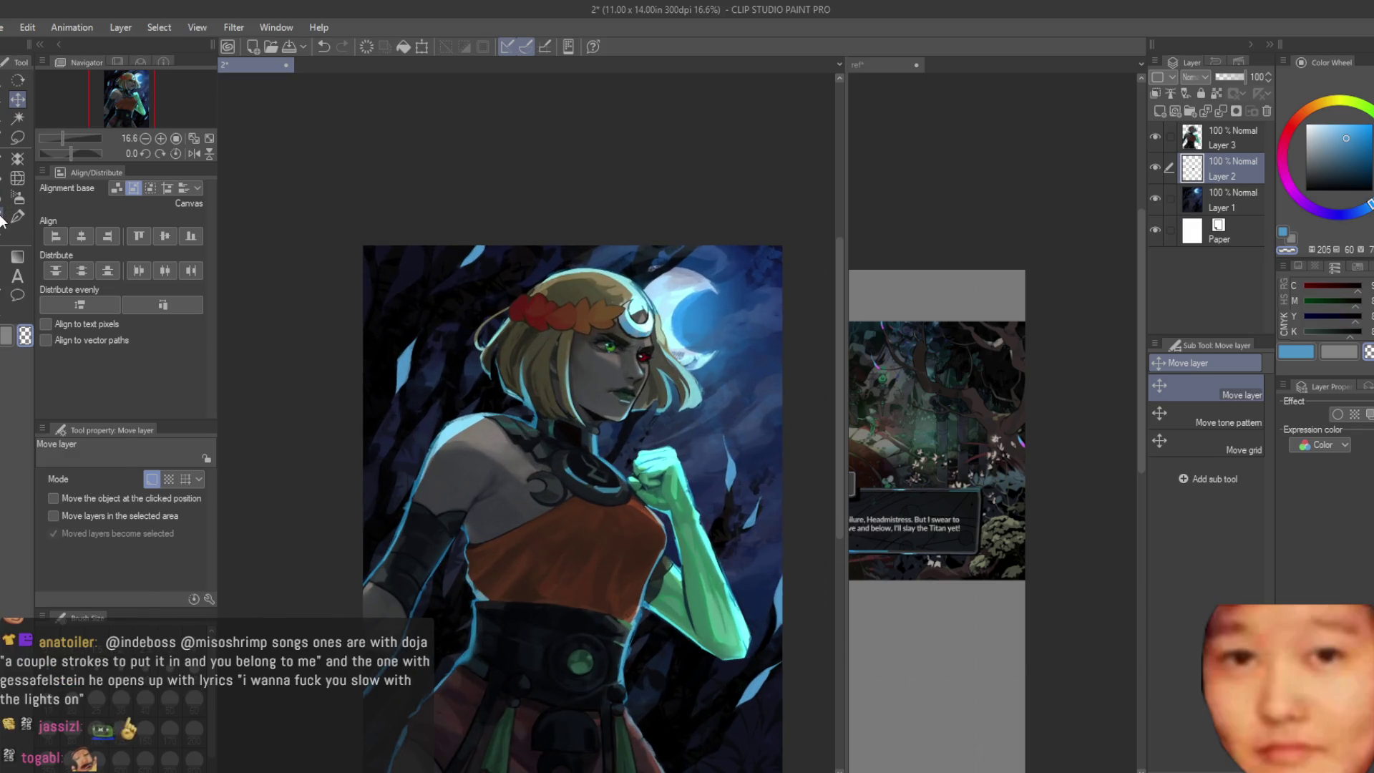
{"action": "left_click", "coordinate": [18, 216]}
{"action": "scroll", "coordinate": [724, 212], "scroll_direction": "up", "scroll_amount": 3}
{"action": "scroll", "coordinate": [724, 212], "scroll_direction": "up", "scroll_amount": 2}
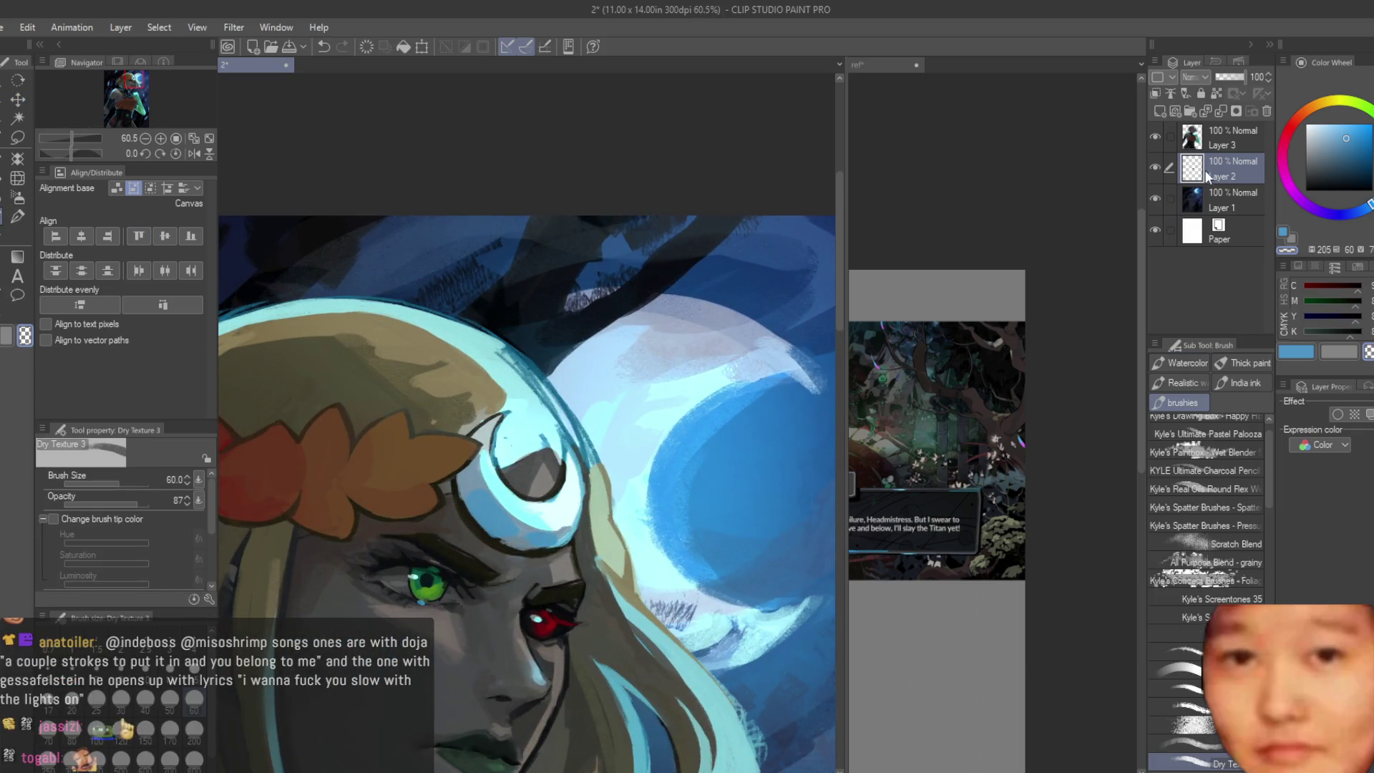
{"action": "scroll", "coordinate": [761, 184], "scroll_direction": "up", "scroll_amount": 1}
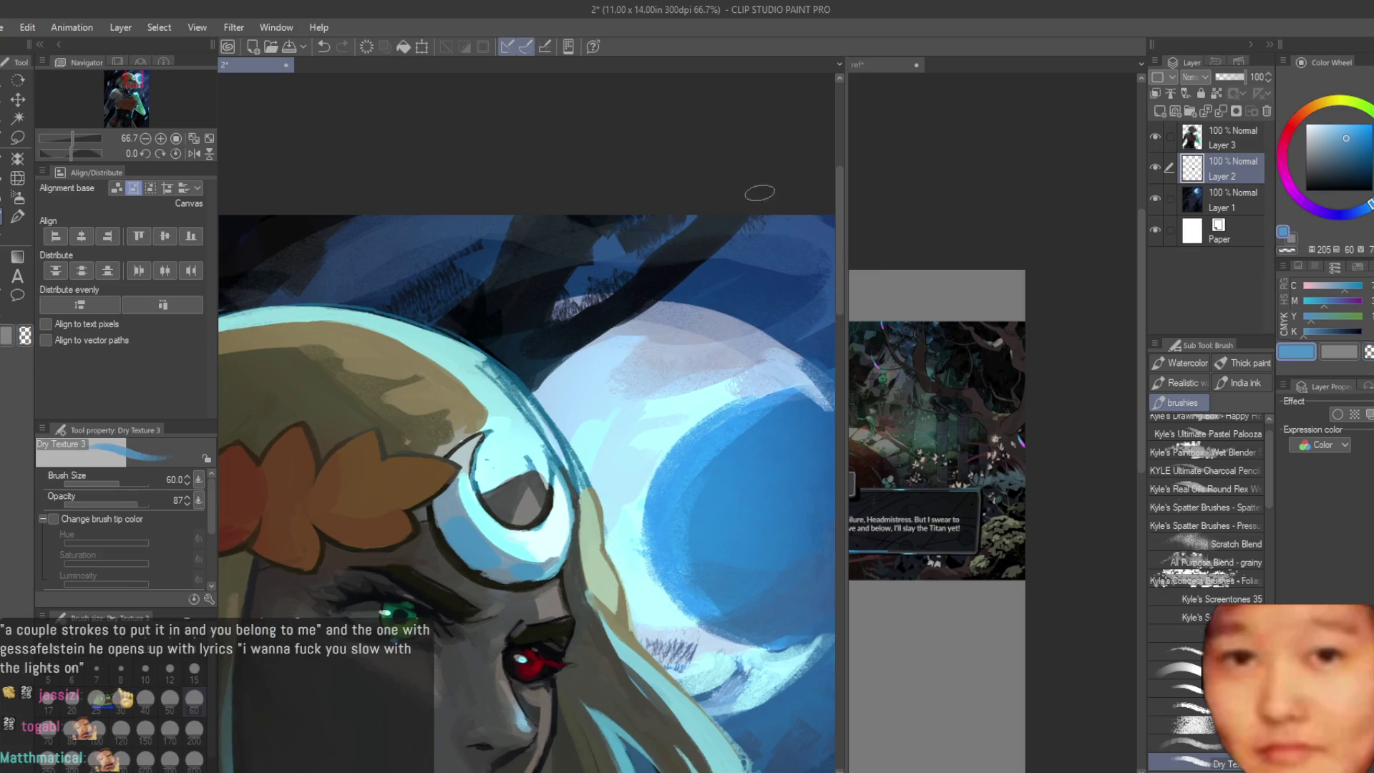
Step: Paint a light-blue shard above the moon and switch to transparent colour to erase its tip
{"action": "left_click_drag", "start_coordinate": [761, 184], "coordinate": [635, 308]}
{"action": "key", "text": "c"}
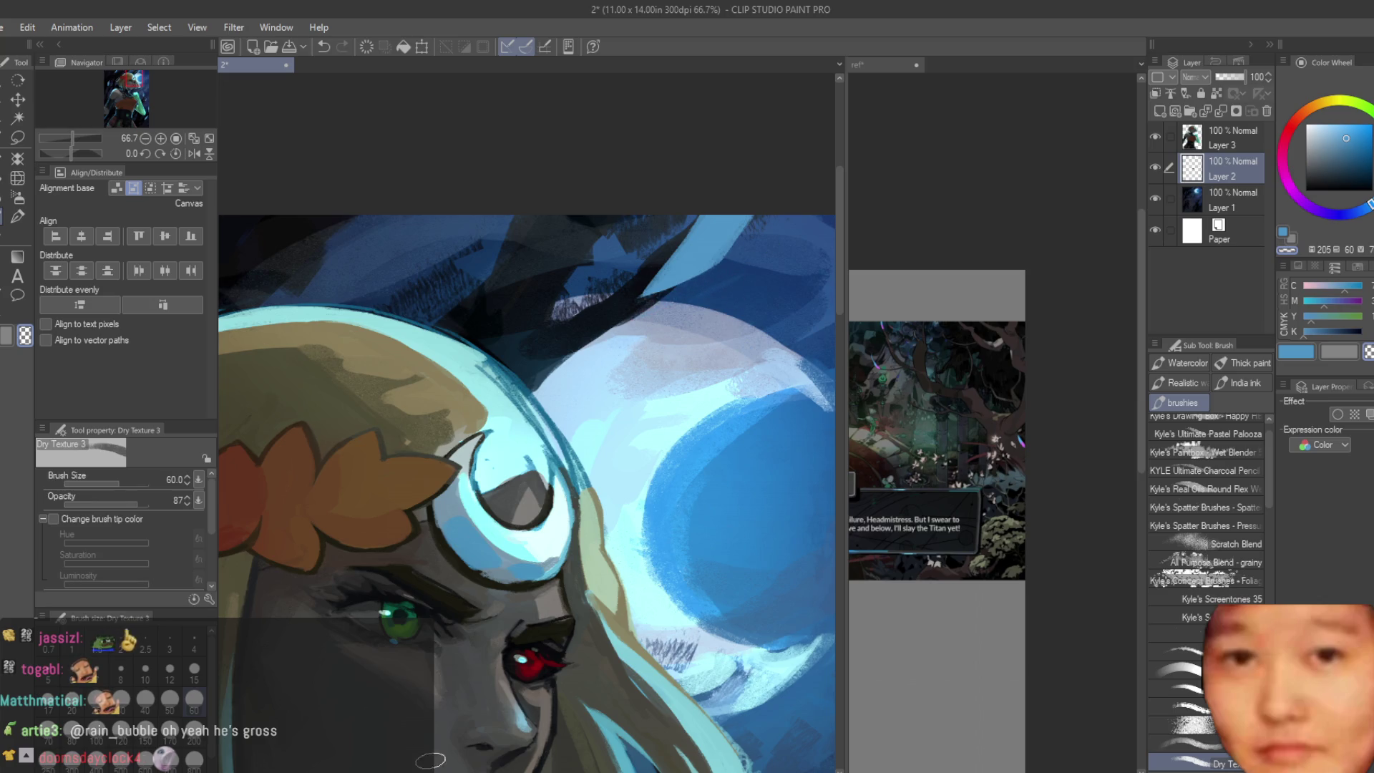
{"action": "scroll", "coordinate": [639, 495], "scroll_direction": "up", "scroll_amount": 1}
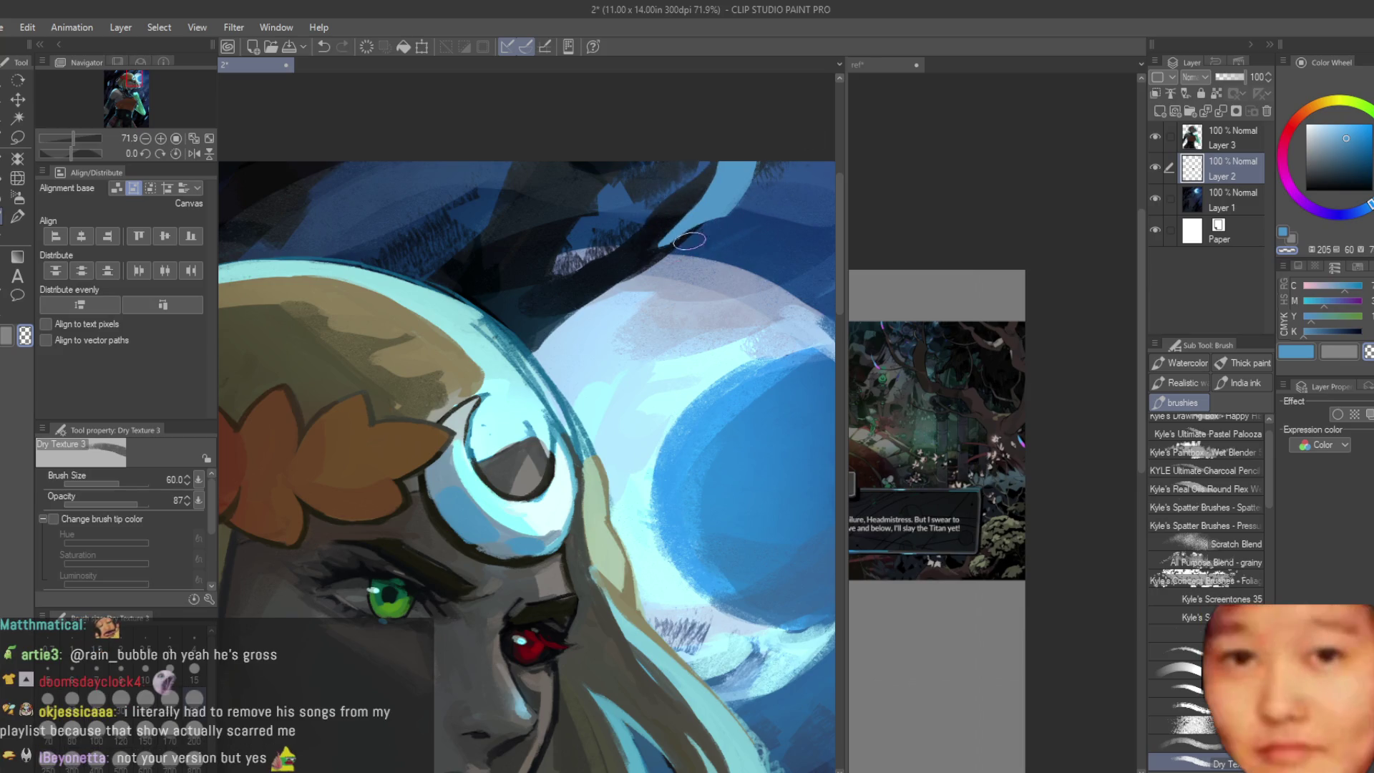
{"action": "left_click_drag", "start_coordinate": [691, 241], "coordinate": [663, 248]}
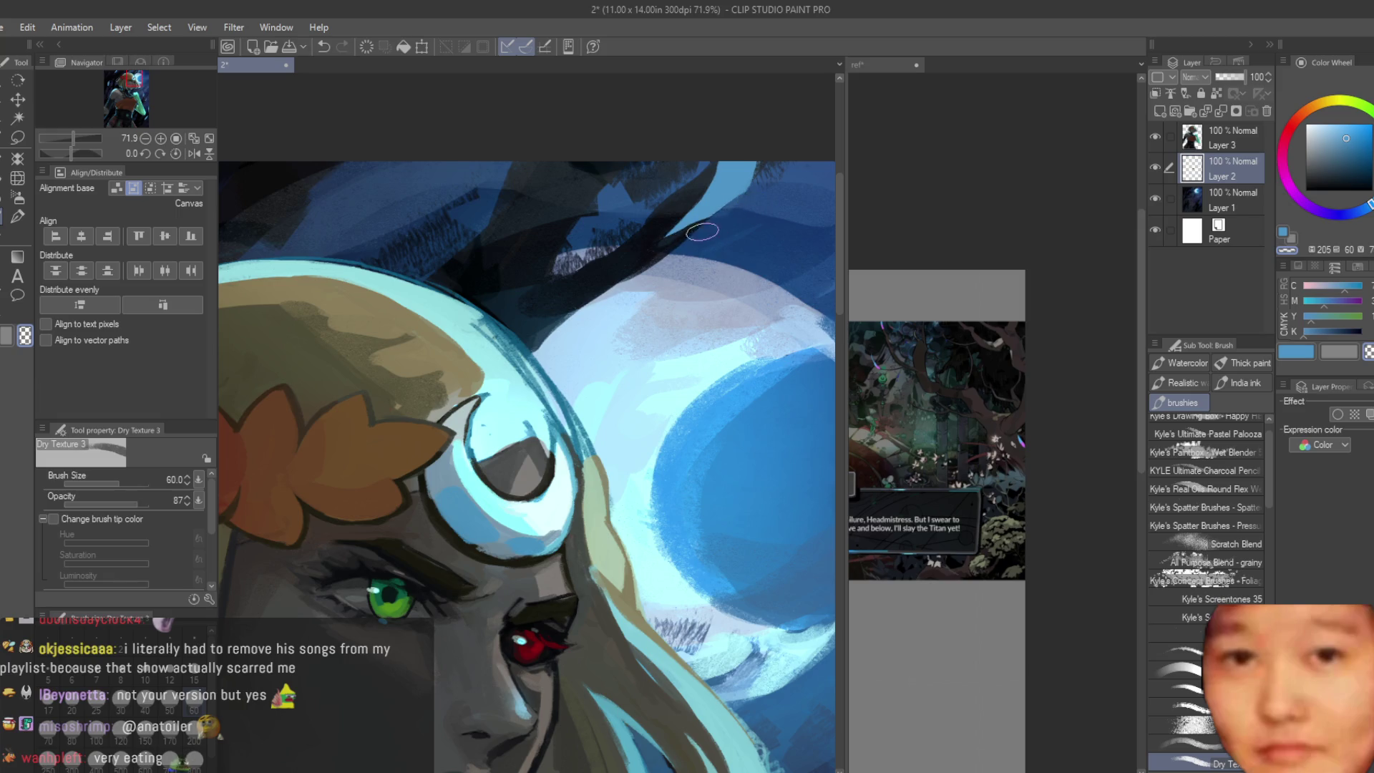
{"action": "scroll", "coordinate": [765, 173], "scroll_direction": "down", "scroll_amount": 2}
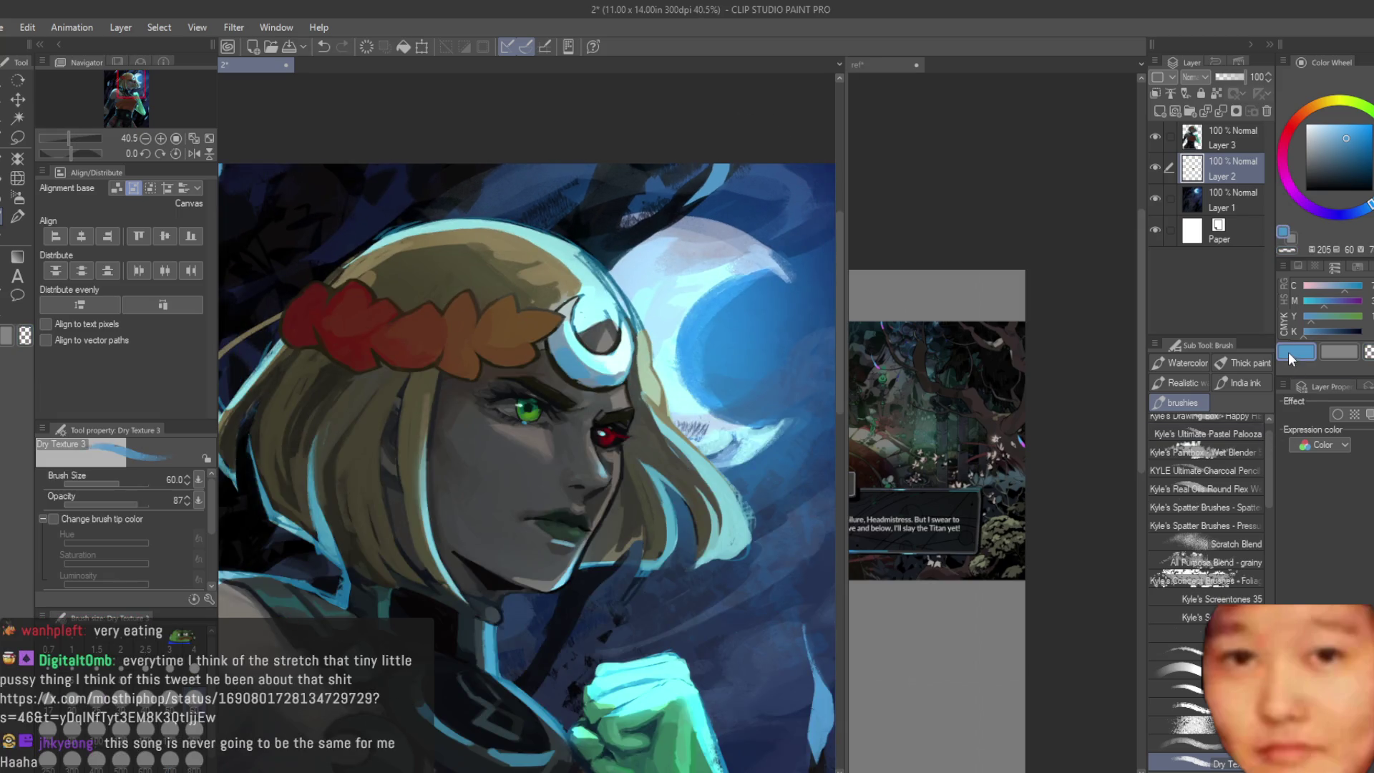
{"action": "scroll", "coordinate": [773, 161], "scroll_direction": "up", "scroll_amount": 1}
{"action": "scroll", "coordinate": [773, 161], "scroll_direction": "up", "scroll_amount": 1}
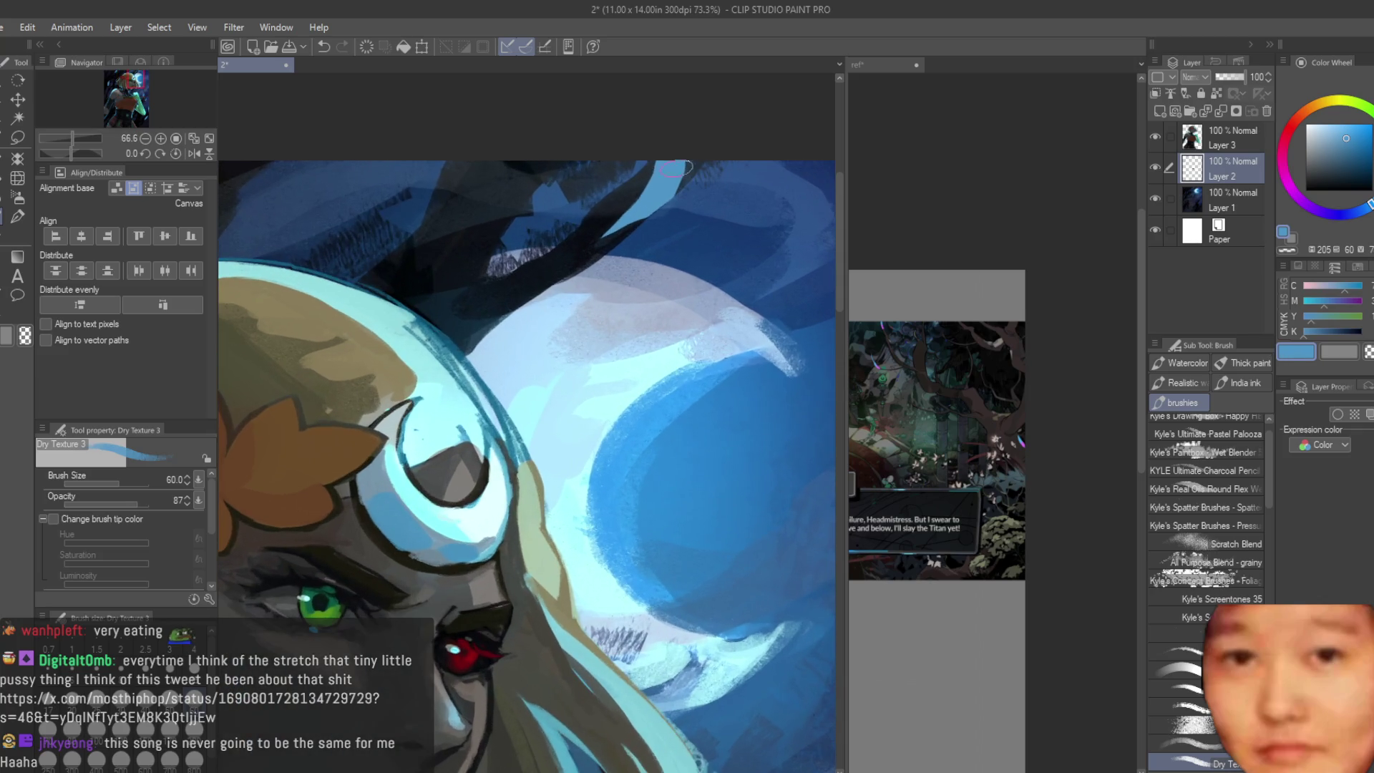
{"action": "scroll", "coordinate": [677, 160], "scroll_direction": "down", "scroll_amount": 2}
{"action": "scroll", "coordinate": [558, 322], "scroll_direction": "down", "scroll_amount": 2}
{"action": "scroll", "coordinate": [483, 386], "scroll_direction": "down", "scroll_amount": 1}
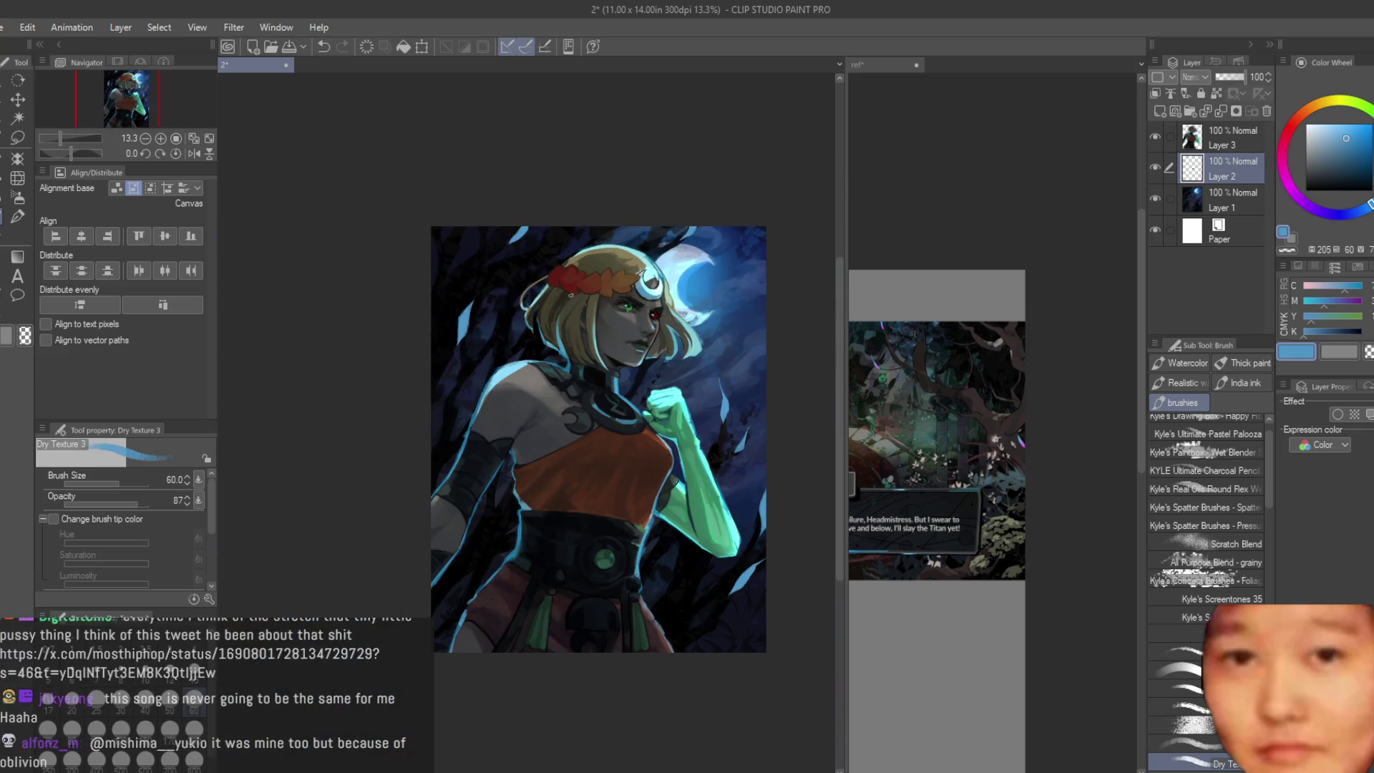
{"action": "scroll", "coordinate": [443, 422], "scroll_direction": "up", "scroll_amount": 1}
{"action": "scroll", "coordinate": [442, 423], "scroll_direction": "up", "scroll_amount": 1}
{"action": "scroll", "coordinate": [451, 413], "scroll_direction": "up", "scroll_amount": 1}
{"action": "scroll", "coordinate": [466, 398], "scroll_direction": "down", "scroll_amount": 1}
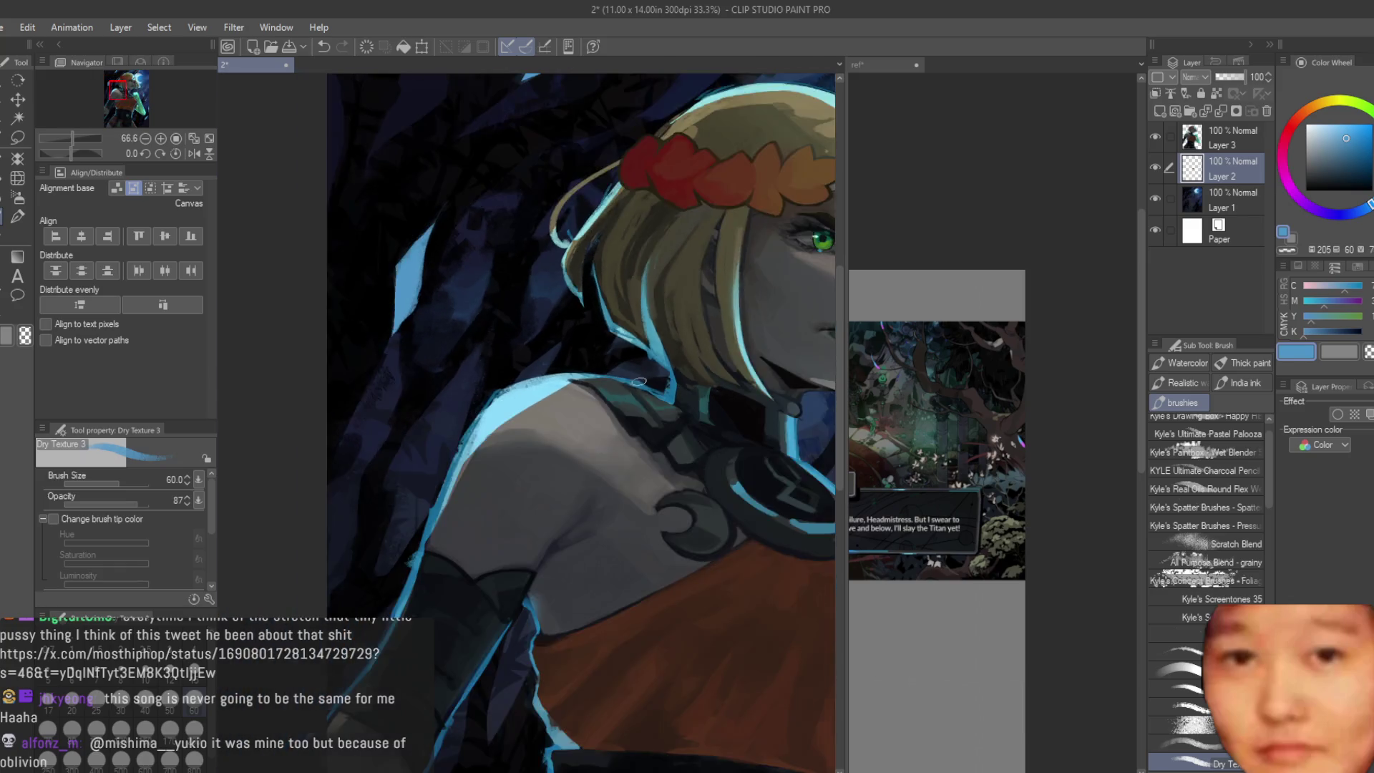
{"action": "scroll", "coordinate": [479, 387], "scroll_direction": "up", "scroll_amount": 1}
{"action": "scroll", "coordinate": [445, 430], "scroll_direction": "down", "scroll_amount": 1}
{"action": "scroll", "coordinate": [473, 397], "scroll_direction": "up", "scroll_amount": 1}
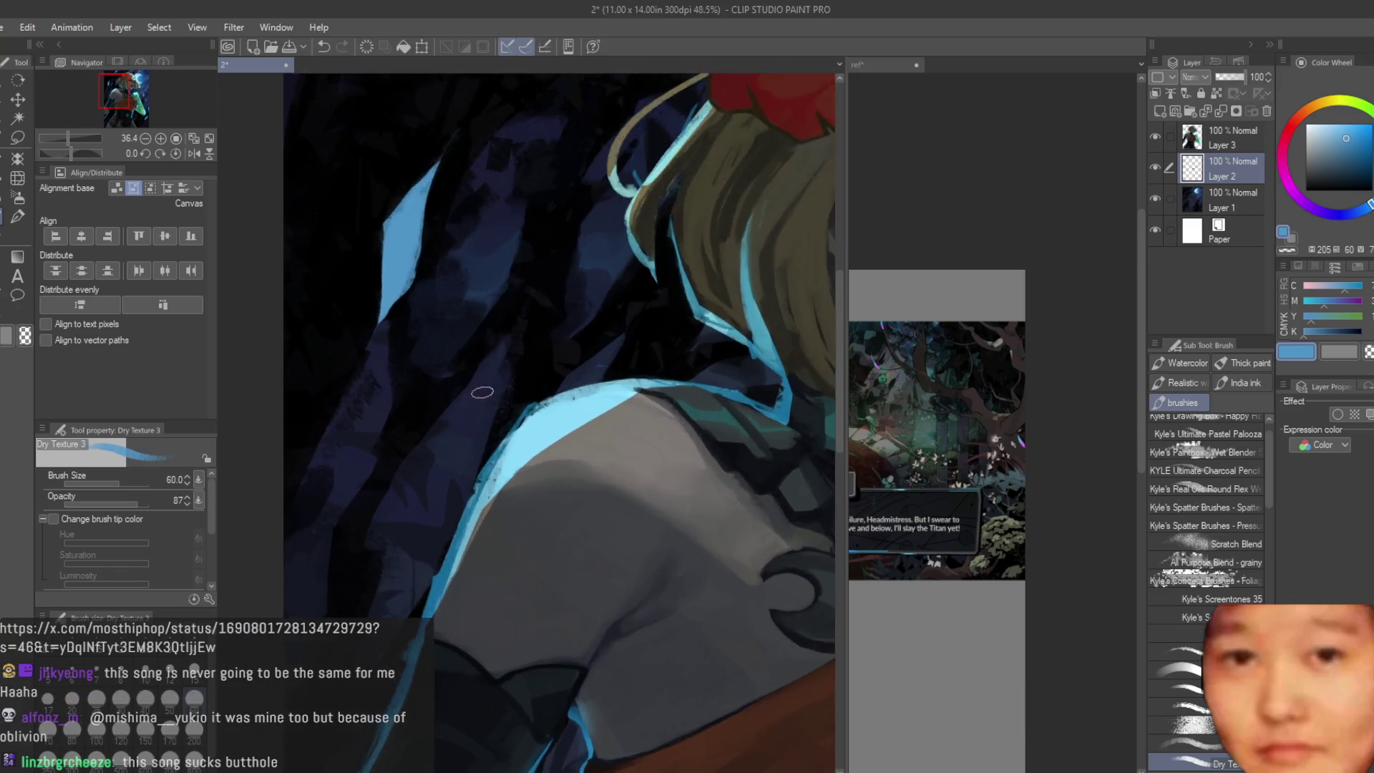
{"action": "scroll", "coordinate": [482, 390], "scroll_direction": "down", "scroll_amount": 2}
{"action": "scroll", "coordinate": [482, 389], "scroll_direction": "down", "scroll_amount": 1}
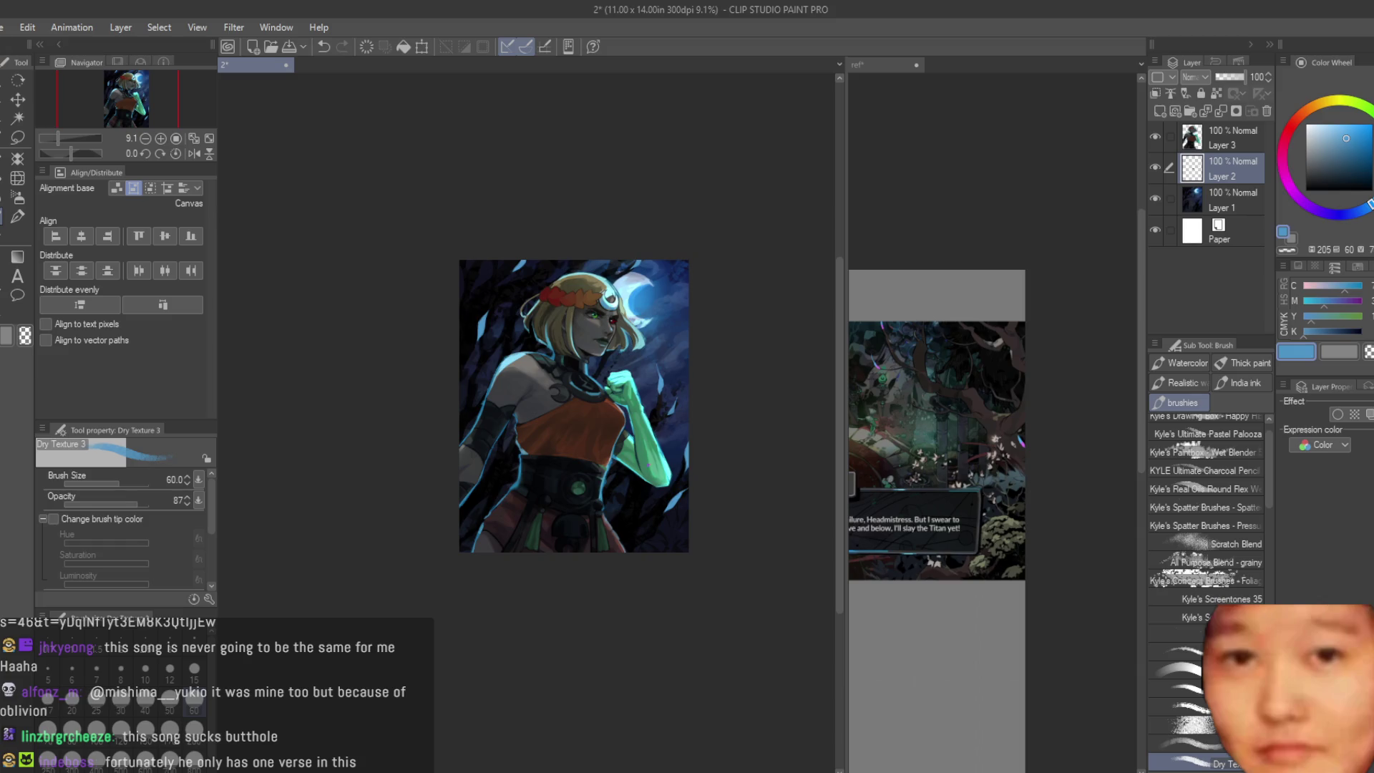
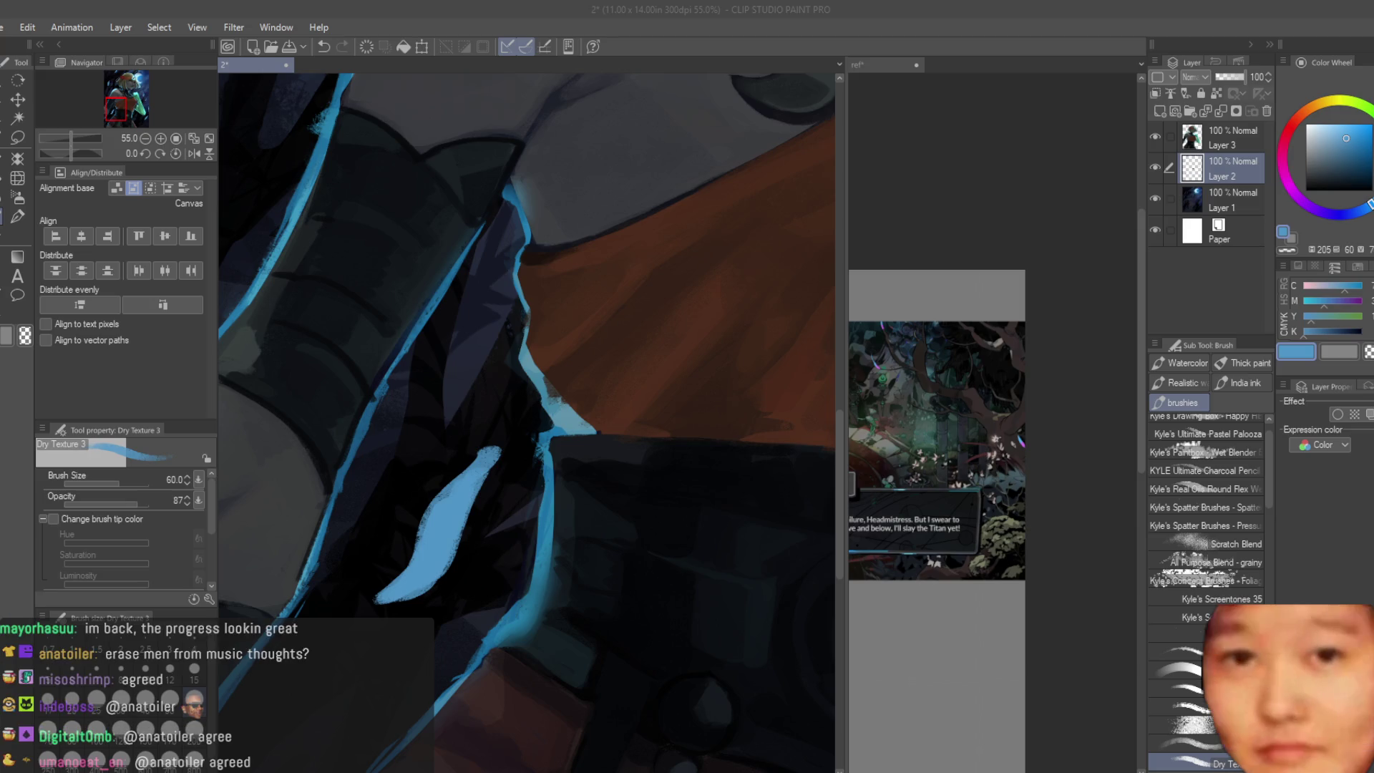
{"action": "scroll", "coordinate": [601, 465], "scroll_direction": "down", "scroll_amount": 2}
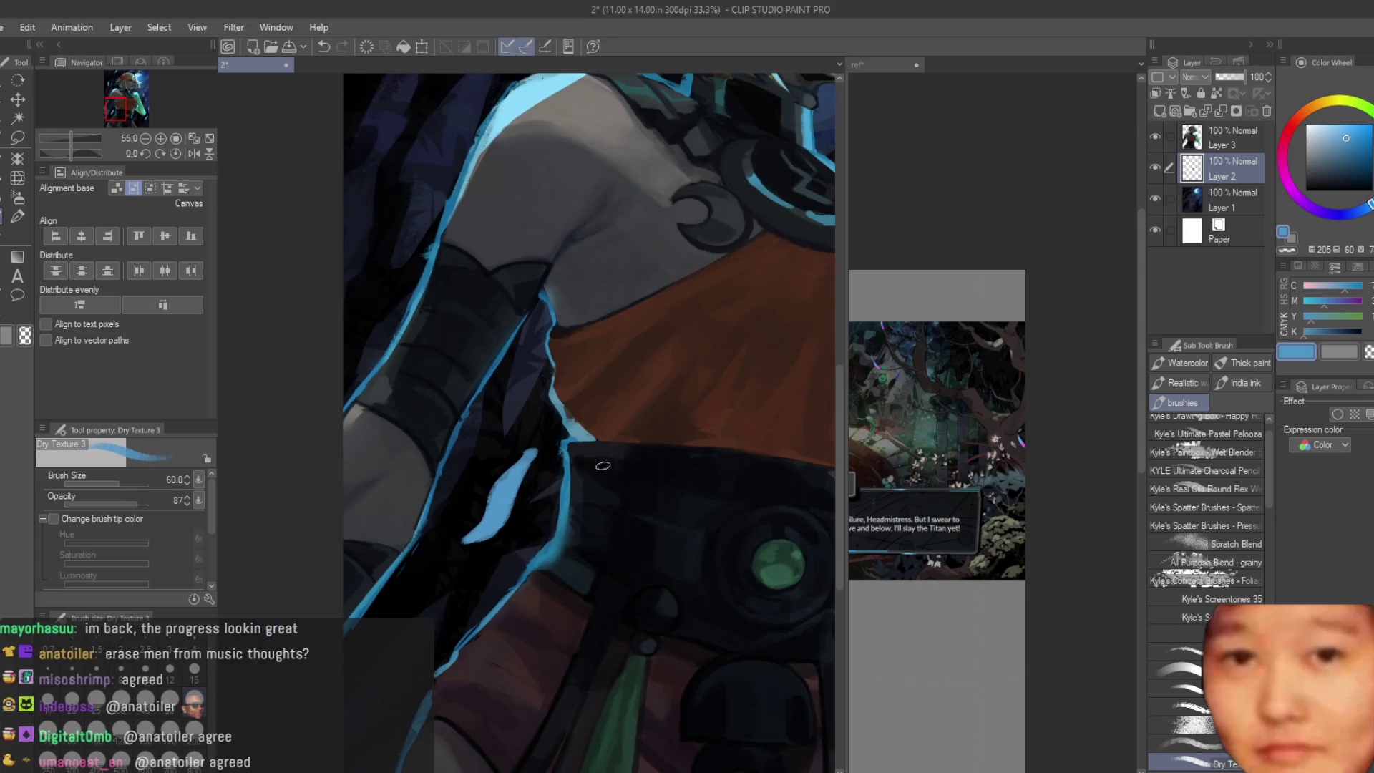
{"action": "scroll", "coordinate": [484, 494], "scroll_direction": "up", "scroll_amount": 1}
{"action": "scroll", "coordinate": [484, 495], "scroll_direction": "up", "scroll_amount": 1}
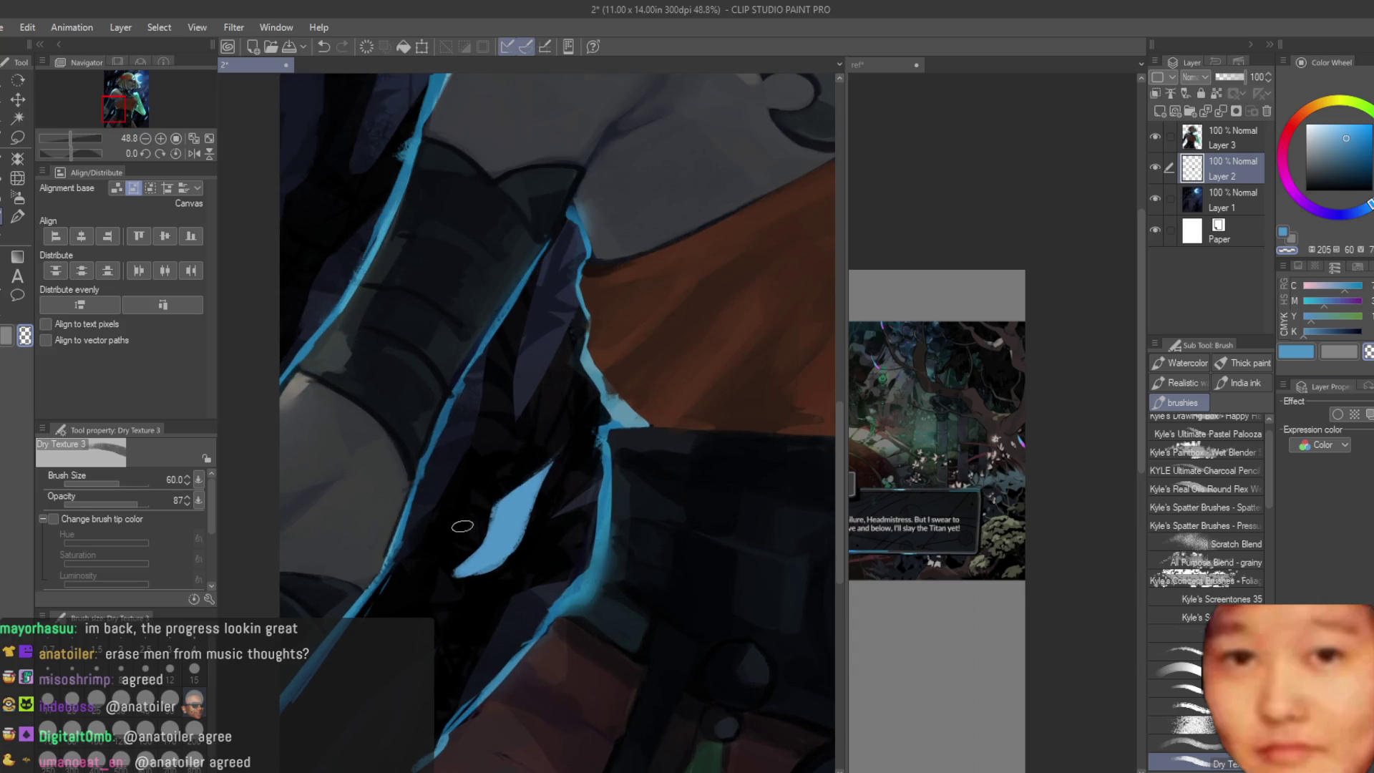
{"action": "scroll", "coordinate": [447, 592], "scroll_direction": "down", "scroll_amount": 3}
{"action": "scroll", "coordinate": [447, 591], "scroll_direction": "down", "scroll_amount": 3}
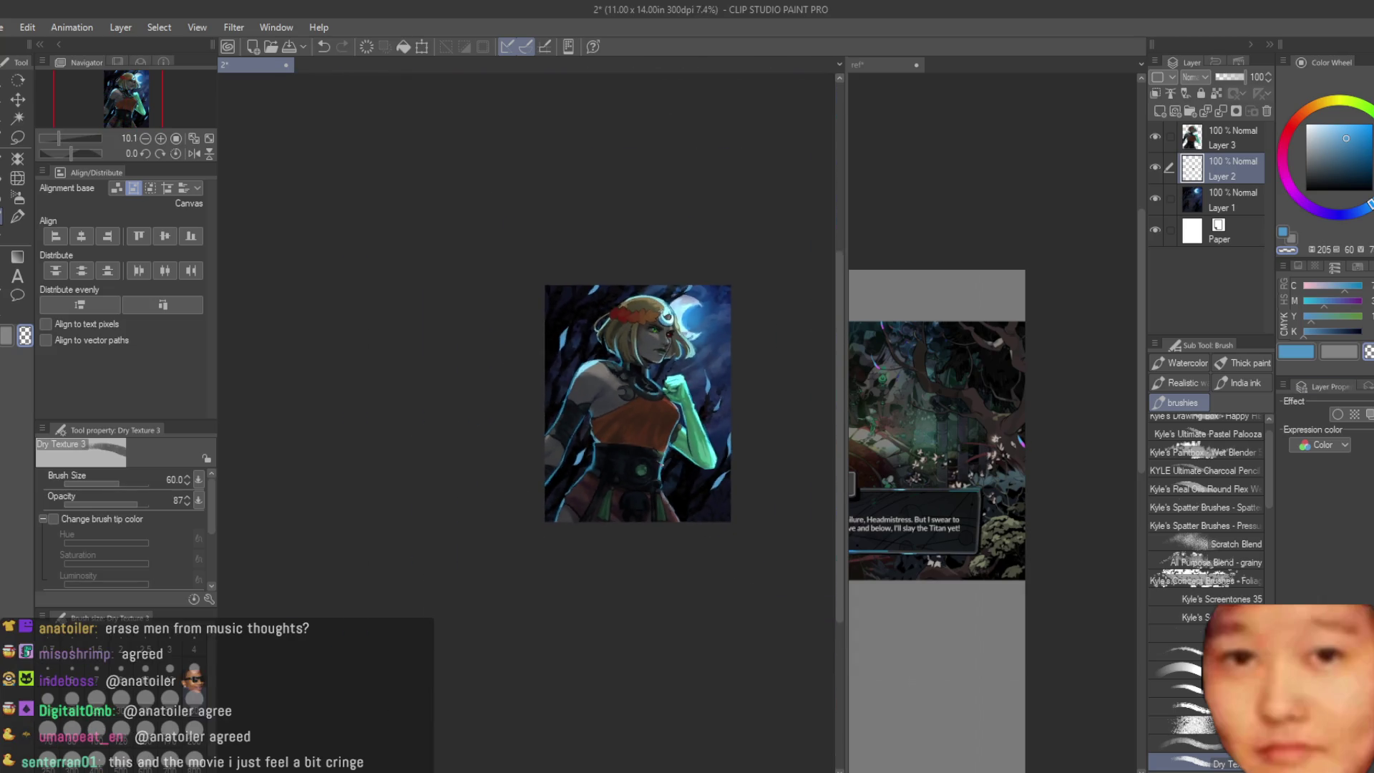
{"action": "scroll", "coordinate": [447, 592], "scroll_direction": "up", "scroll_amount": 1}
{"action": "scroll", "coordinate": [447, 592], "scroll_direction": "up", "scroll_amount": 1}
Step: Lasso the pale blue leaf, move it down and to the right, then clear the selection
{"action": "left_click", "coordinate": [17, 116]}
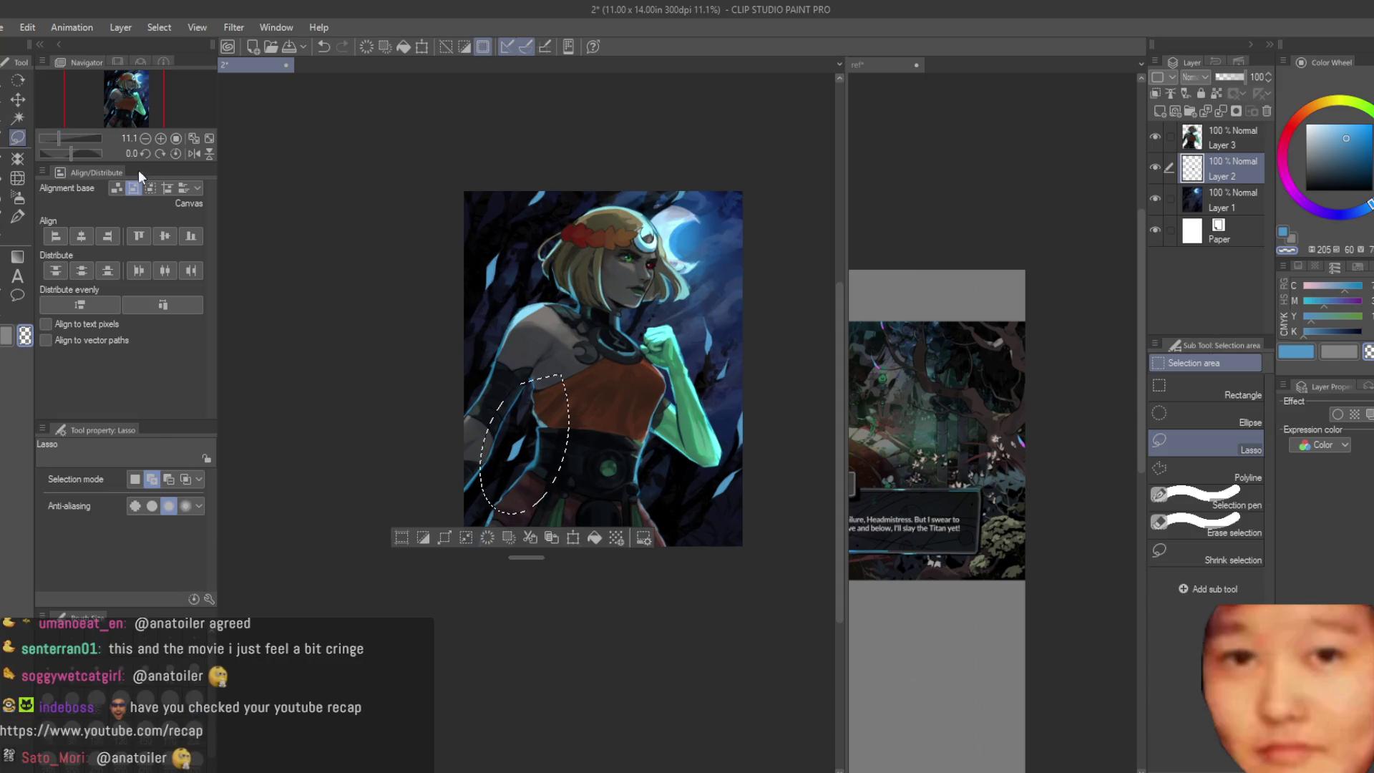
{"action": "left_click", "coordinate": [17, 99]}
{"action": "scroll", "coordinate": [507, 455], "scroll_direction": "up", "scroll_amount": 1}
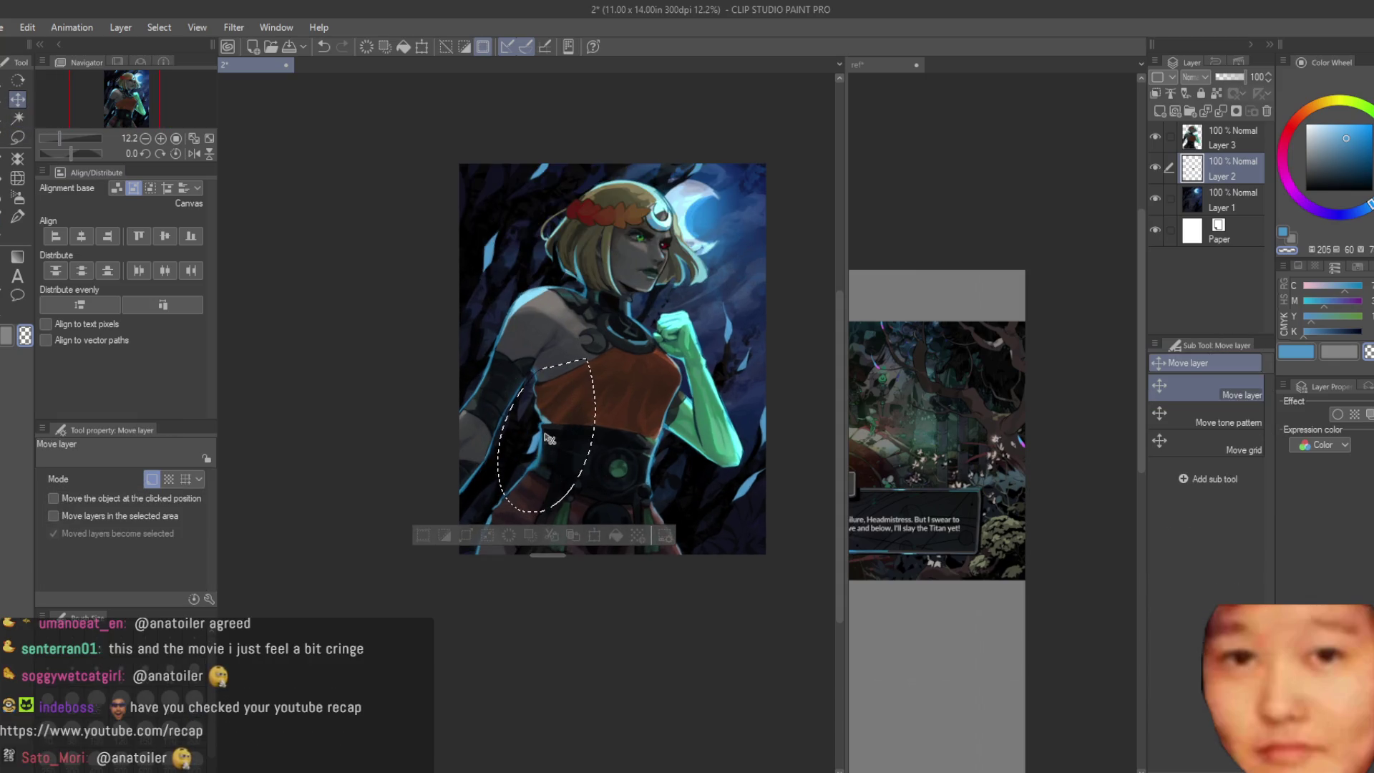
{"action": "left_click_drag", "start_coordinate": [515, 456], "coordinate": [672, 506]}
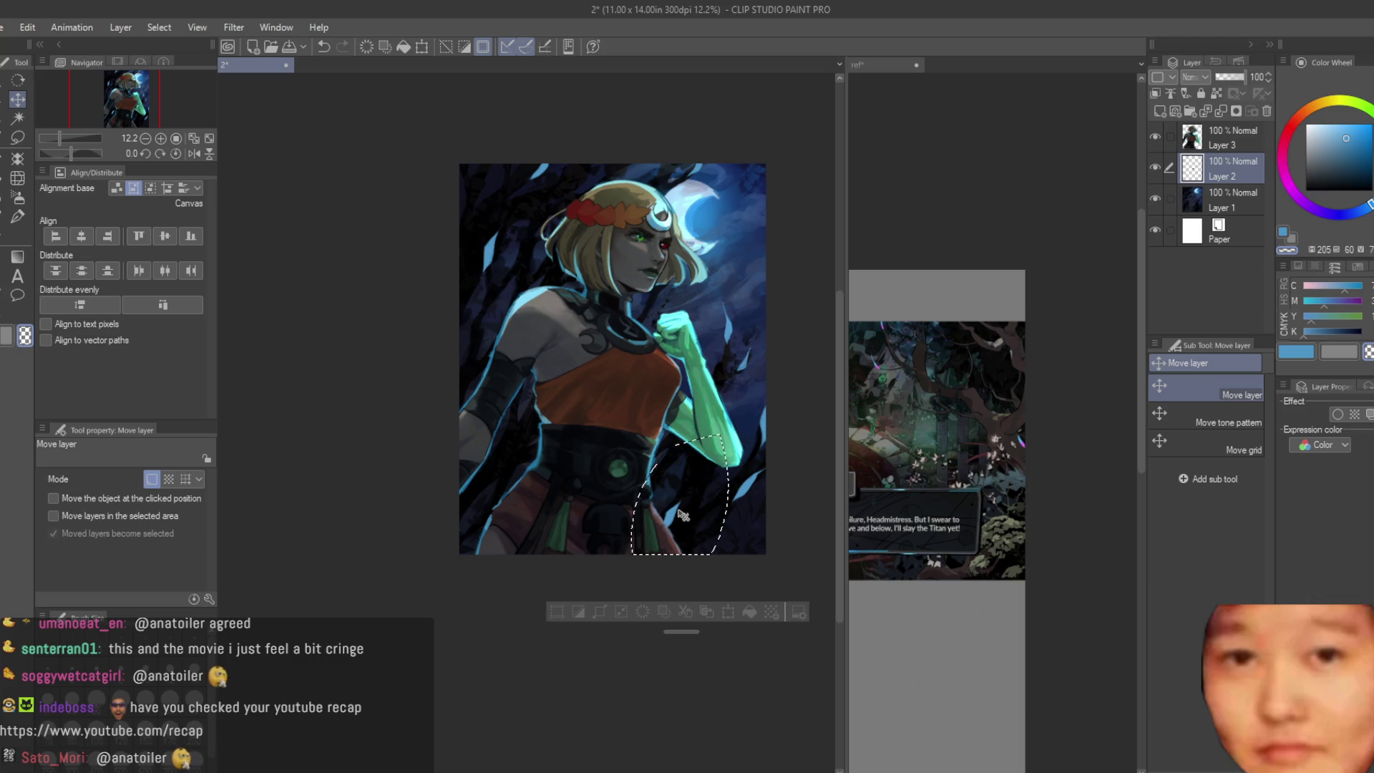
{"action": "key", "text": "ctrl+d"}
{"action": "scroll", "coordinate": [718, 337], "scroll_direction": "down", "scroll_amount": 2}
Step: Check the composition mirrored, then make Layer 2 the reference layer and pick the soft airbrush
{"action": "key", "text": "h"}
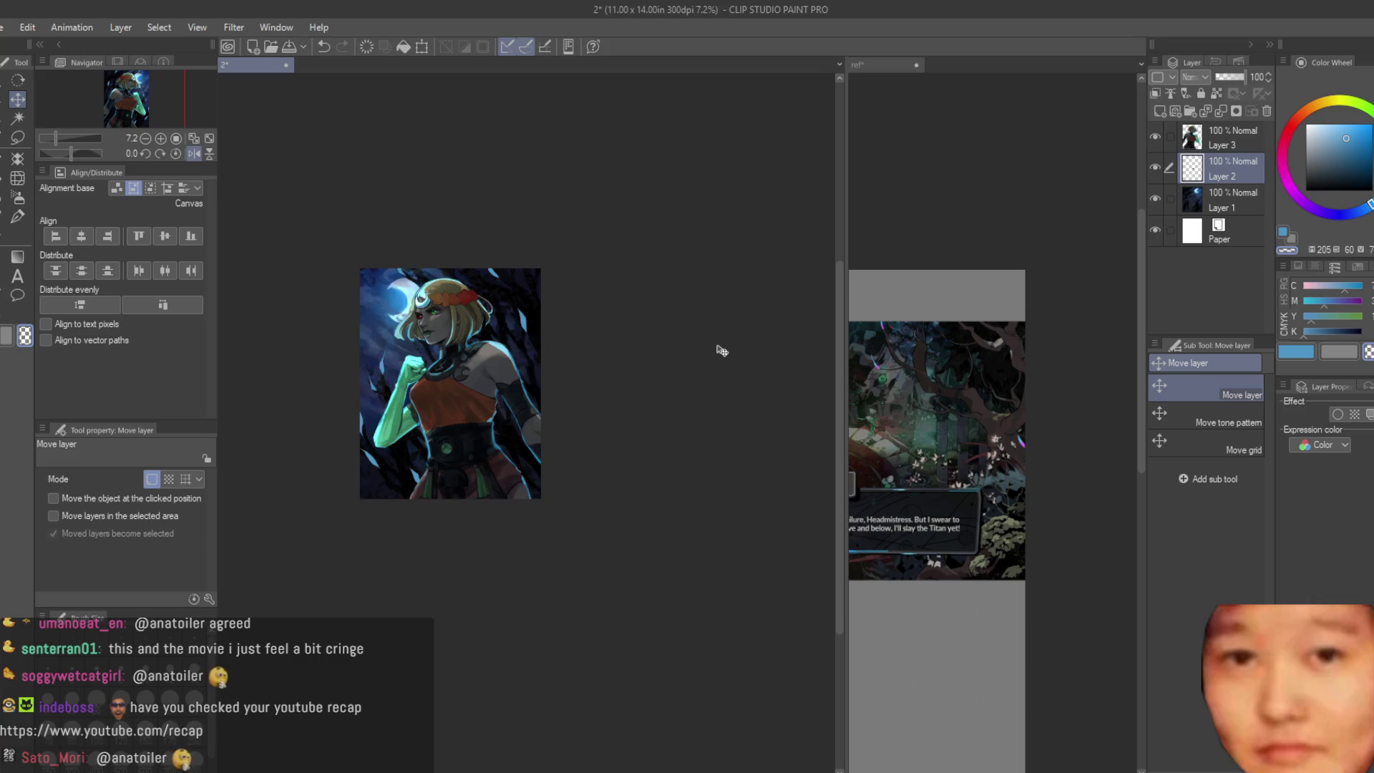
{"action": "key", "text": "h"}
{"action": "scroll", "coordinate": [711, 344], "scroll_direction": "up", "scroll_amount": 2}
{"action": "scroll", "coordinate": [711, 343], "scroll_direction": "up", "scroll_amount": 2}
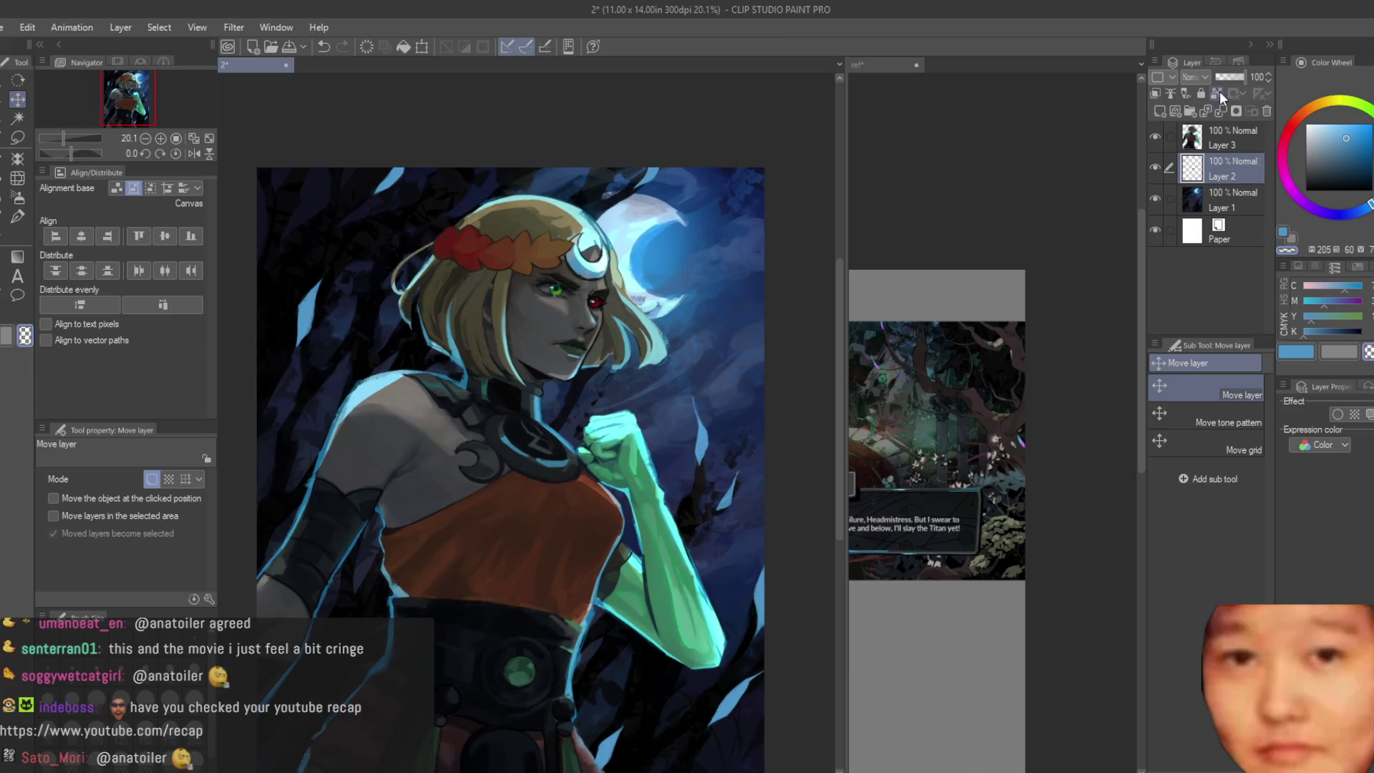
{"action": "left_click", "coordinate": [1220, 91]}
{"action": "scroll", "coordinate": [937, 430], "scroll_direction": "up", "scroll_amount": 3}
{"action": "scroll", "coordinate": [256, 298], "scroll_direction": "up", "scroll_amount": 1}
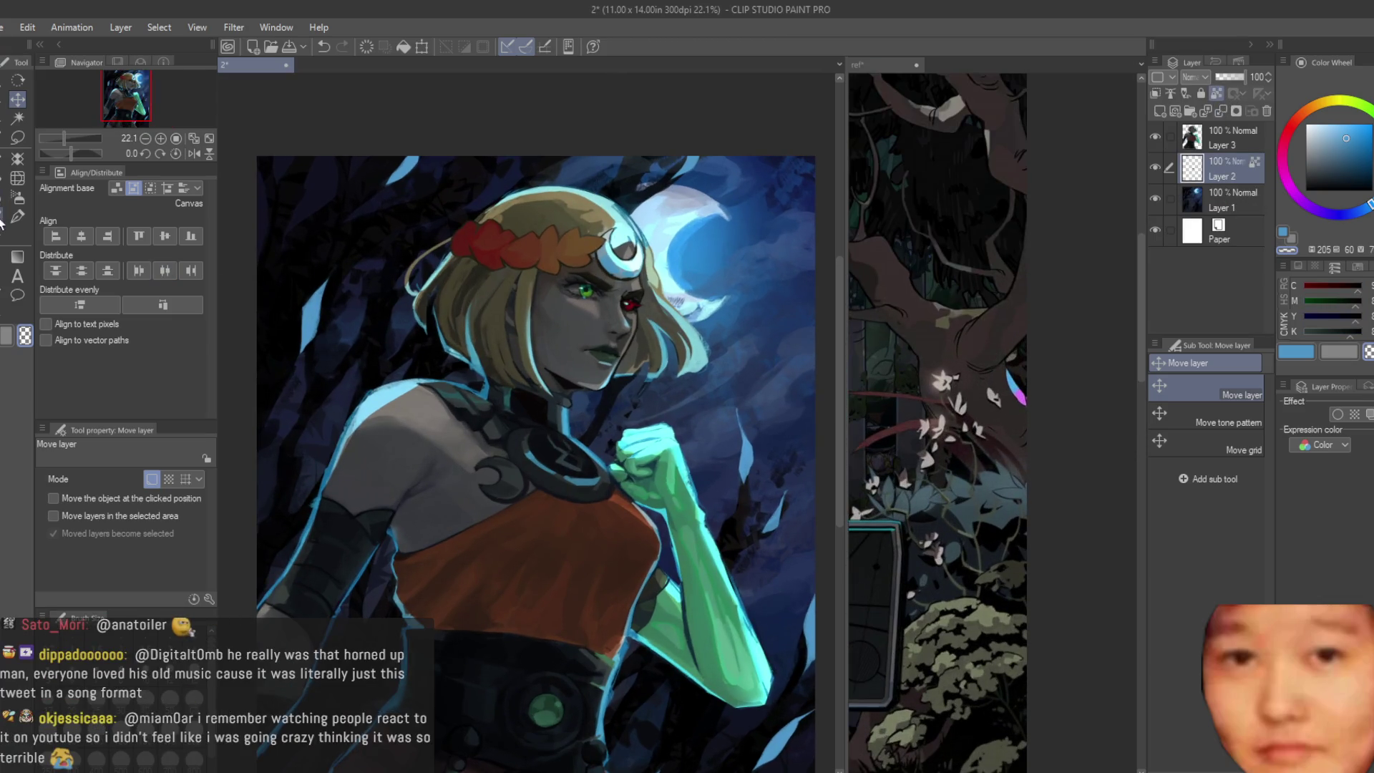
{"action": "left_click", "coordinate": [17, 197]}
{"action": "scroll", "coordinate": [315, 317], "scroll_direction": "up", "scroll_amount": 2}
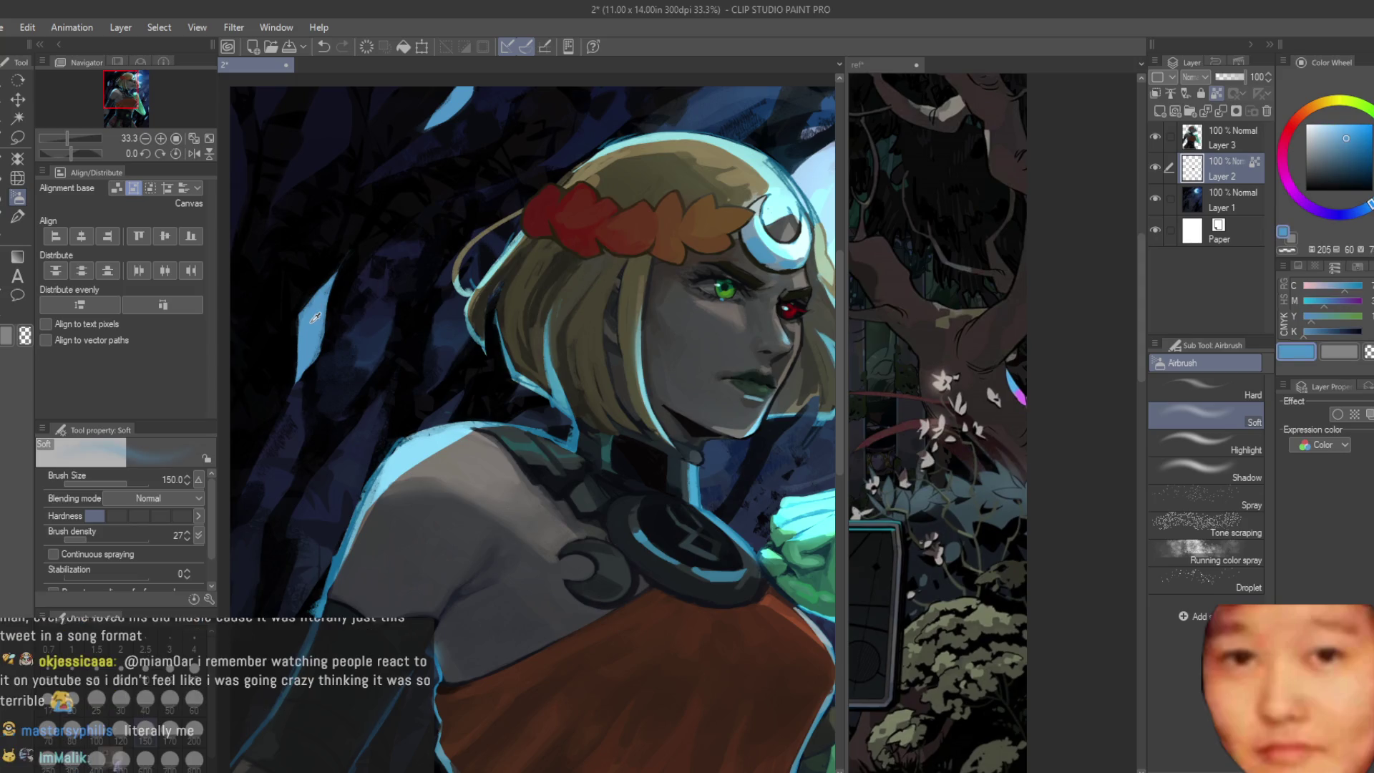
{"action": "scroll", "coordinate": [688, 338], "scroll_direction": "down", "scroll_amount": 1}
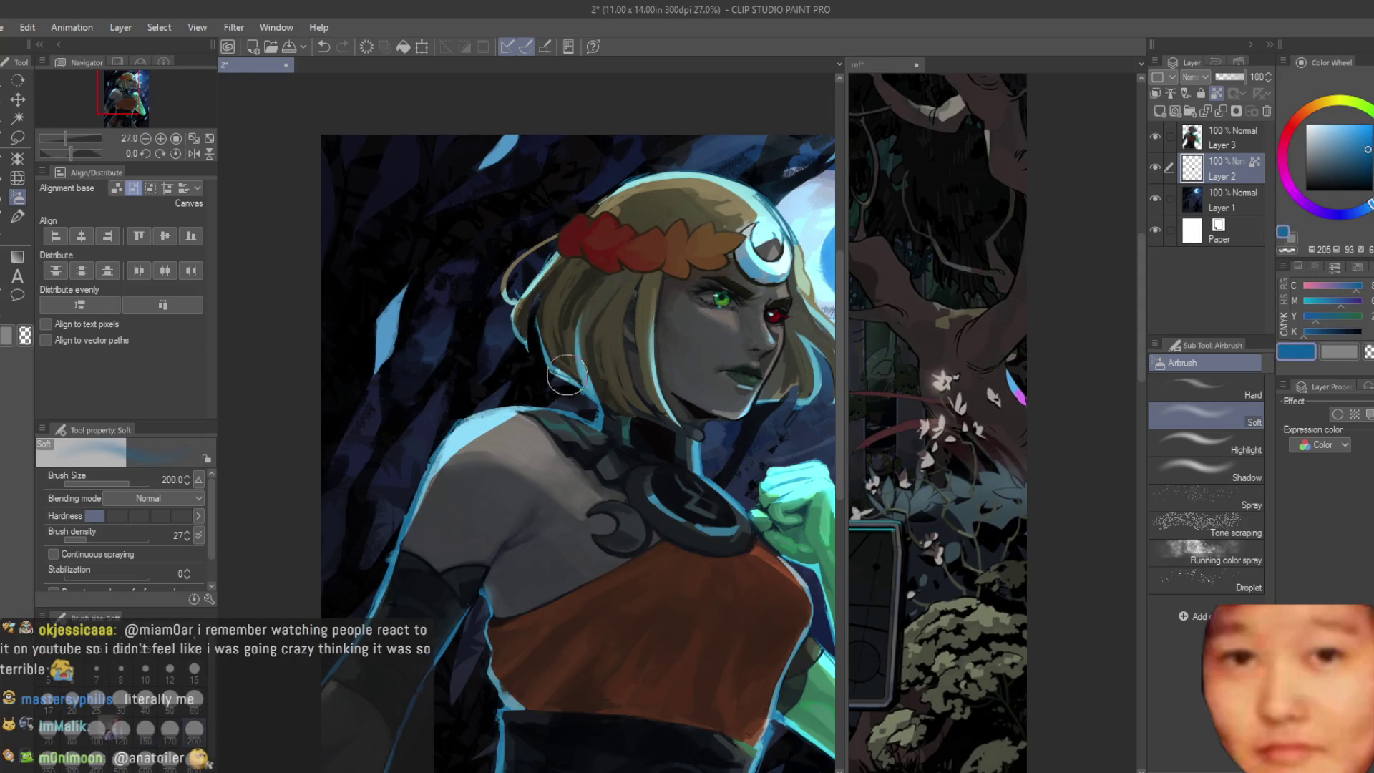
Step: With a 400-size airbrush, tint several leaves with a light purple shade
{"action": "key", "text": "bracketright"}
{"action": "key", "text": "bracketright"}
{"action": "key", "text": "bracketright"}
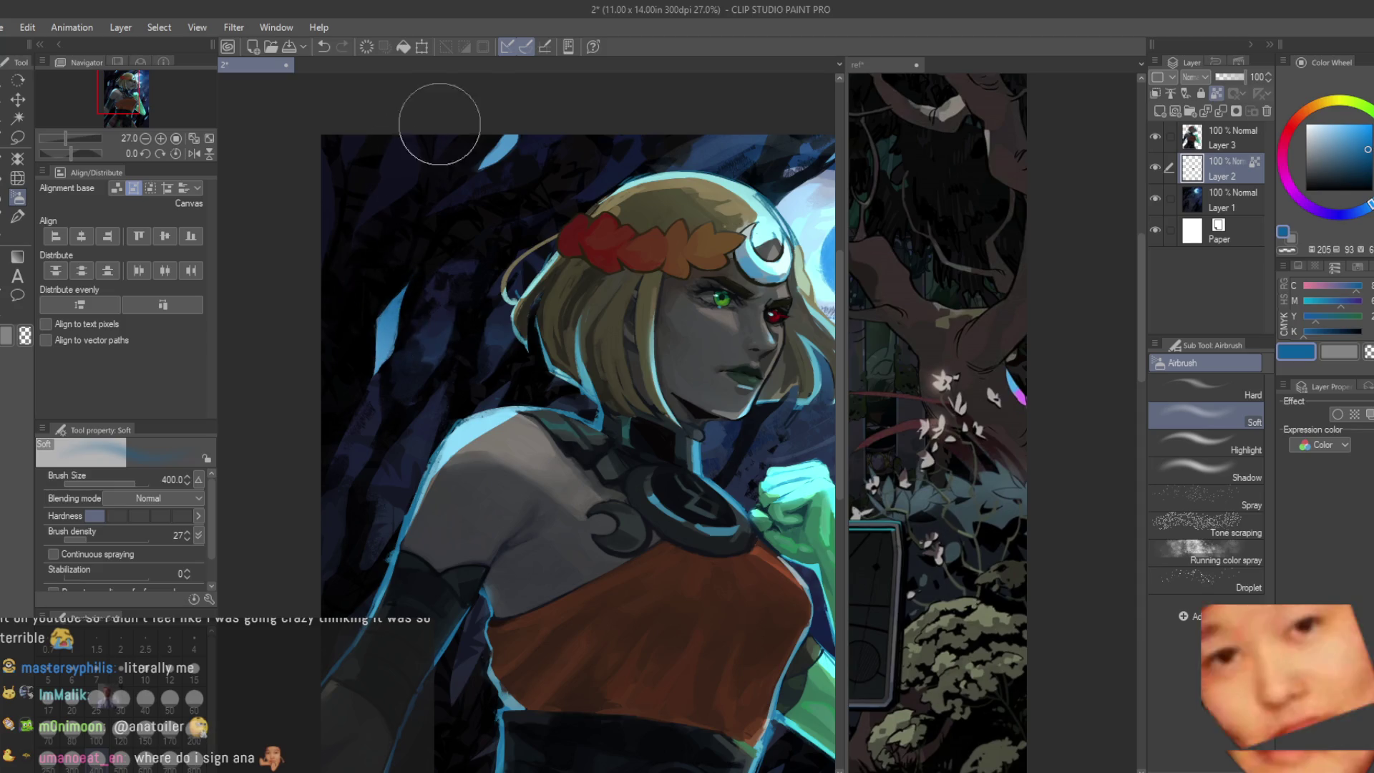
{"action": "scroll", "coordinate": [501, 137], "scroll_direction": "down", "scroll_amount": 1}
{"action": "scroll", "coordinate": [784, 416], "scroll_direction": "down", "scroll_amount": 1}
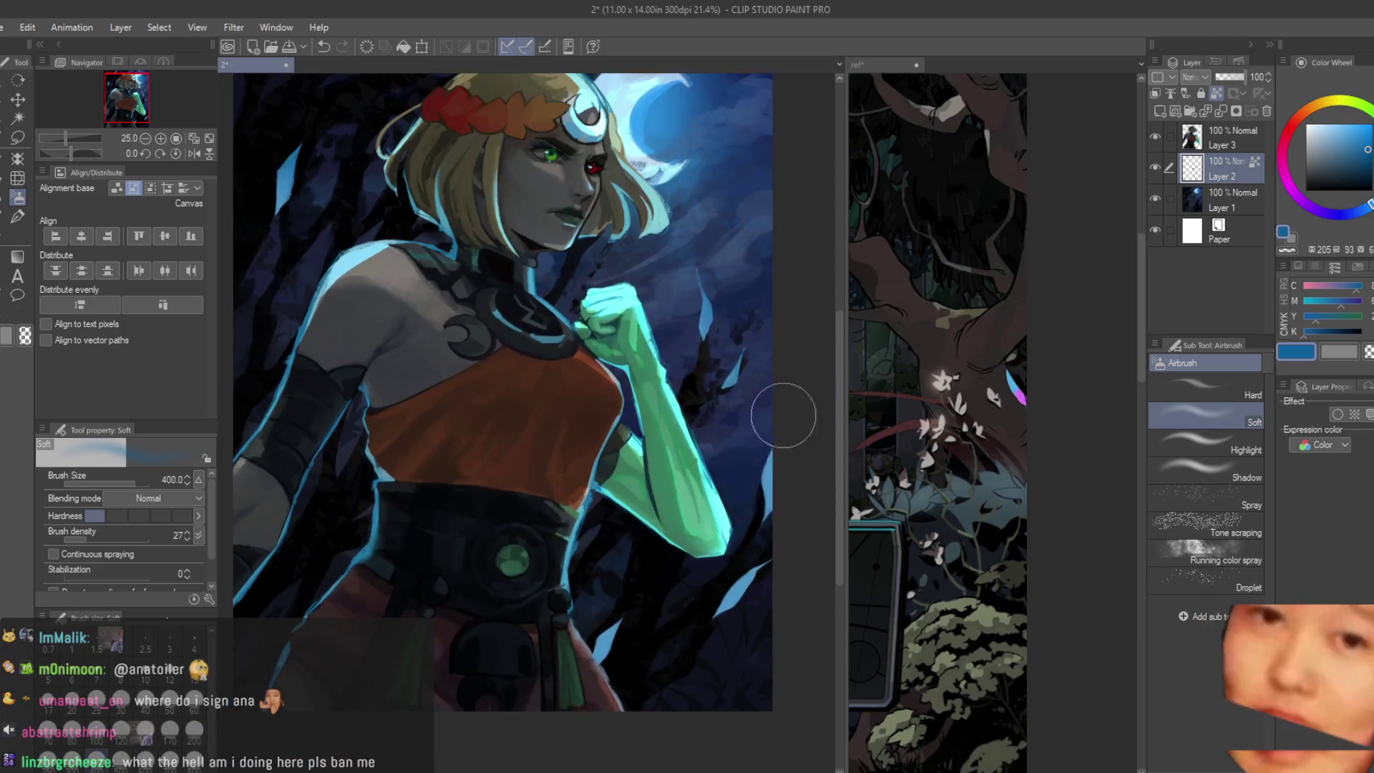
{"action": "left_click", "coordinate": [1289, 180]}
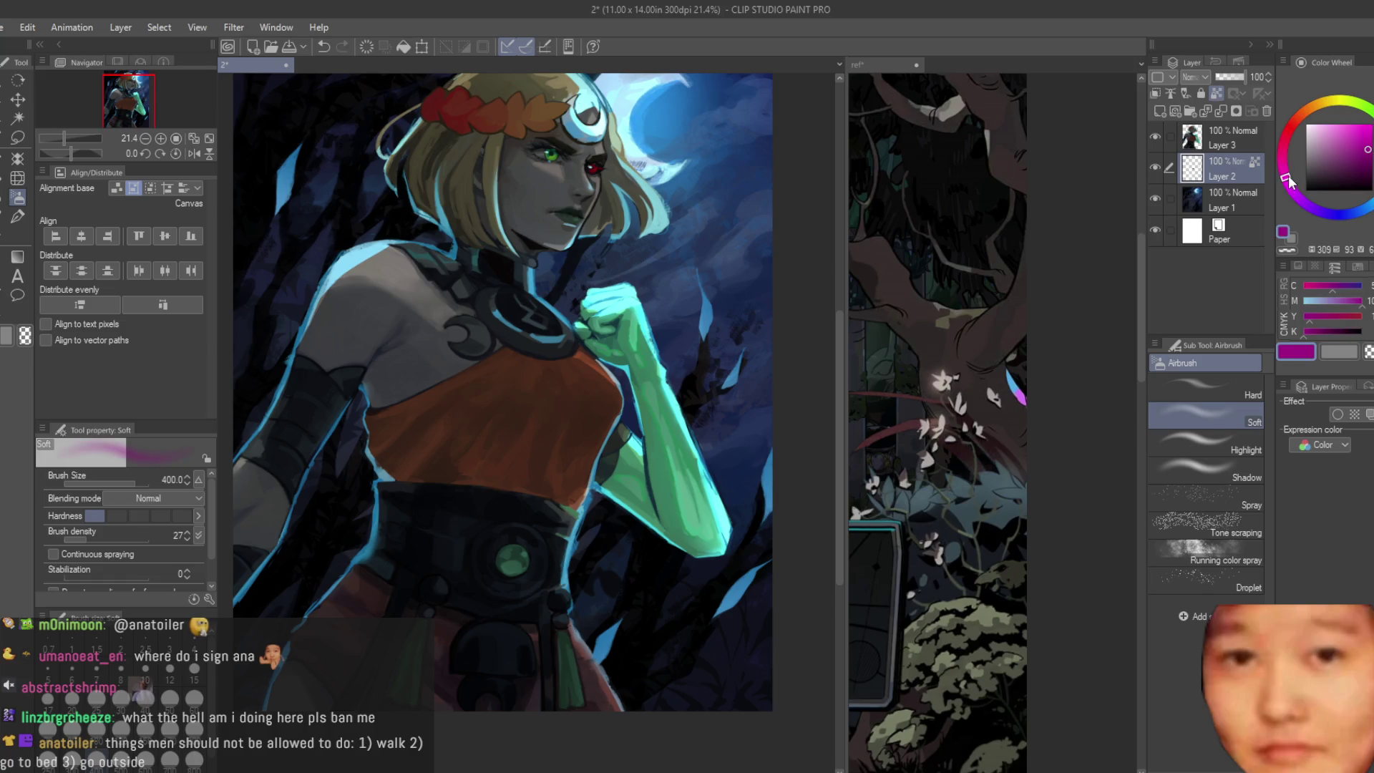
{"action": "left_click", "coordinate": [1355, 126]}
{"action": "left_click", "coordinate": [1298, 197]}
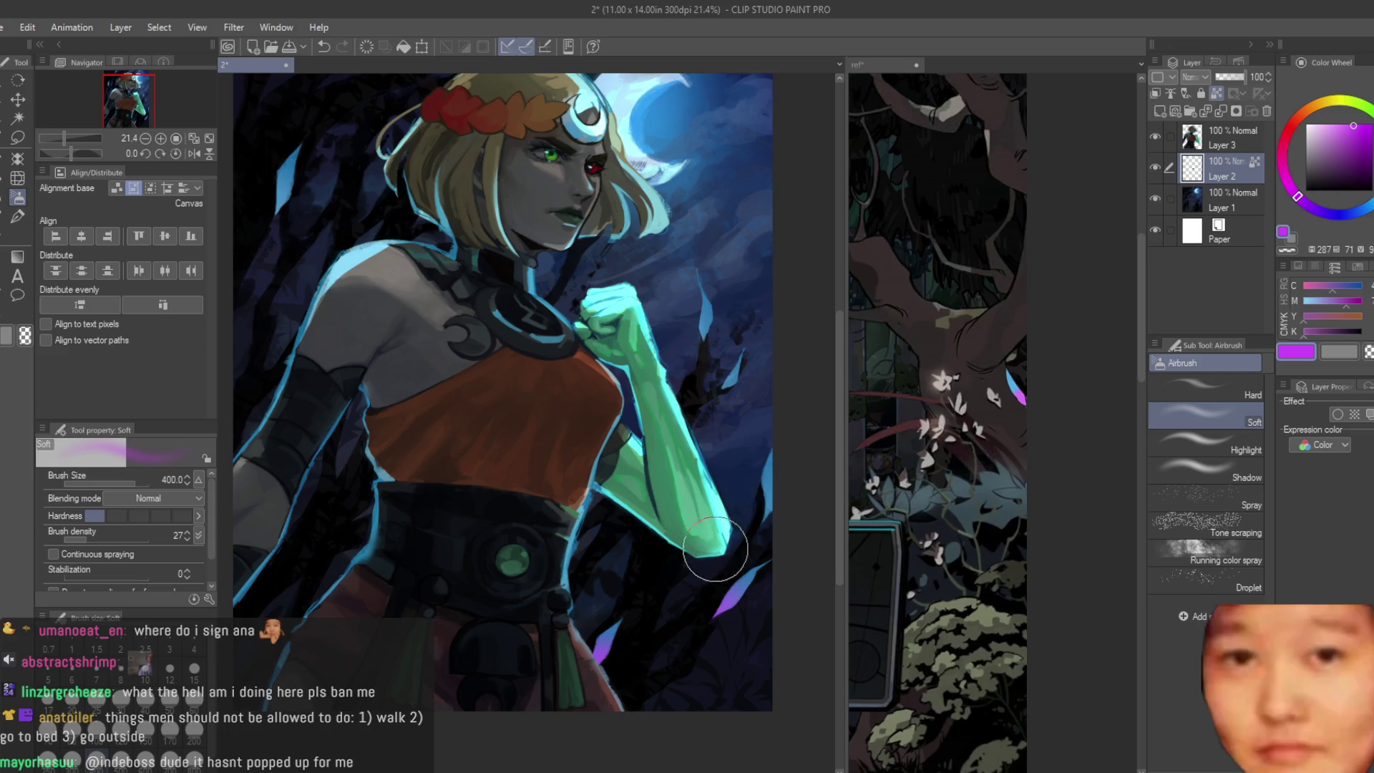
{"action": "scroll", "coordinate": [704, 351], "scroll_direction": "down", "scroll_amount": 1}
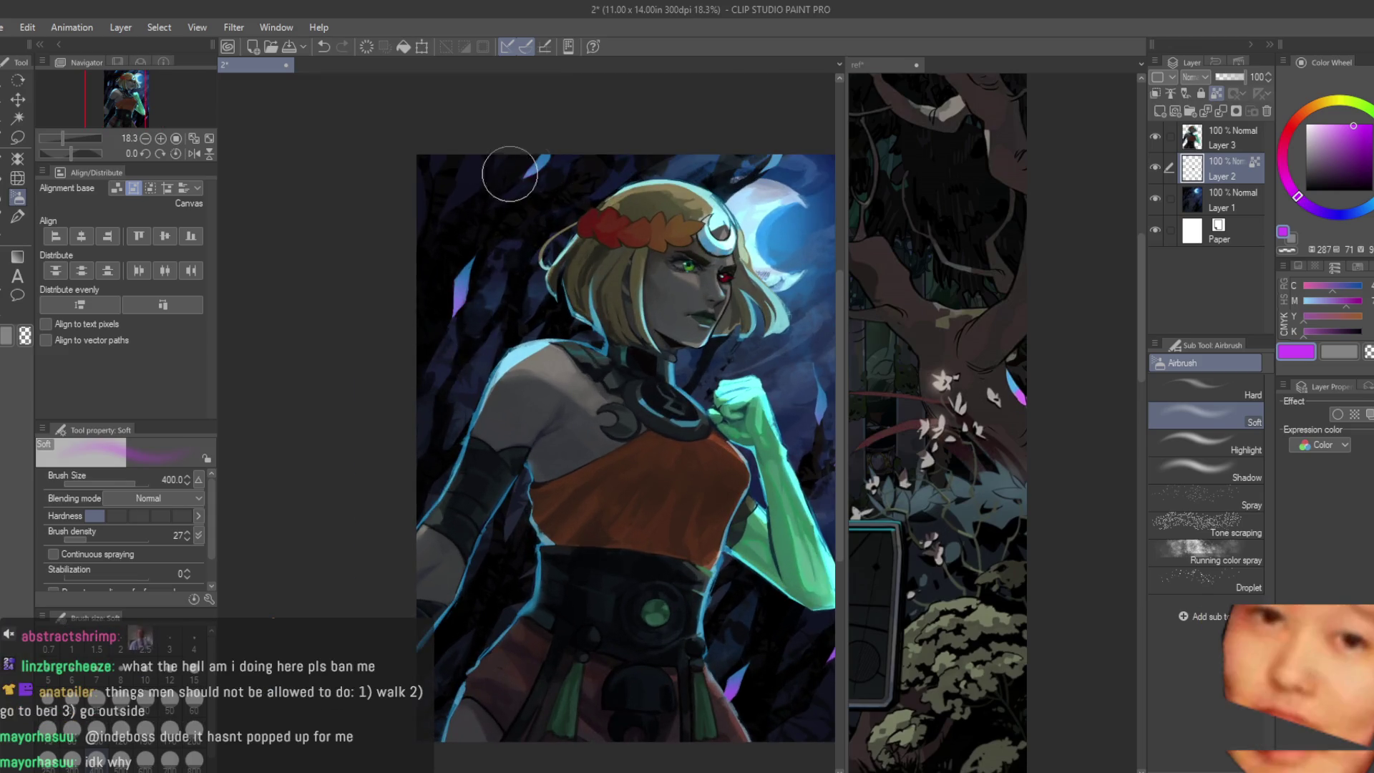
{"action": "scroll", "coordinate": [721, 394], "scroll_direction": "down", "scroll_amount": 3}
{"action": "scroll", "coordinate": [775, 397], "scroll_direction": "up", "scroll_amount": 1}
{"action": "scroll", "coordinate": [775, 395], "scroll_direction": "up", "scroll_amount": 1}
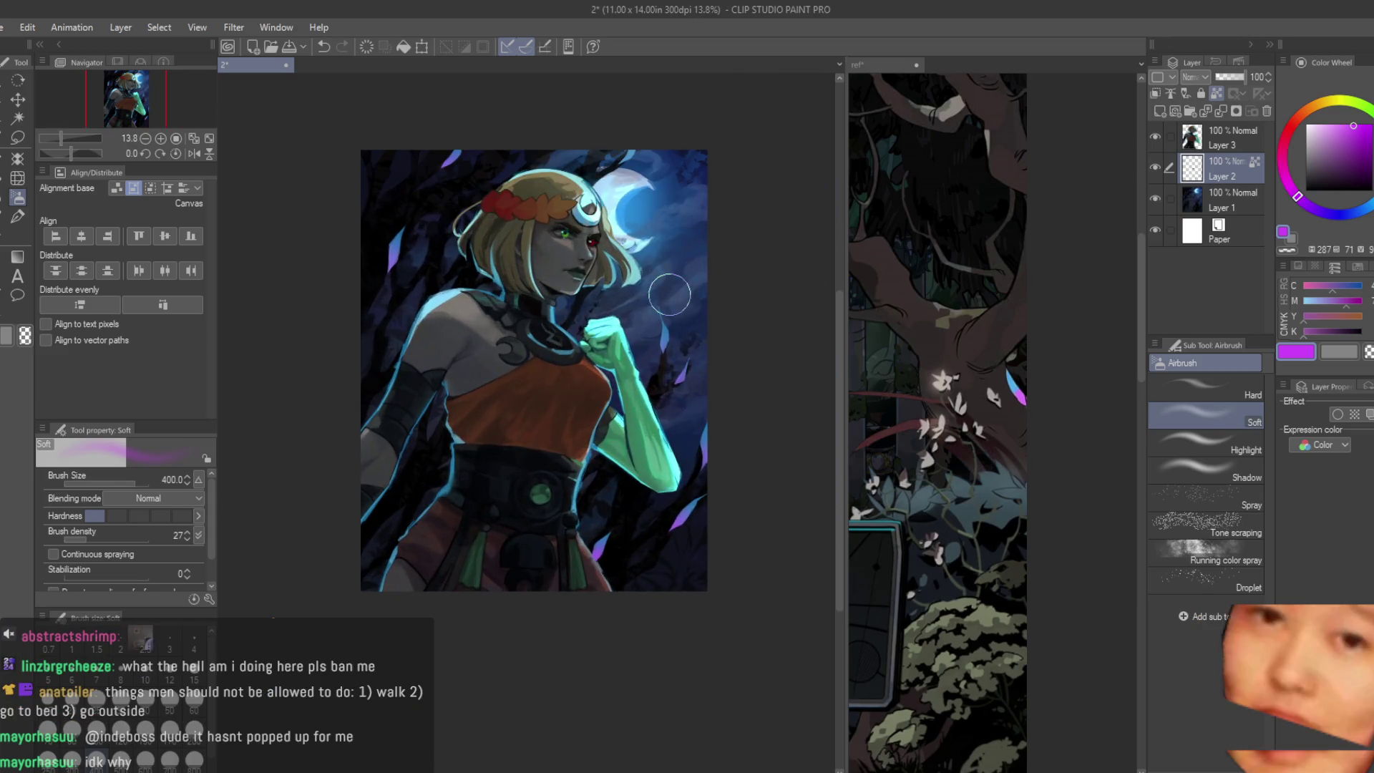
{"action": "scroll", "coordinate": [741, 505], "scroll_direction": "up", "scroll_amount": 2}
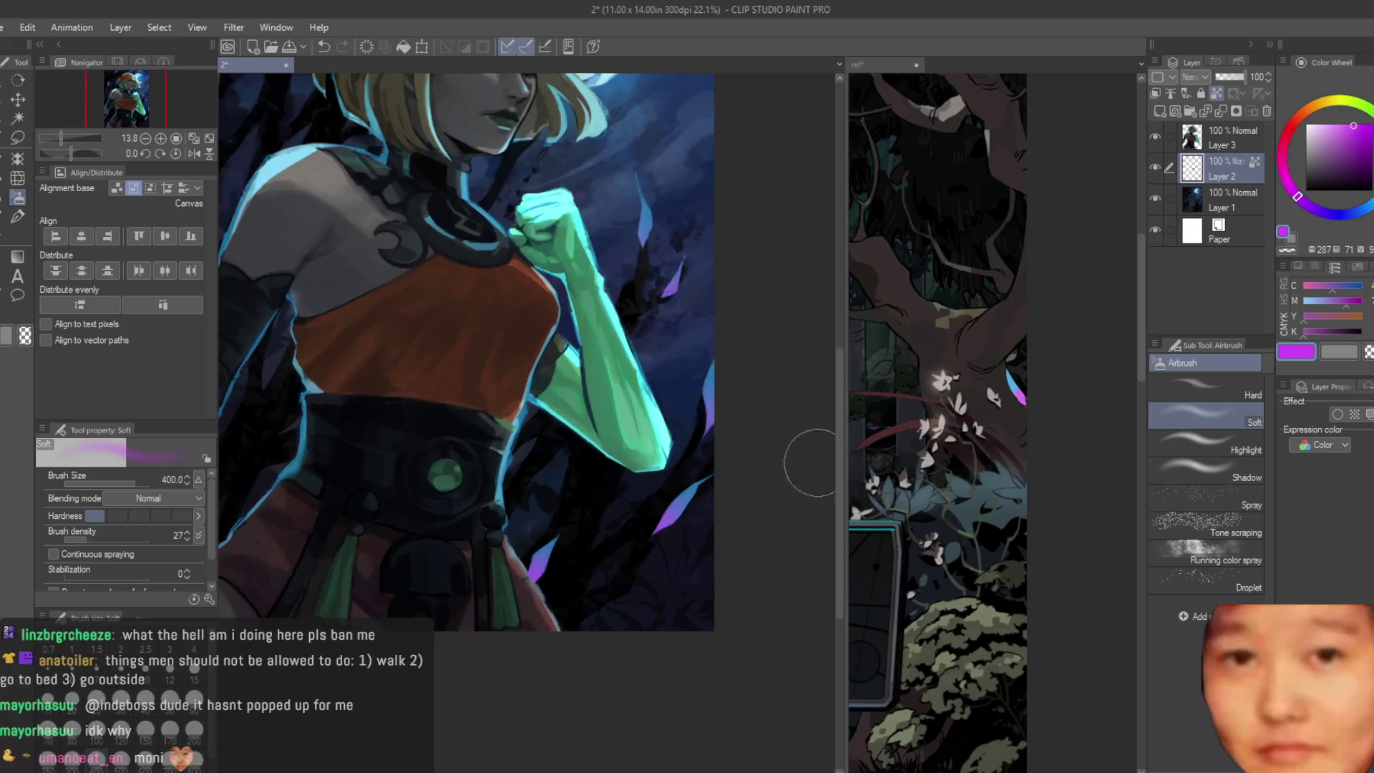
Step: Airbrush dark shading beside the green arm at size 700 and check it mirrored
{"action": "left_click", "coordinate": [751, 473], "text": "alt"}
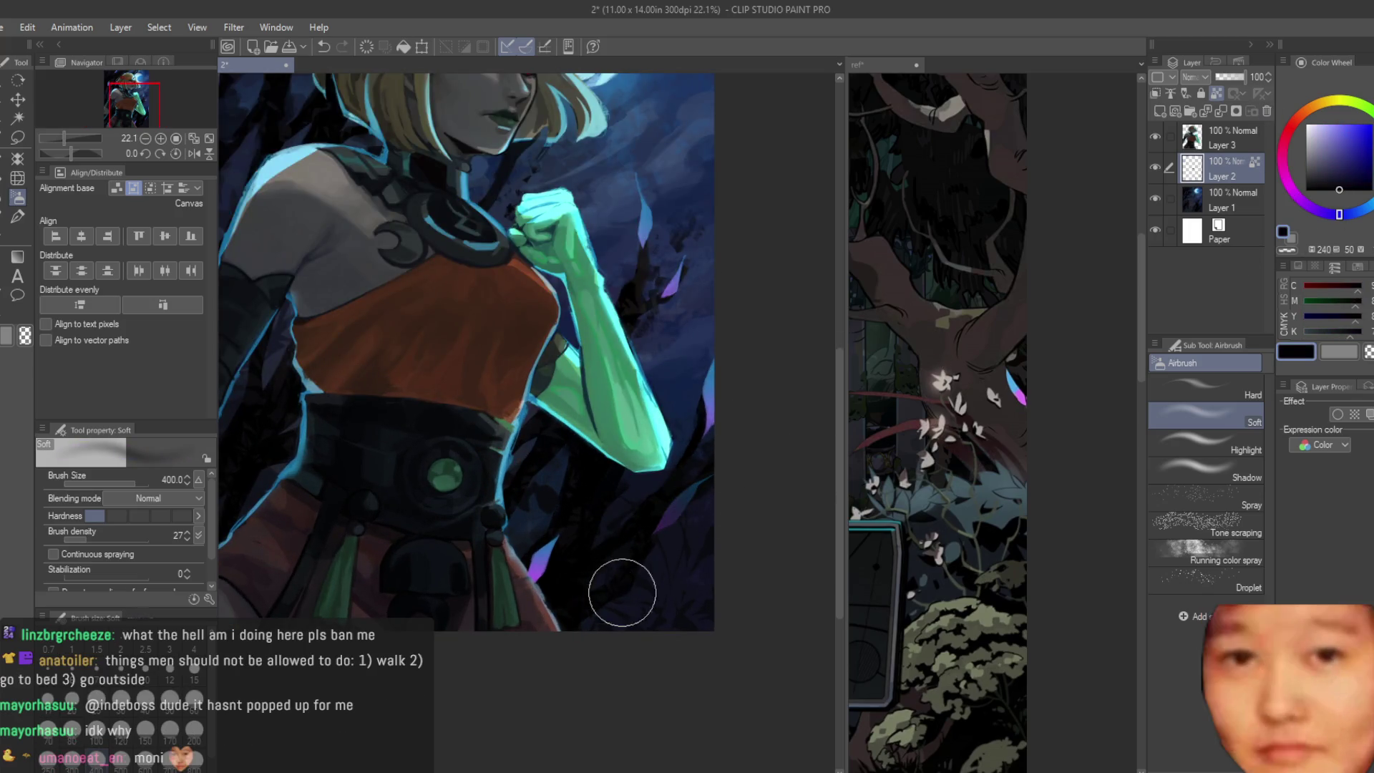
{"action": "key", "text": "bracketright"}
{"action": "key", "text": "bracketright"}
{"action": "key", "text": "bracketright"}
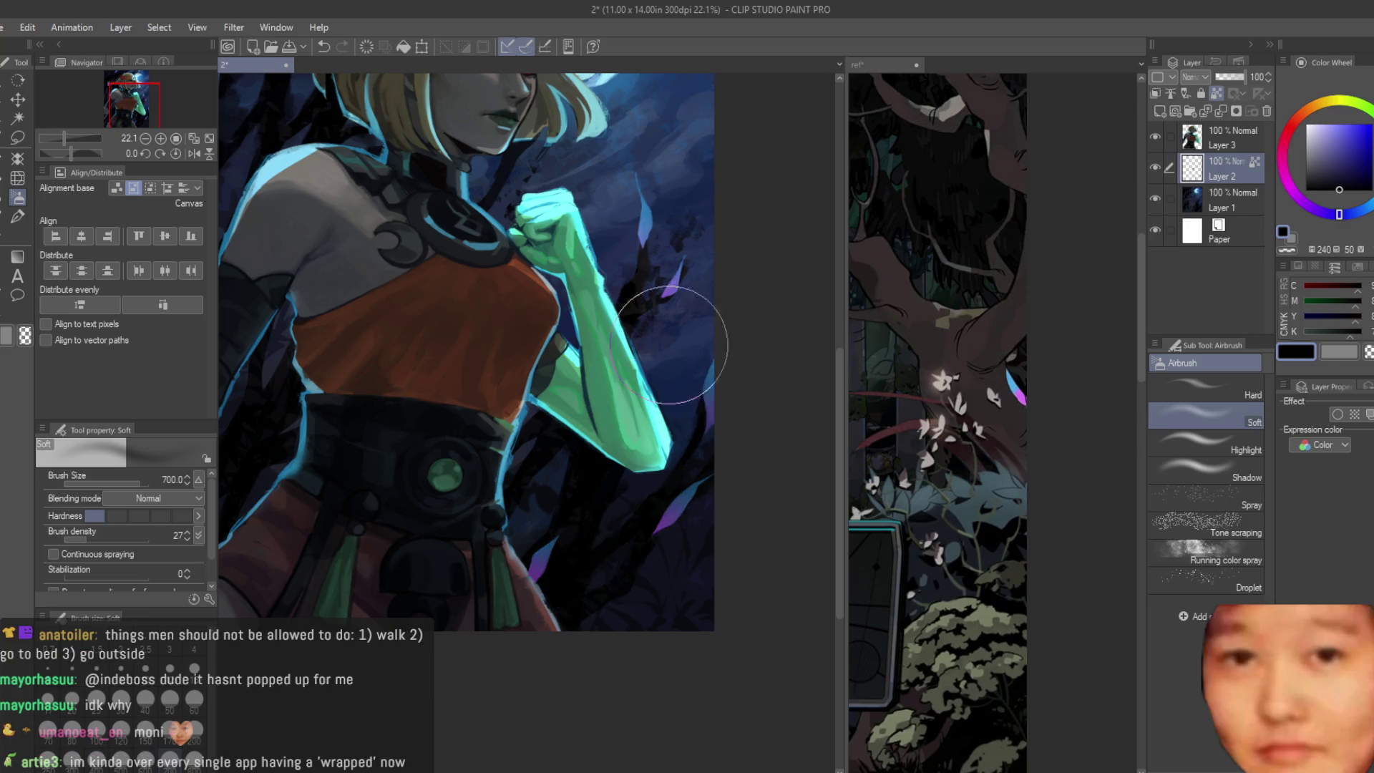
{"action": "scroll", "coordinate": [660, 261], "scroll_direction": "down", "scroll_amount": 1}
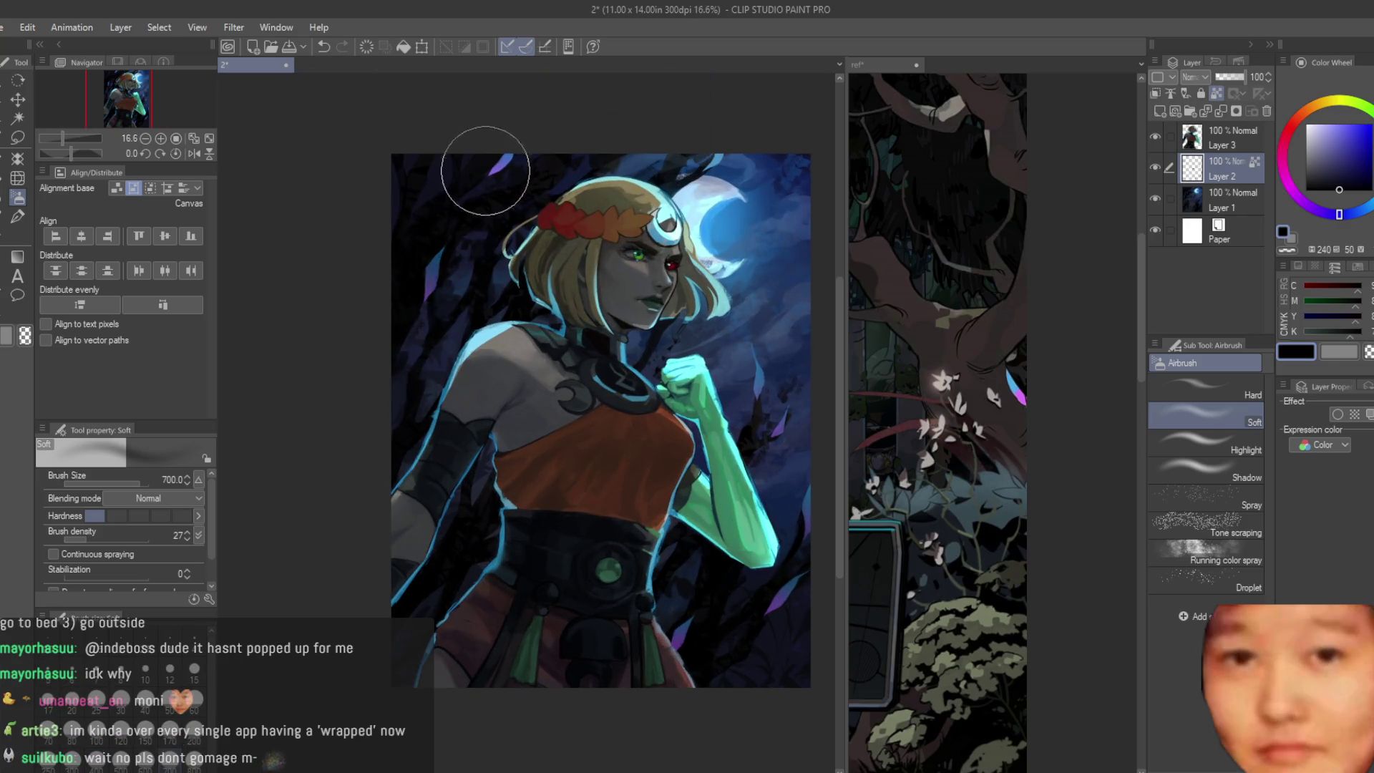
{"action": "scroll", "coordinate": [455, 292], "scroll_direction": "down", "scroll_amount": 2}
{"action": "key", "text": "h"}
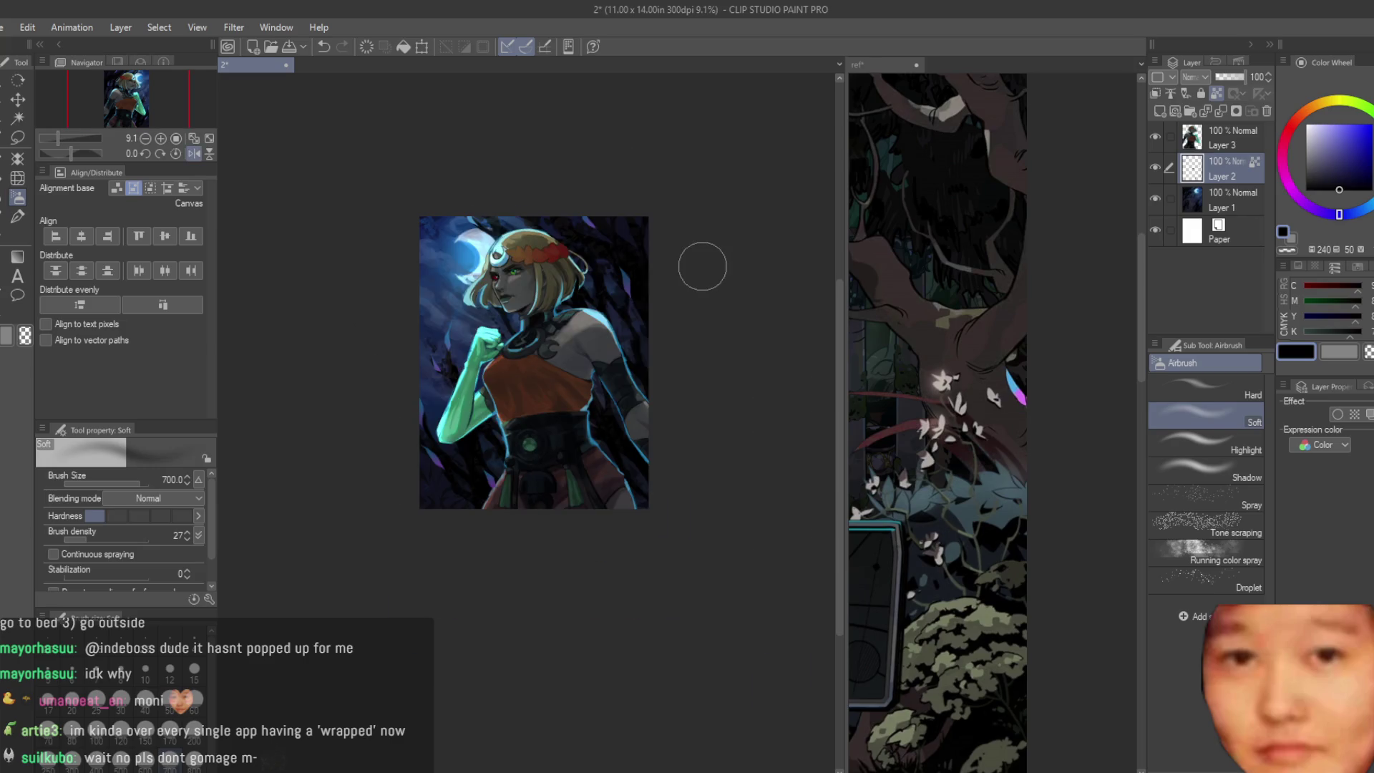
{"action": "key", "text": "h"}
{"action": "scroll", "coordinate": [703, 267], "scroll_direction": "up", "scroll_amount": 1}
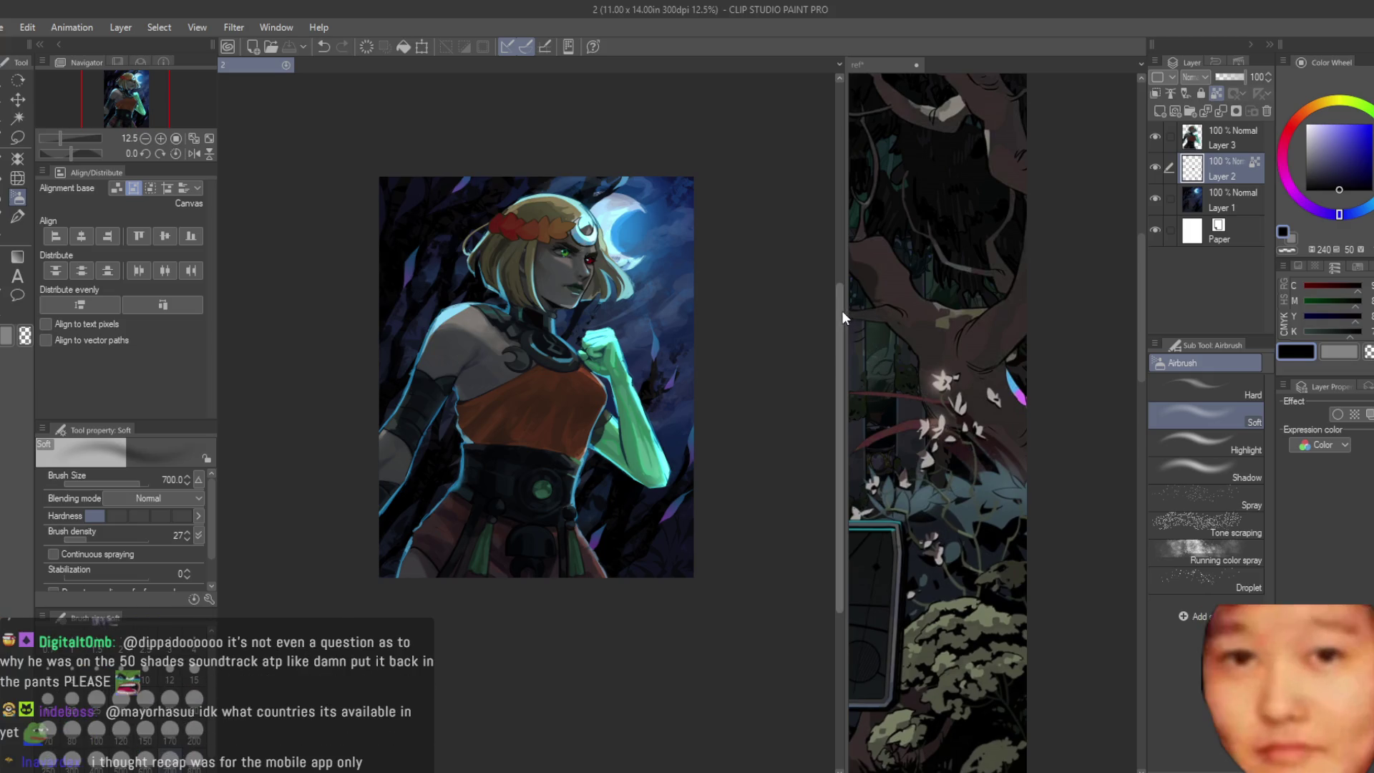
Step: Widen the reference pane, switch to the reference document, and check the portrait mirrored
{"action": "mouse_move", "coordinate": [842, 311]}
{"action": "left_mouse_down"}
{"action": "mouse_move", "coordinate": [762, 340]}
{"action": "mouse_move", "coordinate": [776, 340]}
{"action": "left_mouse_up"}
{"action": "left_click", "coordinate": [891, 337]}
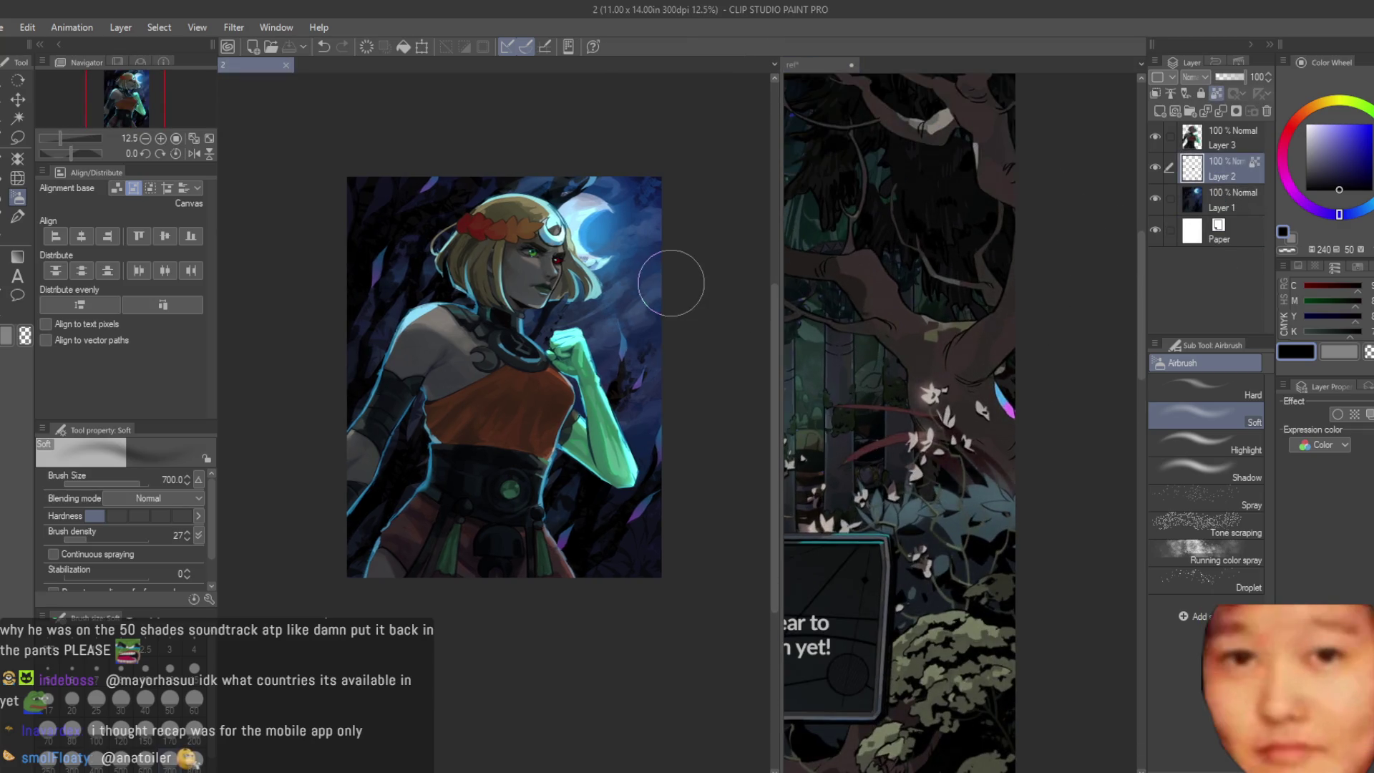
{"action": "scroll", "coordinate": [688, 322], "scroll_direction": "down", "scroll_amount": 1}
{"action": "scroll", "coordinate": [693, 322], "scroll_direction": "up", "scroll_amount": 1}
{"action": "scroll", "coordinate": [692, 322], "scroll_direction": "up", "scroll_amount": 3}
{"action": "scroll", "coordinate": [693, 322], "scroll_direction": "down", "scroll_amount": 2}
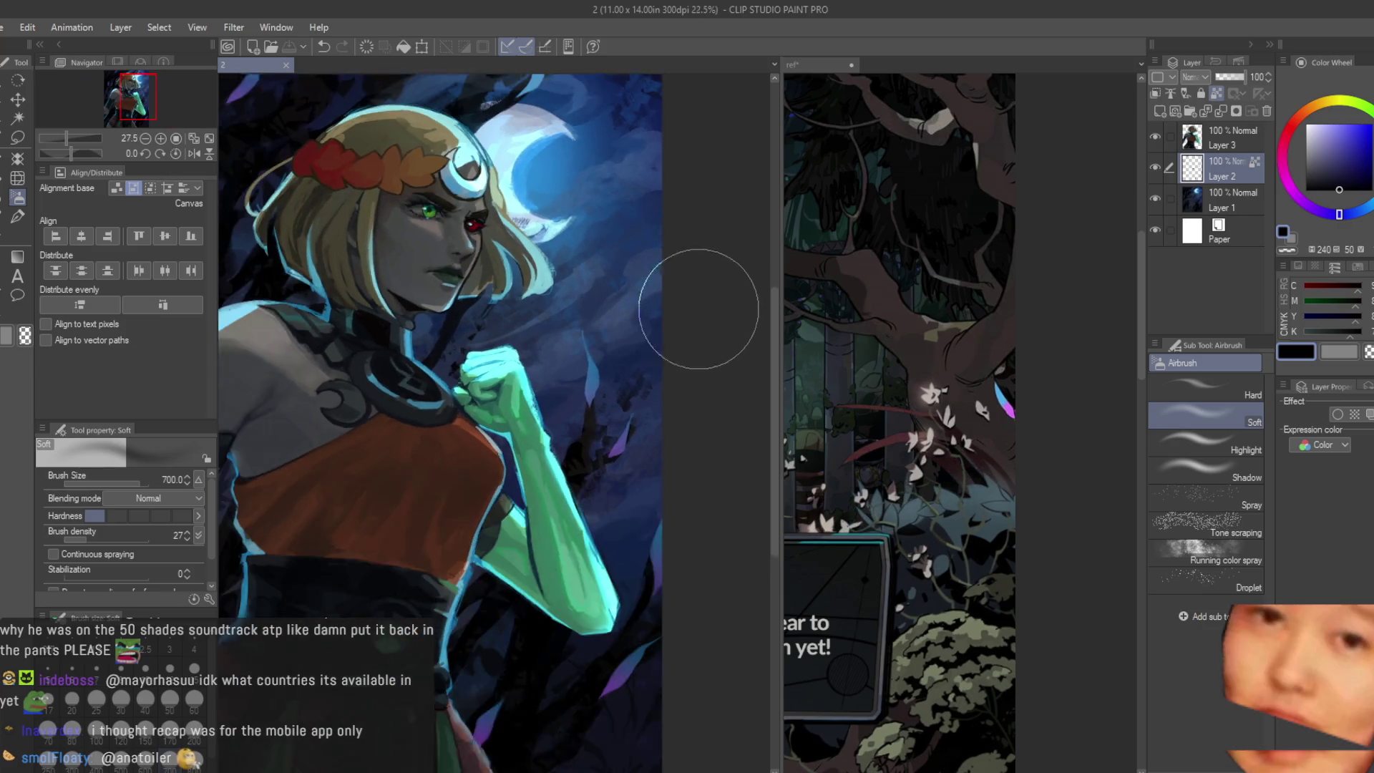
{"action": "scroll", "coordinate": [699, 307], "scroll_direction": "down", "scroll_amount": 2}
{"action": "scroll", "coordinate": [716, 295], "scroll_direction": "up", "scroll_amount": 1}
{"action": "left_click", "coordinate": [859, 311]}
{"action": "scroll", "coordinate": [1027, 337], "scroll_direction": "down", "scroll_amount": 2}
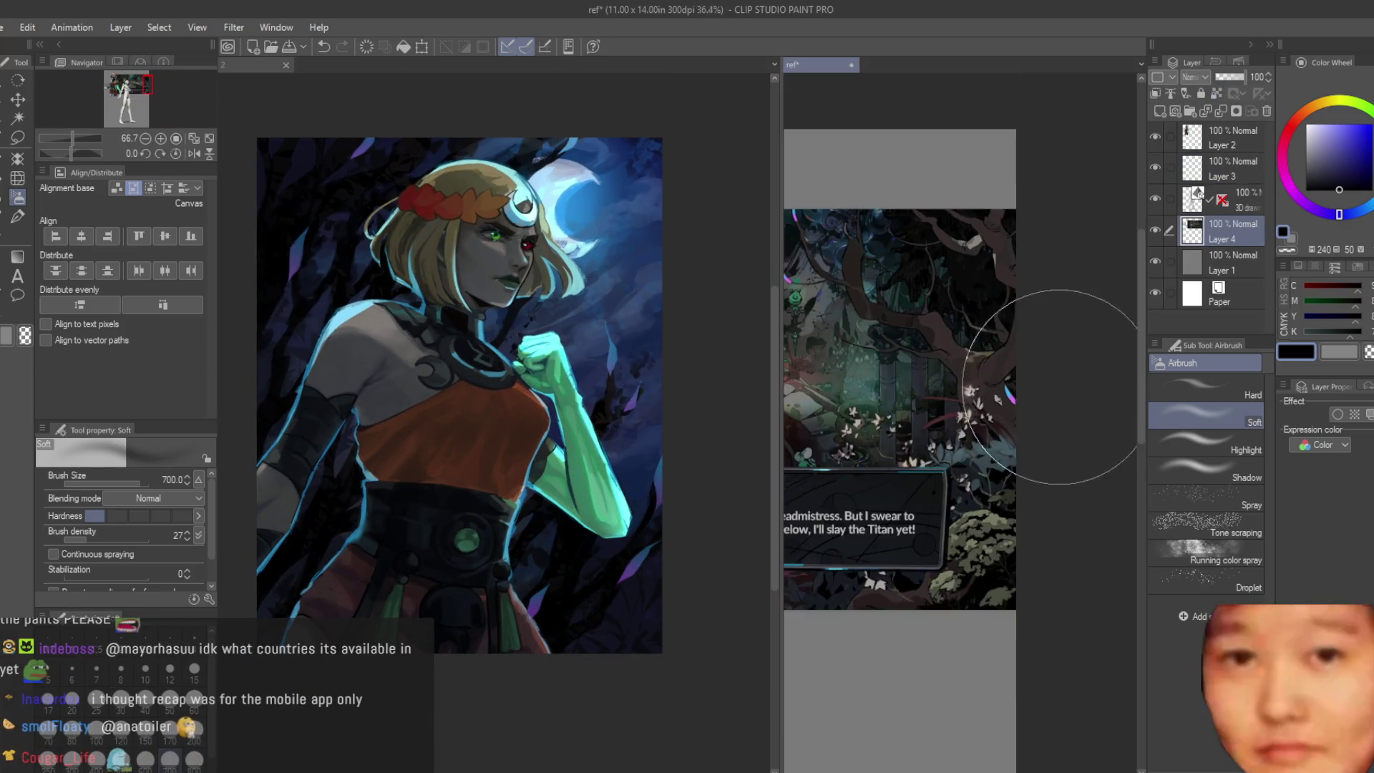
{"action": "scroll", "coordinate": [951, 368], "scroll_direction": "up", "scroll_amount": 1}
{"action": "scroll", "coordinate": [969, 408], "scroll_direction": "up", "scroll_amount": 1}
{"action": "scroll", "coordinate": [970, 408], "scroll_direction": "up", "scroll_amount": 1}
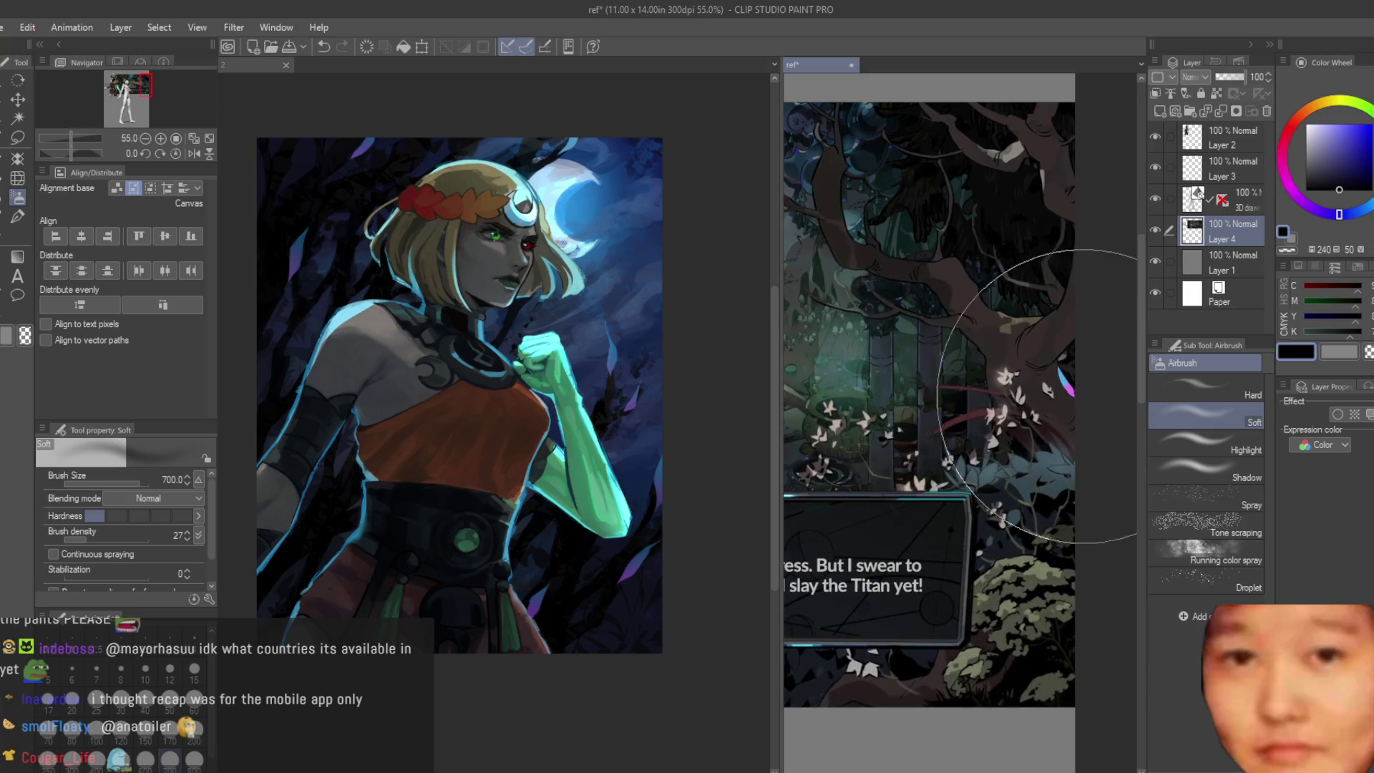
{"action": "scroll", "coordinate": [629, 383], "scroll_direction": "down", "scroll_amount": 1}
{"action": "scroll", "coordinate": [685, 376], "scroll_direction": "down", "scroll_amount": 2}
{"action": "key", "text": "h"}
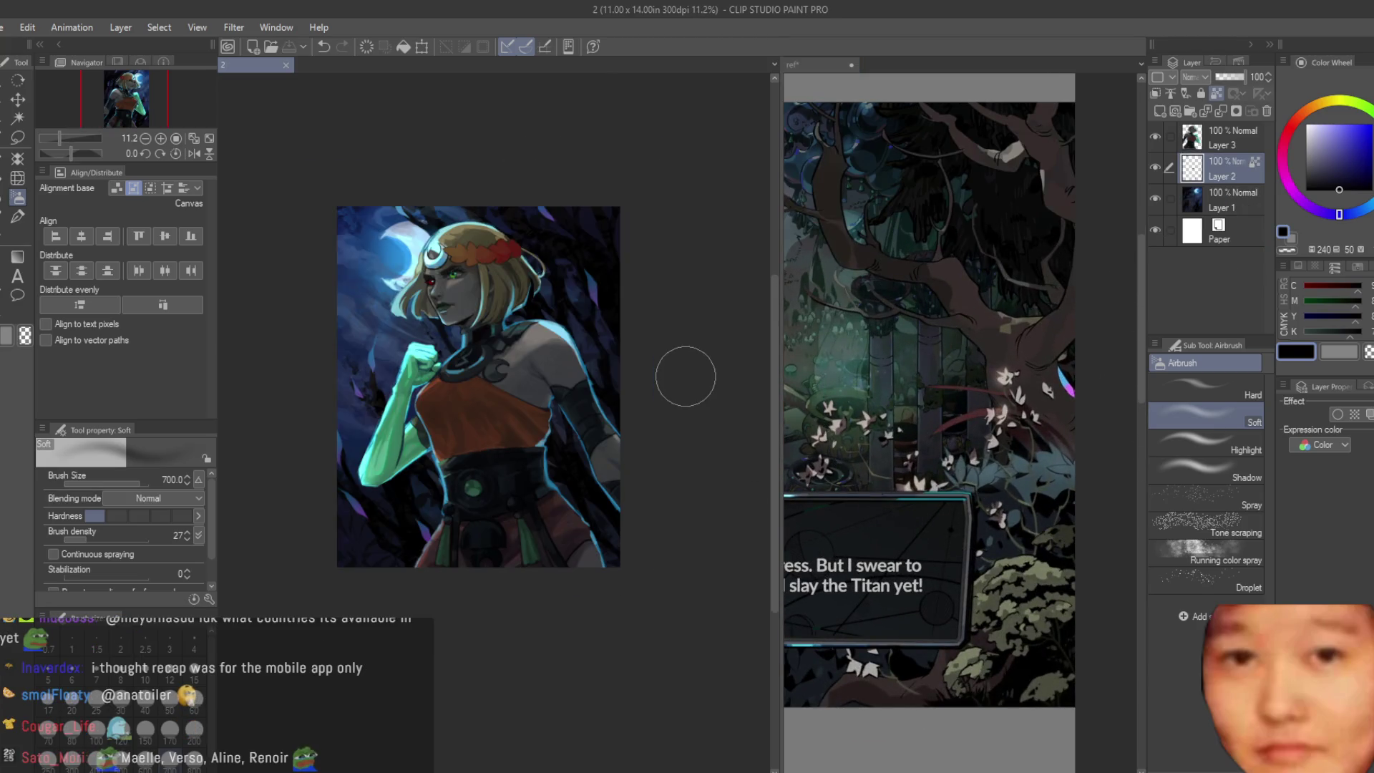
{"action": "key", "text": "h"}
{"action": "scroll", "coordinate": [645, 393], "scroll_direction": "up", "scroll_amount": 2}
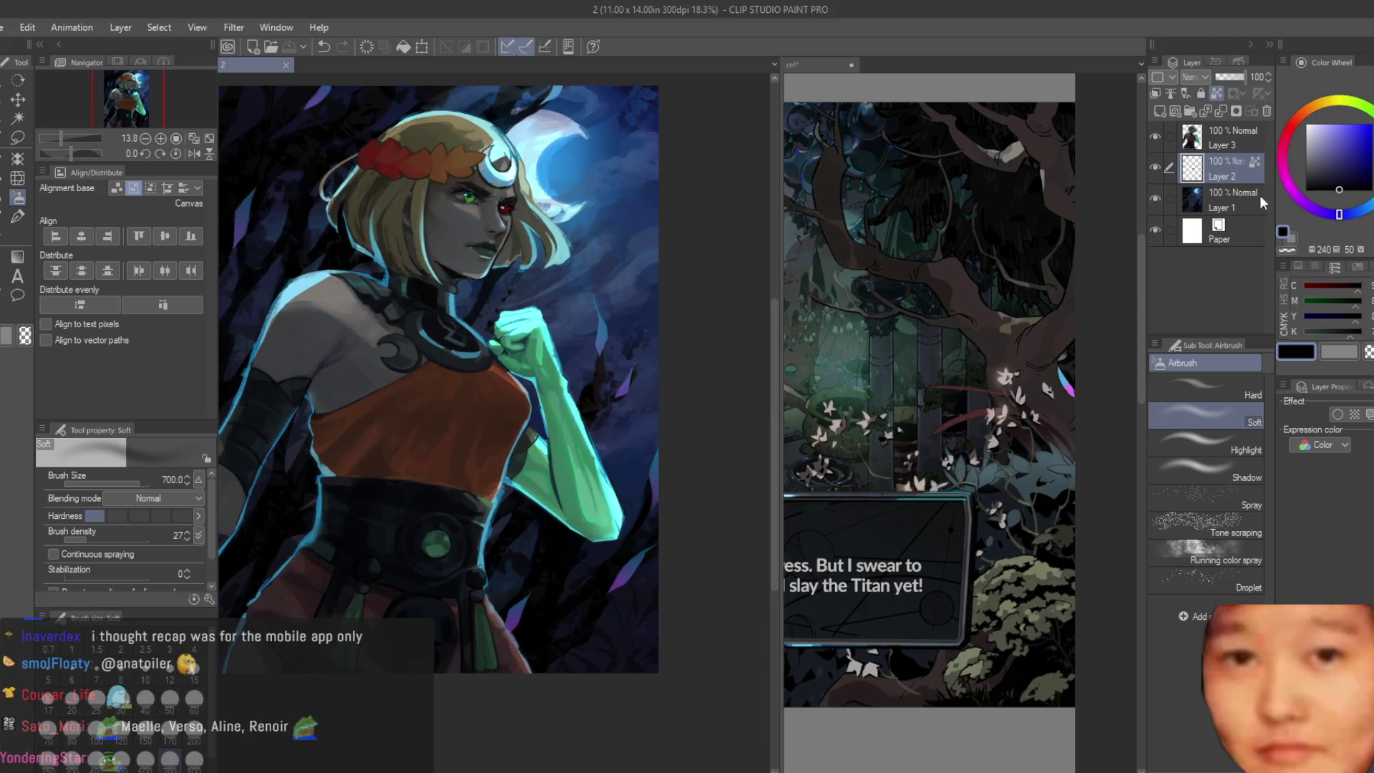
Step: Delete the empty Layer 2, then undo to restore it
{"action": "key", "text": "Delete"}
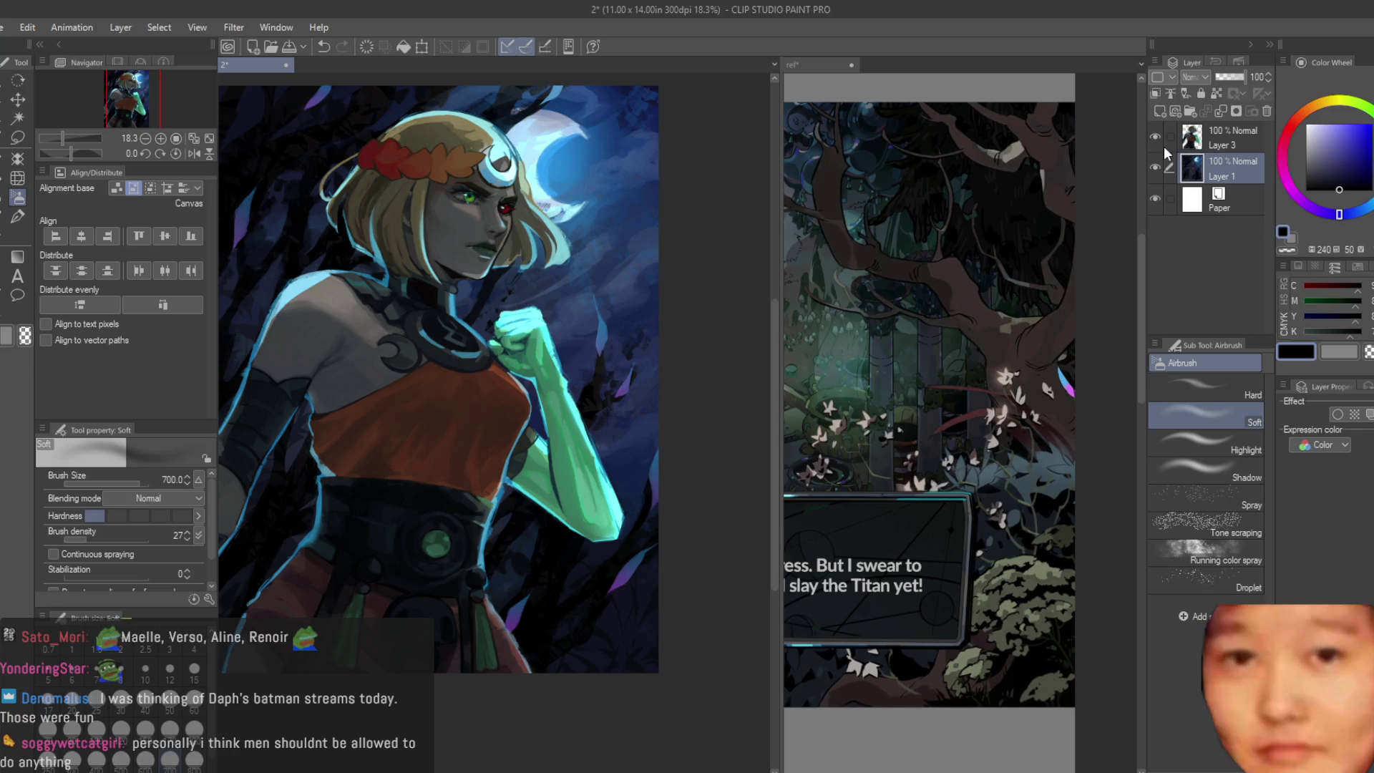
{"action": "key", "text": "ctrl+z"}
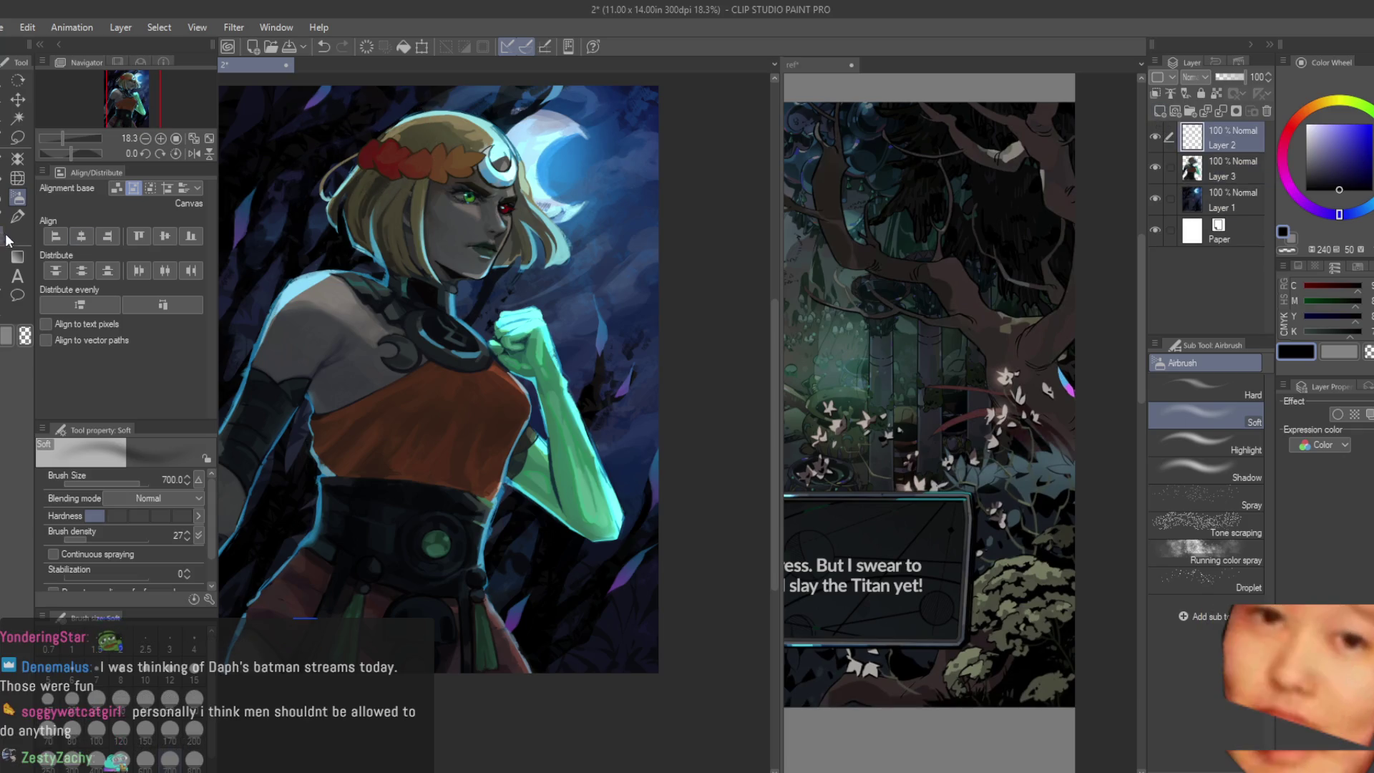
Step: Try Foliage Grass 3, Ground 1 and Ground 2 strokes in light blue along the bottom, undoing each
{"action": "left_click", "coordinate": [17, 216]}
{"action": "left_click_drag", "start_coordinate": [1269, 531], "coordinate": [1269, 481]}
{"action": "scroll", "coordinate": [1203, 537], "scroll_direction": "up", "scroll_amount": 10}
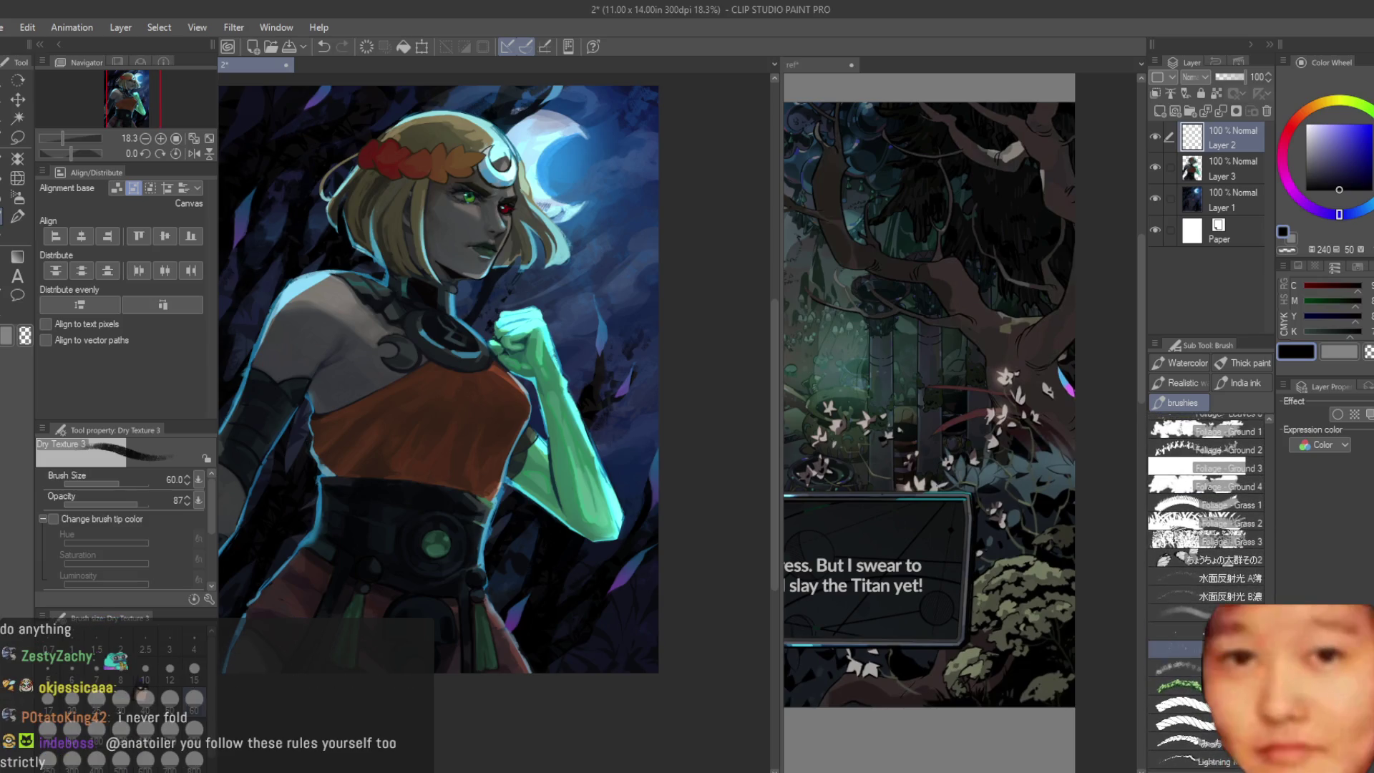
{"action": "left_click", "coordinate": [1180, 541]}
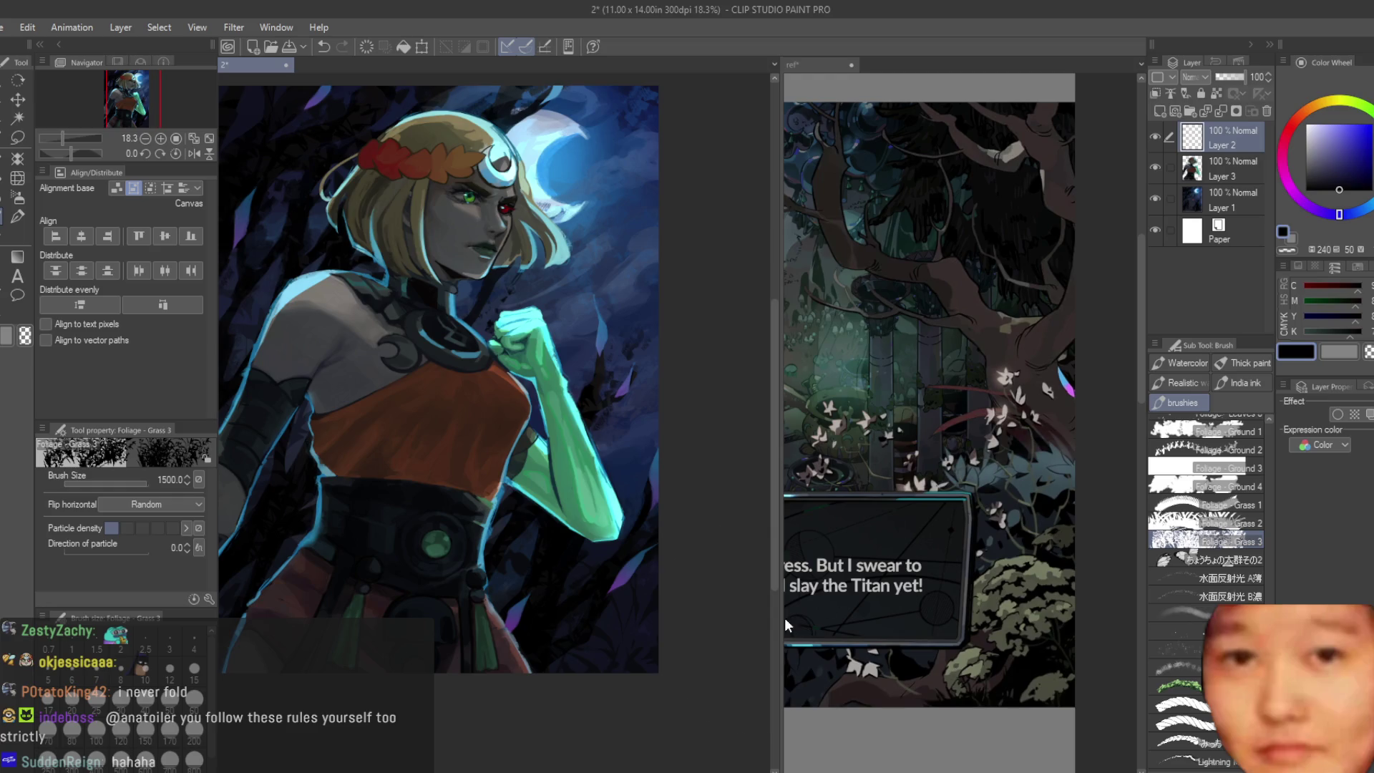
{"action": "key", "text": "ctrl+z"}
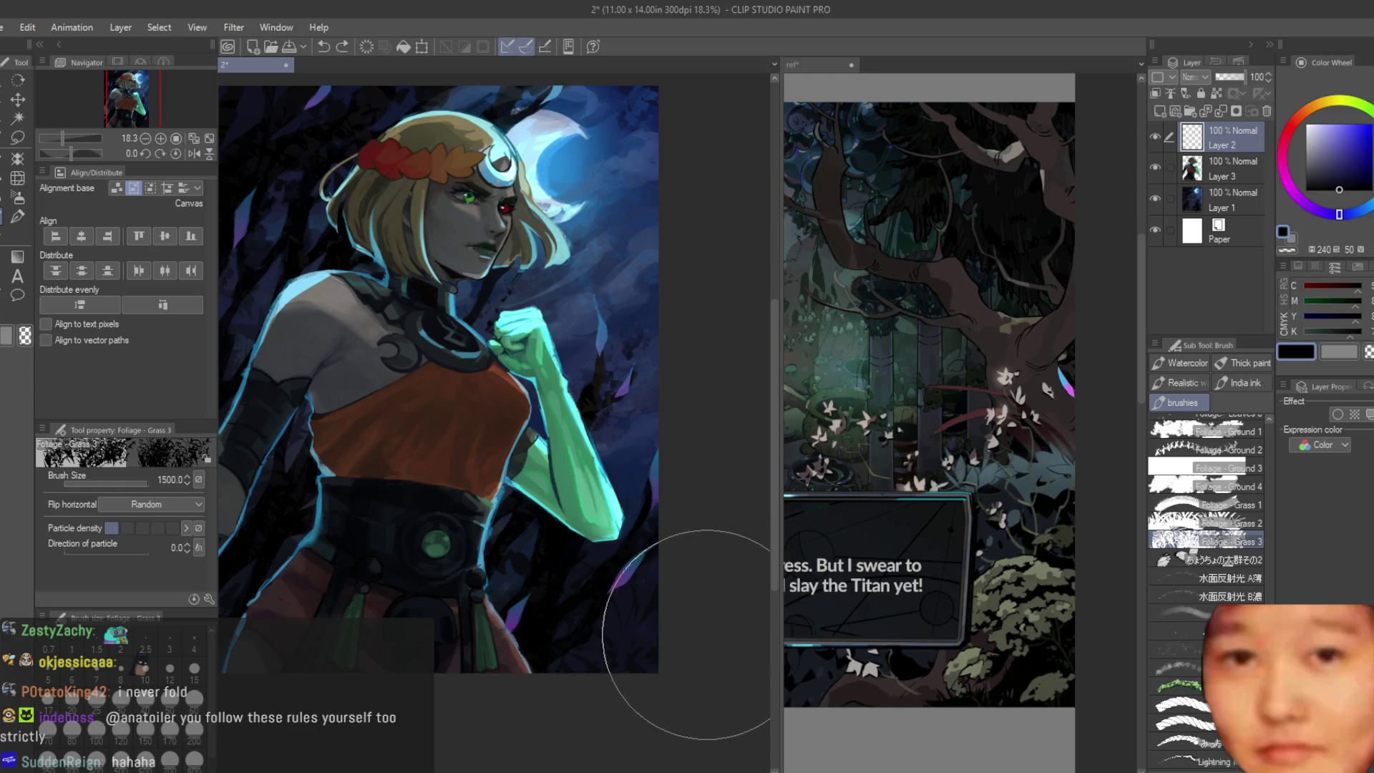
{"action": "scroll", "coordinate": [705, 430], "scroll_direction": "down", "scroll_amount": 2}
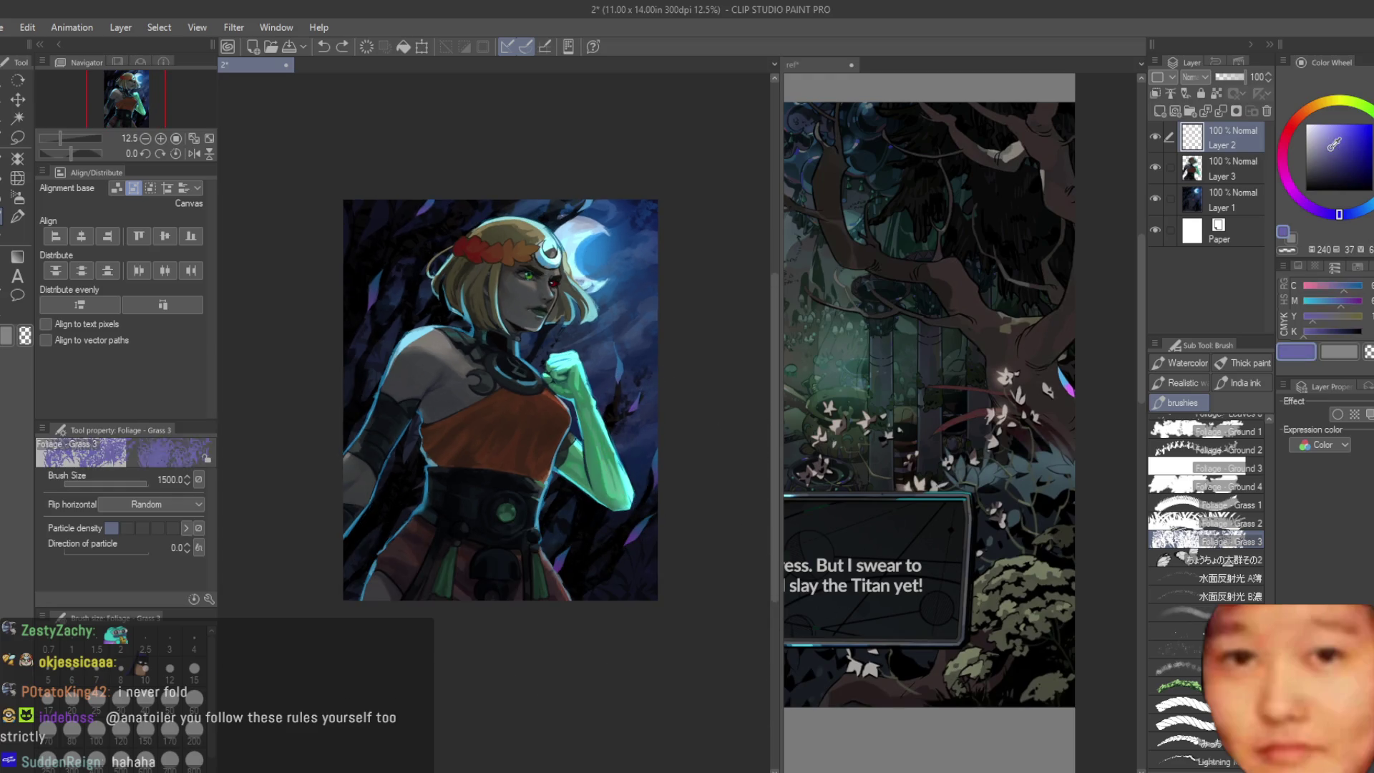
{"action": "left_click_drag", "start_coordinate": [344, 586], "coordinate": [435, 575]}
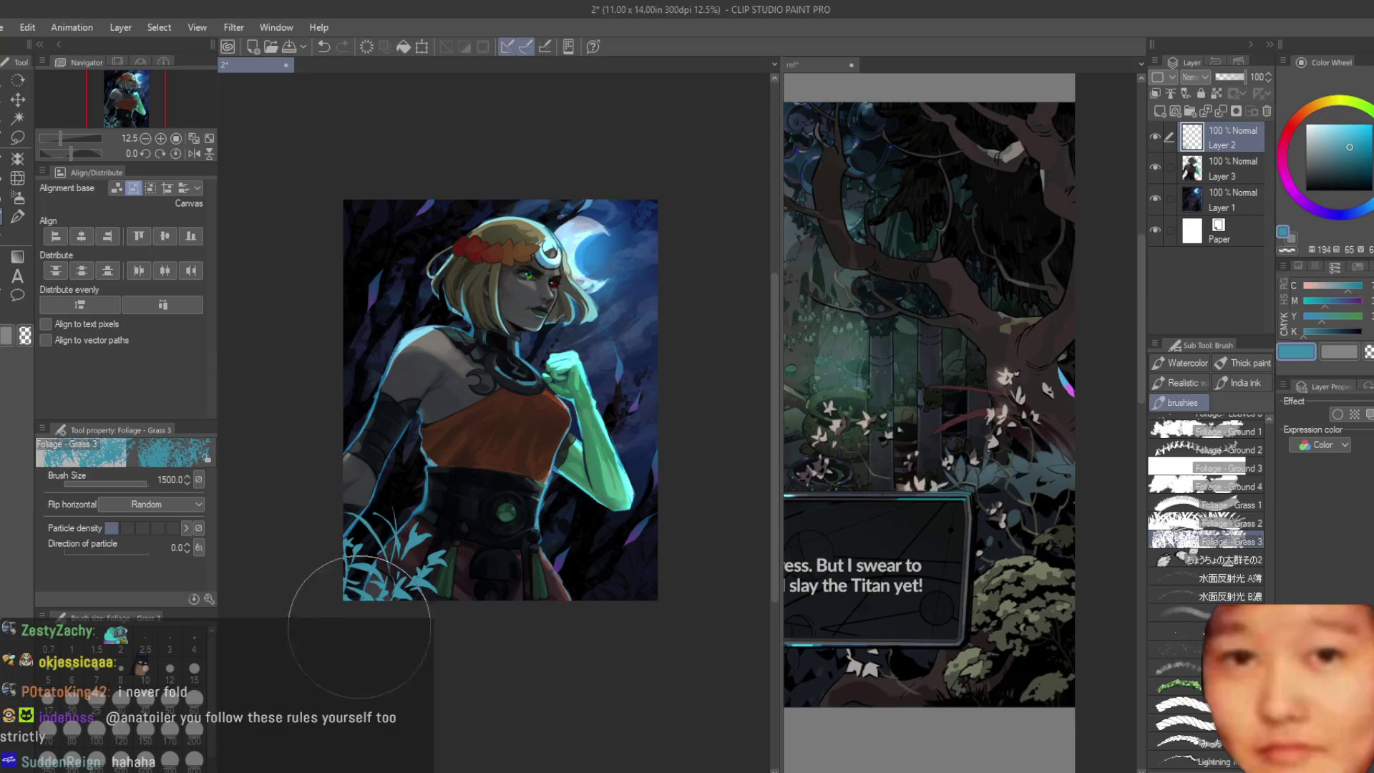
{"action": "key", "text": "ctrl+z"}
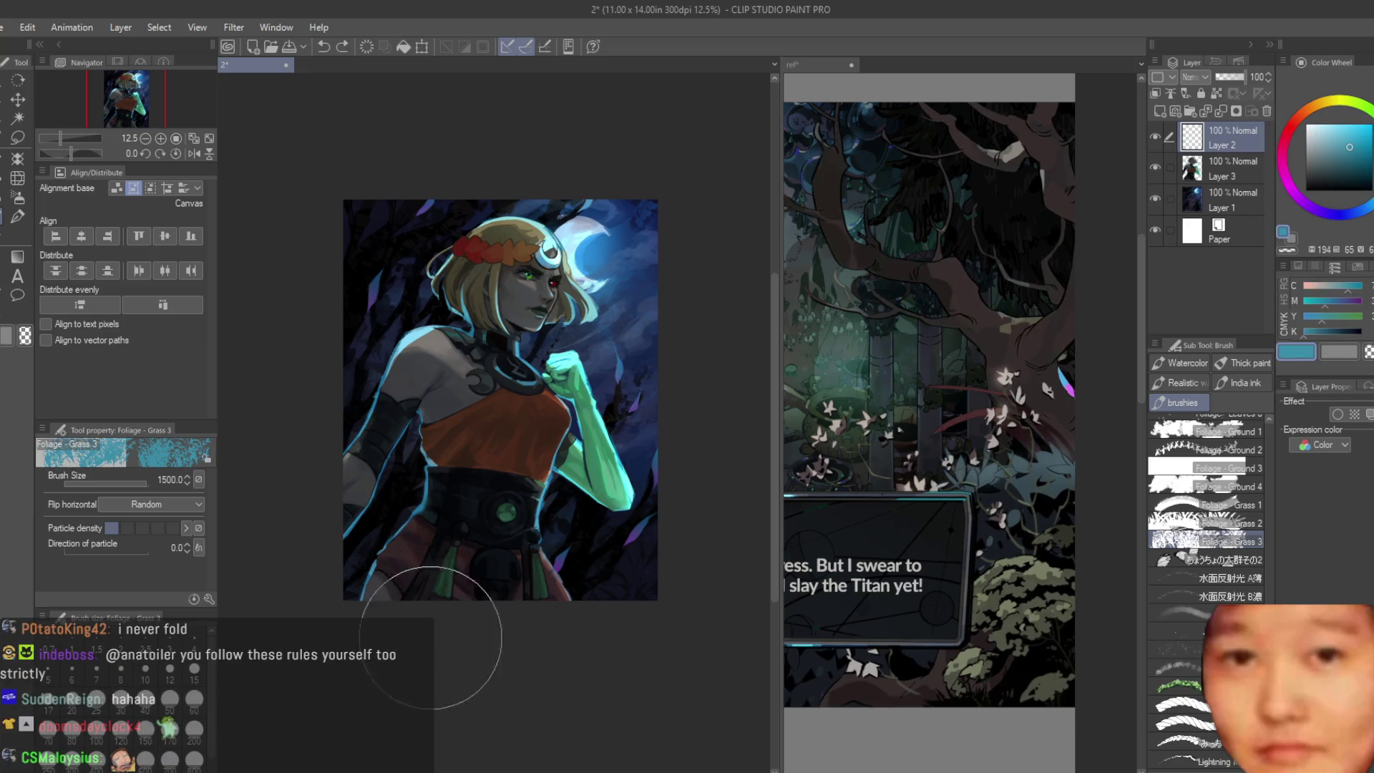
{"action": "left_click", "coordinate": [1162, 583]}
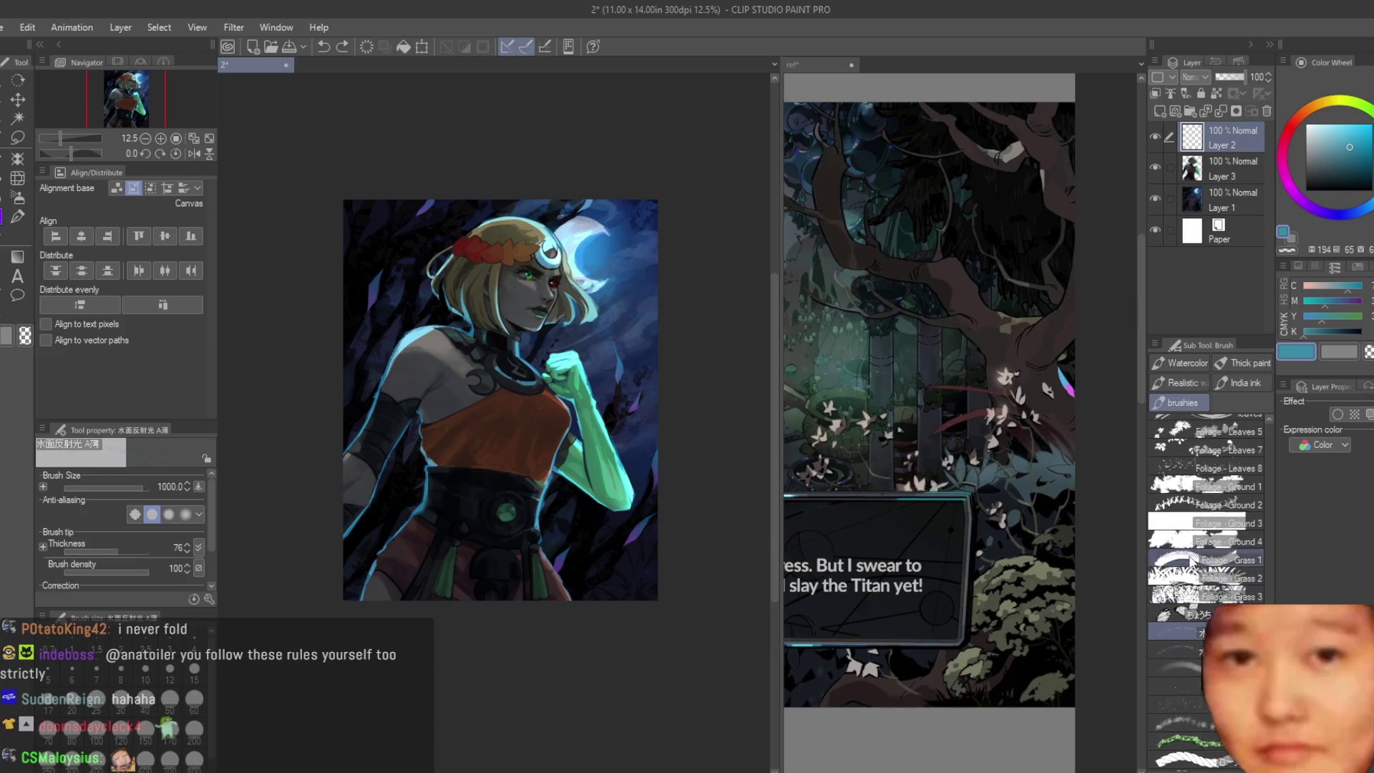
{"action": "scroll", "coordinate": [1171, 537], "scroll_direction": "up", "scroll_amount": 3}
{"action": "left_click", "coordinate": [1170, 505]}
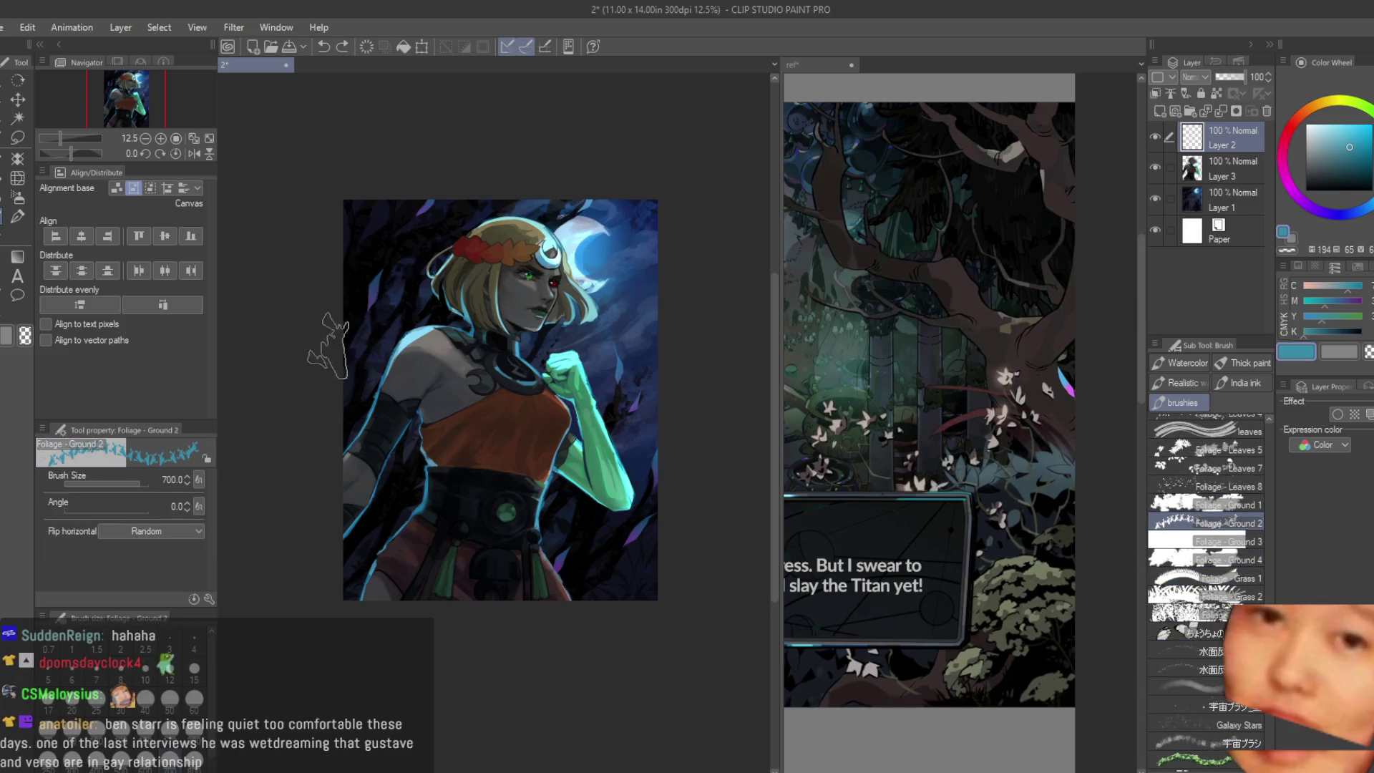
{"action": "left_click_drag", "start_coordinate": [645, 644], "coordinate": [523, 643]}
{"action": "scroll", "coordinate": [524, 642], "scroll_direction": "up", "scroll_amount": 1}
{"action": "scroll", "coordinate": [523, 643], "scroll_direction": "up", "scroll_amount": 2}
Step: With a larger Foliage - Leaves 7 brush, scatter teal leaves across the dark lower-right background
{"action": "key", "text": "ctrl+z"}
{"action": "left_click", "coordinate": [1203, 468]}
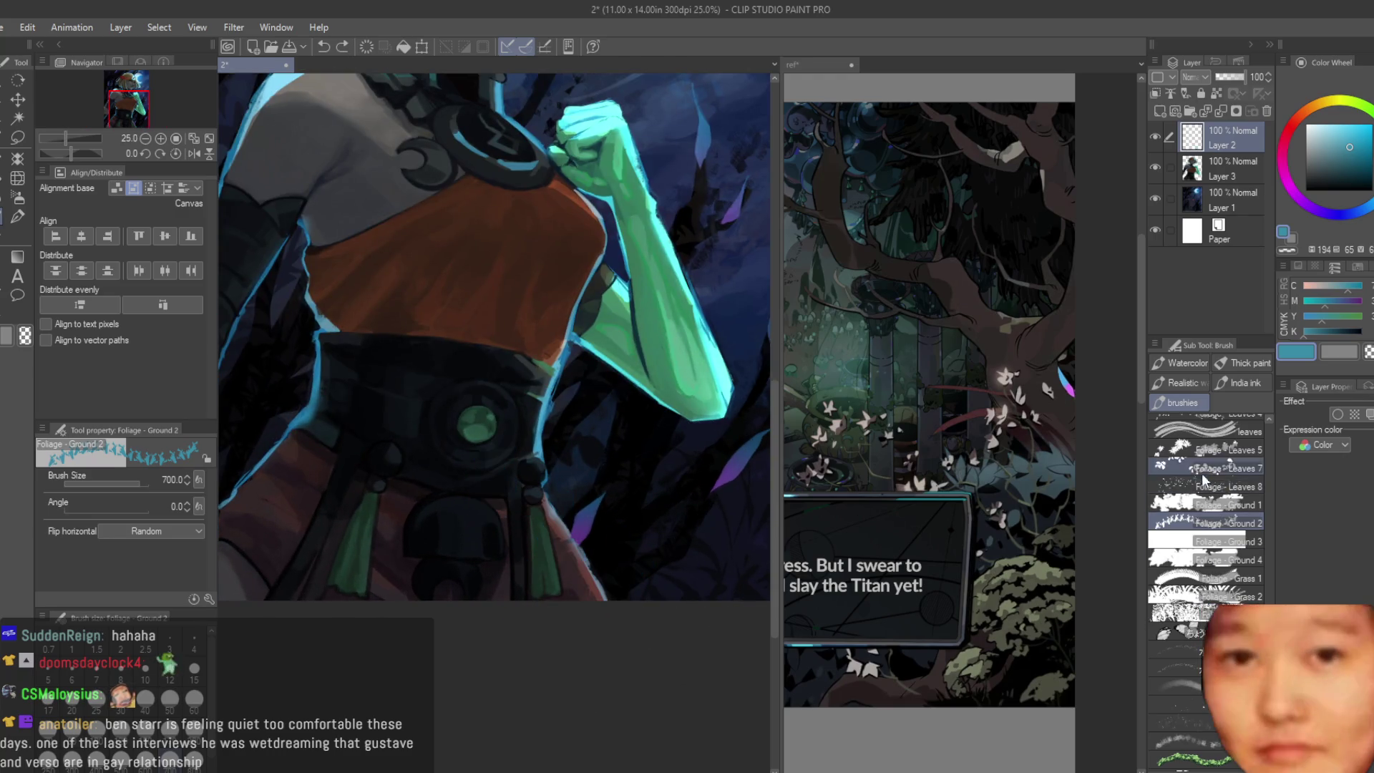
{"action": "left_click", "coordinate": [637, 437]}
{"action": "key", "text": "ctrl+z"}
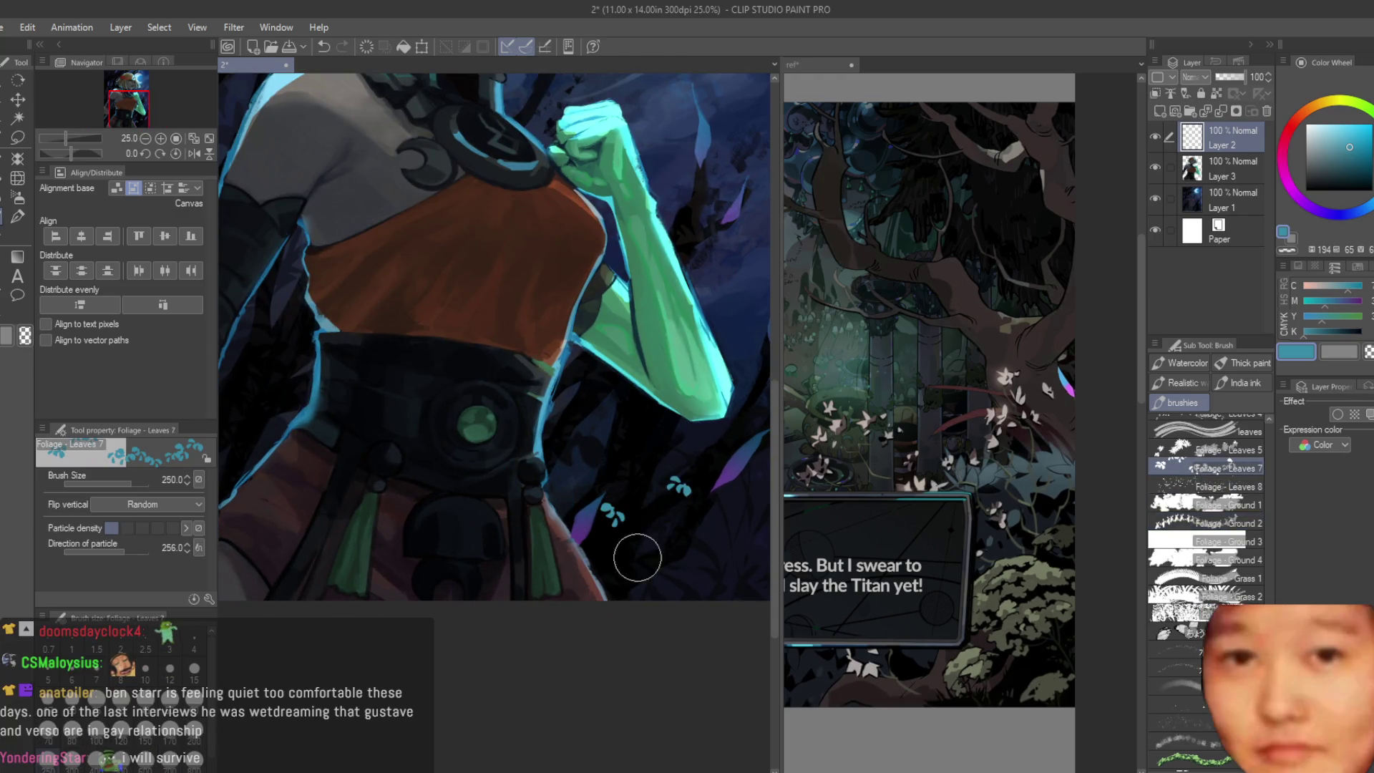
{"action": "key", "text": "ctrl+z"}
{"action": "key", "text": "bracketright"}
{"action": "key", "text": "bracketright"}
{"action": "key", "text": "bracketright"}
{"action": "left_click", "coordinate": [653, 480]}
{"action": "mouse_move", "coordinate": [654, 479]}
{"action": "left_mouse_down"}
{"action": "mouse_move", "coordinate": [613, 505]}
{"action": "mouse_move", "coordinate": [725, 507]}
{"action": "left_mouse_up"}
{"action": "scroll", "coordinate": [719, 408], "scroll_direction": "down", "scroll_amount": 1}
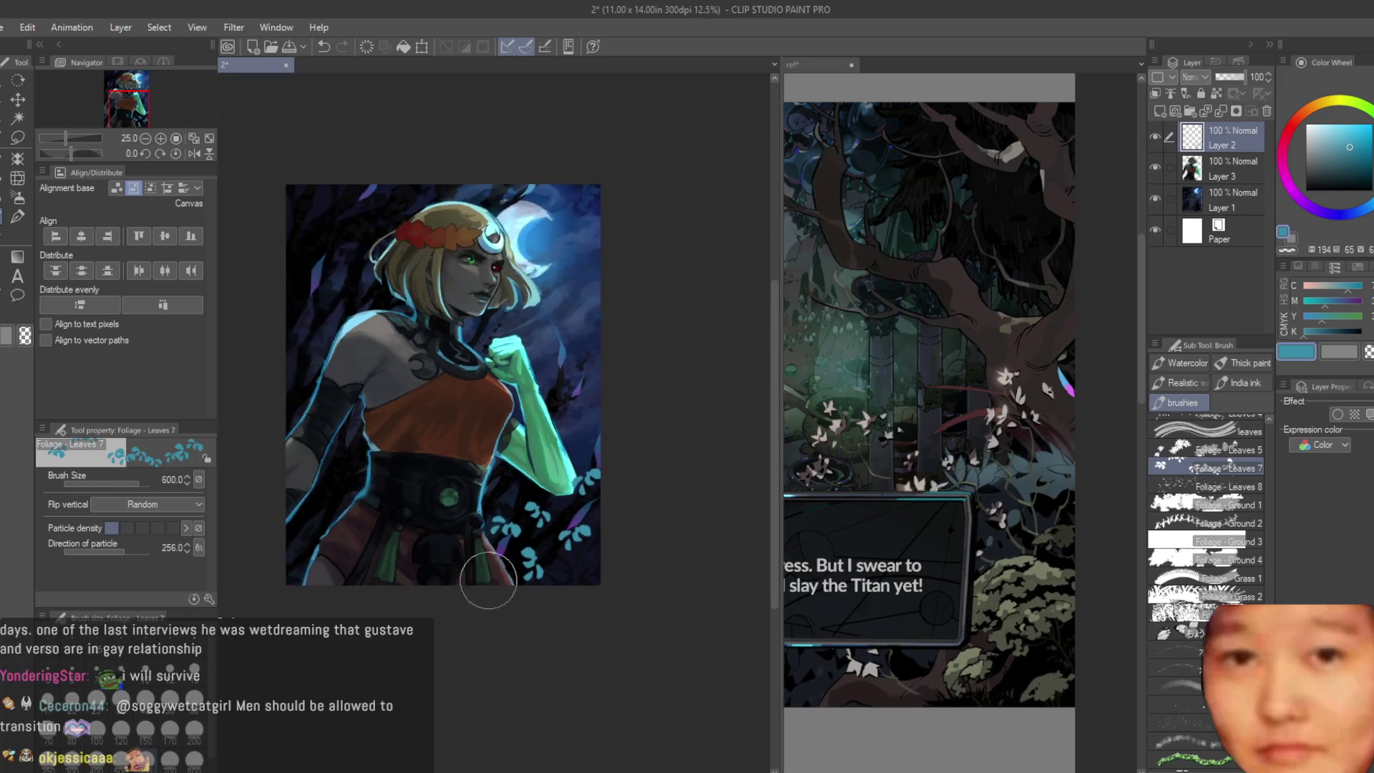
{"action": "scroll", "coordinate": [483, 571], "scroll_direction": "down", "scroll_amount": 1}
{"action": "scroll", "coordinate": [601, 552], "scroll_direction": "up", "scroll_amount": 1}
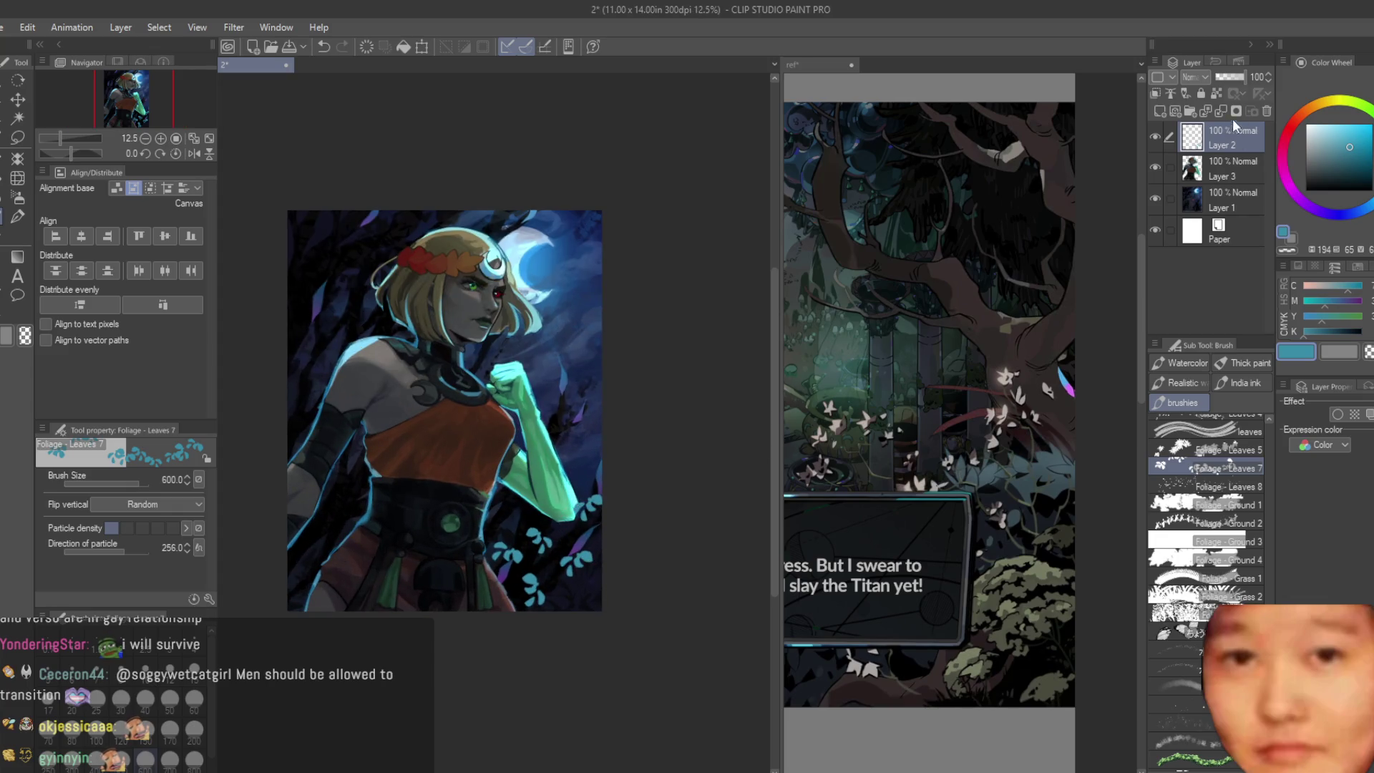
{"action": "left_click", "coordinate": [1268, 112]}
Step: On Layer 3, stamp a scatter of leaves at half size and ink a teardrop leaf shape
{"action": "left_click", "coordinate": [1328, 143]}
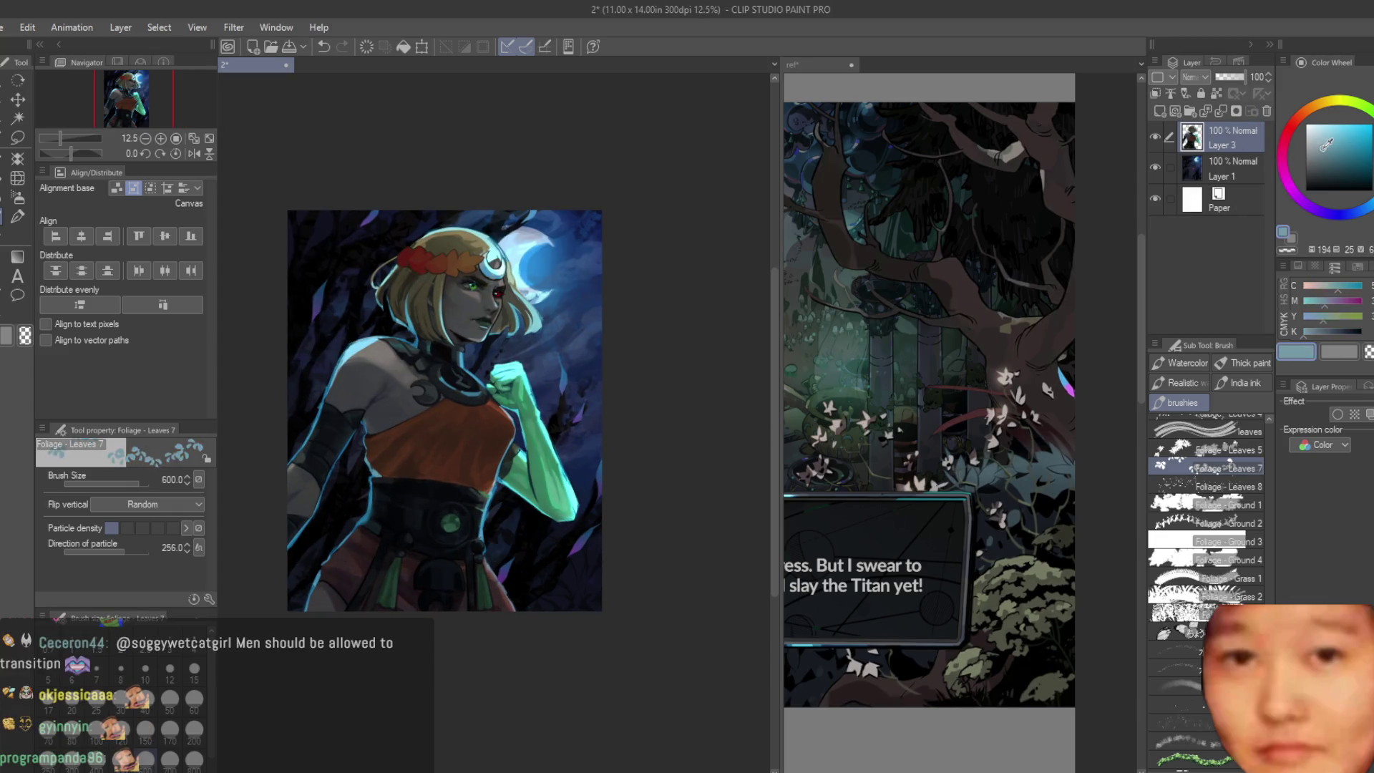
{"action": "scroll", "coordinate": [582, 494], "scroll_direction": "up", "scroll_amount": 3}
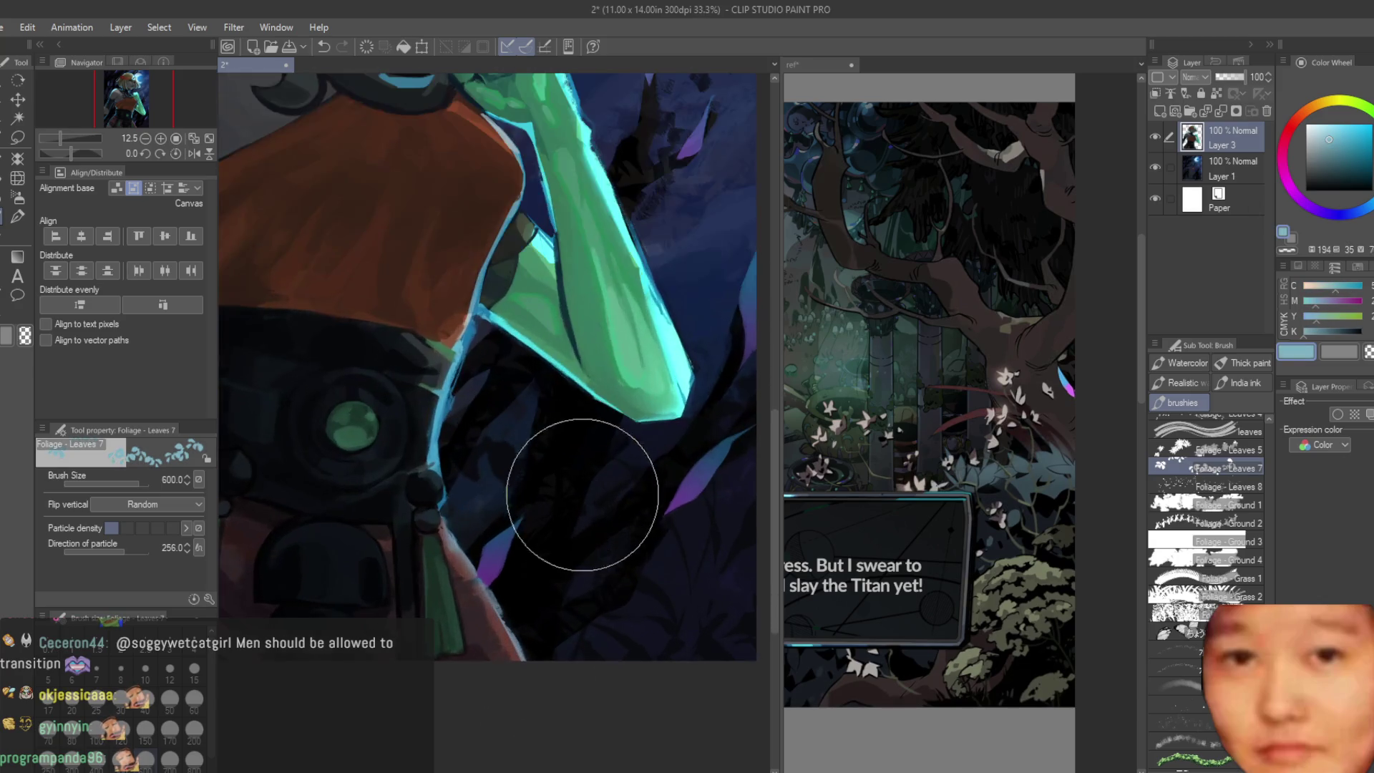
{"action": "key", "text": "bracketleft"}
{"action": "key", "text": "bracketleft"}
{"action": "key", "text": "bracketleft"}
{"action": "left_click_drag", "start_coordinate": [581, 468], "coordinate": [654, 571]}
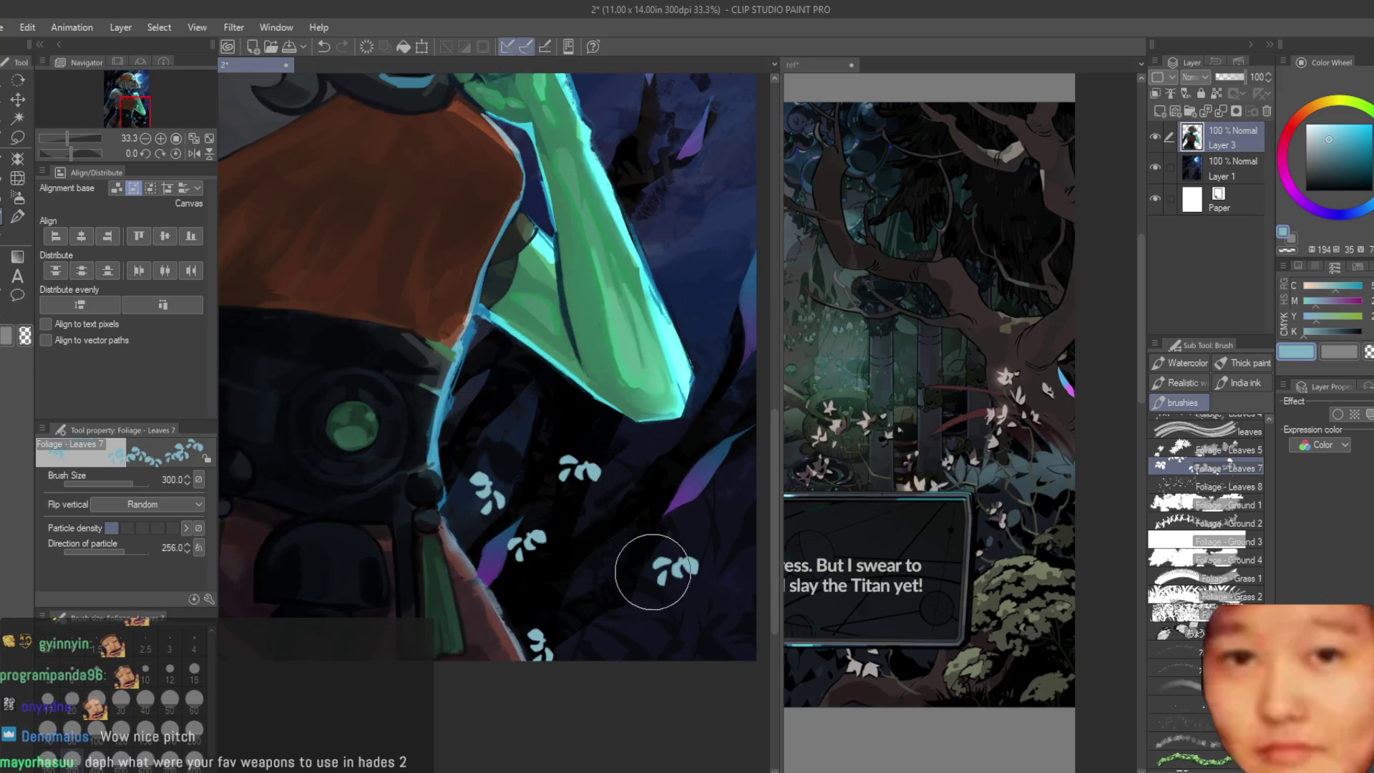
{"action": "key", "text": "e"}
{"action": "scroll", "coordinate": [558, 558], "scroll_direction": "up", "scroll_amount": 1}
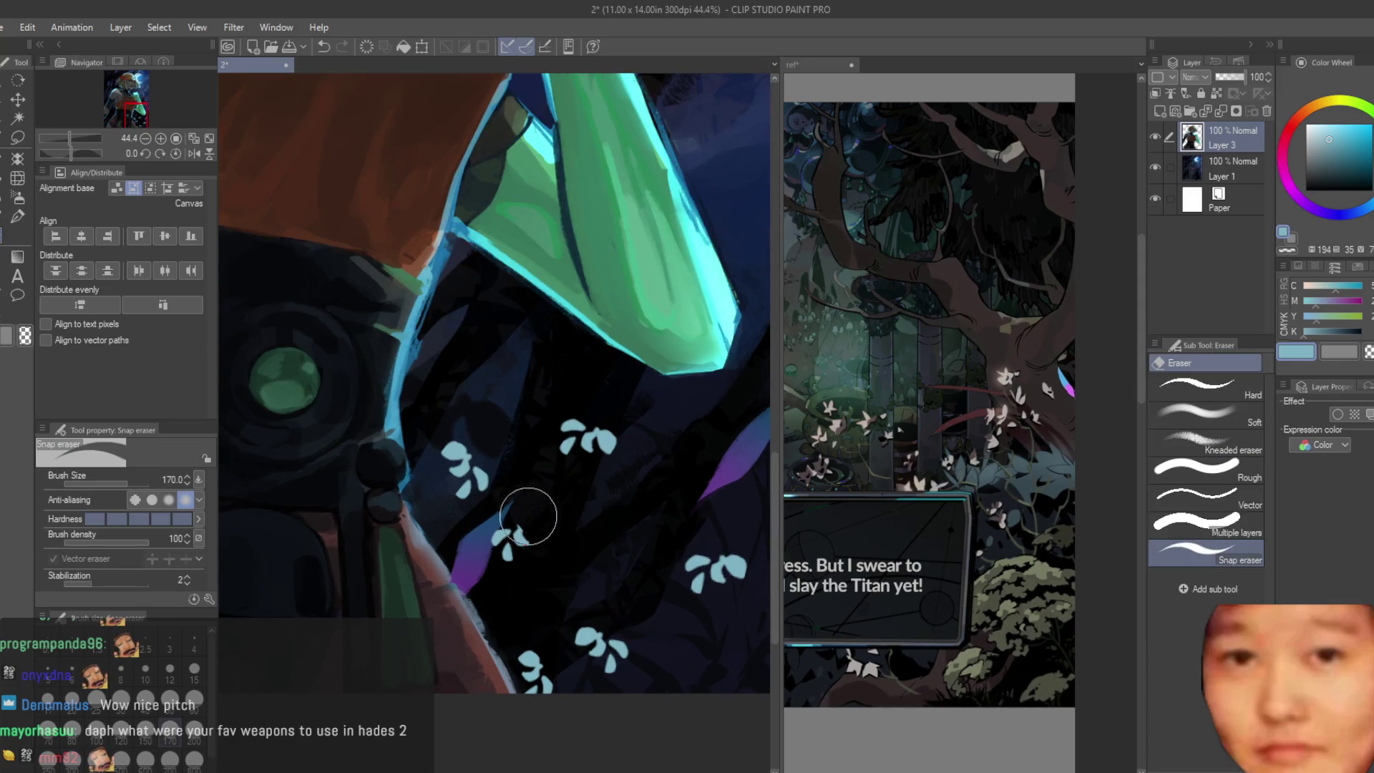
{"action": "key", "text": "p"}
{"action": "scroll", "coordinate": [528, 500], "scroll_direction": "up", "scroll_amount": 1}
{"action": "left_click_drag", "start_coordinate": [499, 462], "coordinate": [505, 469]}
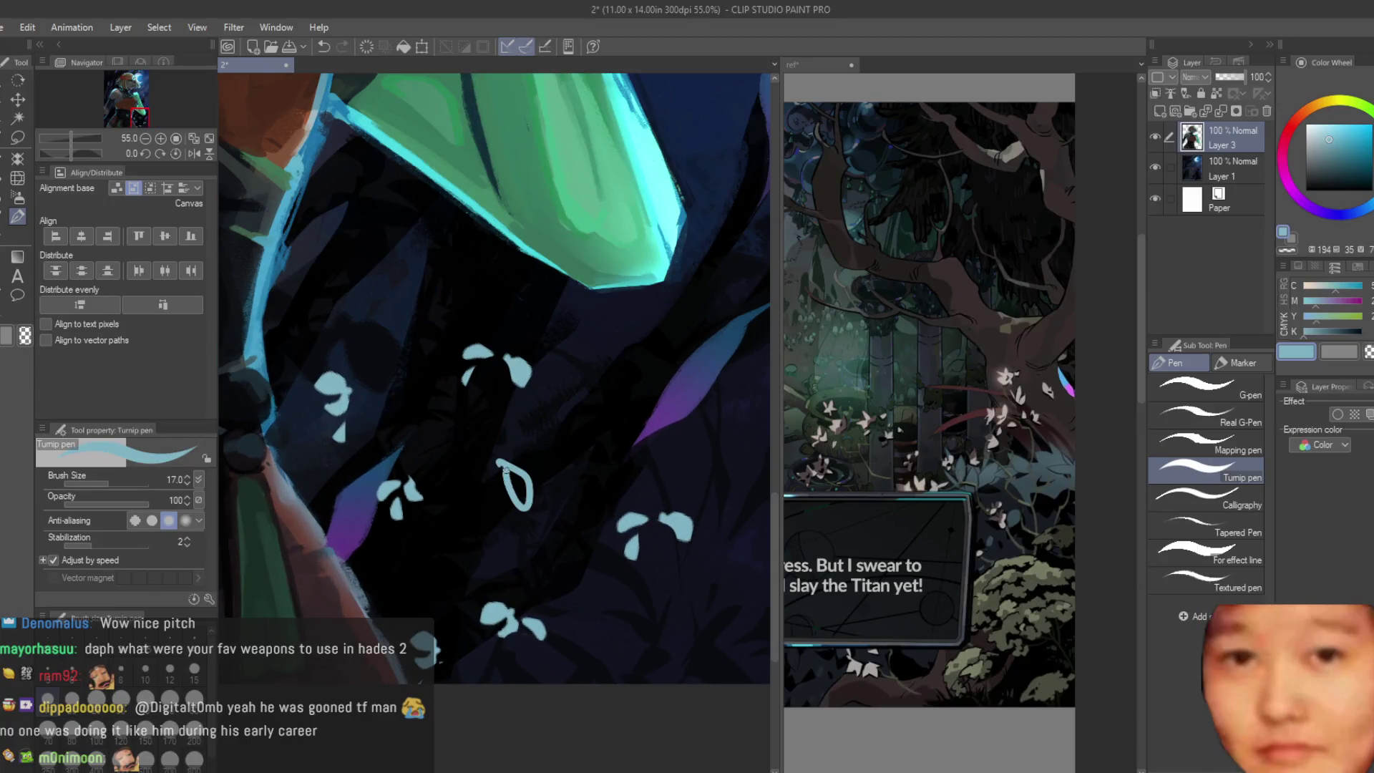
Step: Add a small pen leaf, then stamp pale blue leaves along the dark sleeve
{"action": "left_click", "coordinate": [14, 254]}
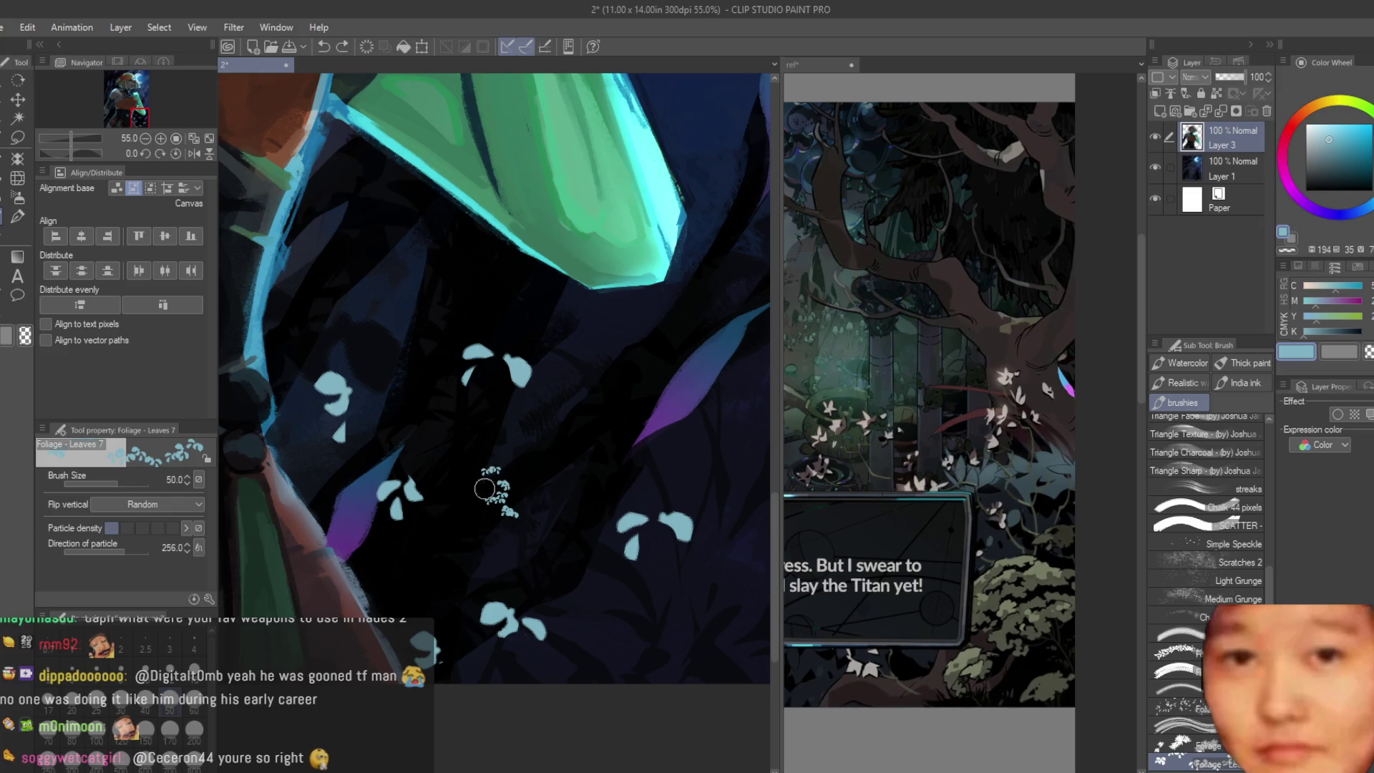
{"action": "key", "text": "p"}
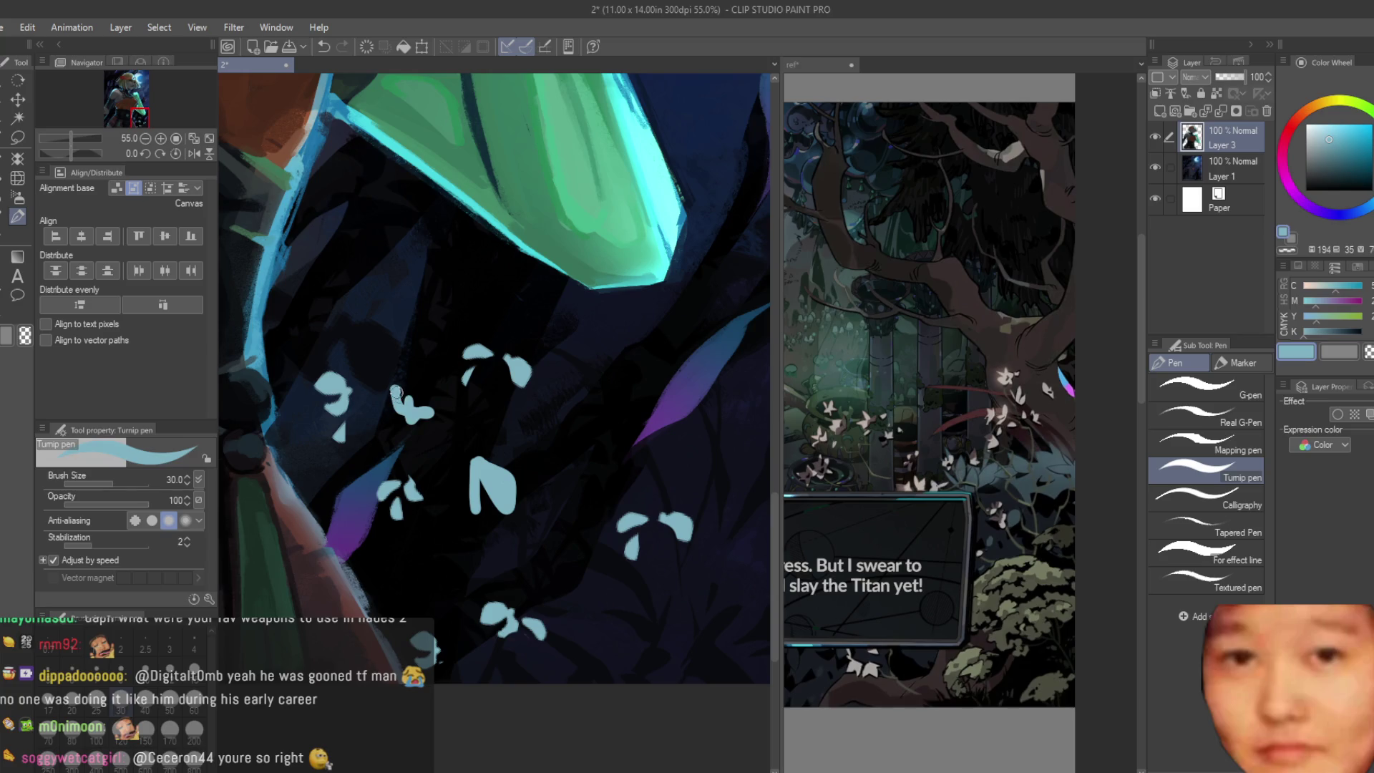
{"action": "left_click_drag", "start_coordinate": [376, 355], "coordinate": [401, 345]}
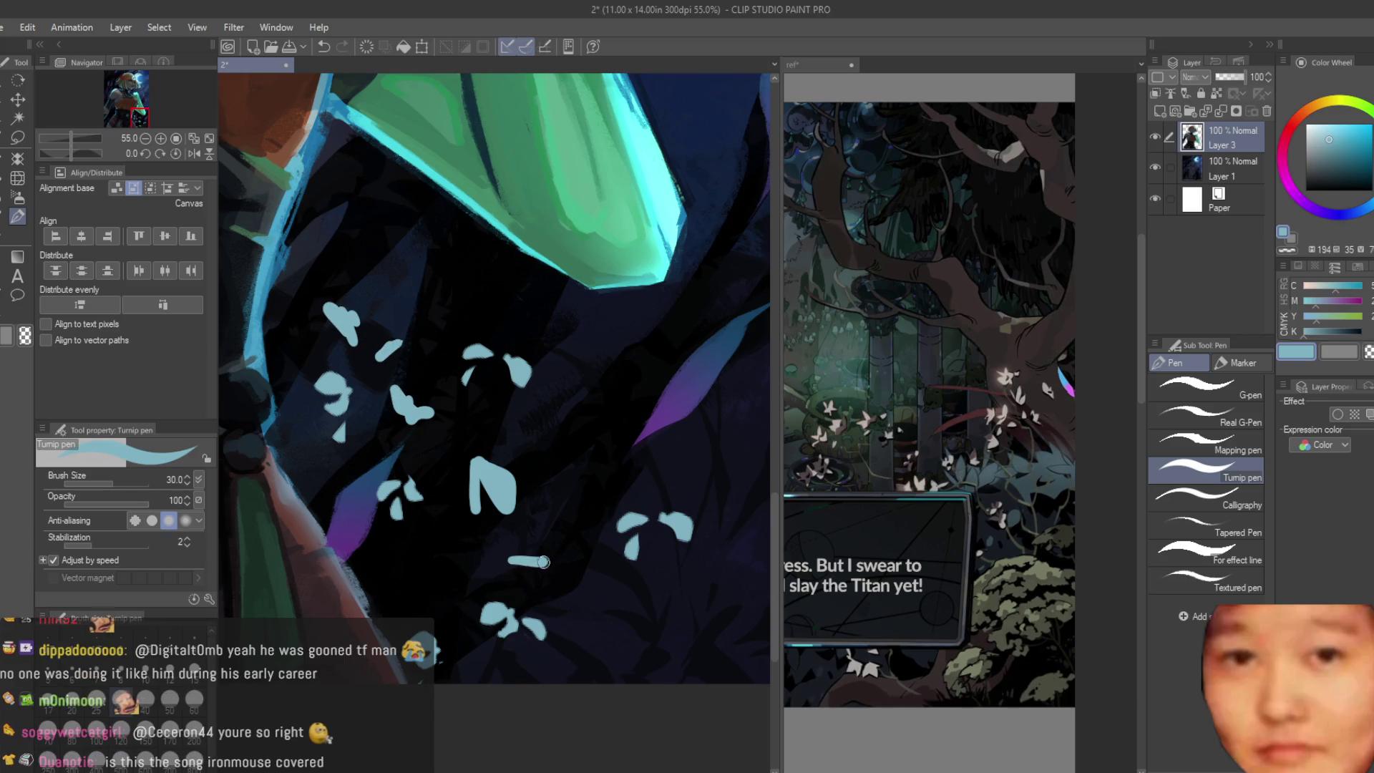
{"action": "scroll", "coordinate": [572, 650], "scroll_direction": "down", "scroll_amount": 5}
{"action": "scroll", "coordinate": [716, 466], "scroll_direction": "down", "scroll_amount": 3}
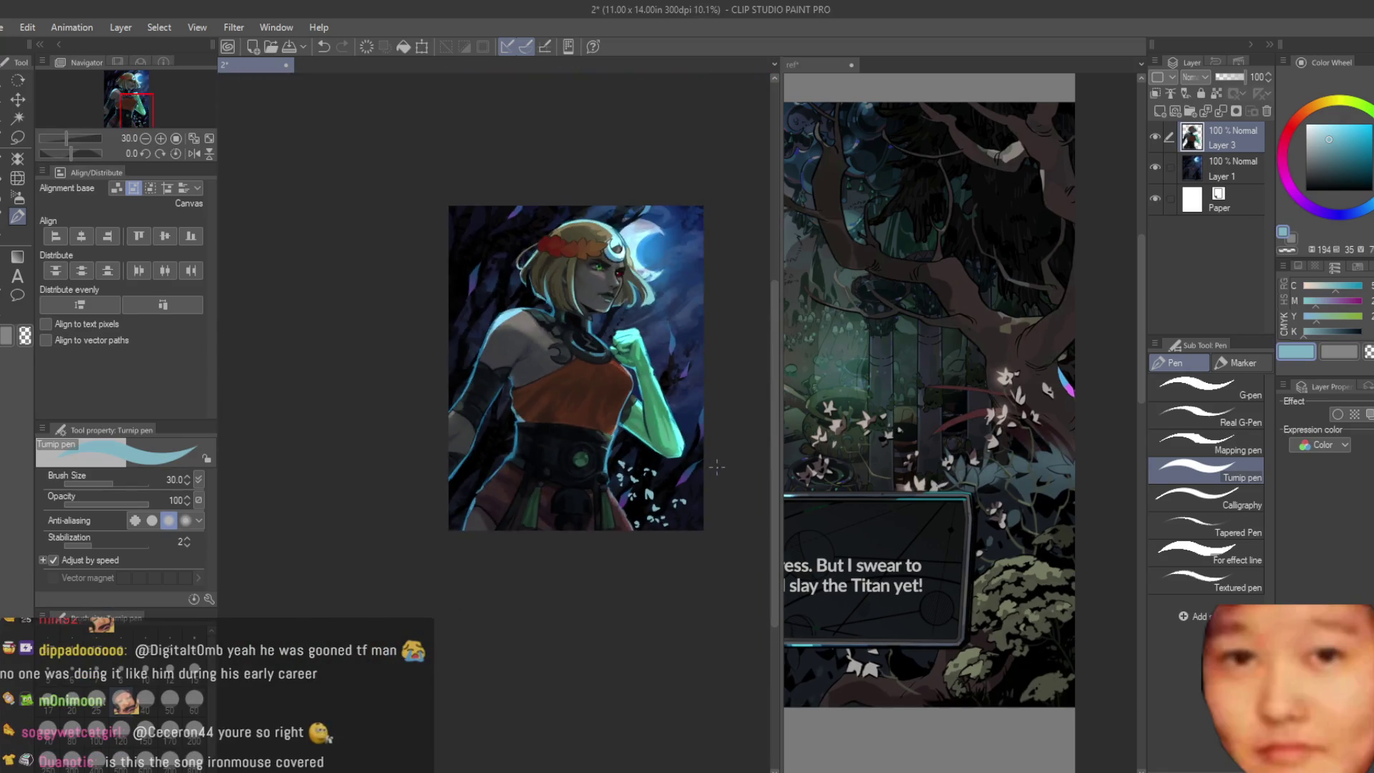
{"action": "scroll", "coordinate": [718, 467], "scroll_direction": "up", "scroll_amount": 1}
{"action": "scroll", "coordinate": [718, 466], "scroll_direction": "up", "scroll_amount": 2}
{"action": "scroll", "coordinate": [432, 402], "scroll_direction": "up", "scroll_amount": 2}
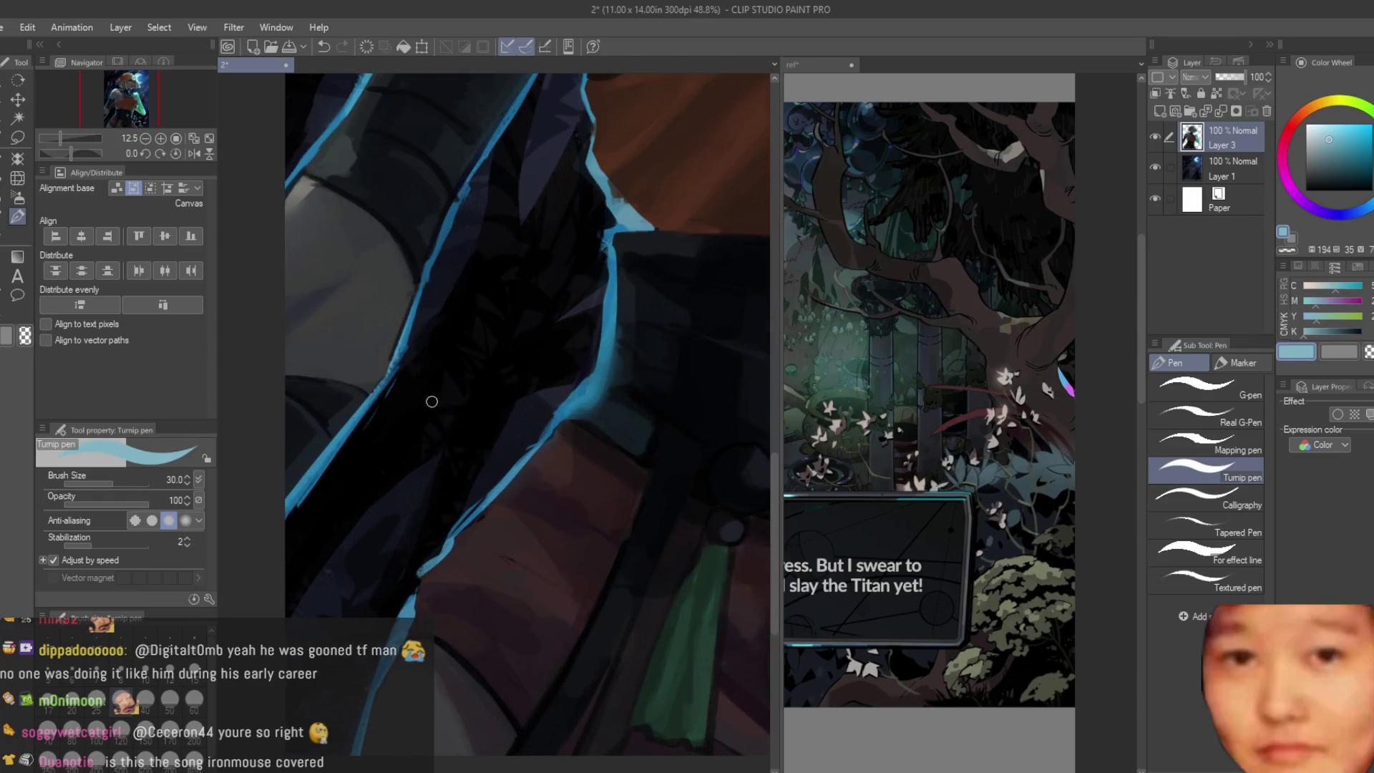
{"action": "left_click_drag", "start_coordinate": [443, 417], "coordinate": [469, 402]}
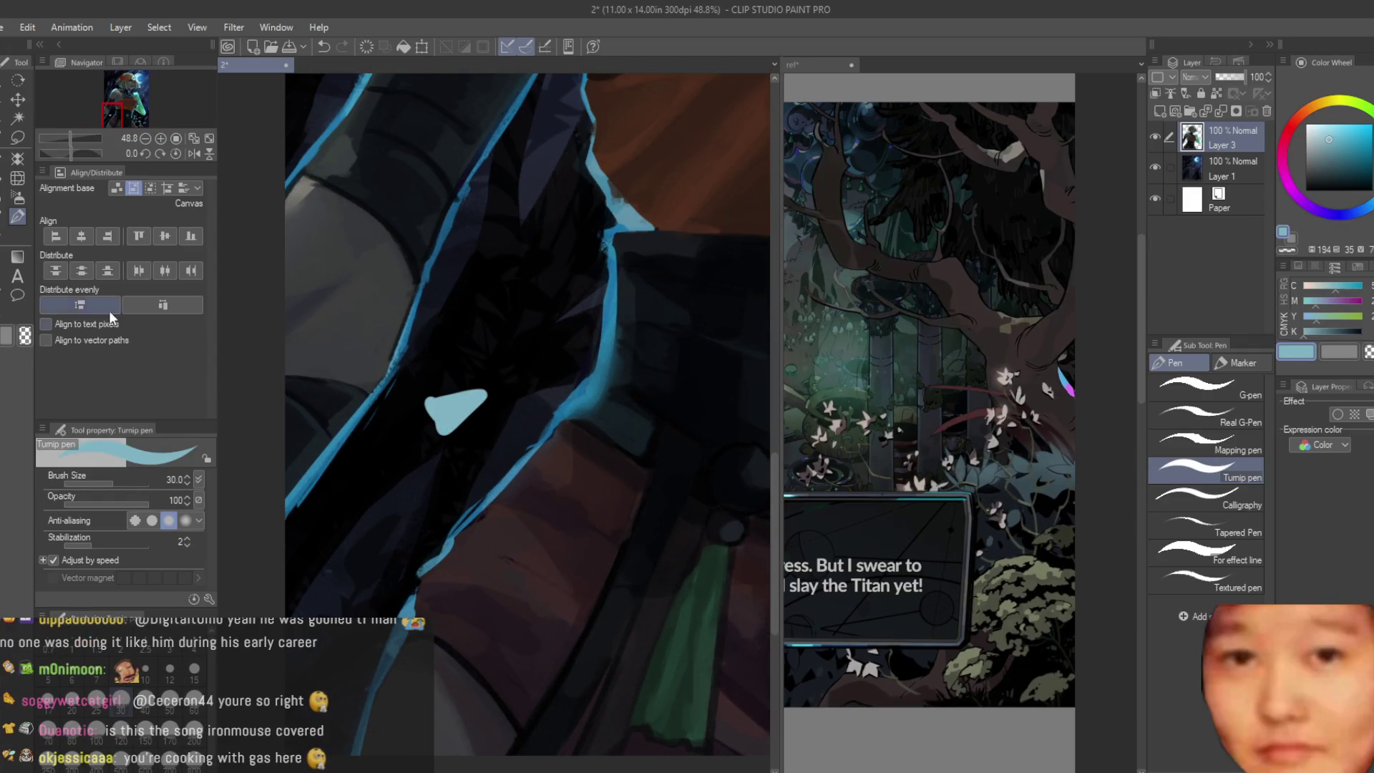
{"action": "key", "text": "b"}
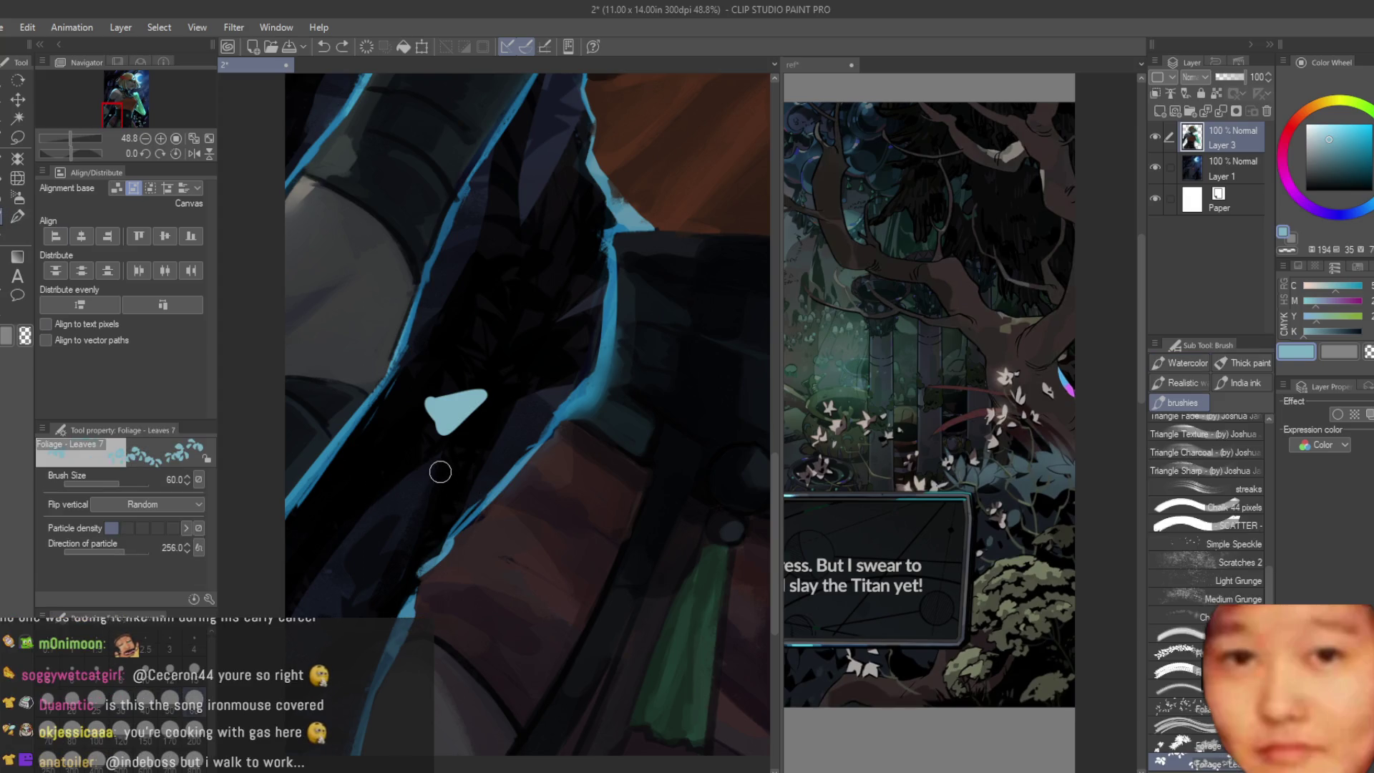
{"action": "mouse_move", "coordinate": [457, 442]}
{"action": "left_mouse_down"}
{"action": "mouse_move", "coordinate": [408, 476]}
{"action": "mouse_move", "coordinate": [369, 475]}
{"action": "mouse_move", "coordinate": [491, 431]}
{"action": "mouse_move", "coordinate": [548, 325]}
{"action": "mouse_move", "coordinate": [629, 307]}
{"action": "mouse_move", "coordinate": [623, 361]}
{"action": "left_mouse_up"}
Step: Undo the sleeve leaves and restore them with redo before selecting freehand
{"action": "key", "text": "e"}
{"action": "key", "text": "ctrl+z"}
{"action": "key", "text": "ctrl+z"}
{"action": "key", "text": "ctrl+z"}
{"action": "key", "text": "ctrl+z"}
{"action": "key", "text": "ctrl+z"}
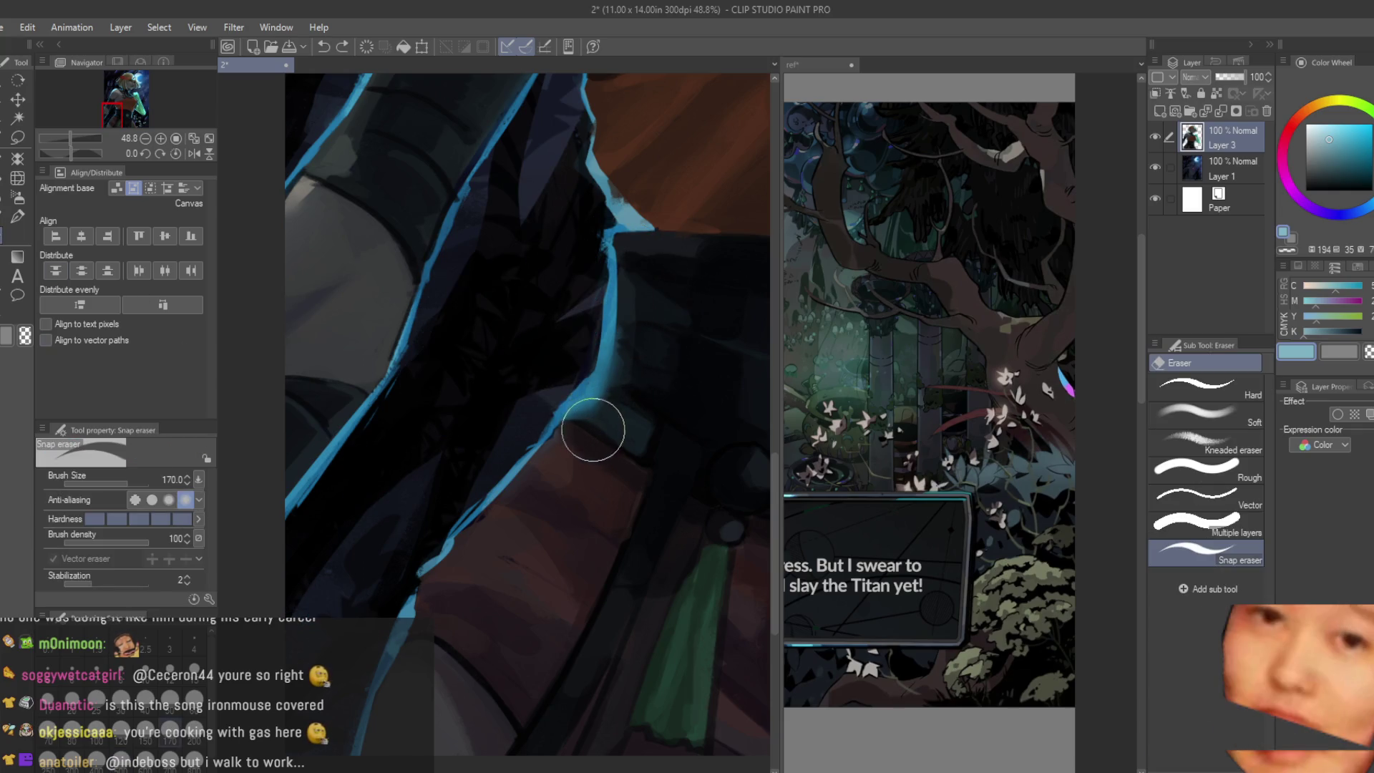
{"action": "scroll", "coordinate": [429, 485], "scroll_direction": "down", "scroll_amount": 4}
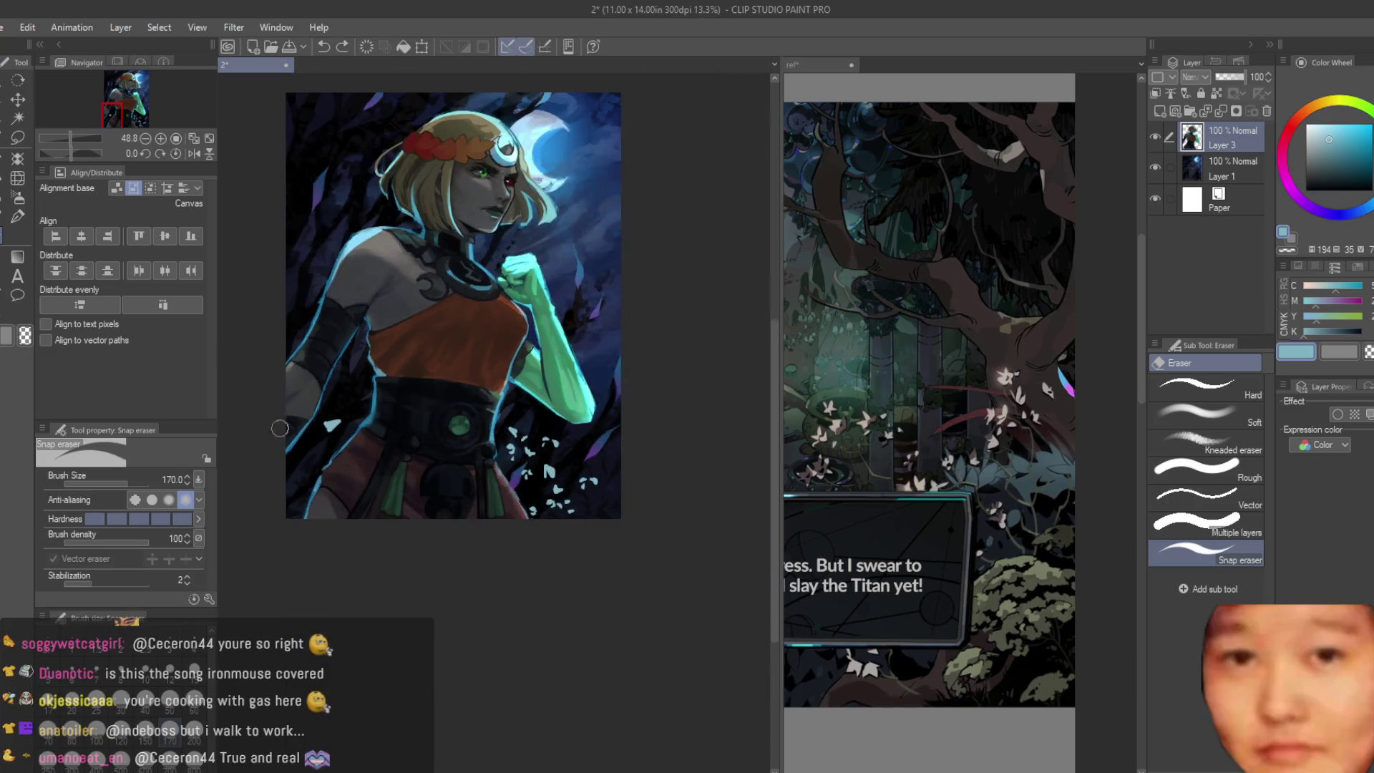
{"action": "scroll", "coordinate": [613, 475], "scroll_direction": "up", "scroll_amount": 2}
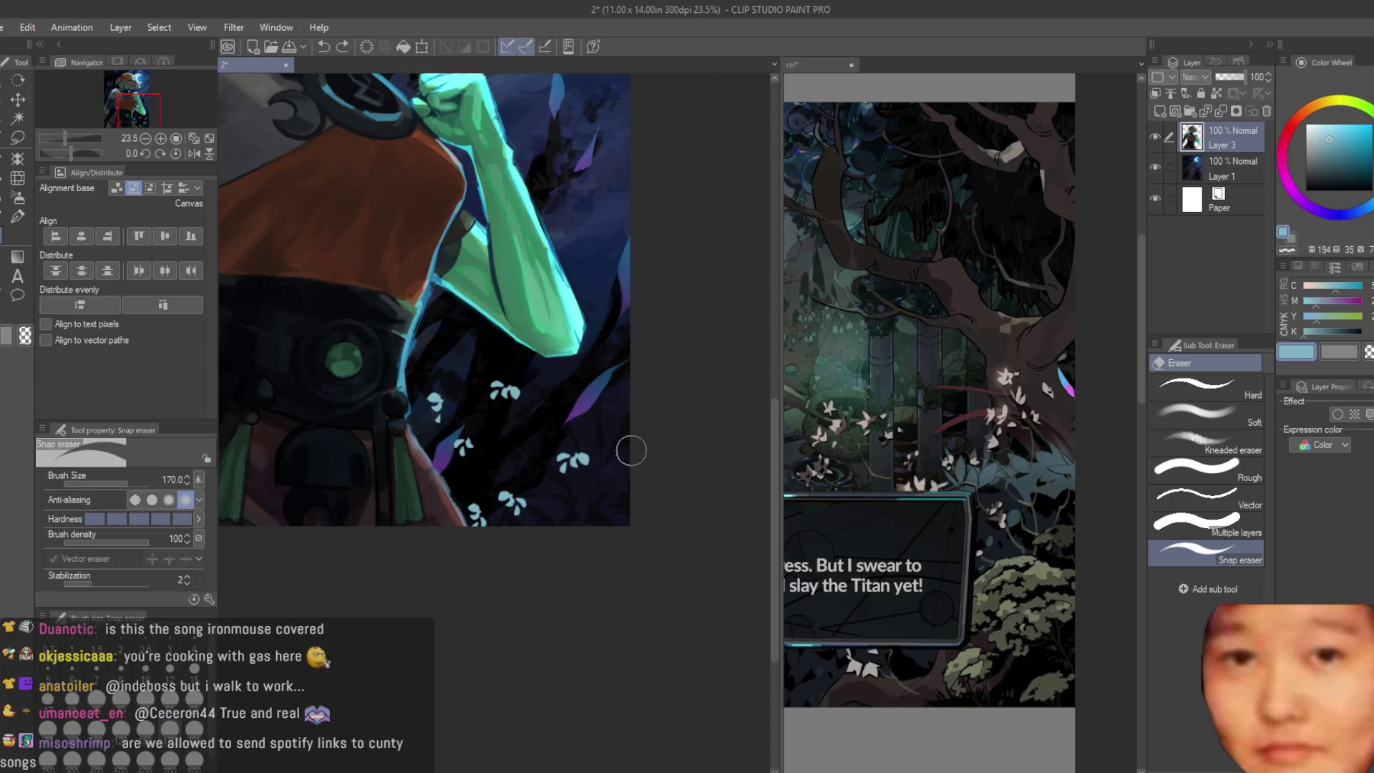
{"action": "key", "text": "ctrl+y"}
{"action": "key", "text": "ctrl+y"}
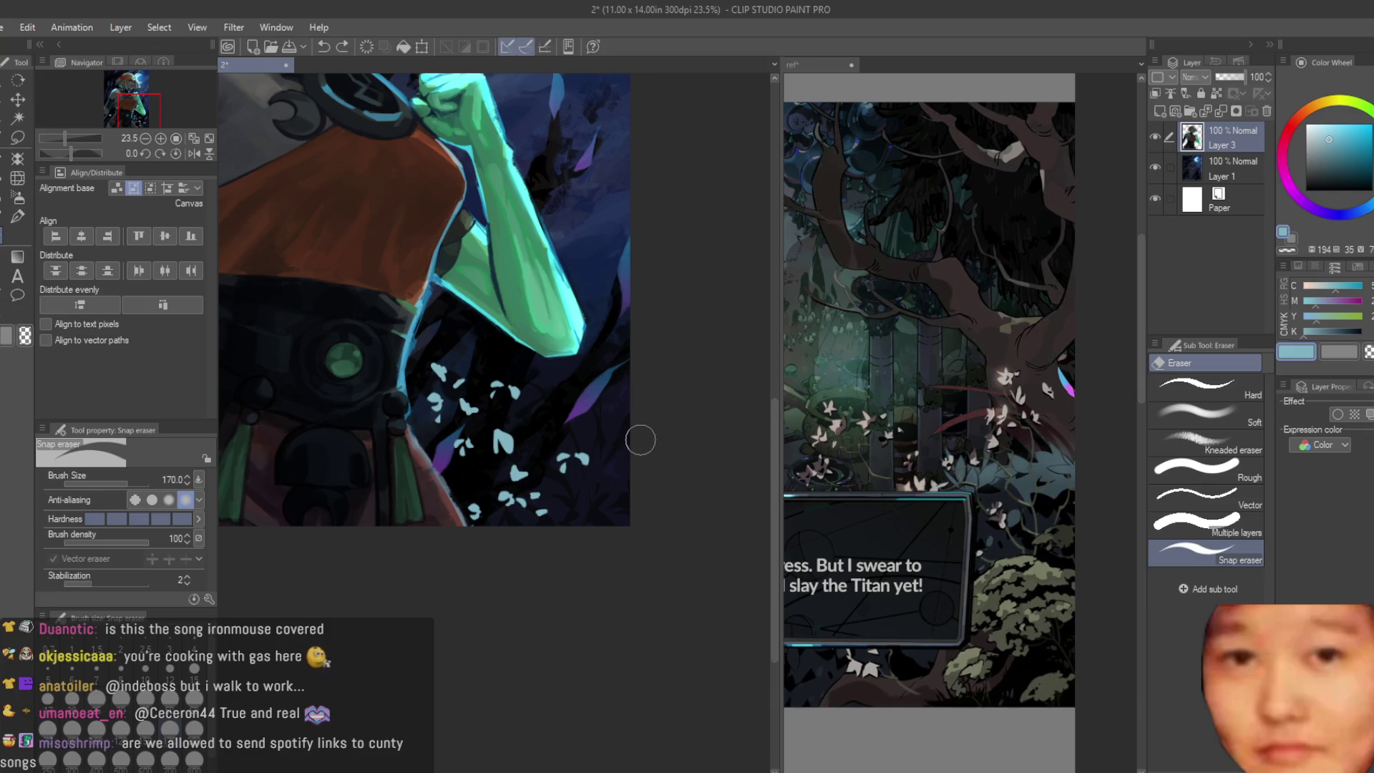
{"action": "left_click", "coordinate": [20, 140]}
{"action": "scroll", "coordinate": [483, 506], "scroll_direction": "up", "scroll_amount": 2}
{"action": "scroll", "coordinate": [483, 507], "scroll_direction": "up", "scroll_amount": 2}
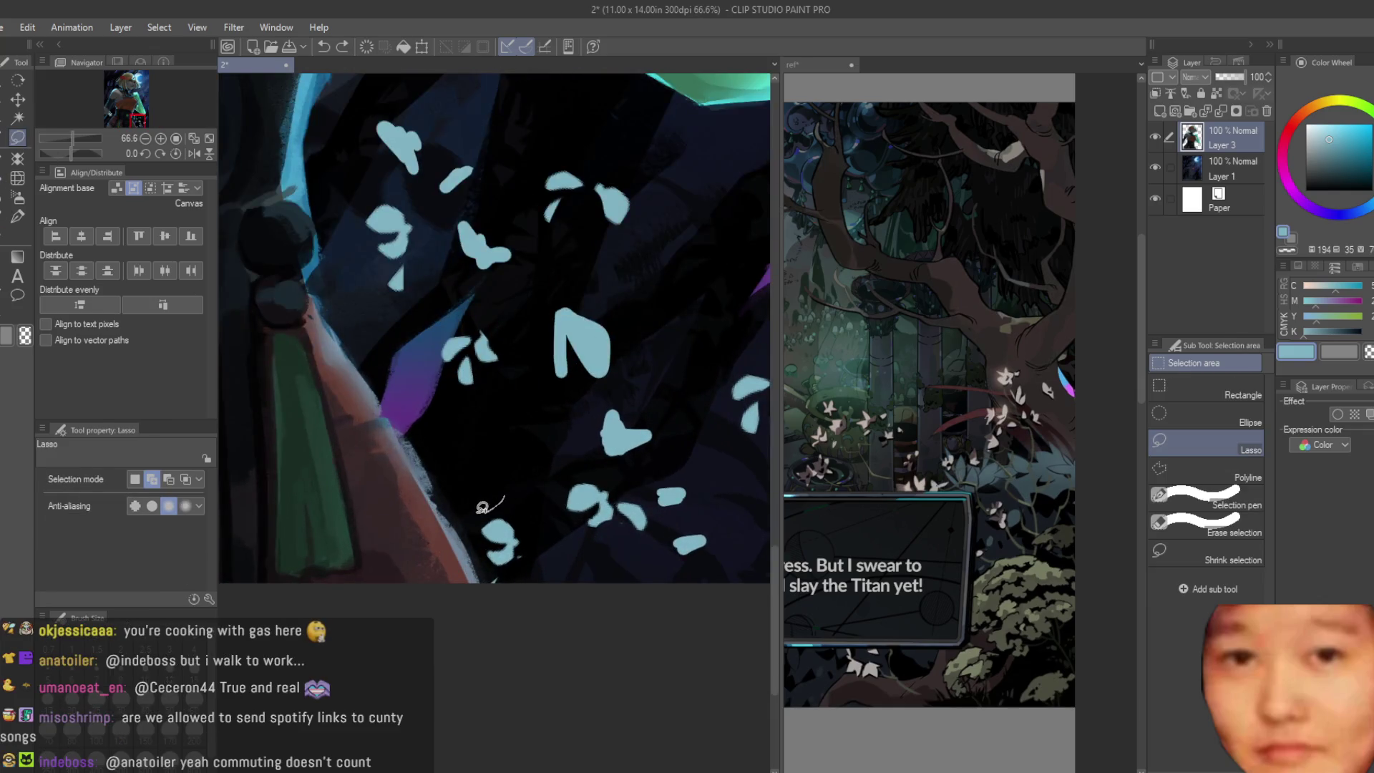
Step: Lasso the leaf cluster, cut it and paste it onto a new Layer 3 Copy
{"action": "mouse_move", "coordinate": [710, 605]}
{"action": "left_mouse_down"}
{"action": "mouse_move", "coordinate": [737, 398]}
{"action": "mouse_move", "coordinate": [690, 363]}
{"action": "left_mouse_up"}
{"action": "scroll", "coordinate": [736, 398], "scroll_direction": "down", "scroll_amount": 2}
{"action": "key", "text": "Delete"}
{"action": "key", "text": "ctrl+v"}
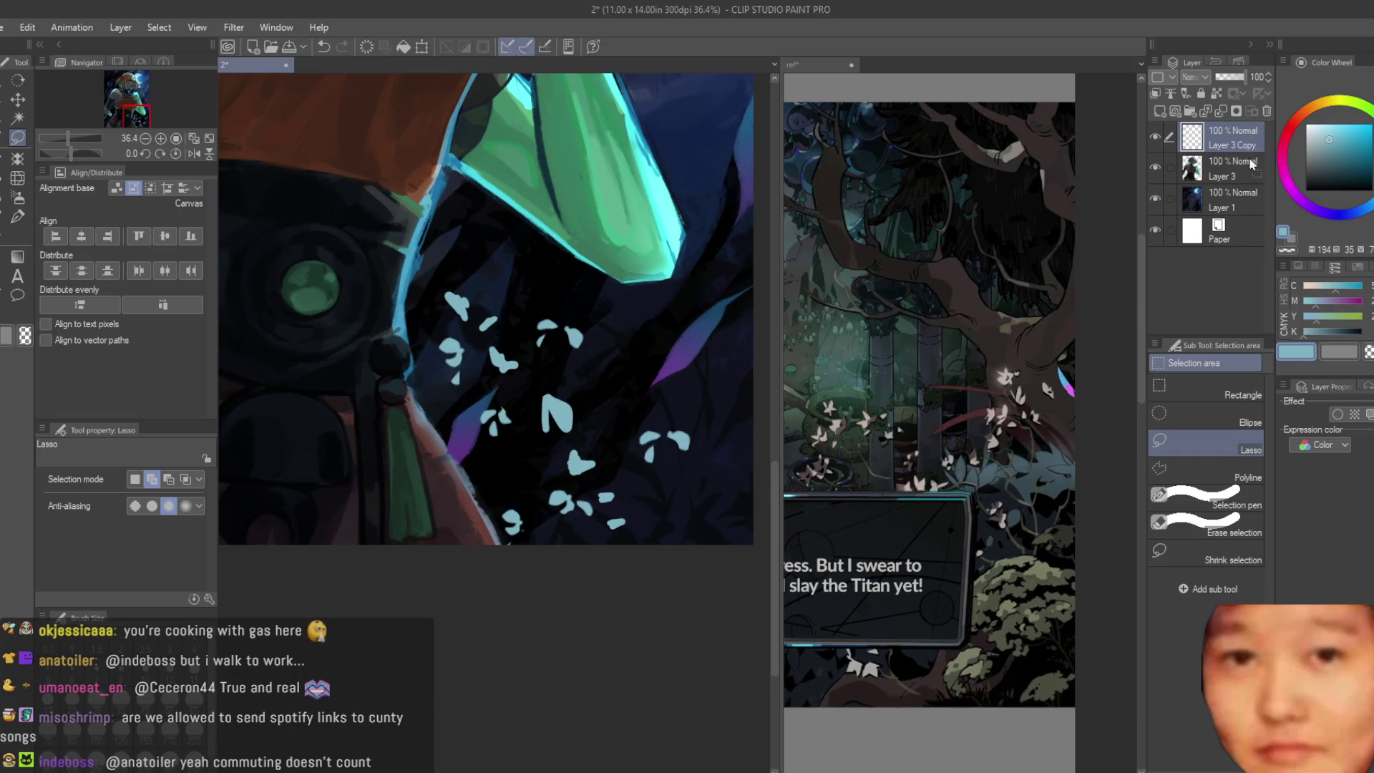
{"action": "key", "text": "b"}
{"action": "scroll", "coordinate": [655, 483], "scroll_direction": "down", "scroll_amount": 2}
{"action": "scroll", "coordinate": [307, 399], "scroll_direction": "up", "scroll_amount": 2}
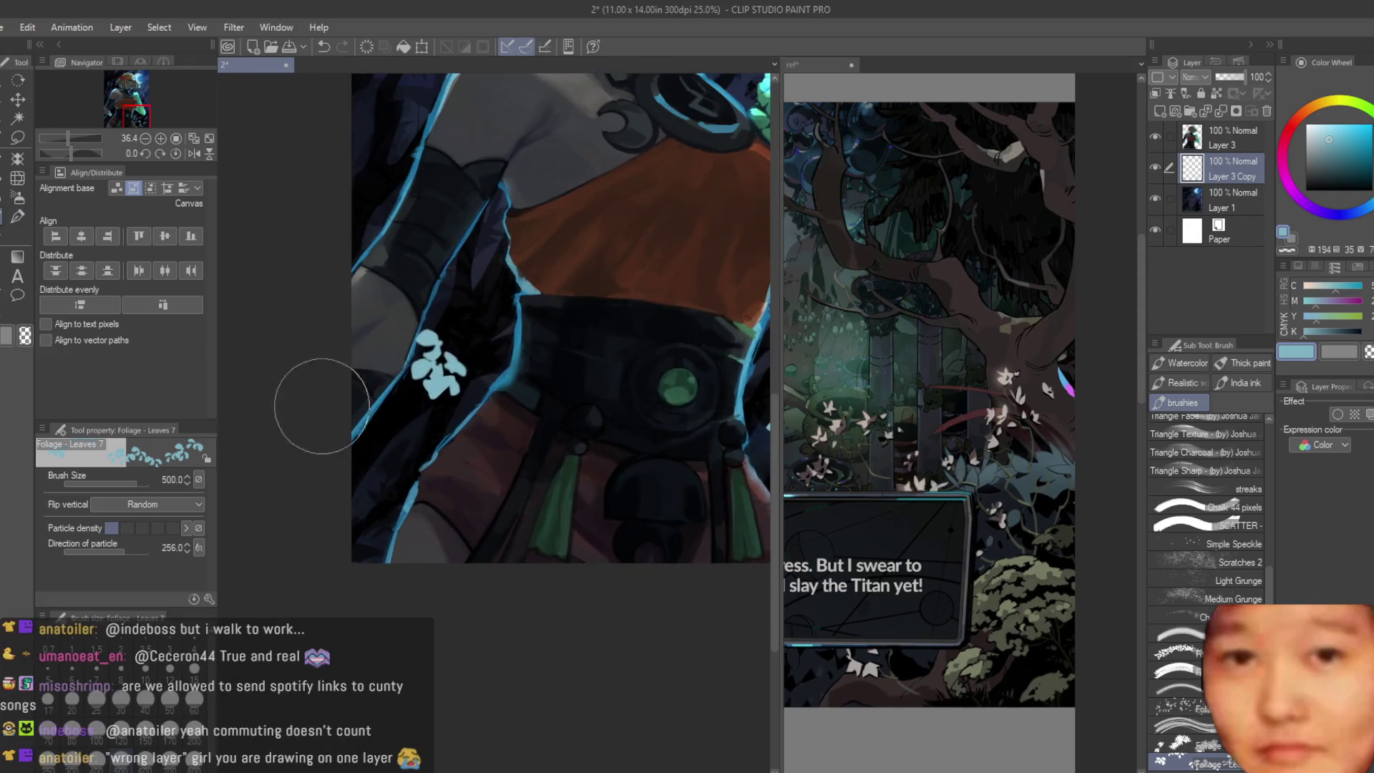
{"action": "scroll", "coordinate": [384, 307], "scroll_direction": "up", "scroll_amount": 1}
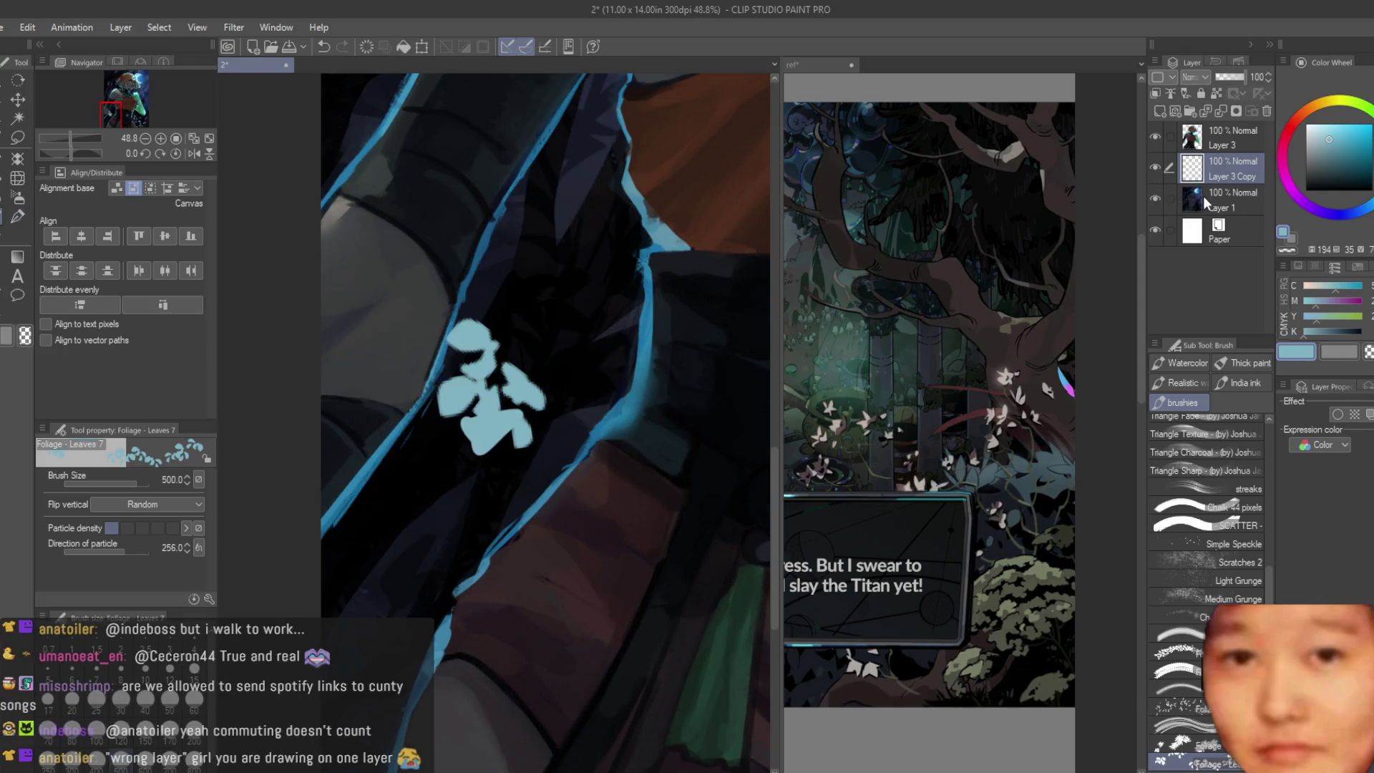
Step: Erase the pale blue blob on the sleeve from Layer 3, then switch to Layer 3 Copy
{"action": "left_click", "coordinate": [1230, 138]}
{"action": "key", "text": "e"}
{"action": "mouse_move", "coordinate": [462, 349]}
{"action": "left_mouse_down"}
{"action": "mouse_move", "coordinate": [453, 407]}
{"action": "mouse_move", "coordinate": [444, 401]}
{"action": "mouse_move", "coordinate": [513, 394]}
{"action": "mouse_move", "coordinate": [537, 440]}
{"action": "mouse_move", "coordinate": [399, 629]}
{"action": "left_mouse_up"}
{"action": "key", "text": "b"}
{"action": "key", "text": "alt+bracketleft"}
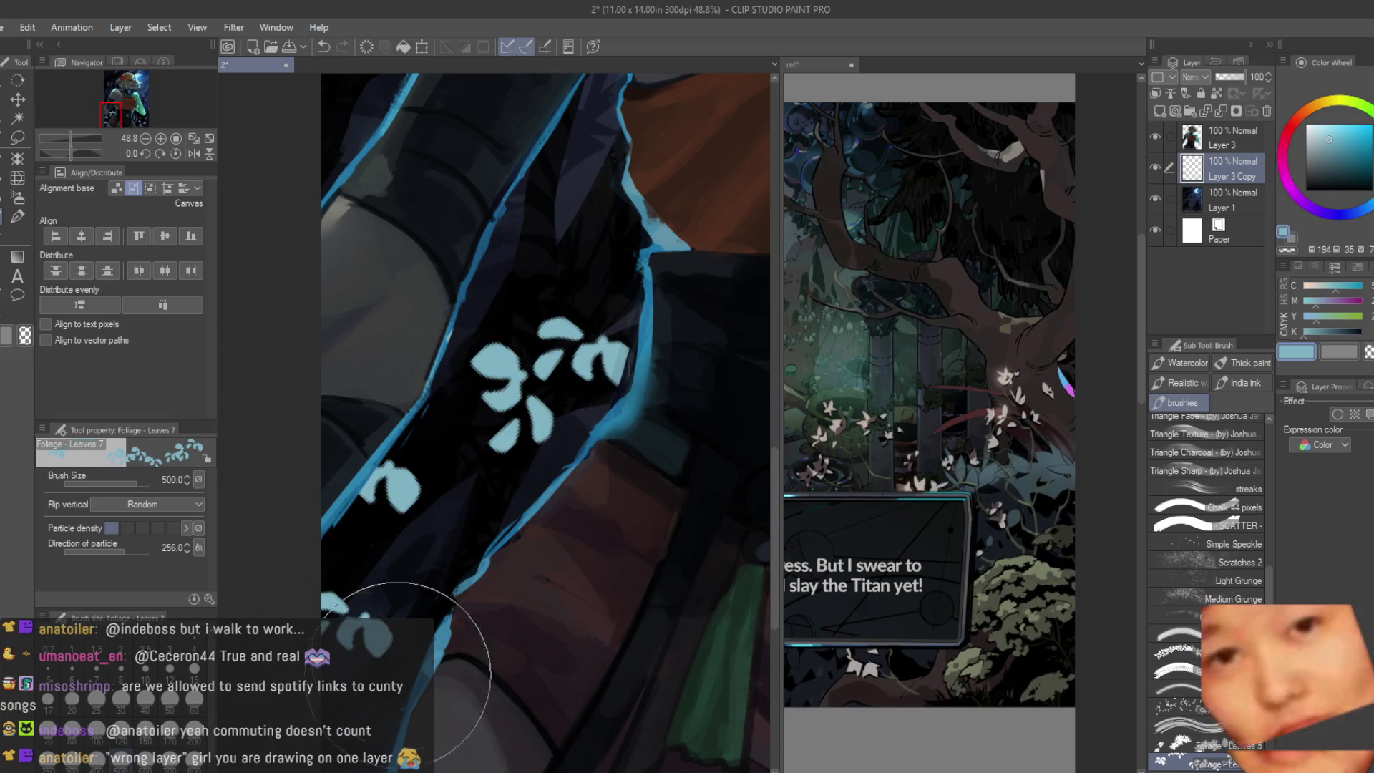
Step: Trim the new sleeve leaves with the Snap eraser into broken fragments
{"action": "key", "text": "e"}
{"action": "left_click_drag", "start_coordinate": [508, 323], "coordinate": [529, 441]}
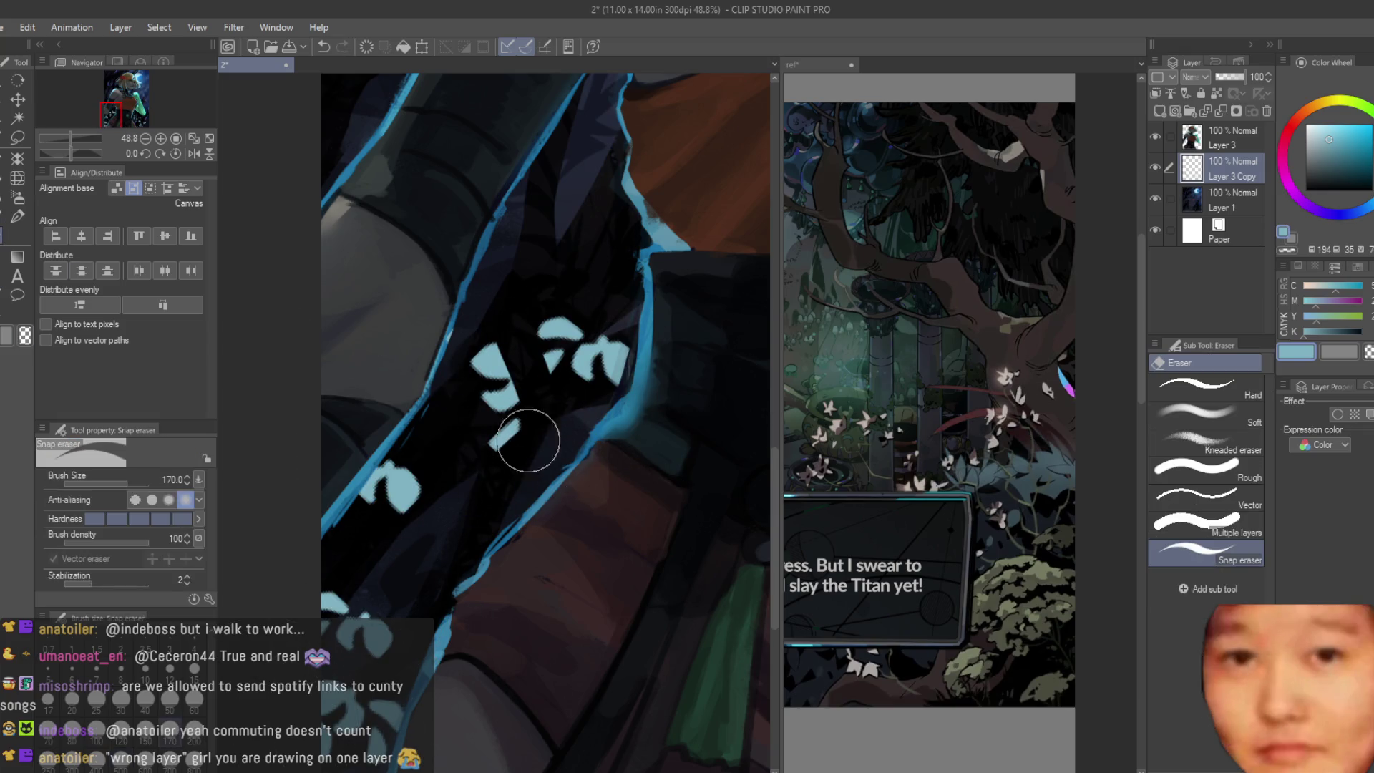
{"action": "left_click_drag", "start_coordinate": [607, 333], "coordinate": [591, 365]}
{"action": "left_click_drag", "start_coordinate": [439, 491], "coordinate": [369, 521]}
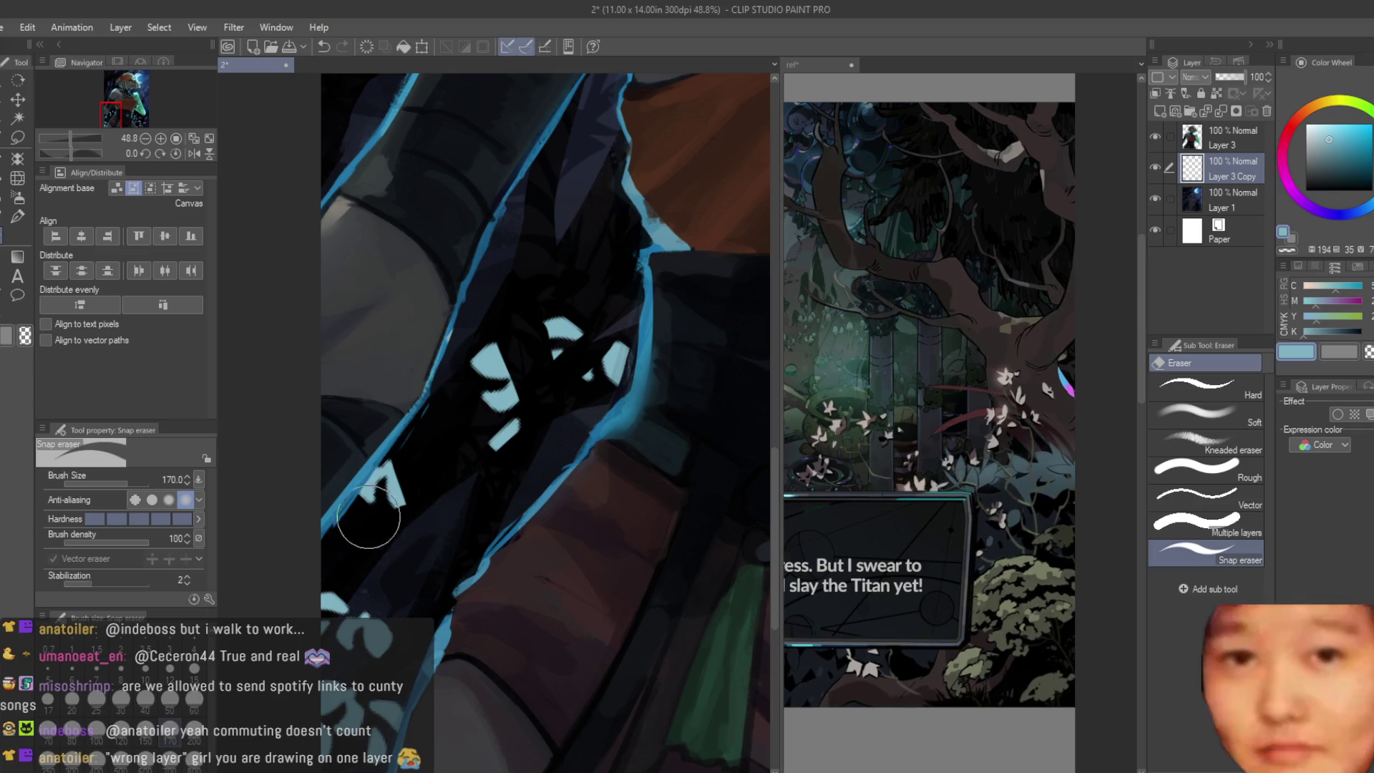
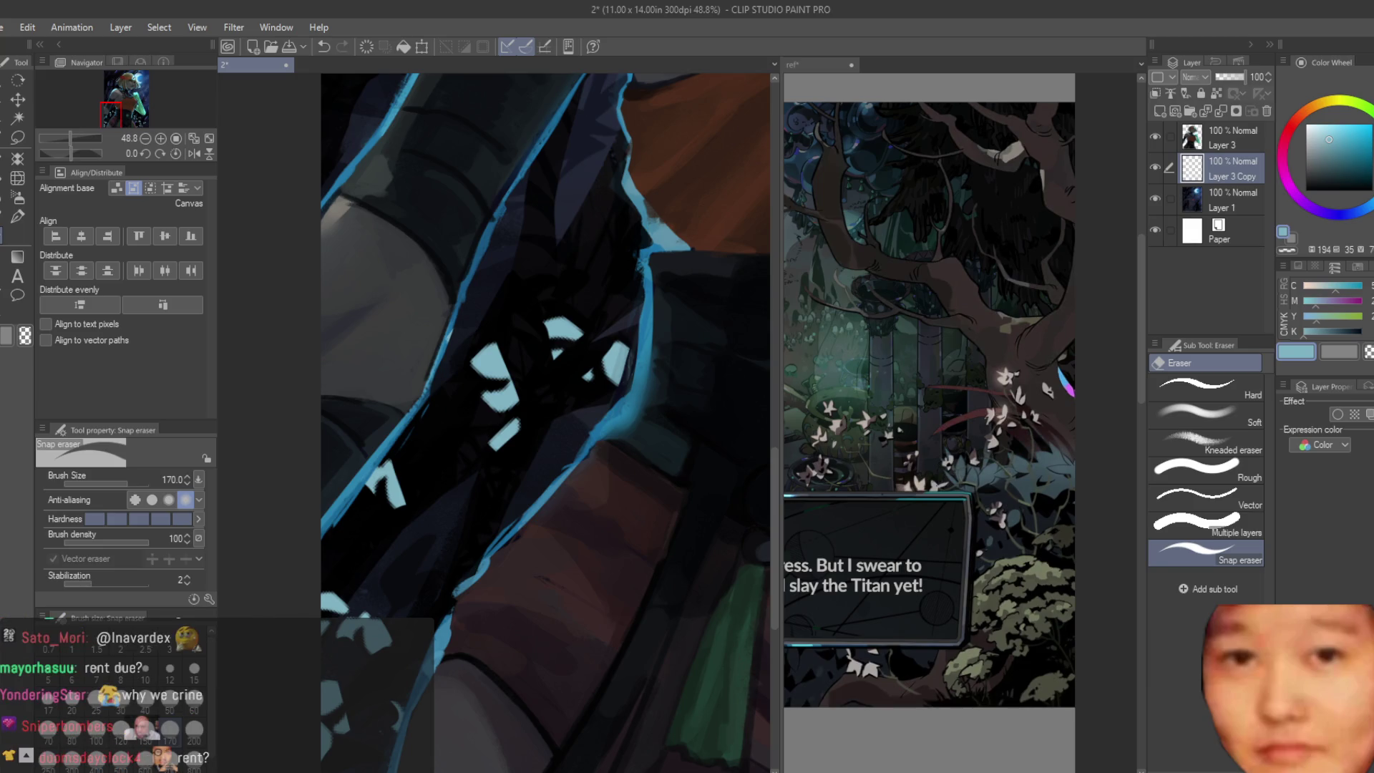
{"action": "scroll", "coordinate": [338, 522], "scroll_direction": "down", "scroll_amount": 5}
{"action": "scroll", "coordinate": [338, 527], "scroll_direction": "up", "scroll_amount": 5}
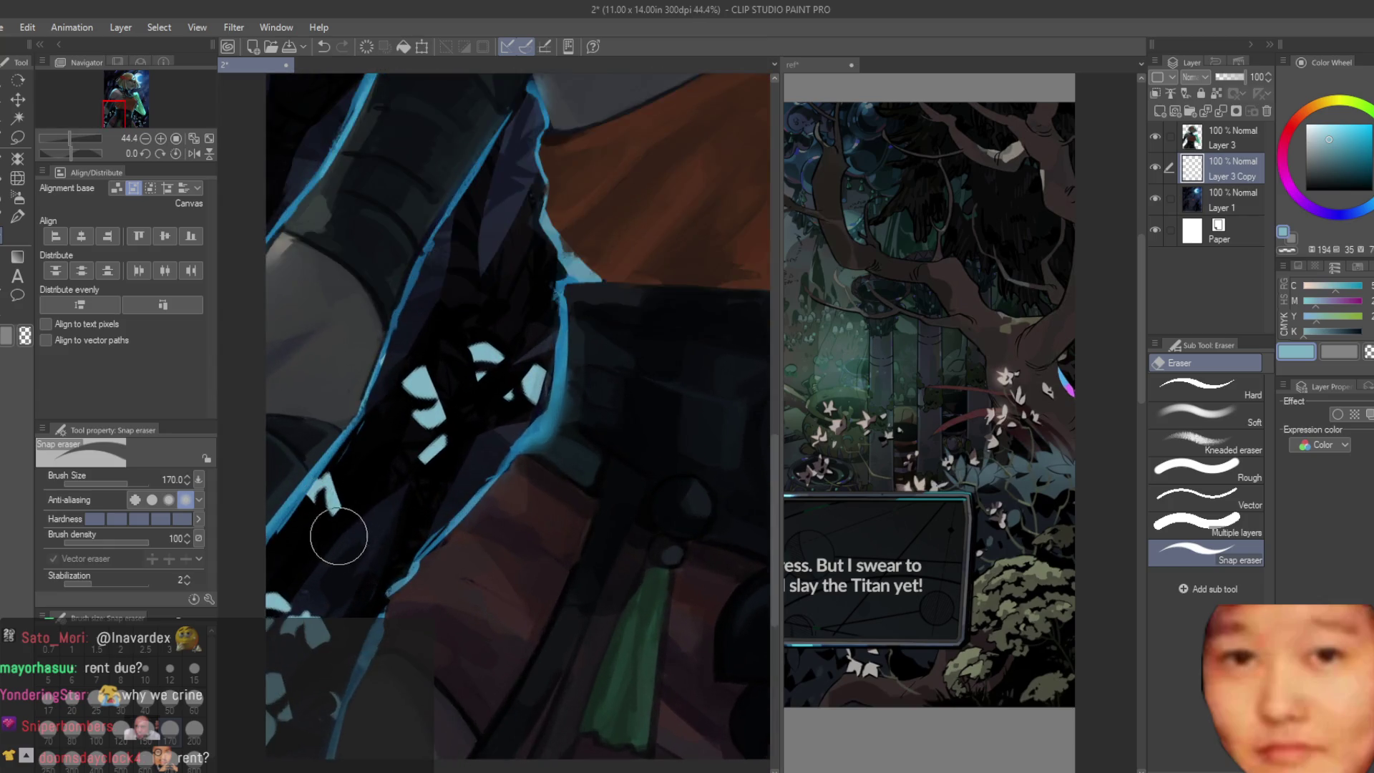
{"action": "scroll", "coordinate": [448, 519], "scroll_direction": "down", "scroll_amount": 6}
{"action": "scroll", "coordinate": [448, 519], "scroll_direction": "up", "scroll_amount": 1}
{"action": "scroll", "coordinate": [257, 417], "scroll_direction": "up", "scroll_amount": 2}
Step: Switch to the Turnip pen with P and start painting light-blue V-shaped flecks in the shadow
{"action": "key", "text": "p"}
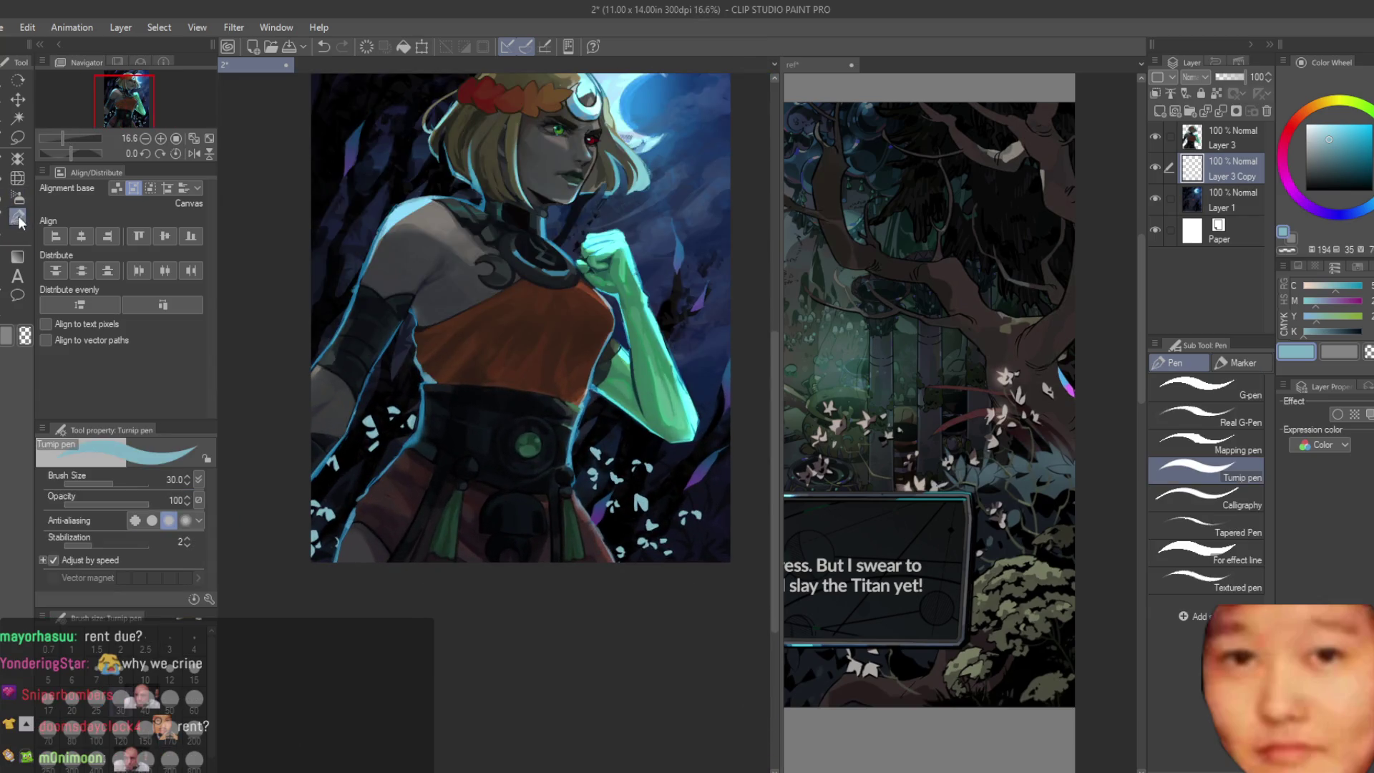
{"action": "scroll", "coordinate": [371, 347], "scroll_direction": "up", "scroll_amount": 2}
{"action": "scroll", "coordinate": [370, 347], "scroll_direction": "up", "scroll_amount": 4}
{"action": "scroll", "coordinate": [398, 353], "scroll_direction": "up", "scroll_amount": 4}
{"action": "left_click_drag", "start_coordinate": [382, 435], "coordinate": [346, 463]}
Step: Shape the light-blue V flecks and fill below them, sampling shadow and light-blue colours from the canvas
{"action": "left_click_drag", "start_coordinate": [355, 414], "coordinate": [306, 526]}
{"action": "left_click_drag", "start_coordinate": [372, 486], "coordinate": [312, 542]}
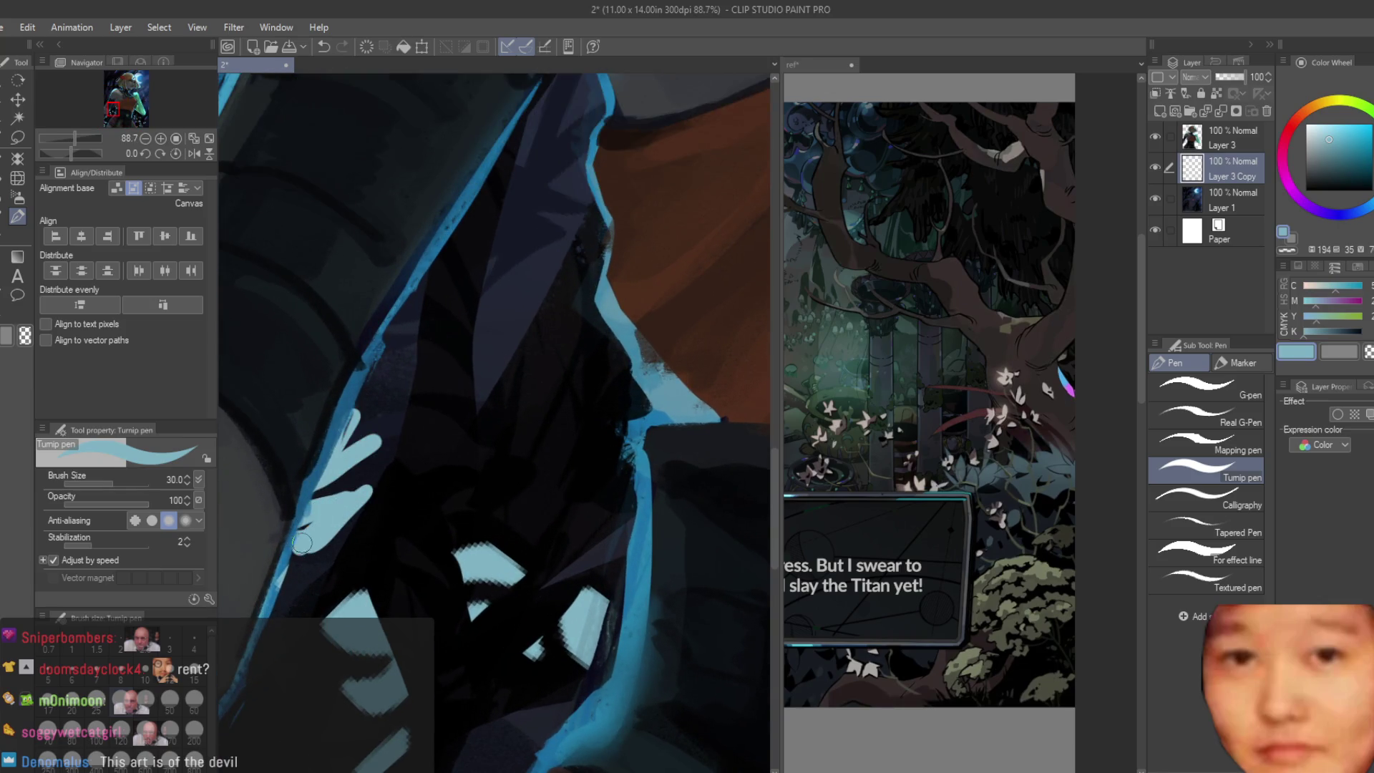
{"action": "left_click_drag", "start_coordinate": [373, 485], "coordinate": [292, 553]}
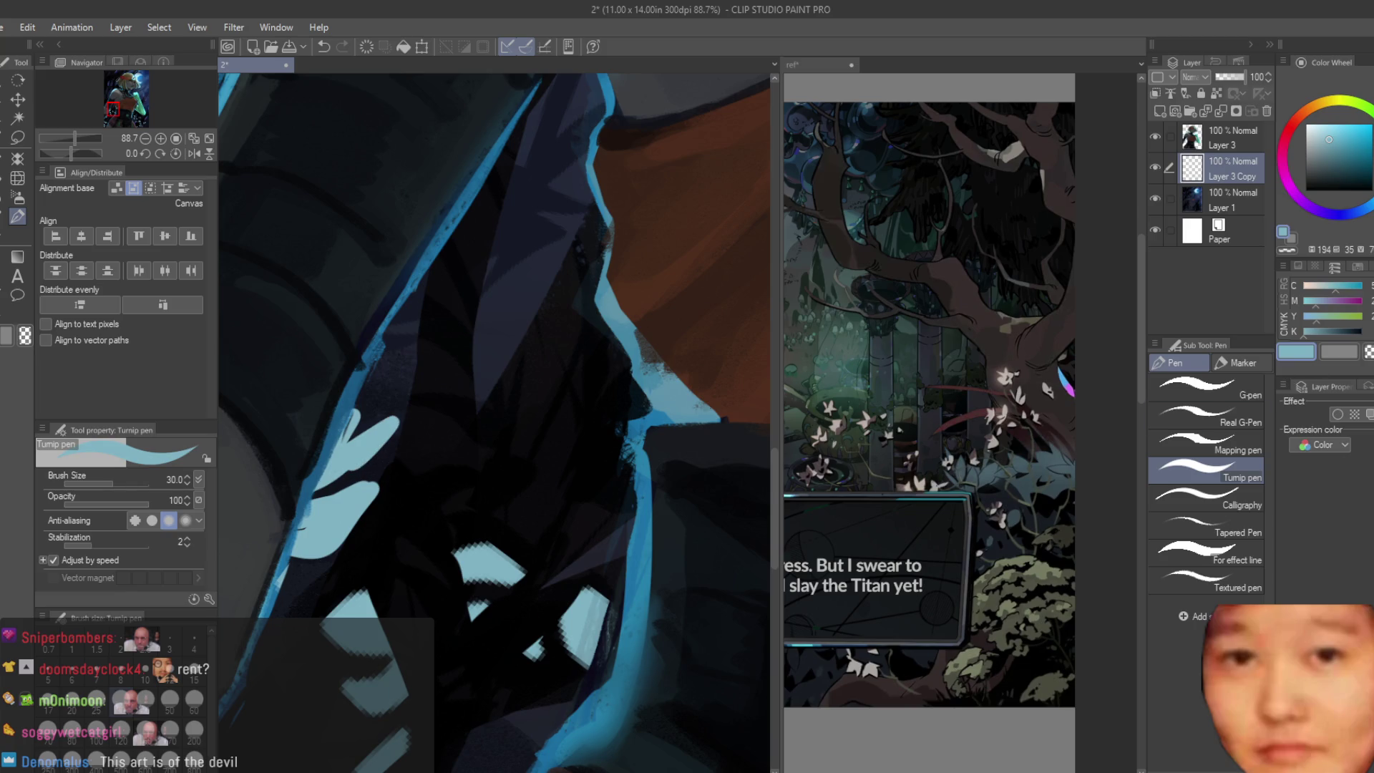
{"action": "left_click", "coordinate": [408, 458], "text": "alt"}
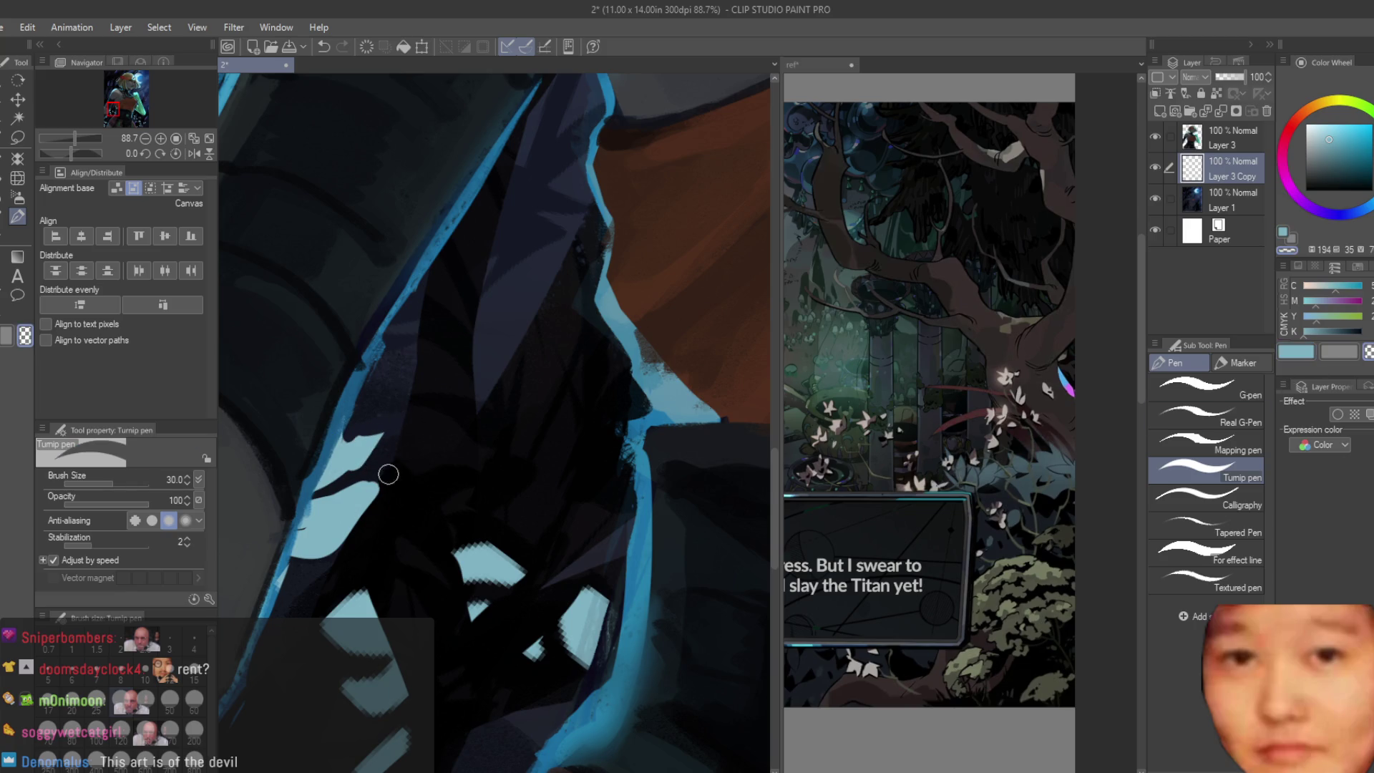
{"action": "left_click_drag", "start_coordinate": [389, 473], "coordinate": [336, 523]}
{"action": "scroll", "coordinate": [321, 497], "scroll_direction": "up", "scroll_amount": 3}
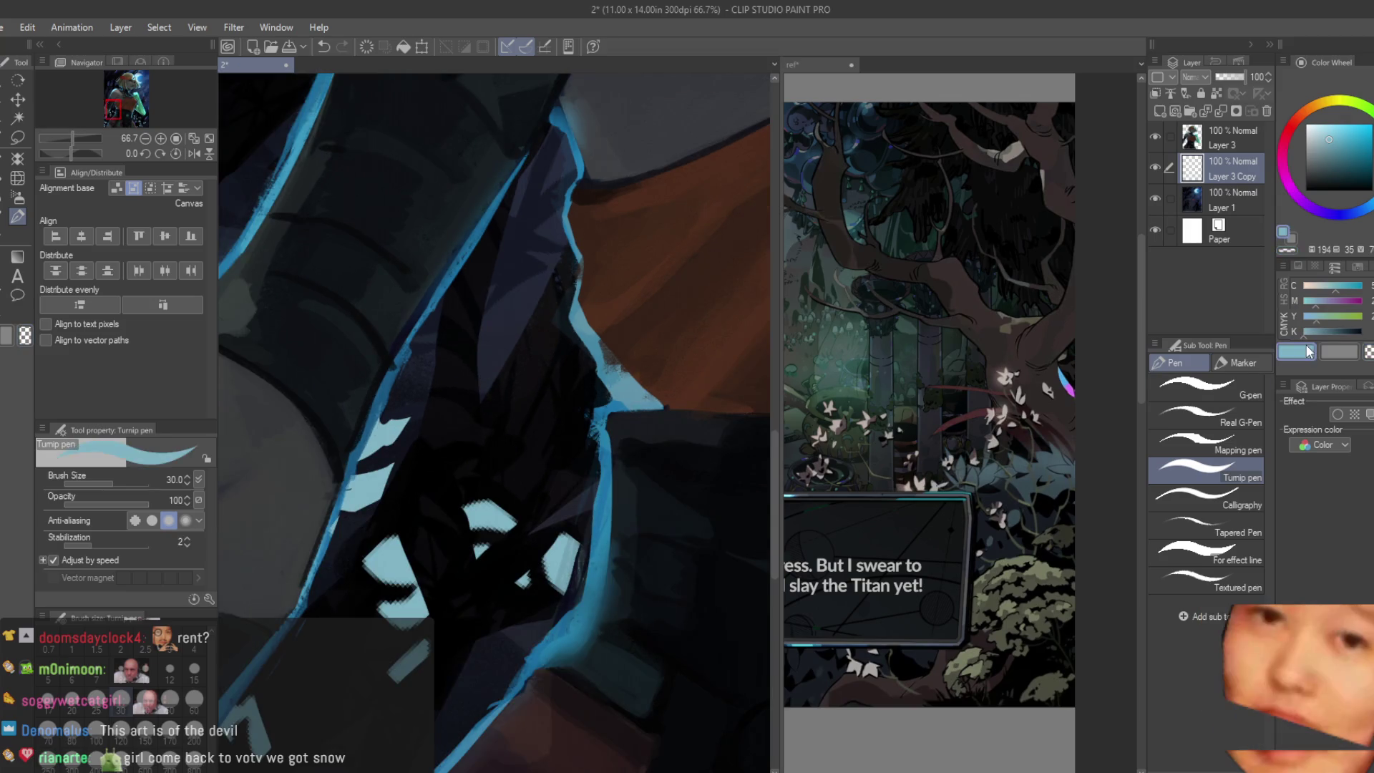
{"action": "left_click", "coordinate": [569, 397], "text": "alt"}
{"action": "scroll", "coordinate": [440, 506], "scroll_direction": "up", "scroll_amount": 2}
Step: Add more light-blue flecks lower in the dark area, then trim their edges with transparent colour
{"action": "mouse_move", "coordinate": [420, 481]}
{"action": "left_mouse_down"}
{"action": "mouse_move", "coordinate": [483, 413]}
{"action": "mouse_move", "coordinate": [476, 491]}
{"action": "mouse_move", "coordinate": [451, 522]}
{"action": "mouse_move", "coordinate": [564, 565]}
{"action": "mouse_move", "coordinate": [609, 612]}
{"action": "left_mouse_up"}
{"action": "scroll", "coordinate": [487, 412], "scroll_direction": "down", "scroll_amount": 1}
{"action": "scroll", "coordinate": [607, 669], "scroll_direction": "down", "scroll_amount": 2}
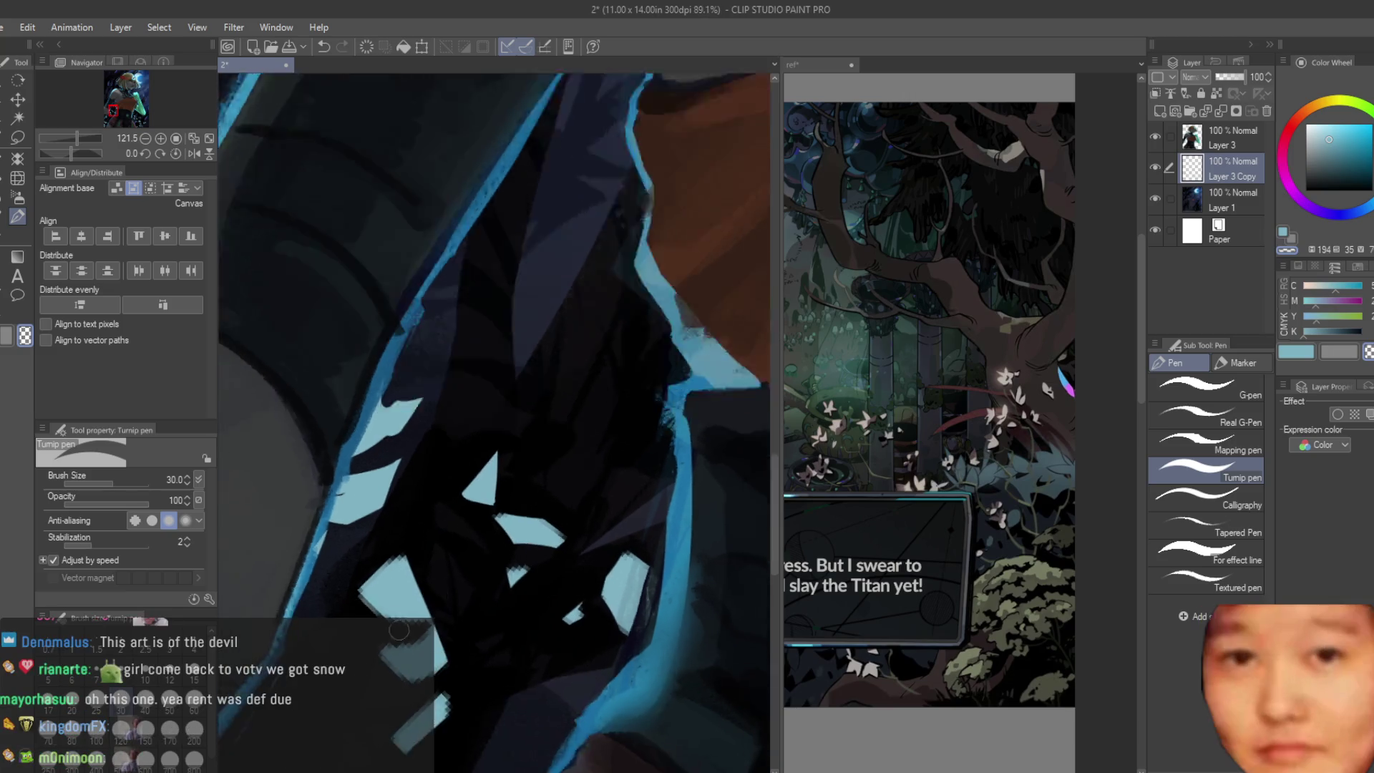
{"action": "scroll", "coordinate": [419, 639], "scroll_direction": "up", "scroll_amount": 2}
{"action": "scroll", "coordinate": [434, 737], "scroll_direction": "down", "scroll_amount": 2}
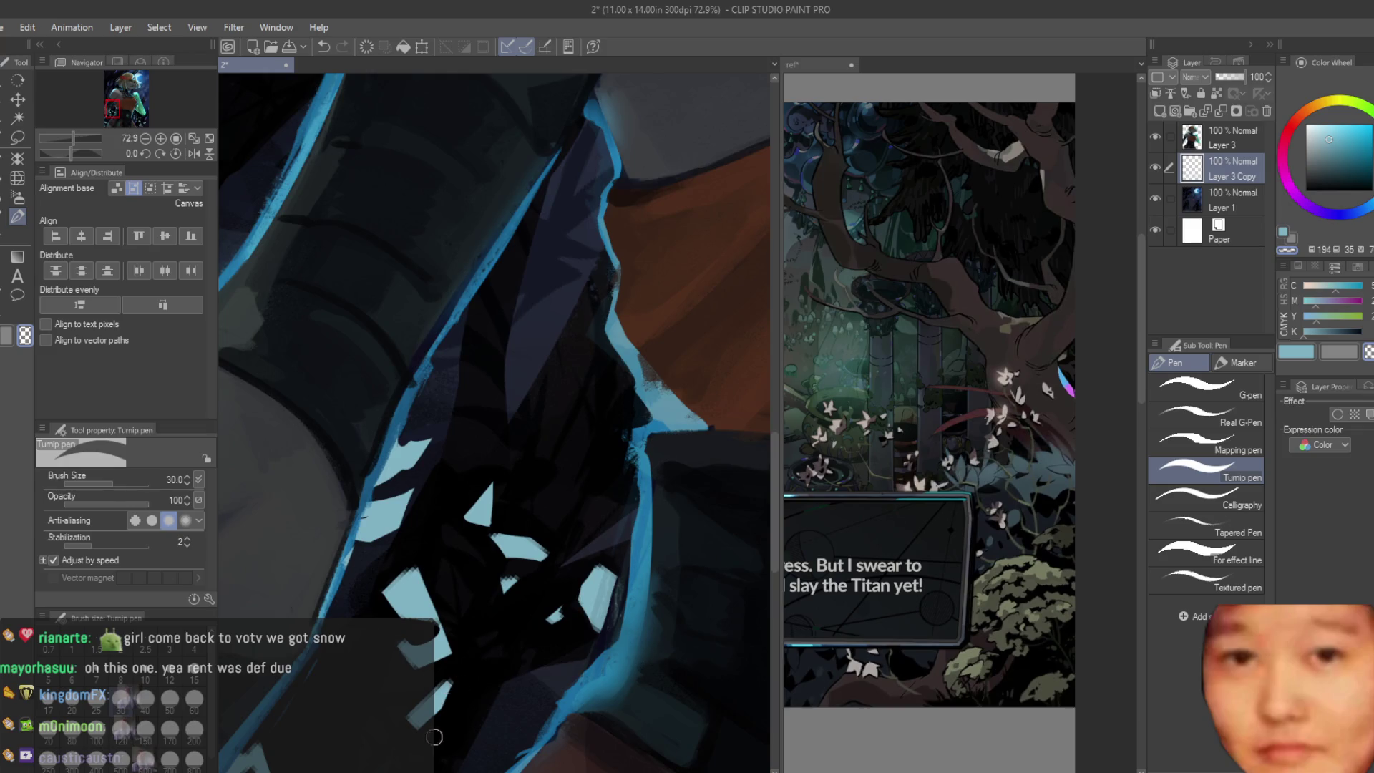
{"action": "scroll", "coordinate": [429, 604], "scroll_direction": "down", "scroll_amount": 2}
{"action": "scroll", "coordinate": [378, 608], "scroll_direction": "up", "scroll_amount": 1}
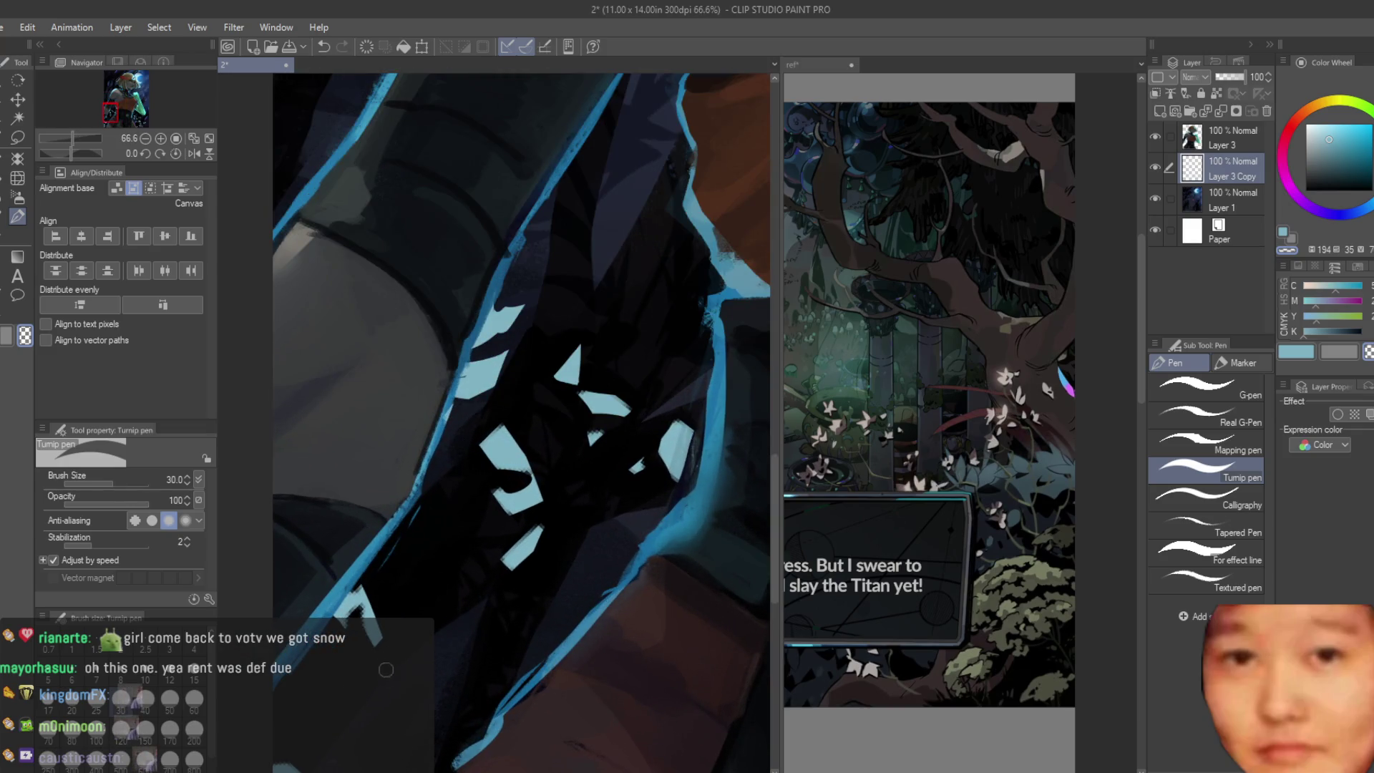
{"action": "left_click_drag", "start_coordinate": [386, 654], "coordinate": [365, 585]}
{"action": "left_click_drag", "start_coordinate": [371, 653], "coordinate": [360, 607]}
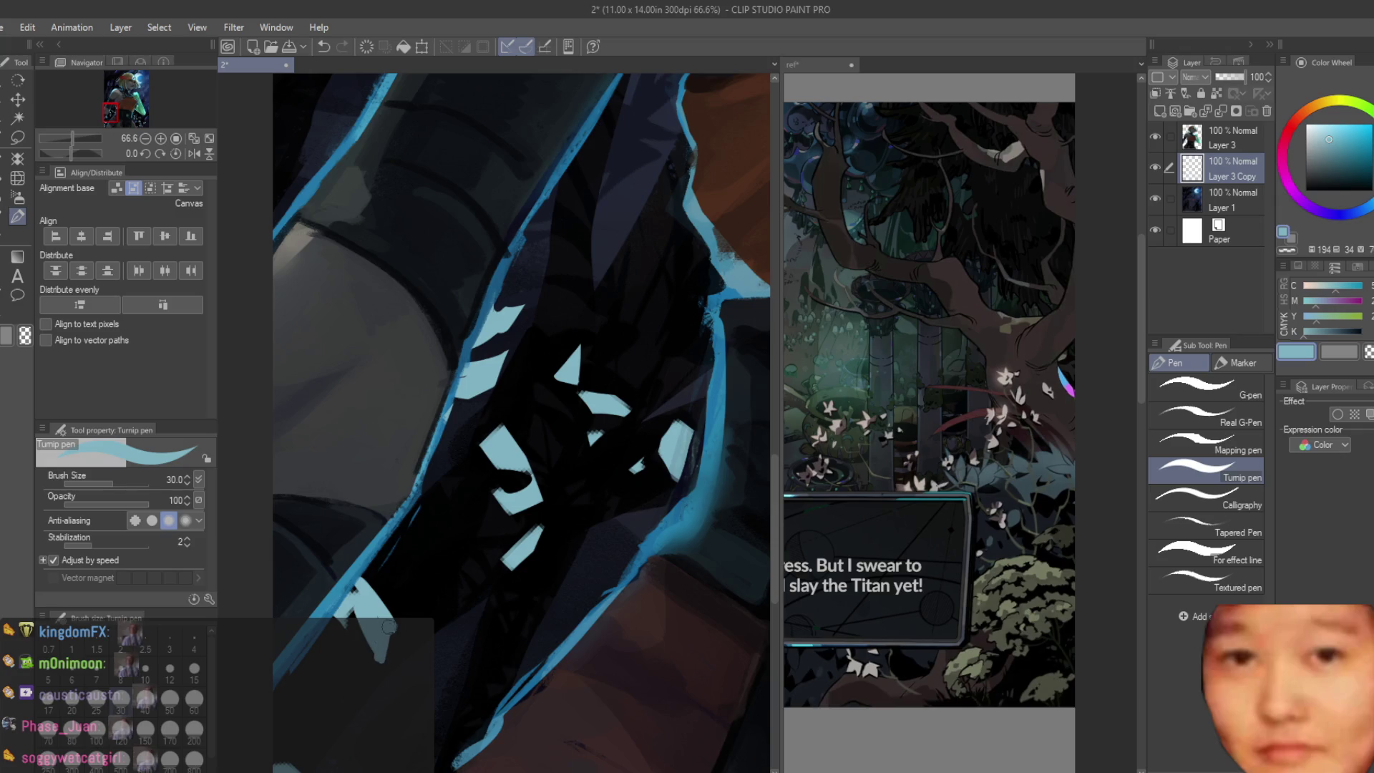
{"action": "key", "text": "c"}
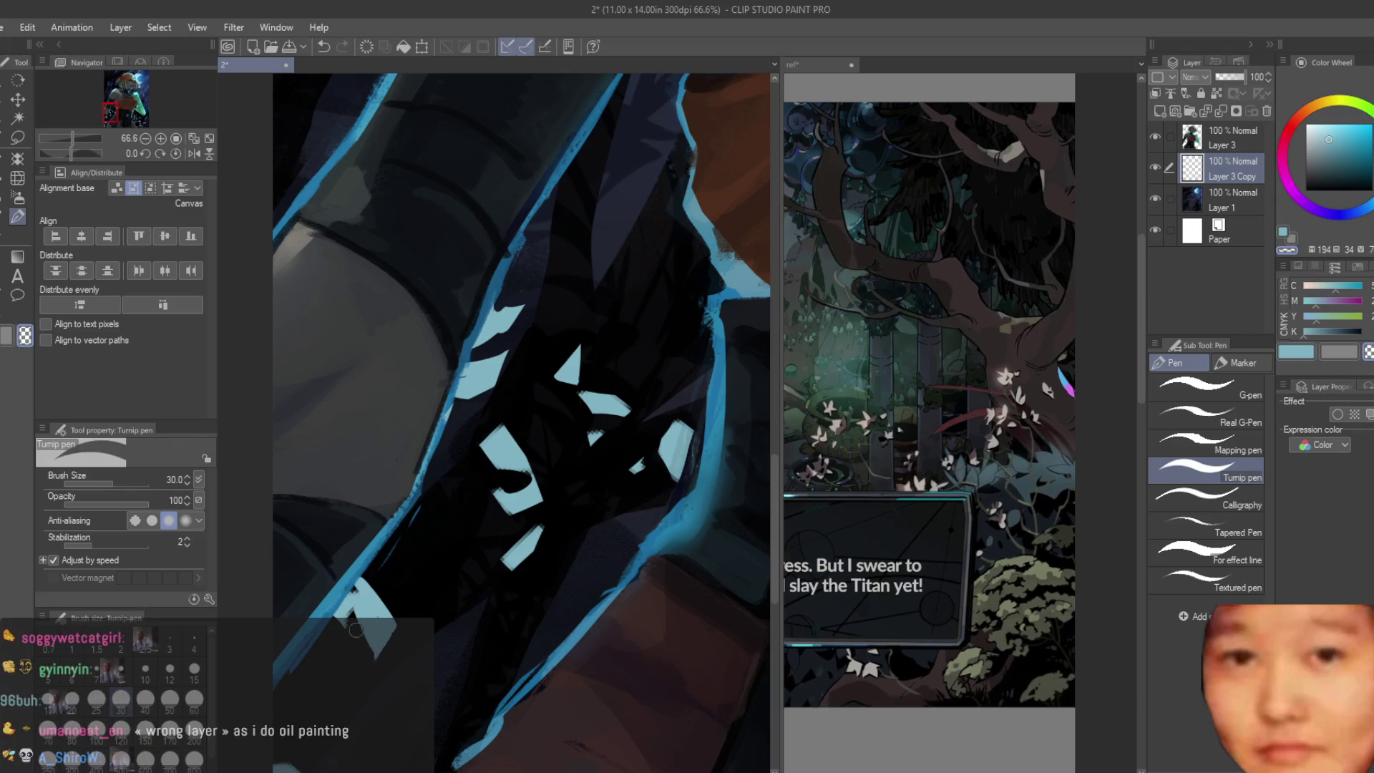
{"action": "scroll", "coordinate": [365, 612], "scroll_direction": "up", "scroll_amount": 2}
{"action": "mouse_move", "coordinate": [378, 608]}
{"action": "left_mouse_down"}
{"action": "mouse_move", "coordinate": [402, 585]}
{"action": "mouse_move", "coordinate": [322, 567]}
{"action": "left_mouse_up"}
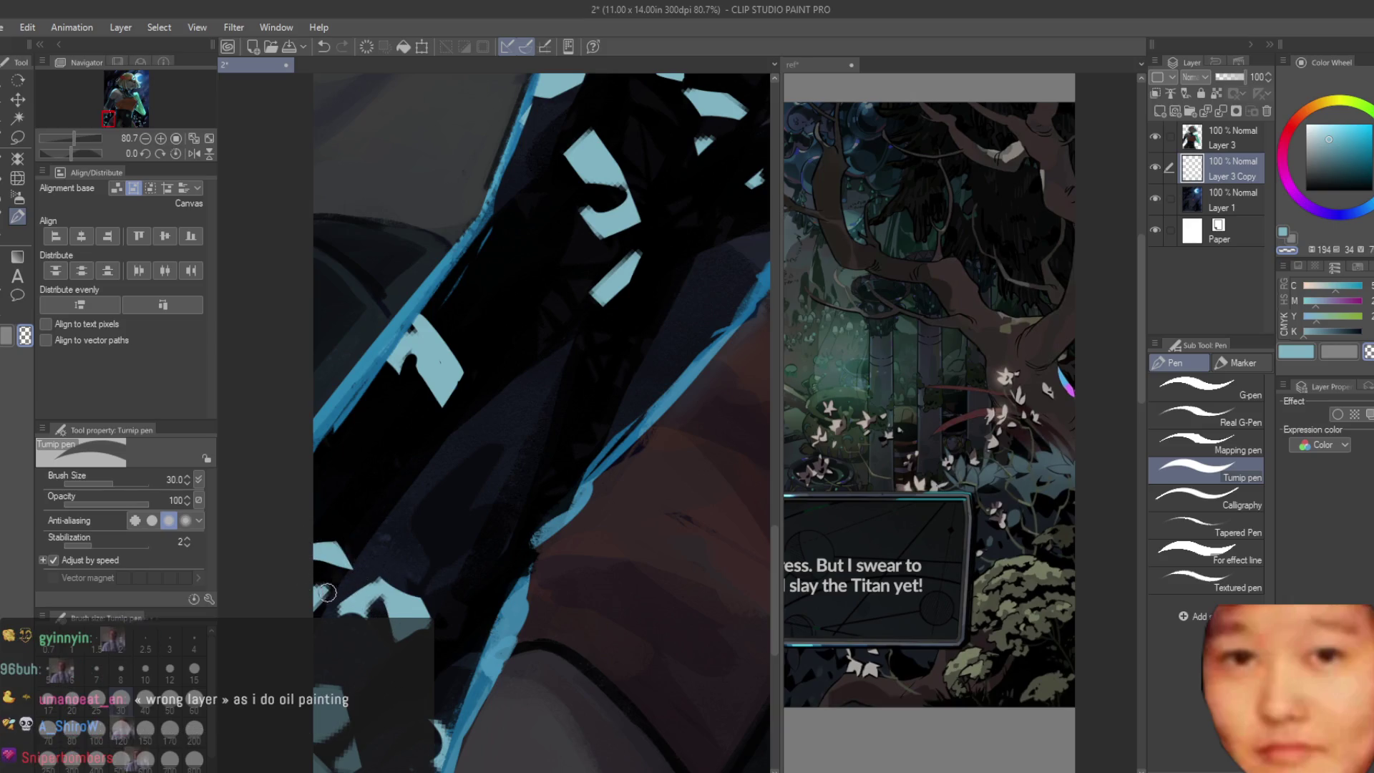
{"action": "scroll", "coordinate": [283, 581], "scroll_direction": "down", "scroll_amount": 1}
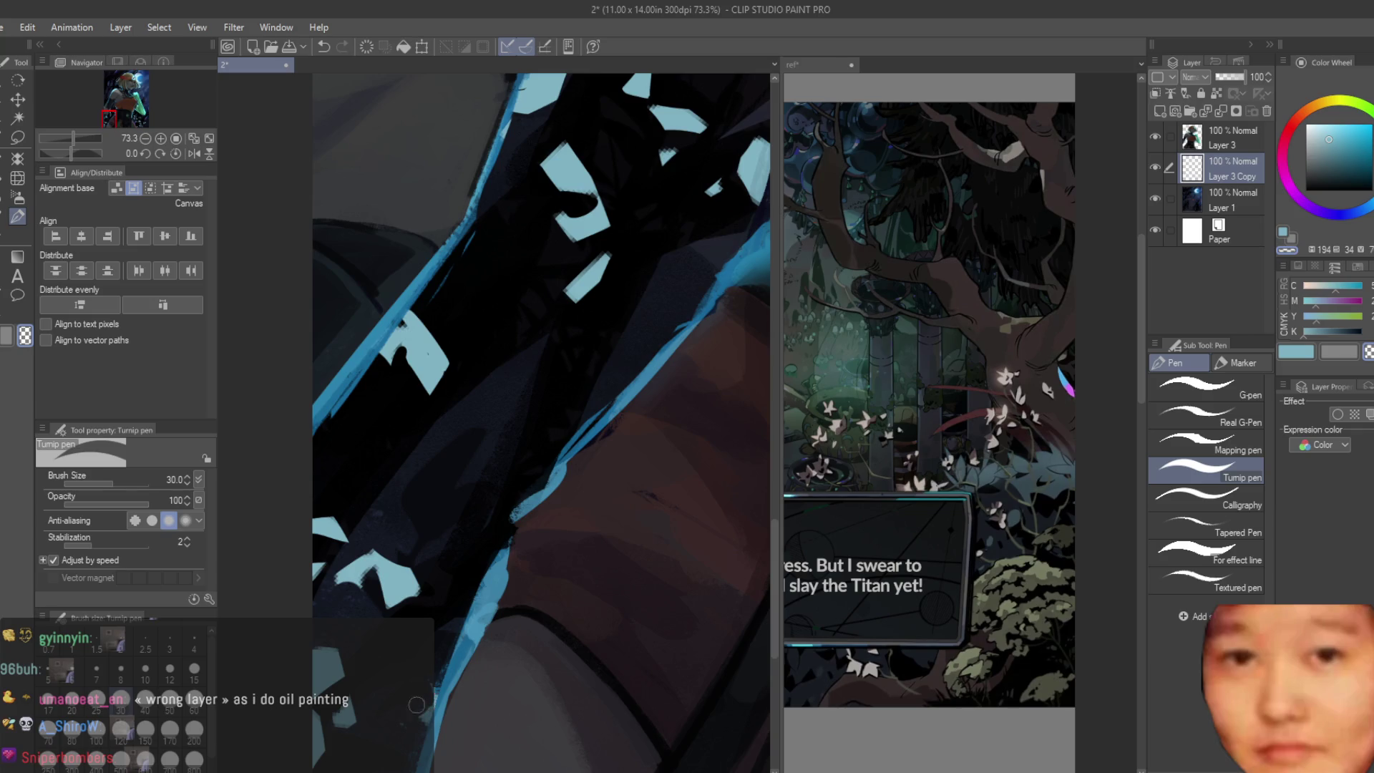
{"action": "scroll", "coordinate": [698, 368], "scroll_direction": "down", "scroll_amount": 7}
{"action": "scroll", "coordinate": [700, 367], "scroll_direction": "up", "scroll_amount": 3}
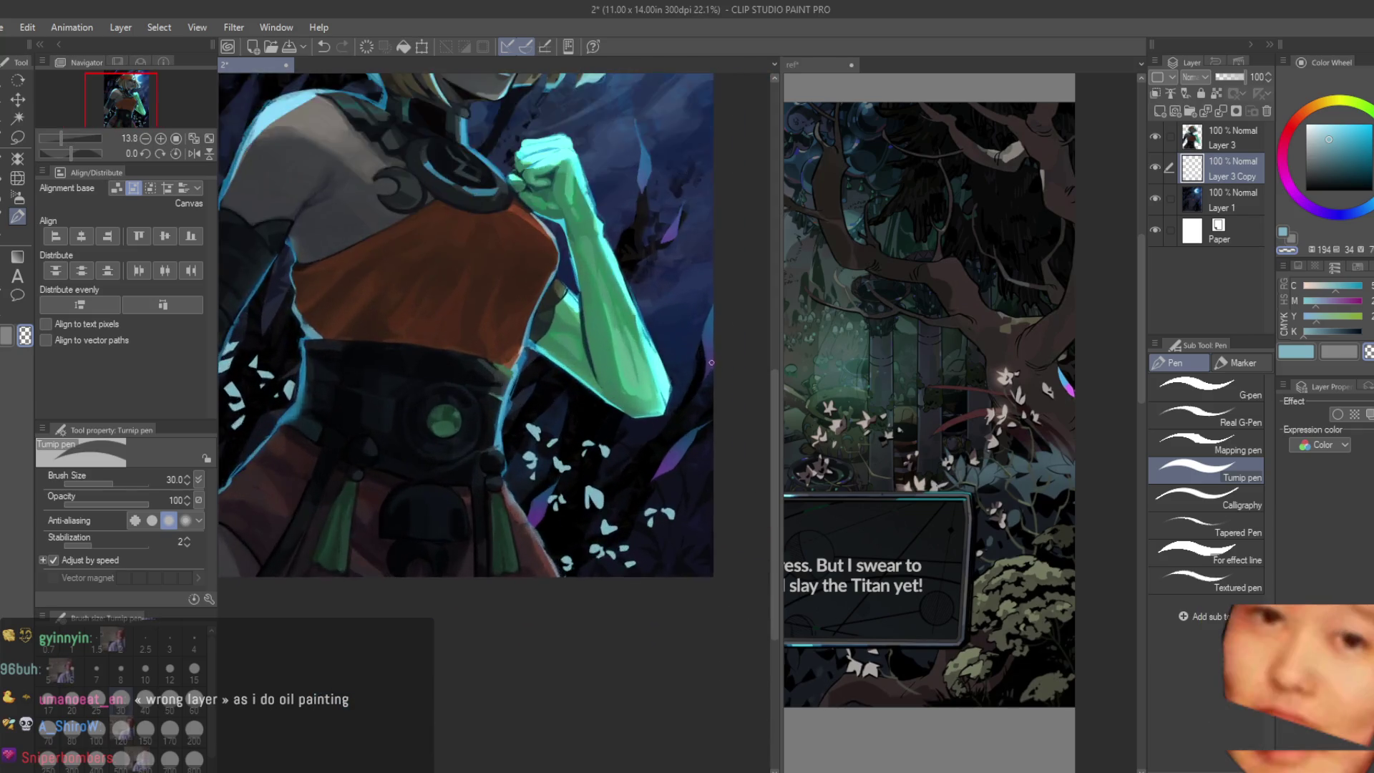
{"action": "scroll", "coordinate": [699, 367], "scroll_direction": "up", "scroll_amount": 2}
{"action": "scroll", "coordinate": [699, 367], "scroll_direction": "down", "scroll_amount": 2}
{"action": "scroll", "coordinate": [699, 367], "scroll_direction": "down", "scroll_amount": 2}
{"action": "scroll", "coordinate": [720, 391], "scroll_direction": "down", "scroll_amount": 1}
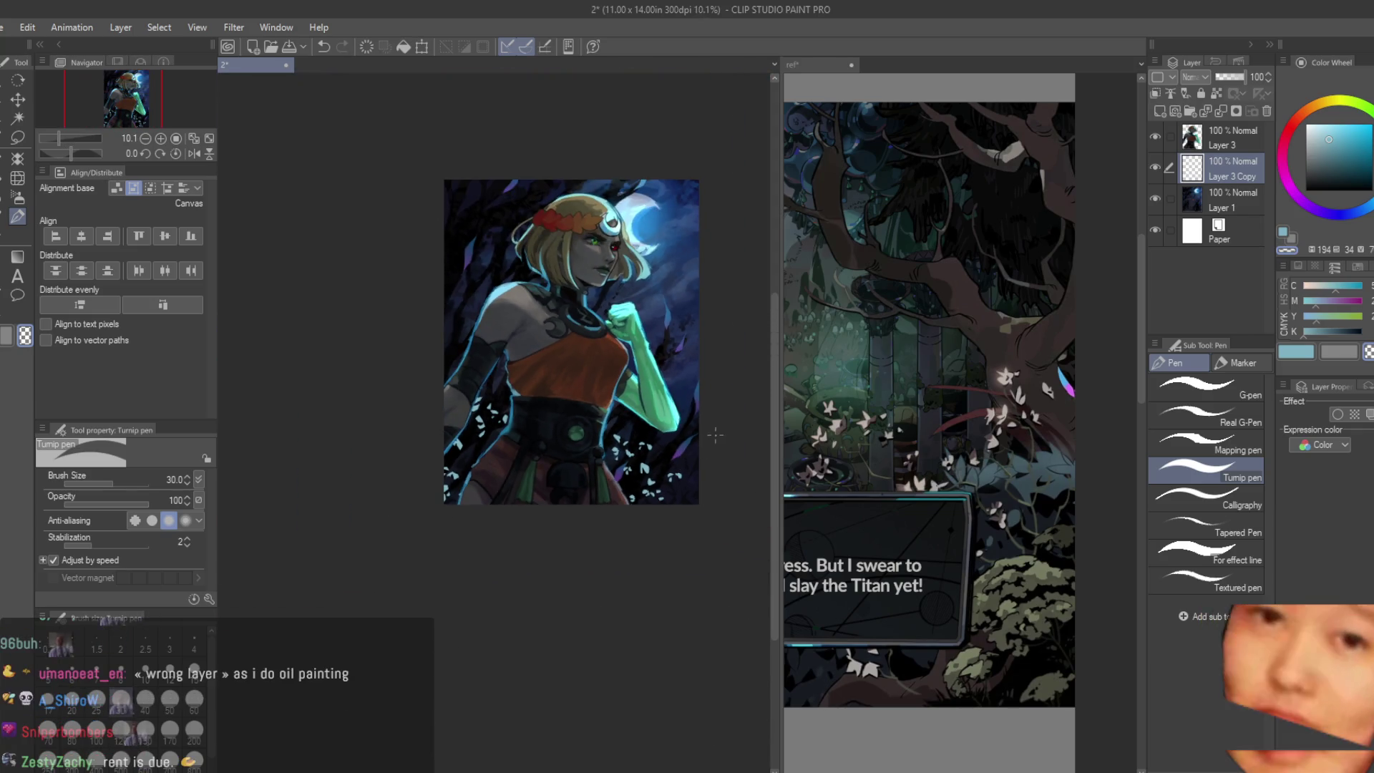
{"action": "scroll", "coordinate": [719, 391], "scroll_direction": "up", "scroll_amount": 1}
{"action": "scroll", "coordinate": [720, 391], "scroll_direction": "up", "scroll_amount": 2}
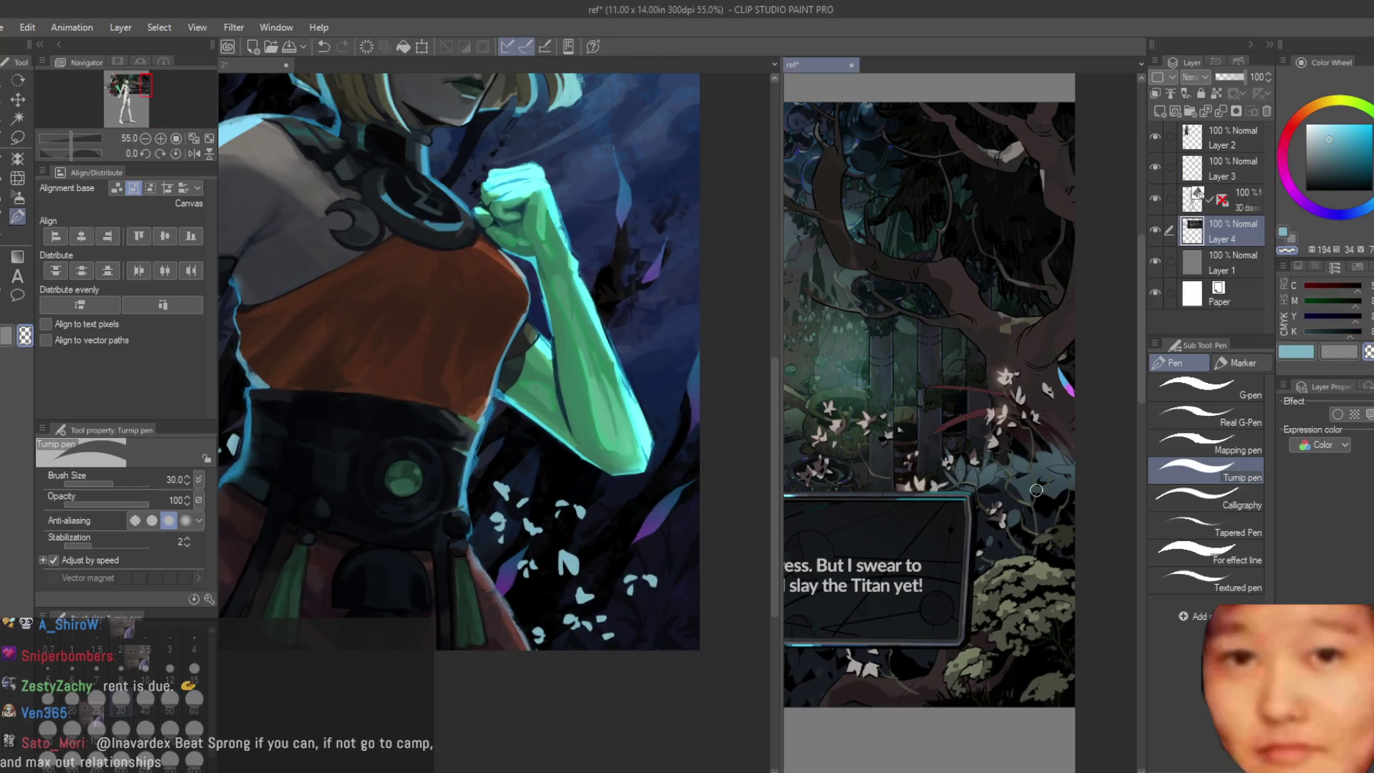
{"action": "scroll", "coordinate": [694, 532], "scroll_direction": "up", "scroll_amount": 1}
{"action": "scroll", "coordinate": [573, 501], "scroll_direction": "up", "scroll_amount": 1}
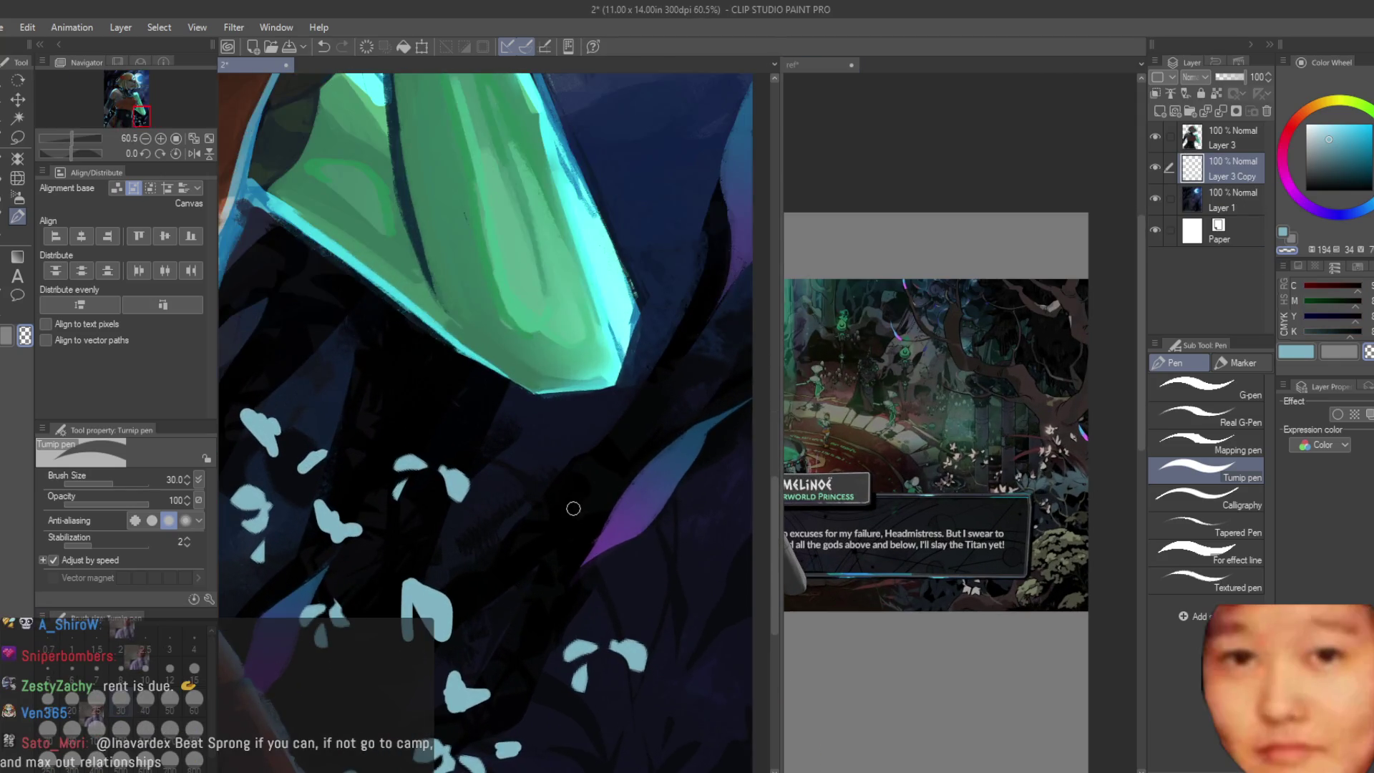
{"action": "scroll", "coordinate": [537, 494], "scroll_direction": "down", "scroll_amount": 1}
{"action": "scroll", "coordinate": [497, 484], "scroll_direction": "down", "scroll_amount": 2}
{"action": "scroll", "coordinate": [496, 485], "scroll_direction": "up", "scroll_amount": 1}
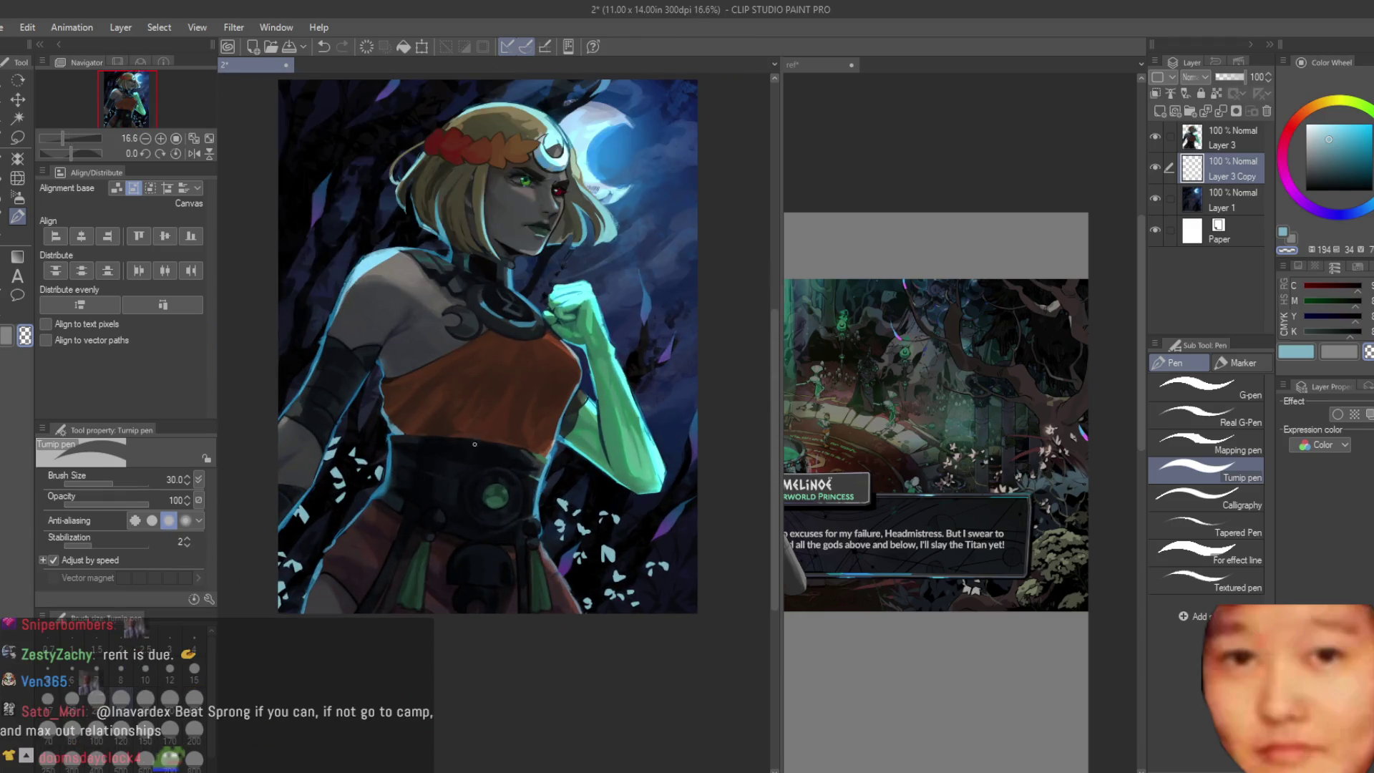
{"action": "scroll", "coordinate": [496, 484], "scroll_direction": "up", "scroll_amount": 1}
{"action": "scroll", "coordinate": [496, 484], "scroll_direction": "down", "scroll_amount": 3}
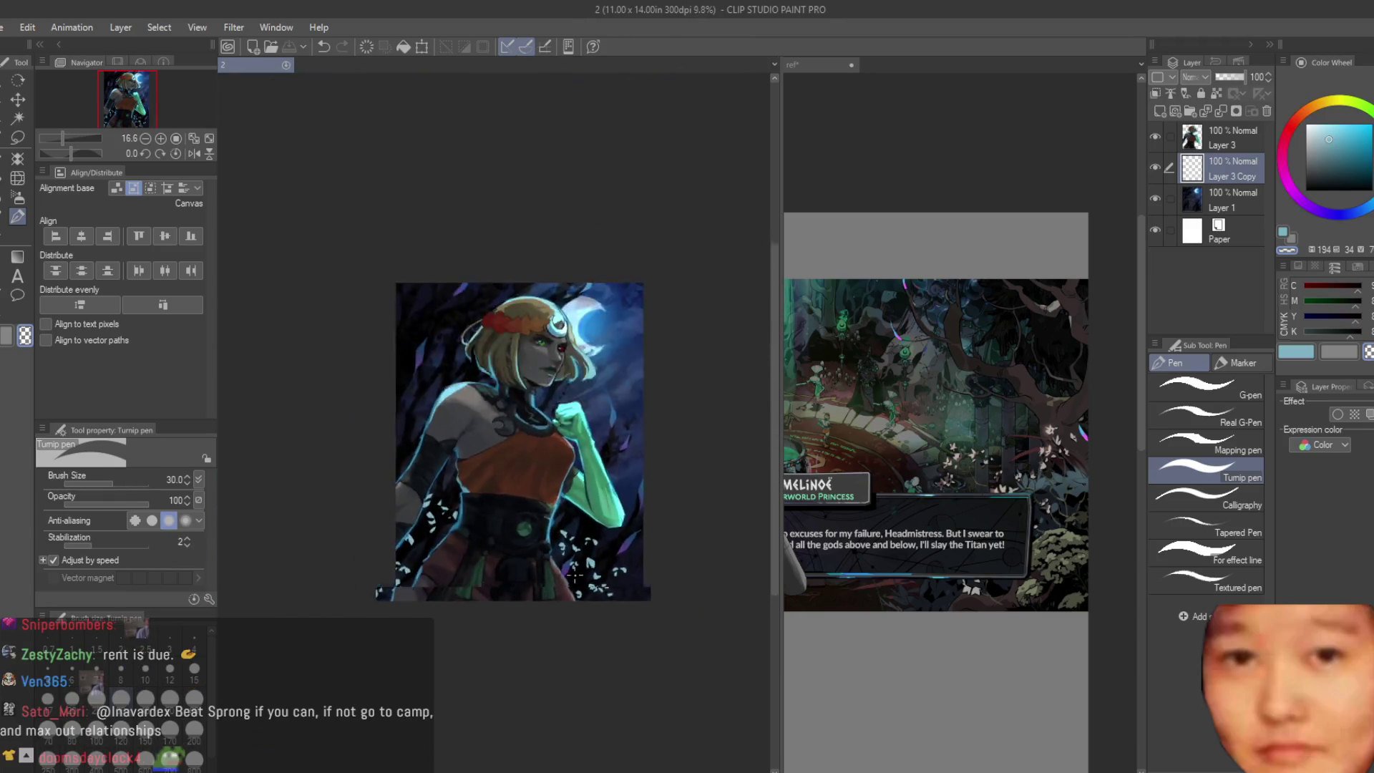
{"action": "scroll", "coordinate": [516, 538], "scroll_direction": "down", "scroll_amount": 3}
{"action": "scroll", "coordinate": [547, 548], "scroll_direction": "down", "scroll_amount": 1}
{"action": "scroll", "coordinate": [601, 579], "scroll_direction": "up", "scroll_amount": 2}
{"action": "scroll", "coordinate": [633, 604], "scroll_direction": "up", "scroll_amount": 4}
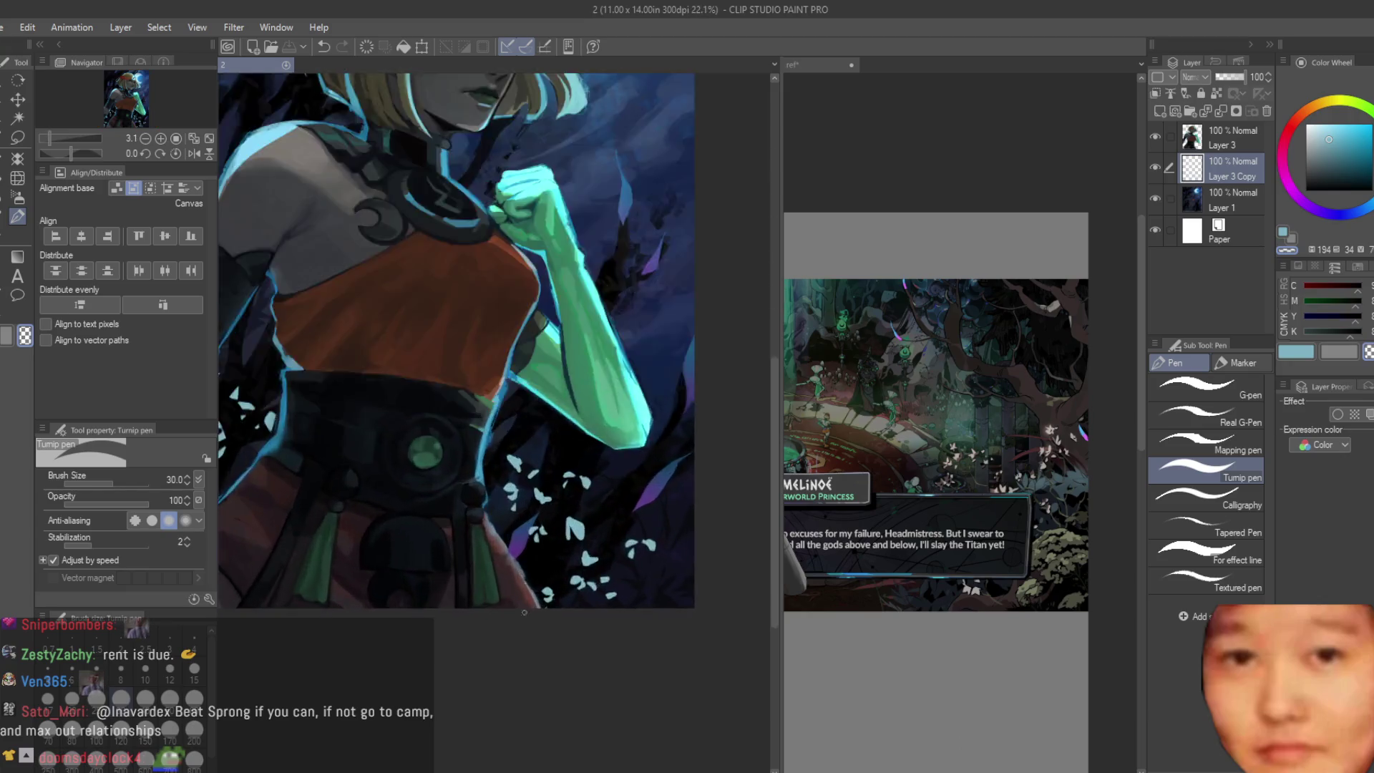
{"action": "scroll", "coordinate": [633, 603], "scroll_direction": "up", "scroll_amount": 4}
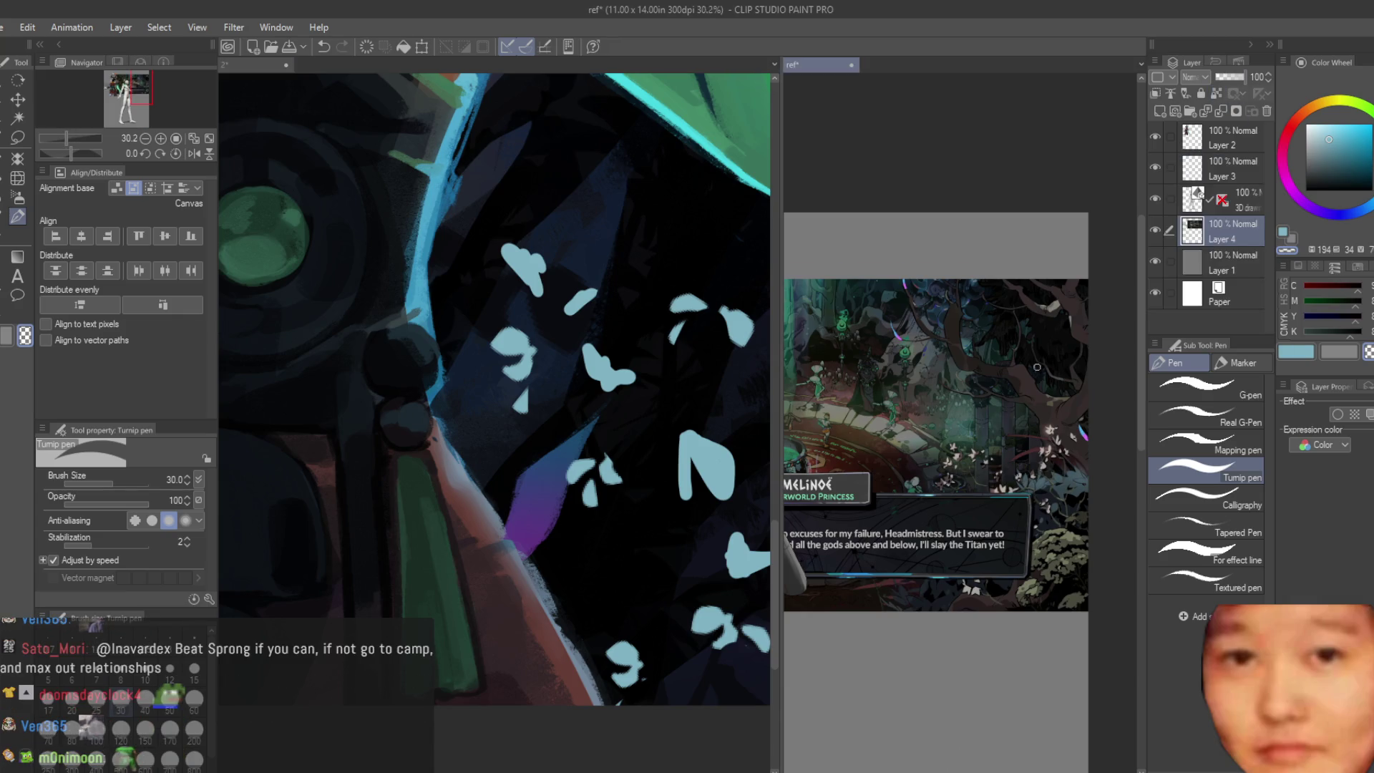
{"action": "scroll", "coordinate": [1074, 451], "scroll_direction": "up", "scroll_amount": 2}
Step: Pick a dark navy blue on the Color Wheel as the drawing colour
{"action": "left_click_drag", "start_coordinate": [1331, 182], "coordinate": [1335, 174]}
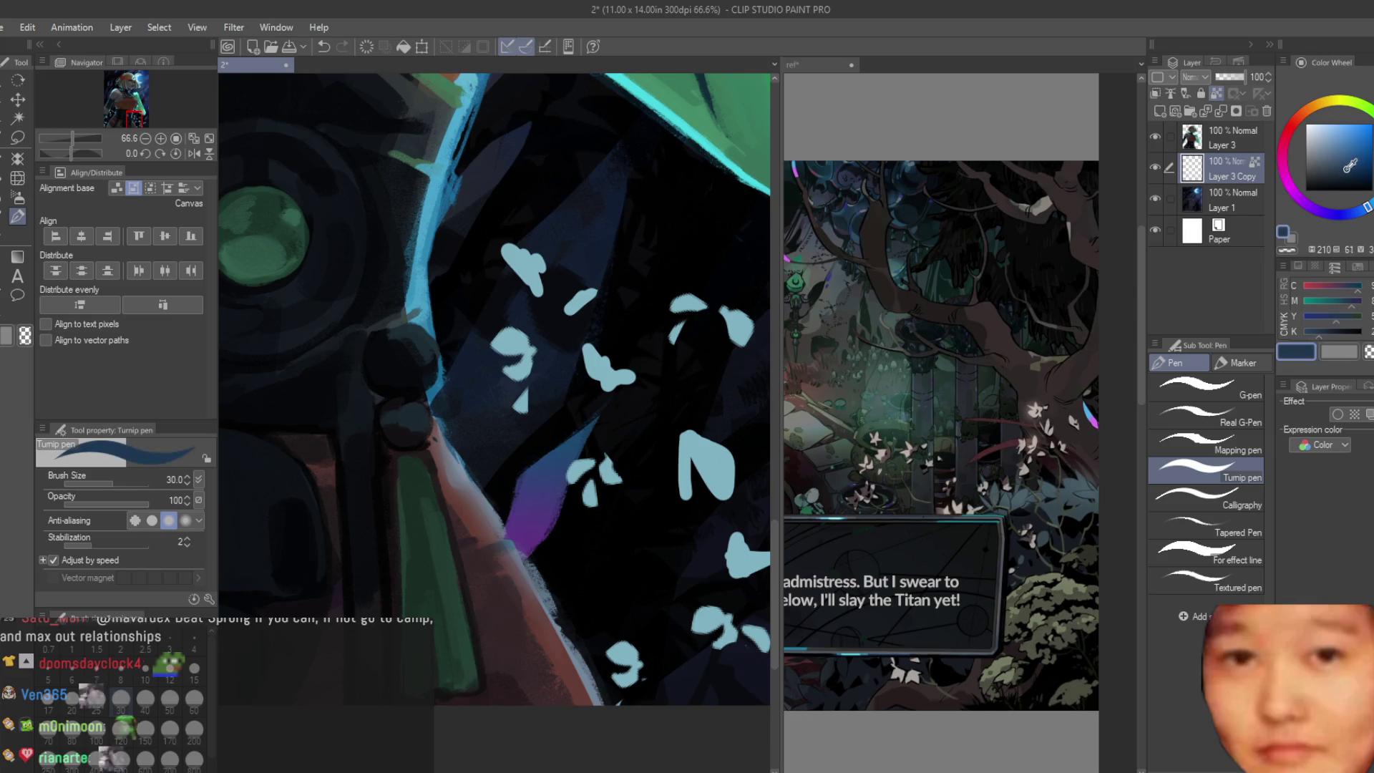
Step: Enlarge the brush to 80, unflip the view, save with Ctrl+S and add an empty layer above Layer 1
{"action": "key", "text": "bracketright"}
{"action": "key", "text": "bracketright"}
{"action": "key", "text": "bracketright"}
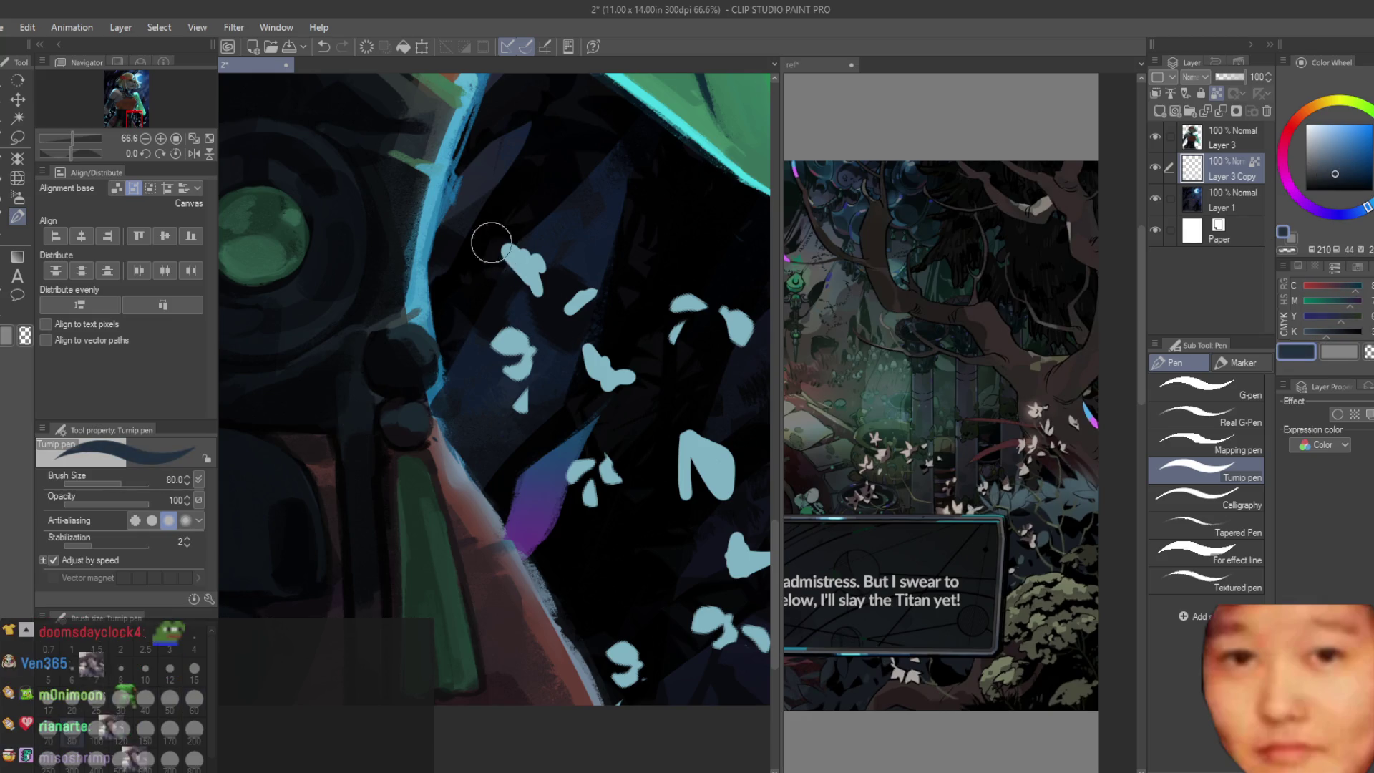
{"action": "scroll", "coordinate": [505, 323], "scroll_direction": "down", "scroll_amount": 2}
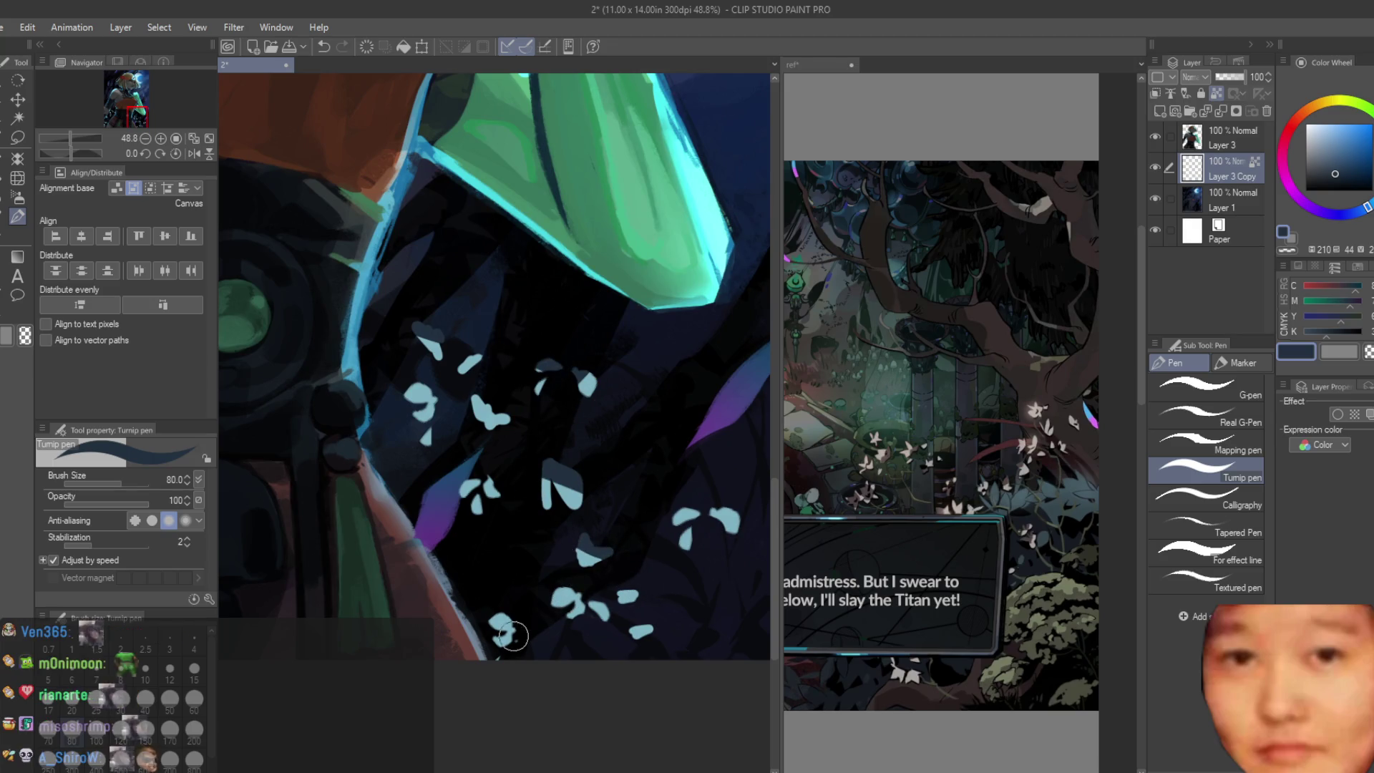
{"action": "scroll", "coordinate": [721, 523], "scroll_direction": "down", "scroll_amount": 2}
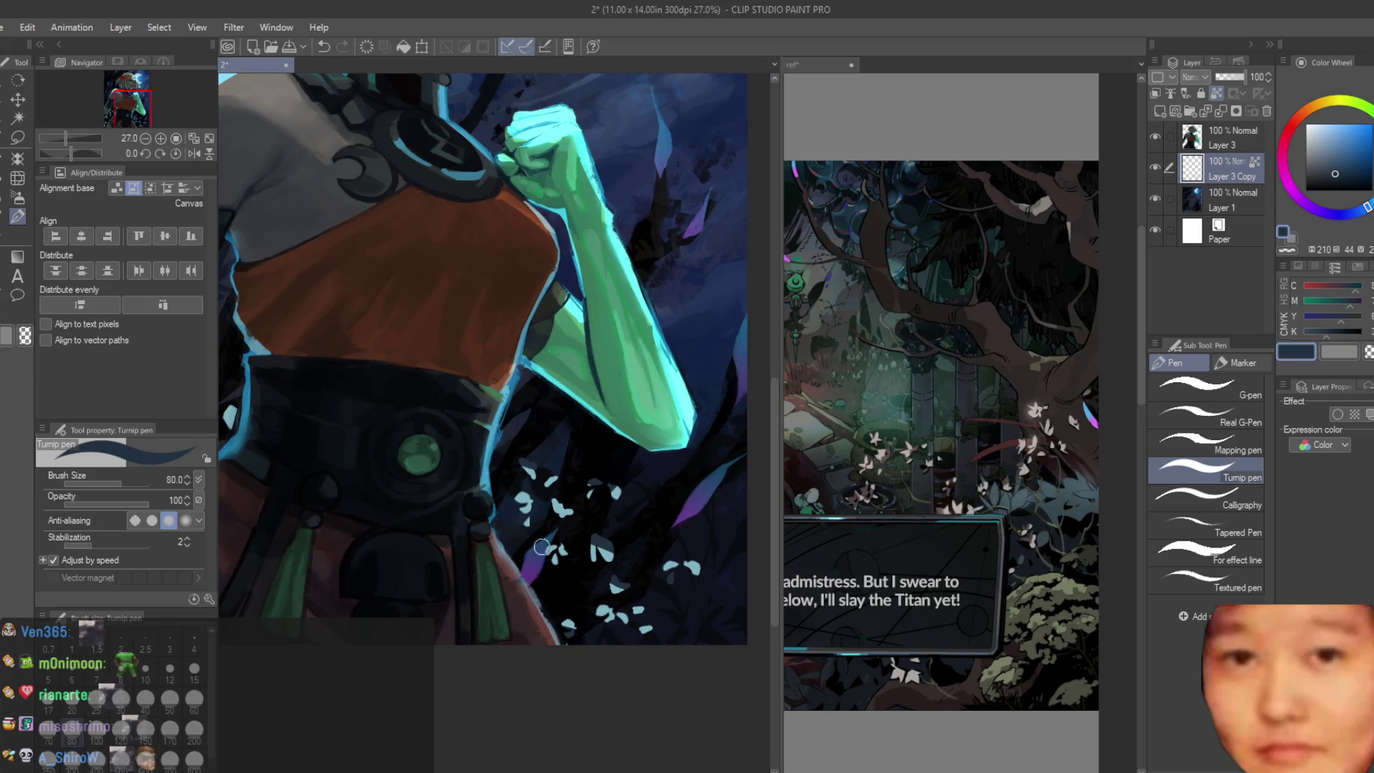
{"action": "scroll", "coordinate": [542, 547], "scroll_direction": "down", "scroll_amount": 2}
{"action": "scroll", "coordinate": [542, 548], "scroll_direction": "down", "scroll_amount": 2}
{"action": "scroll", "coordinate": [533, 509], "scroll_direction": "up", "scroll_amount": 3}
{"action": "scroll", "coordinate": [534, 508], "scroll_direction": "up", "scroll_amount": 2}
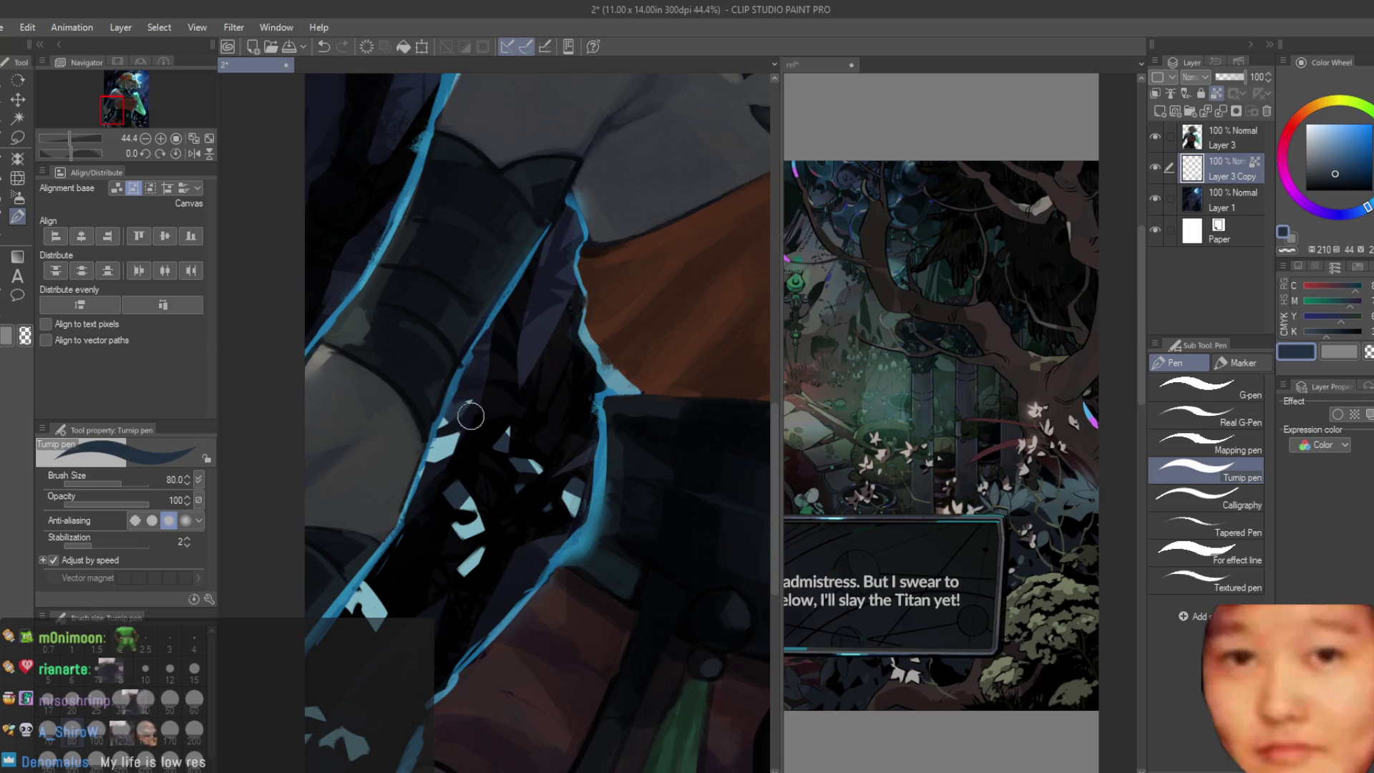
{"action": "scroll", "coordinate": [420, 478], "scroll_direction": "down", "scroll_amount": 1}
{"action": "scroll", "coordinate": [421, 477], "scroll_direction": "up", "scroll_amount": 1}
{"action": "scroll", "coordinate": [368, 577], "scroll_direction": "down", "scroll_amount": 2}
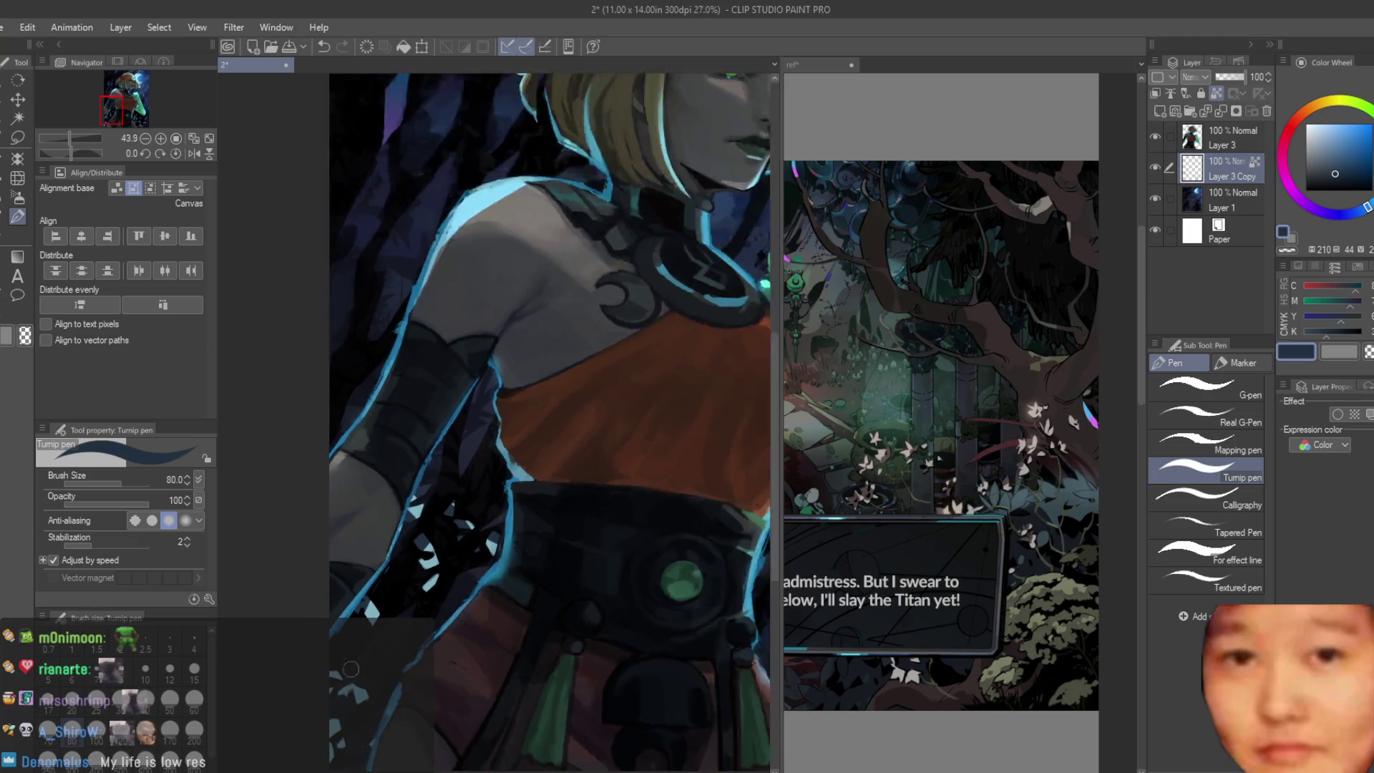
{"action": "scroll", "coordinate": [366, 682], "scroll_direction": "up", "scroll_amount": 2}
{"action": "scroll", "coordinate": [360, 706], "scroll_direction": "down", "scroll_amount": 1}
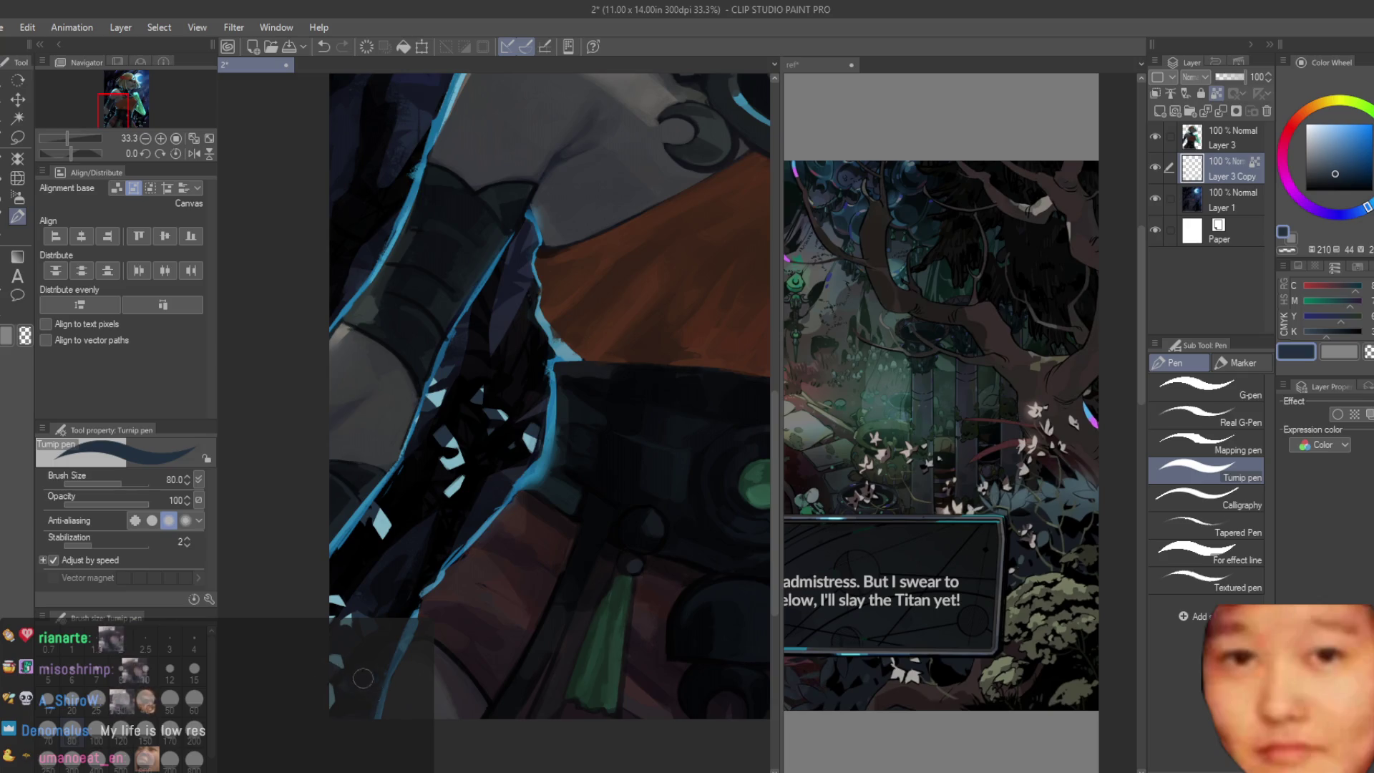
{"action": "scroll", "coordinate": [362, 677], "scroll_direction": "down", "scroll_amount": 5}
{"action": "scroll", "coordinate": [645, 476], "scroll_direction": "down", "scroll_amount": 1}
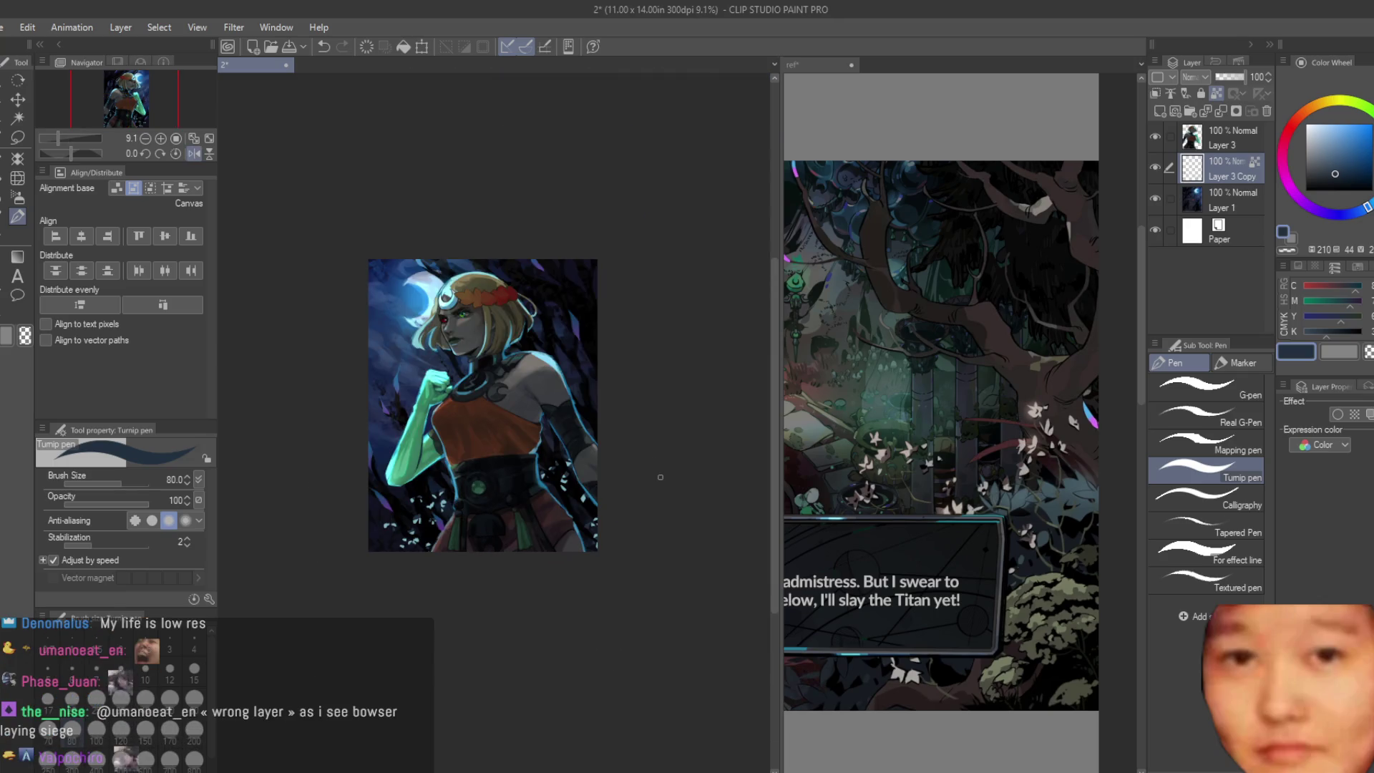
{"action": "key", "text": "h"}
{"action": "scroll", "coordinate": [644, 483], "scroll_direction": "up", "scroll_amount": 5}
{"action": "key", "text": "ctrl+s"}
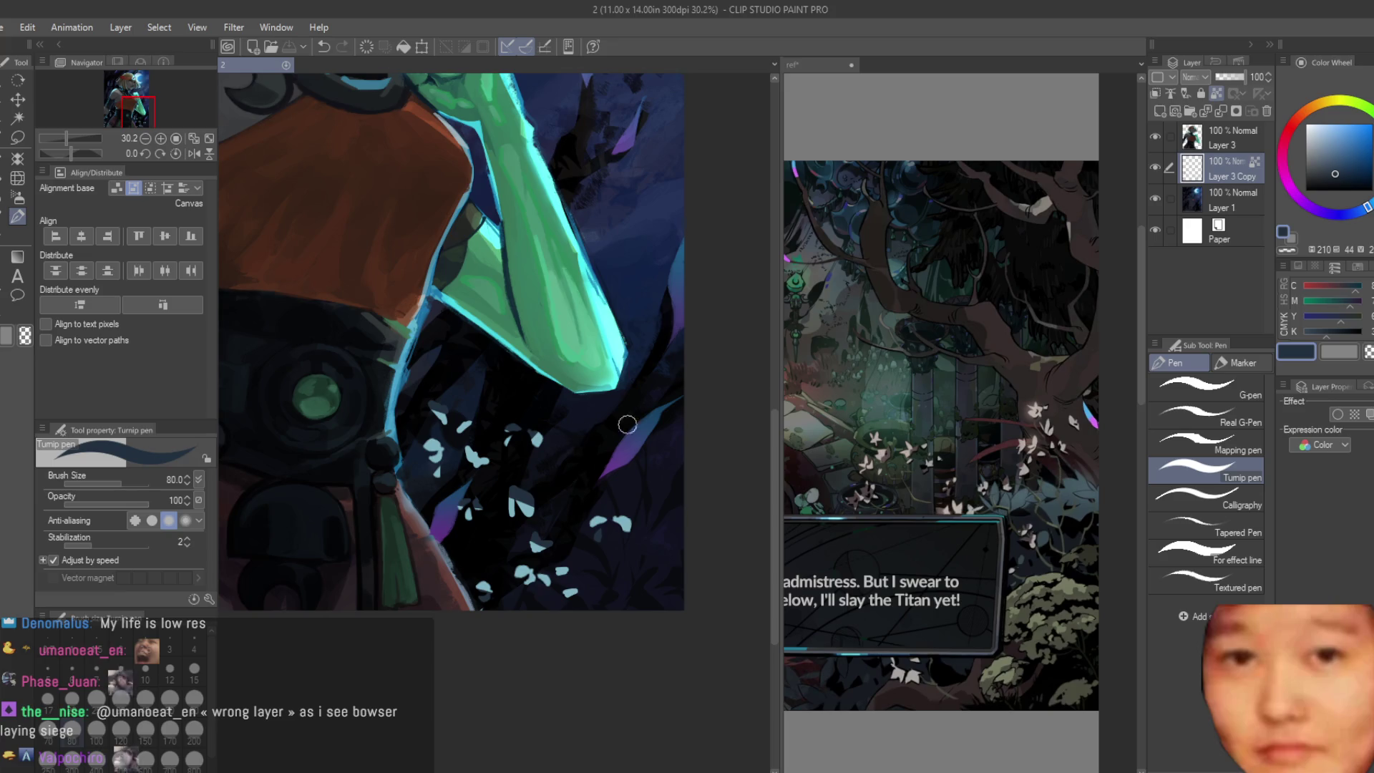
{"action": "scroll", "coordinate": [570, 430], "scroll_direction": "up", "scroll_amount": 1}
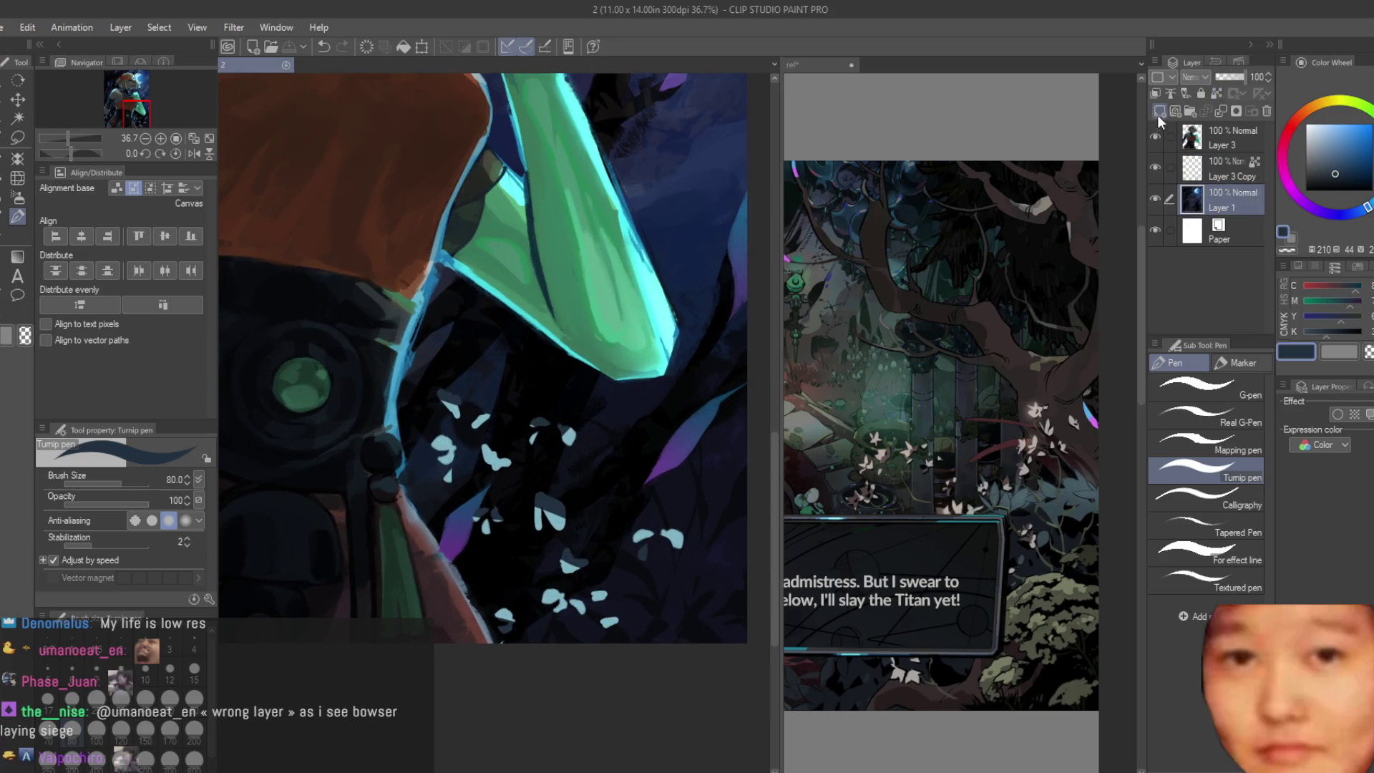
{"action": "left_click", "coordinate": [1159, 112]}
{"action": "scroll", "coordinate": [489, 415], "scroll_direction": "up", "scroll_amount": 2}
Step: Shrink the pen, settle on a dark teal colour, and undo a too-light trial stem
{"action": "key", "text": "bracketleft"}
{"action": "key", "text": "bracketleft"}
{"action": "key", "text": "bracketleft"}
{"action": "left_click", "coordinate": [489, 414], "text": "alt"}
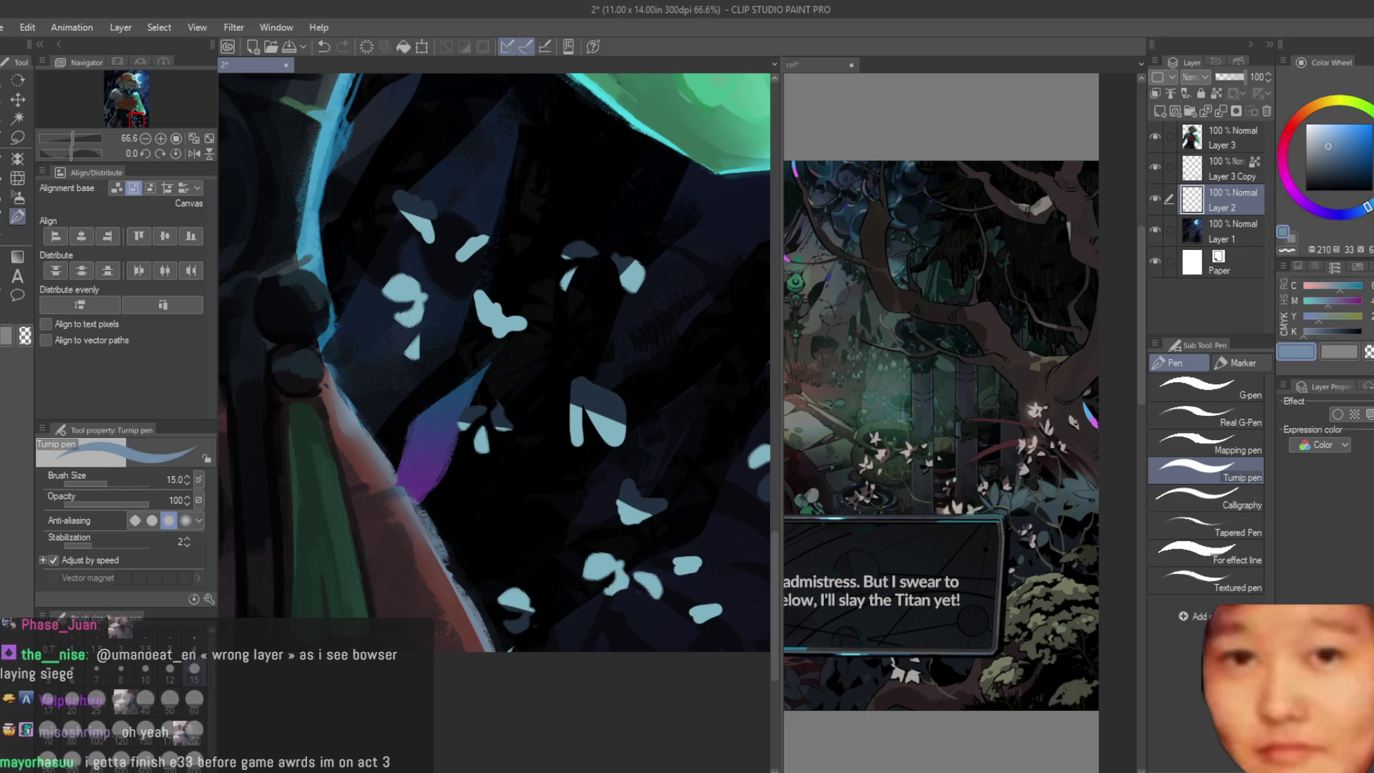
{"action": "left_click", "coordinate": [1371, 164]}
{"action": "left_click", "coordinate": [1329, 154]}
{"action": "left_click_drag", "start_coordinate": [473, 579], "coordinate": [569, 428]}
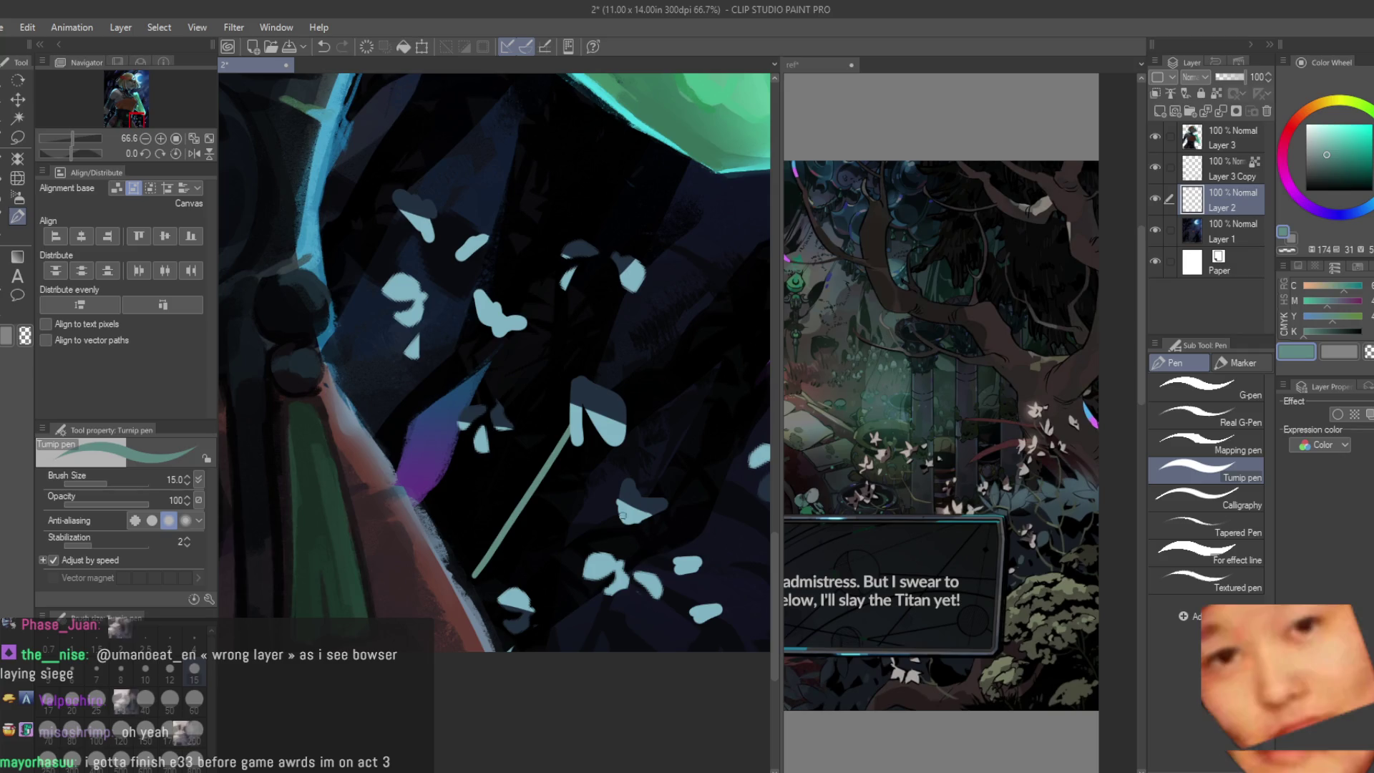
{"action": "key", "text": "ctrl+z"}
{"action": "left_click", "coordinate": [1333, 179]}
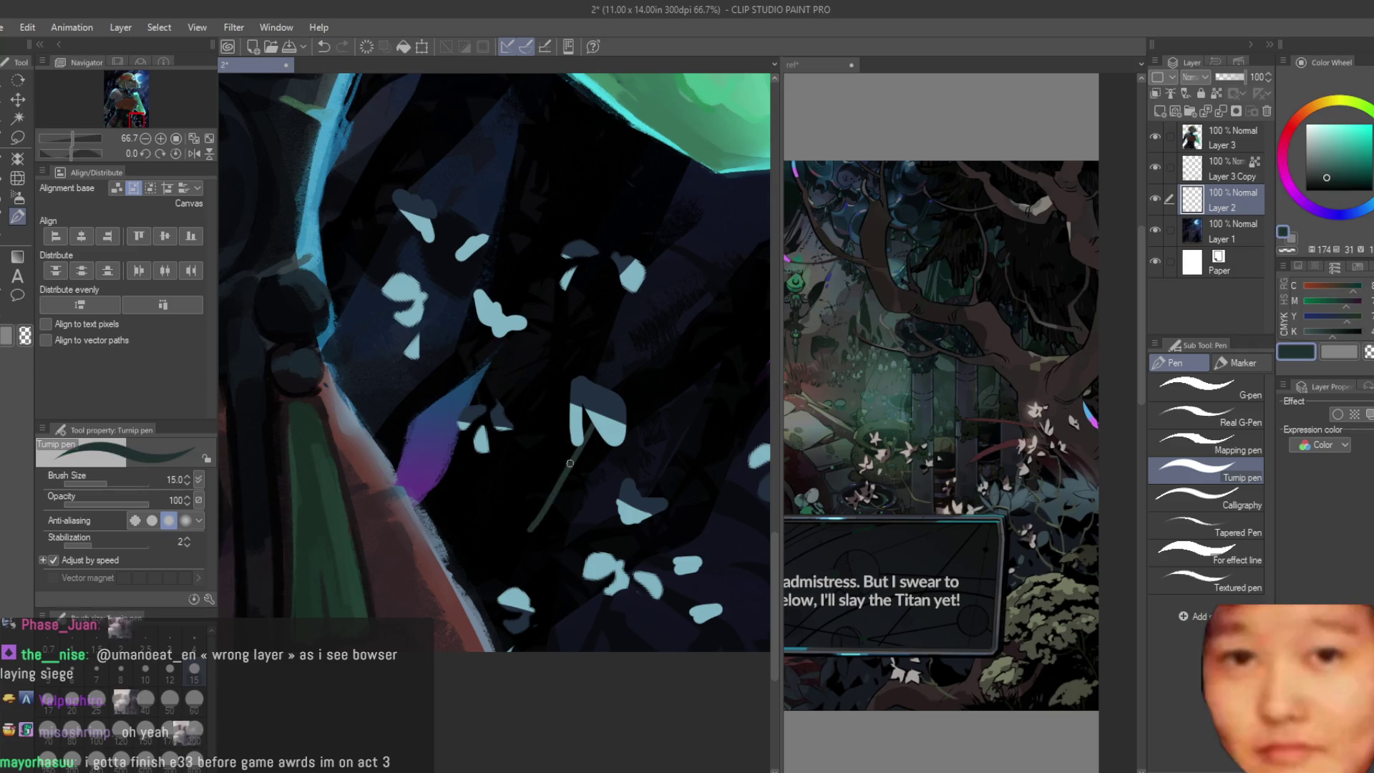
{"action": "key", "text": "bracketleft"}
Step: Draw thin dark stems under the flowers, redoing the long diagonal one at a better angle
{"action": "left_click_drag", "start_coordinate": [569, 428], "coordinate": [468, 589]}
{"action": "left_click_drag", "start_coordinate": [479, 418], "coordinate": [458, 586]}
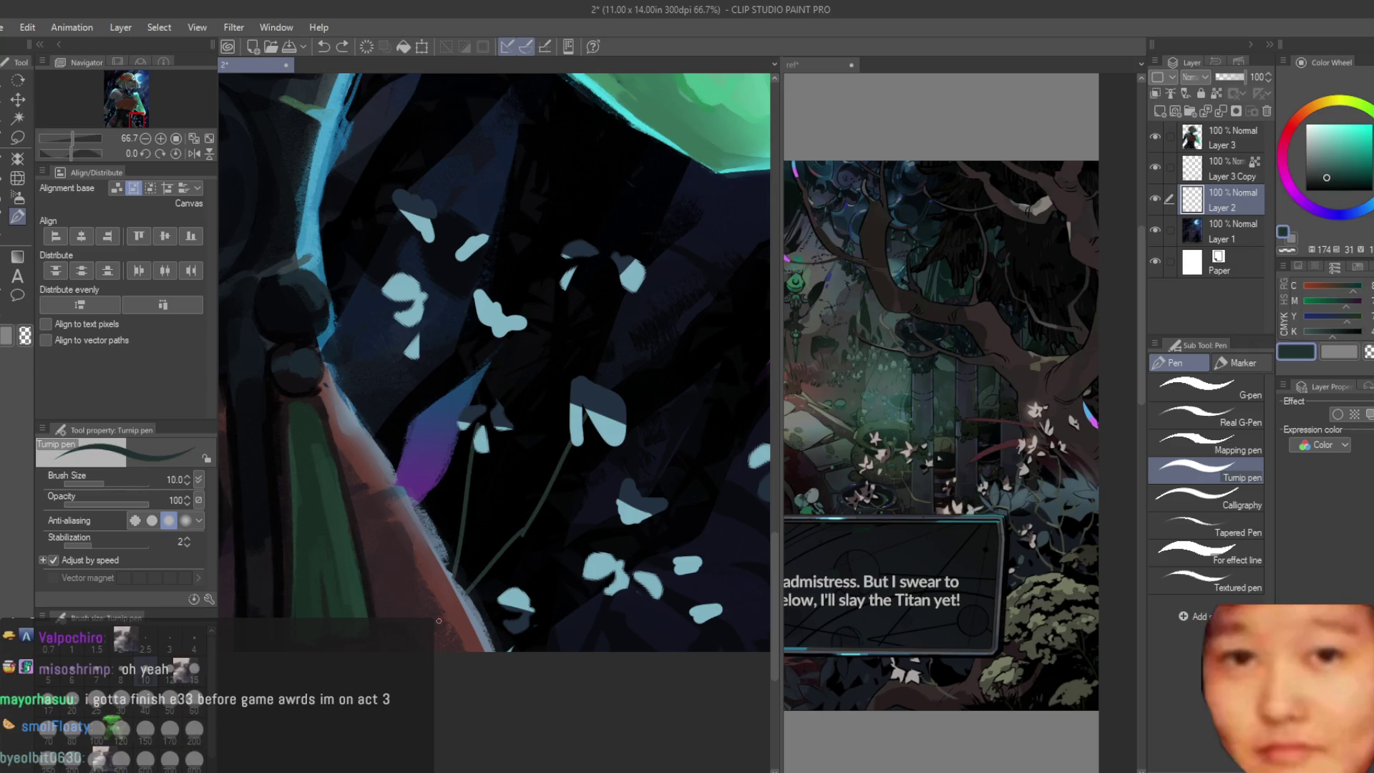
{"action": "left_click_drag", "start_coordinate": [593, 254], "coordinate": [466, 518]}
{"action": "key", "text": "ctrl+z"}
{"action": "left_click_drag", "start_coordinate": [596, 256], "coordinate": [500, 468]}
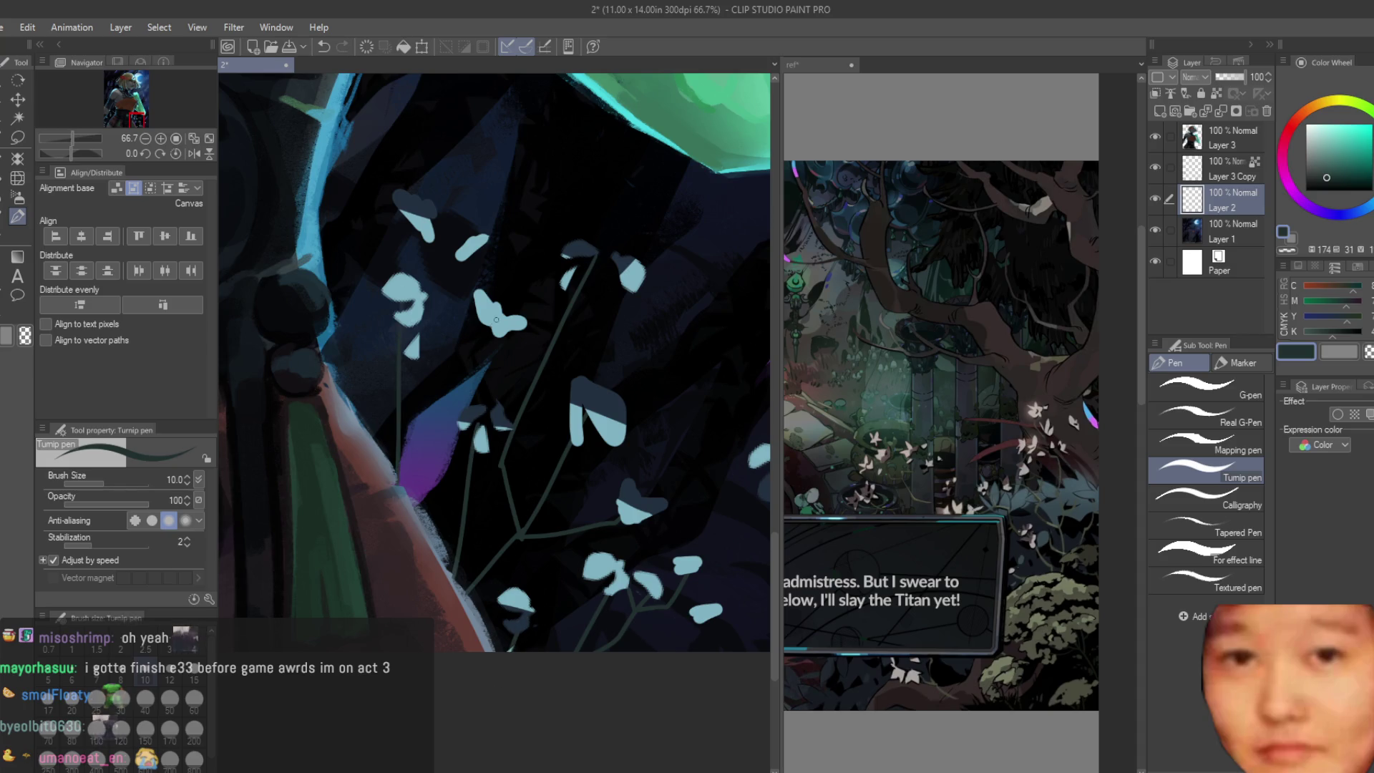
{"action": "left_click_drag", "start_coordinate": [435, 526], "coordinate": [459, 255]}
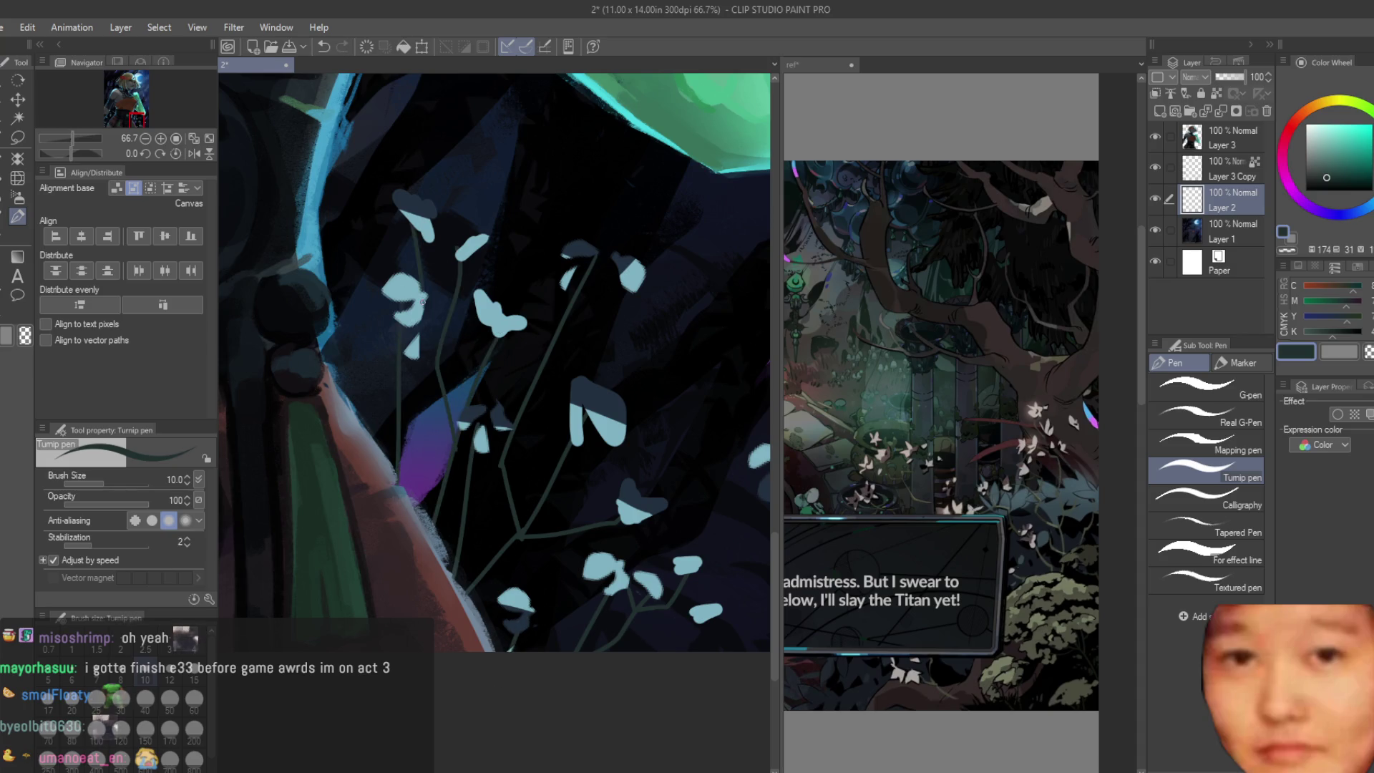
{"action": "scroll", "coordinate": [366, 513], "scroll_direction": "down", "scroll_amount": 2}
{"action": "scroll", "coordinate": [394, 478], "scroll_direction": "up", "scroll_amount": 3}
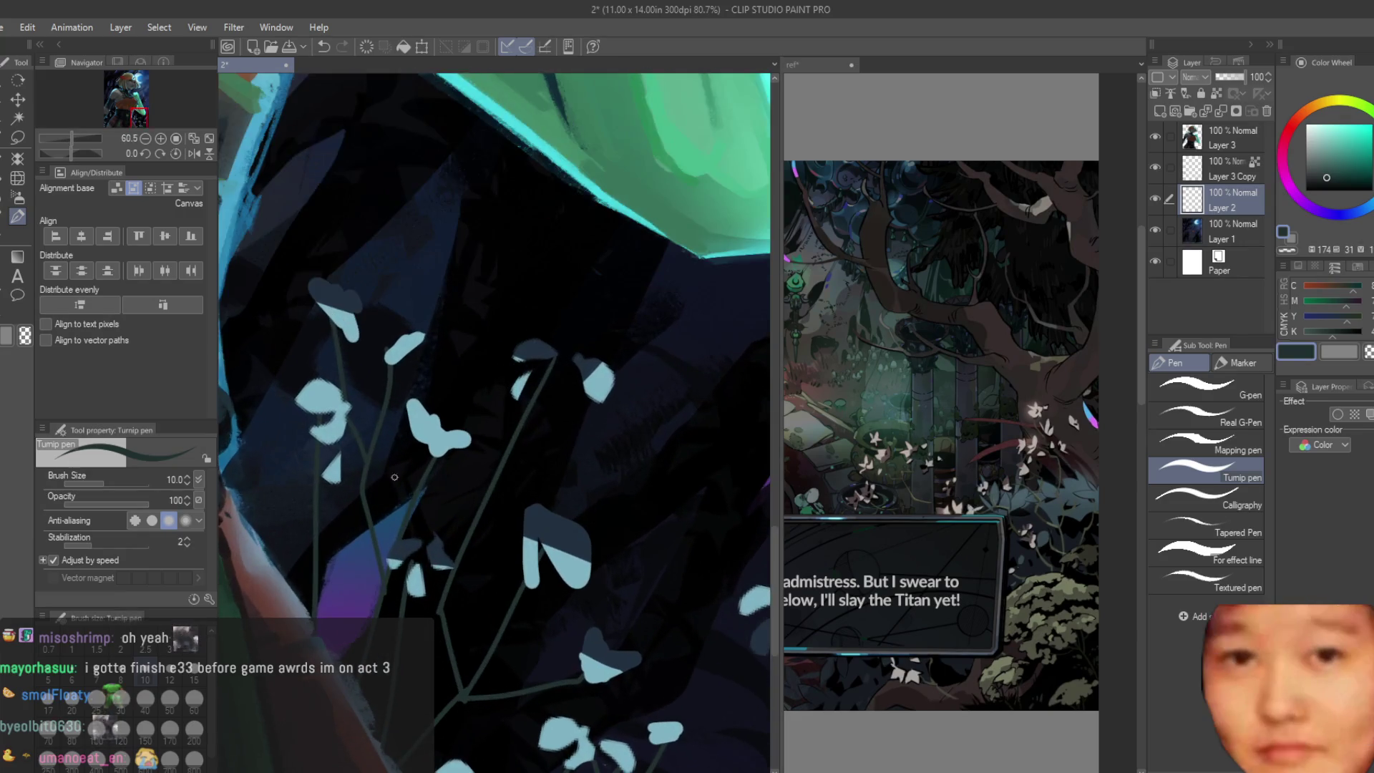
{"action": "scroll", "coordinate": [382, 426], "scroll_direction": "down", "scroll_amount": 1}
{"action": "scroll", "coordinate": [383, 425], "scroll_direction": "down", "scroll_amount": 3}
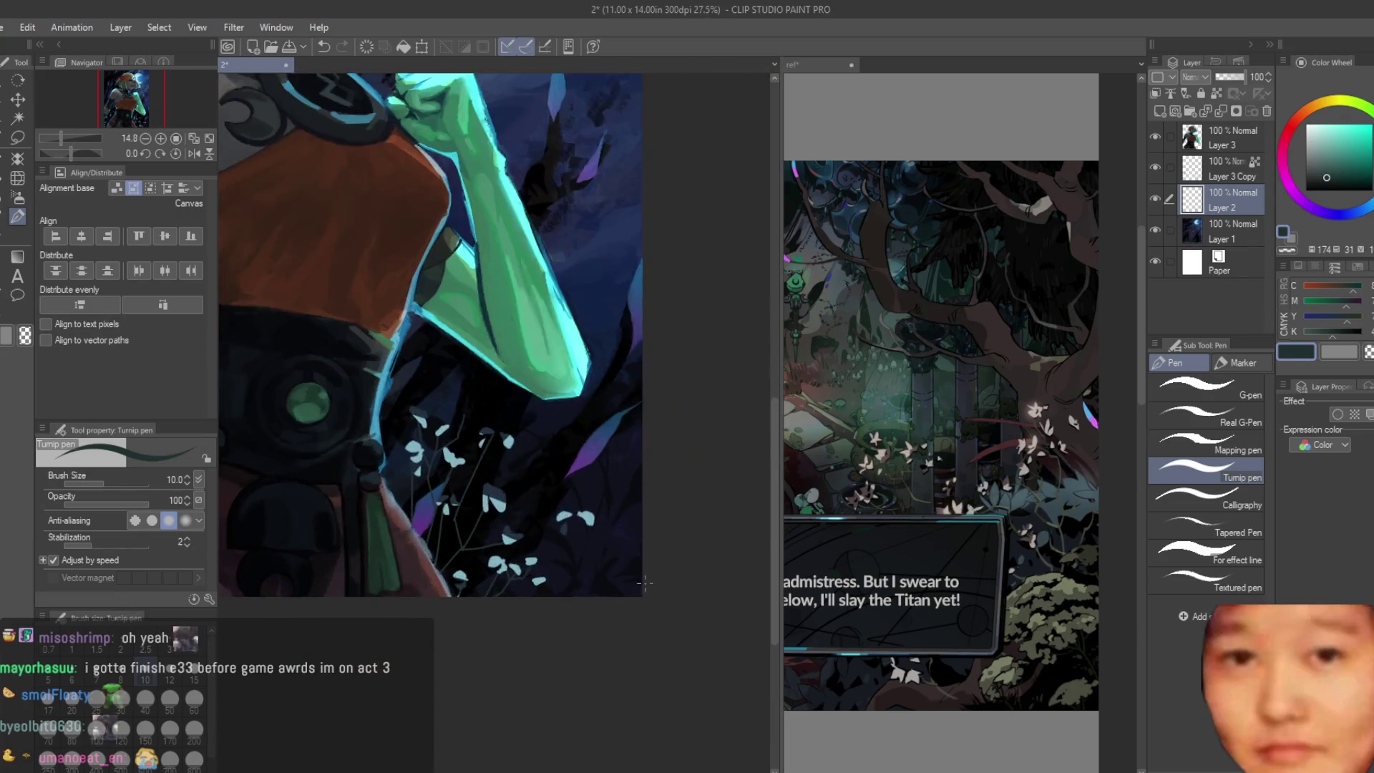
{"action": "scroll", "coordinate": [383, 425], "scroll_direction": "up", "scroll_amount": 3}
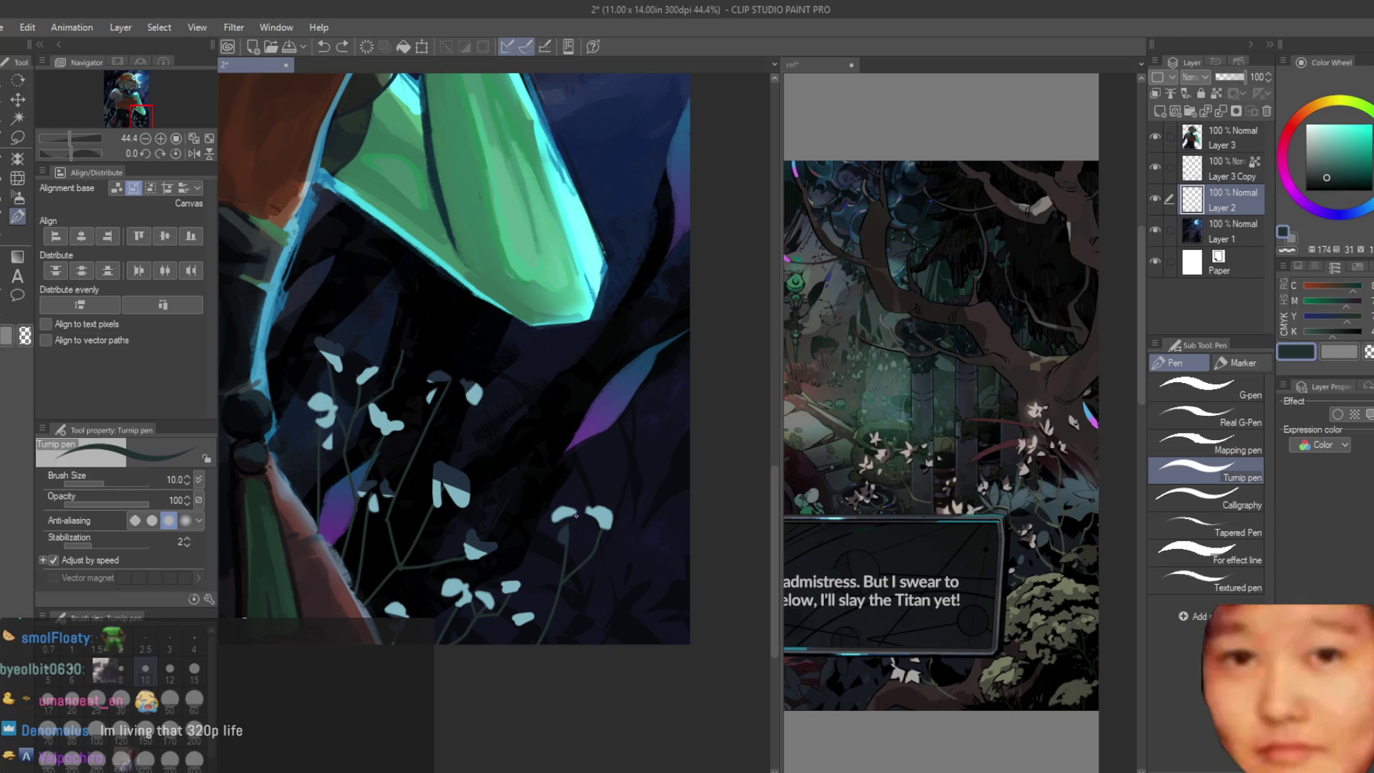
{"action": "scroll", "coordinate": [571, 526], "scroll_direction": "down", "scroll_amount": 2}
{"action": "scroll", "coordinate": [645, 534], "scroll_direction": "down", "scroll_amount": 2}
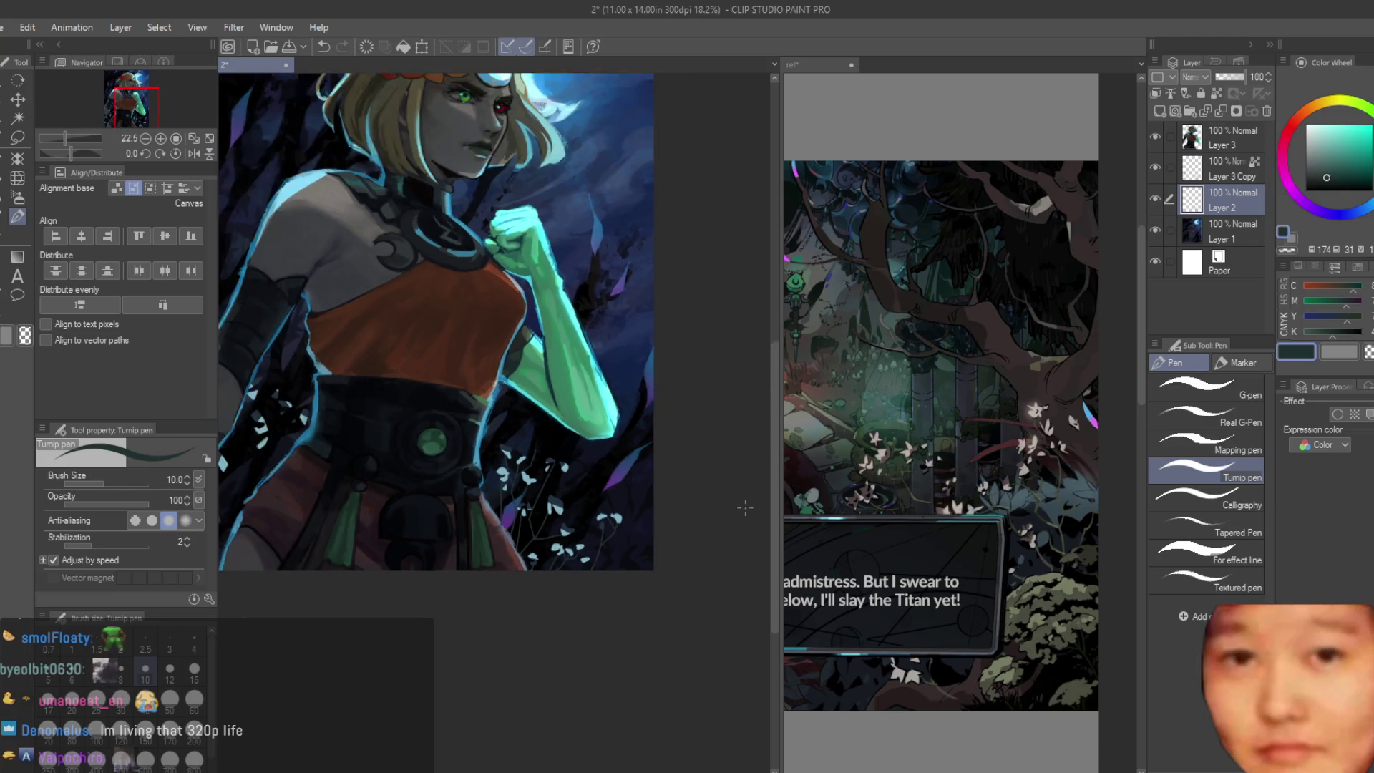
{"action": "scroll", "coordinate": [721, 542], "scroll_direction": "down", "scroll_amount": 2}
{"action": "scroll", "coordinate": [476, 321], "scroll_direction": "up", "scroll_amount": 2}
{"action": "scroll", "coordinate": [475, 320], "scroll_direction": "down", "scroll_amount": 1}
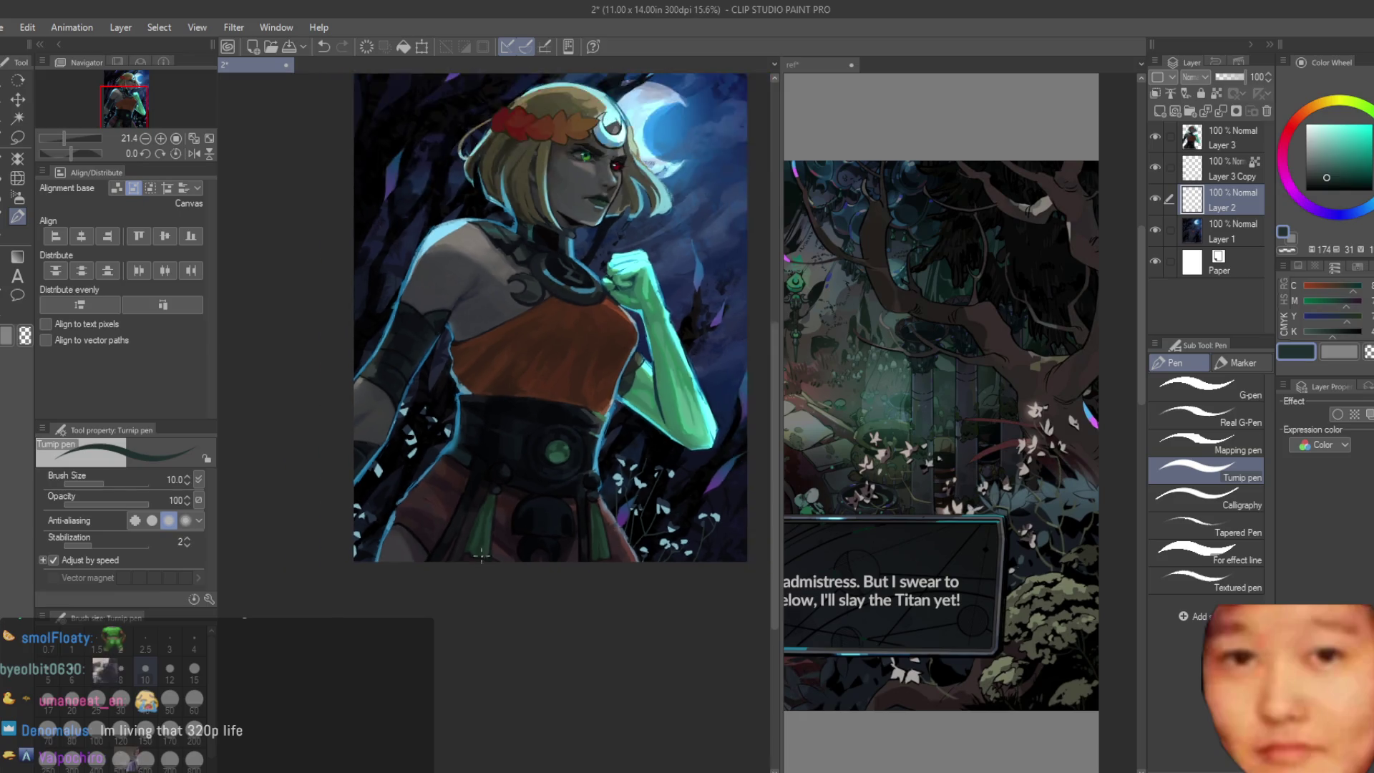
{"action": "scroll", "coordinate": [476, 320], "scroll_direction": "up", "scroll_amount": 3}
{"action": "scroll", "coordinate": [475, 320], "scroll_direction": "up", "scroll_amount": 1}
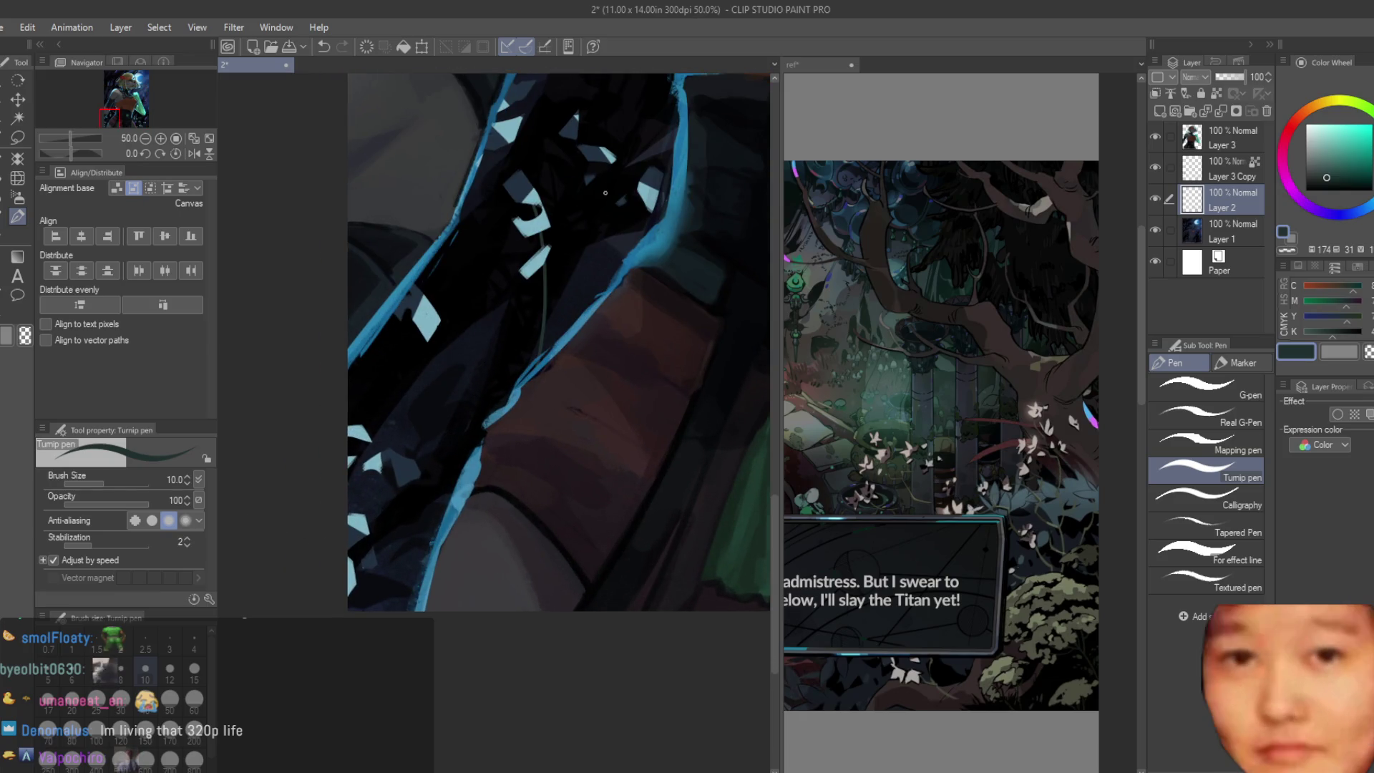
{"action": "scroll", "coordinate": [529, 297], "scroll_direction": "up", "scroll_amount": 1}
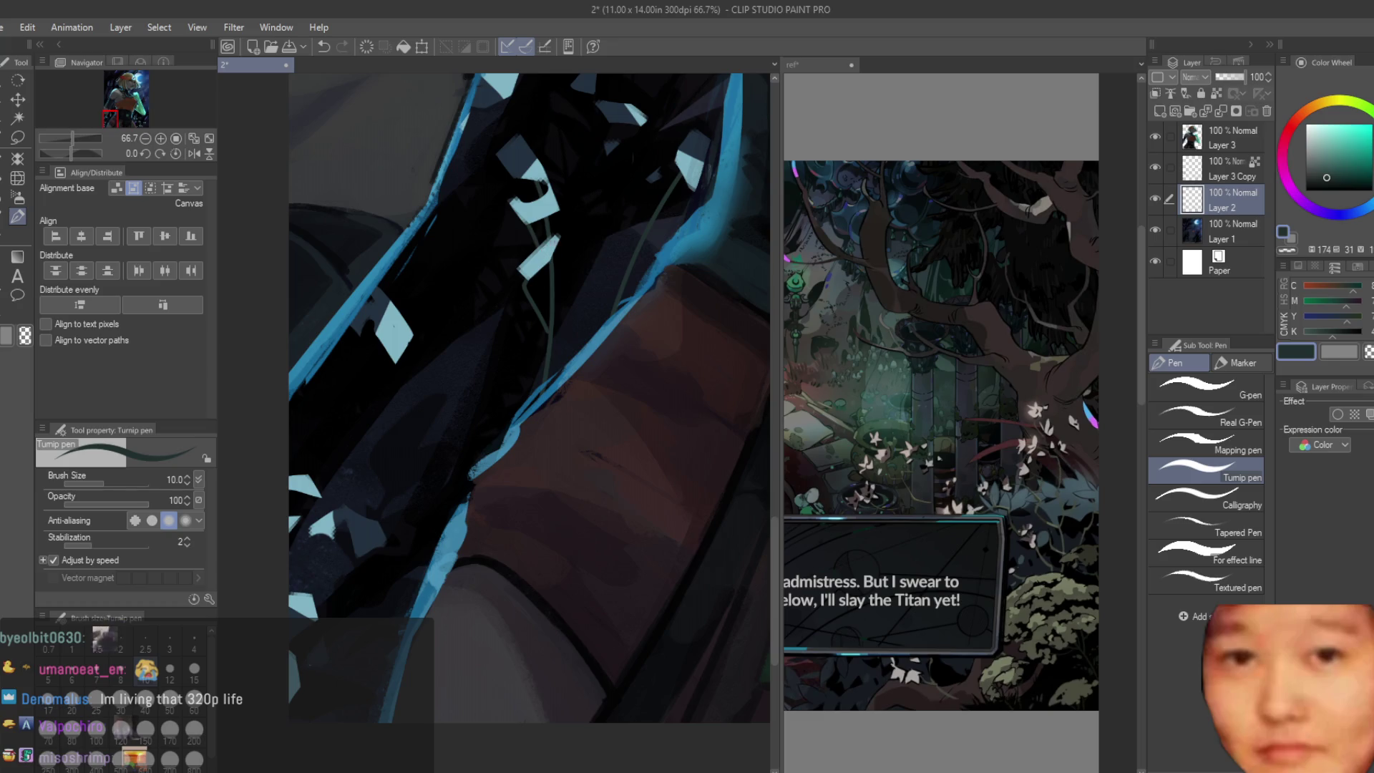
{"action": "scroll", "coordinate": [547, 317], "scroll_direction": "down", "scroll_amount": 1}
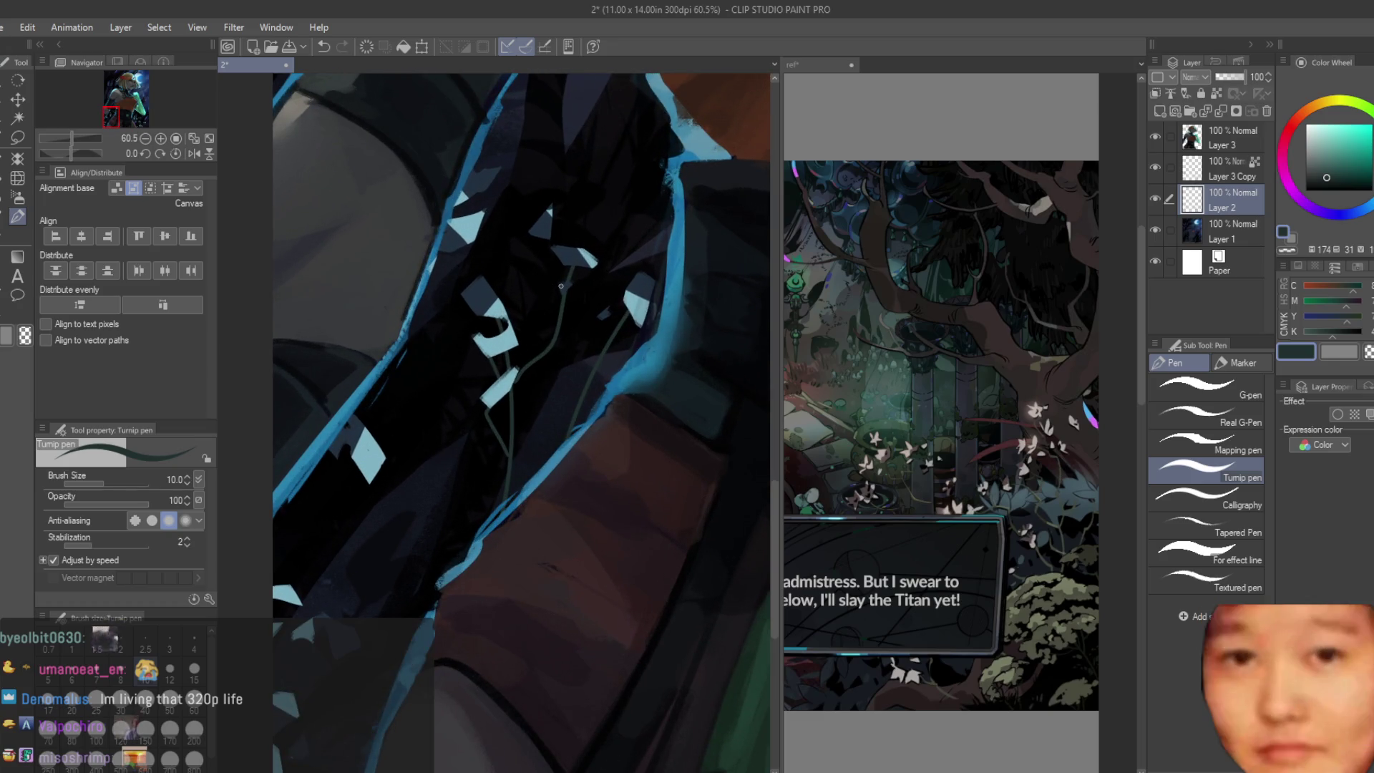
Step: Draw a long stem down the dark area, undoing twice until it runs down-left
{"action": "left_click_drag", "start_coordinate": [478, 317], "coordinate": [417, 527]}
{"action": "scroll", "coordinate": [429, 430], "scroll_direction": "down", "scroll_amount": 1}
{"action": "key", "text": "ctrl+z"}
{"action": "left_click_drag", "start_coordinate": [442, 296], "coordinate": [408, 528]}
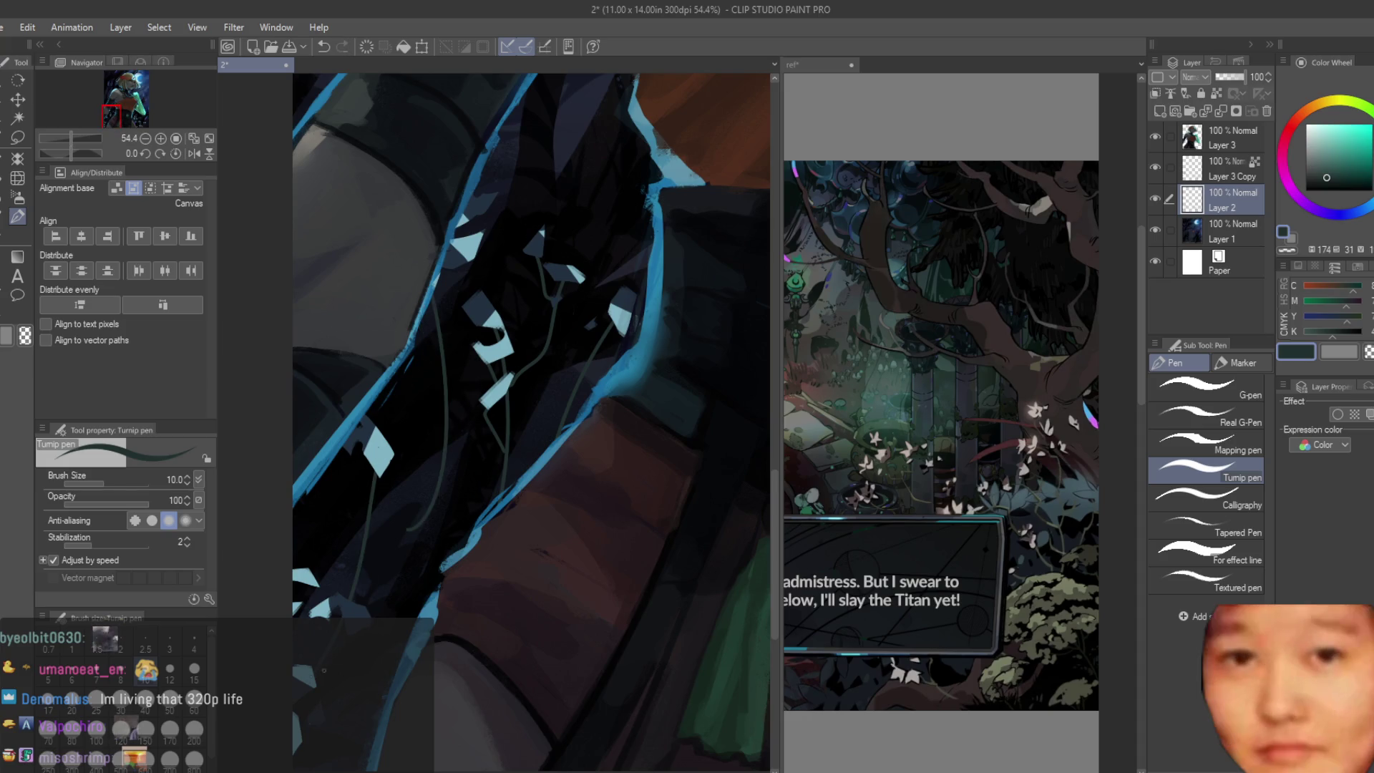
{"action": "key", "text": "ctrl+z"}
{"action": "key", "text": "ctrl+z"}
{"action": "left_click_drag", "start_coordinate": [436, 296], "coordinate": [348, 590]}
{"action": "scroll", "coordinate": [436, 349], "scroll_direction": "down", "scroll_amount": 1}
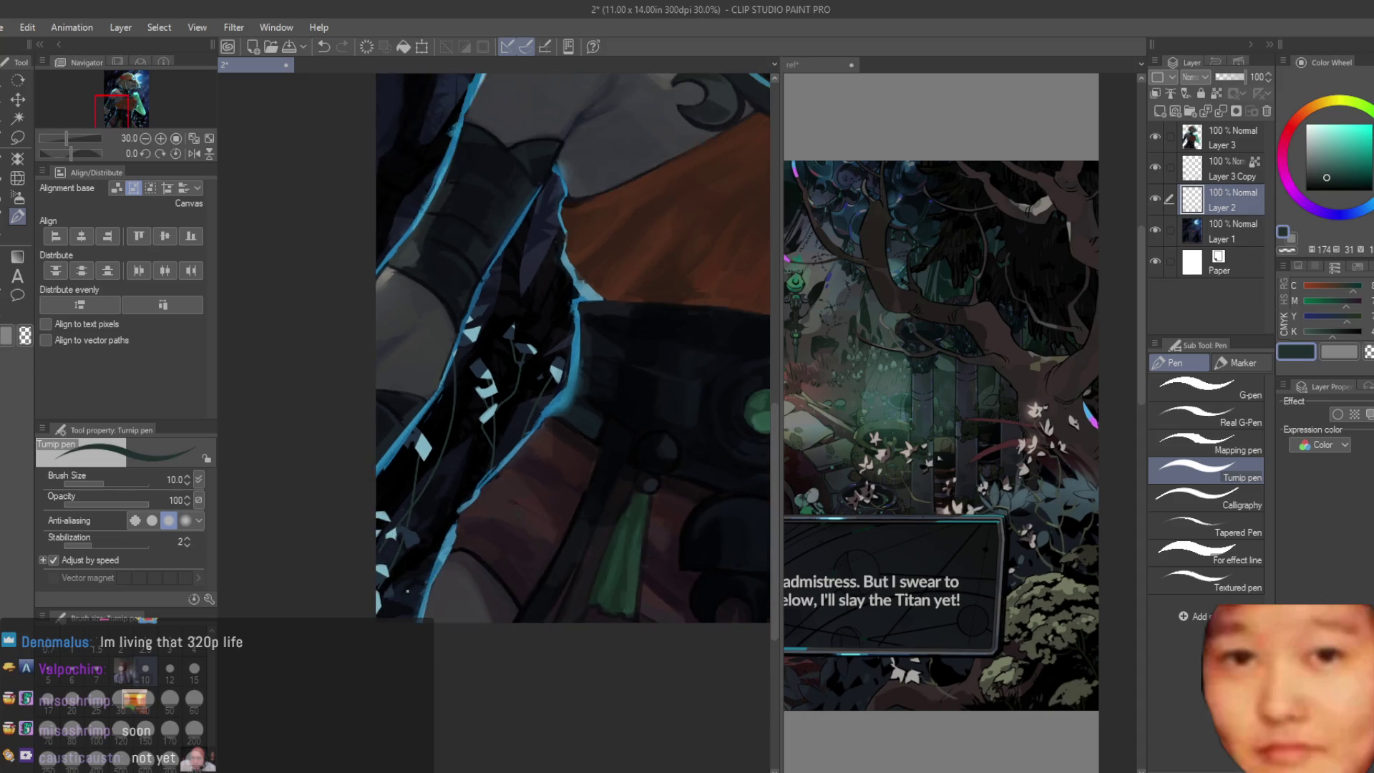
{"action": "scroll", "coordinate": [435, 348], "scroll_direction": "down", "scroll_amount": 1}
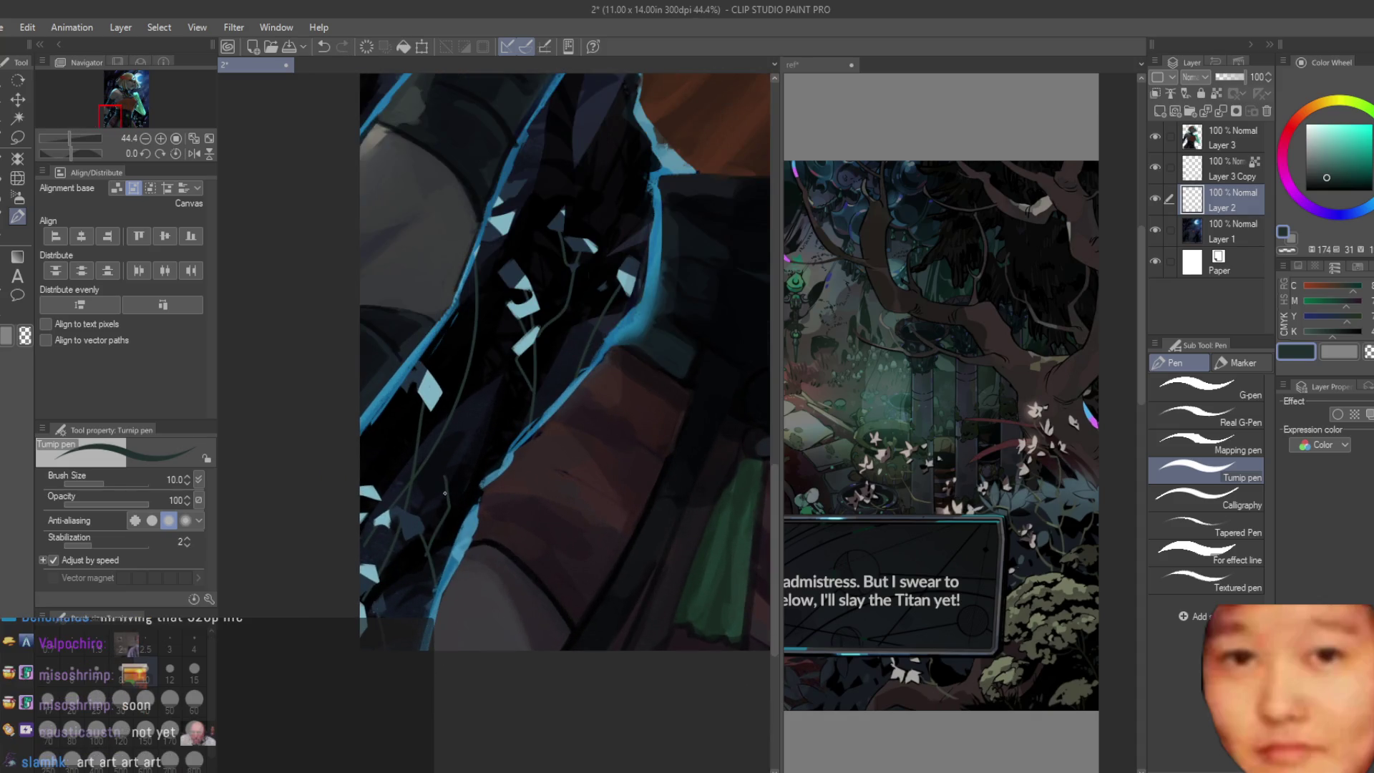
{"action": "scroll", "coordinate": [383, 539], "scroll_direction": "up", "scroll_amount": 1}
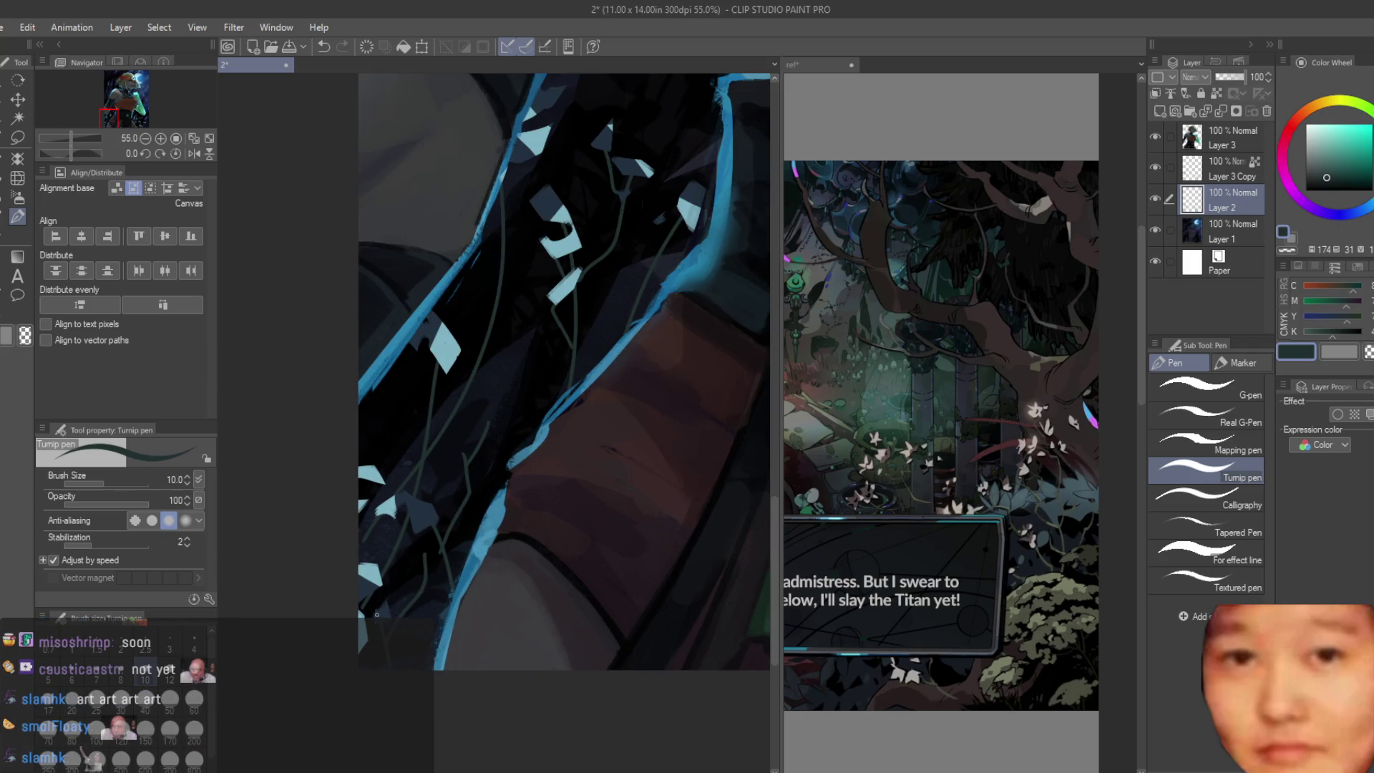
{"action": "scroll", "coordinate": [375, 615], "scroll_direction": "up", "scroll_amount": 1}
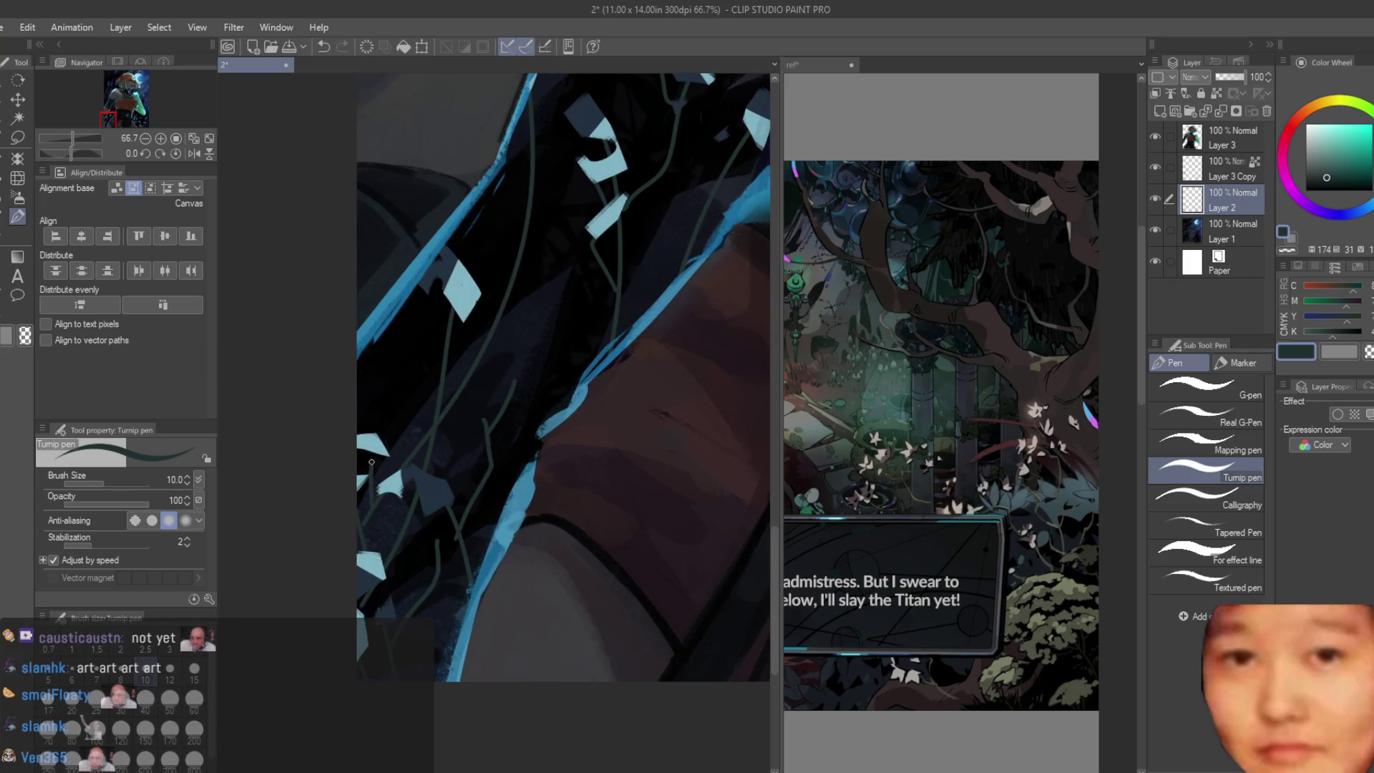
{"action": "scroll", "coordinate": [477, 385], "scroll_direction": "up", "scroll_amount": 1}
{"action": "scroll", "coordinate": [516, 397], "scroll_direction": "up", "scroll_amount": 1}
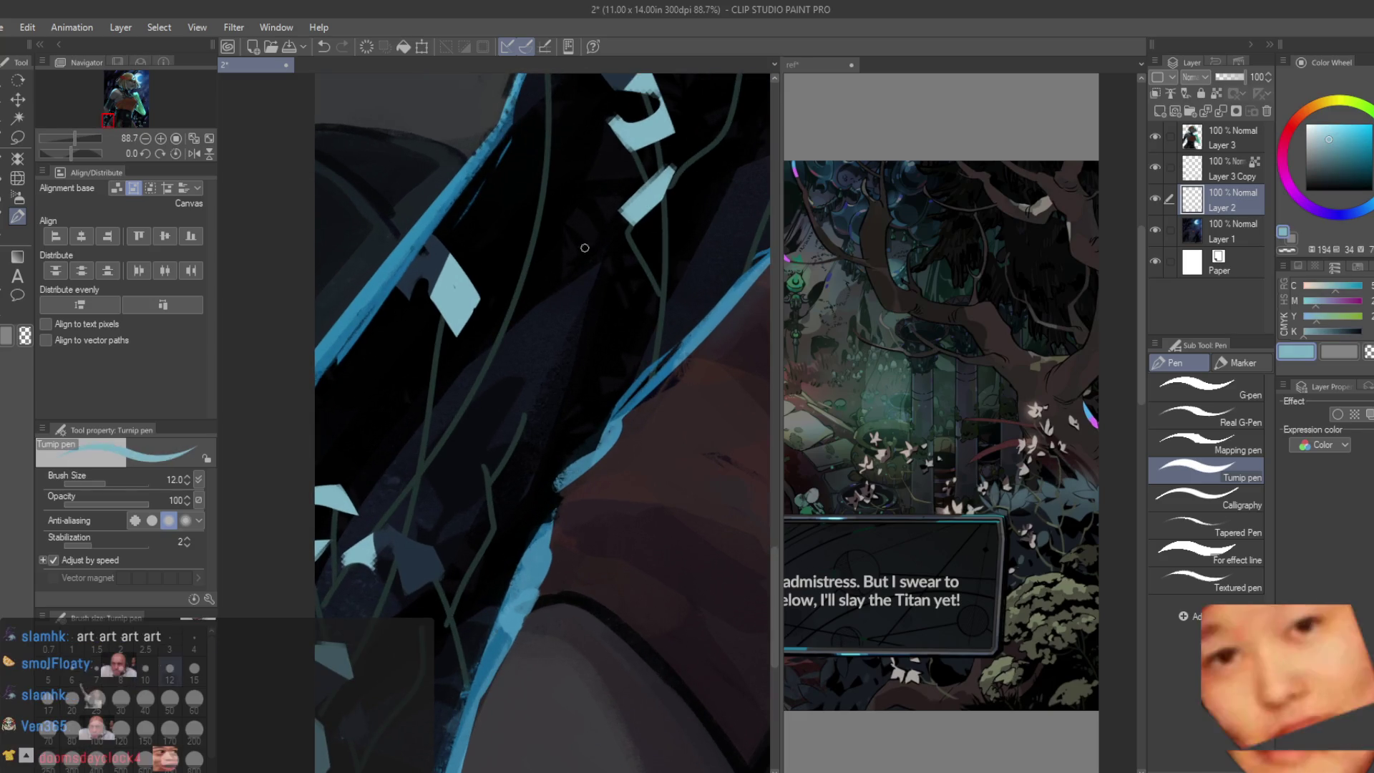
Step: Paint light-blue chevron petals, then return to the dark navy colour and shrink the pen to 10
{"action": "left_click_drag", "start_coordinate": [538, 410], "coordinate": [505, 430]}
{"action": "key", "text": "ctrl+z"}
{"action": "mouse_move", "coordinate": [547, 378]}
{"action": "left_mouse_down"}
{"action": "mouse_move", "coordinate": [505, 431]}
{"action": "mouse_move", "coordinate": [508, 419]}
{"action": "left_mouse_up"}
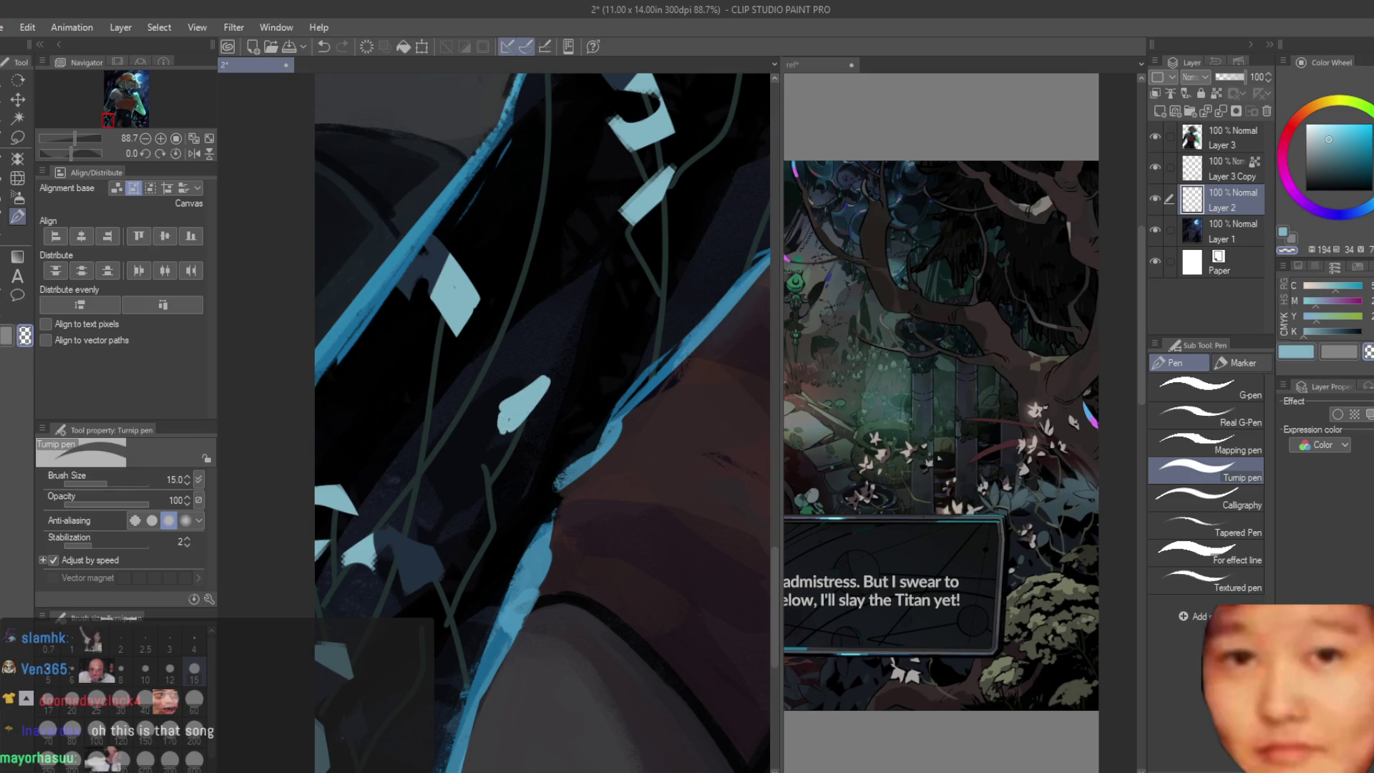
{"action": "scroll", "coordinate": [496, 400], "scroll_direction": "up", "scroll_amount": 2}
{"action": "mouse_move", "coordinate": [473, 485]}
{"action": "left_mouse_down"}
{"action": "mouse_move", "coordinate": [462, 532]}
{"action": "mouse_move", "coordinate": [485, 487]}
{"action": "mouse_move", "coordinate": [459, 489]}
{"action": "mouse_move", "coordinate": [496, 477]}
{"action": "left_mouse_up"}
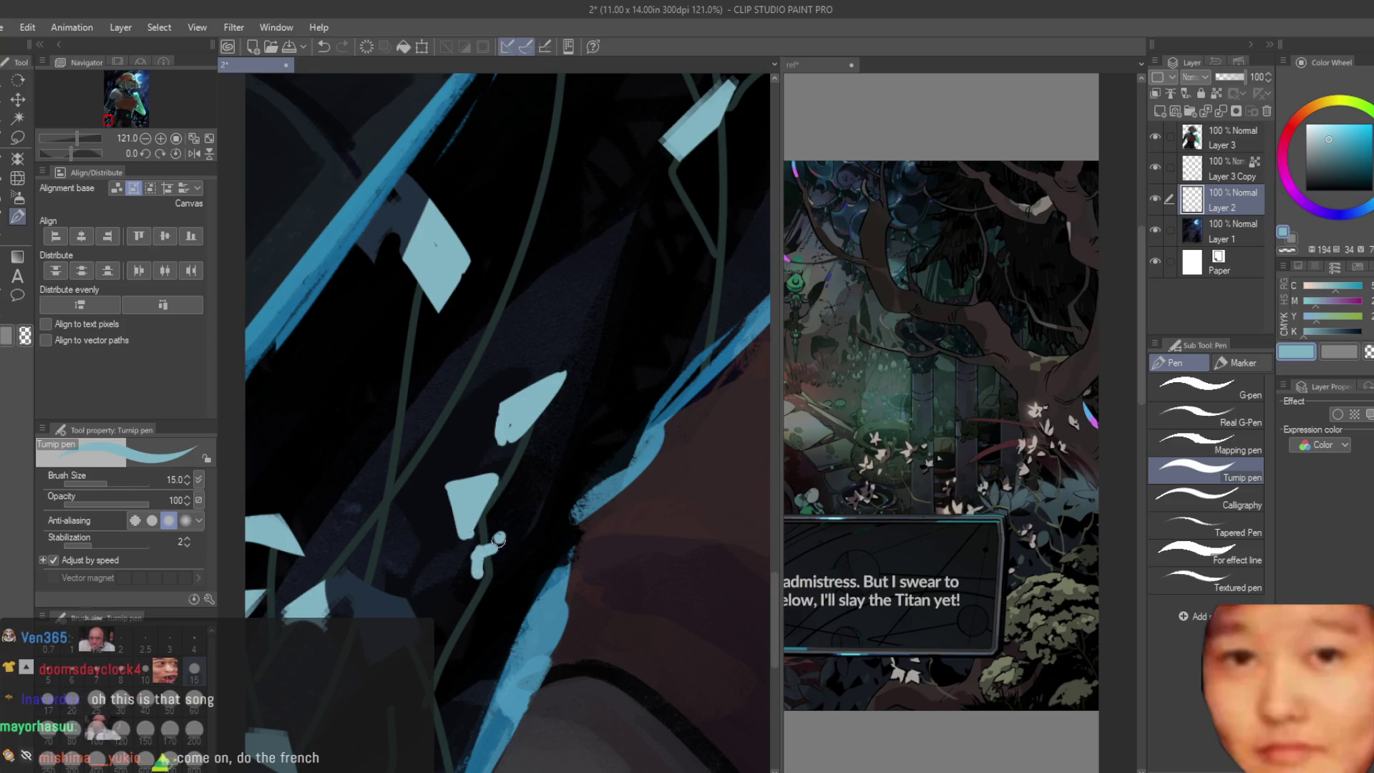
{"action": "scroll", "coordinate": [494, 541], "scroll_direction": "down", "scroll_amount": 2}
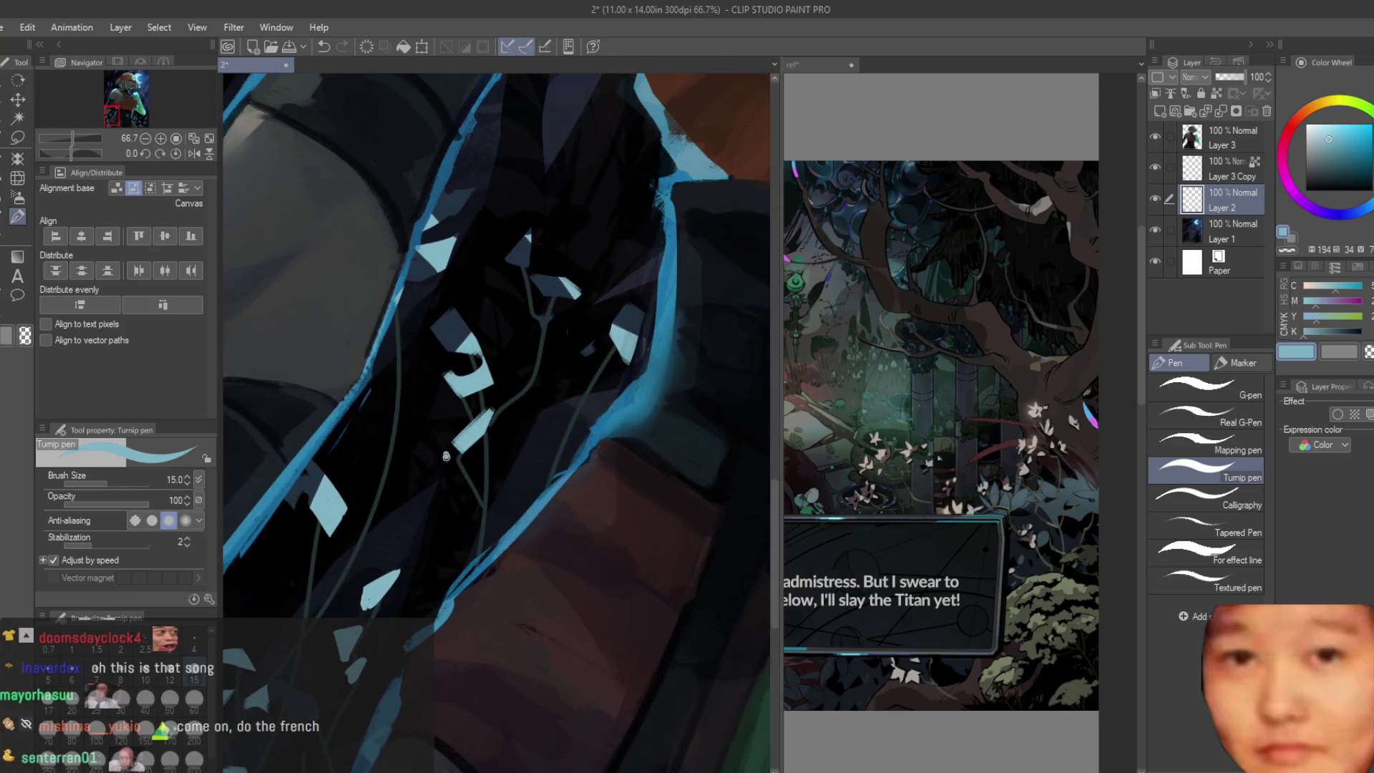
{"action": "left_click", "coordinate": [548, 322], "text": "alt"}
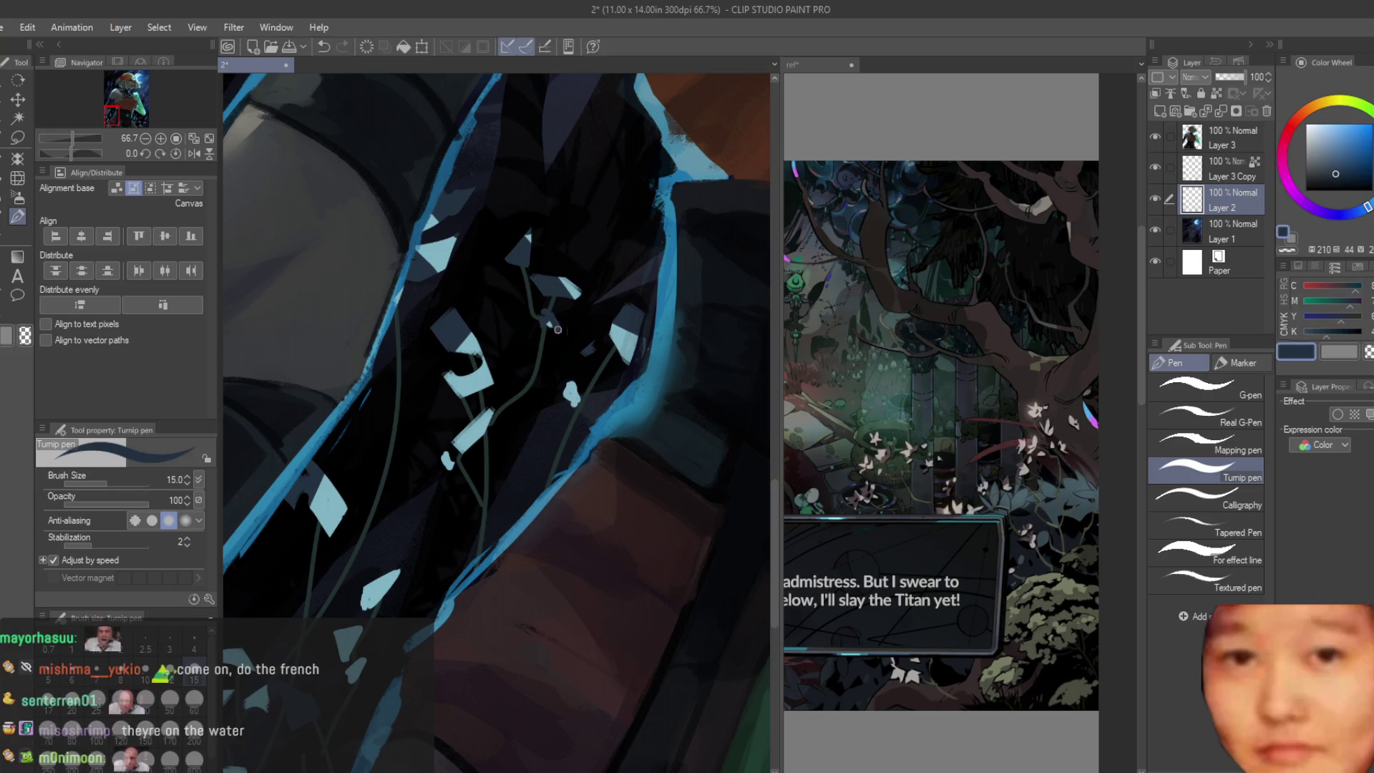
{"action": "scroll", "coordinate": [577, 405], "scroll_direction": "up", "scroll_amount": 2}
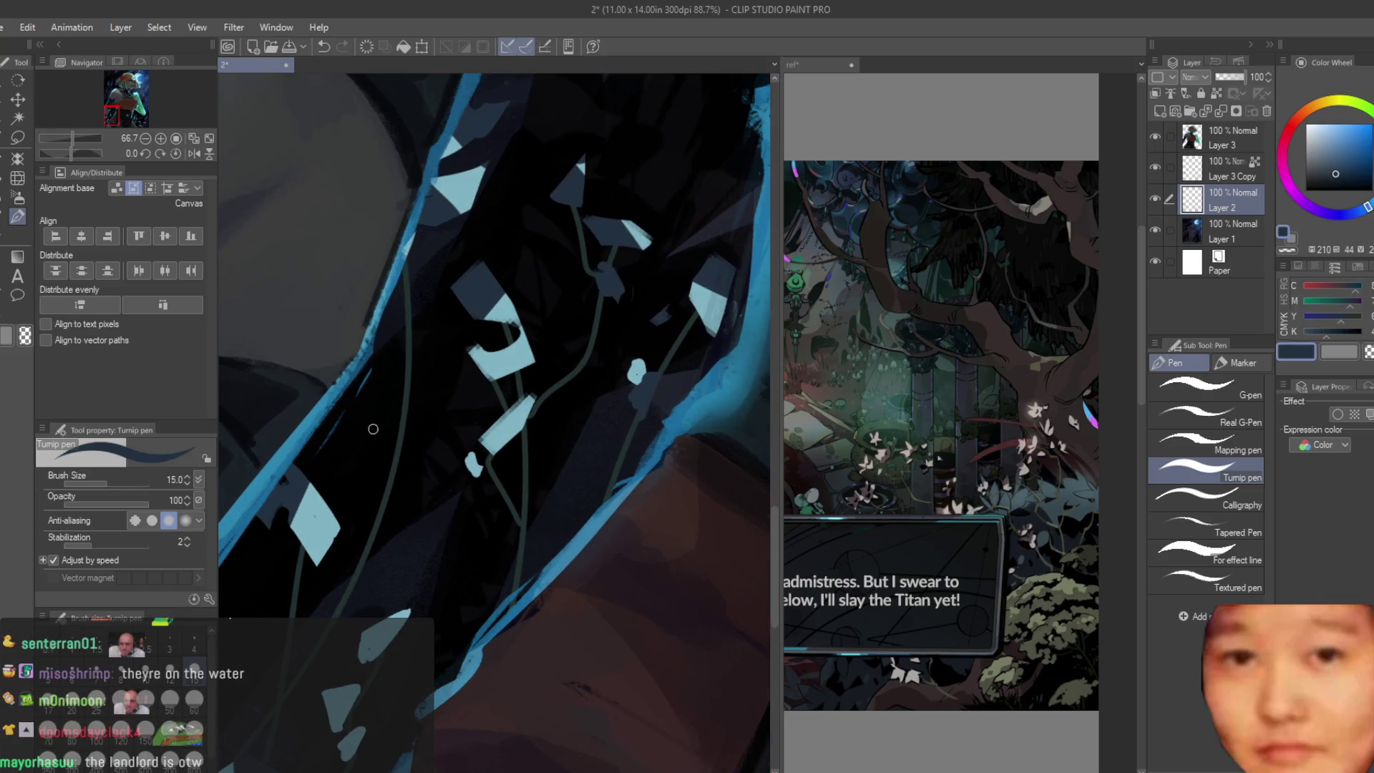
{"action": "left_click", "coordinate": [413, 365], "text": "alt"}
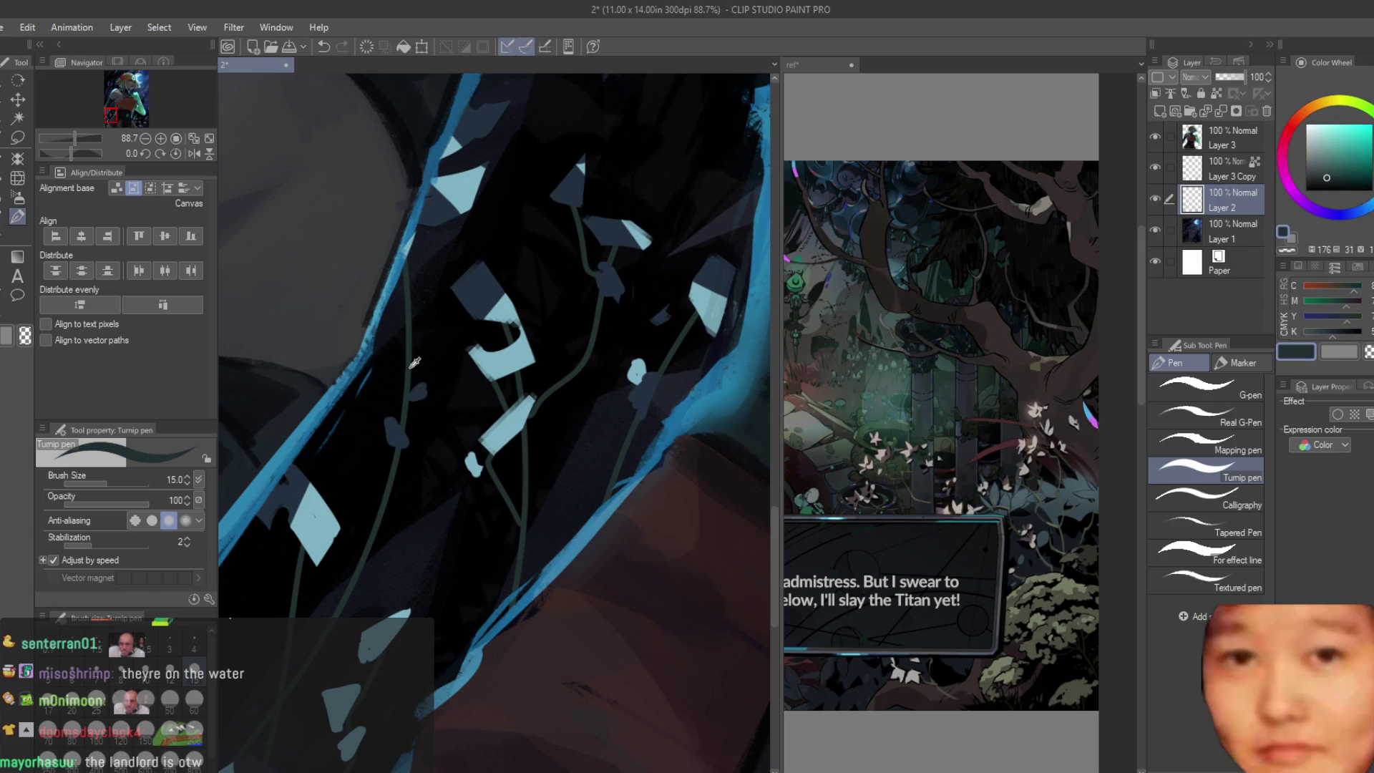
{"action": "scroll", "coordinate": [449, 283], "scroll_direction": "down", "scroll_amount": 2}
{"action": "scroll", "coordinate": [537, 354], "scroll_direction": "down", "scroll_amount": 2}
{"action": "scroll", "coordinate": [643, 422], "scroll_direction": "down", "scroll_amount": 2}
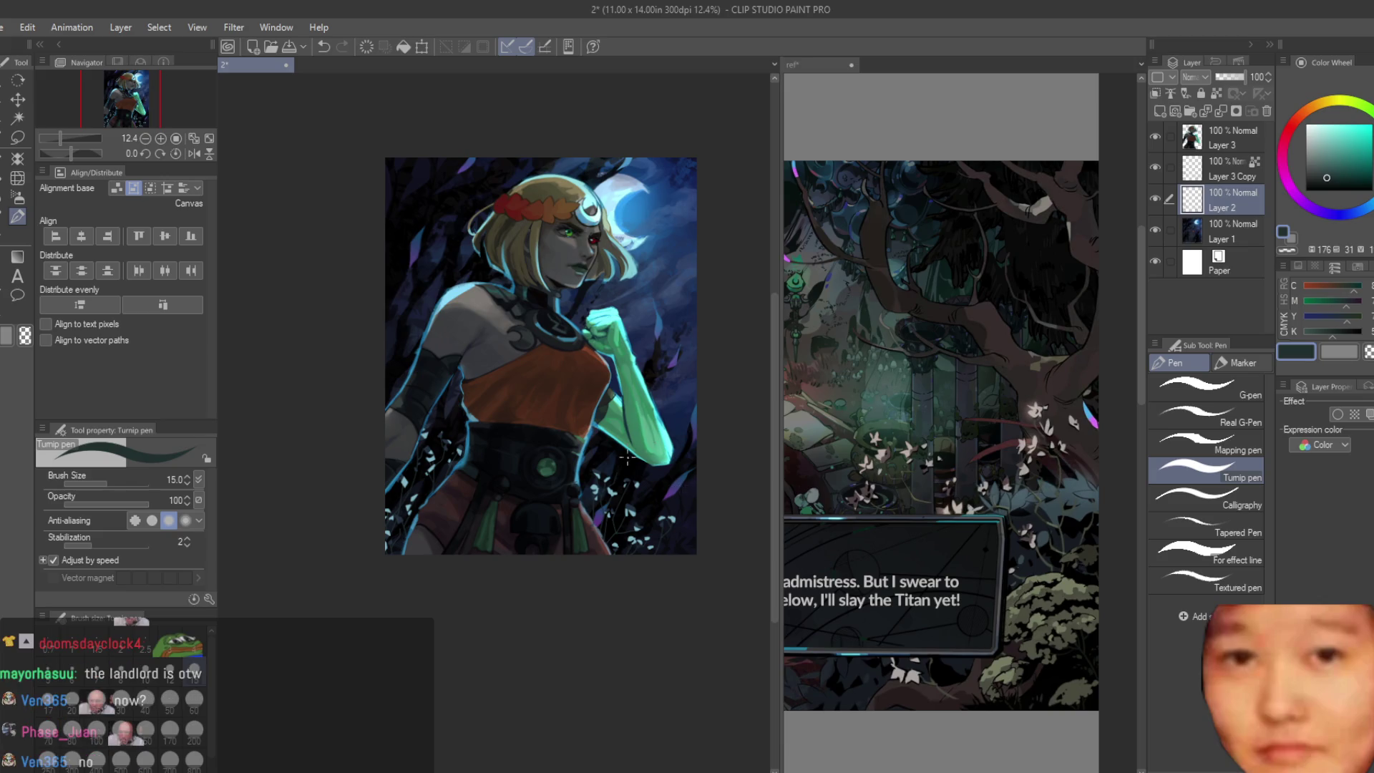
{"action": "scroll", "coordinate": [643, 422], "scroll_direction": "up", "scroll_amount": 2}
{"action": "scroll", "coordinate": [591, 486], "scroll_direction": "up", "scroll_amount": 2}
{"action": "key", "text": "bracketleft"}
{"action": "key", "text": "bracketleft"}
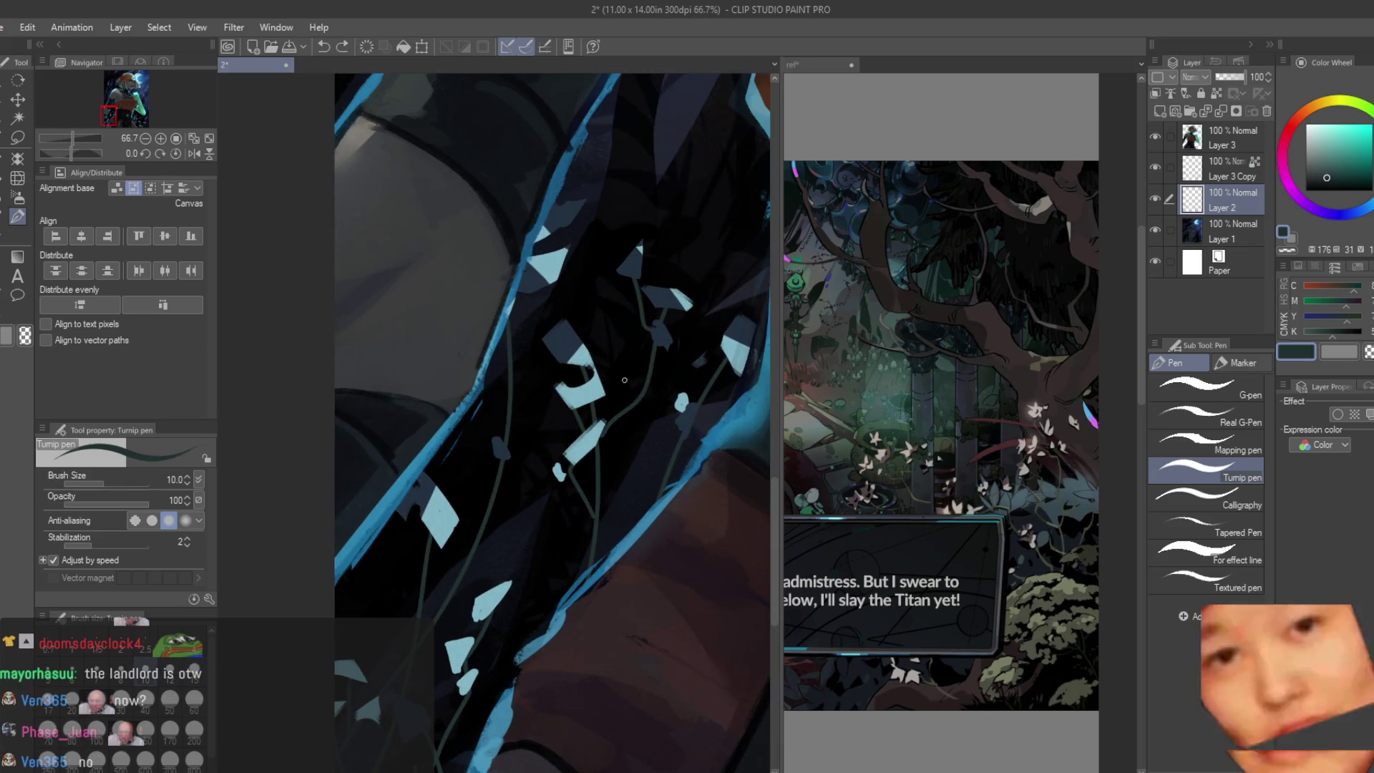
{"action": "scroll", "coordinate": [592, 486], "scroll_direction": "up", "scroll_amount": 2}
{"action": "scroll", "coordinate": [644, 451], "scroll_direction": "up", "scroll_amount": 1}
{"action": "scroll", "coordinate": [735, 408], "scroll_direction": "up", "scroll_amount": 2}
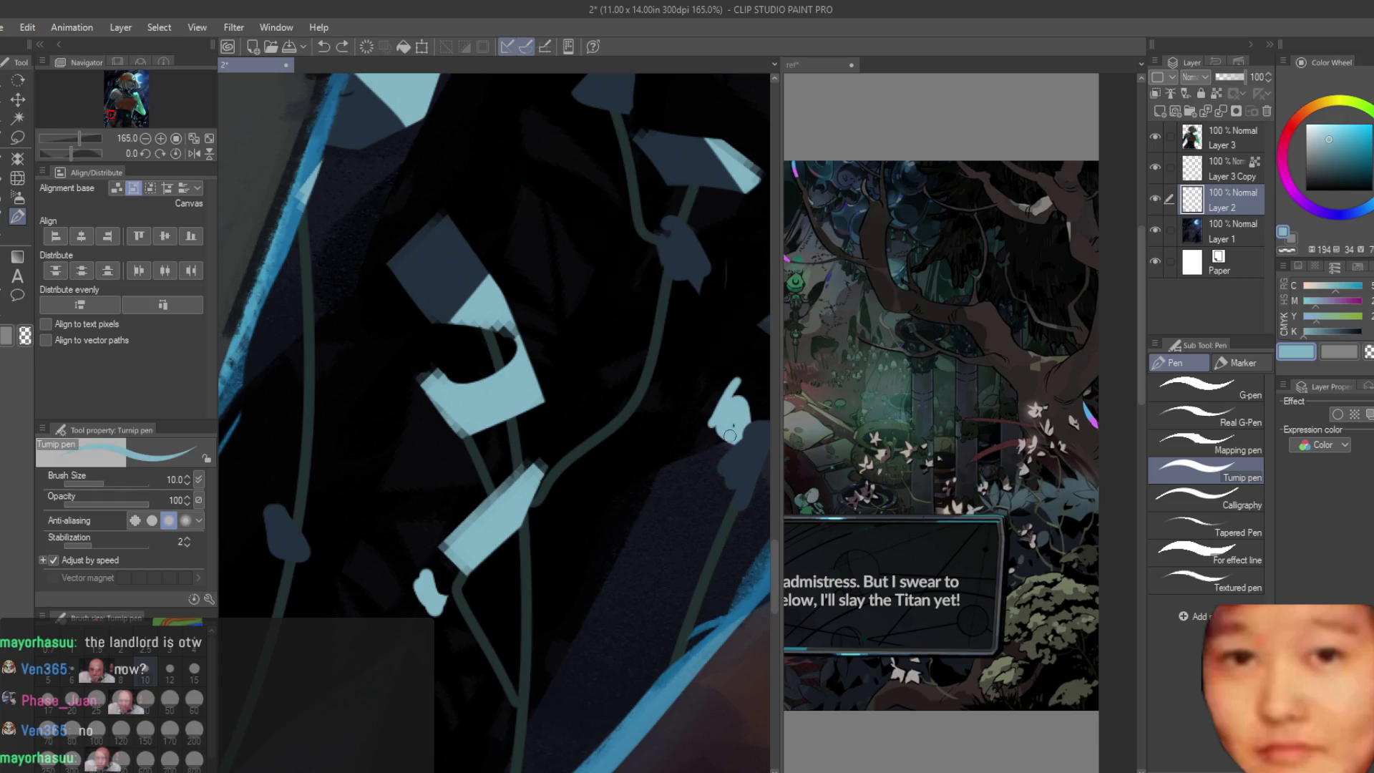
Step: Paint a light-blue pointed petal and a dark navy petal, sampling both colours from the canvas
{"action": "left_click_drag", "start_coordinate": [736, 406], "coordinate": [728, 382]}
{"action": "left_click_drag", "start_coordinate": [740, 430], "coordinate": [727, 482]}
{"action": "scroll", "coordinate": [727, 483], "scroll_direction": "down", "scroll_amount": 2}
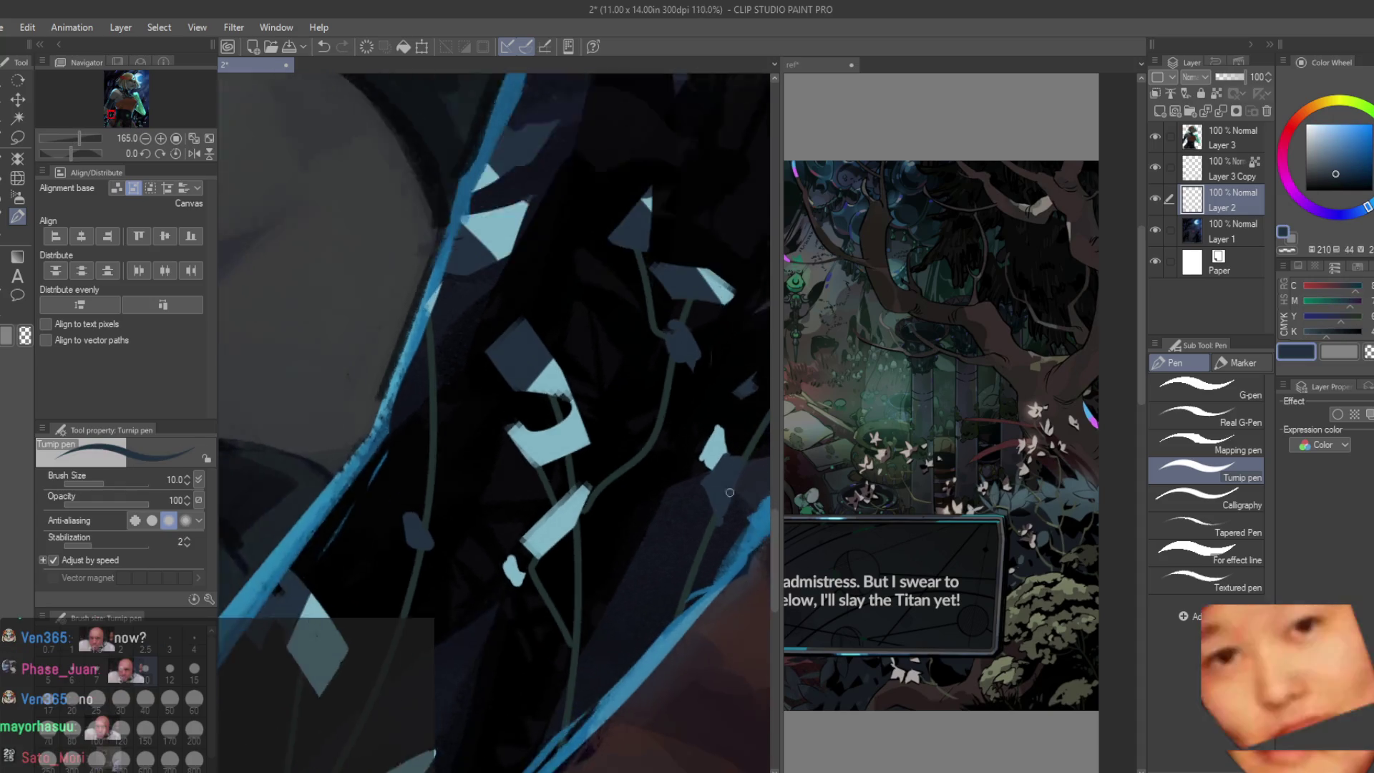
{"action": "scroll", "coordinate": [704, 518], "scroll_direction": "up", "scroll_amount": 1}
{"action": "scroll", "coordinate": [709, 526], "scroll_direction": "down", "scroll_amount": 2}
{"action": "scroll", "coordinate": [720, 484], "scroll_direction": "up", "scroll_amount": 2}
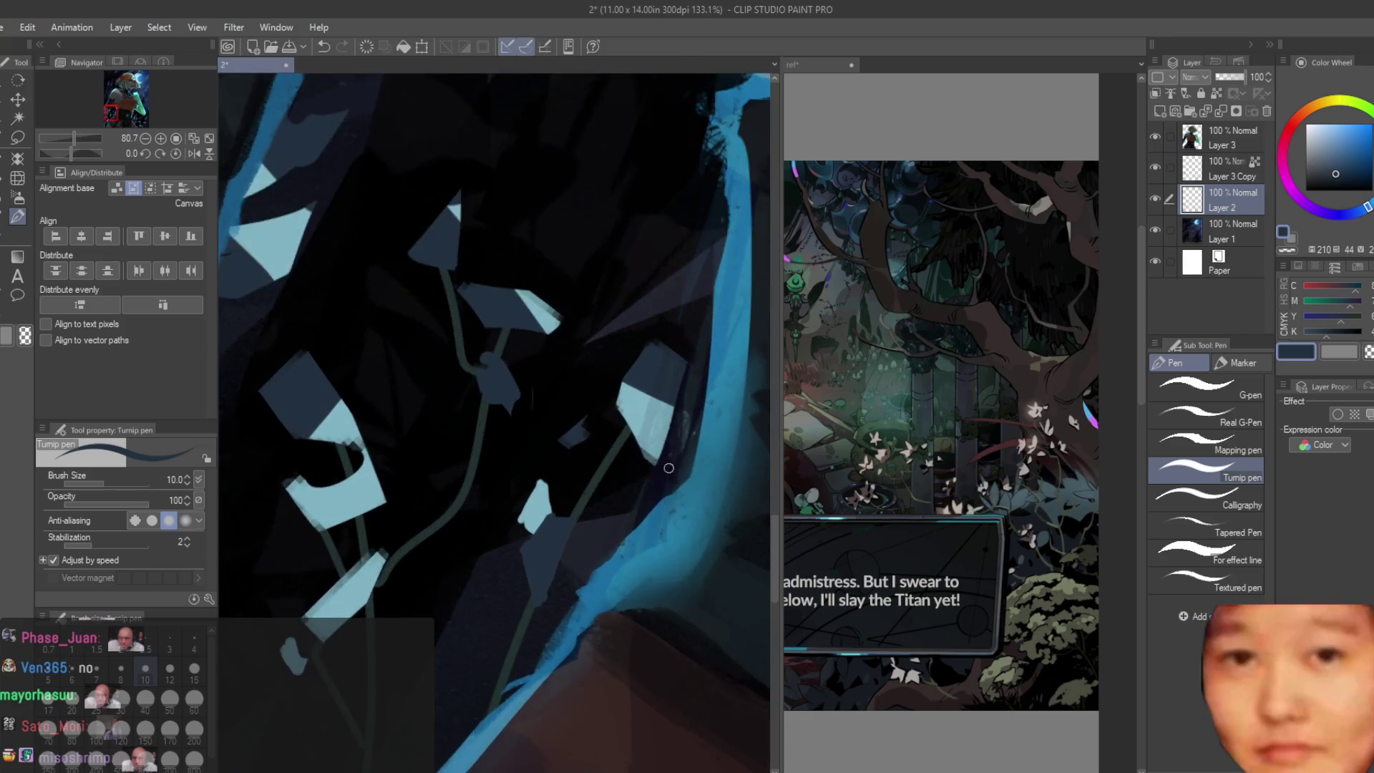
{"action": "scroll", "coordinate": [739, 413], "scroll_direction": "up", "scroll_amount": 1}
{"action": "left_click", "coordinate": [626, 420], "text": "alt"}
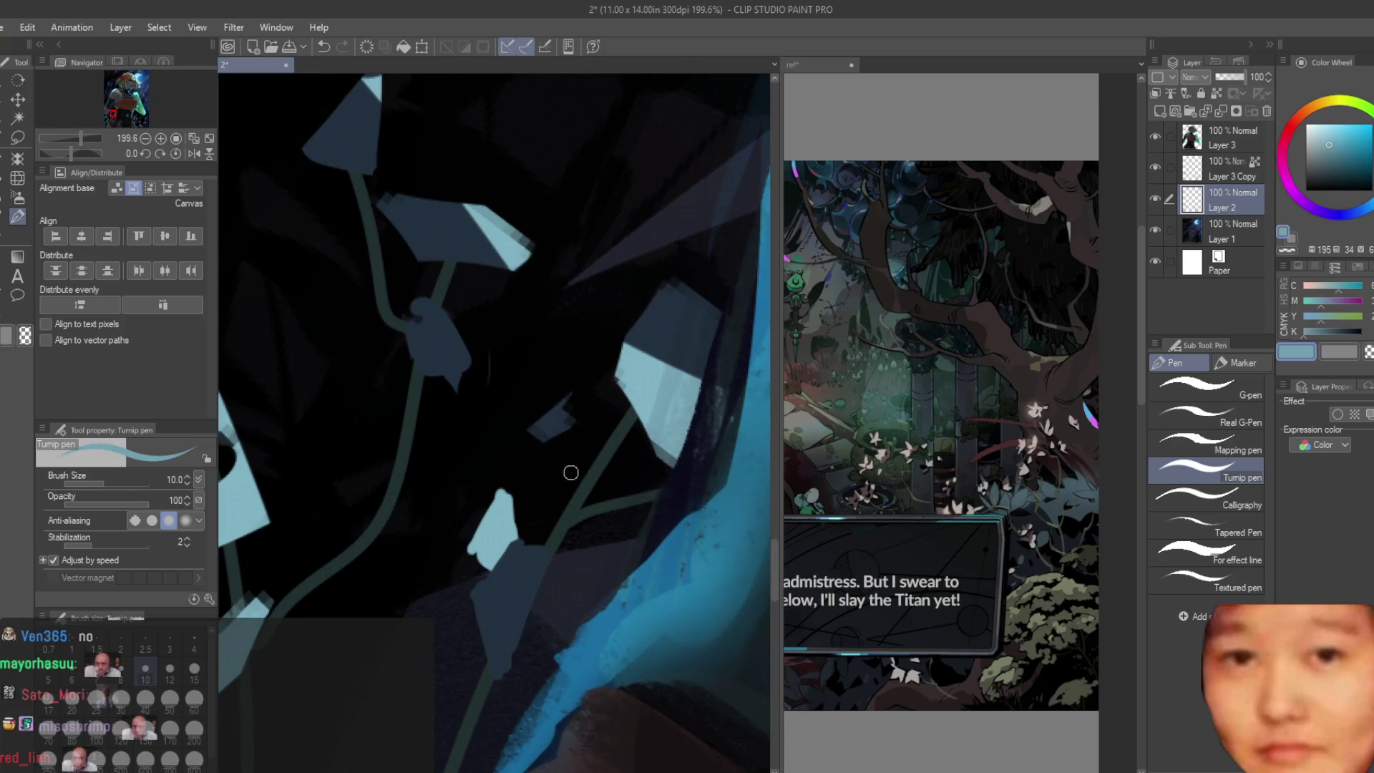
{"action": "scroll", "coordinate": [501, 497], "scroll_direction": "down", "scroll_amount": 2}
{"action": "left_click", "coordinate": [503, 375], "text": "alt"}
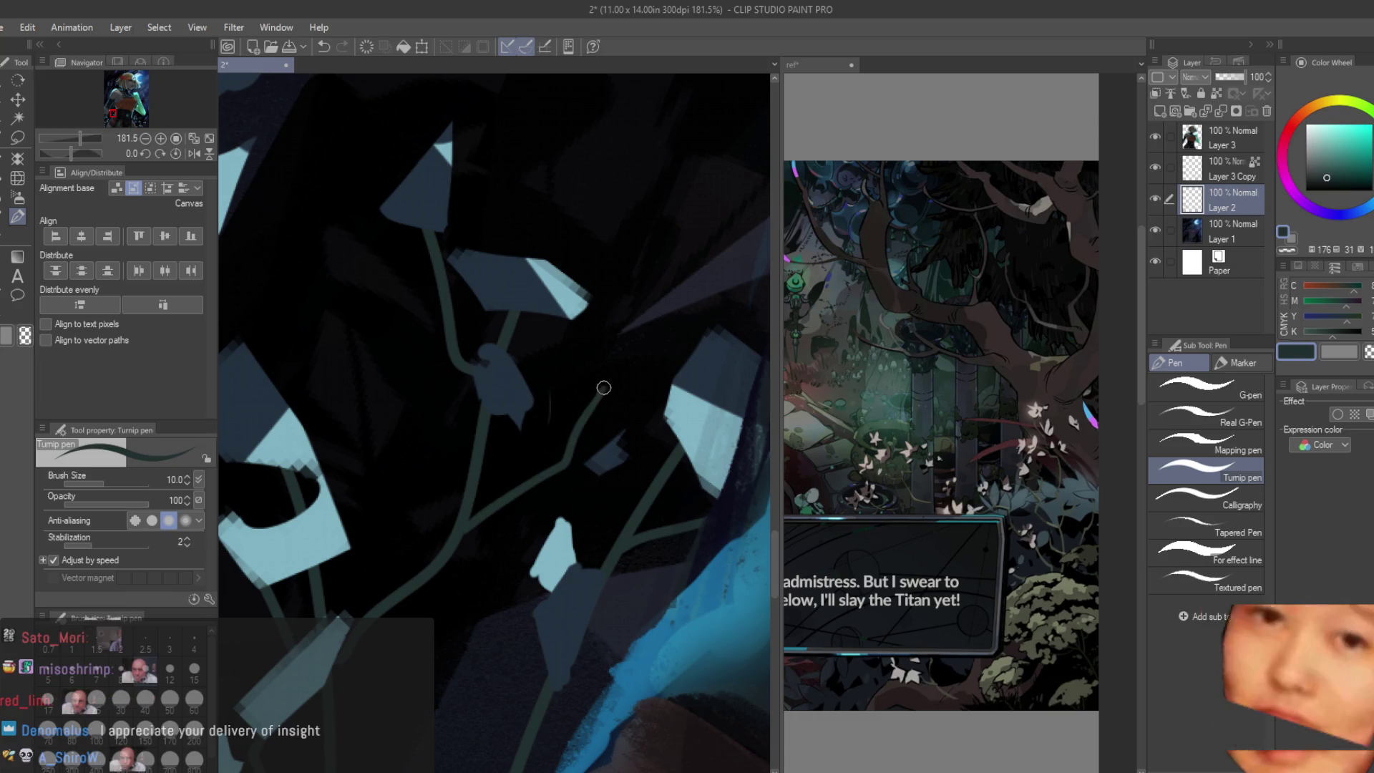
{"action": "scroll", "coordinate": [504, 376], "scroll_direction": "up", "scroll_amount": 2}
{"action": "mouse_move", "coordinate": [628, 373]}
{"action": "left_mouse_down"}
{"action": "mouse_move", "coordinate": [583, 430]}
{"action": "mouse_move", "coordinate": [654, 368]}
{"action": "mouse_move", "coordinate": [615, 413]}
{"action": "left_mouse_up"}
{"action": "scroll", "coordinate": [581, 397], "scroll_direction": "down", "scroll_amount": 3}
{"action": "scroll", "coordinate": [489, 387], "scroll_direction": "up", "scroll_amount": 1}
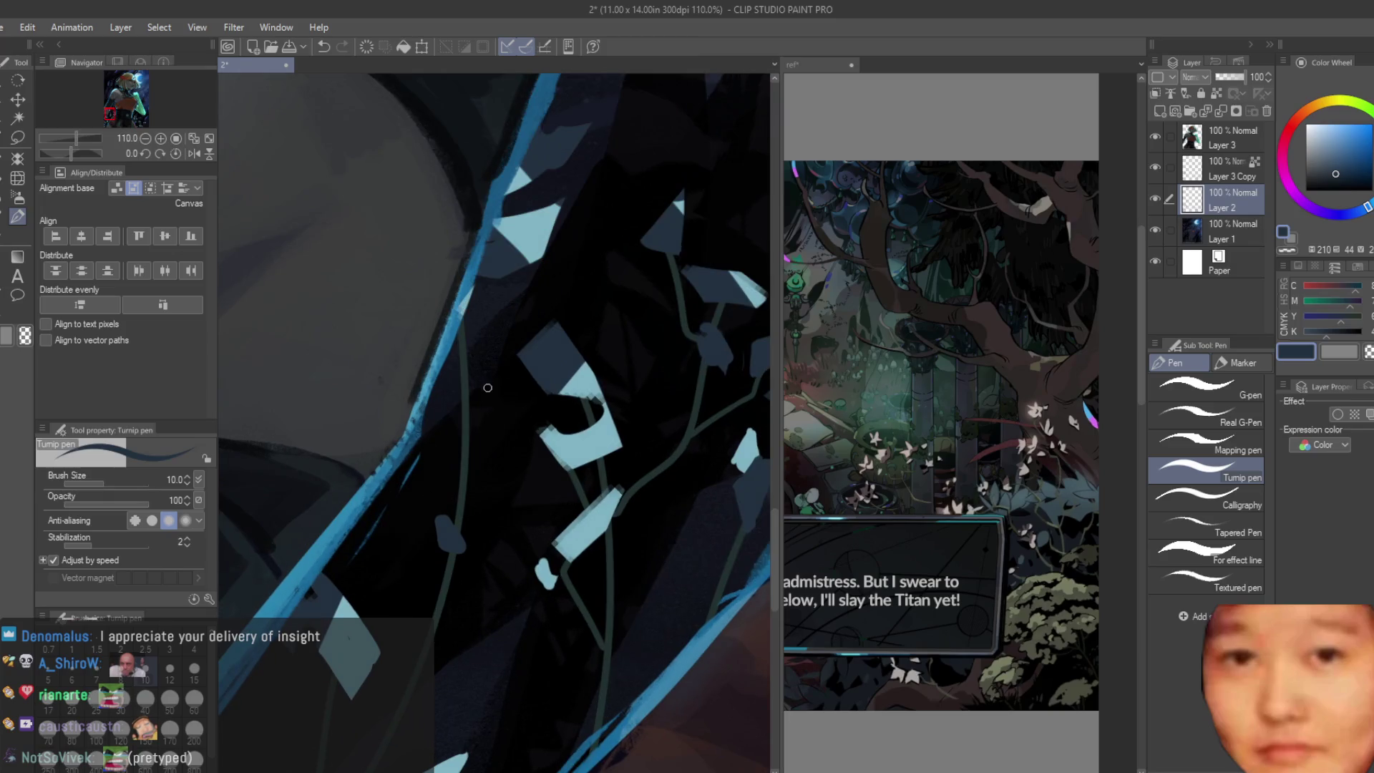
{"action": "scroll", "coordinate": [444, 556], "scroll_direction": "up", "scroll_amount": 1}
Step: Paint dark leaf shapes and grey-green branching stems, extending one thin branch upward
{"action": "mouse_move", "coordinate": [533, 400]}
{"action": "left_mouse_down"}
{"action": "mouse_move", "coordinate": [477, 474]}
{"action": "mouse_move", "coordinate": [491, 433]}
{"action": "left_mouse_up"}
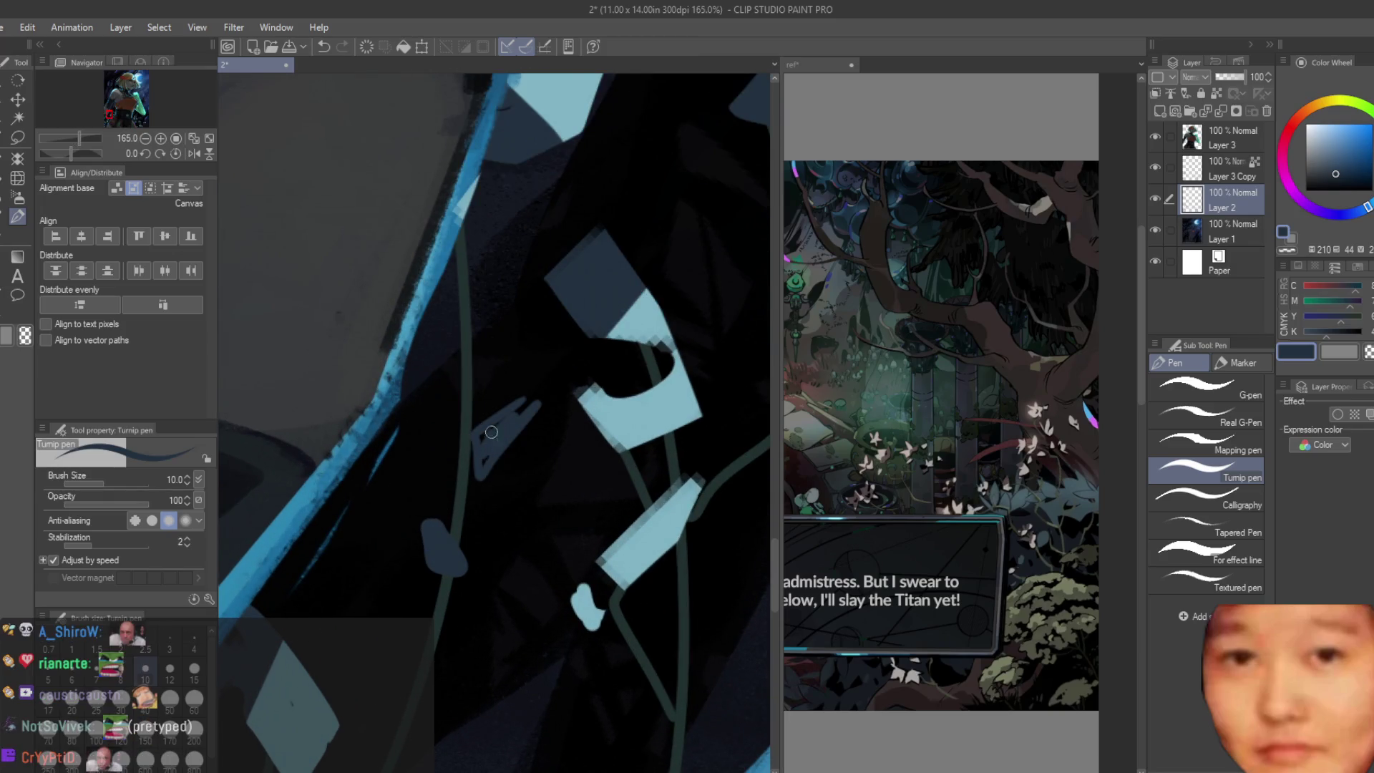
{"action": "left_click_drag", "start_coordinate": [498, 303], "coordinate": [513, 335]}
{"action": "mouse_move", "coordinate": [448, 384]}
{"action": "left_mouse_down"}
{"action": "mouse_move", "coordinate": [417, 350]}
{"action": "mouse_move", "coordinate": [428, 423]}
{"action": "mouse_move", "coordinate": [409, 417]}
{"action": "left_mouse_up"}
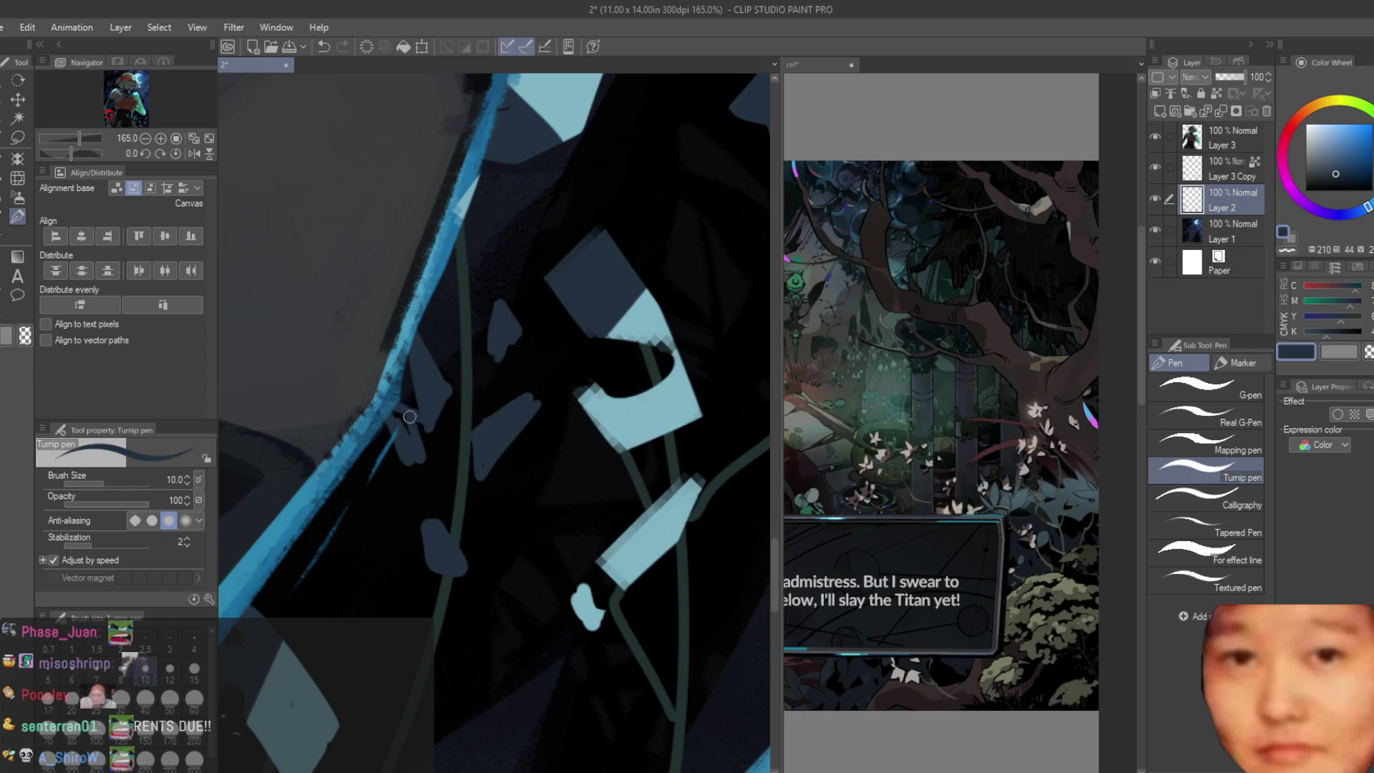
{"action": "left_click", "coordinate": [400, 453], "text": "alt"}
{"action": "left_click_drag", "start_coordinate": [456, 473], "coordinate": [418, 463]}
{"action": "left_click_drag", "start_coordinate": [476, 399], "coordinate": [510, 345]}
{"action": "left_click_drag", "start_coordinate": [467, 513], "coordinate": [502, 492]}
{"action": "scroll", "coordinate": [502, 491], "scroll_direction": "down", "scroll_amount": 2}
{"action": "scroll", "coordinate": [507, 430], "scroll_direction": "down", "scroll_amount": 2}
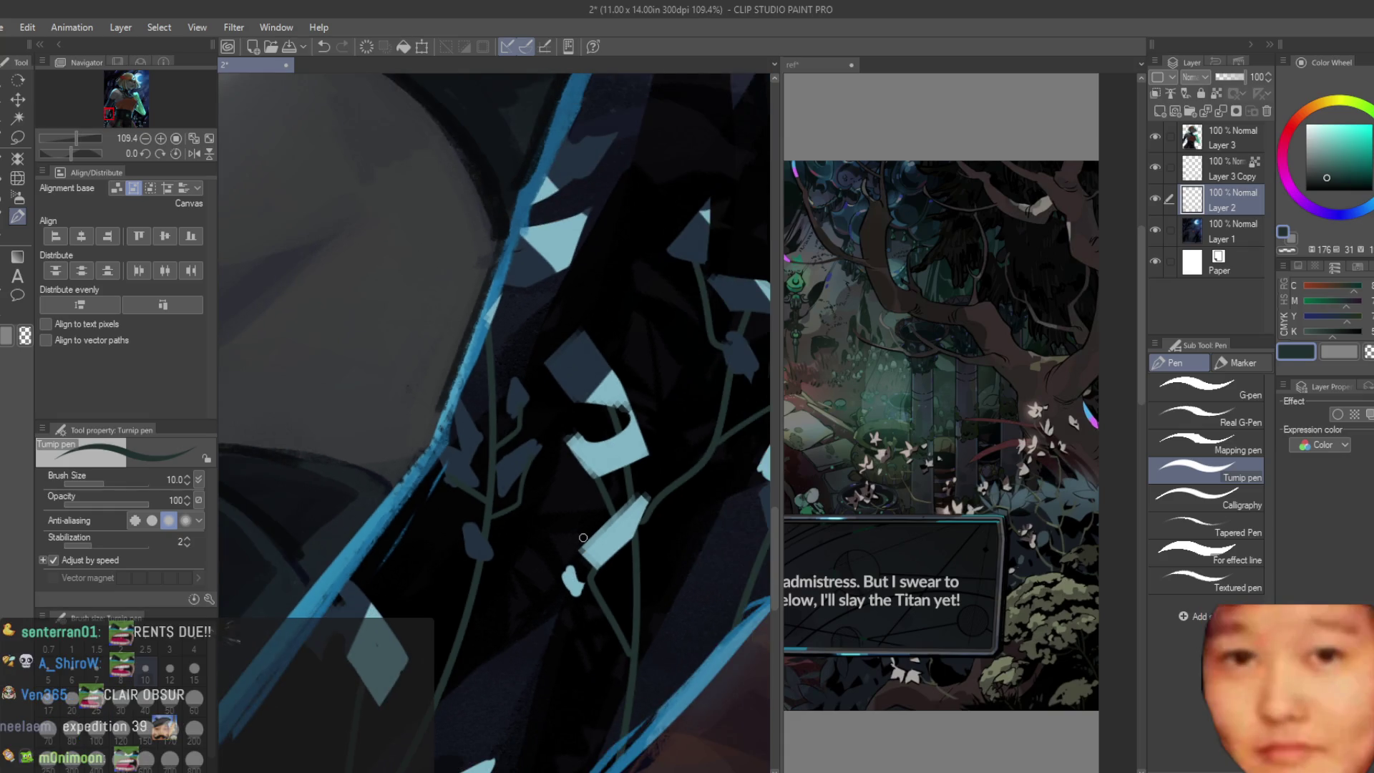
{"action": "left_click_drag", "start_coordinate": [497, 347], "coordinate": [665, 163]}
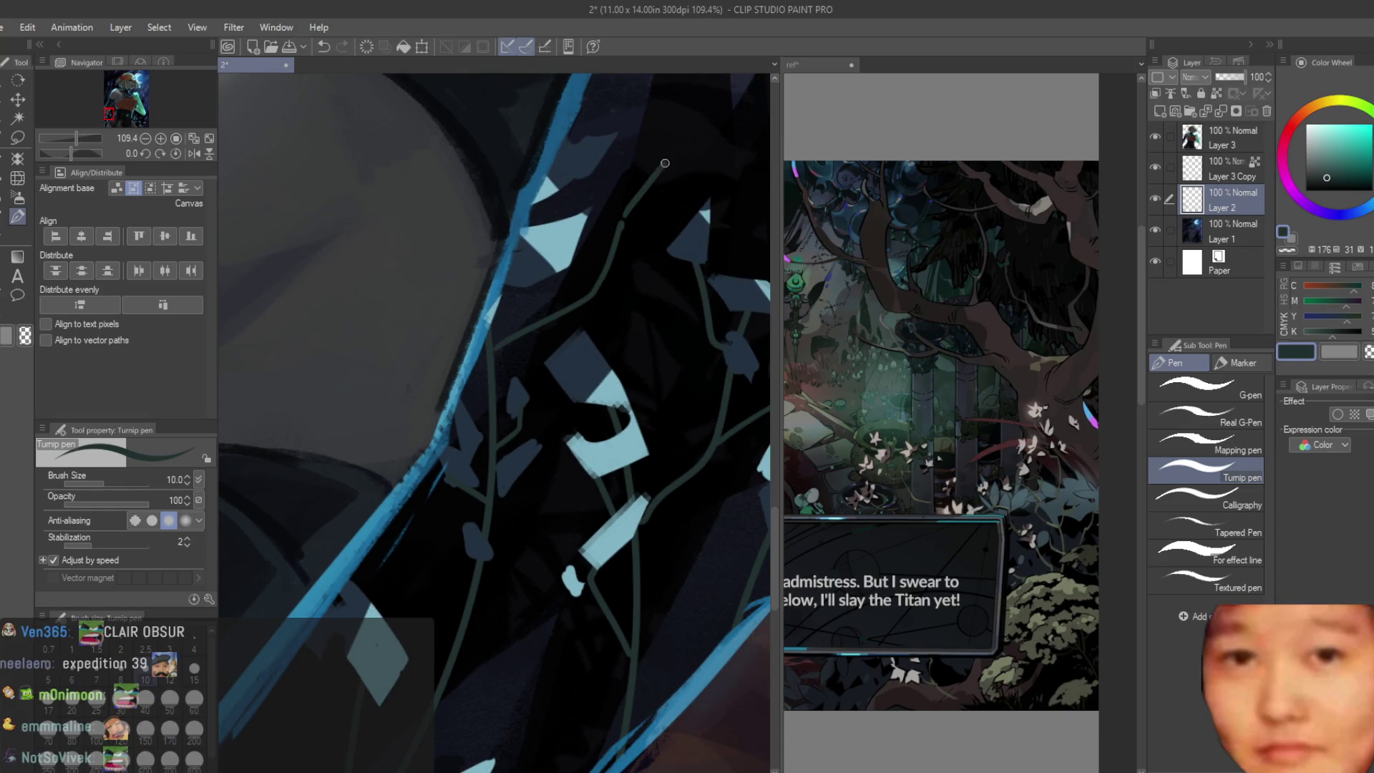
{"action": "scroll", "coordinate": [615, 167], "scroll_direction": "up", "scroll_amount": 2}
Step: Paint two light-blue leaves on the upper branch with colour picked from the canvas
{"action": "left_click", "coordinate": [702, 215], "text": "alt"}
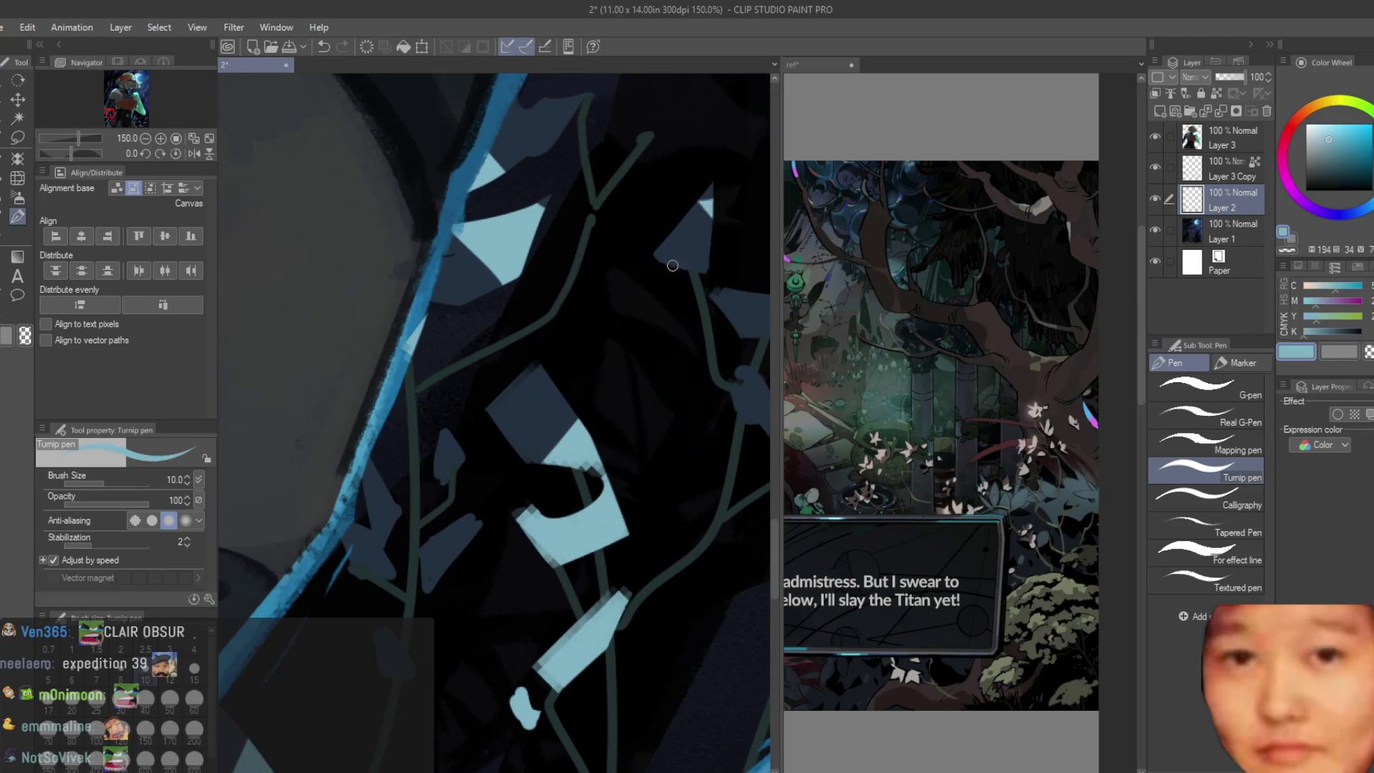
{"action": "scroll", "coordinate": [673, 265], "scroll_direction": "up", "scroll_amount": 1}
{"action": "left_click_drag", "start_coordinate": [631, 240], "coordinate": [603, 317]}
{"action": "left_click_drag", "start_coordinate": [526, 241], "coordinate": [543, 295]}
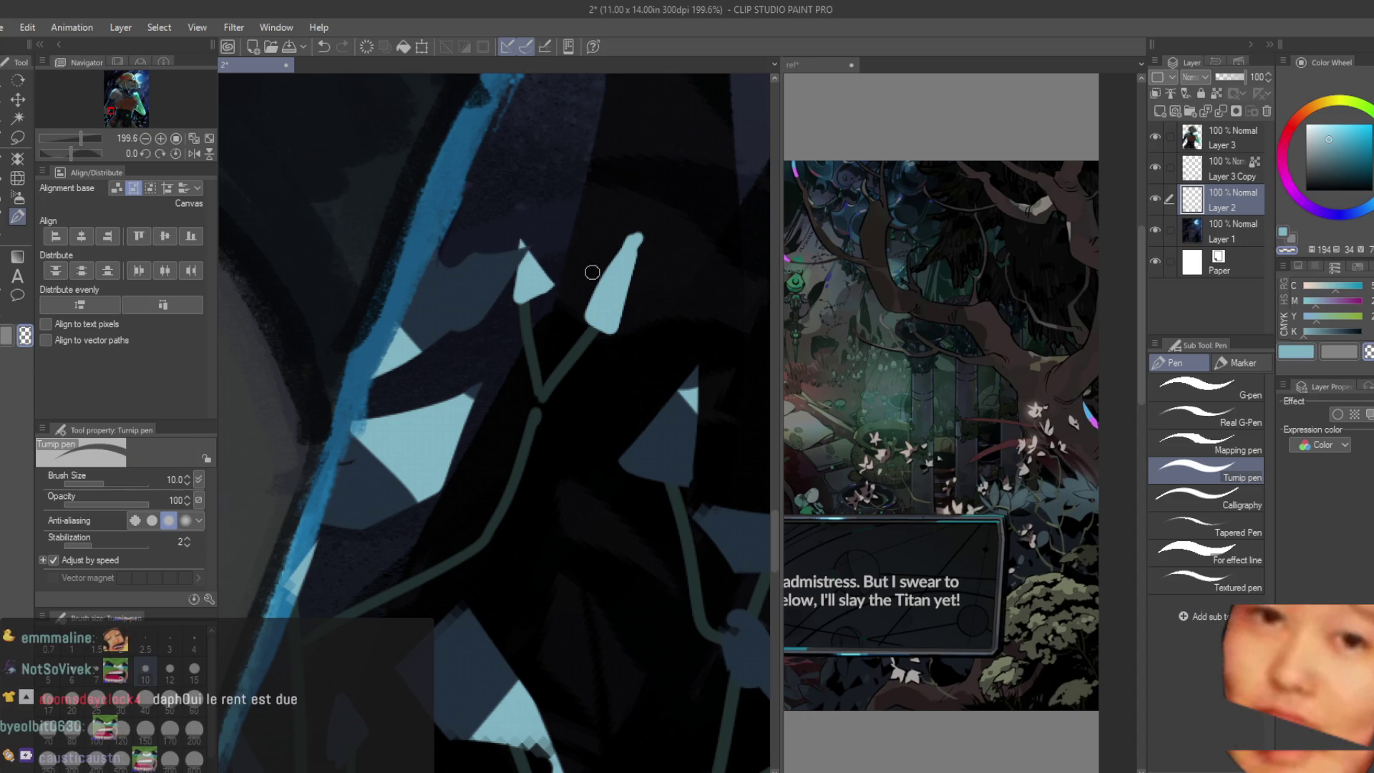
{"action": "scroll", "coordinate": [644, 376], "scroll_direction": "down", "scroll_amount": 2}
{"action": "scroll", "coordinate": [688, 461], "scroll_direction": "down", "scroll_amount": 4}
{"action": "scroll", "coordinate": [714, 516], "scroll_direction": "down", "scroll_amount": 1}
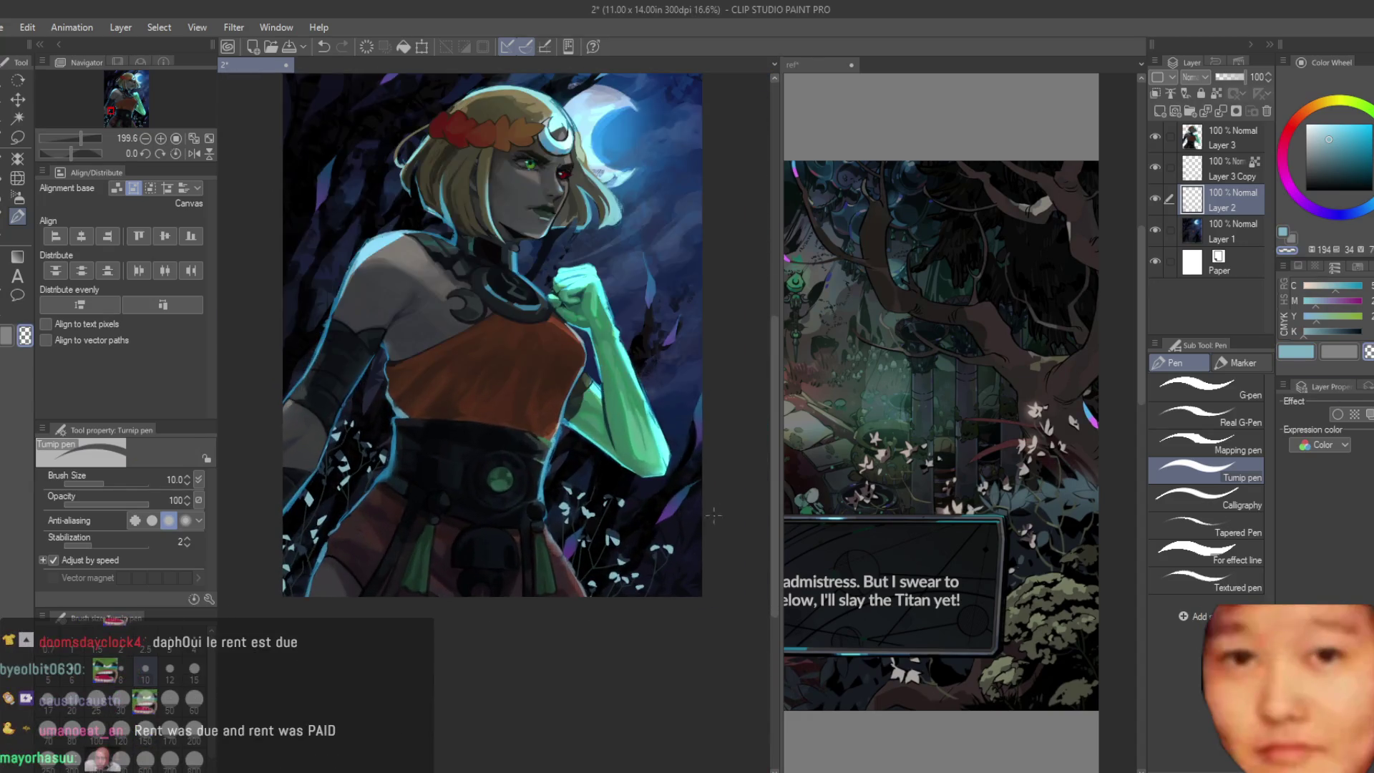
{"action": "scroll", "coordinate": [666, 547], "scroll_direction": "up", "scroll_amount": 2}
{"action": "scroll", "coordinate": [666, 548], "scroll_direction": "up", "scroll_amount": 3}
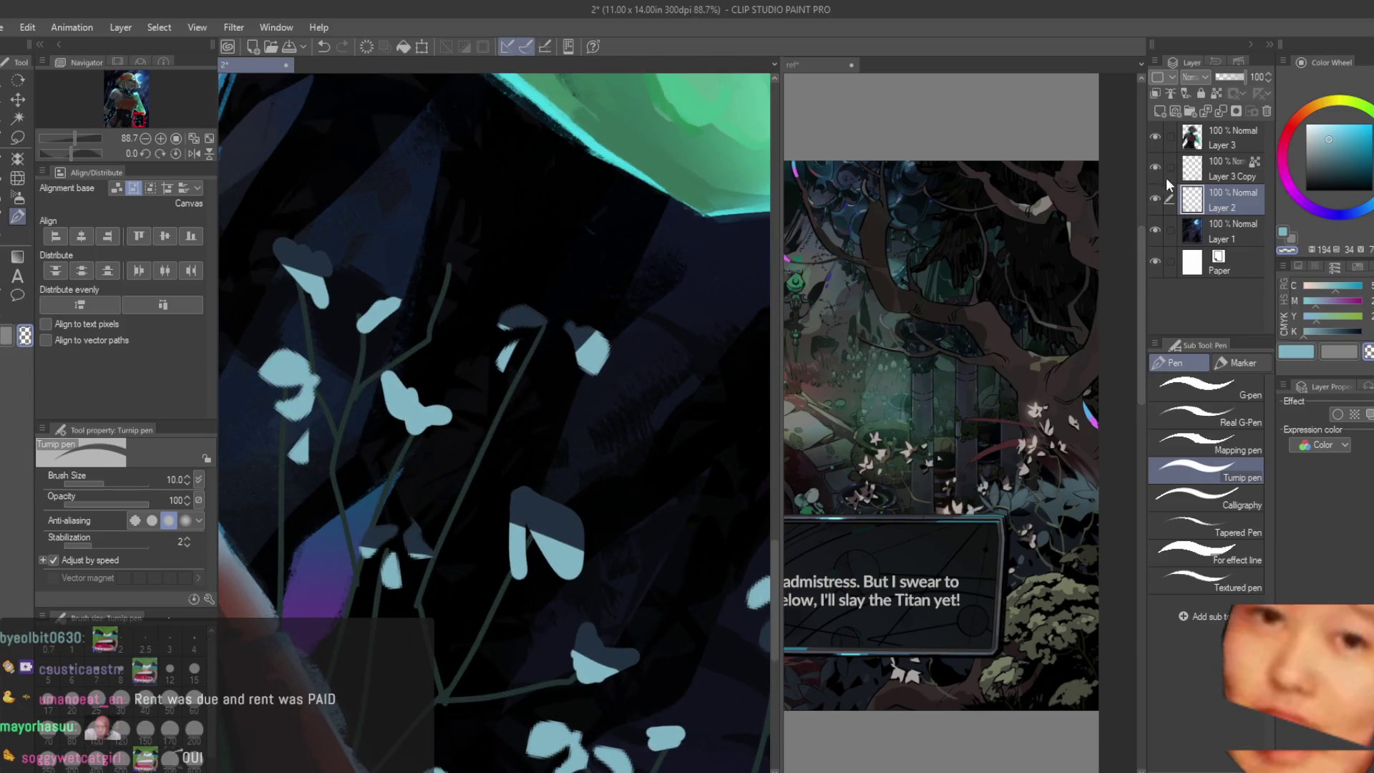
Step: Save the illustration and return to painting on Layer 2
{"action": "left_click", "coordinate": [1212, 166]}
{"action": "scroll", "coordinate": [548, 494], "scroll_direction": "up", "scroll_amount": 1}
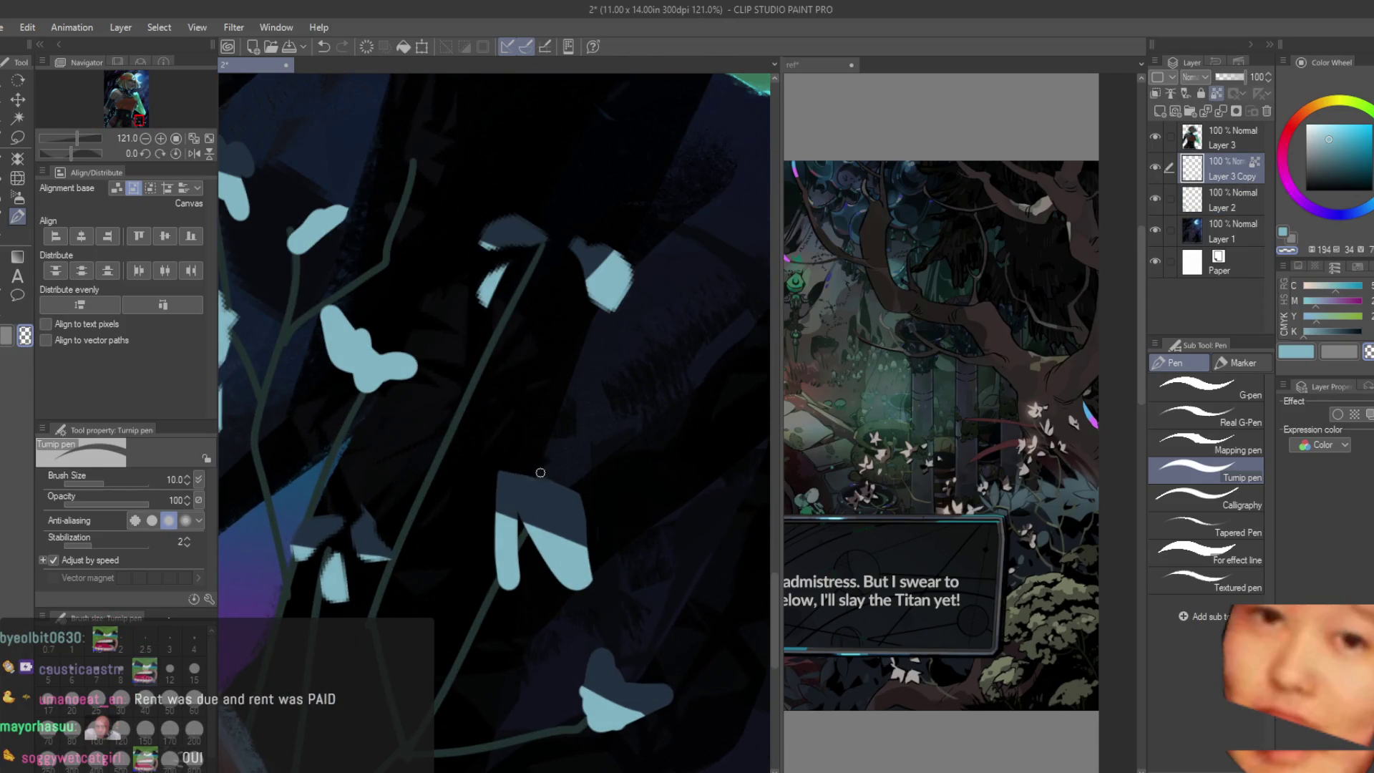
{"action": "scroll", "coordinate": [488, 557], "scroll_direction": "down", "scroll_amount": 2}
{"action": "scroll", "coordinate": [488, 556], "scroll_direction": "down", "scroll_amount": 2}
{"action": "key", "text": "ctrl+s"}
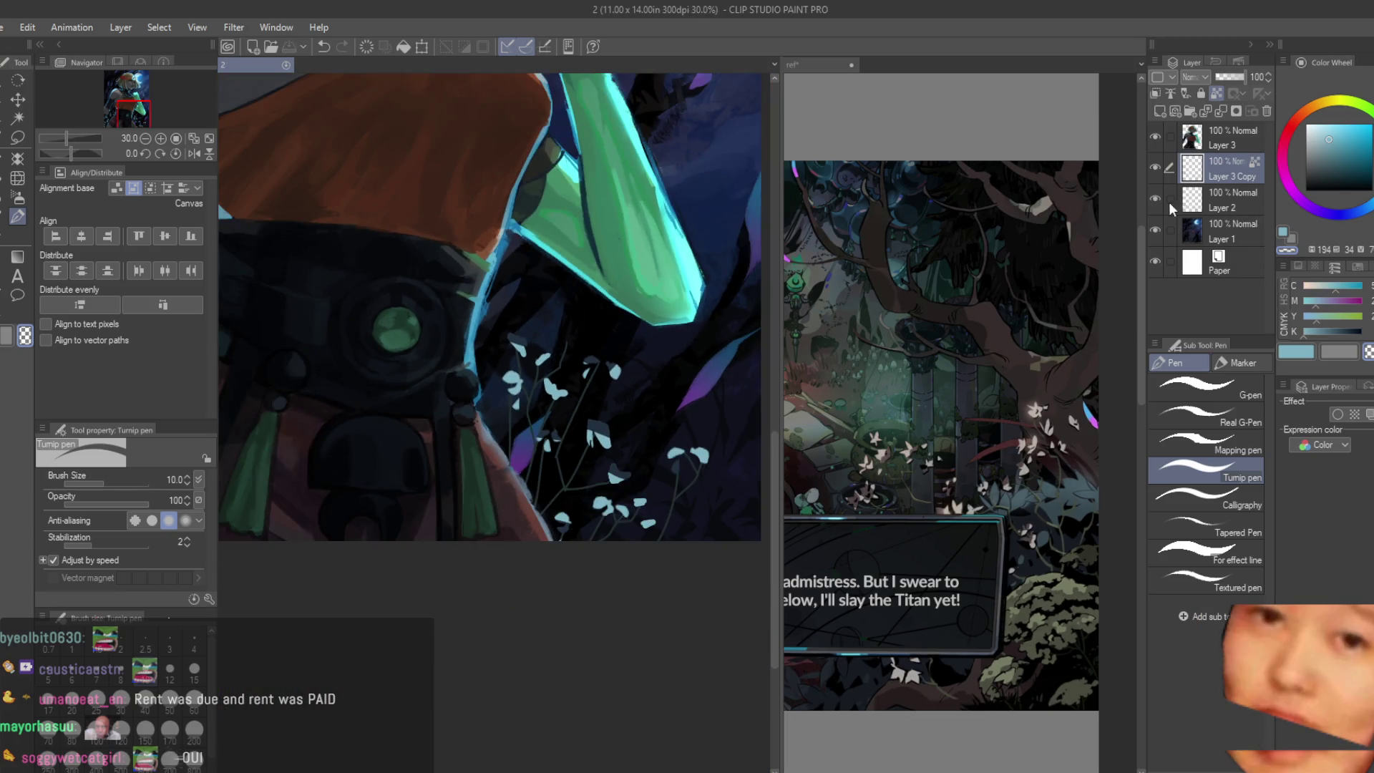
{"action": "left_click", "coordinate": [1203, 207]}
{"action": "scroll", "coordinate": [633, 381], "scroll_direction": "up", "scroll_amount": 1}
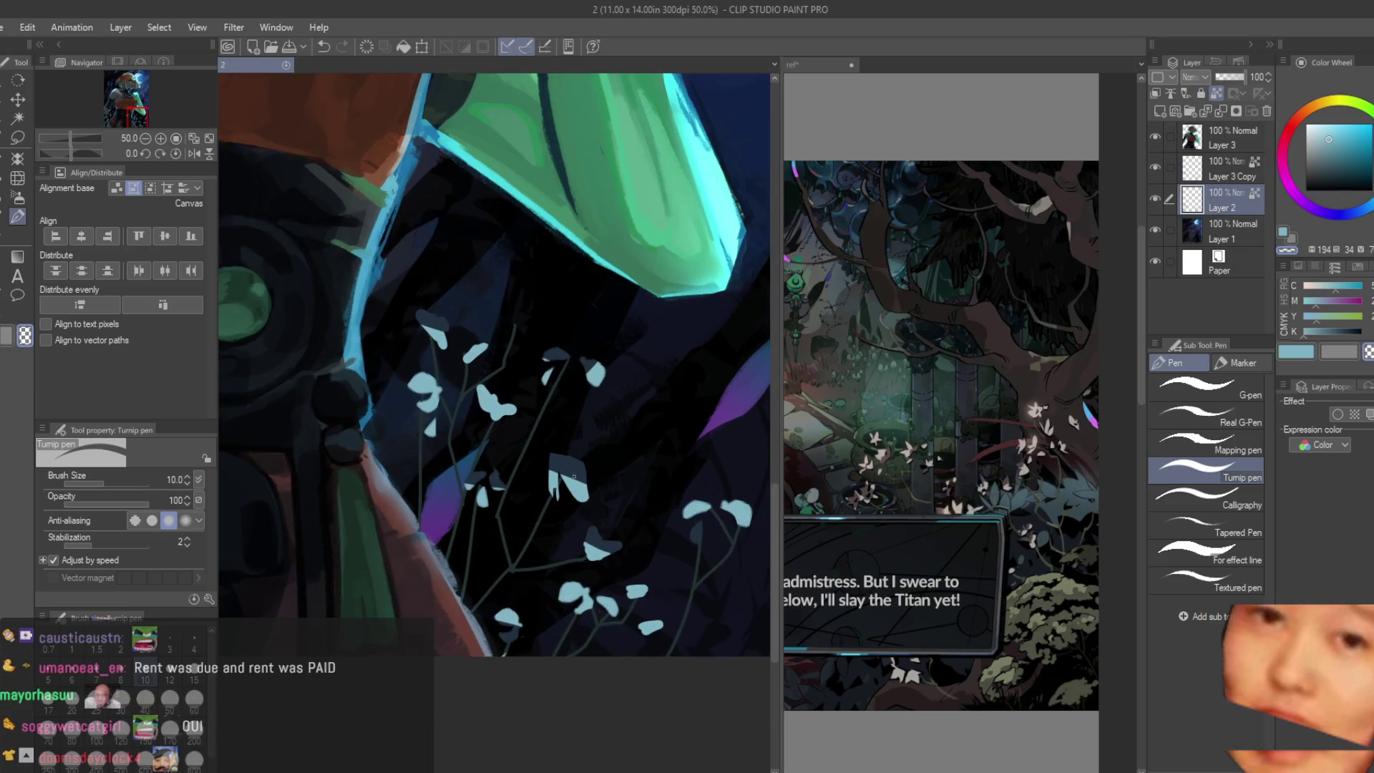
Step: Set a slightly lightened near-black painting colour and raise the pen size to 100
{"action": "left_click", "coordinate": [495, 425], "text": "alt"}
{"action": "left_click_drag", "start_coordinate": [495, 425], "coordinate": [582, 440]}
{"action": "left_click", "coordinate": [492, 355], "text": "alt"}
{"action": "left_click_drag", "start_coordinate": [493, 355], "coordinate": [523, 344]}
{"action": "left_click", "coordinate": [1339, 182]}
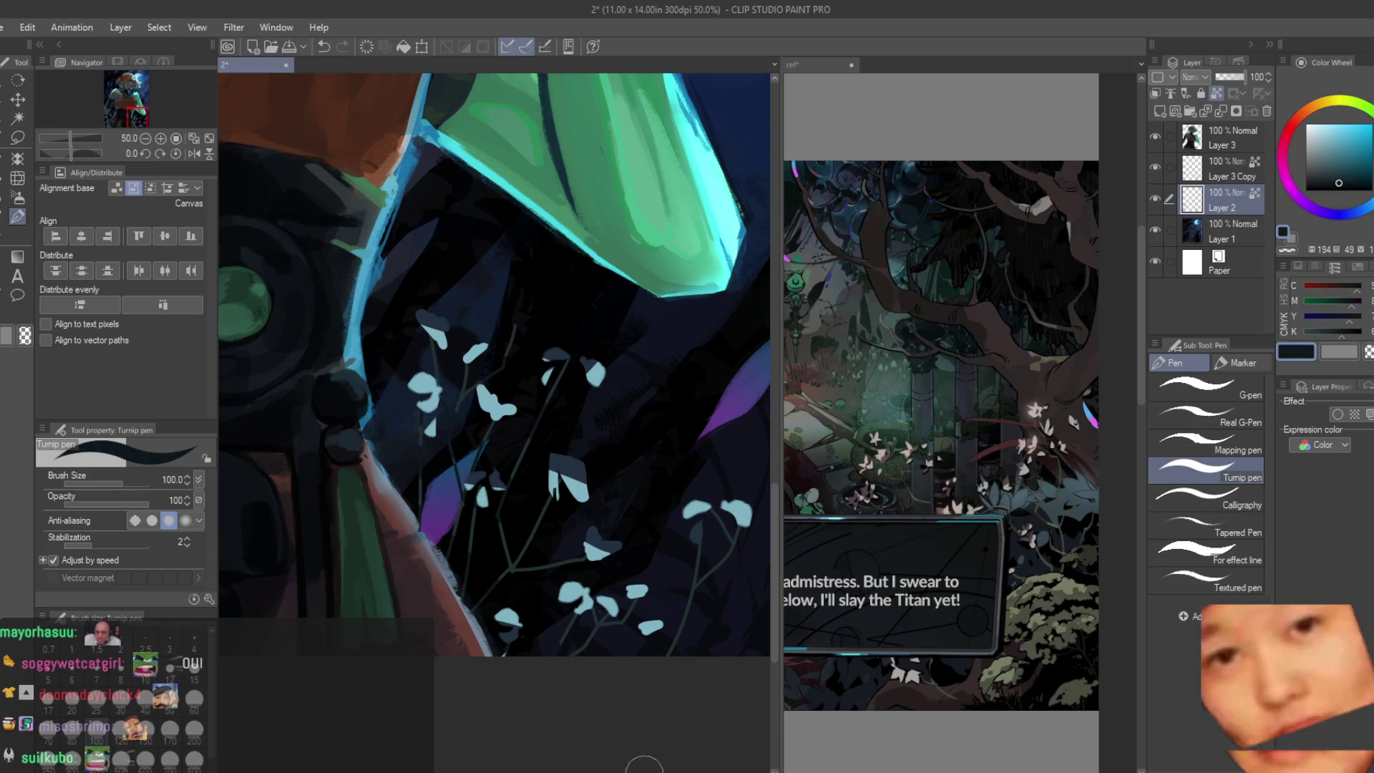
{"action": "scroll", "coordinate": [645, 699], "scroll_direction": "down", "scroll_amount": 3}
{"action": "scroll", "coordinate": [357, 426], "scroll_direction": "up", "scroll_amount": 1}
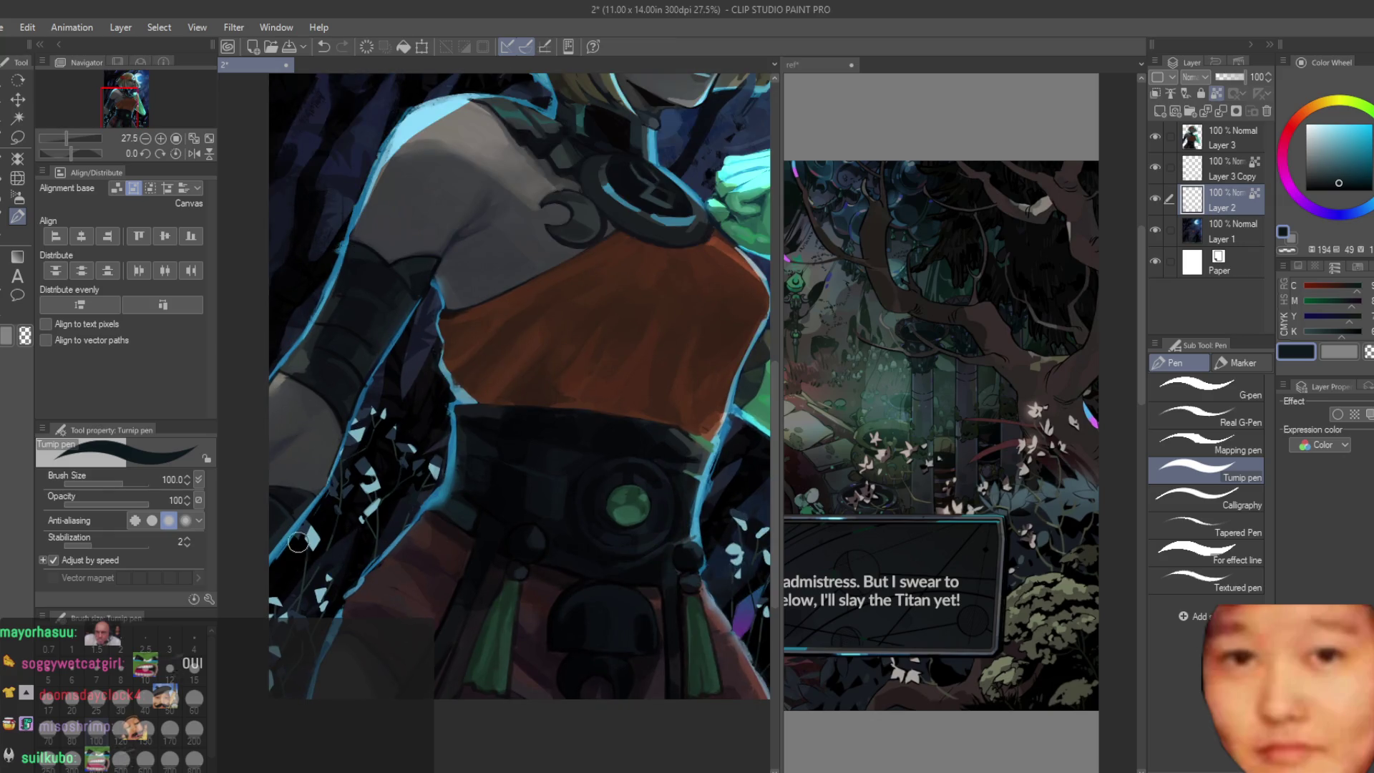
Step: Undo the stray small stroke, save again and make Layer 3 Copy active
{"action": "key", "text": "ctrl+z"}
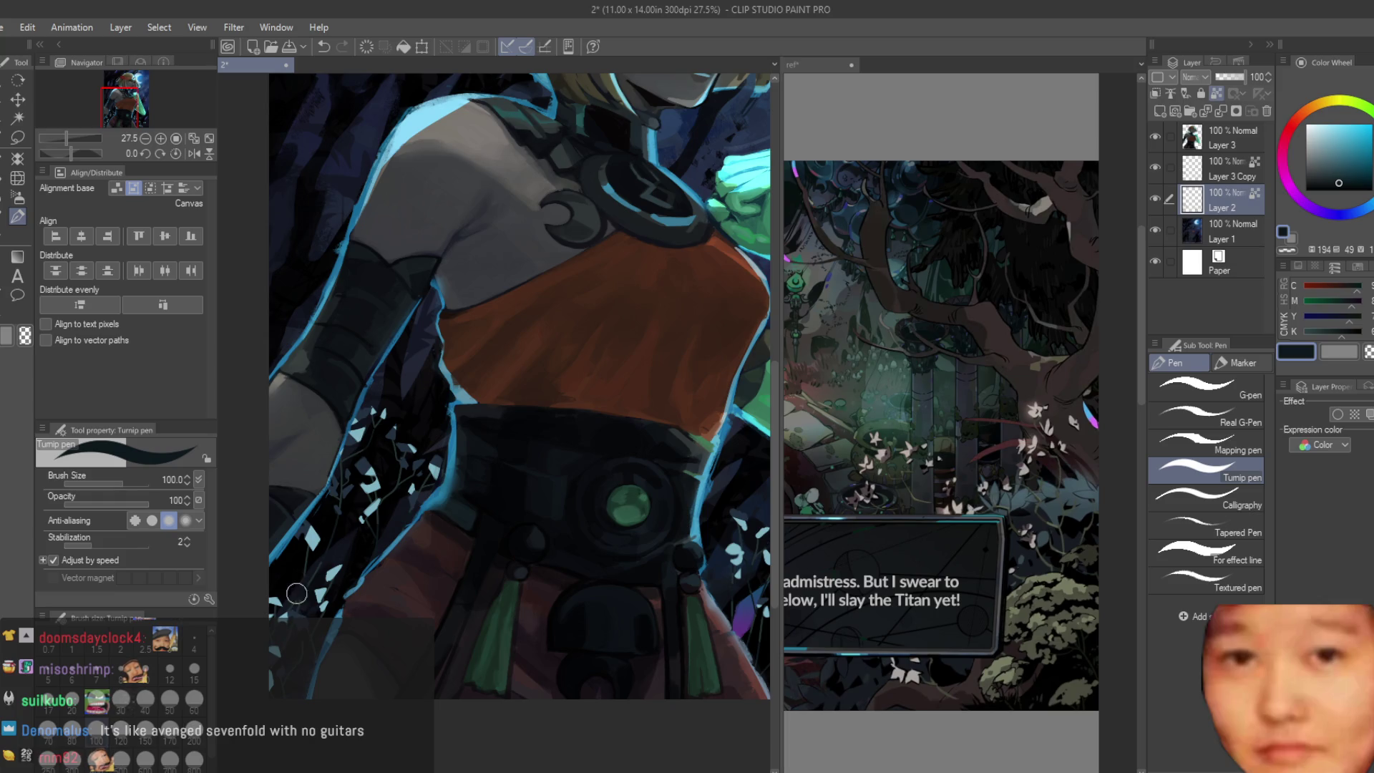
{"action": "scroll", "coordinate": [618, 490], "scroll_direction": "down", "scroll_amount": 2}
{"action": "key", "text": "ctrl+s"}
{"action": "left_click", "coordinate": [1162, 169]}
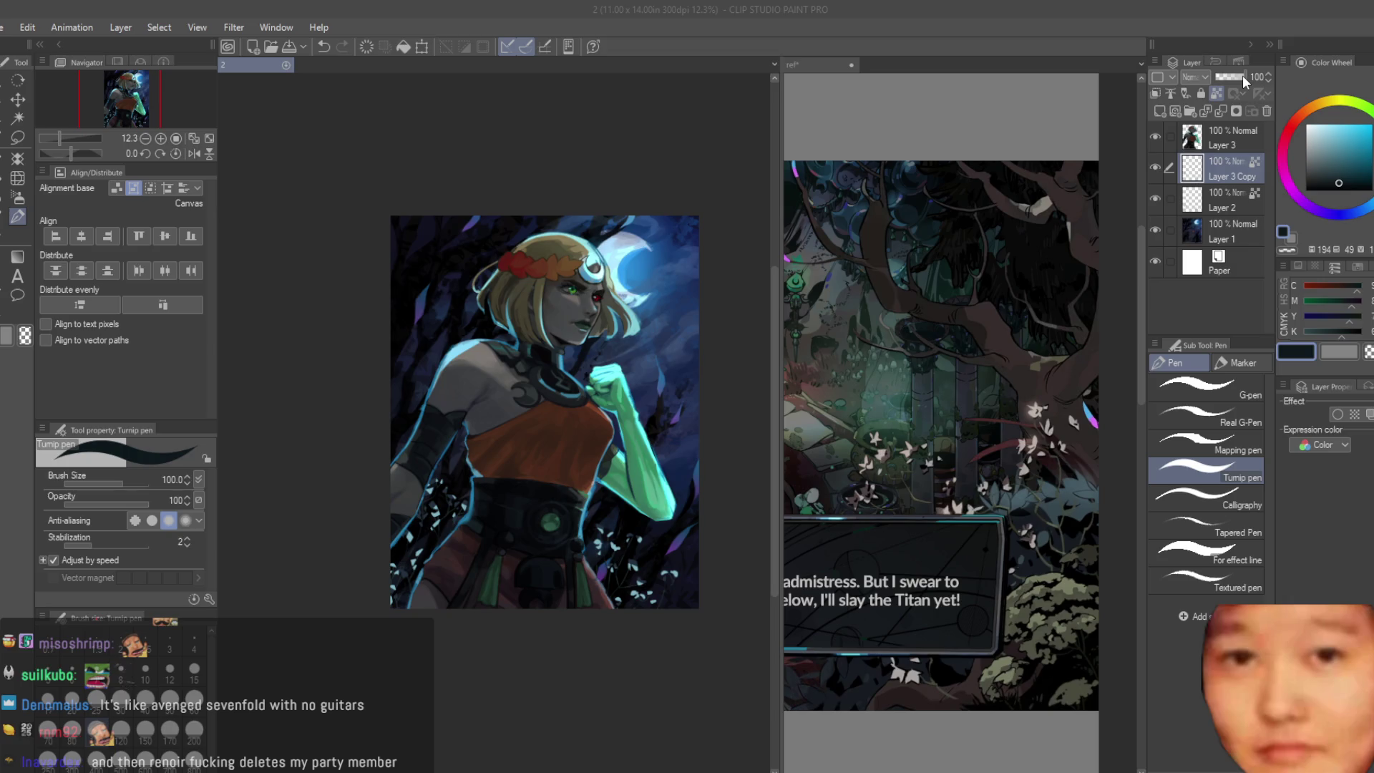
{"action": "scroll", "coordinate": [628, 353], "scroll_direction": "up", "scroll_amount": 1}
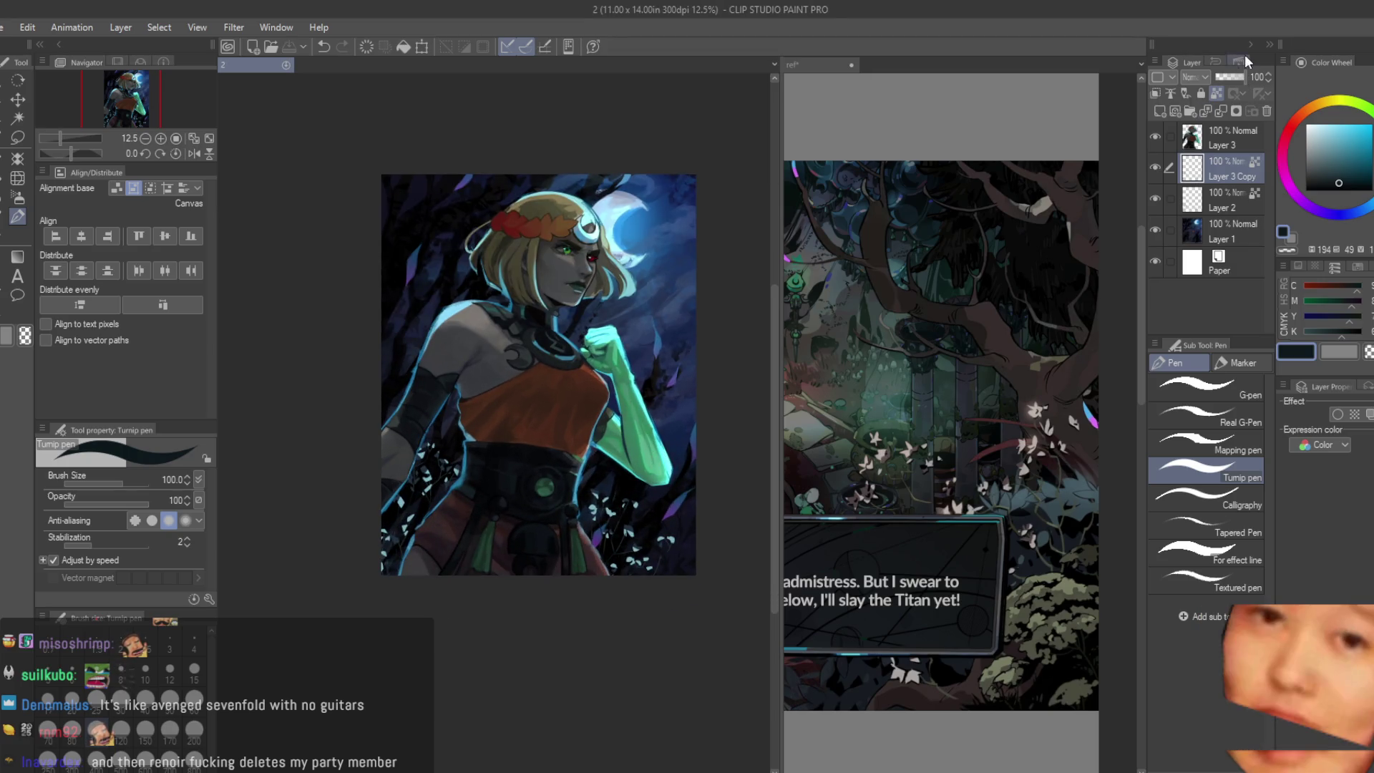
Step: Test Layer 3 Copy's opacity, merge it down with Ctrl+E and lower Layer 2 to 72% opacity
{"action": "left_click", "coordinate": [1240, 77]}
{"action": "left_click_drag", "start_coordinate": [1232, 79], "coordinate": [1253, 82]}
{"action": "left_click", "coordinate": [1156, 197]}
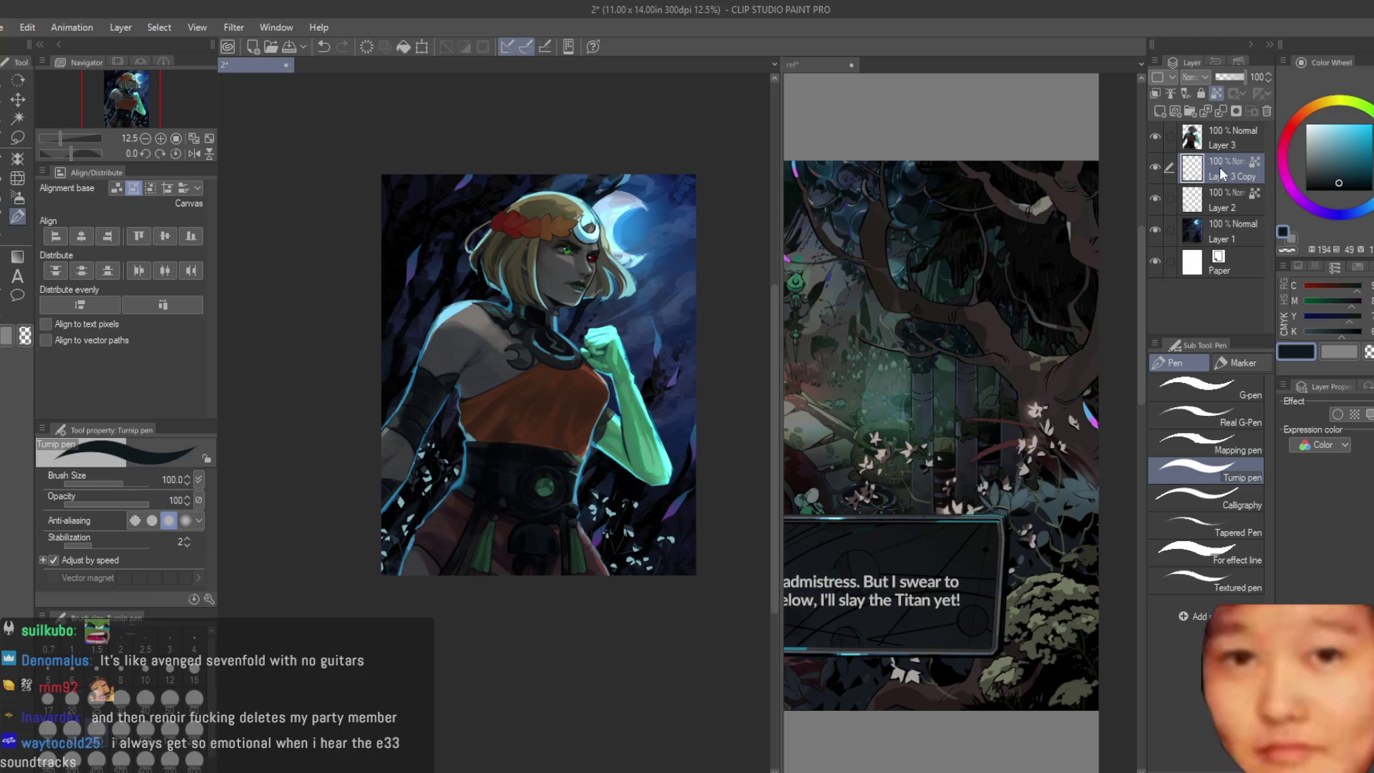
{"action": "key", "text": "ctrl+e"}
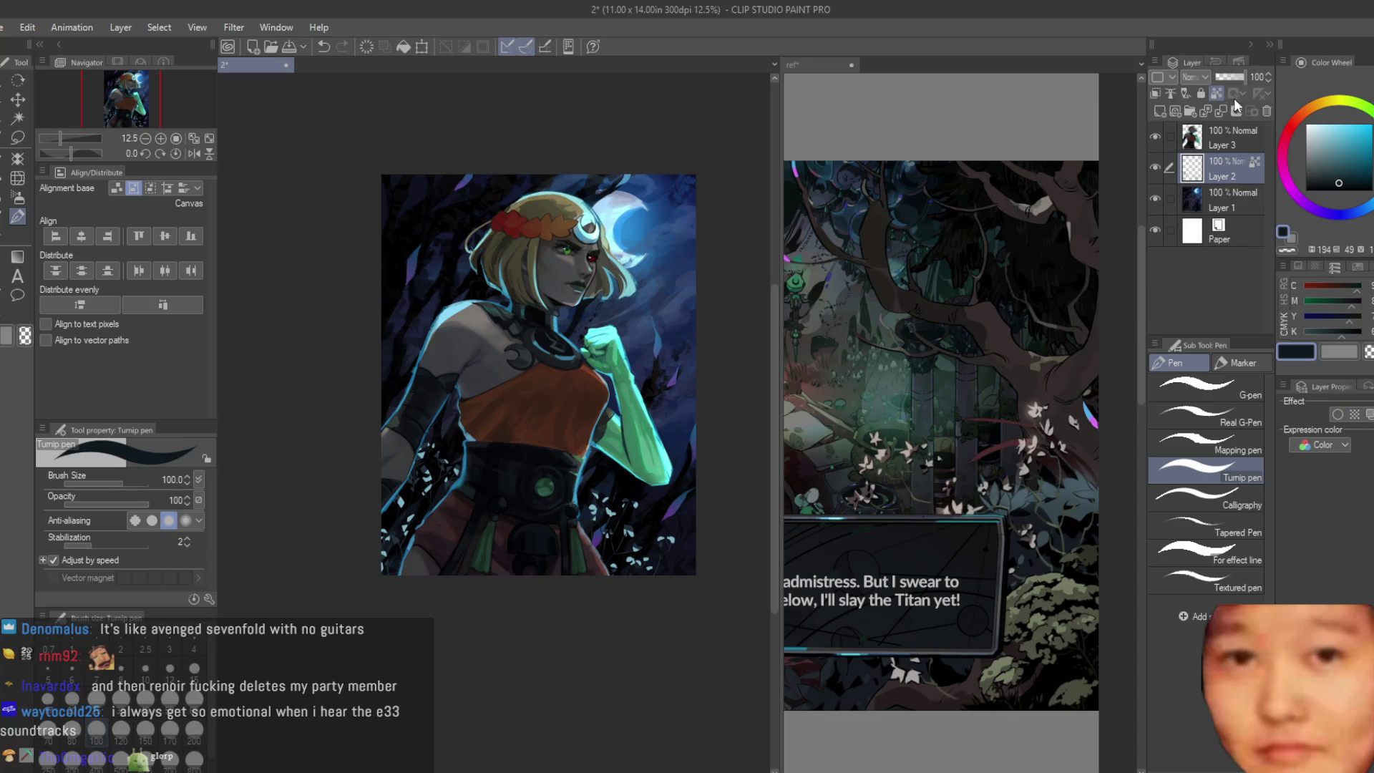
{"action": "left_click_drag", "start_coordinate": [1240, 77], "coordinate": [1230, 77]}
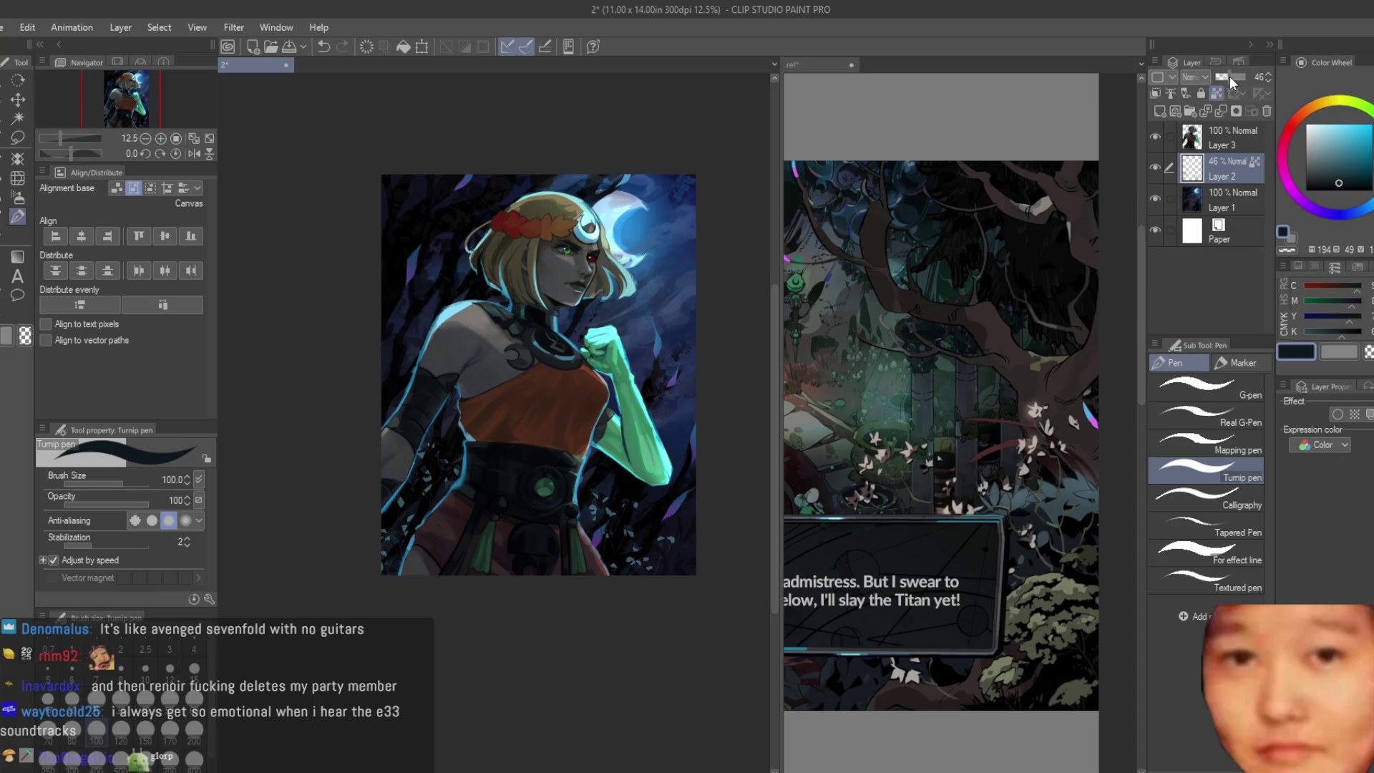
{"action": "scroll", "coordinate": [670, 422], "scroll_direction": "up", "scroll_amount": 3}
{"action": "scroll", "coordinate": [670, 422], "scroll_direction": "down", "scroll_amount": 3}
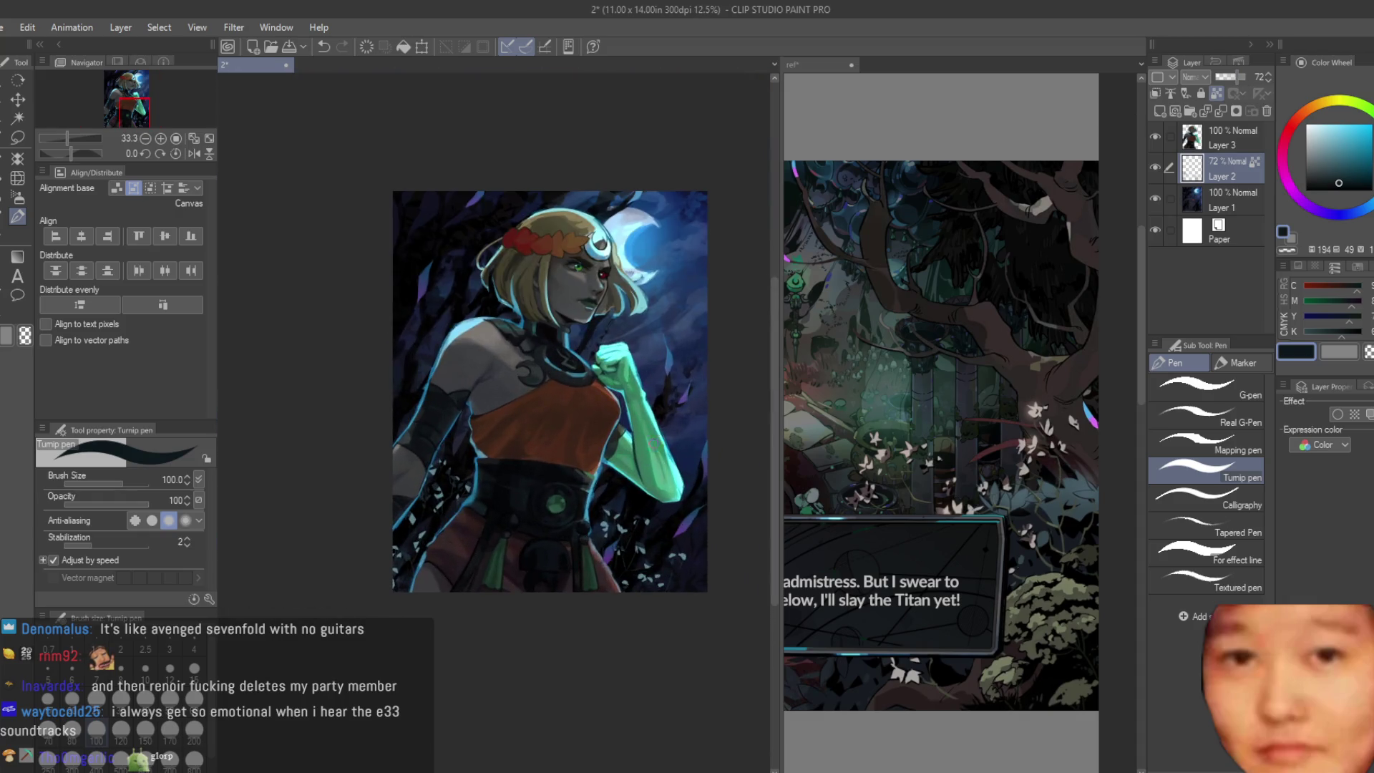
{"action": "key", "text": "h"}
{"action": "key", "text": "h"}
{"action": "scroll", "coordinate": [677, 429], "scroll_direction": "up", "scroll_amount": 1}
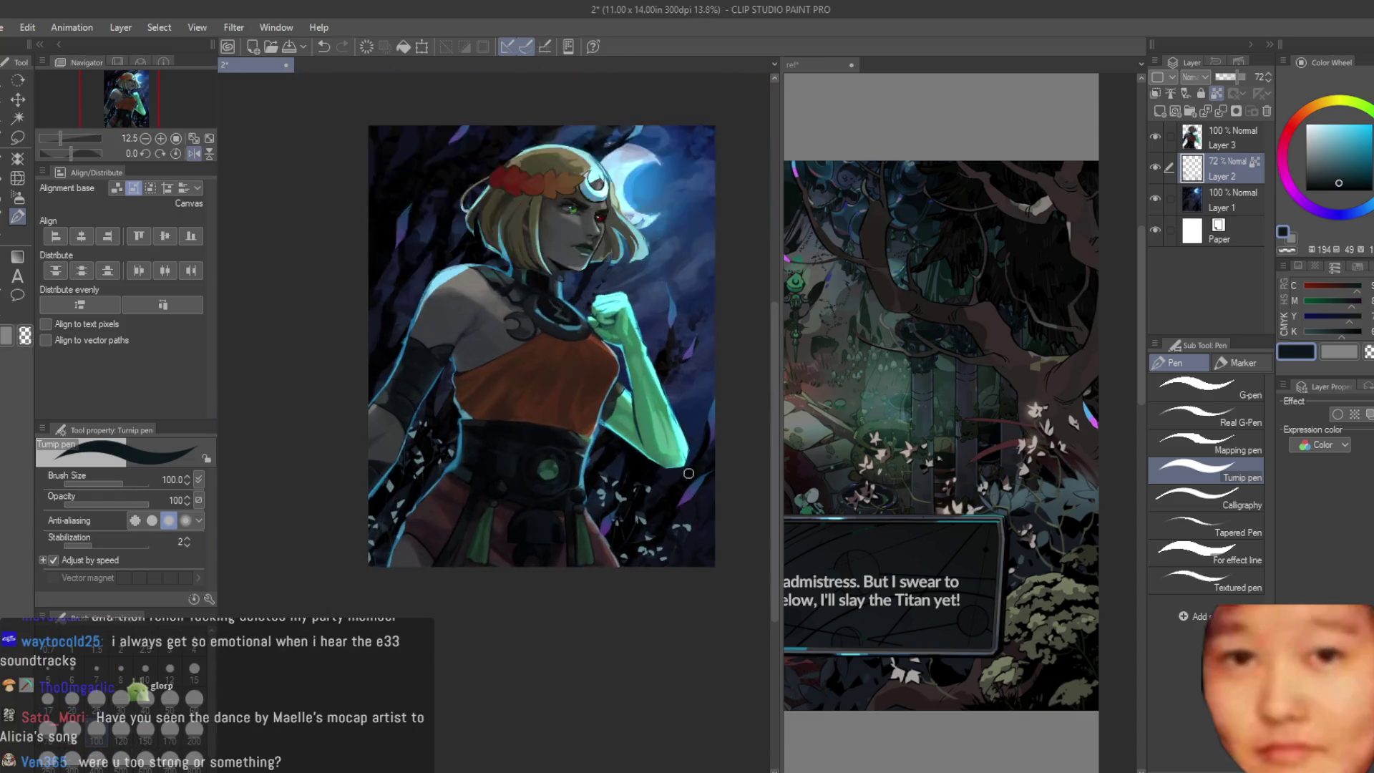
{"action": "scroll", "coordinate": [691, 468], "scroll_direction": "up", "scroll_amount": 2}
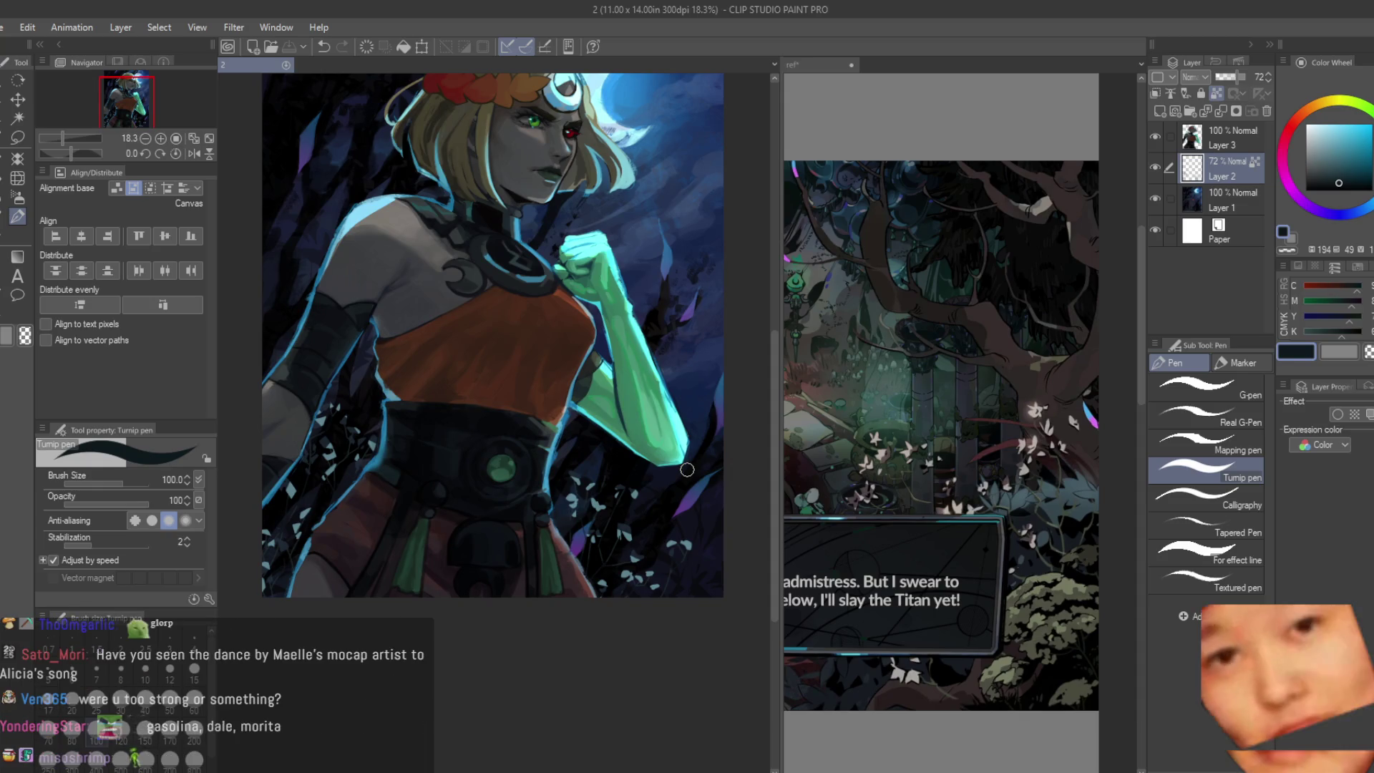
{"action": "left_click", "coordinate": [899, 436]}
{"action": "key", "text": "ctrl+v"}
{"action": "scroll", "coordinate": [1027, 463], "scroll_direction": "up", "scroll_amount": 1}
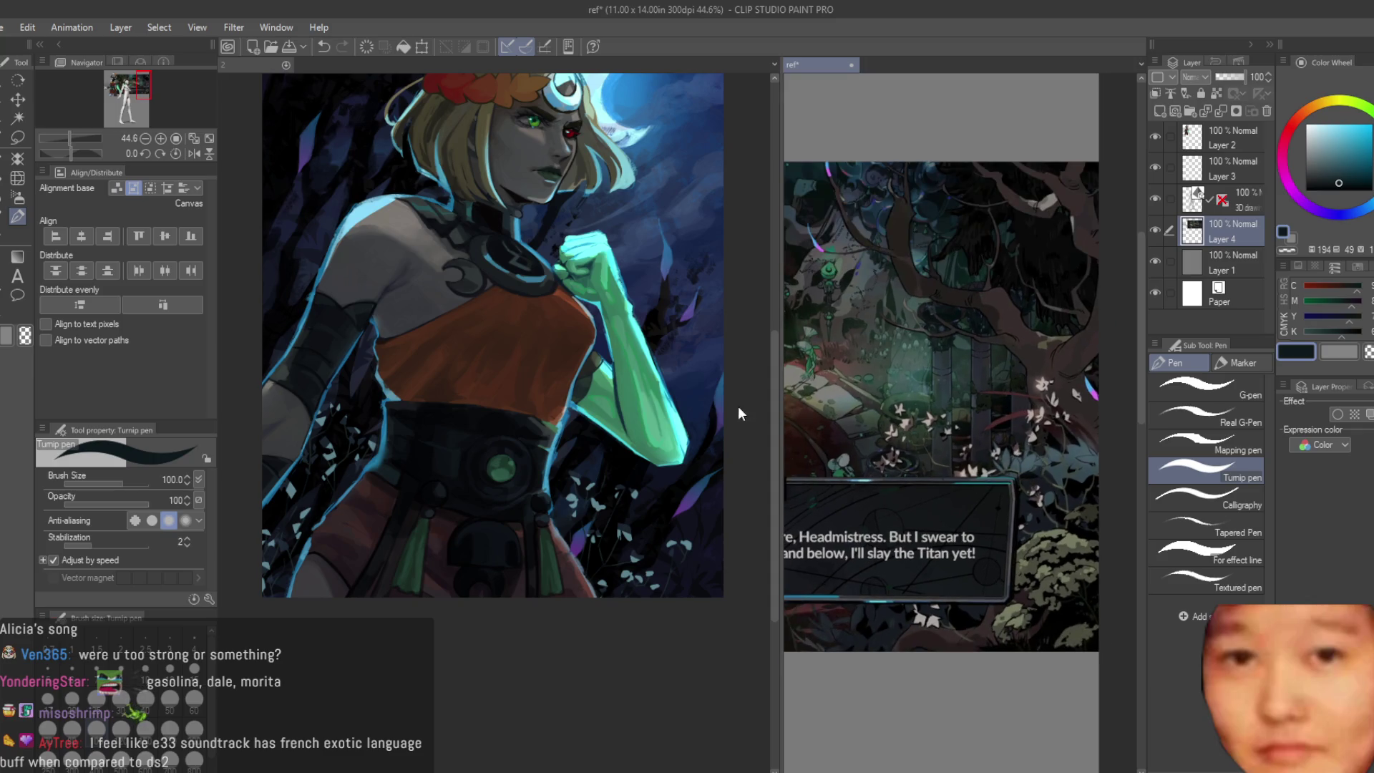
{"action": "scroll", "coordinate": [983, 464], "scroll_direction": "up", "scroll_amount": 1}
{"action": "left_click_drag", "start_coordinate": [982, 322], "coordinate": [982, 591]}
{"action": "left_click", "coordinate": [671, 509]}
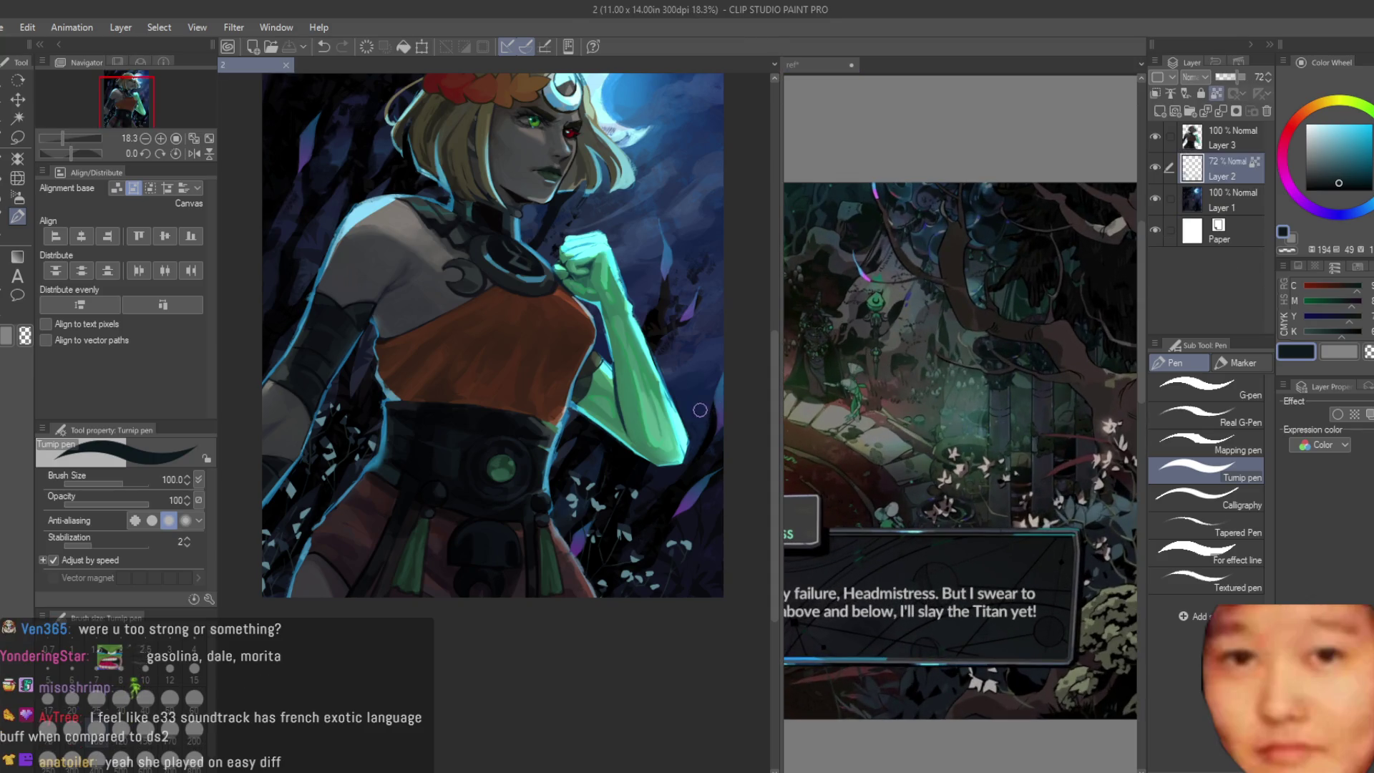
{"action": "scroll", "coordinate": [671, 511], "scroll_direction": "down", "scroll_amount": 1}
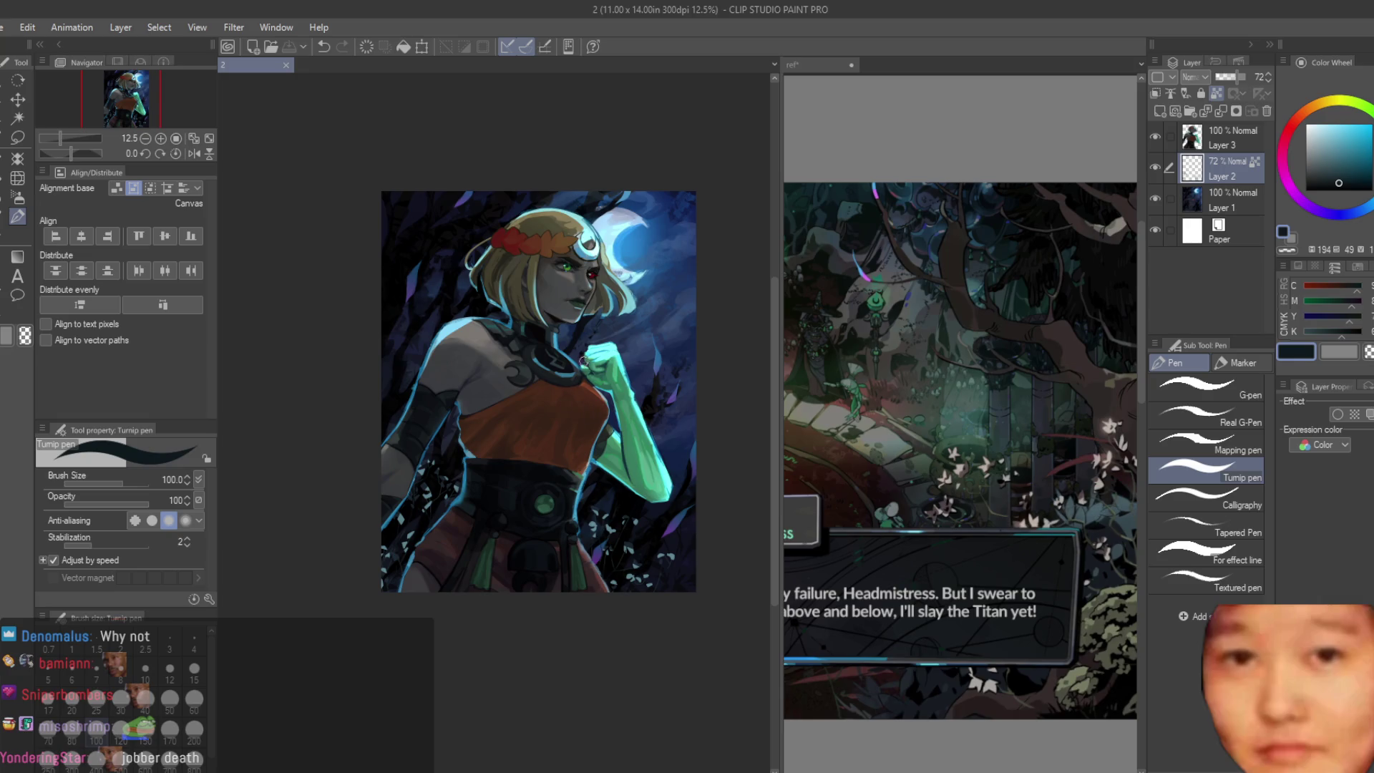
{"action": "key", "text": "h"}
{"action": "key", "text": "h"}
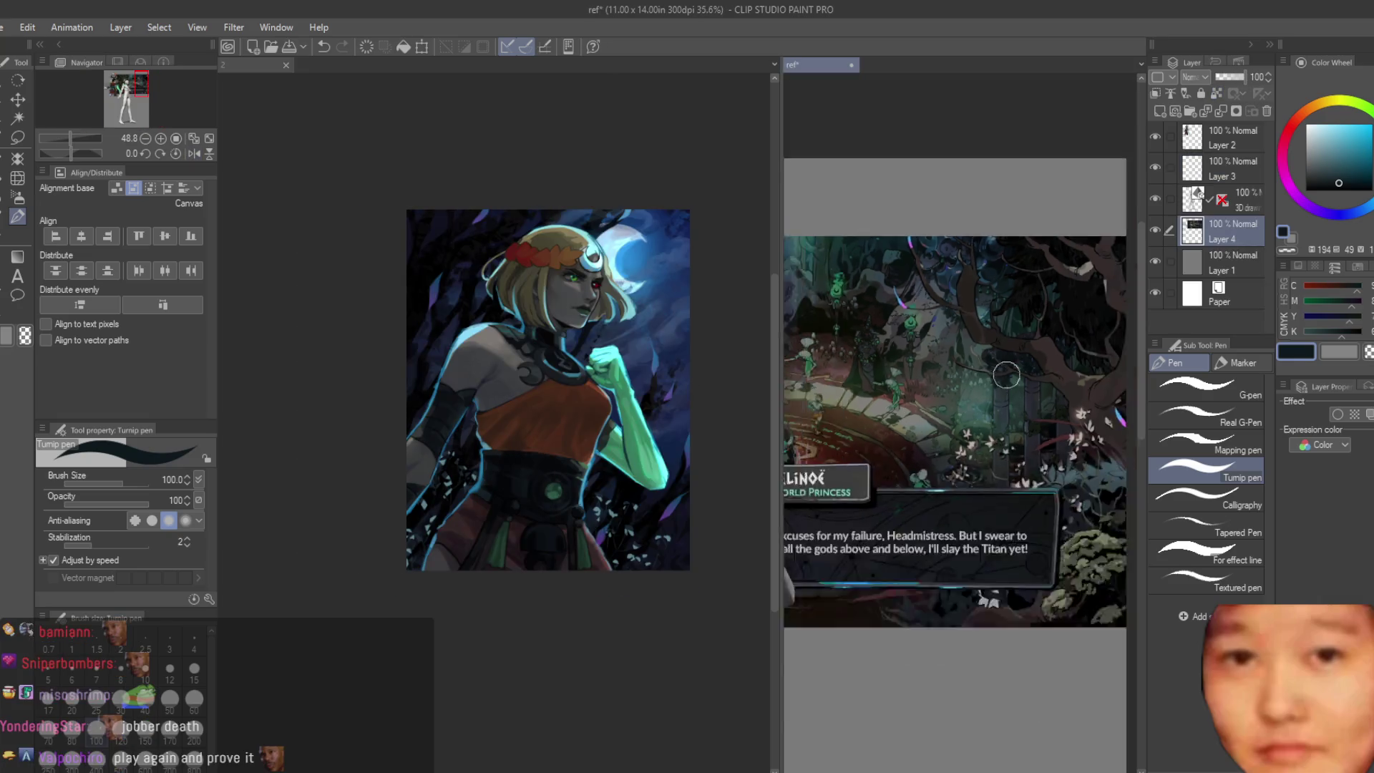
Step: Pan the reference document to the 3D mannequin and return to the Melinoe illustration
{"action": "left_click", "coordinate": [1020, 369]}
{"action": "scroll", "coordinate": [1021, 368], "scroll_direction": "down", "scroll_amount": 2}
{"action": "scroll", "coordinate": [1019, 368], "scroll_direction": "up", "scroll_amount": 3}
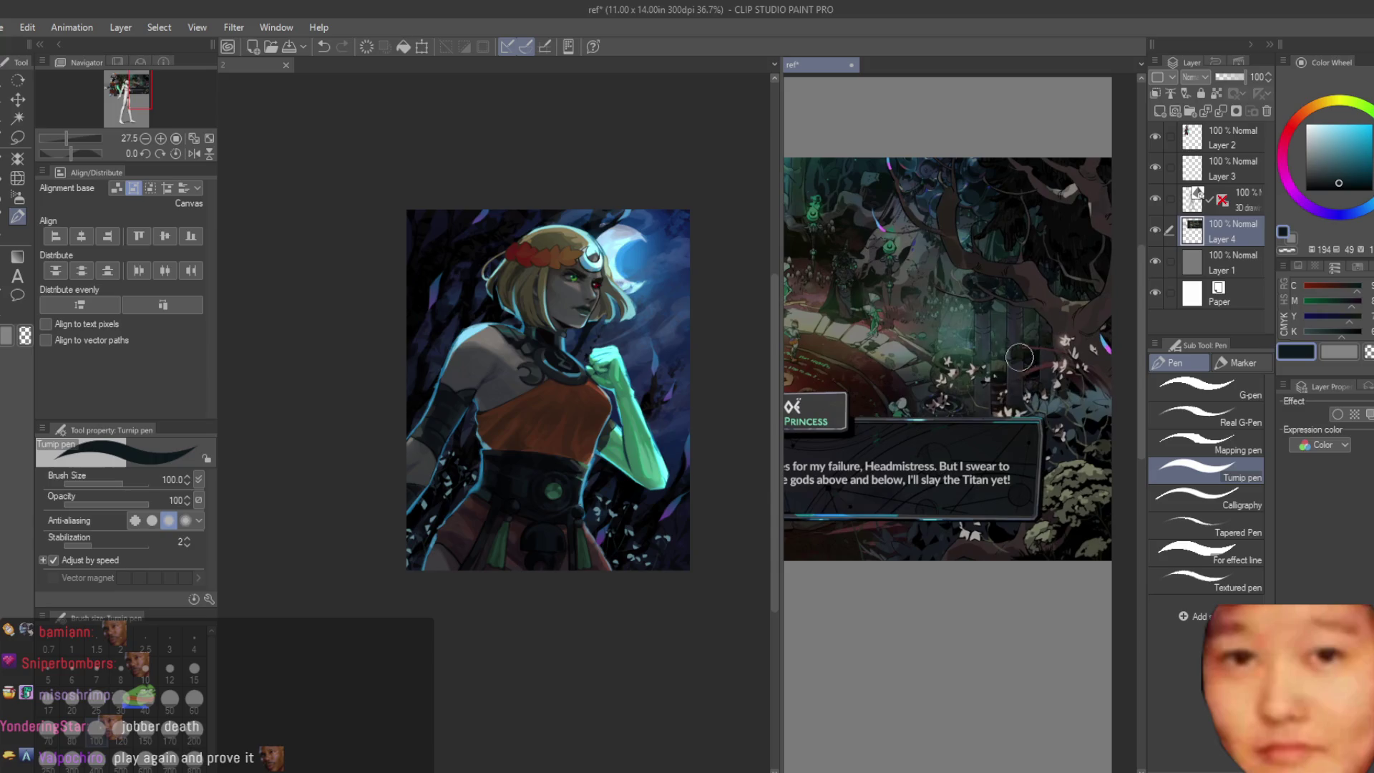
{"action": "scroll", "coordinate": [678, 313], "scroll_direction": "up", "scroll_amount": 2}
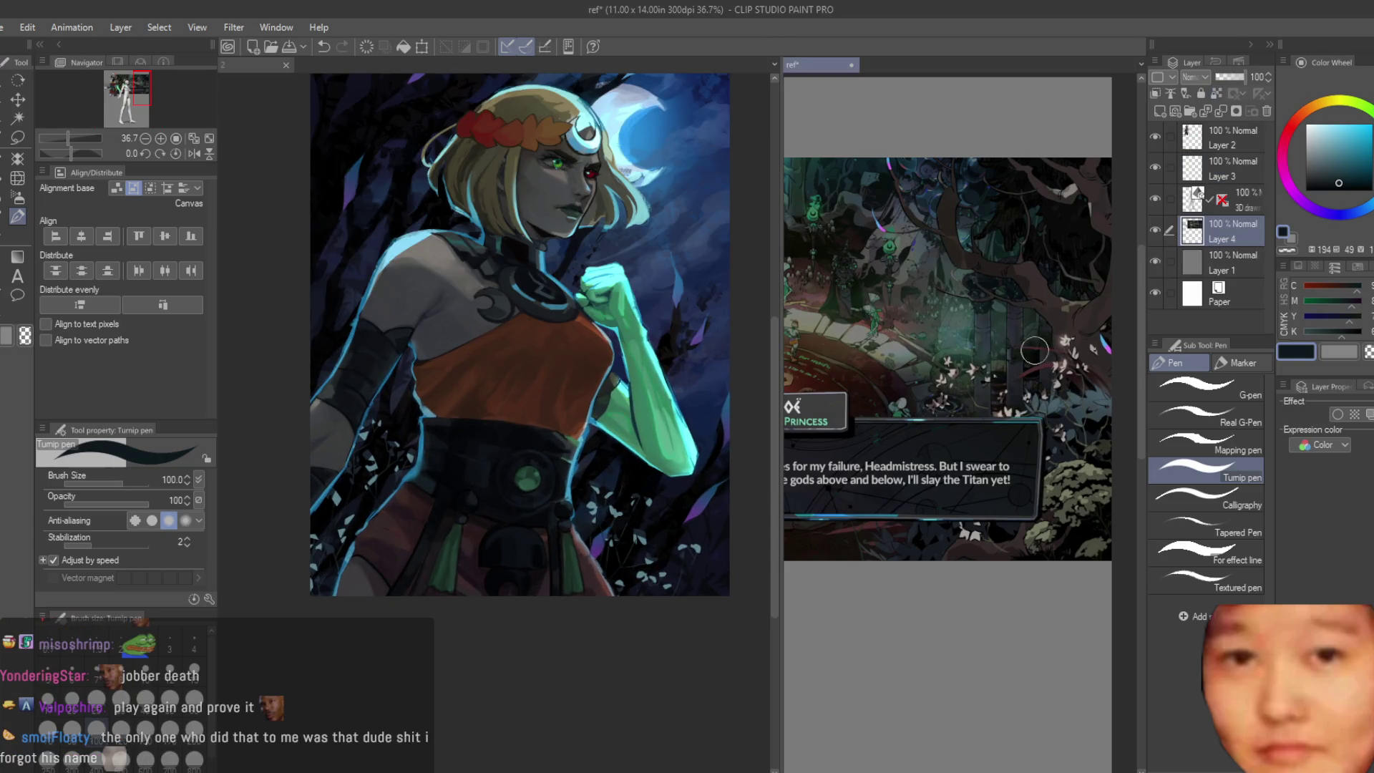
{"action": "scroll", "coordinate": [966, 365], "scroll_direction": "down", "scroll_amount": 1}
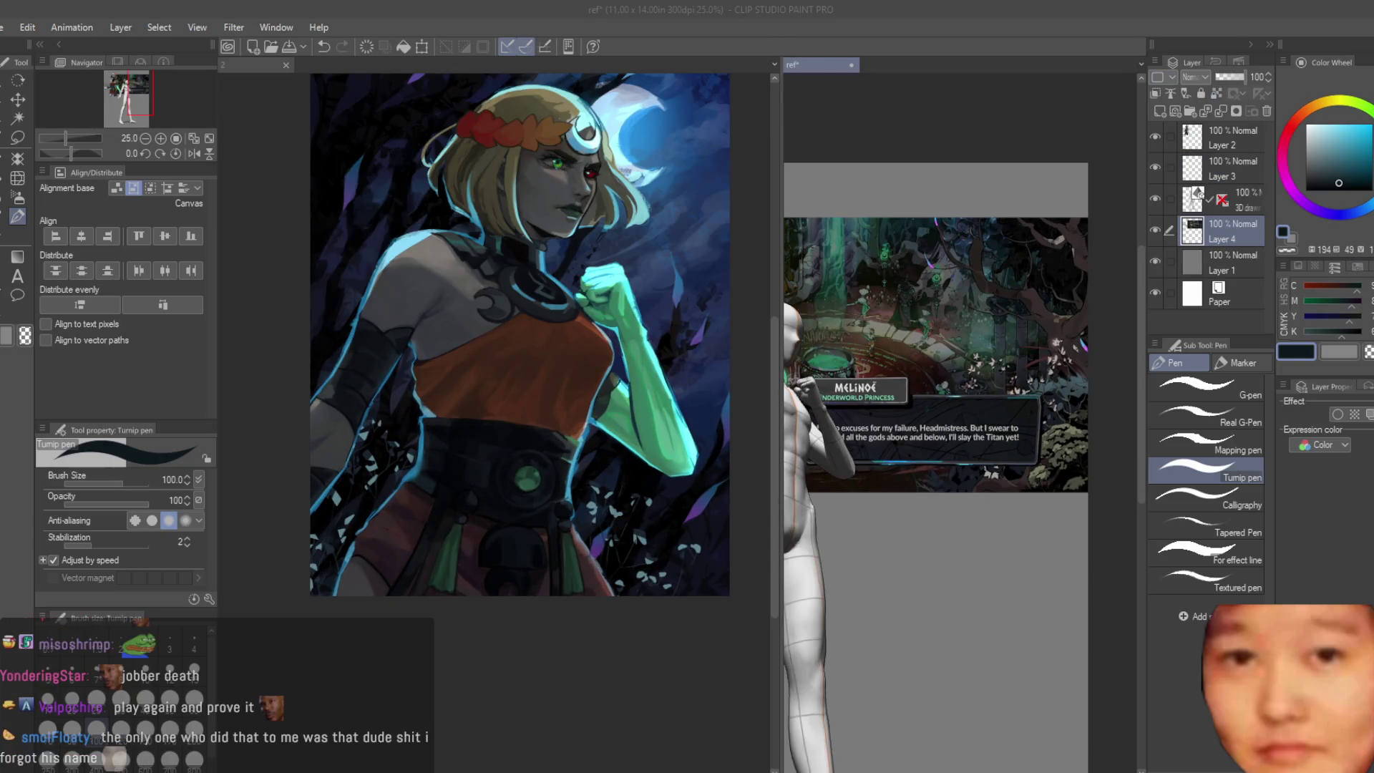
{"action": "left_click_drag", "start_coordinate": [925, 251], "coordinate": [958, 259]}
{"action": "left_click", "coordinate": [678, 239]}
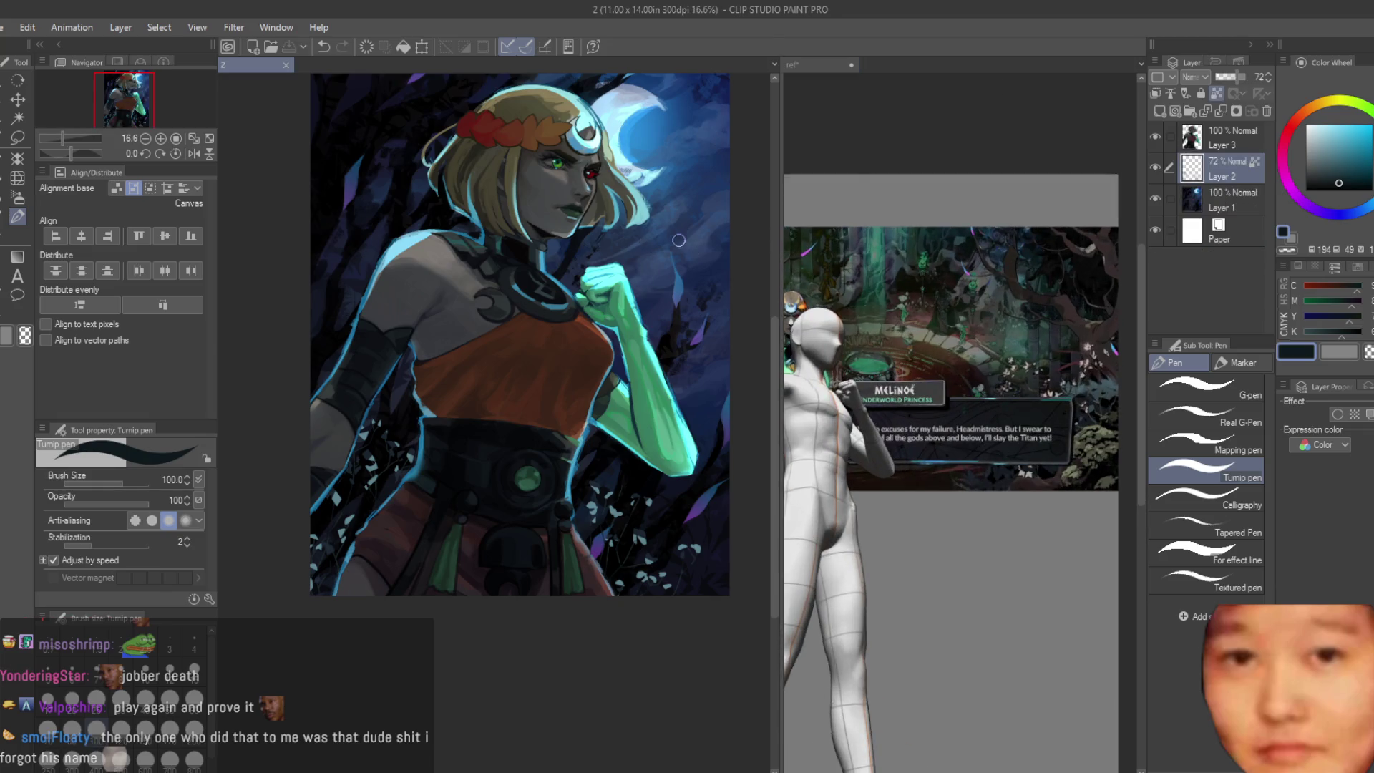
{"action": "scroll", "coordinate": [679, 240], "scroll_direction": "down", "scroll_amount": 1}
Step: Check Layer 2 and Layer 1 visibility, add an empty Layer 4, then delete the 72% Layer 2
{"action": "left_click", "coordinate": [1159, 167]}
{"action": "left_click", "coordinate": [1156, 191]}
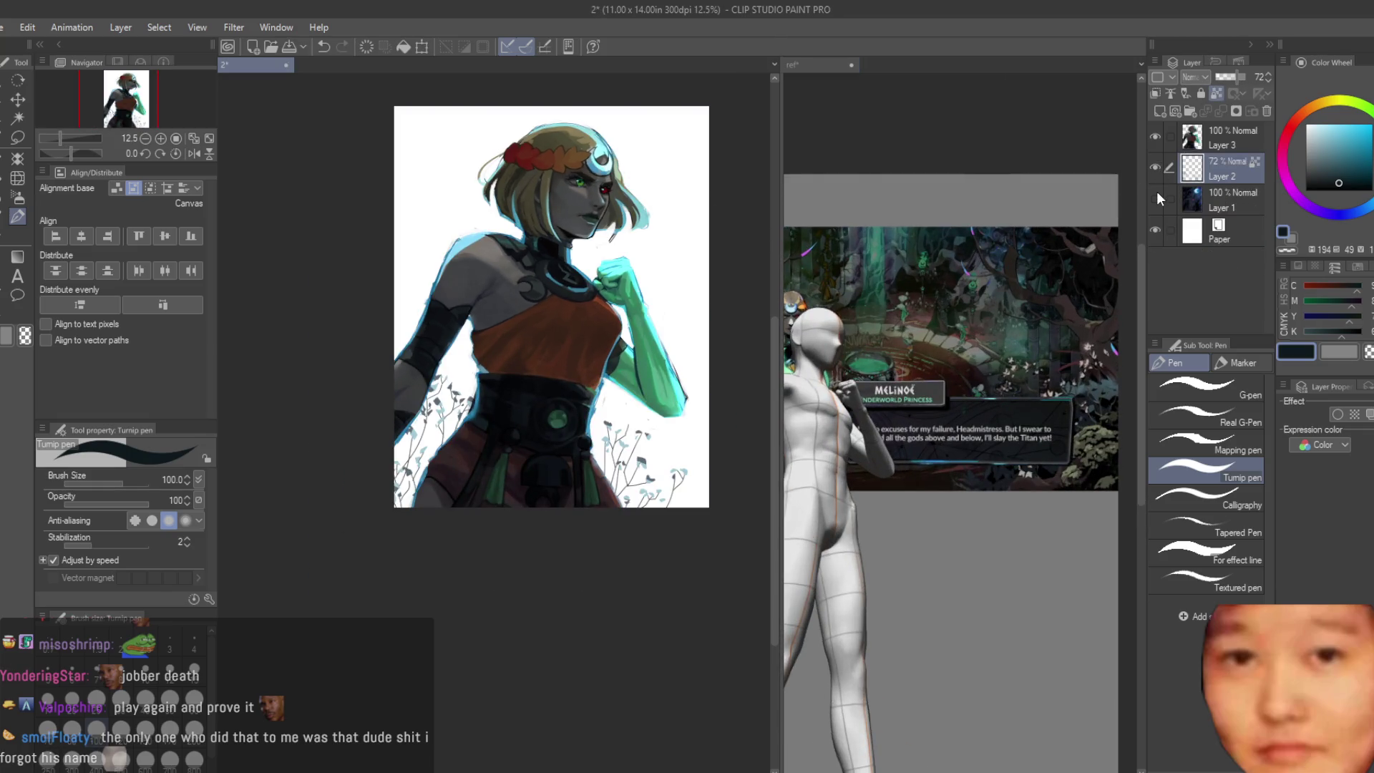
{"action": "left_click", "coordinate": [1155, 191]}
{"action": "scroll", "coordinate": [704, 253], "scroll_direction": "up", "scroll_amount": 1}
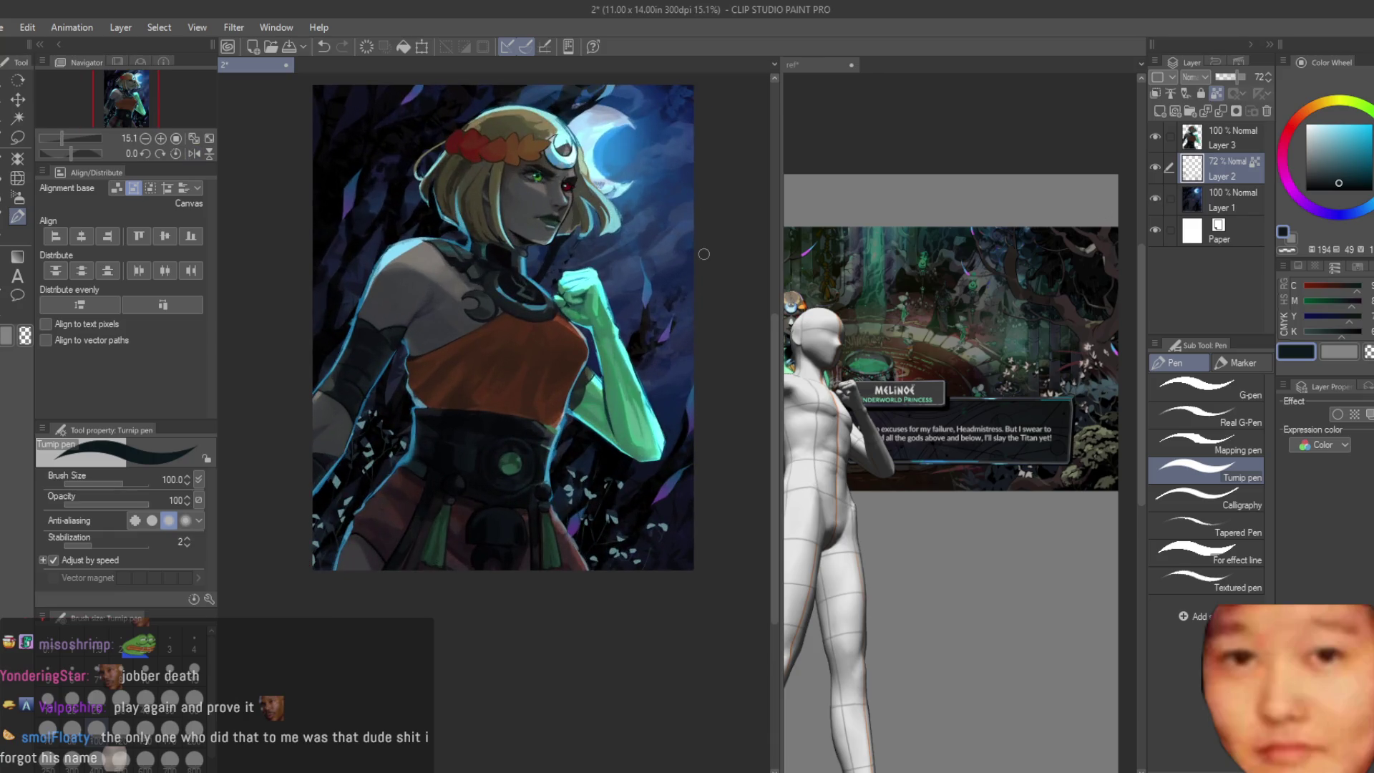
{"action": "left_click", "coordinate": [1225, 138]}
{"action": "left_click", "coordinate": [1161, 111]}
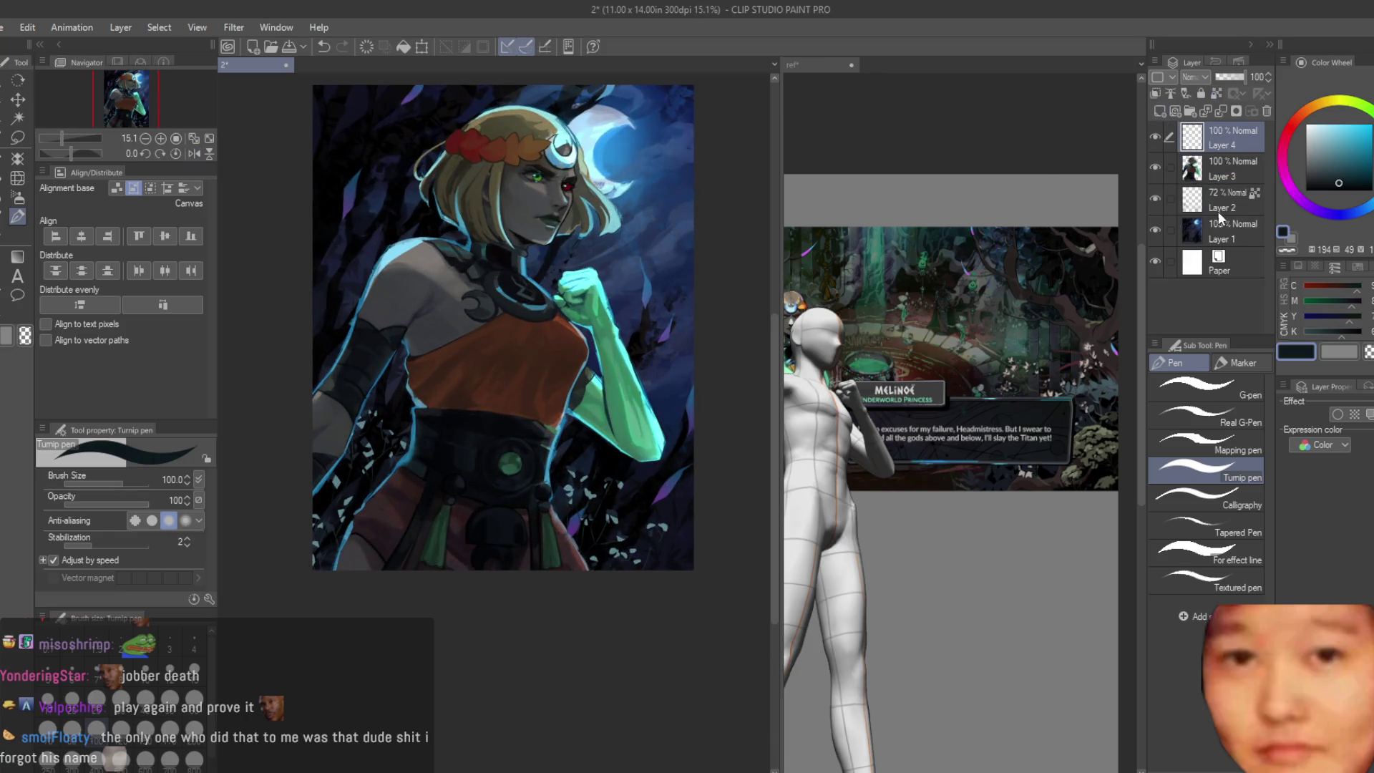
{"action": "left_click", "coordinate": [1234, 204]}
{"action": "key", "text": "ctrl+e"}
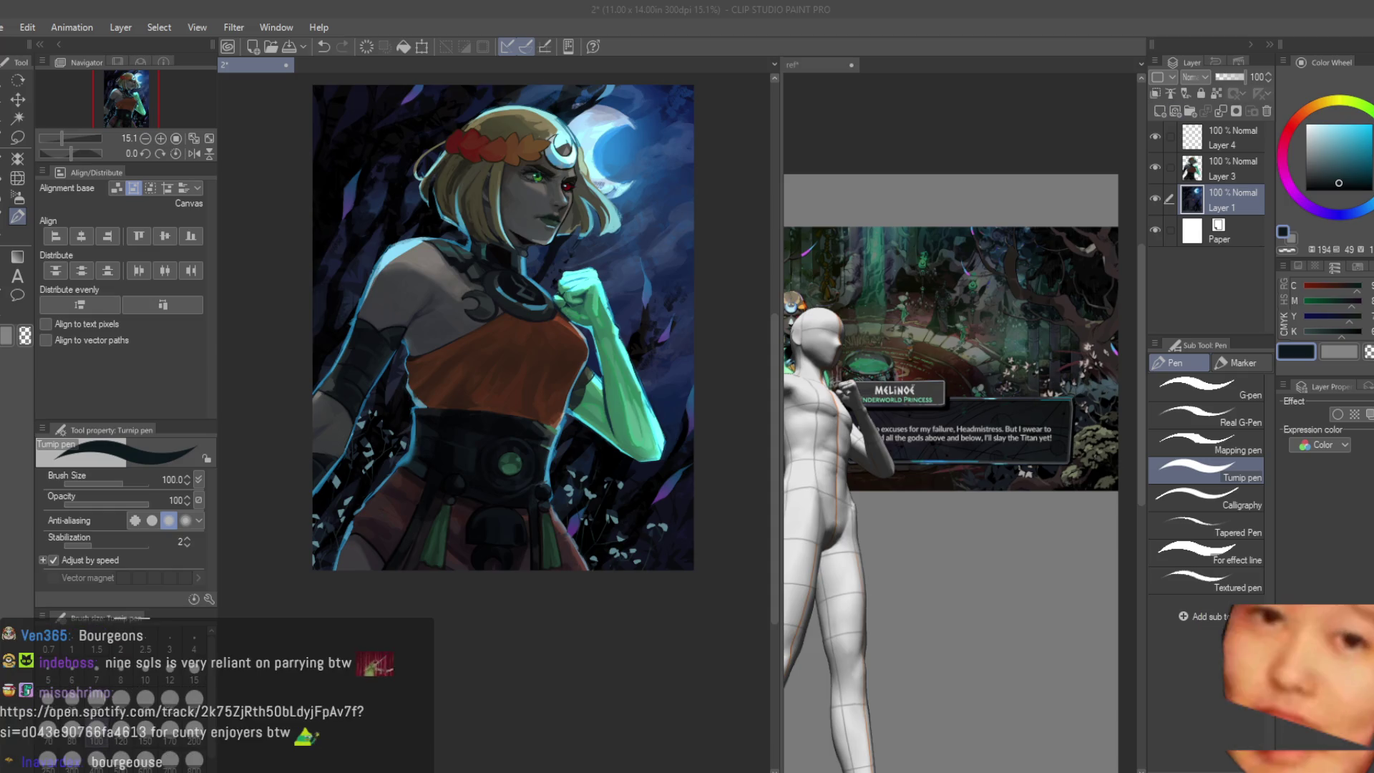
{"action": "scroll", "coordinate": [621, 451], "scroll_direction": "up", "scroll_amount": 2}
{"action": "scroll", "coordinate": [622, 451], "scroll_direction": "down", "scroll_amount": 2}
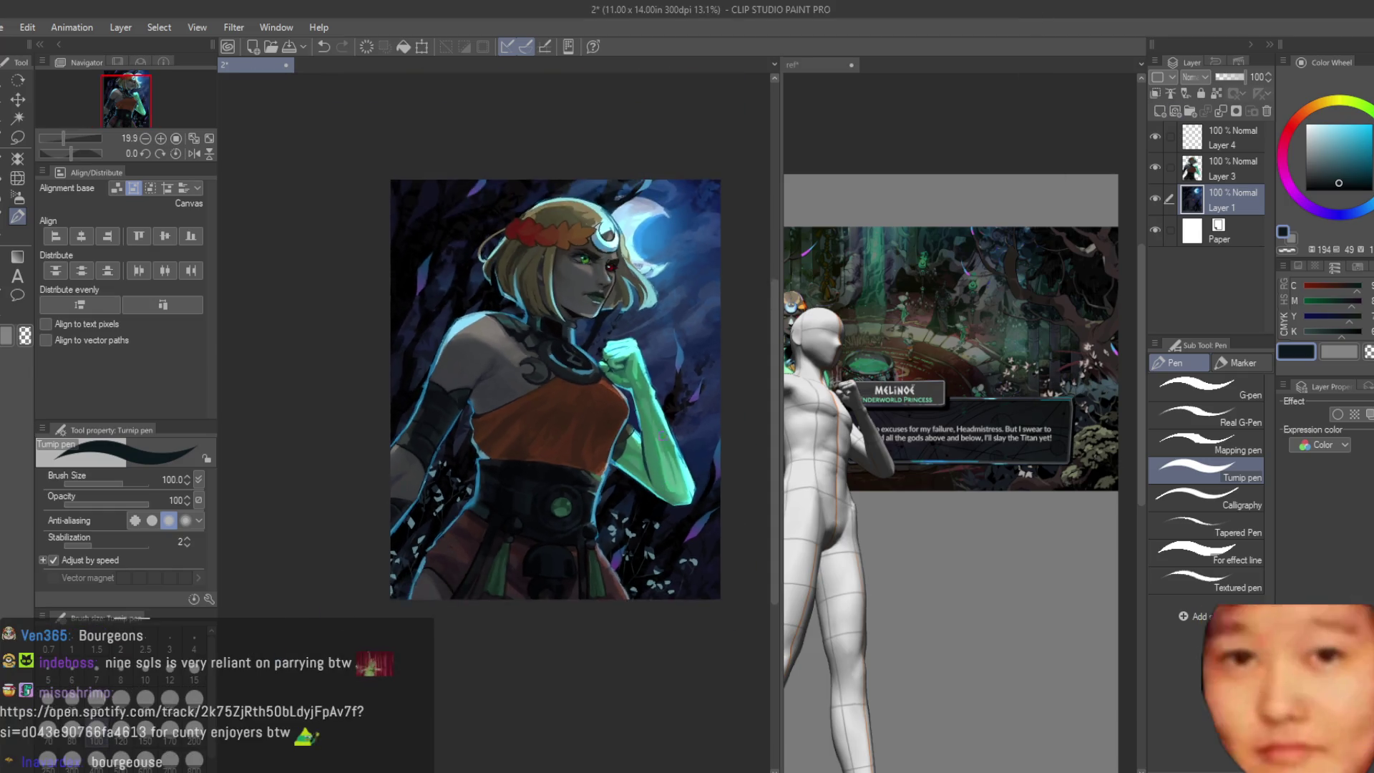
{"action": "scroll", "coordinate": [621, 451], "scroll_direction": "up", "scroll_amount": 2}
{"action": "scroll", "coordinate": [622, 450], "scroll_direction": "down", "scroll_amount": 1}
{"action": "scroll", "coordinate": [652, 371], "scroll_direction": "down", "scroll_amount": 1}
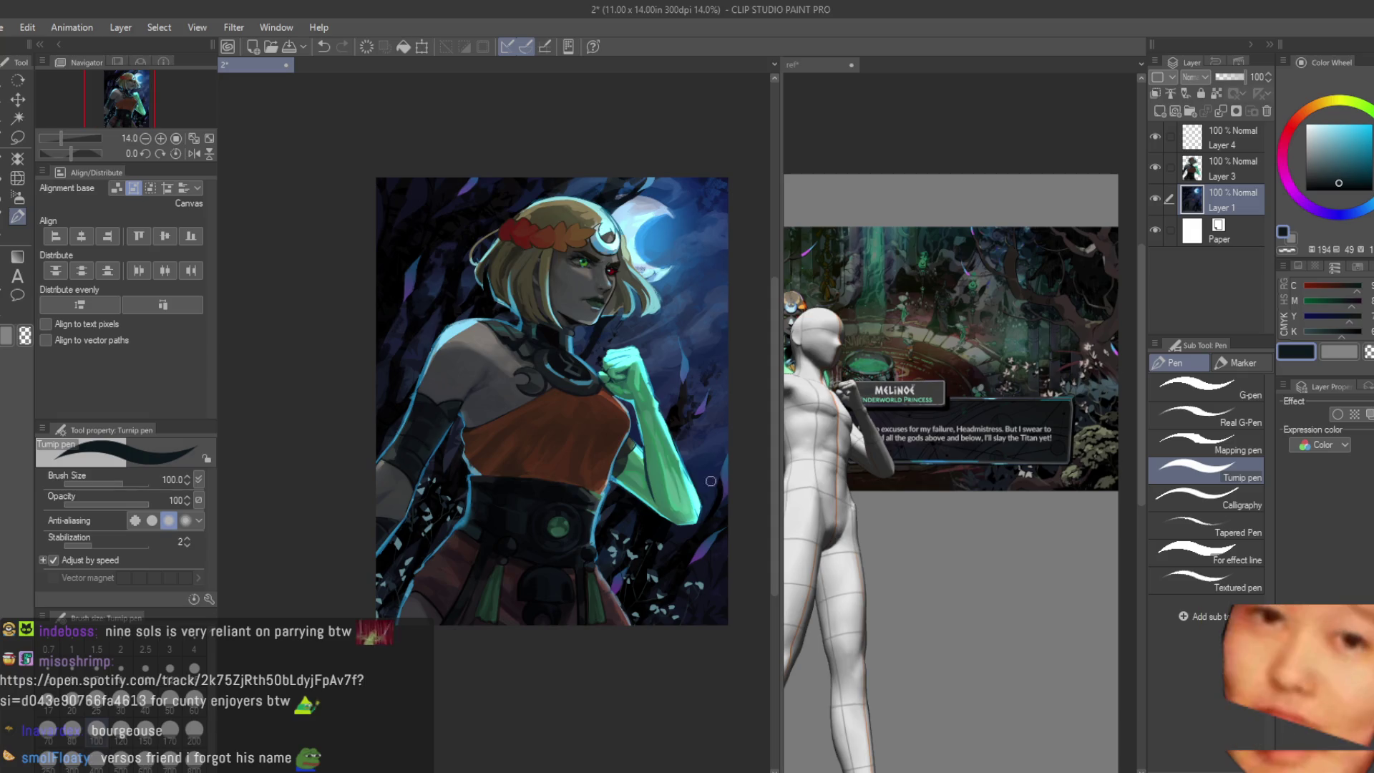
{"action": "scroll", "coordinate": [652, 370], "scroll_direction": "up", "scroll_amount": 2}
{"action": "scroll", "coordinate": [652, 370], "scroll_direction": "down", "scroll_amount": 2}
{"action": "scroll", "coordinate": [652, 370], "scroll_direction": "up", "scroll_amount": 1}
Step: Check Layer 3's visibility, select Layer 4 with cyan as the colour, discarding a stray new layer
{"action": "left_click", "coordinate": [1156, 168]}
{"action": "left_click", "coordinate": [1201, 143]}
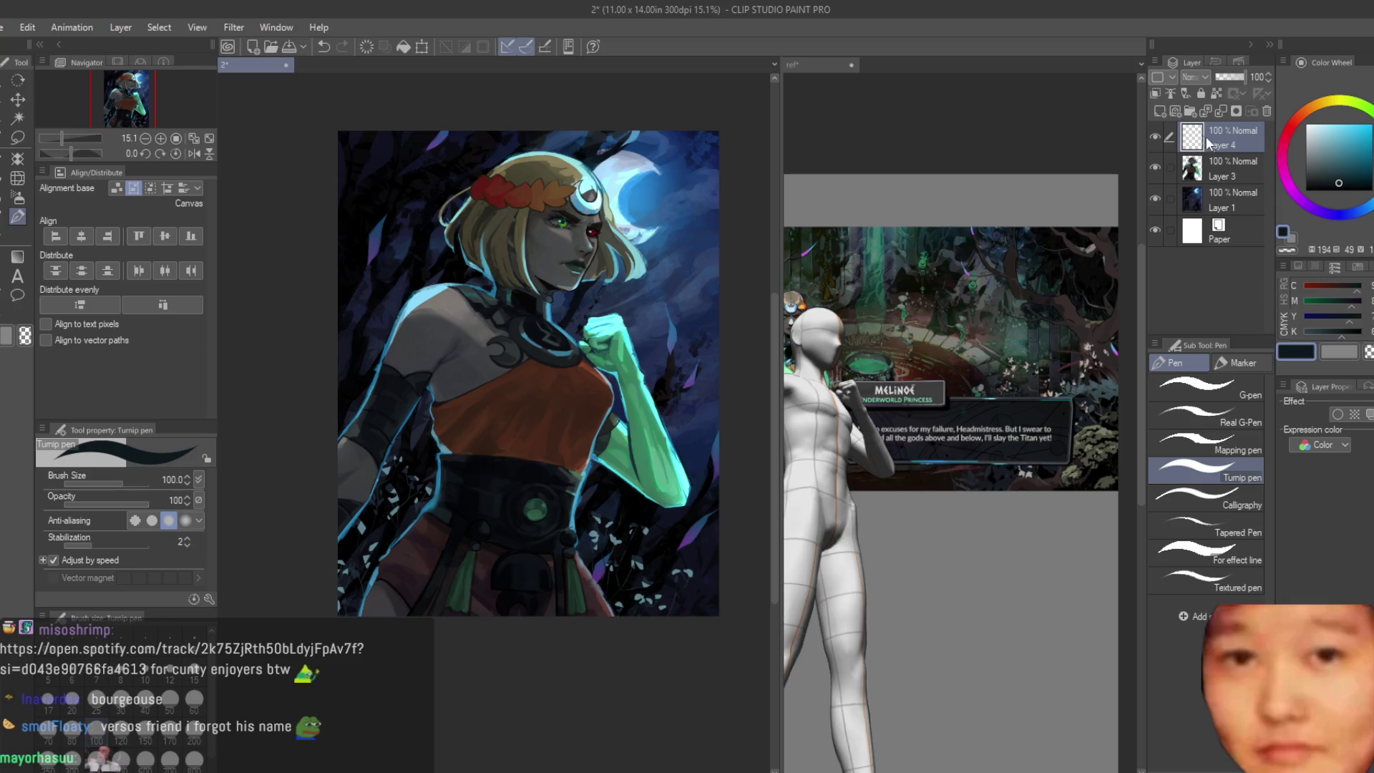
{"action": "left_click", "coordinate": [1162, 110]}
{"action": "key", "text": "x"}
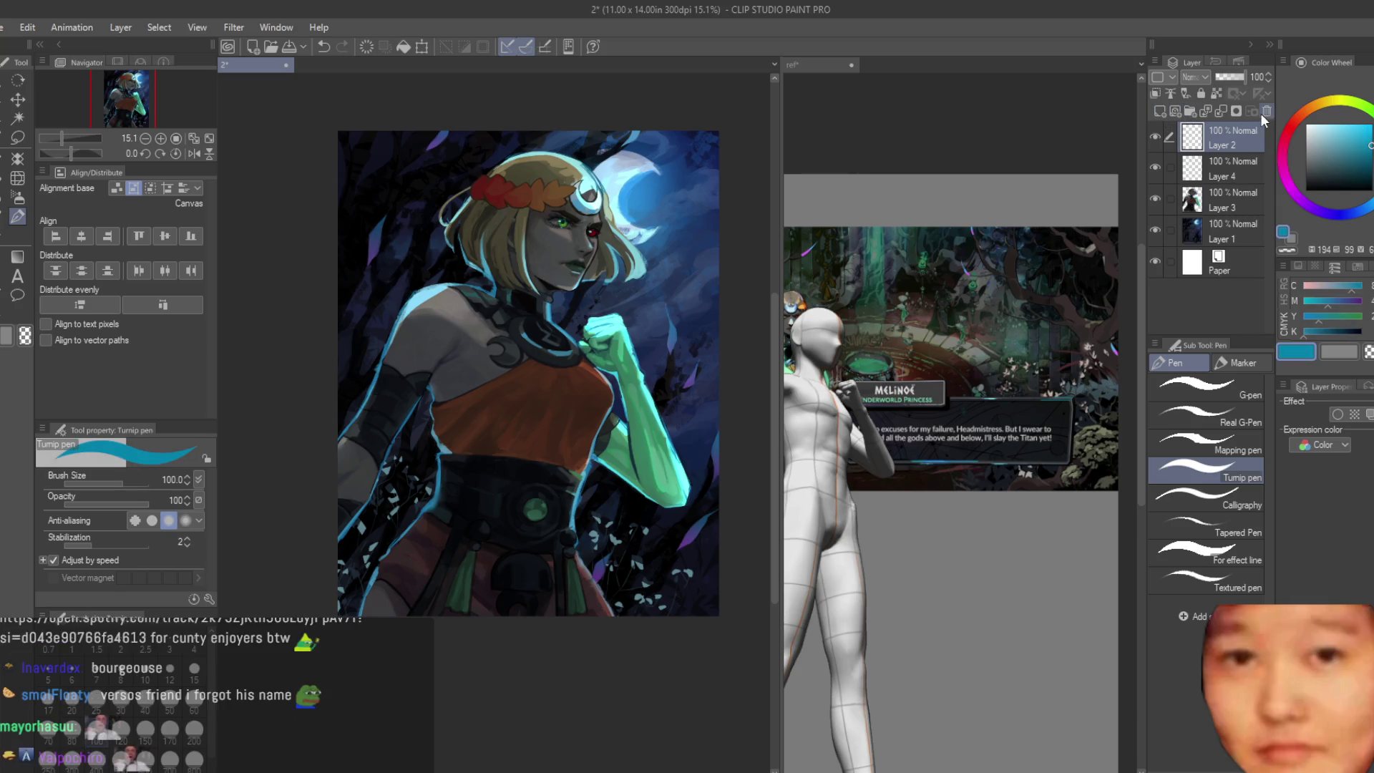
{"action": "left_click", "coordinate": [1264, 112]}
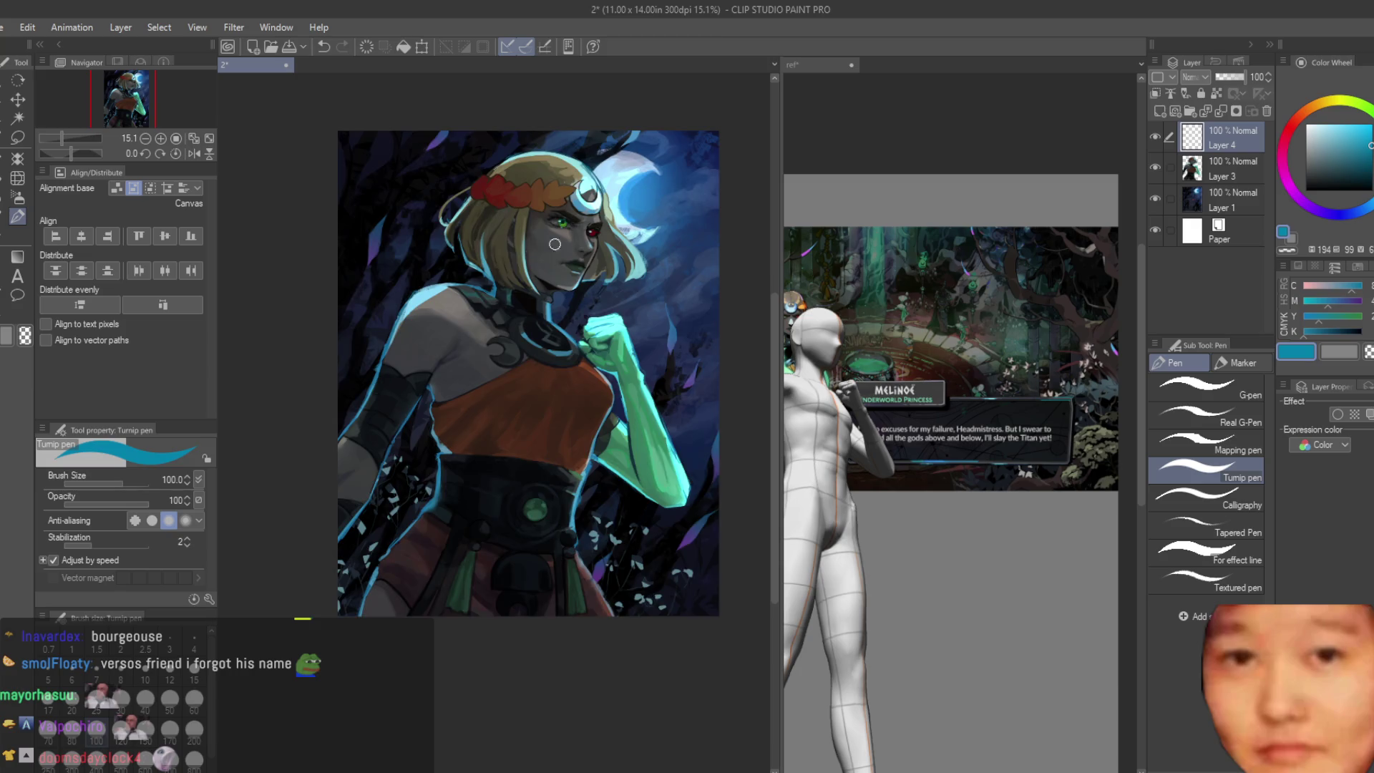
{"action": "scroll", "coordinate": [644, 236], "scroll_direction": "down", "scroll_amount": 2}
{"action": "scroll", "coordinate": [710, 257], "scroll_direction": "up", "scroll_amount": 3}
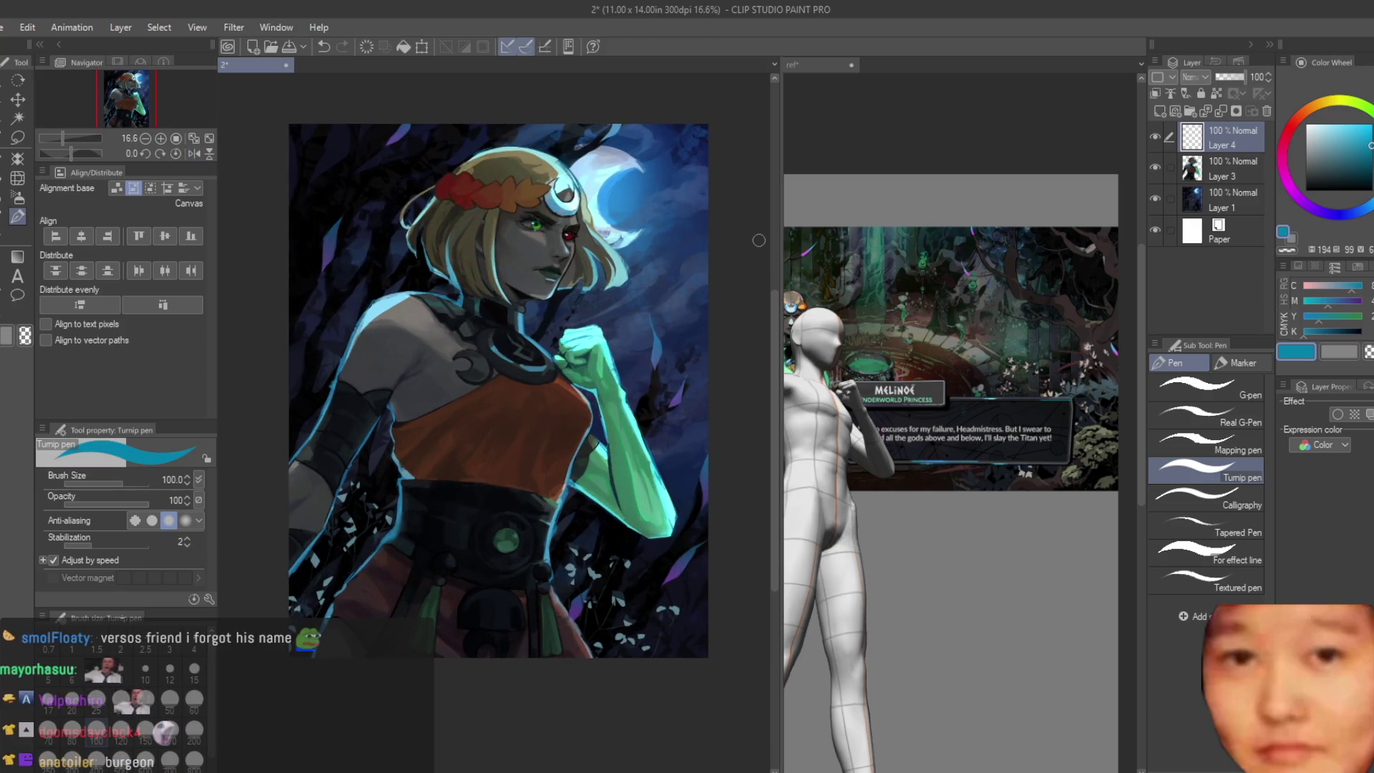
{"action": "scroll", "coordinate": [720, 240], "scroll_direction": "down", "scroll_amount": 1}
Step: Mirror the canvas to check it and ready the soft airbrush at size 700
{"action": "key", "text": "h"}
{"action": "key", "text": "h"}
{"action": "scroll", "coordinate": [532, 183], "scroll_direction": "up", "scroll_amount": 3}
{"action": "key", "text": "b"}
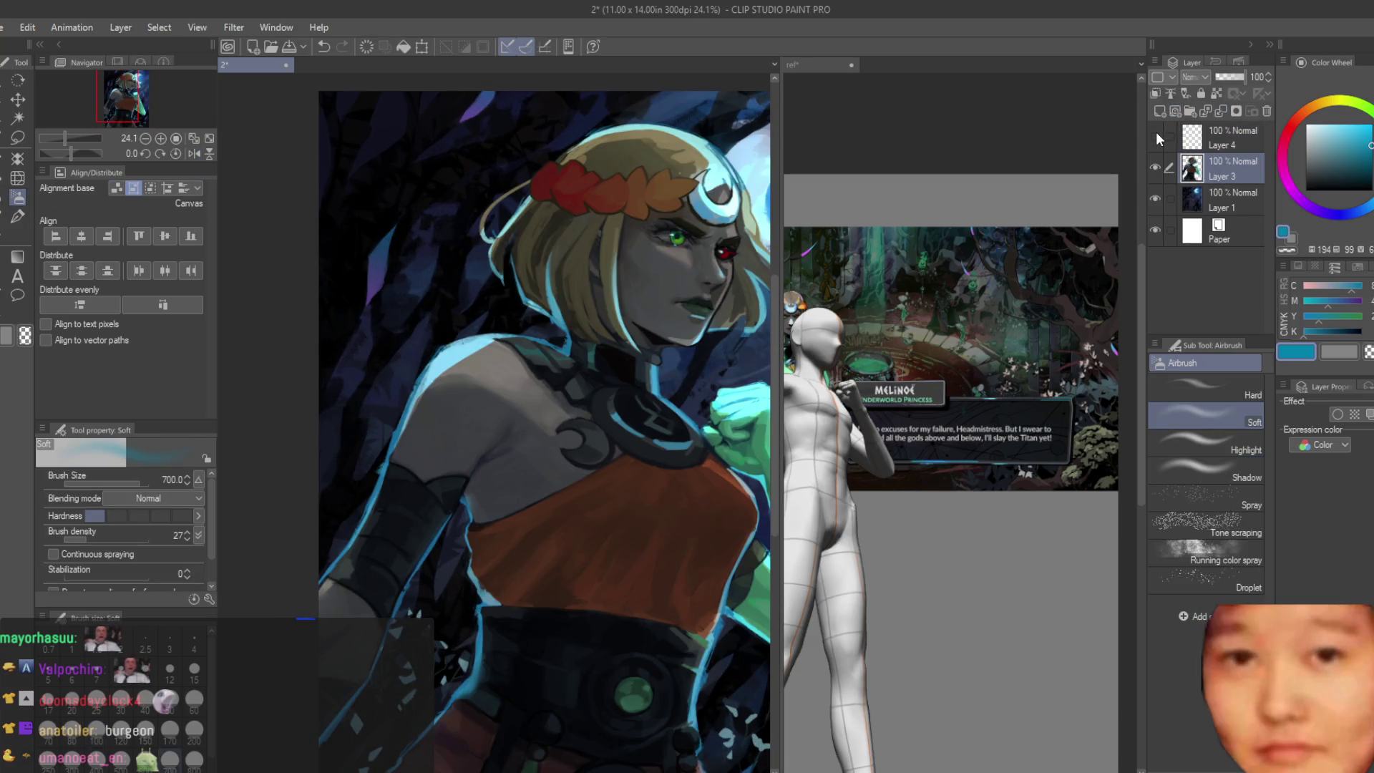
Step: Make Layer 4 visible and active with Add (Glow) blending
{"action": "left_click", "coordinate": [1155, 138]}
{"action": "left_click", "coordinate": [1229, 137]}
{"action": "left_click", "coordinate": [1168, 78]}
{"action": "left_click", "coordinate": [1217, 253]}
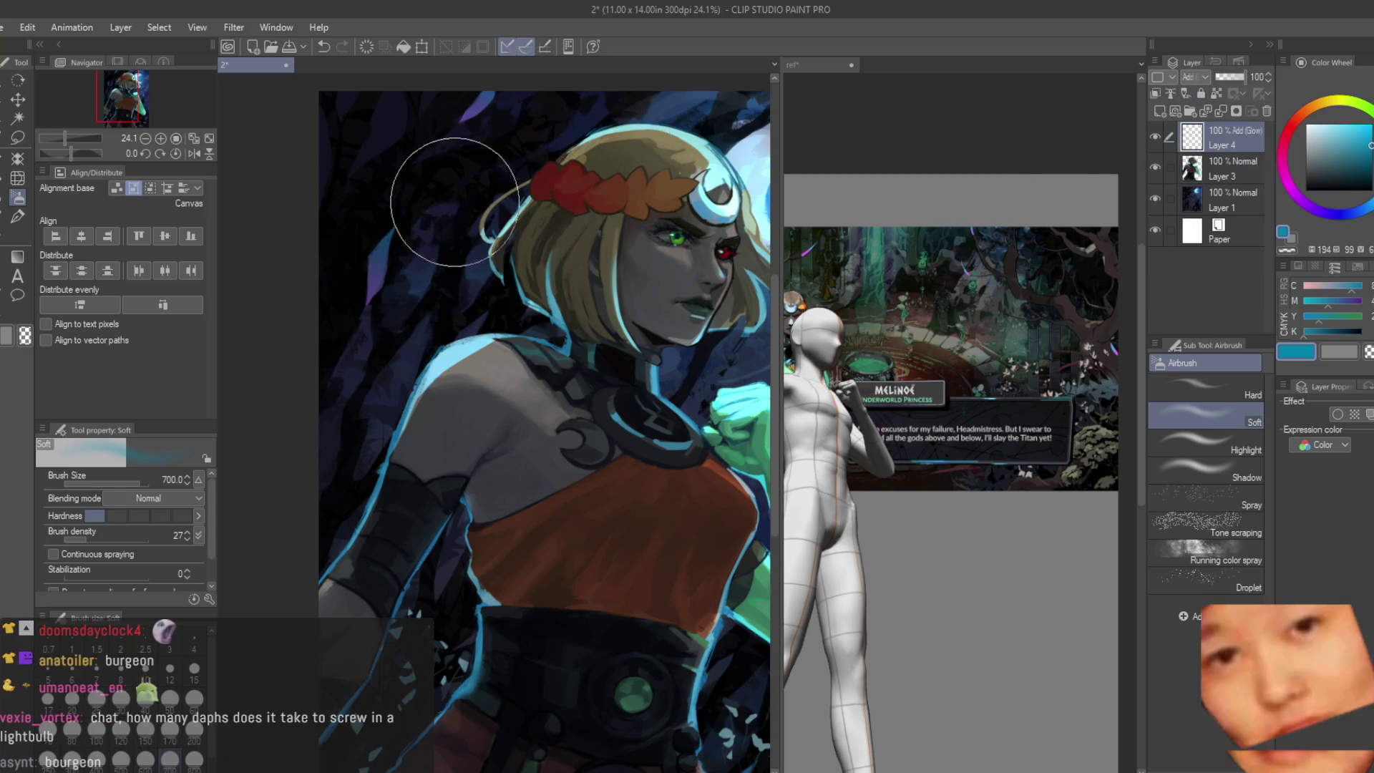
{"action": "scroll", "coordinate": [453, 202], "scroll_direction": "up", "scroll_amount": 1}
Step: Airbrush glow strokes along the hair edge and the green arm, redoing until they sit right
{"action": "key", "text": "bracketleft"}
{"action": "key", "text": "bracketleft"}
{"action": "left_click_drag", "start_coordinate": [558, 161], "coordinate": [639, 209]}
{"action": "key", "text": "ctrl+z"}
{"action": "key", "text": "bracketleft"}
{"action": "left_click_drag", "start_coordinate": [569, 161], "coordinate": [666, 230]}
{"action": "key", "text": "ctrl+z"}
{"action": "left_click_drag", "start_coordinate": [574, 172], "coordinate": [660, 253]}
{"action": "scroll", "coordinate": [660, 252], "scroll_direction": "down", "scroll_amount": 1}
{"action": "scroll", "coordinate": [666, 322], "scroll_direction": "up", "scroll_amount": 2}
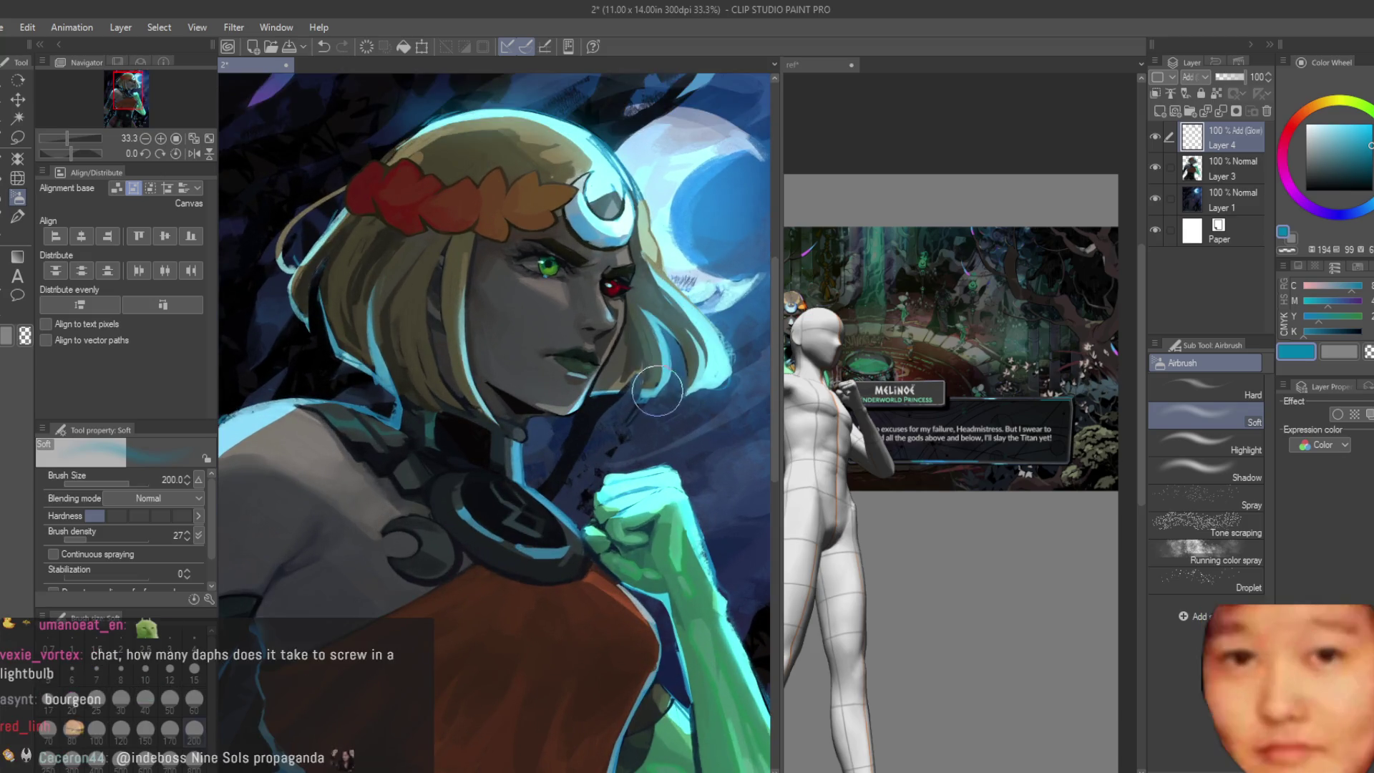
{"action": "scroll", "coordinate": [628, 453], "scroll_direction": "down", "scroll_amount": 2}
{"action": "scroll", "coordinate": [628, 452], "scroll_direction": "up", "scroll_amount": 1}
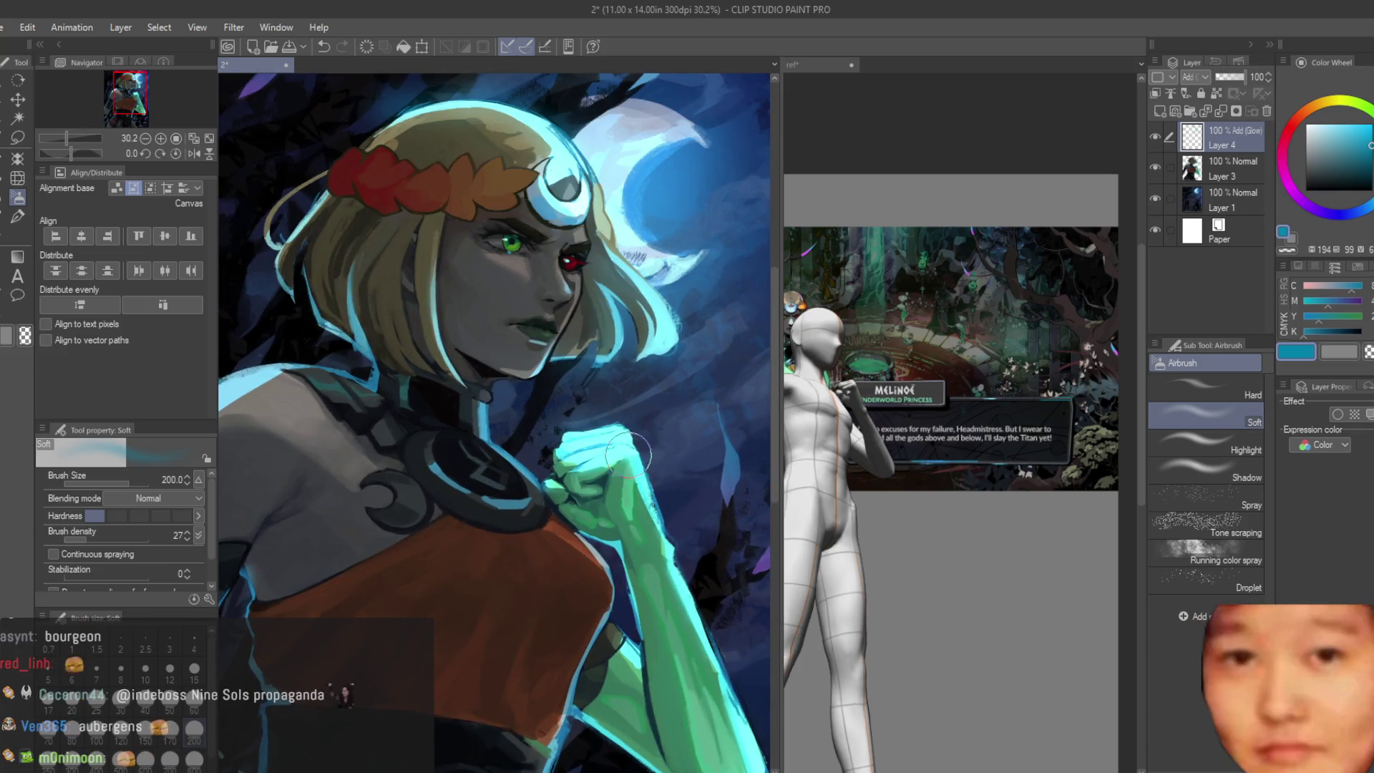
{"action": "scroll", "coordinate": [1047, 345], "scroll_direction": "down", "scroll_amount": 3}
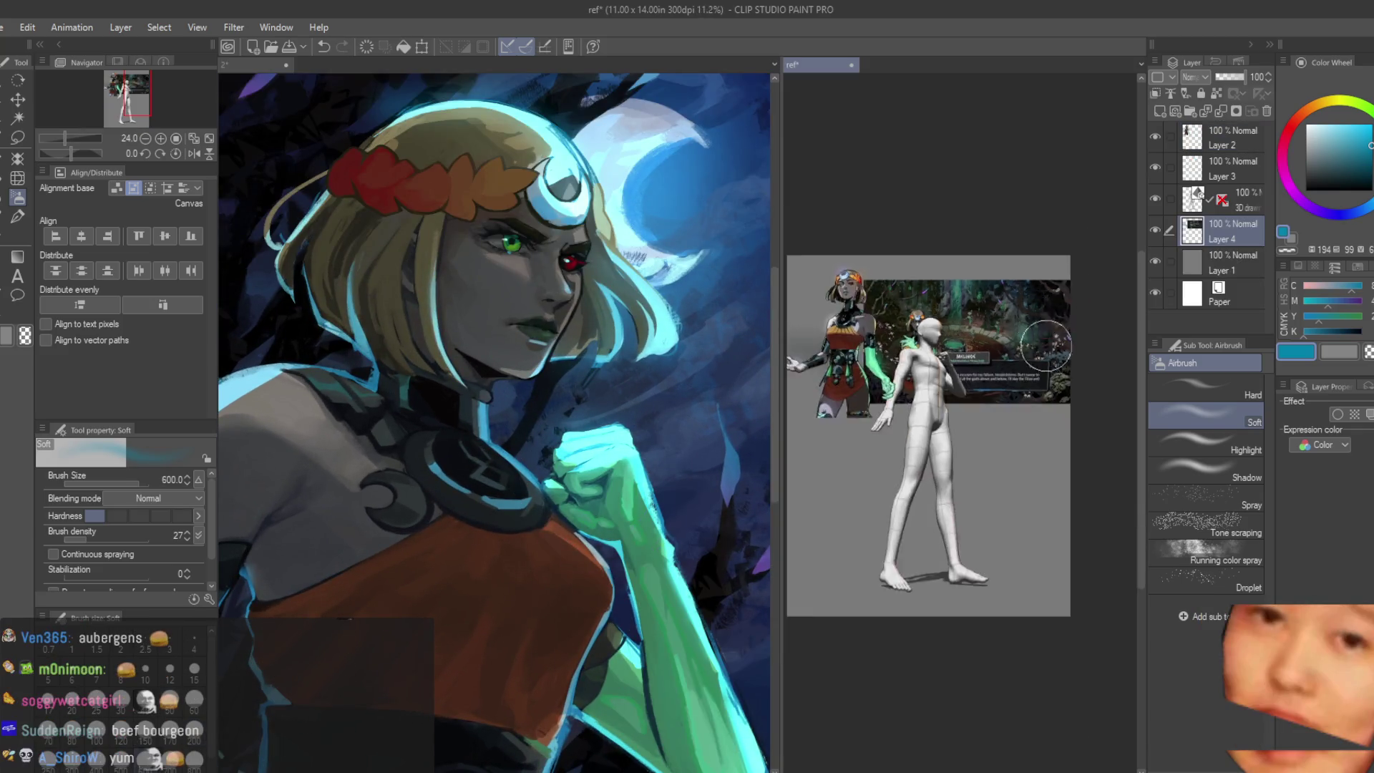
{"action": "scroll", "coordinate": [1046, 344], "scroll_direction": "up", "scroll_amount": 3}
{"action": "scroll", "coordinate": [494, 429], "scroll_direction": "down", "scroll_amount": 2}
{"action": "scroll", "coordinate": [494, 451], "scroll_direction": "up", "scroll_amount": 2}
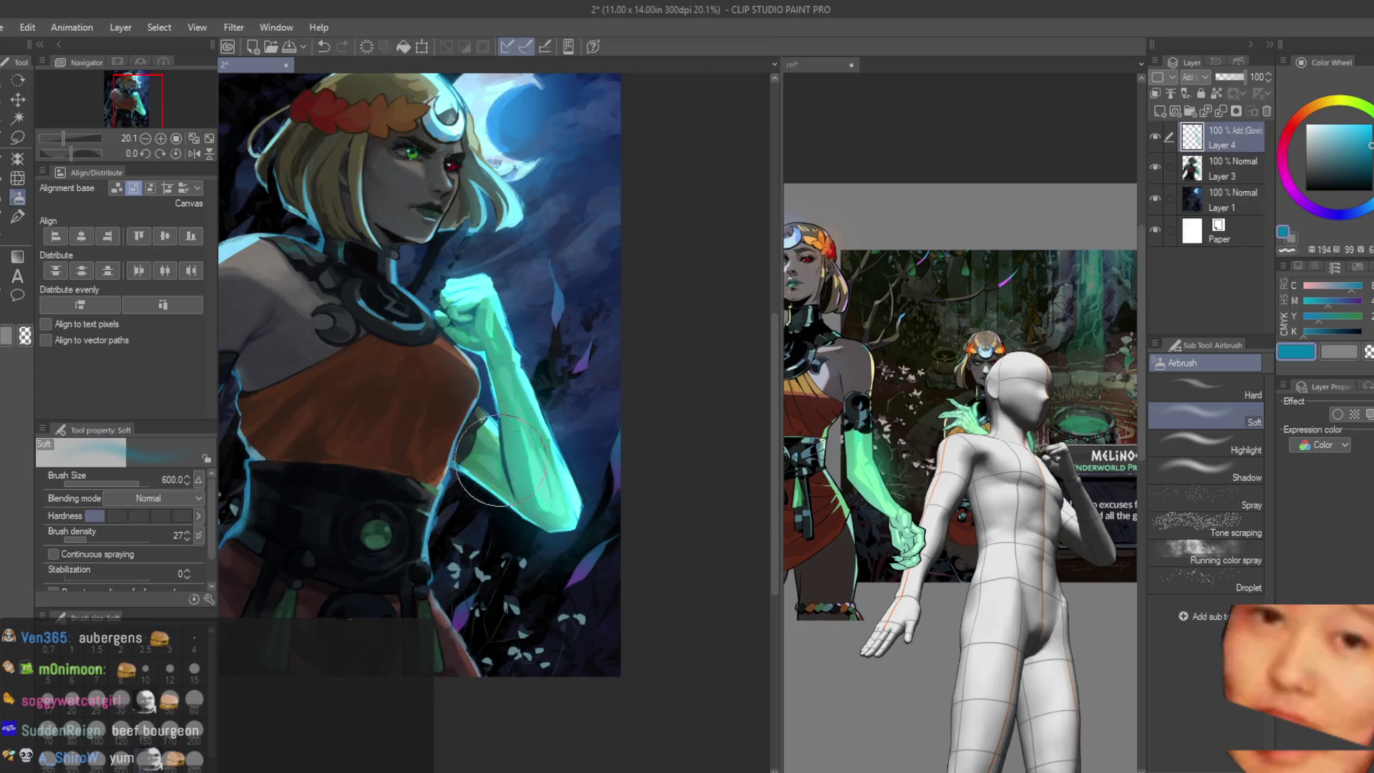
{"action": "scroll", "coordinate": [660, 537], "scroll_direction": "down", "scroll_amount": 2}
{"action": "scroll", "coordinate": [633, 464], "scroll_direction": "up", "scroll_amount": 3}
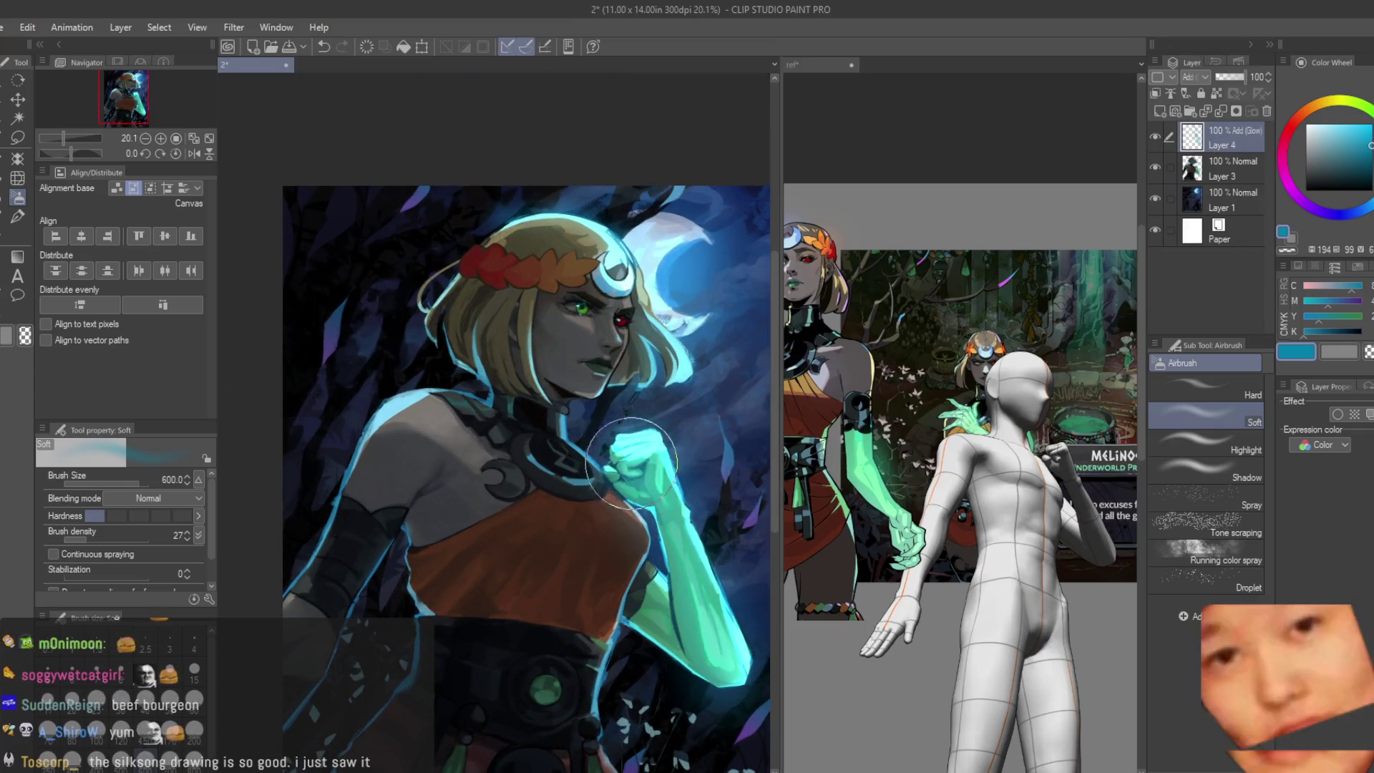
{"action": "key", "text": "ctrl+z"}
{"action": "mouse_move", "coordinate": [687, 601]}
{"action": "left_mouse_down"}
{"action": "mouse_move", "coordinate": [671, 510]}
{"action": "mouse_move", "coordinate": [698, 655]}
{"action": "left_mouse_up"}
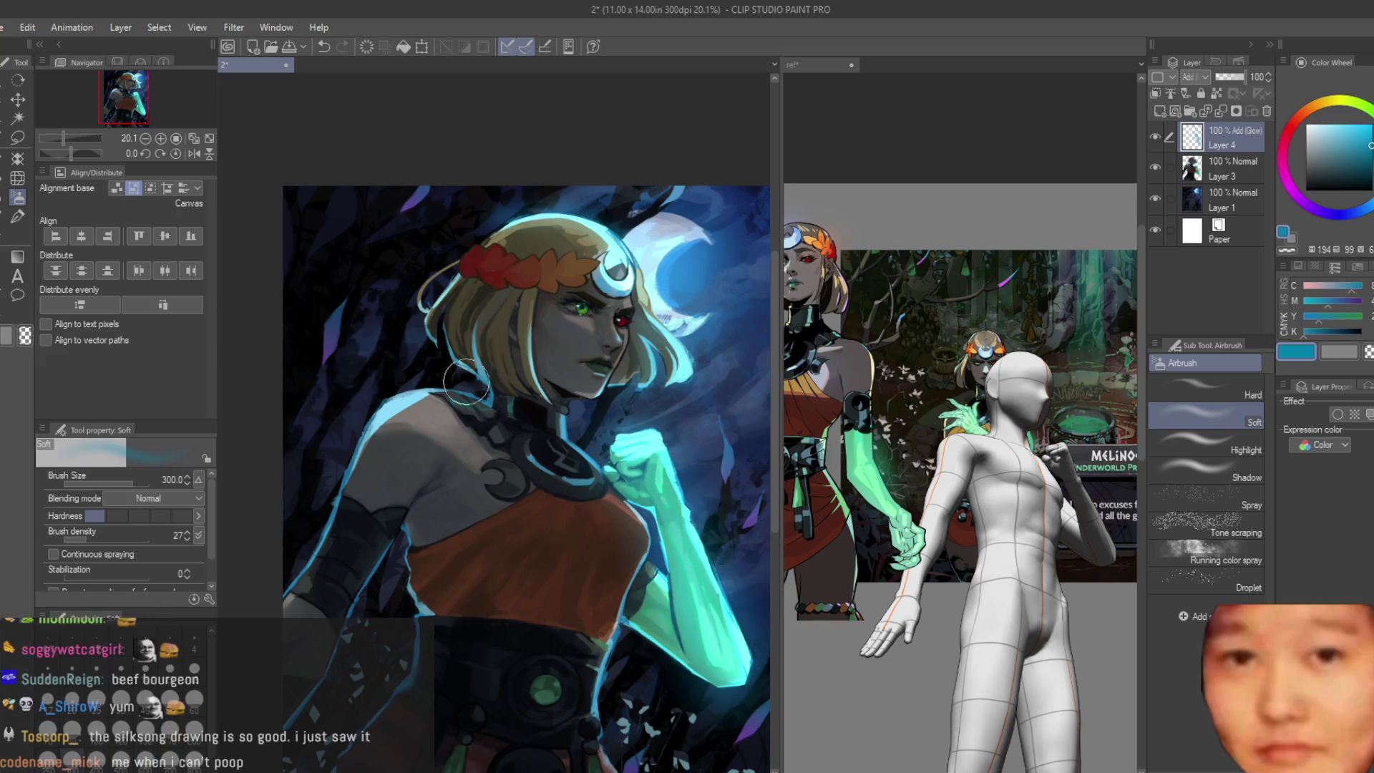
{"action": "key", "text": "bracketleft"}
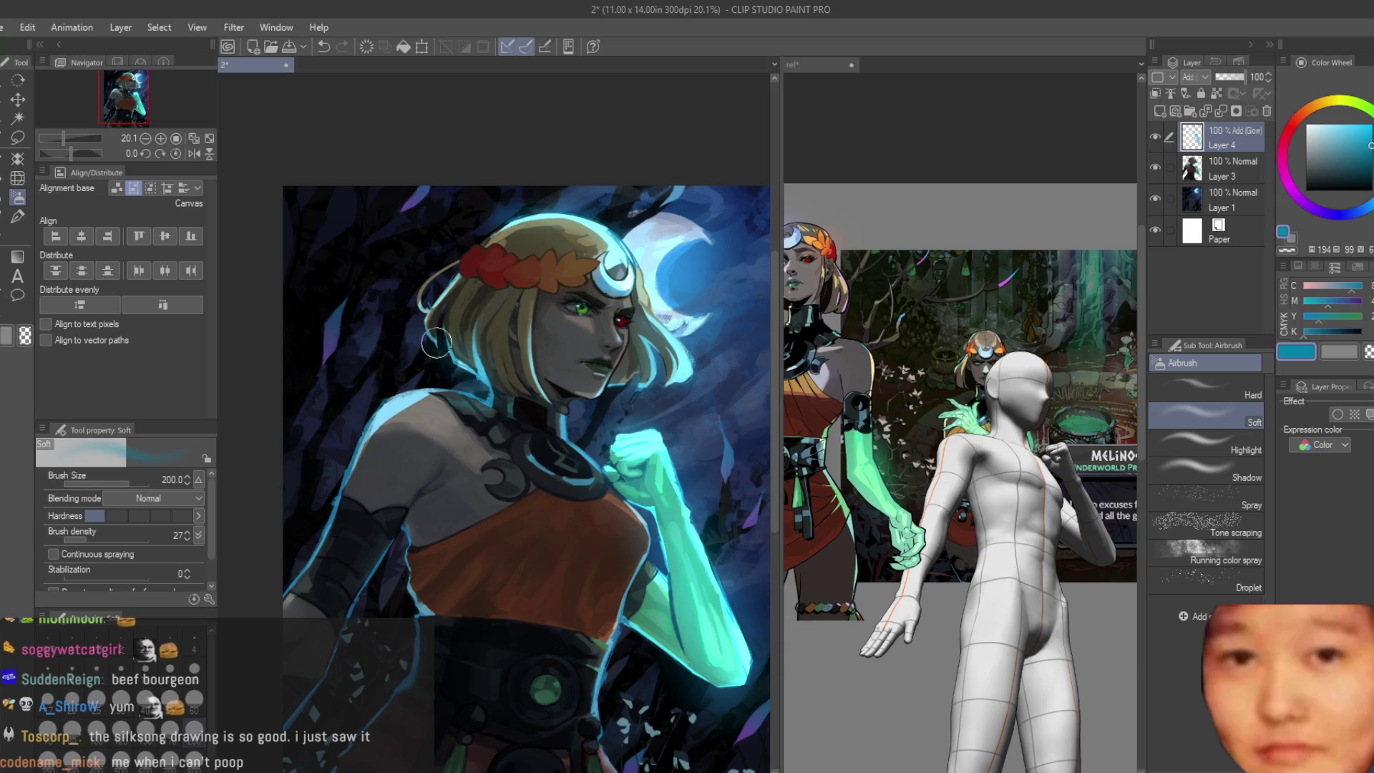
{"action": "key", "text": "bracketright"}
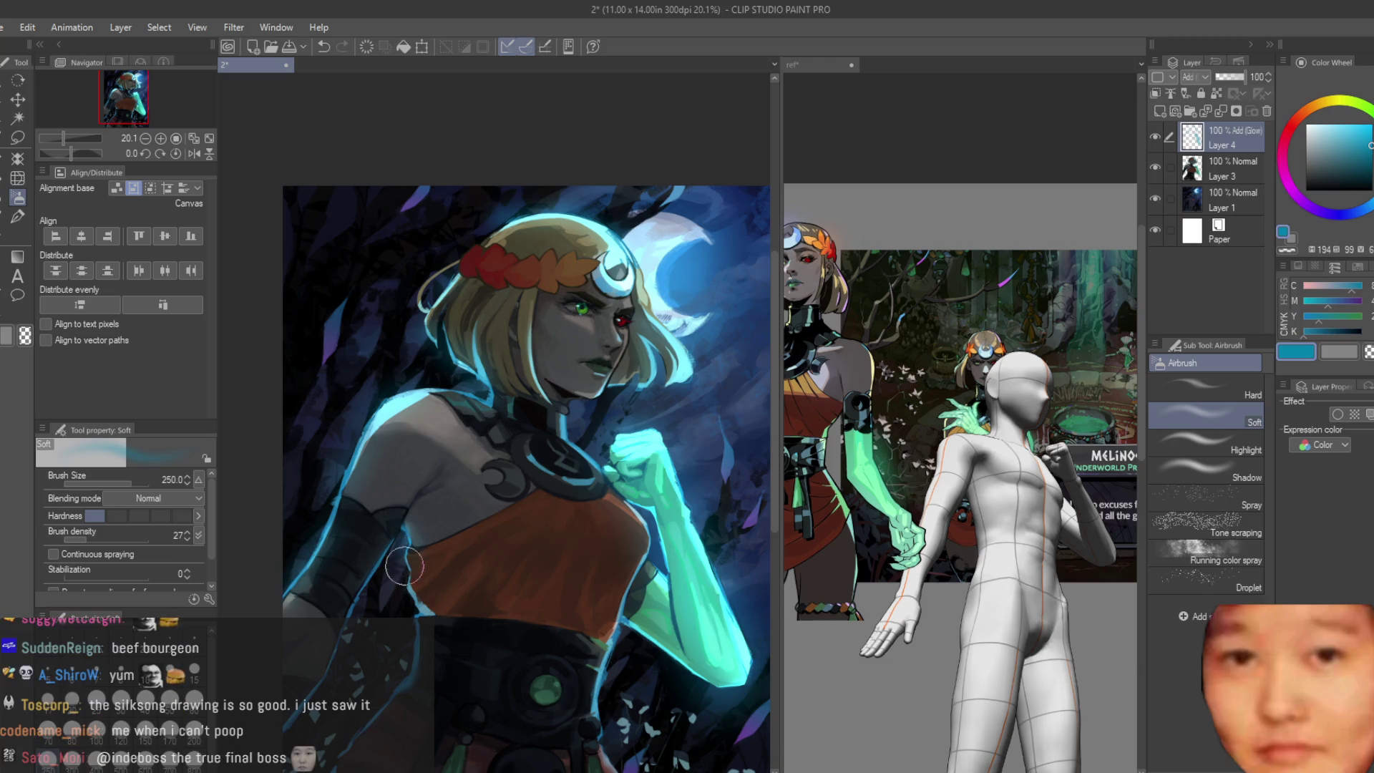
Step: Paint a vivid teal glow along the figure's lower edge and enlarge the airbrush to 800
{"action": "left_click", "coordinate": [392, 692], "text": "alt"}
{"action": "scroll", "coordinate": [569, 615], "scroll_direction": "down", "scroll_amount": 2}
{"action": "scroll", "coordinate": [570, 615], "scroll_direction": "up", "scroll_amount": 1}
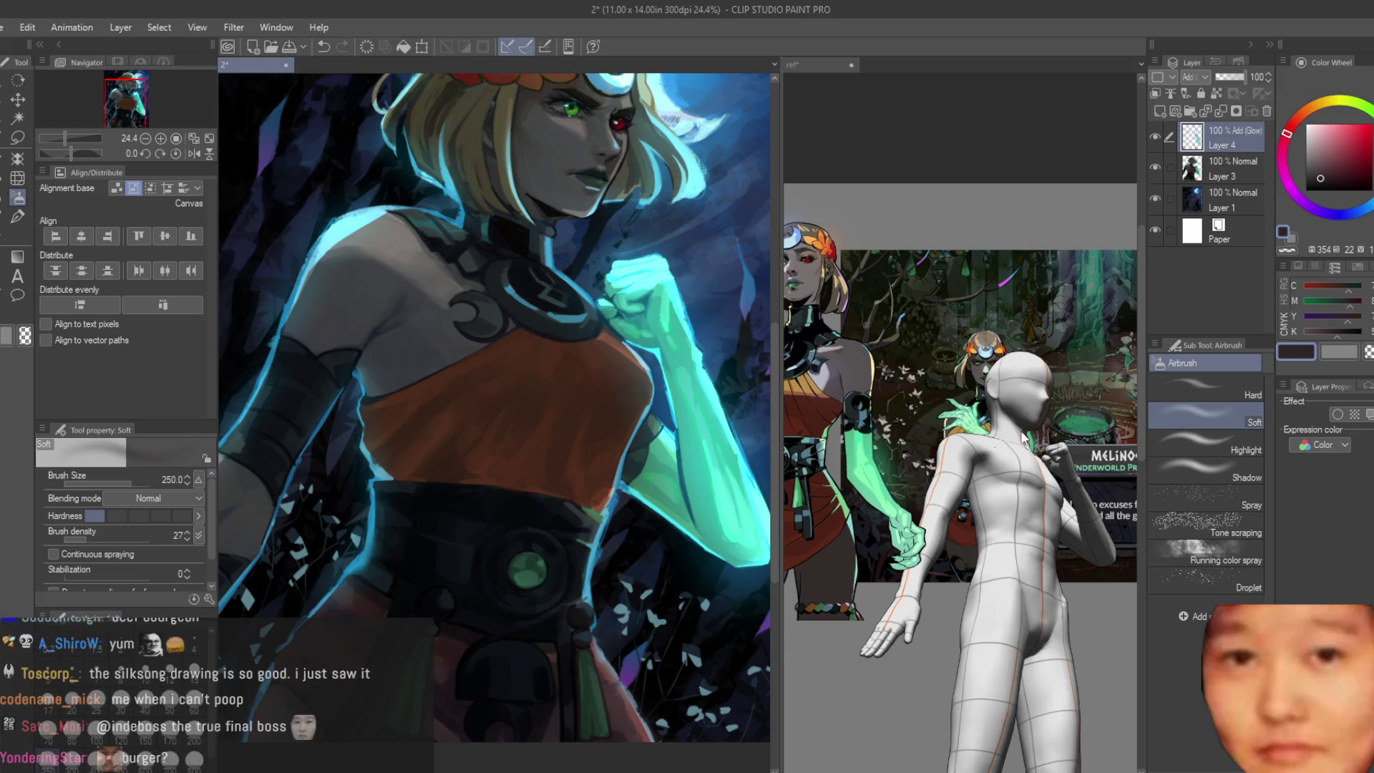
{"action": "left_click", "coordinate": [581, 612], "text": "alt"}
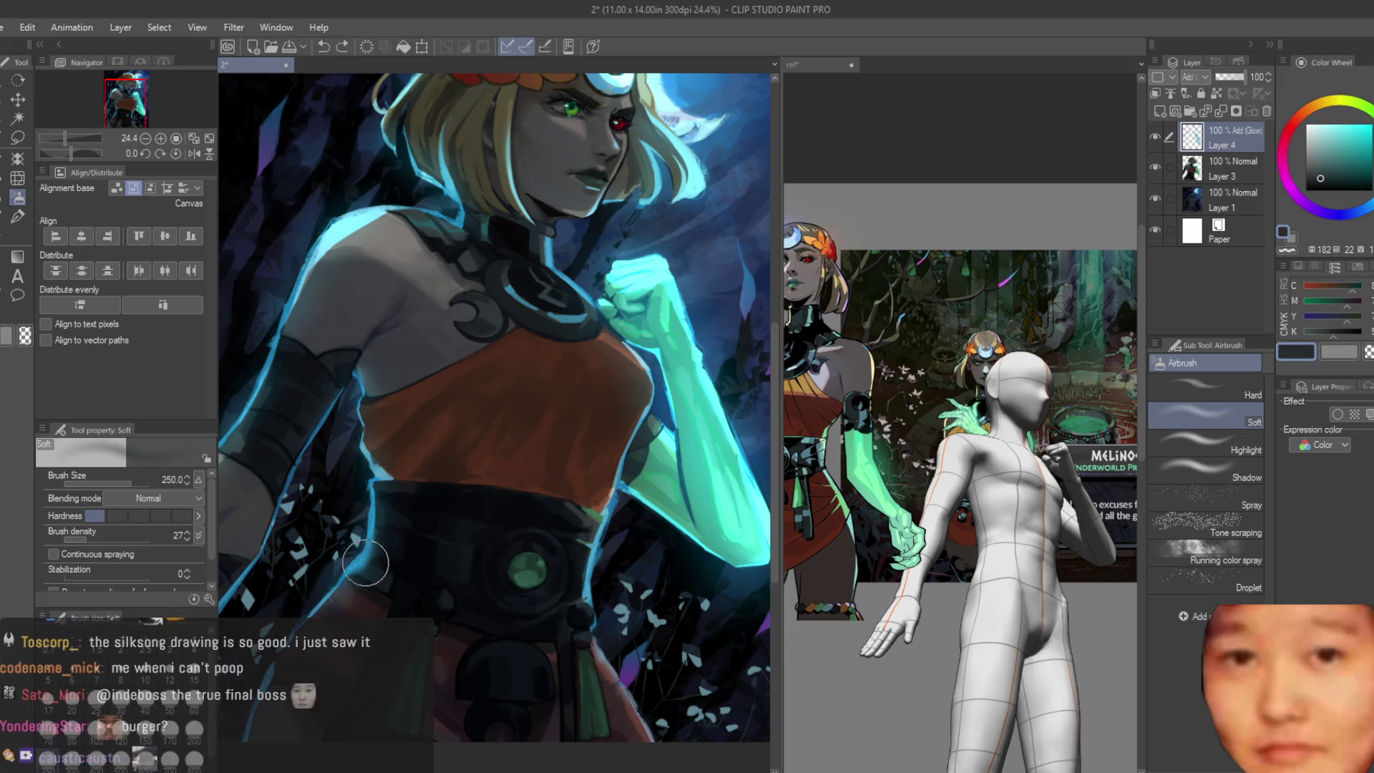
{"action": "left_click", "coordinate": [687, 354], "text": "alt"}
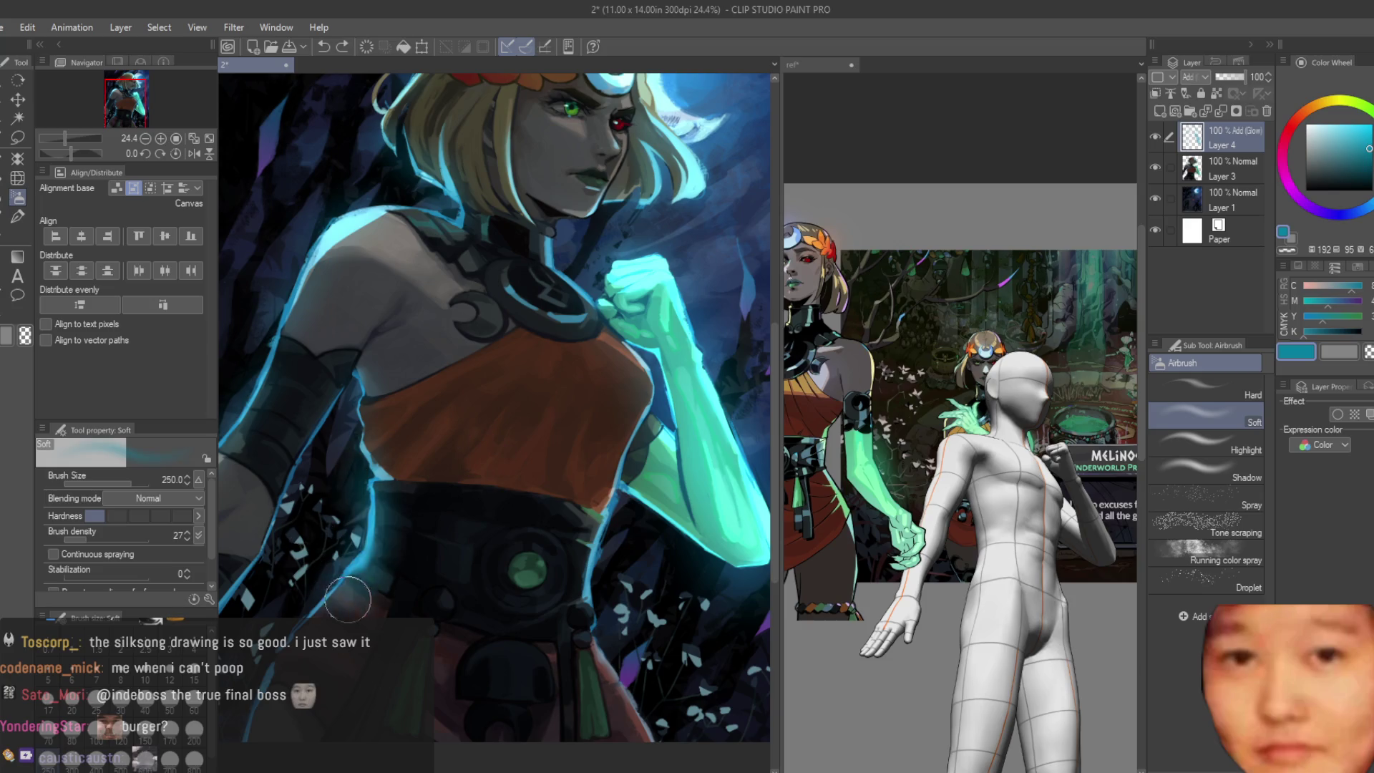
{"action": "left_click_drag", "start_coordinate": [392, 467], "coordinate": [316, 610]}
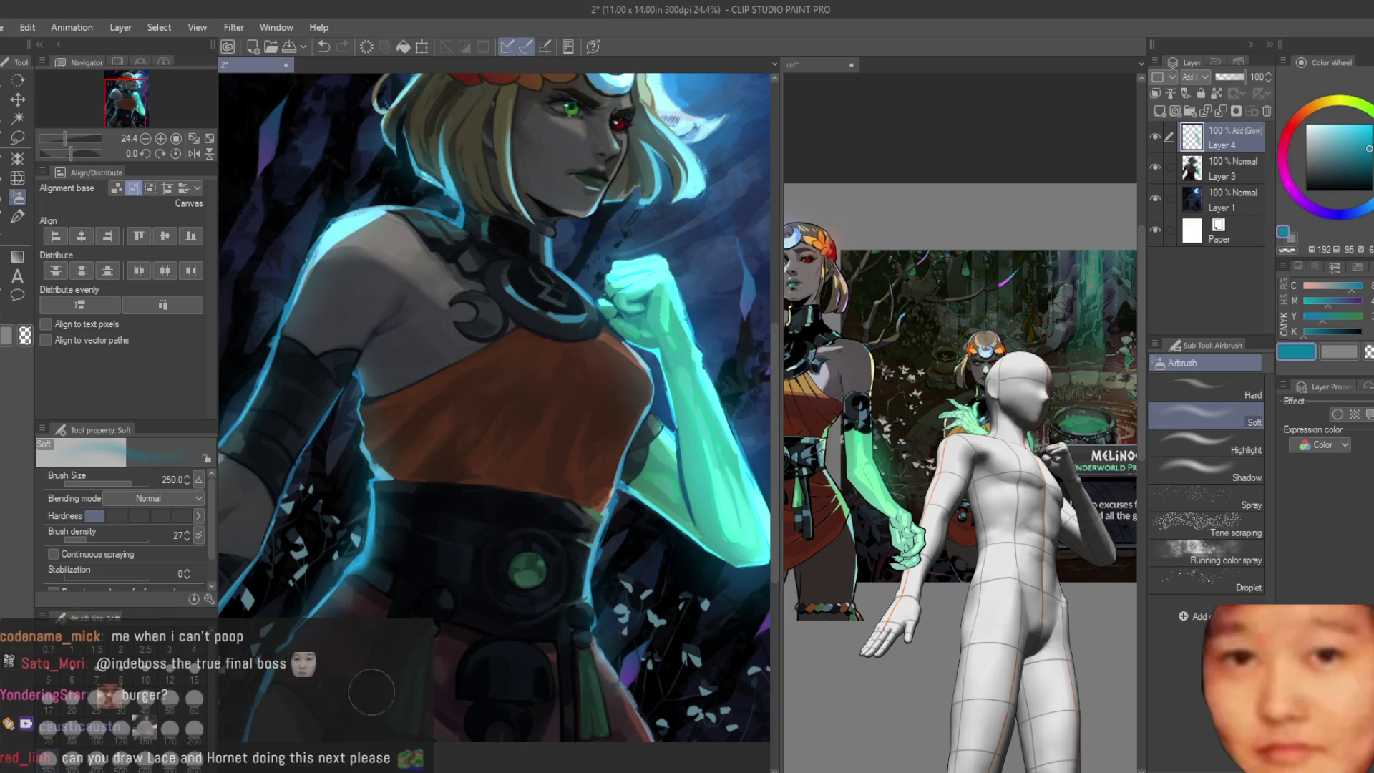
{"action": "scroll", "coordinate": [660, 393], "scroll_direction": "down", "scroll_amount": 2}
{"action": "scroll", "coordinate": [667, 391], "scroll_direction": "down", "scroll_amount": 2}
{"action": "scroll", "coordinate": [666, 390], "scroll_direction": "up", "scroll_amount": 1}
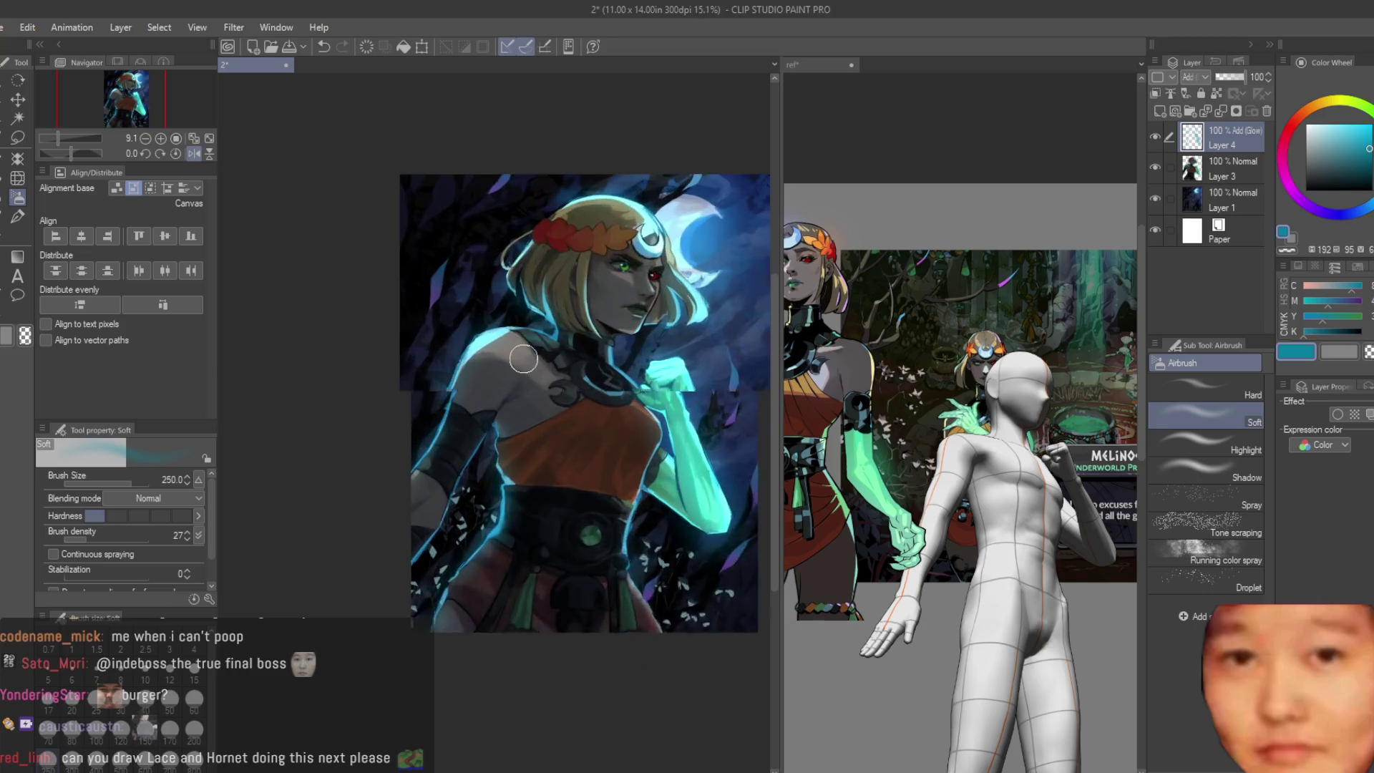
{"action": "scroll", "coordinate": [666, 390], "scroll_direction": "up", "scroll_amount": 2}
{"action": "scroll", "coordinate": [496, 322], "scroll_direction": "up", "scroll_amount": 1}
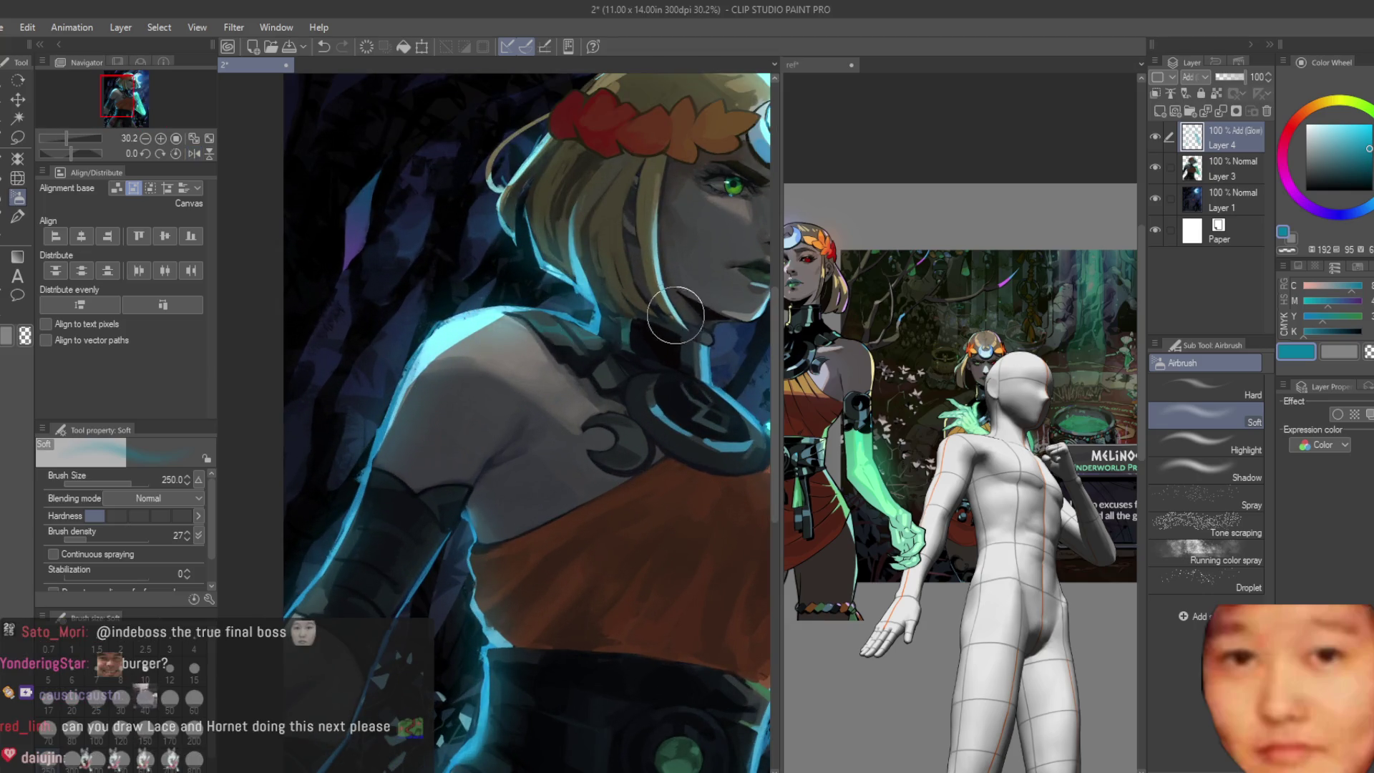
{"action": "scroll", "coordinate": [601, 312], "scroll_direction": "down", "scroll_amount": 1}
{"action": "scroll", "coordinate": [620, 333], "scroll_direction": "up", "scroll_amount": 2}
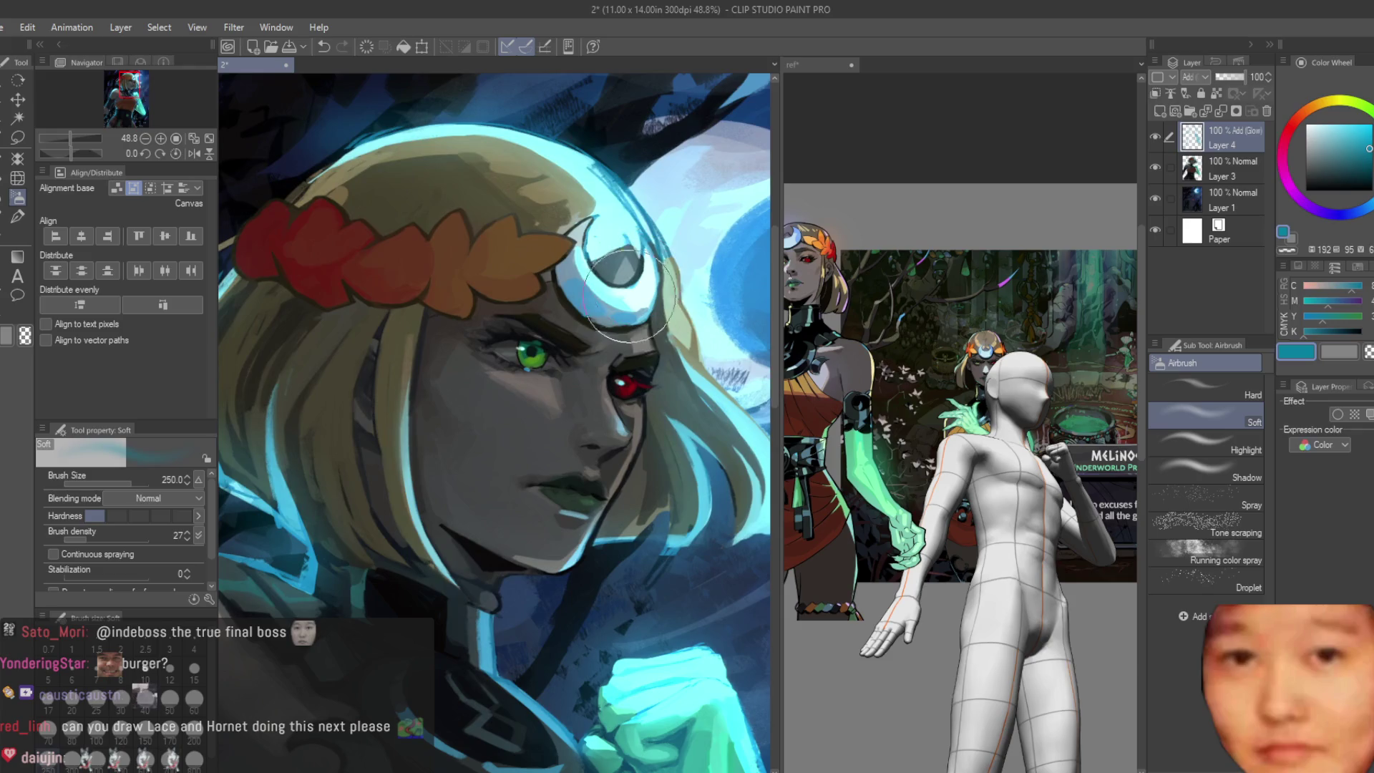
{"action": "scroll", "coordinate": [607, 255], "scroll_direction": "down", "scroll_amount": 3}
{"action": "scroll", "coordinate": [697, 272], "scroll_direction": "down", "scroll_amount": 2}
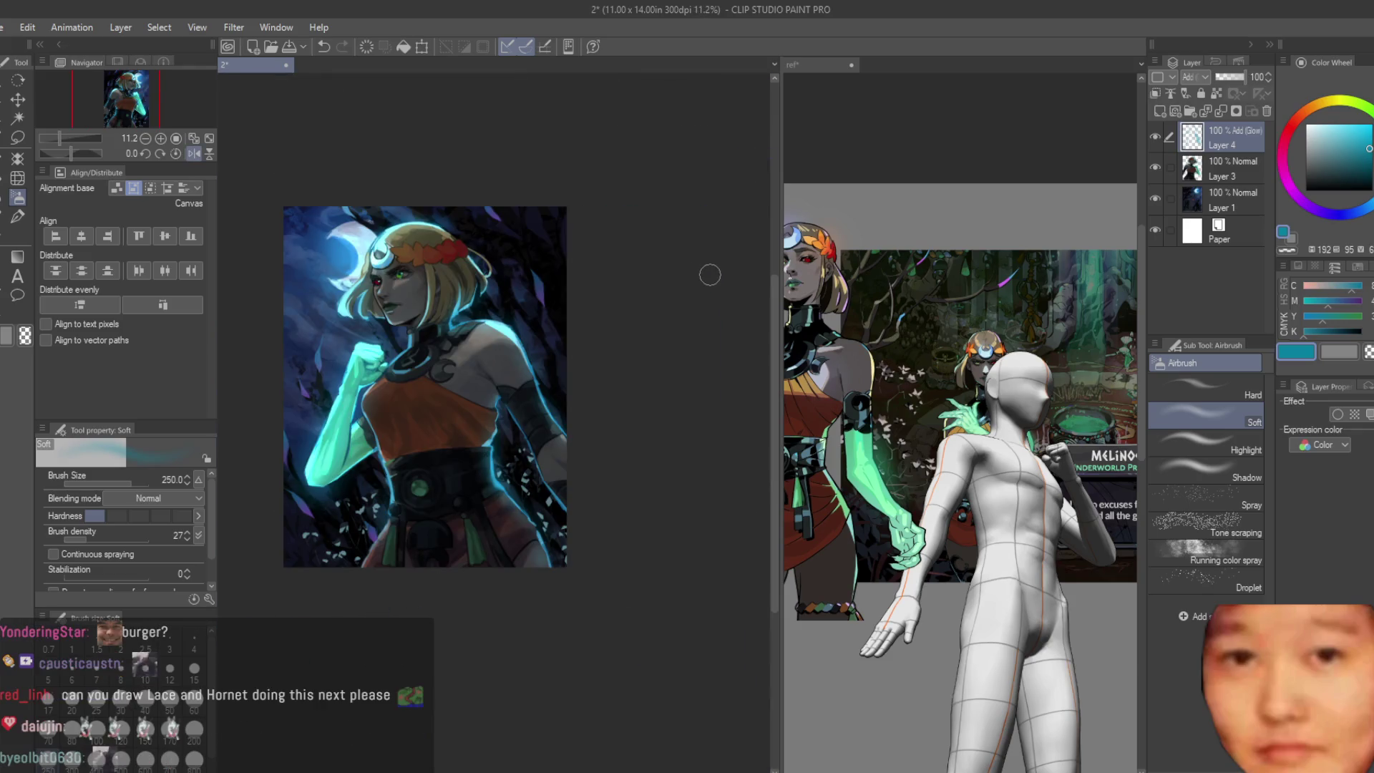
{"action": "scroll", "coordinate": [559, 248], "scroll_direction": "up", "scroll_amount": 3}
{"action": "scroll", "coordinate": [602, 302], "scroll_direction": "down", "scroll_amount": 2}
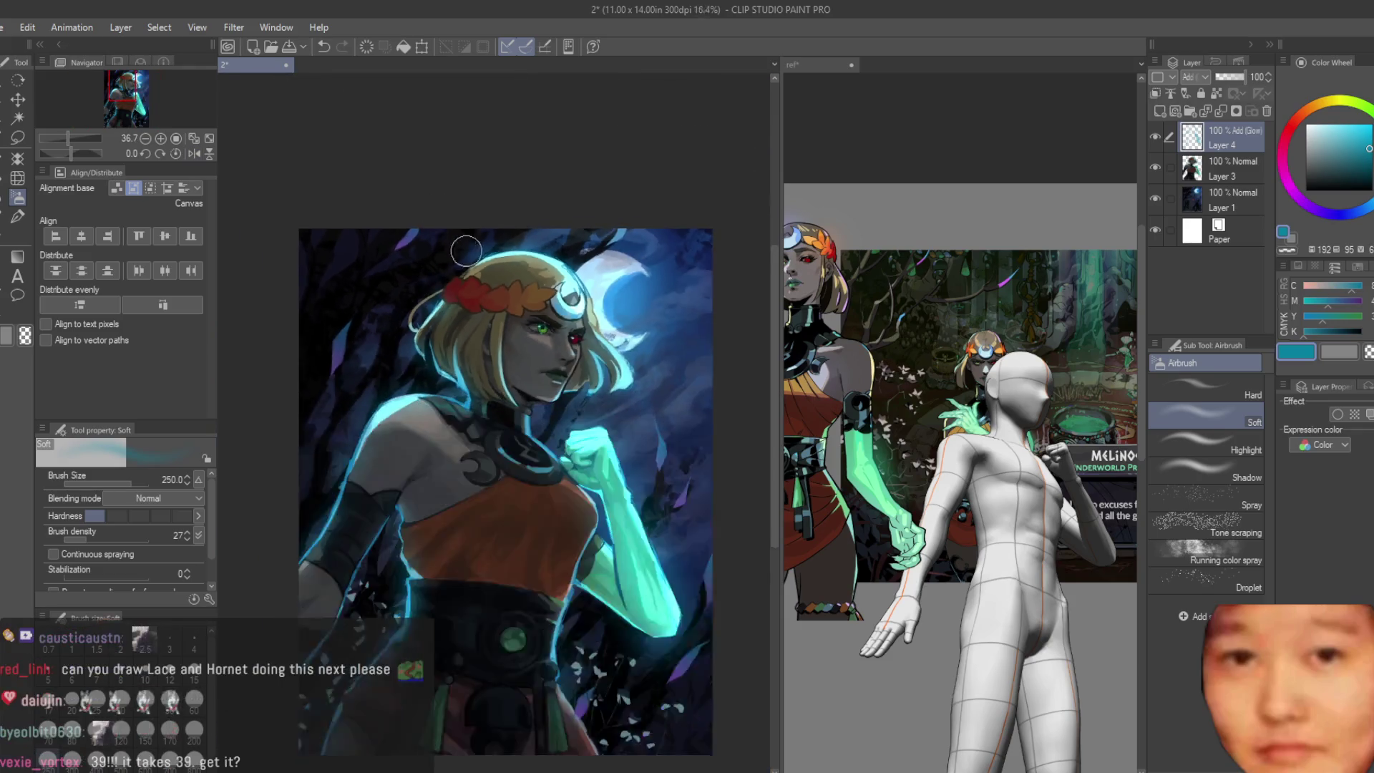
{"action": "scroll", "coordinate": [645, 322], "scroll_direction": "down", "scroll_amount": 1}
{"action": "key", "text": "h"}
{"action": "key", "text": "h"}
{"action": "scroll", "coordinate": [698, 429], "scroll_direction": "up", "scroll_amount": 2}
{"action": "scroll", "coordinate": [634, 312], "scroll_direction": "up", "scroll_amount": 2}
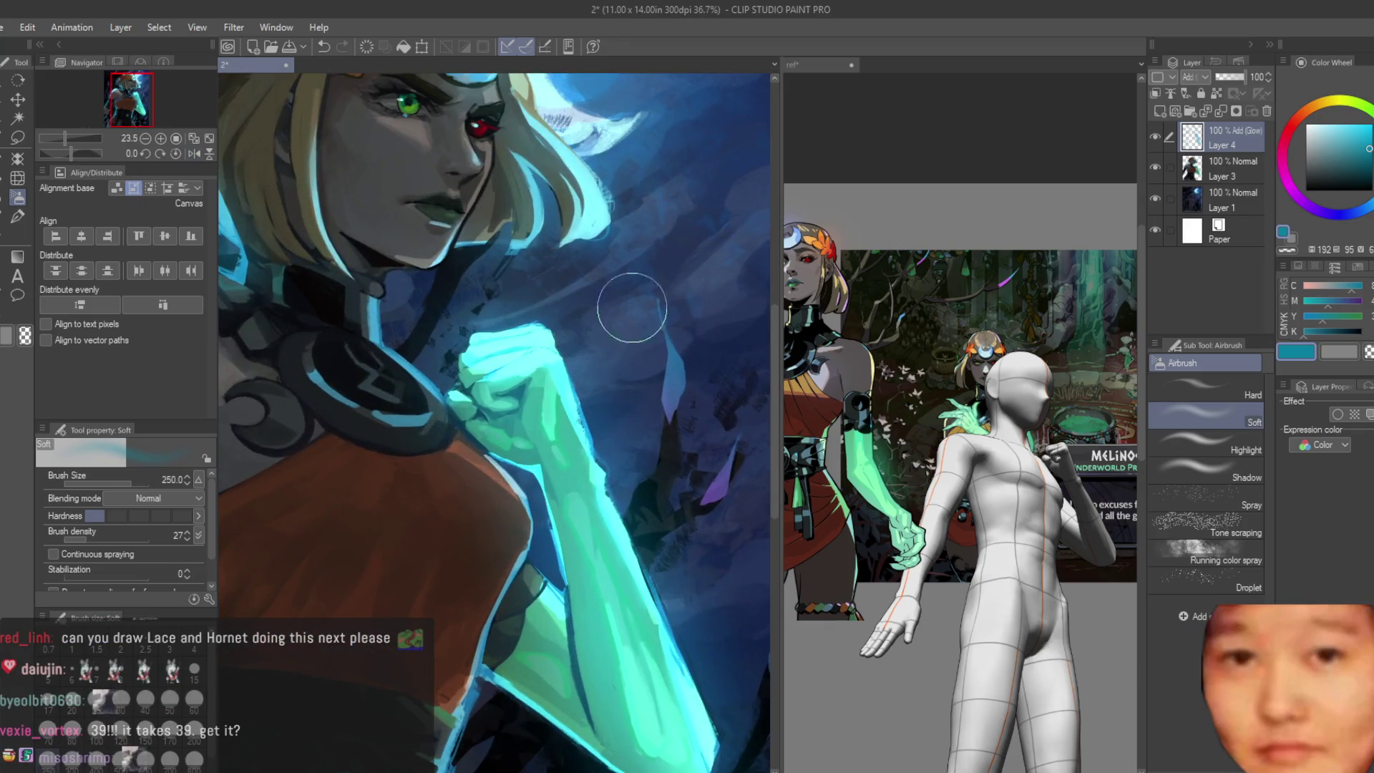
{"action": "scroll", "coordinate": [515, 355], "scroll_direction": "up", "scroll_amount": 1}
{"action": "scroll", "coordinate": [516, 355], "scroll_direction": "up", "scroll_amount": 1}
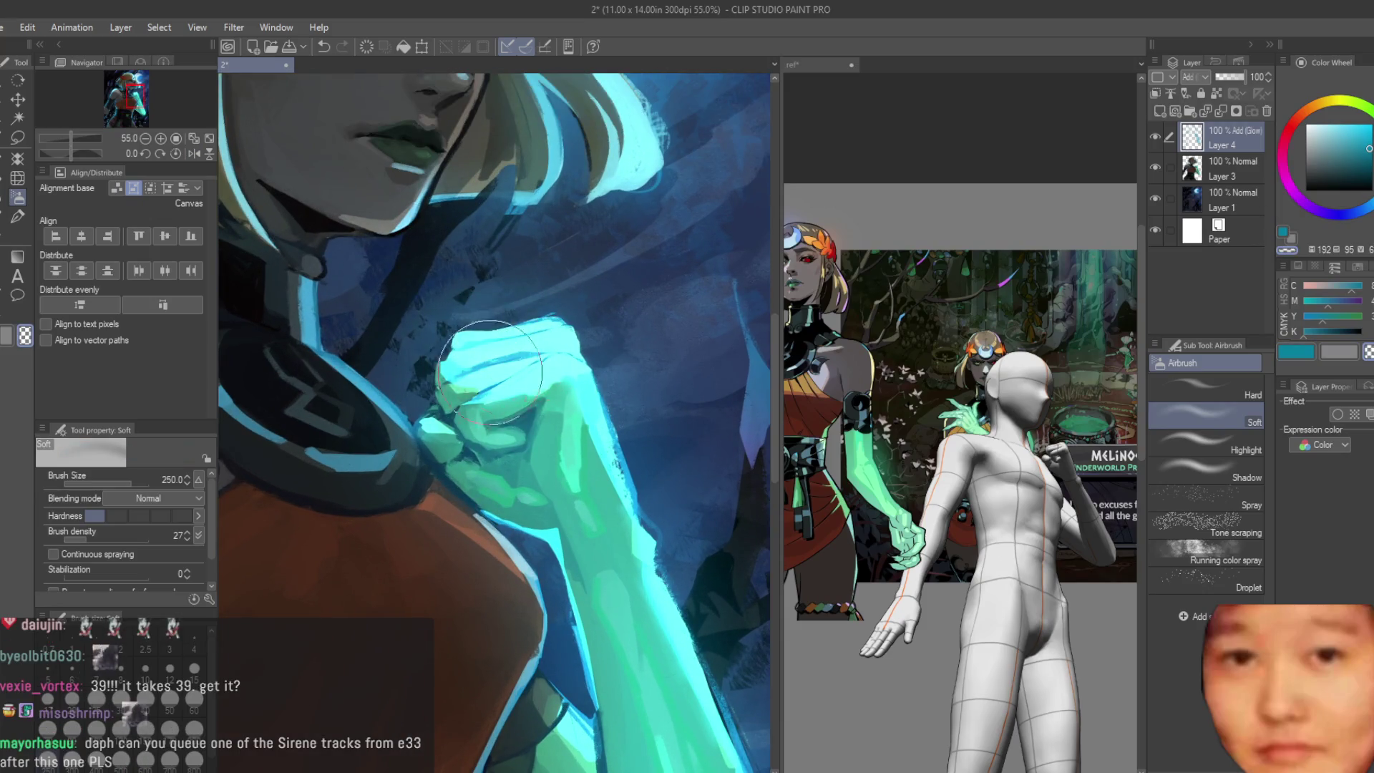
{"action": "scroll", "coordinate": [494, 360], "scroll_direction": "down", "scroll_amount": 2}
{"action": "key", "text": "bracketright"}
{"action": "key", "text": "bracketright"}
{"action": "key", "text": "bracketright"}
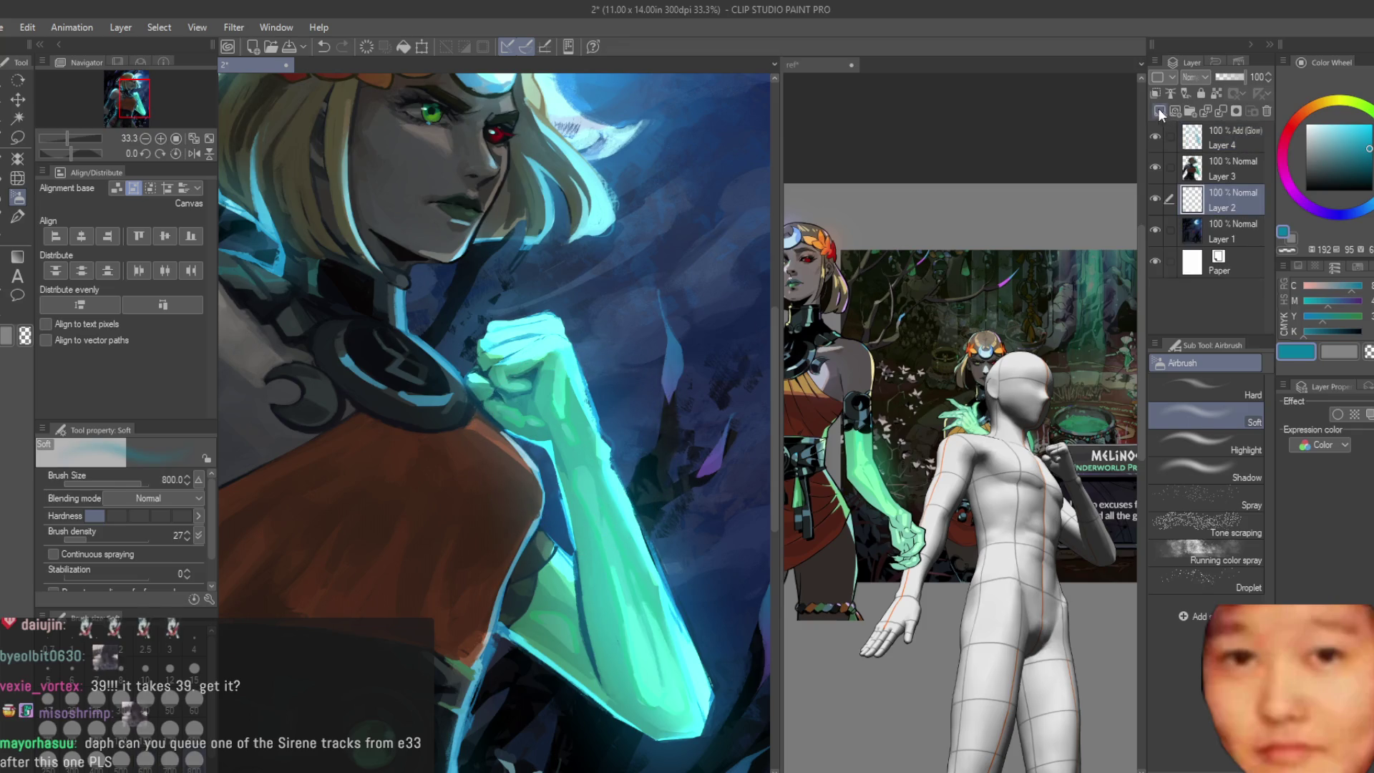
Step: Airbrush a sampled teal glow around the arm on Layer 2, redoing it to brighten the forearm
{"action": "left_click", "coordinate": [601, 441], "text": "alt"}
{"action": "left_click_drag", "start_coordinate": [644, 398], "coordinate": [537, 515]}
{"action": "scroll", "coordinate": [687, 430], "scroll_direction": "down", "scroll_amount": 2}
{"action": "scroll", "coordinate": [666, 413], "scroll_direction": "up", "scroll_amount": 1}
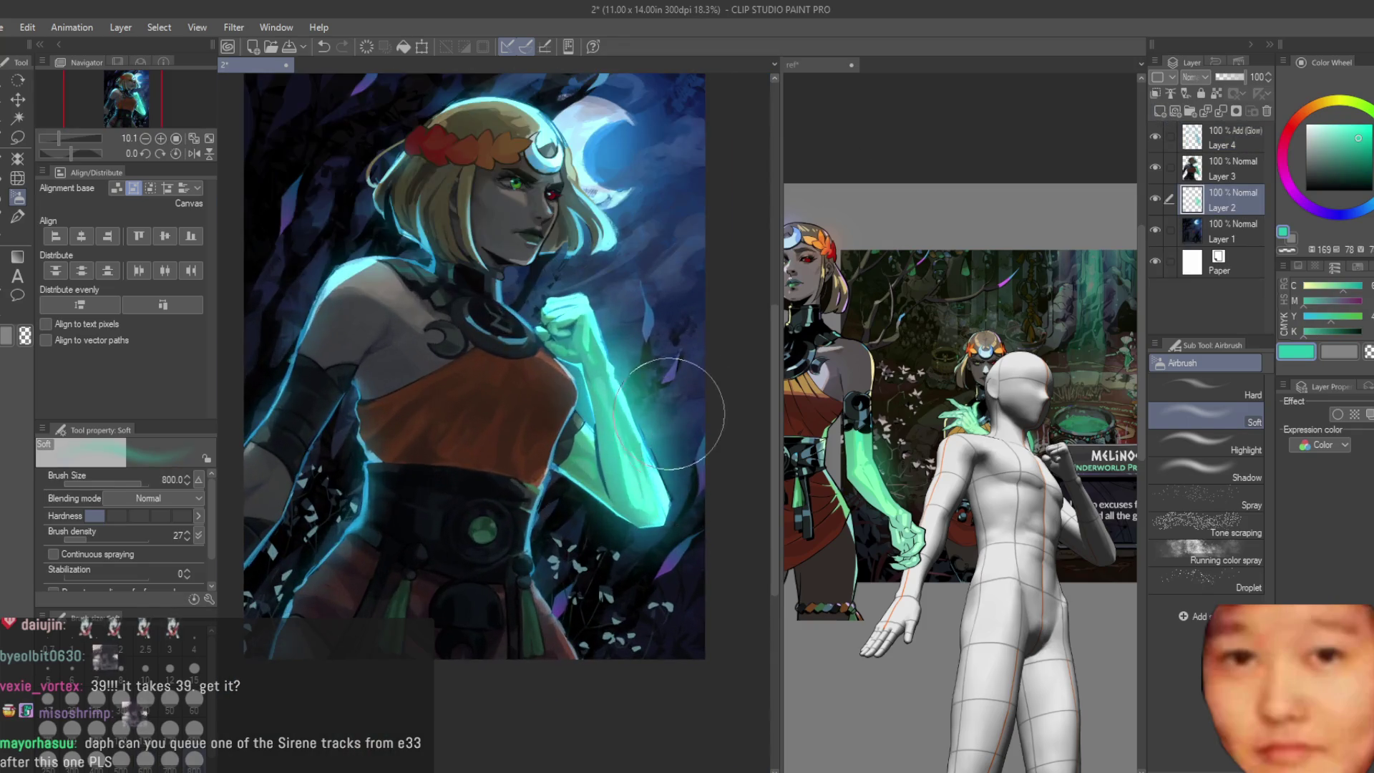
{"action": "key", "text": "ctrl+z"}
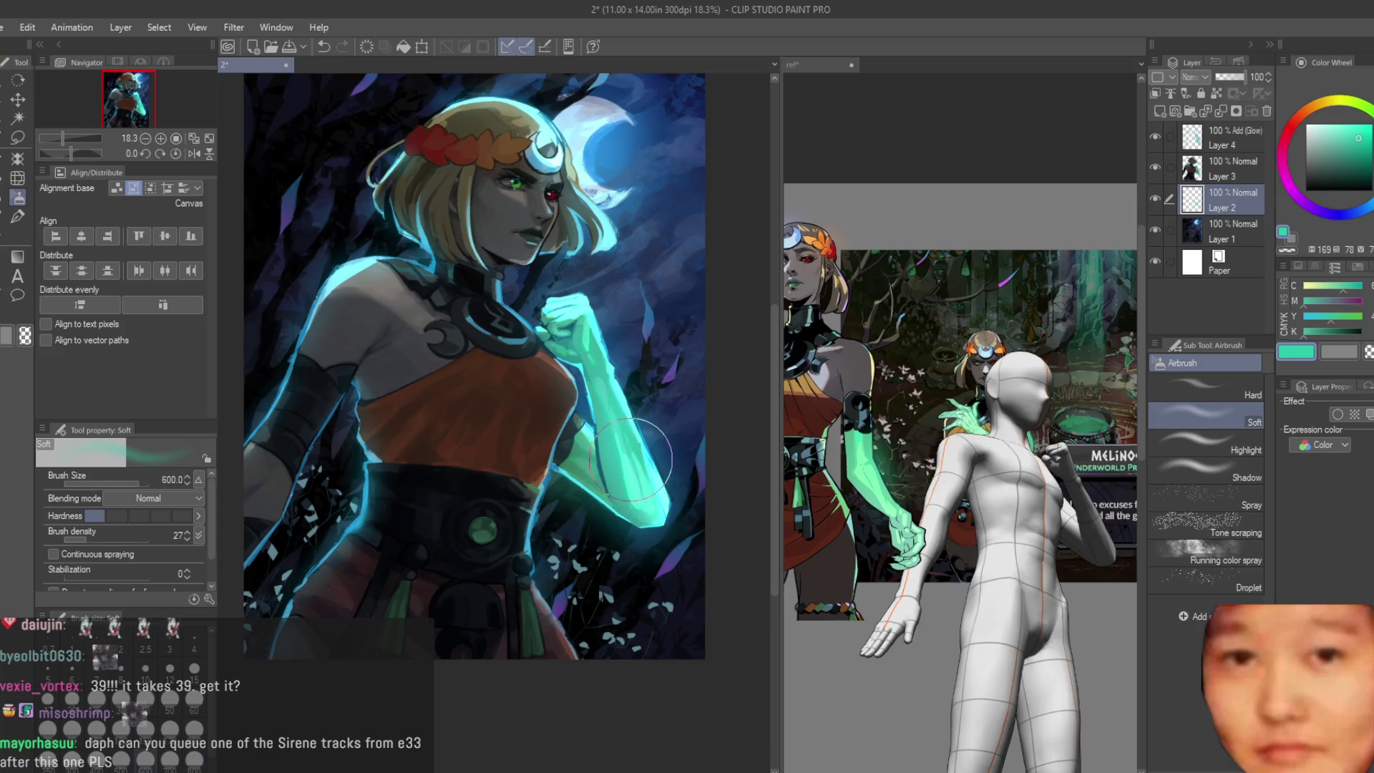
{"action": "left_click_drag", "start_coordinate": [636, 457], "coordinate": [640, 508]}
{"action": "scroll", "coordinate": [641, 472], "scroll_direction": "up", "scroll_amount": 2}
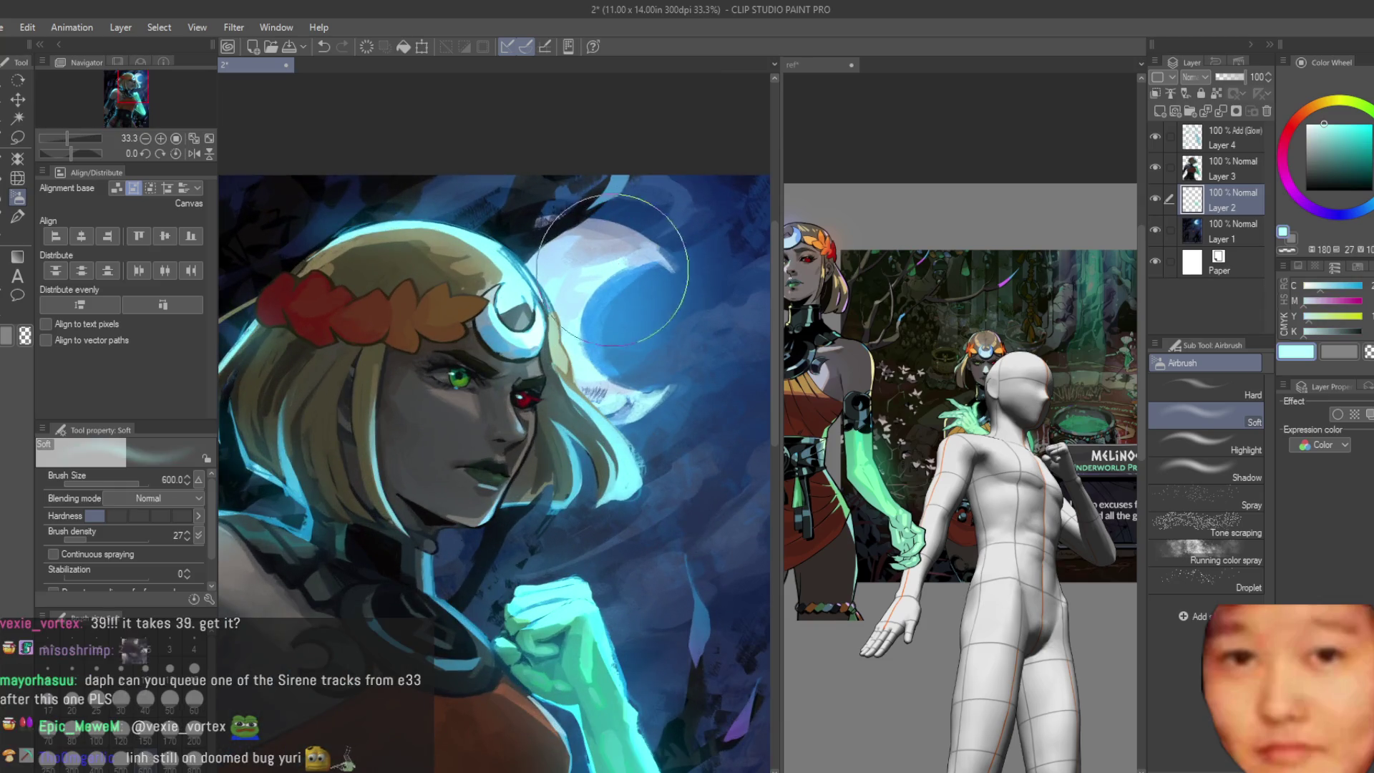
{"action": "left_click", "coordinate": [629, 278], "text": "alt"}
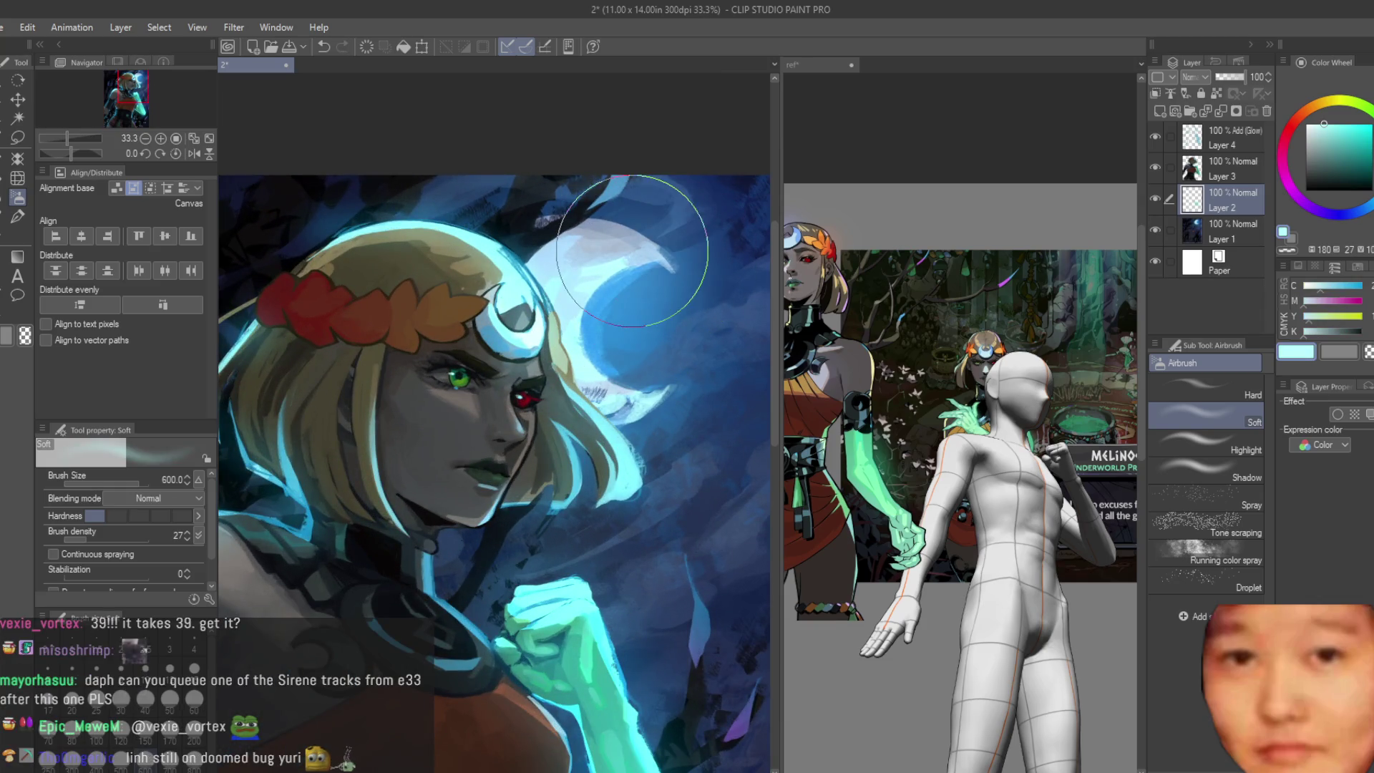
{"action": "scroll", "coordinate": [629, 169], "scroll_direction": "down", "scroll_amount": 2}
{"action": "scroll", "coordinate": [645, 170], "scroll_direction": "down", "scroll_amount": 2}
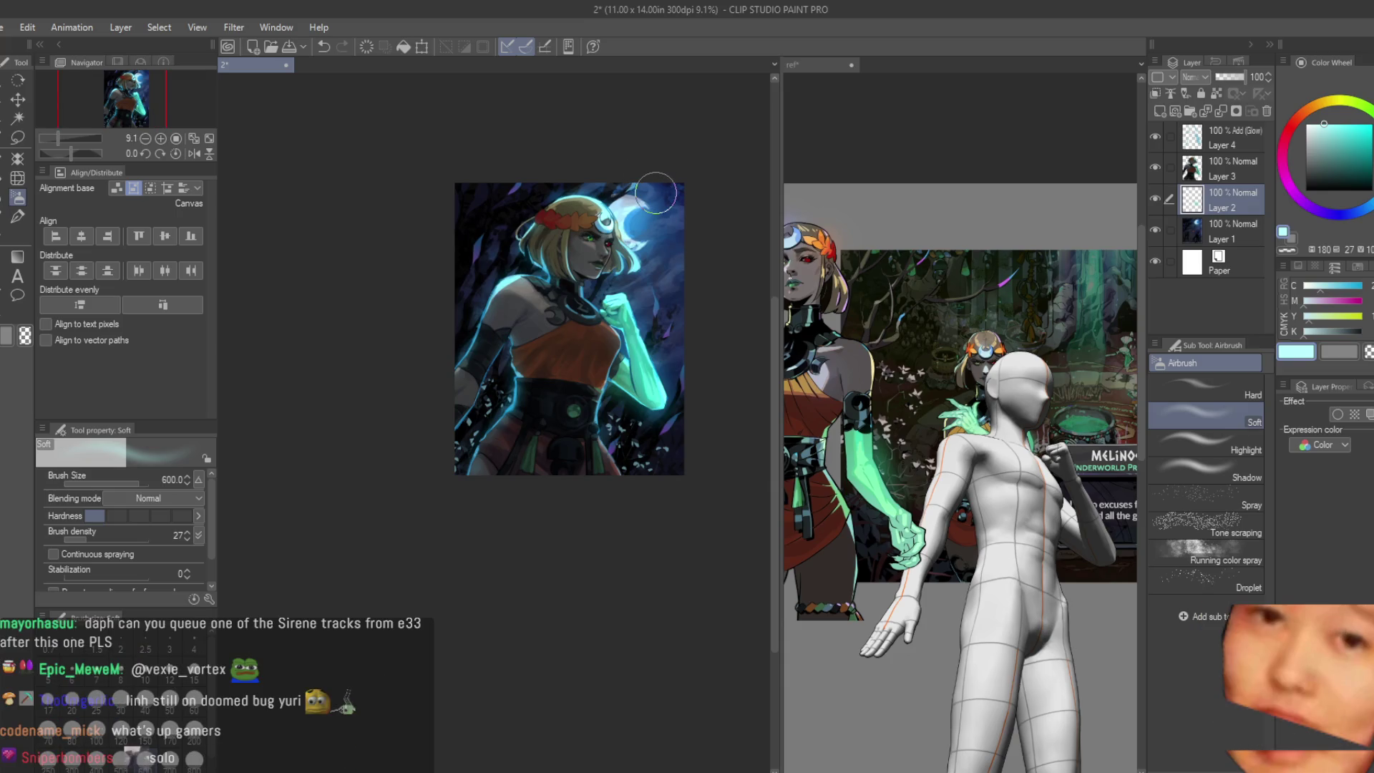
{"action": "scroll", "coordinate": [649, 184], "scroll_direction": "up", "scroll_amount": 1}
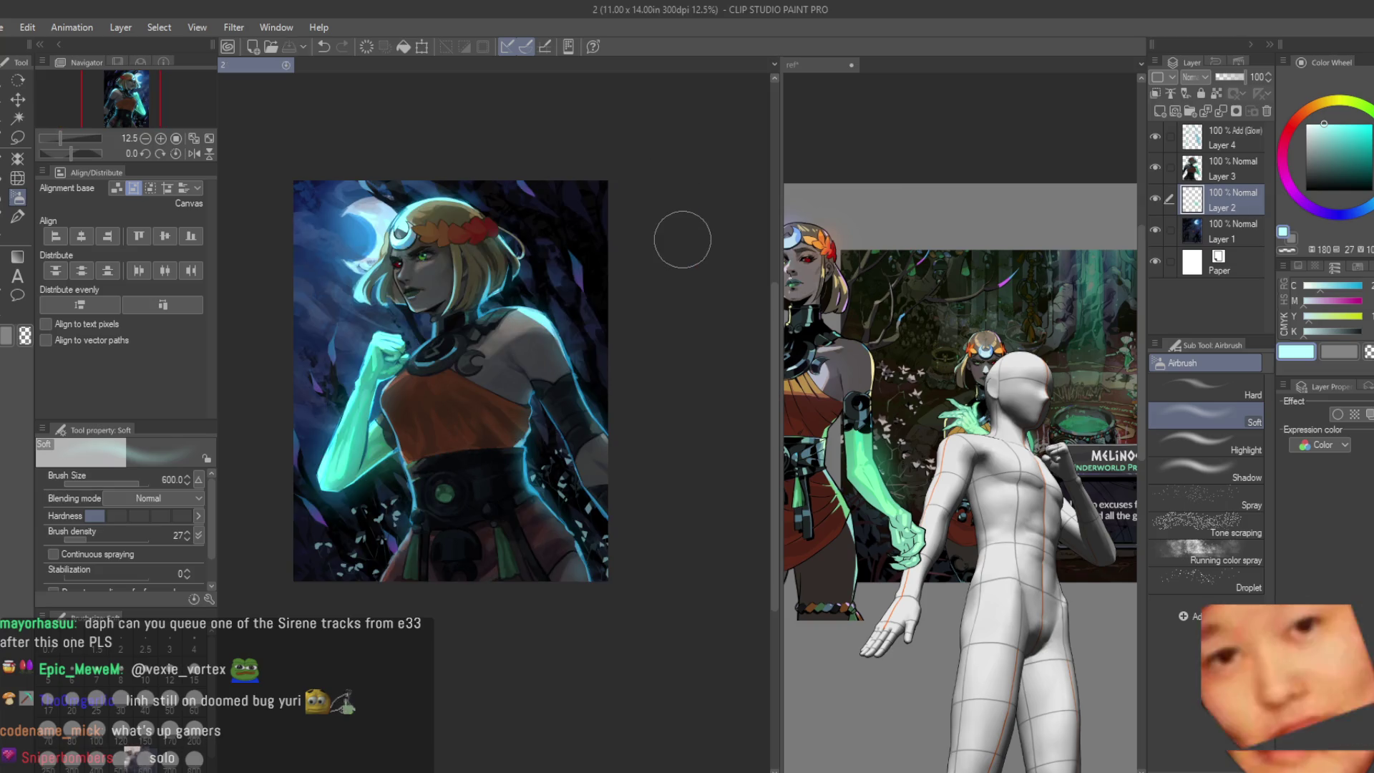
{"action": "scroll", "coordinate": [542, 290], "scroll_direction": "up", "scroll_amount": 2}
{"action": "scroll", "coordinate": [542, 291], "scroll_direction": "down", "scroll_amount": 1}
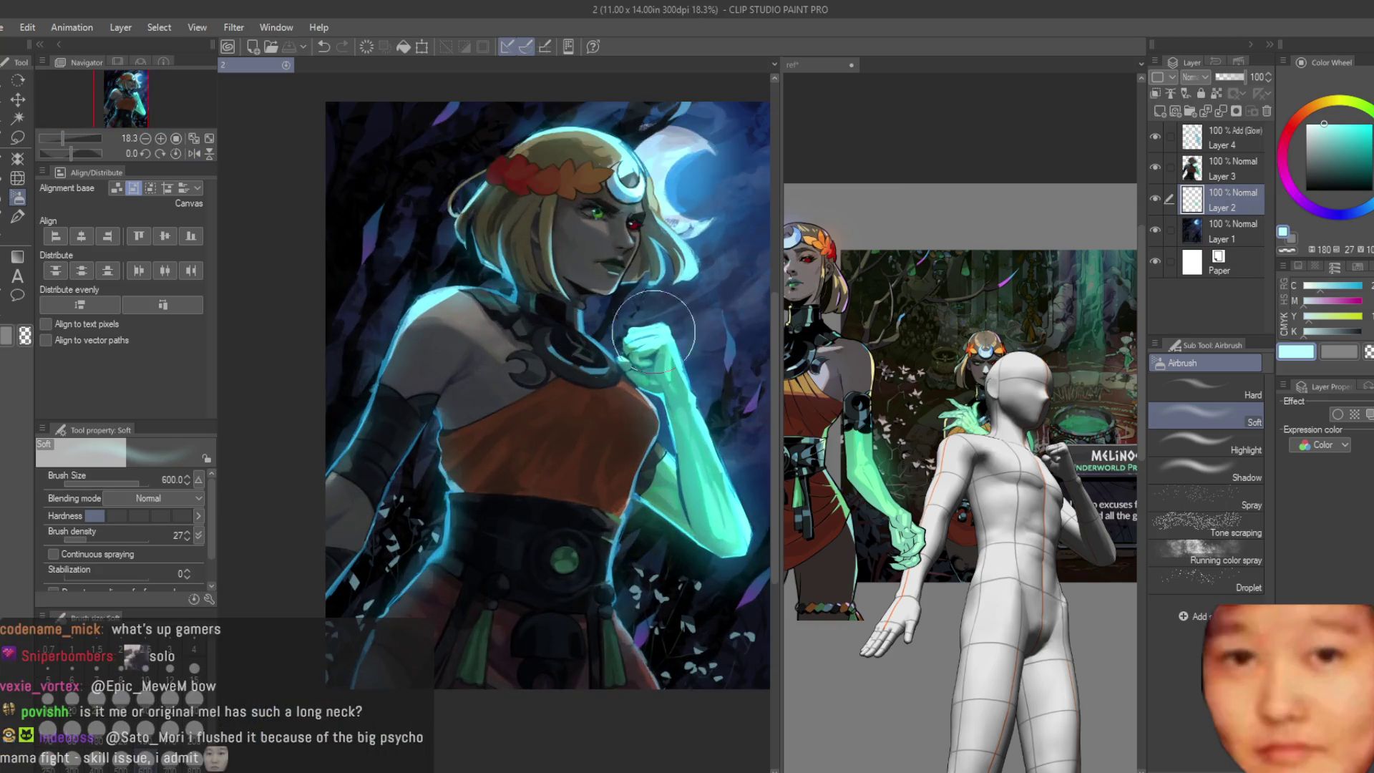
{"action": "scroll", "coordinate": [661, 290], "scroll_direction": "up", "scroll_amount": 1}
{"action": "scroll", "coordinate": [660, 285], "scroll_direction": "up", "scroll_amount": 1}
{"action": "scroll", "coordinate": [661, 285], "scroll_direction": "down", "scroll_amount": 2}
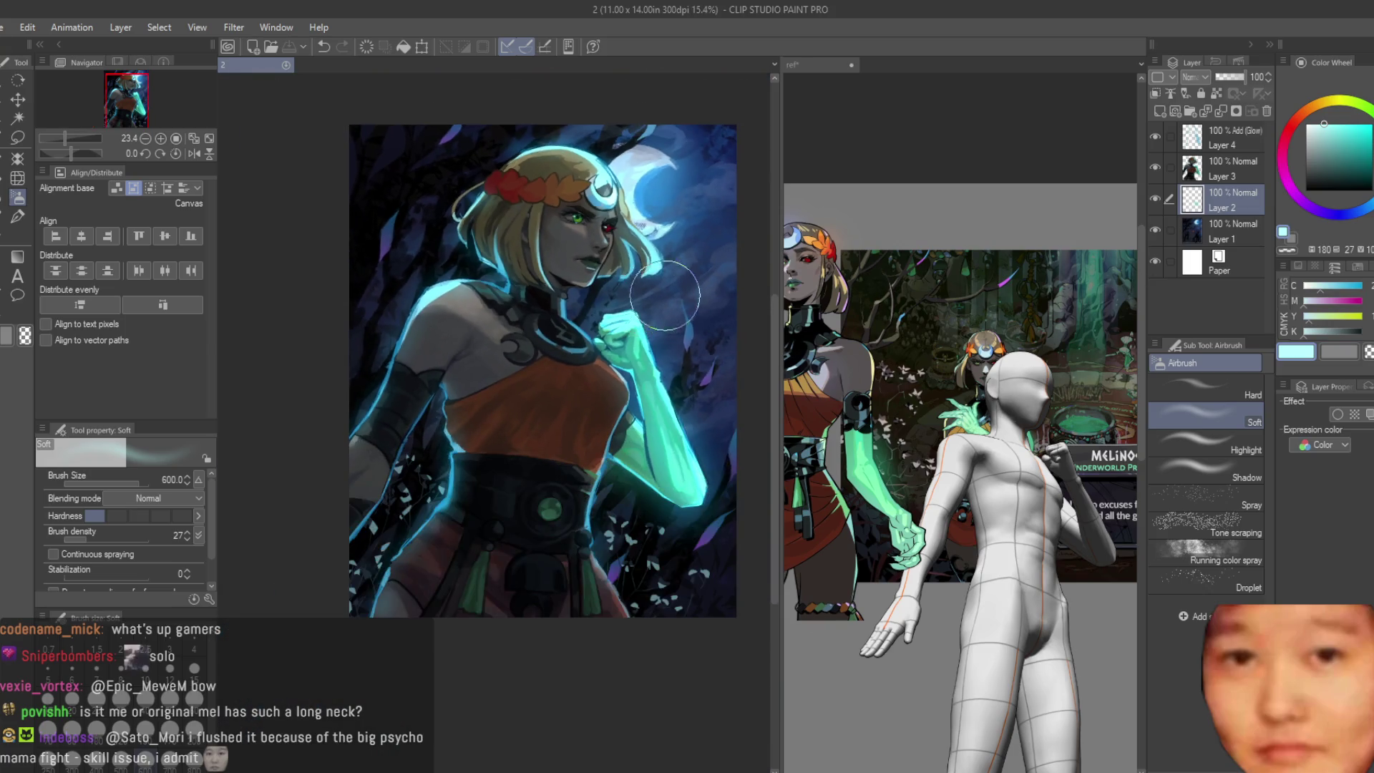
{"action": "scroll", "coordinate": [661, 284], "scroll_direction": "up", "scroll_amount": 1}
{"action": "scroll", "coordinate": [660, 285], "scroll_direction": "up", "scroll_amount": 1}
{"action": "scroll", "coordinate": [660, 285], "scroll_direction": "down", "scroll_amount": 2}
Step: Hide and show the figure, arm-glow, background and edge-glow layers to compare the result
{"action": "left_click", "coordinate": [1153, 167]}
{"action": "left_click", "coordinate": [1153, 168]}
{"action": "left_click", "coordinate": [1154, 198]}
{"action": "left_click", "coordinate": [1154, 198]}
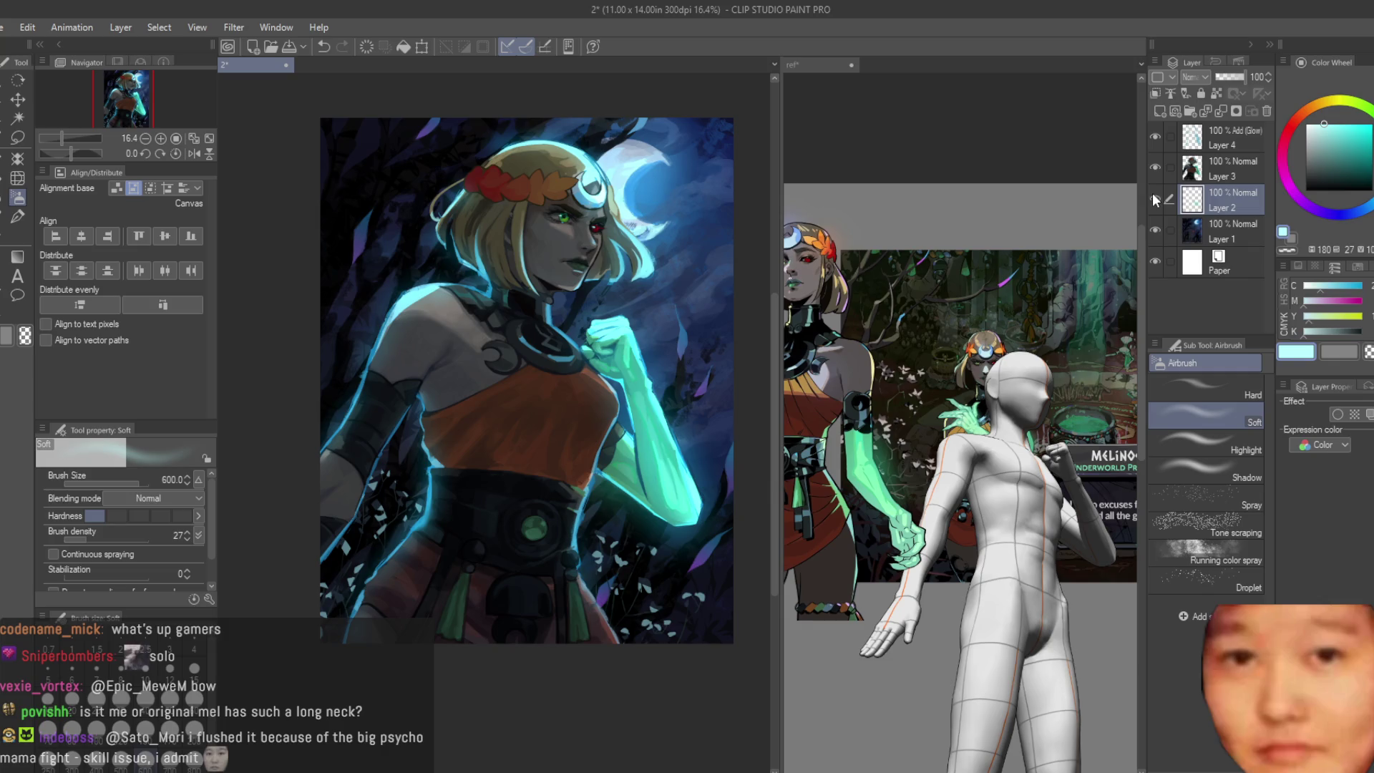
{"action": "left_click", "coordinate": [1155, 229]}
{"action": "left_click", "coordinate": [1155, 139]}
{"action": "left_click", "coordinate": [1155, 138]}
{"action": "left_click", "coordinate": [1186, 226]}
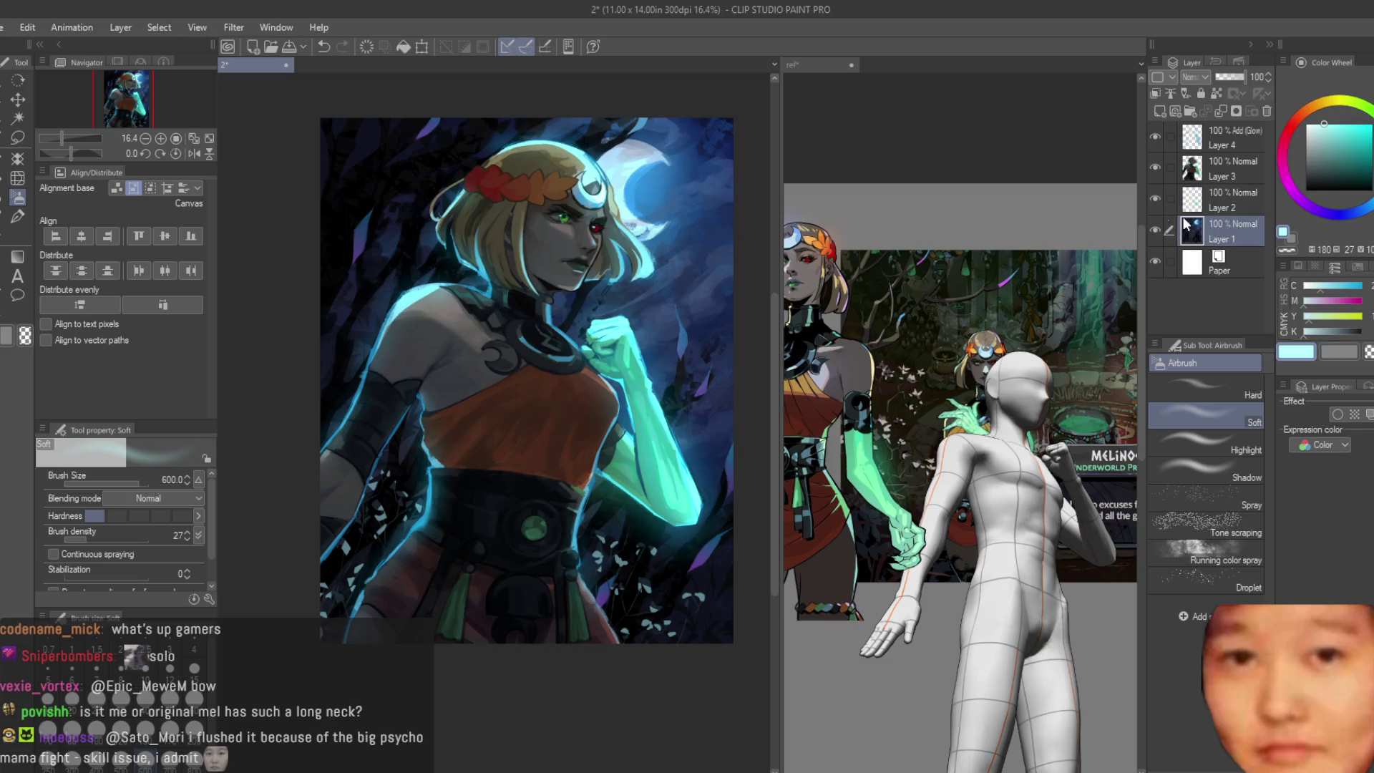
Step: Delete the unused extra arm-glow Layer 2 and ready the foliage leaves brush at 500
{"action": "left_click", "coordinate": [1213, 200]}
{"action": "key", "text": "Delete"}
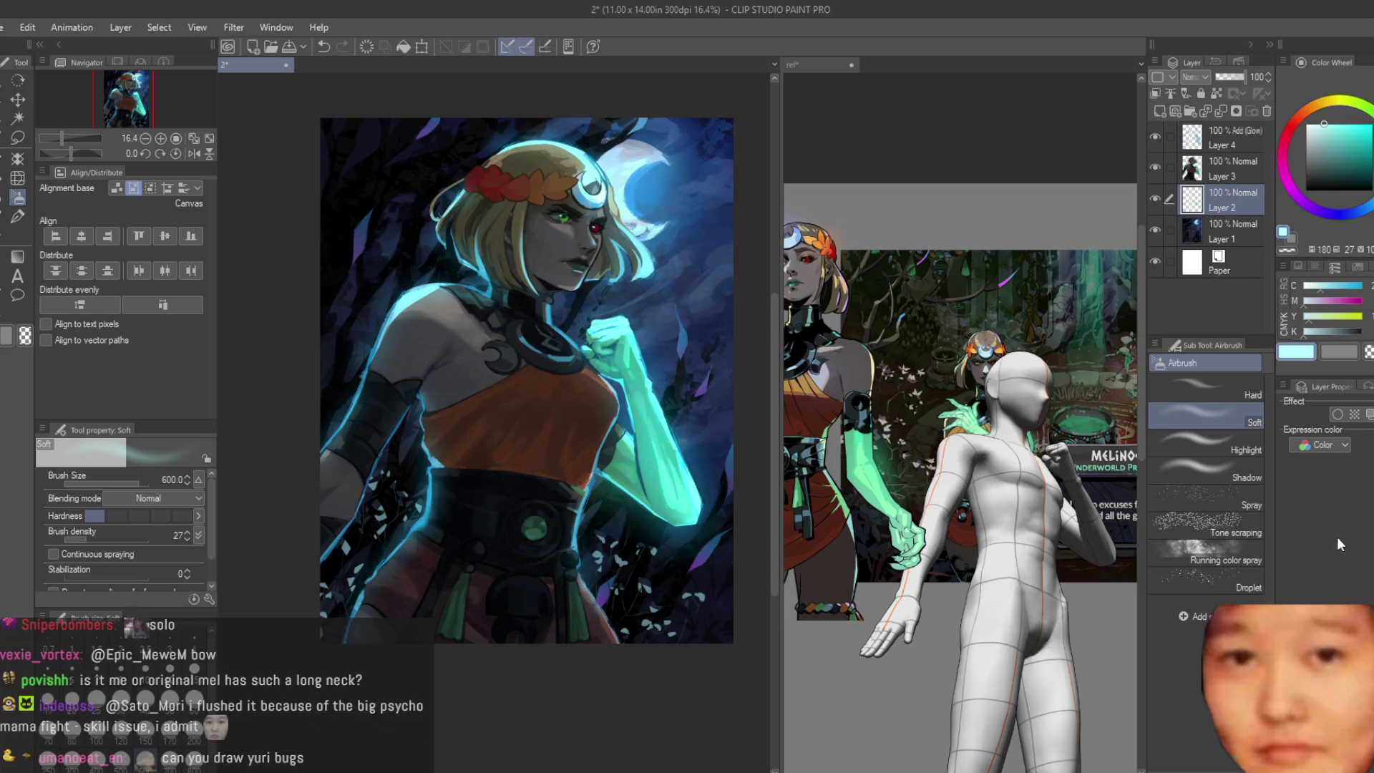
{"action": "key", "text": "b"}
{"action": "scroll", "coordinate": [521, 431], "scroll_direction": "down", "scroll_amount": 2}
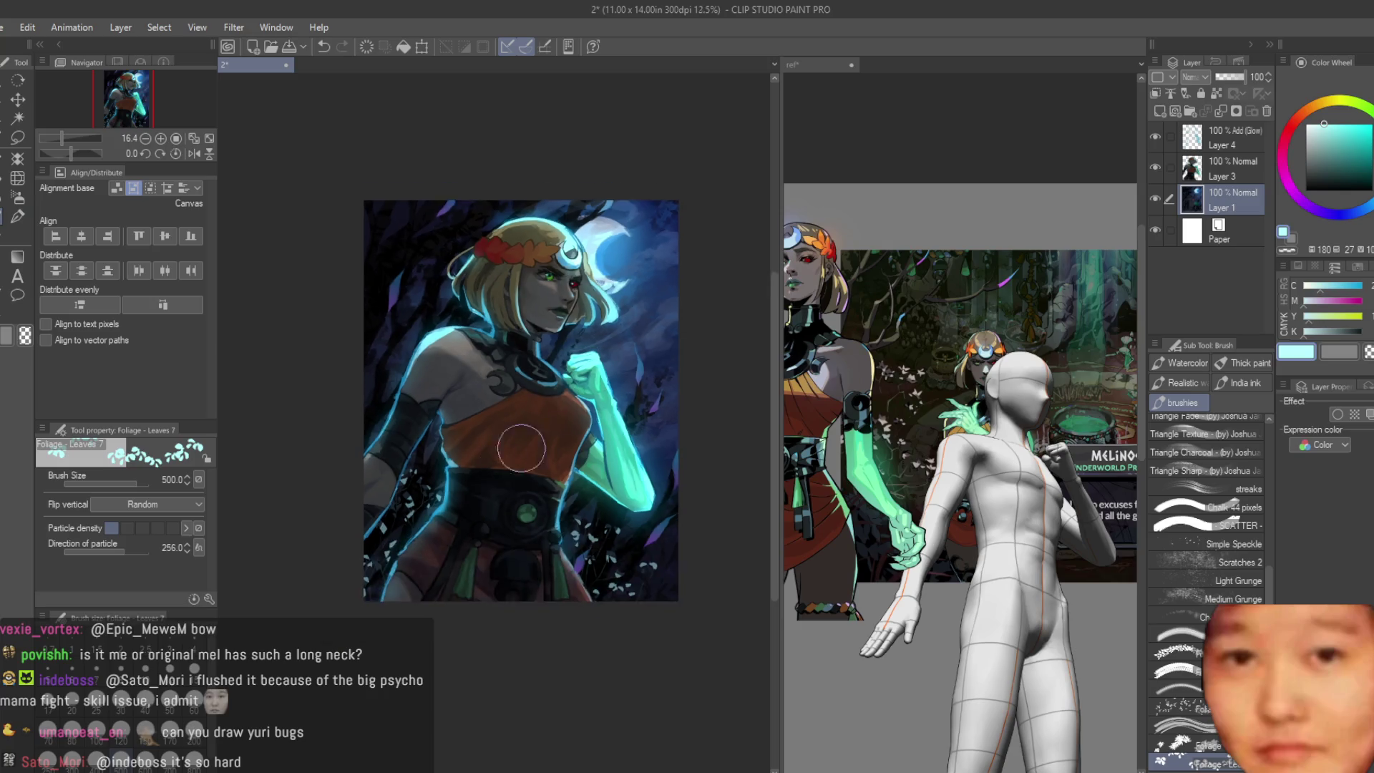
{"action": "scroll", "coordinate": [645, 261], "scroll_direction": "up", "scroll_amount": 3}
Step: Choose the White Dots scatter brush and sprinkle star specks over the upper-right sky
{"action": "key", "text": "p"}
{"action": "scroll", "coordinate": [645, 135], "scroll_direction": "up", "scroll_amount": 2}
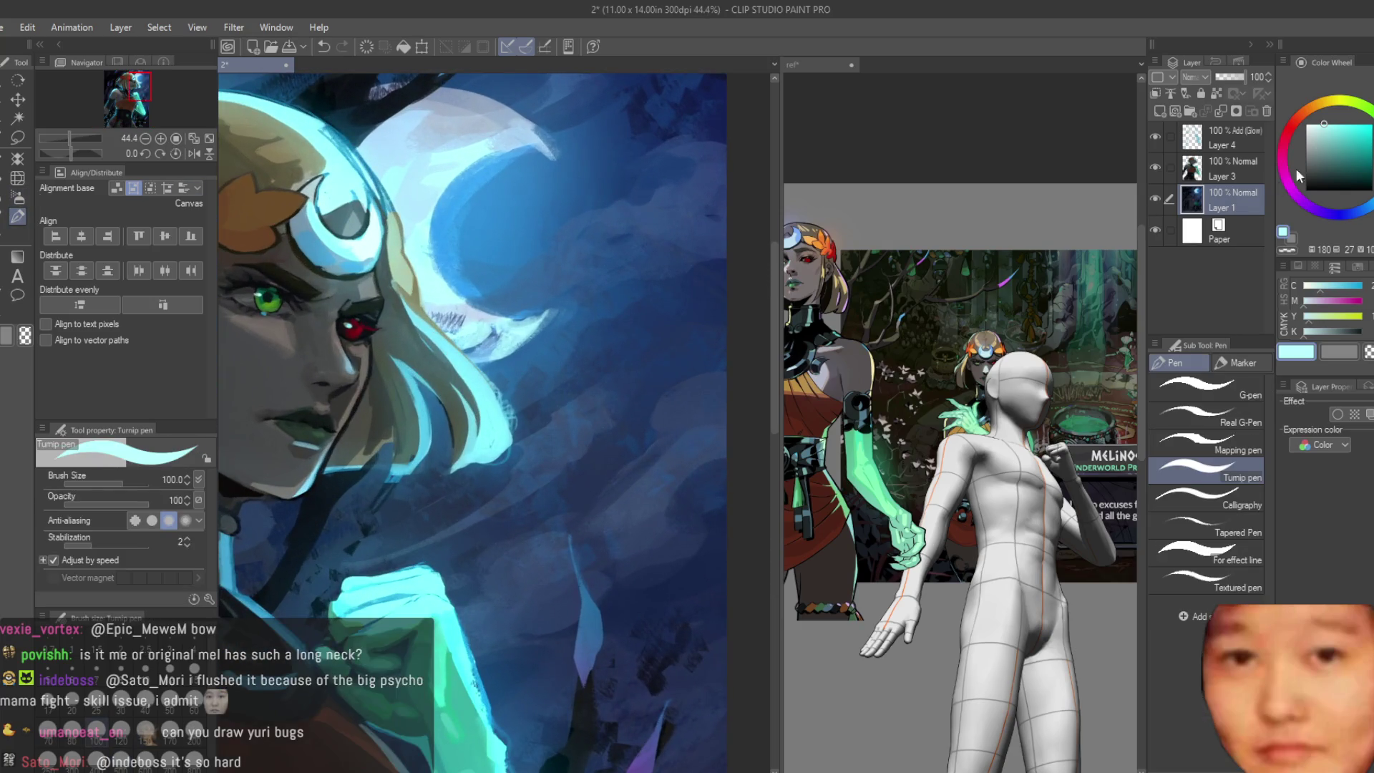
{"action": "key", "text": "b"}
{"action": "scroll", "coordinate": [1183, 692], "scroll_direction": "up", "scroll_amount": 2}
{"action": "scroll", "coordinate": [1184, 692], "scroll_direction": "down", "scroll_amount": 3}
{"action": "left_click", "coordinate": [1180, 563]}
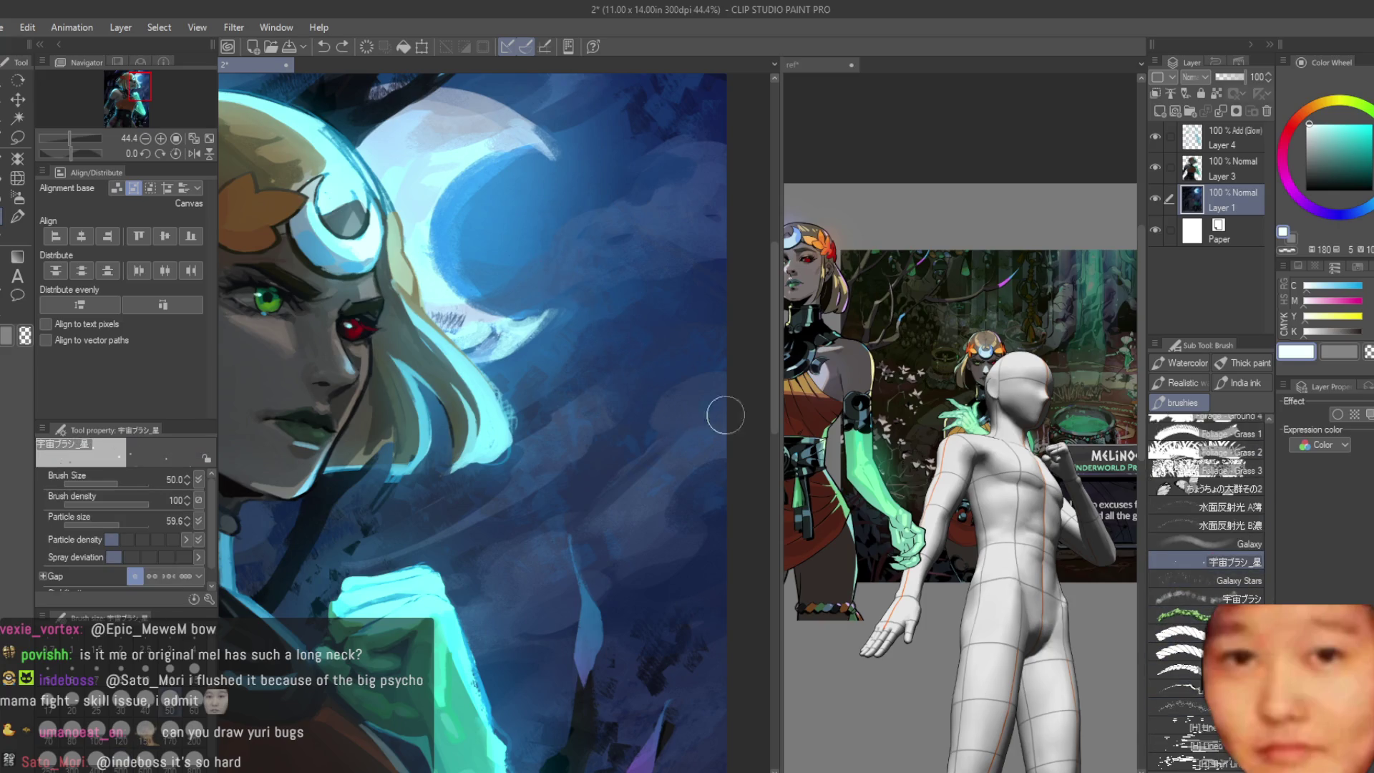
{"action": "scroll", "coordinate": [1257, 583], "scroll_direction": "down", "scroll_amount": 3}
{"action": "scroll", "coordinate": [1258, 583], "scroll_direction": "down", "scroll_amount": 3}
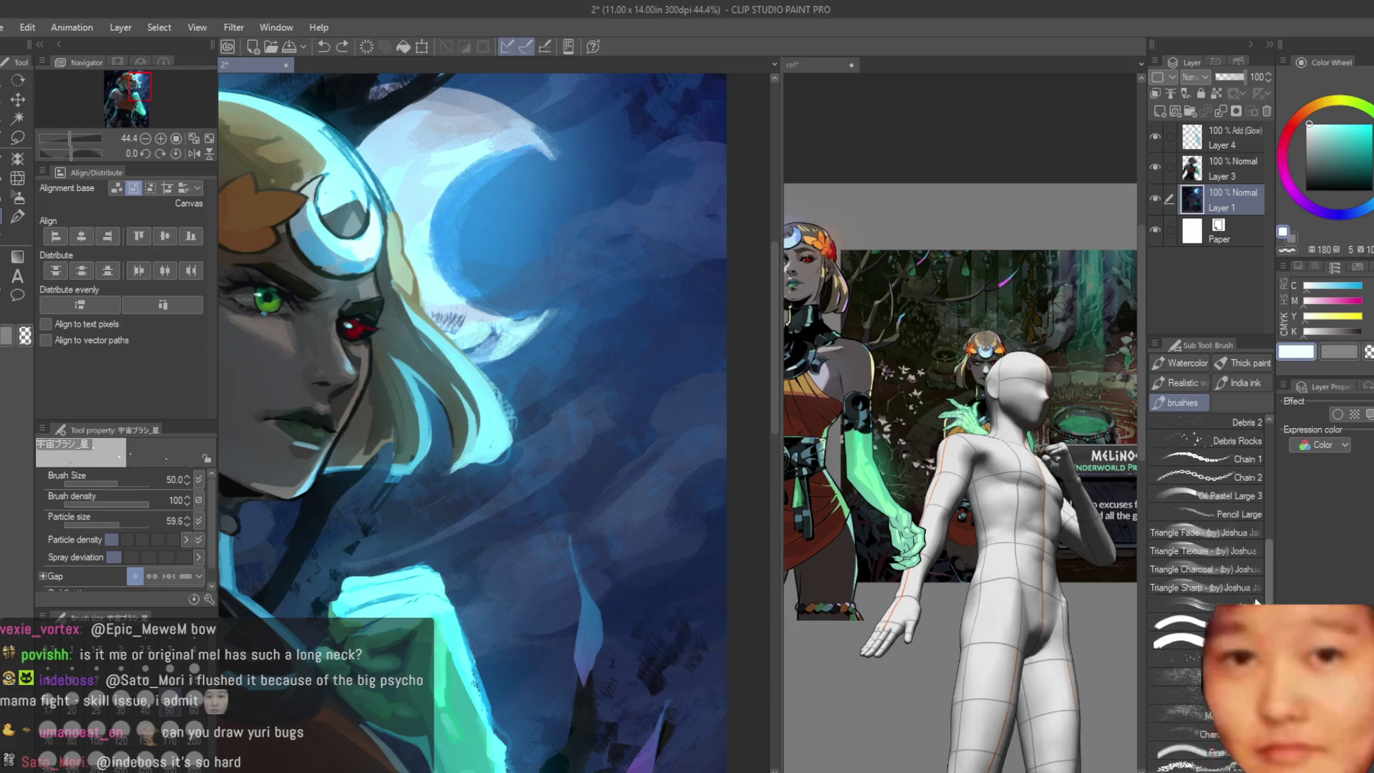
{"action": "scroll", "coordinate": [1258, 583], "scroll_direction": "down", "scroll_amount": 3}
{"action": "scroll", "coordinate": [1209, 553], "scroll_direction": "up", "scroll_amount": 3}
{"action": "scroll", "coordinate": [1207, 561], "scroll_direction": "up", "scroll_amount": 2}
{"action": "scroll", "coordinate": [1208, 567], "scroll_direction": "down", "scroll_amount": 1}
{"action": "left_click", "coordinate": [1196, 520]}
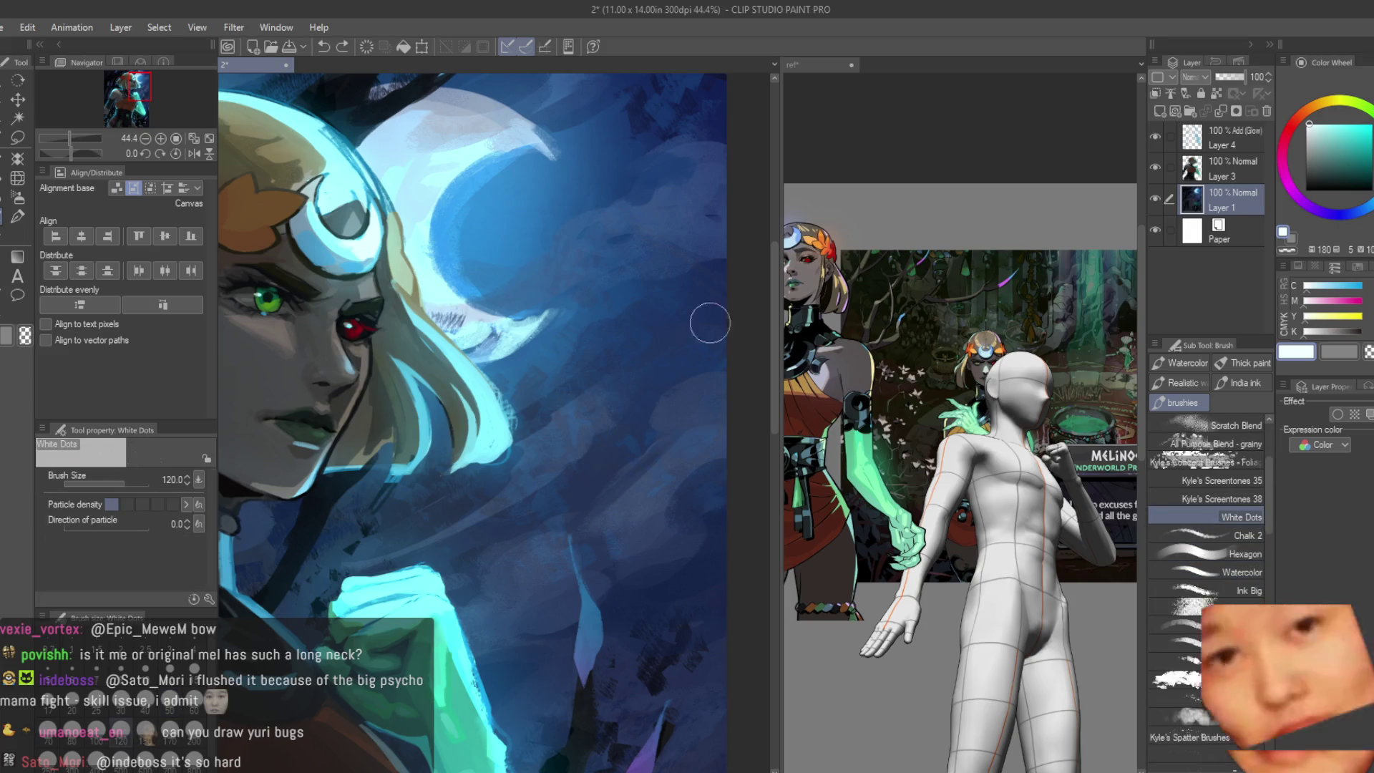
{"action": "left_click_drag", "start_coordinate": [475, 368], "coordinate": [537, 291]}
{"action": "scroll", "coordinate": [644, 282], "scroll_direction": "down", "scroll_amount": 2}
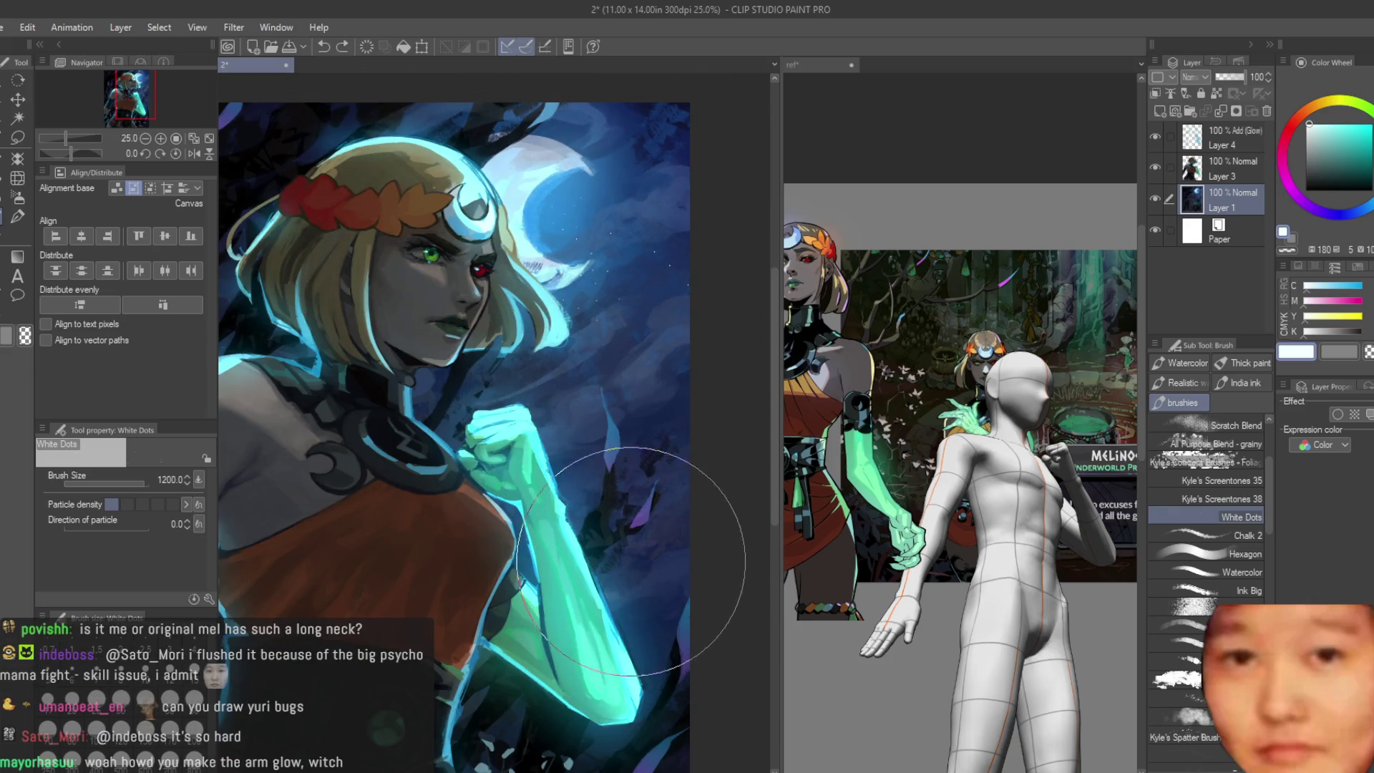
Step: Scatter white star dots across the dark background on a new Layer 2
{"action": "left_click", "coordinate": [1160, 111]}
{"action": "scroll", "coordinate": [644, 237], "scroll_direction": "up", "scroll_amount": 1}
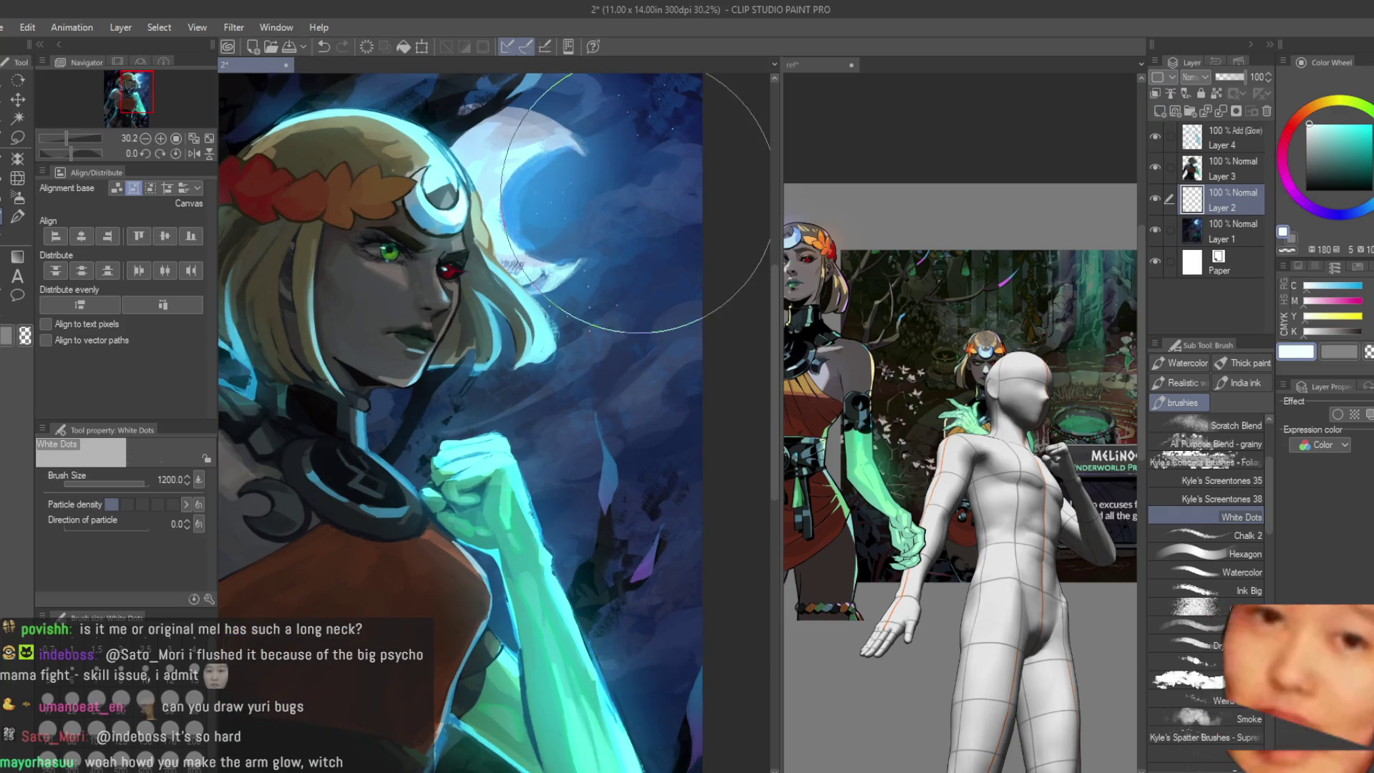
{"action": "left_click_drag", "start_coordinate": [612, 231], "coordinate": [644, 688]}
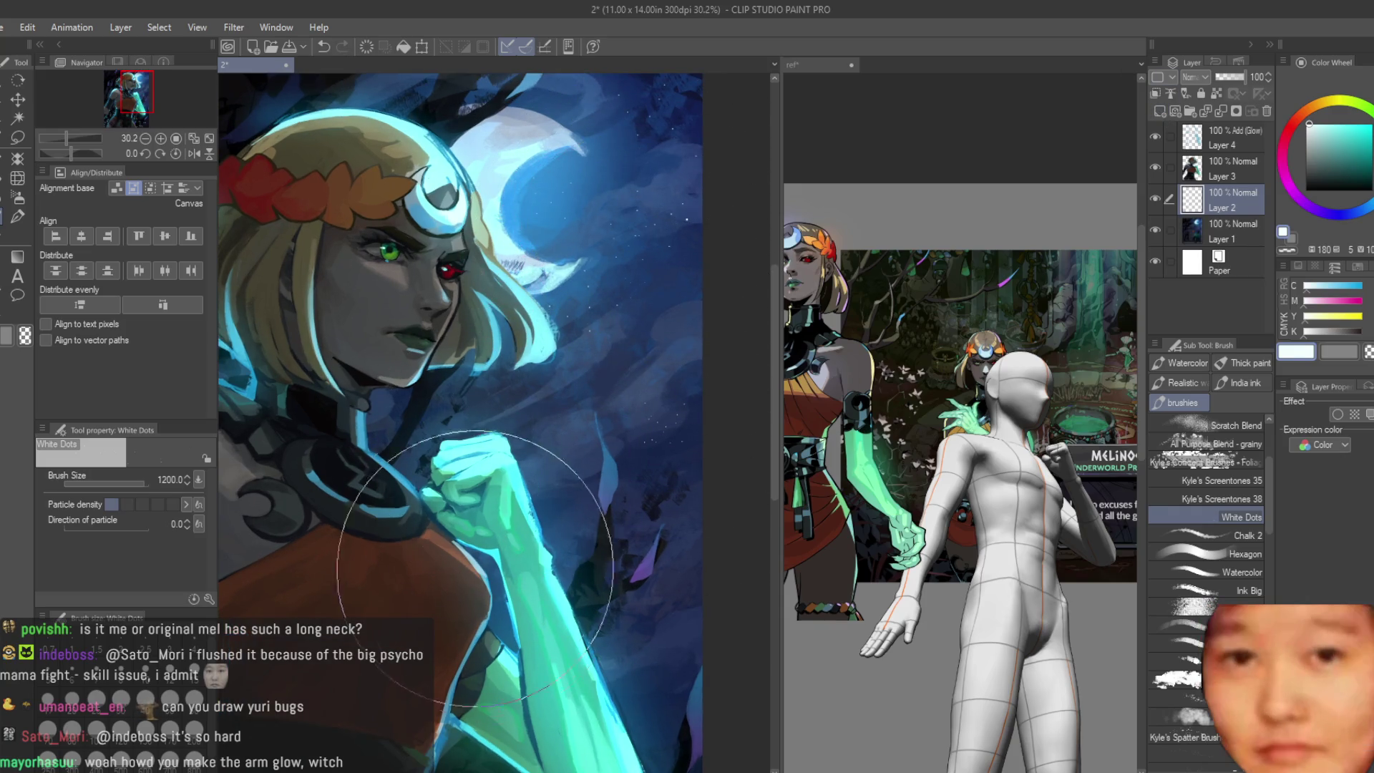
{"action": "scroll", "coordinate": [564, 348], "scroll_direction": "down", "scroll_amount": 1}
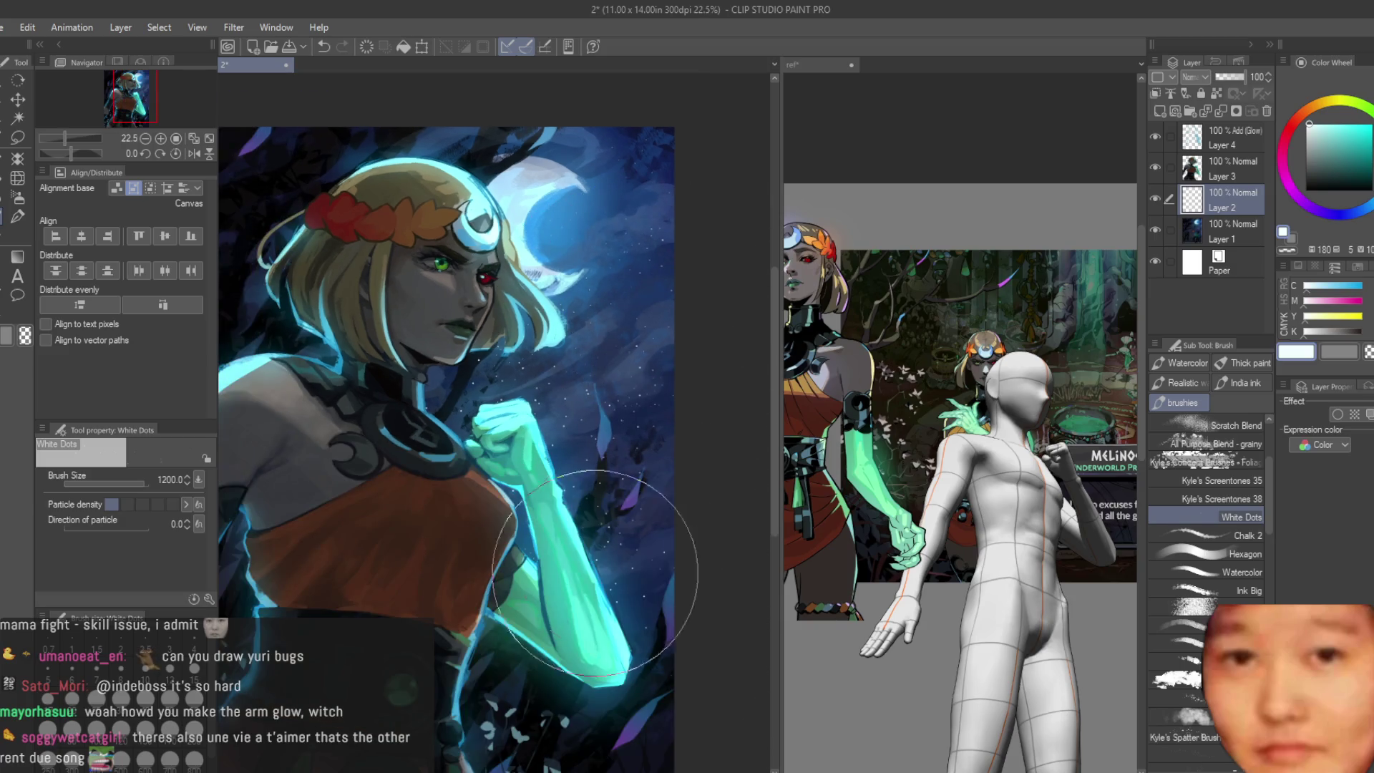
{"action": "scroll", "coordinate": [584, 520], "scroll_direction": "down", "scroll_amount": 1}
{"action": "scroll", "coordinate": [381, 273], "scroll_direction": "up", "scroll_amount": 1}
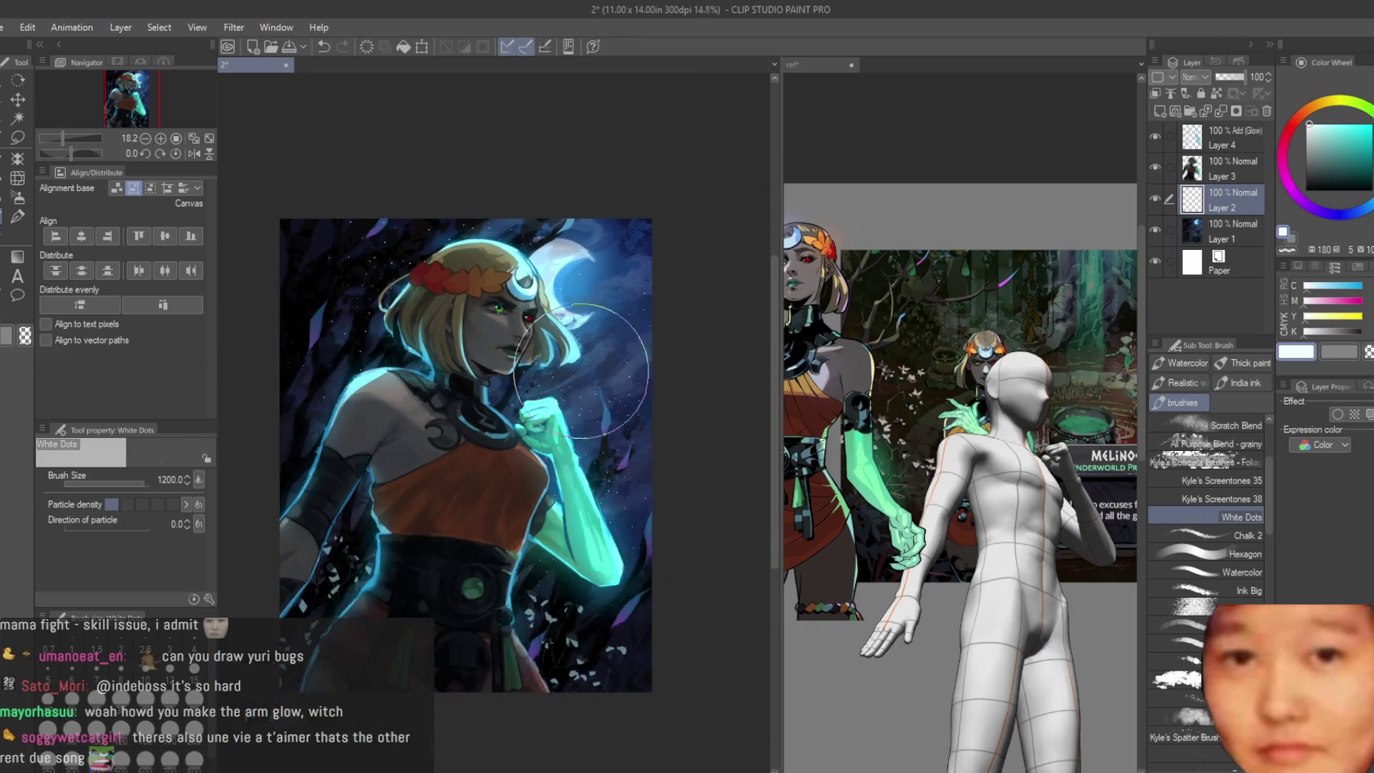
{"action": "left_click", "coordinate": [20, 200]}
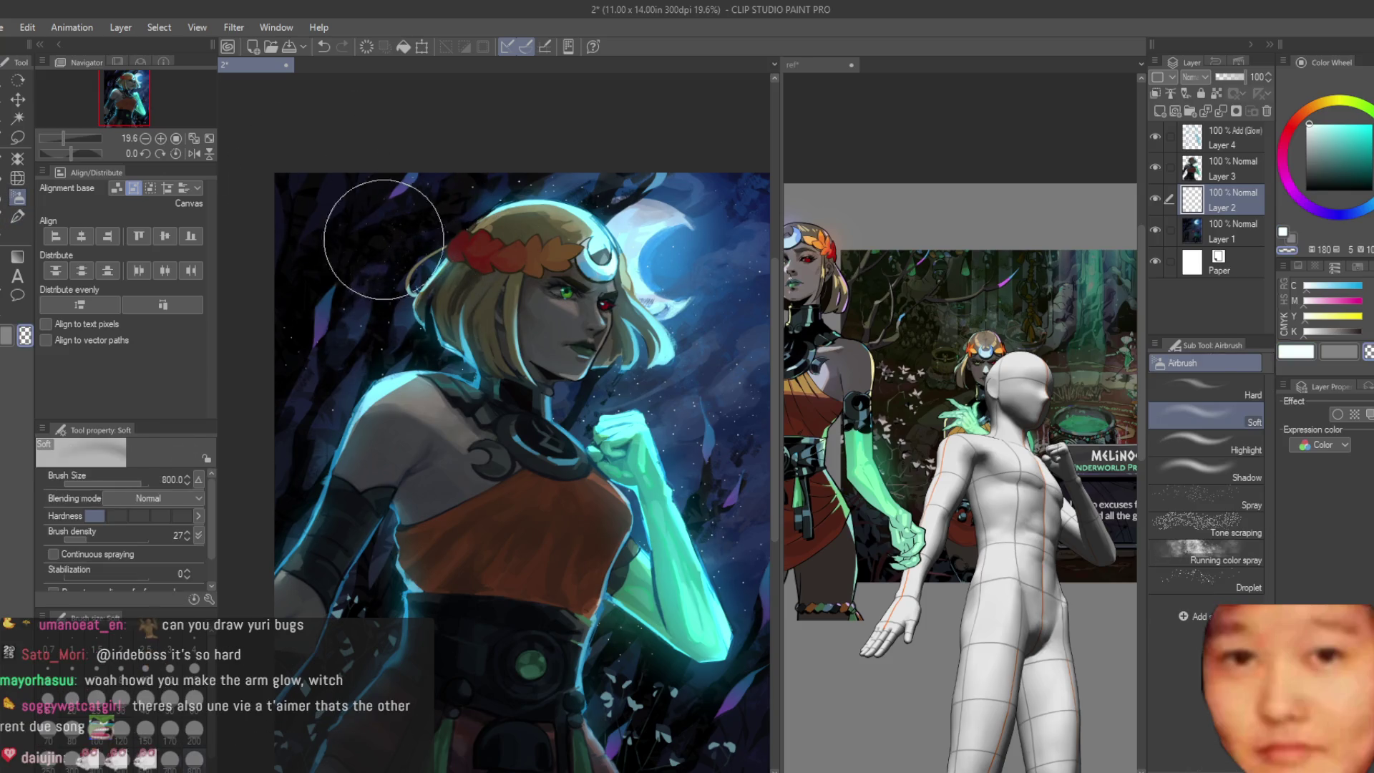
{"action": "key", "text": "bracketleft"}
{"action": "key", "text": "bracketleft"}
{"action": "scroll", "coordinate": [452, 216], "scroll_direction": "down", "scroll_amount": 1}
{"action": "scroll", "coordinate": [583, 366], "scroll_direction": "up", "scroll_amount": 3}
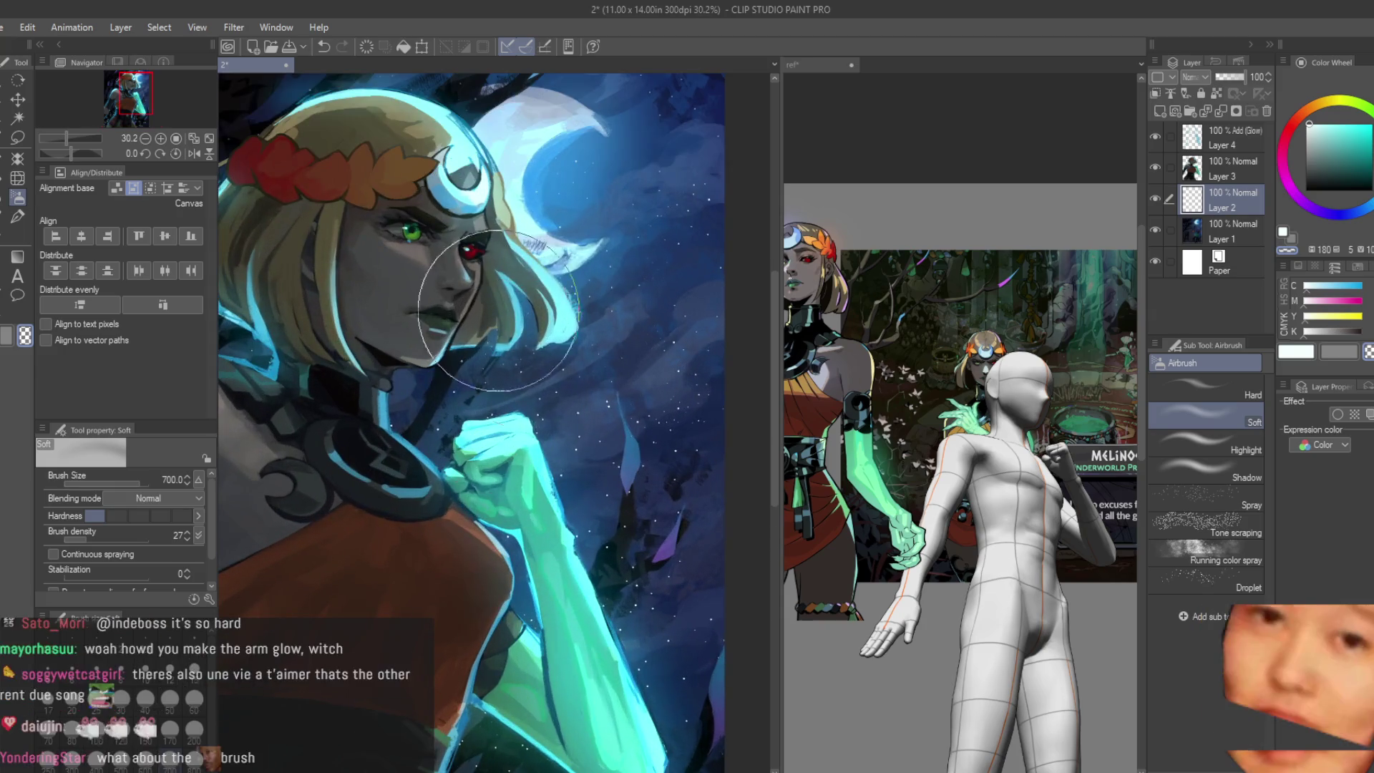
{"action": "scroll", "coordinate": [612, 532], "scroll_direction": "down", "scroll_amount": 2}
{"action": "scroll", "coordinate": [612, 532], "scroll_direction": "up", "scroll_amount": 1}
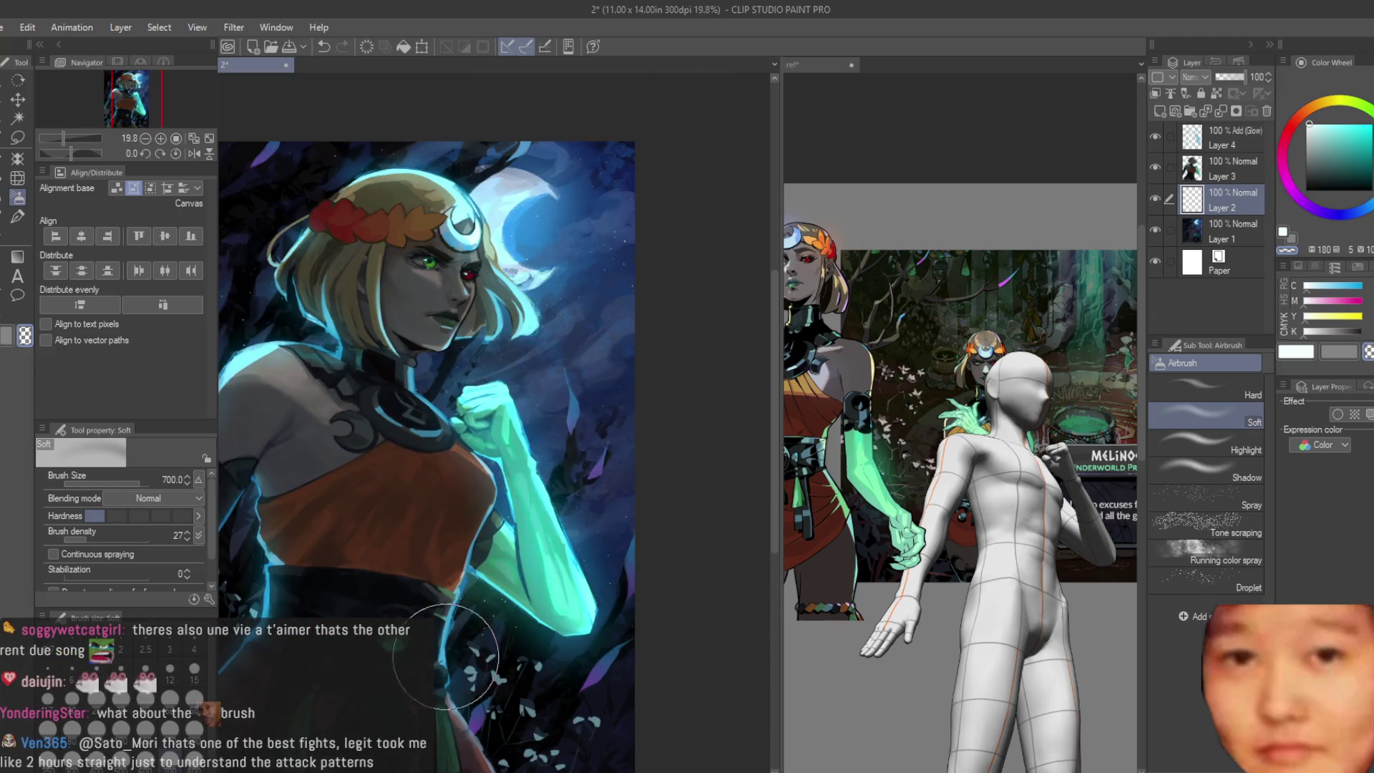
{"action": "scroll", "coordinate": [645, 322], "scroll_direction": "up", "scroll_amount": 1}
{"action": "scroll", "coordinate": [687, 108], "scroll_direction": "up", "scroll_amount": 1}
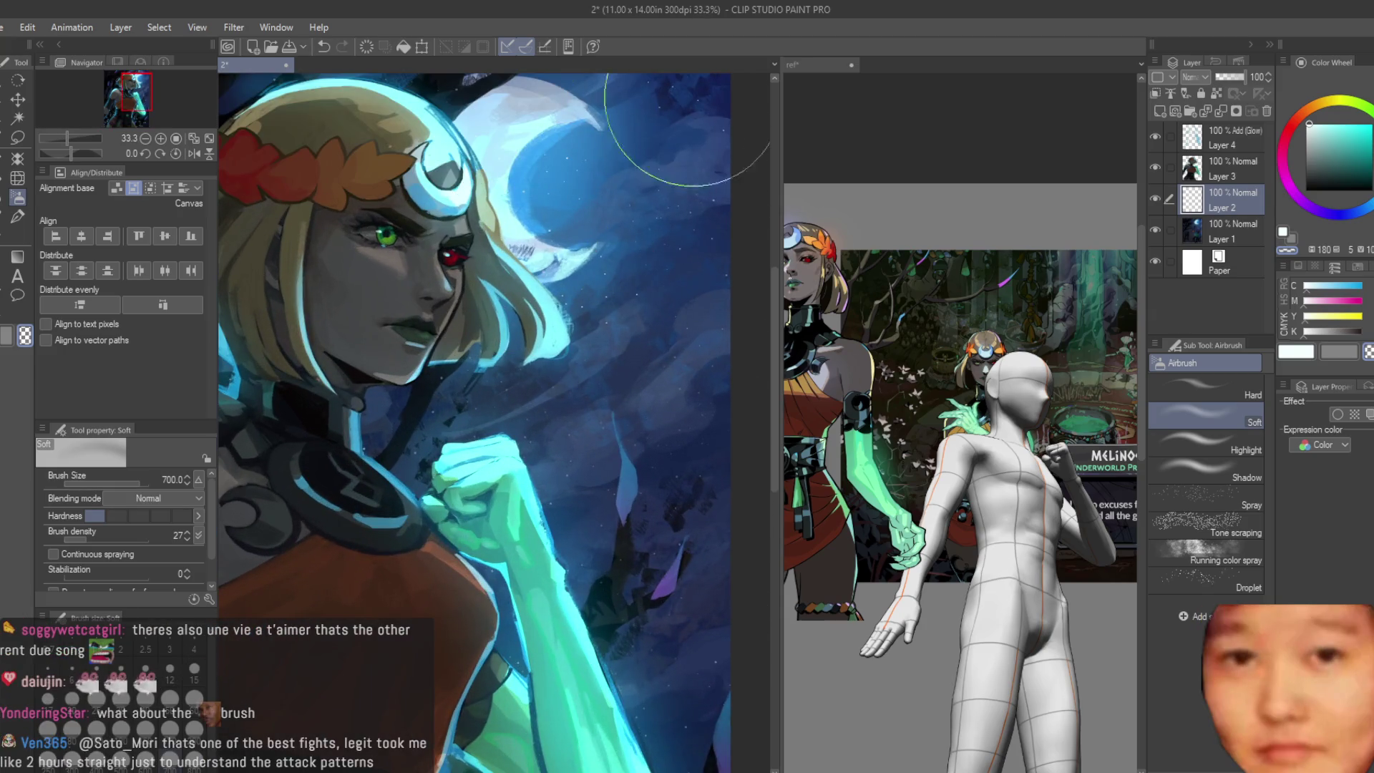
{"action": "left_click", "coordinate": [17, 215]}
{"action": "scroll", "coordinate": [675, 399], "scroll_direction": "down", "scroll_amount": 2}
{"action": "scroll", "coordinate": [629, 576], "scroll_direction": "down", "scroll_amount": 1}
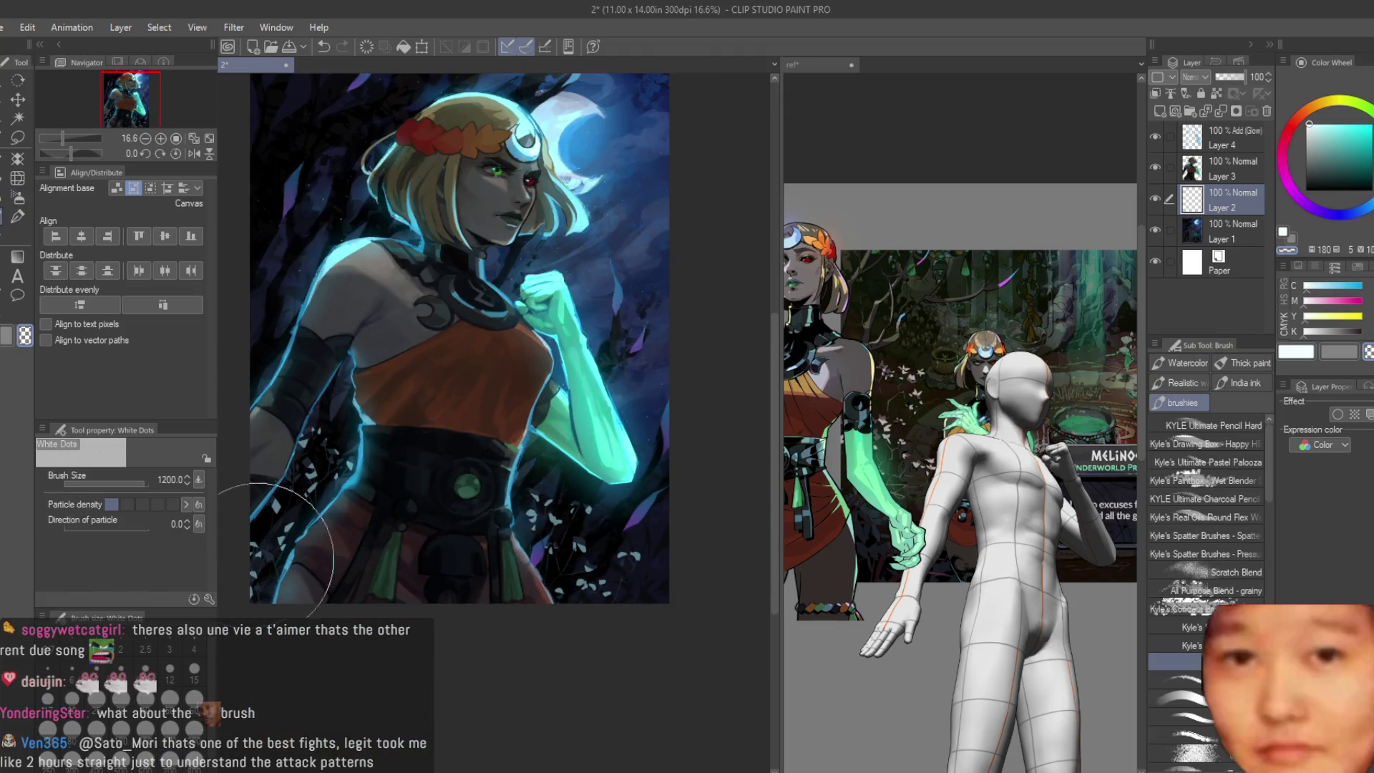
{"action": "scroll", "coordinate": [280, 548], "scroll_direction": "up", "scroll_amount": 3}
{"action": "scroll", "coordinate": [629, 597], "scroll_direction": "up", "scroll_amount": 2}
{"action": "left_click_drag", "start_coordinate": [614, 506], "coordinate": [580, 473]}
Step: Test soft airbrush glows below the arm and beside the body, undoing both, and ready the Turnip pen
{"action": "left_click", "coordinate": [17, 197]}
{"action": "left_click_drag", "start_coordinate": [644, 268], "coordinate": [569, 363]}
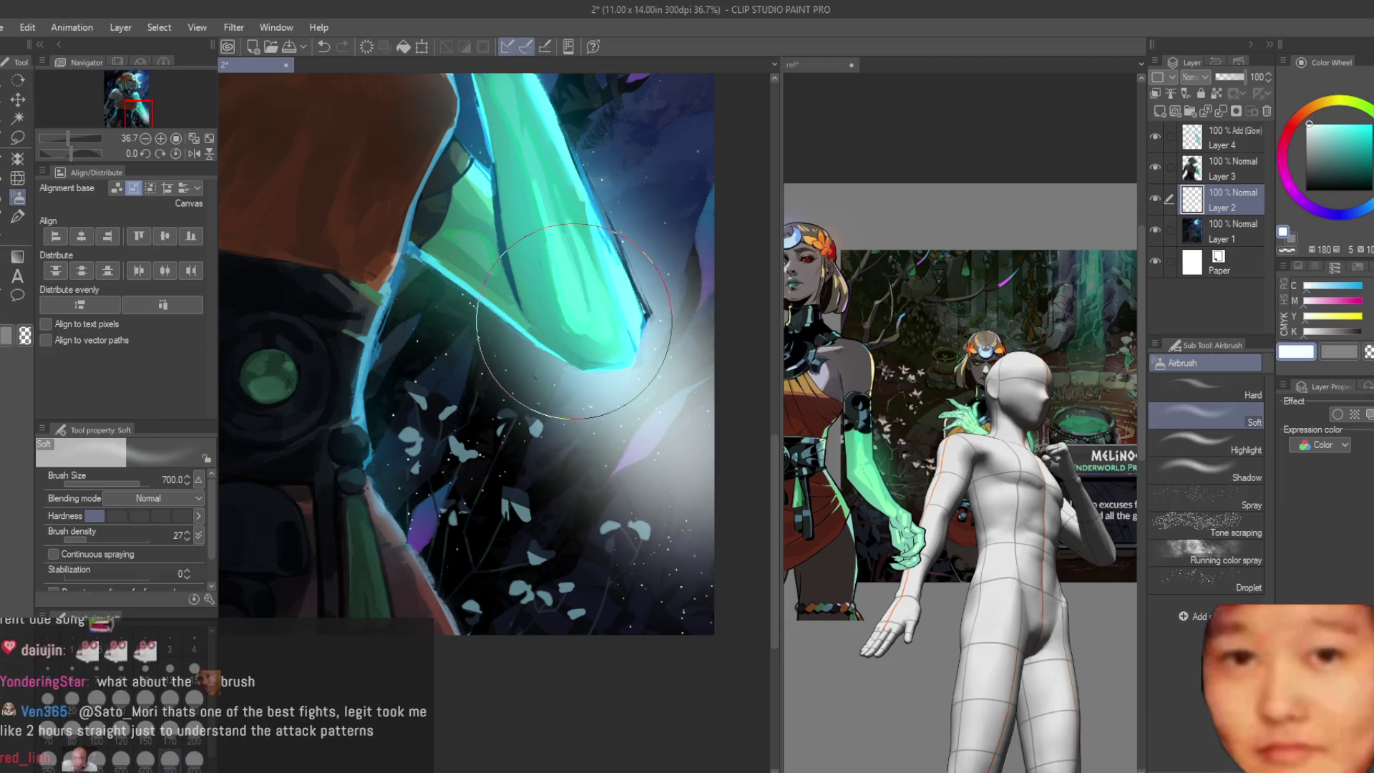
{"action": "key", "text": "ctrl+z"}
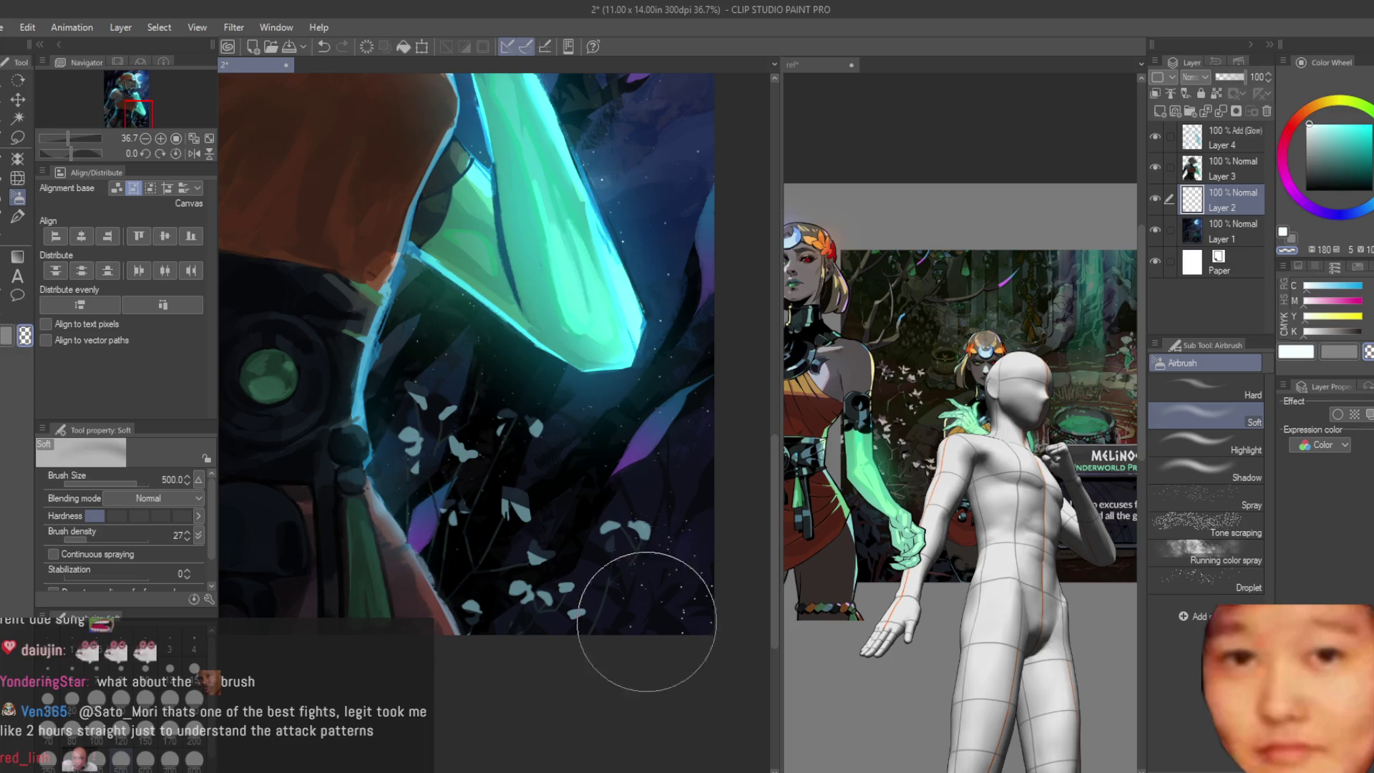
{"action": "left_click_drag", "start_coordinate": [698, 497], "coordinate": [445, 455]}
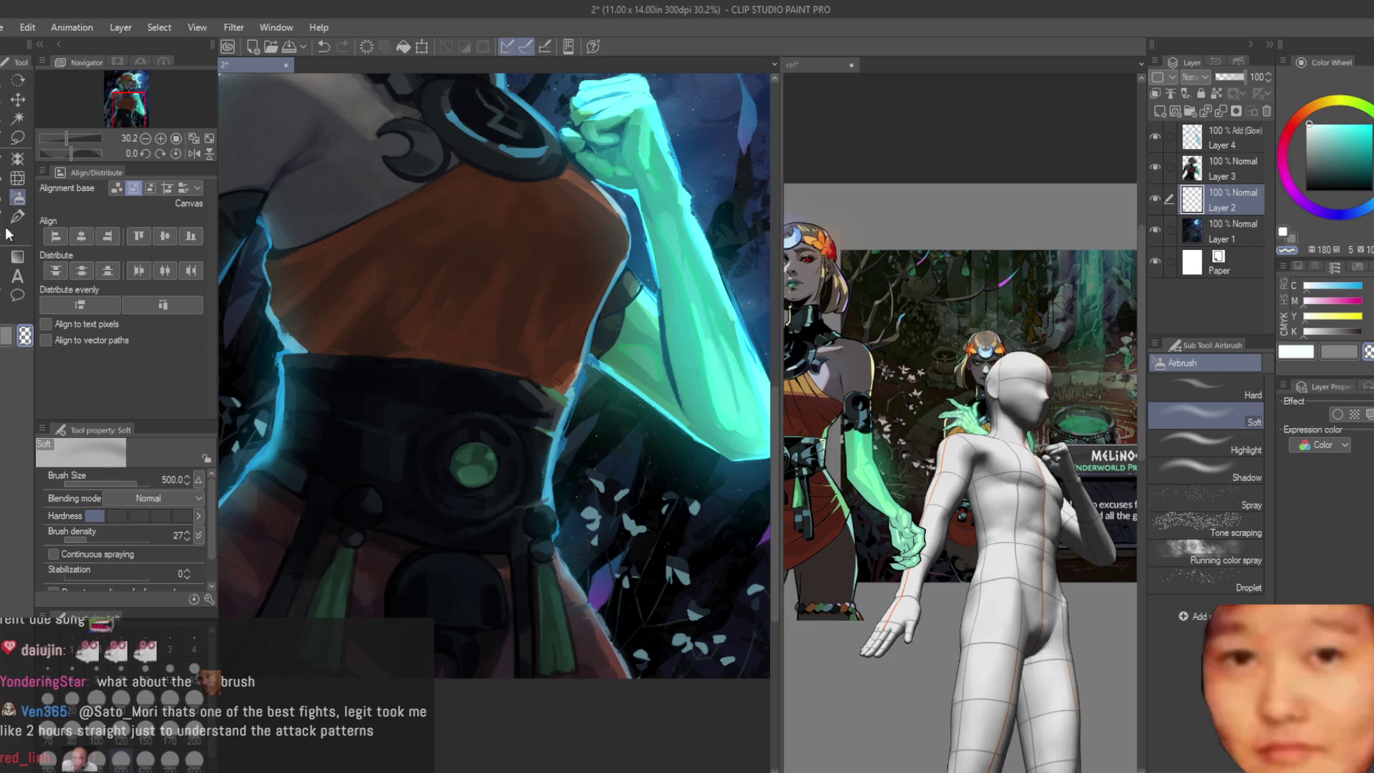
{"action": "key", "text": "b"}
{"action": "scroll", "coordinate": [537, 430], "scroll_direction": "down", "scroll_amount": 3}
{"action": "scroll", "coordinate": [450, 408], "scroll_direction": "up", "scroll_amount": 3}
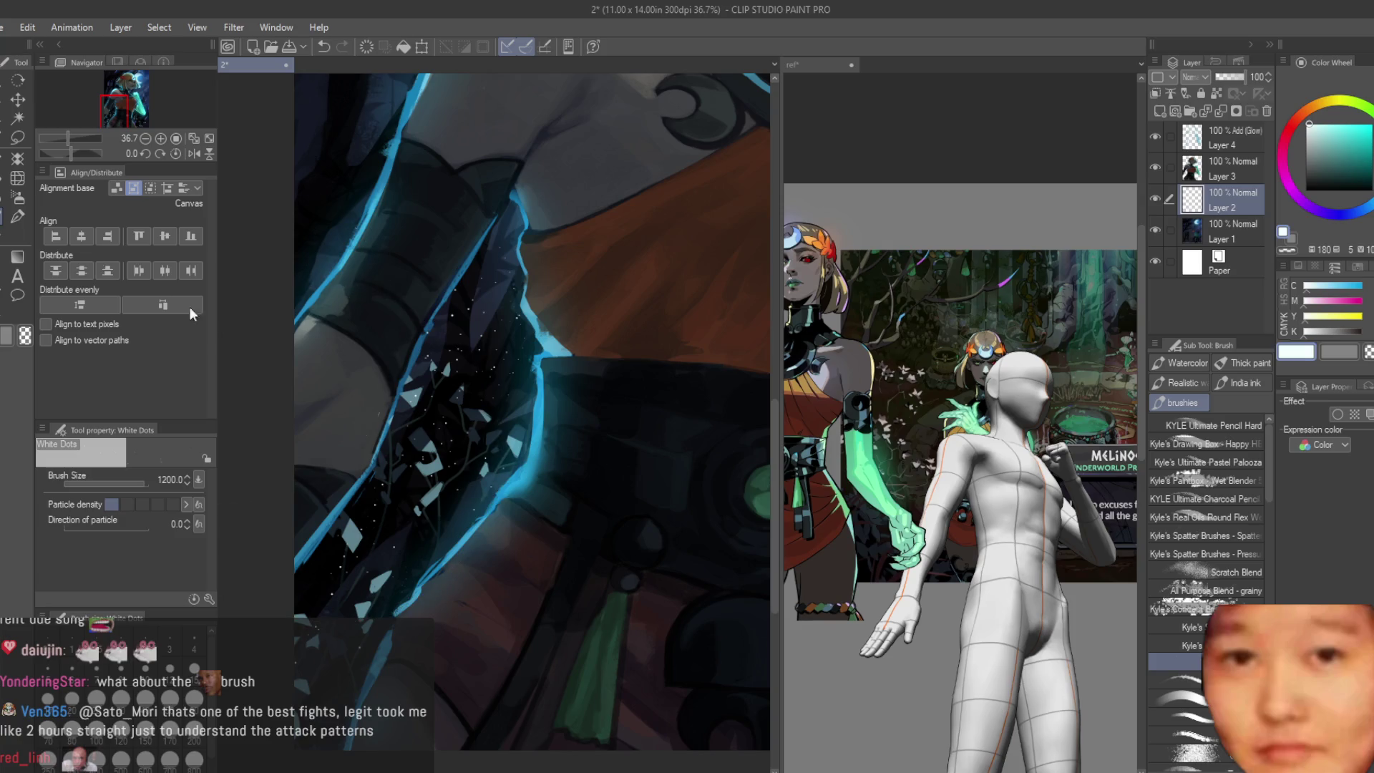
{"action": "key", "text": "b"}
{"action": "left_click_drag", "start_coordinate": [415, 261], "coordinate": [462, 322]}
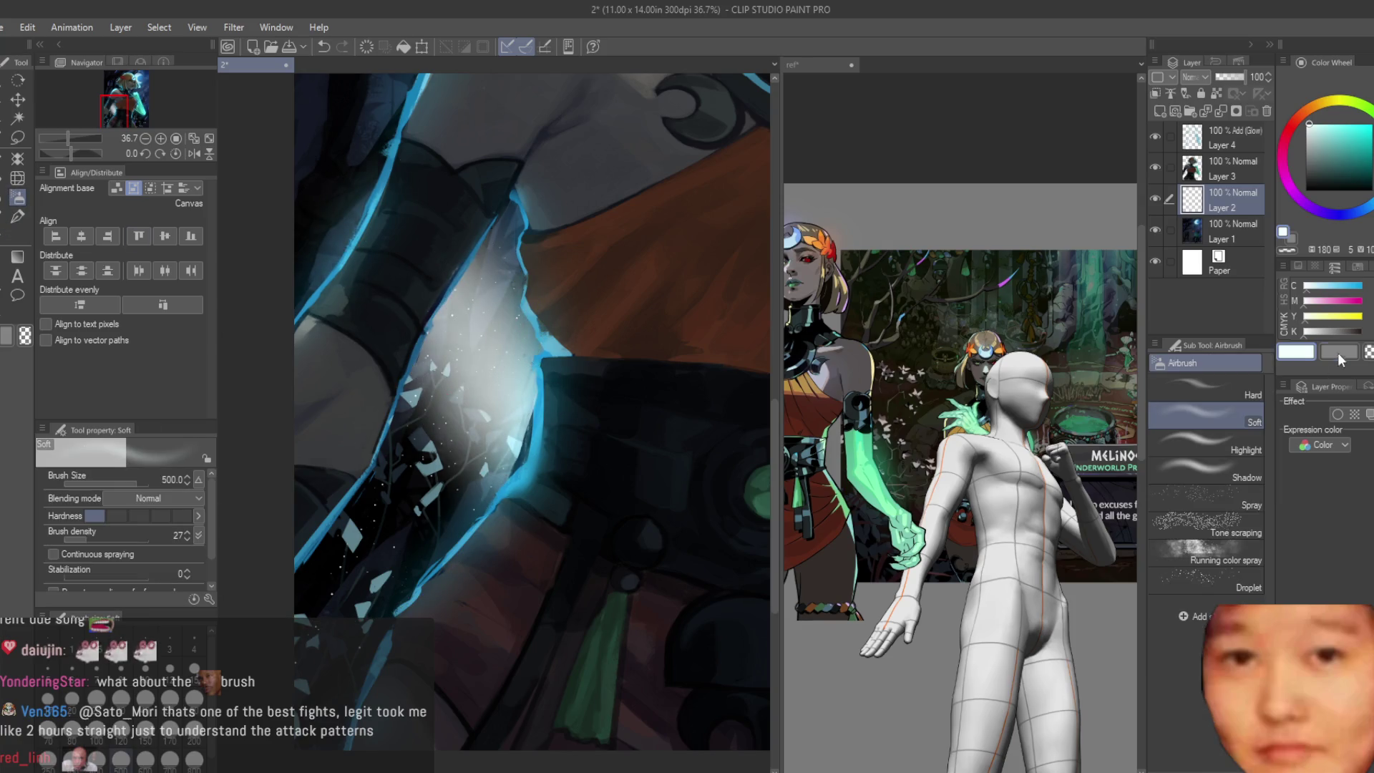
{"action": "key", "text": "ctrl+z"}
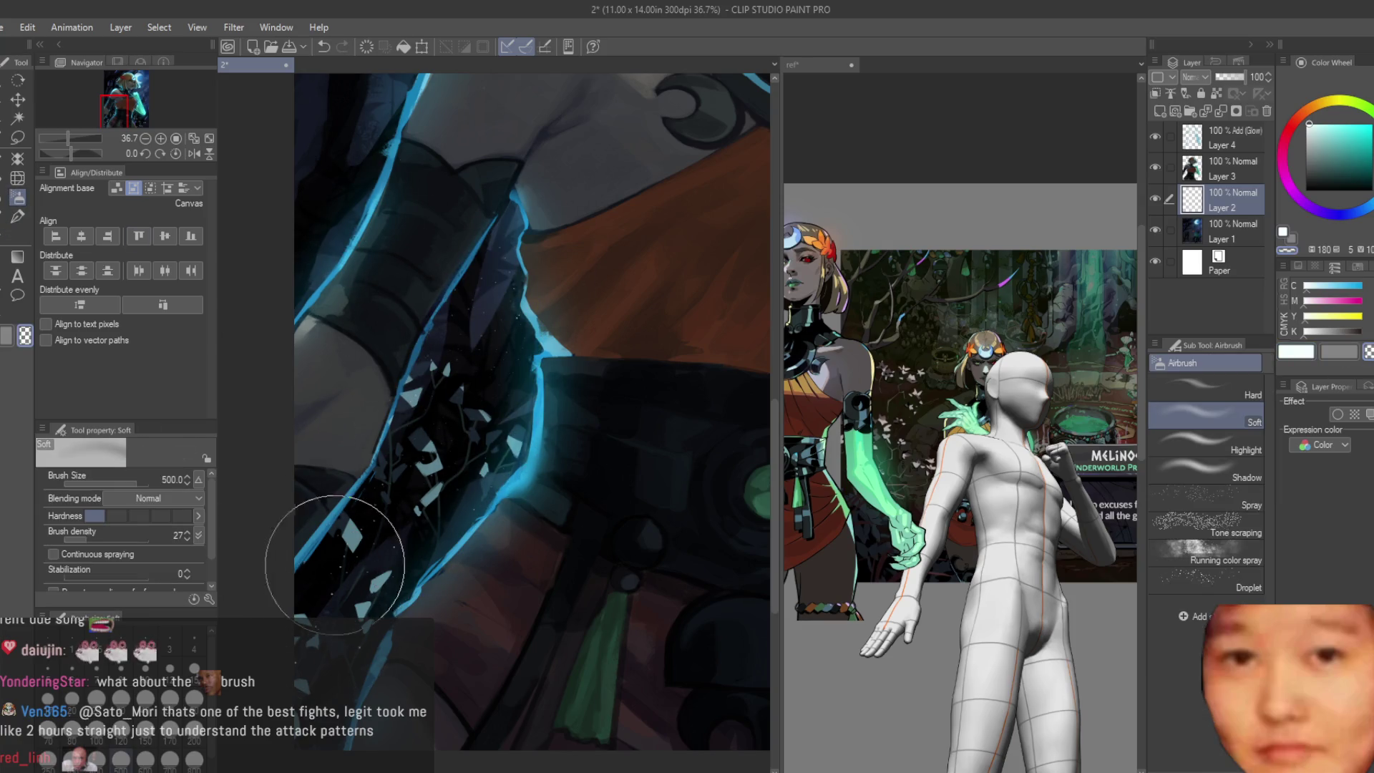
{"action": "scroll", "coordinate": [305, 654], "scroll_direction": "down", "scroll_amount": 3}
{"action": "scroll", "coordinate": [304, 655], "scroll_direction": "down", "scroll_amount": 1}
{"action": "scroll", "coordinate": [497, 250], "scroll_direction": "up", "scroll_amount": 3}
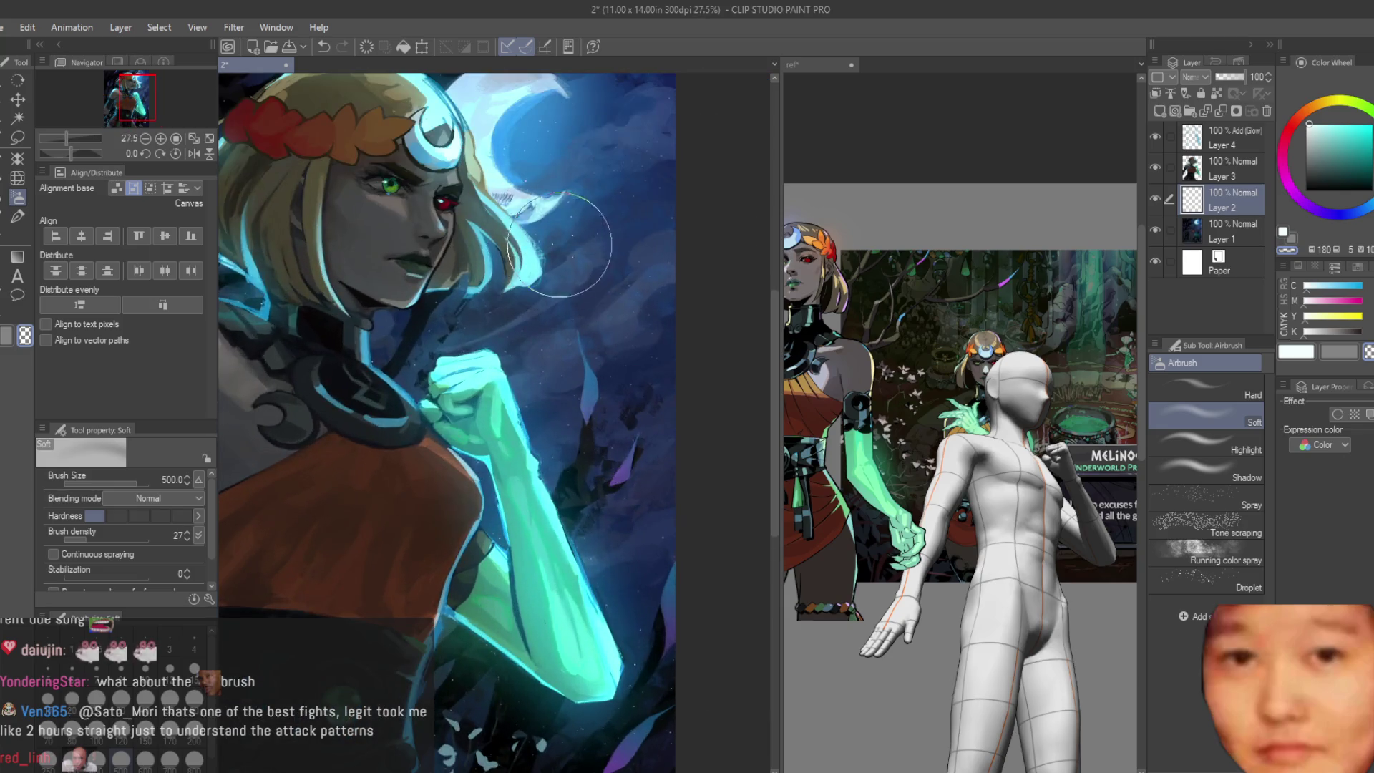
{"action": "scroll", "coordinate": [496, 251], "scroll_direction": "down", "scroll_amount": 1}
{"action": "scroll", "coordinate": [503, 249], "scroll_direction": "down", "scroll_amount": 1}
{"action": "scroll", "coordinate": [629, 184], "scroll_direction": "down", "scroll_amount": 1}
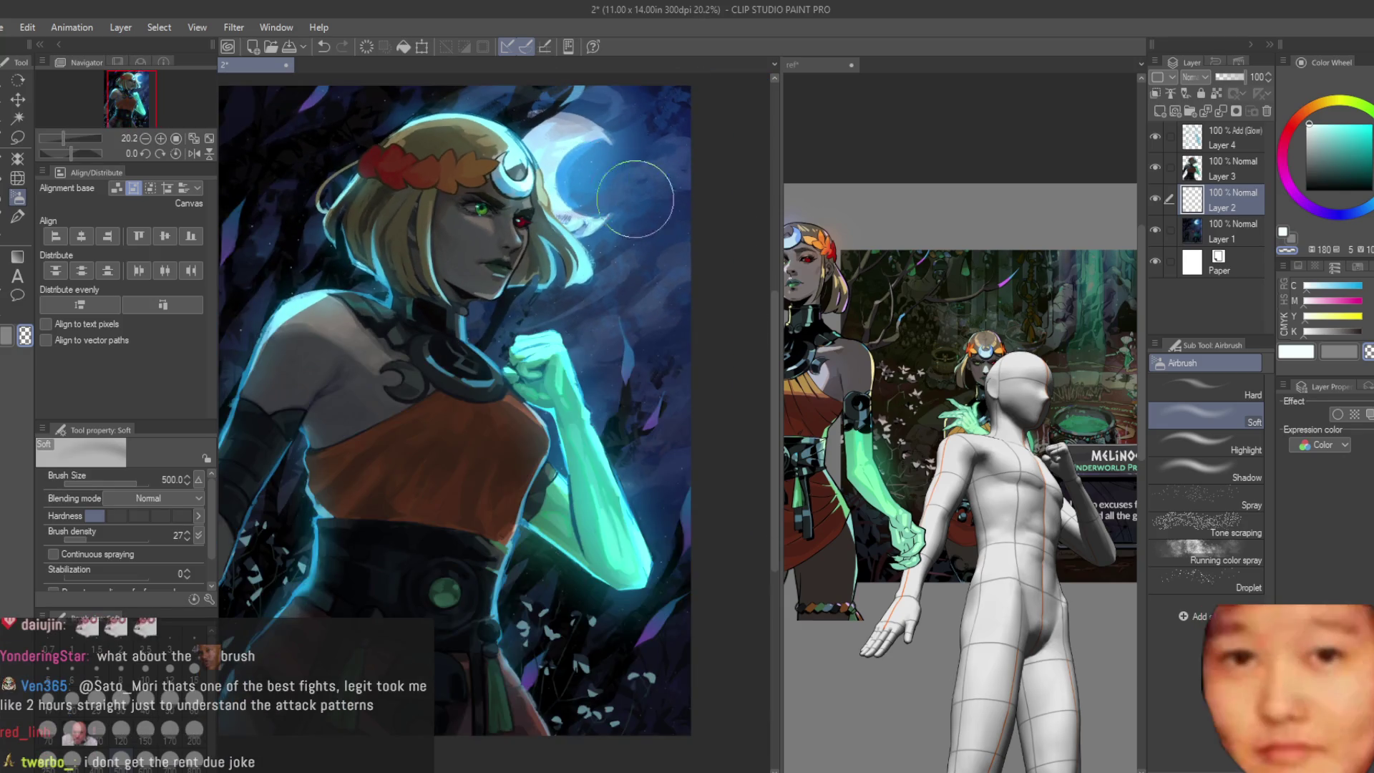
{"action": "scroll", "coordinate": [699, 301], "scroll_direction": "down", "scroll_amount": 1}
{"action": "scroll", "coordinate": [699, 300], "scroll_direction": "up", "scroll_amount": 2}
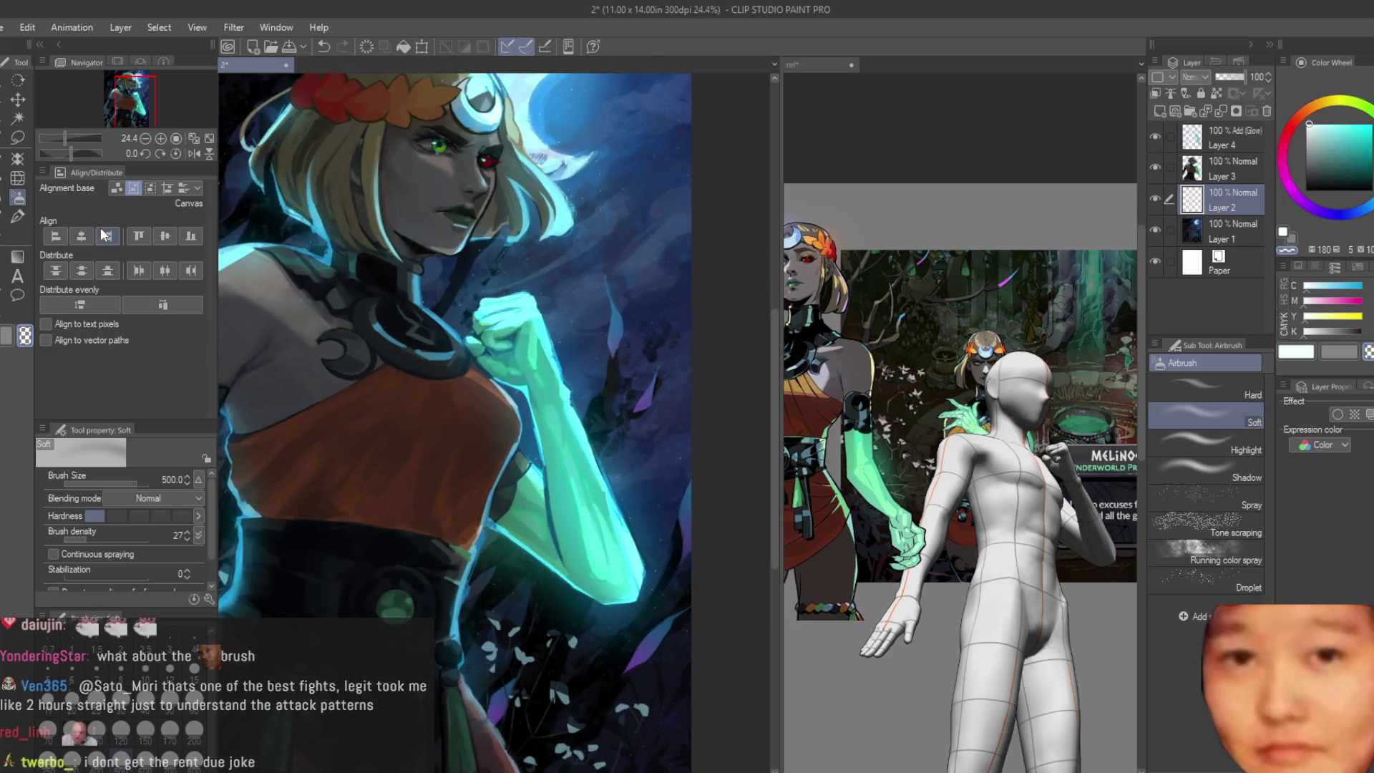
{"action": "left_click", "coordinate": [17, 216]}
{"action": "scroll", "coordinate": [430, 231], "scroll_direction": "up", "scroll_amount": 1}
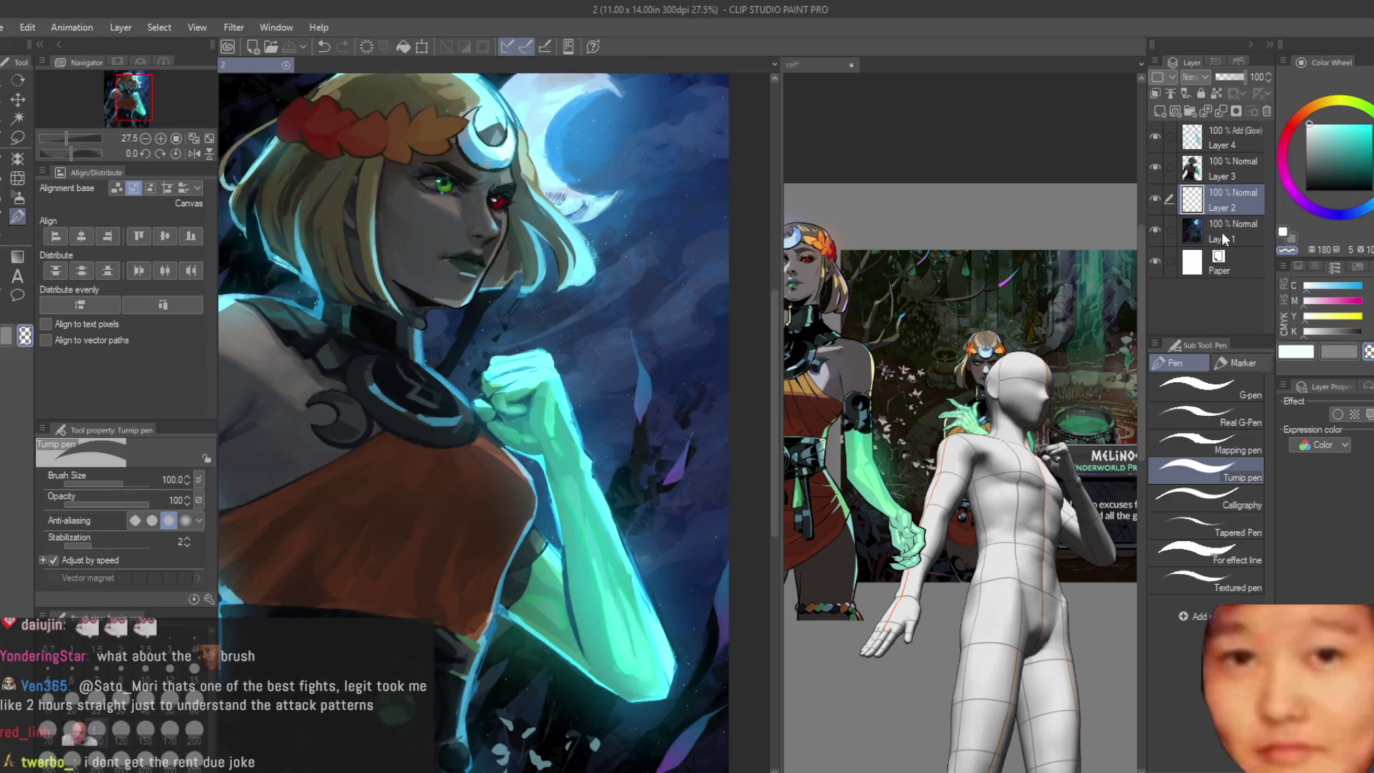
{"action": "left_click", "coordinate": [698, 207], "text": "ctrl"}
{"action": "scroll", "coordinate": [699, 207], "scroll_direction": "up", "scroll_amount": 1}
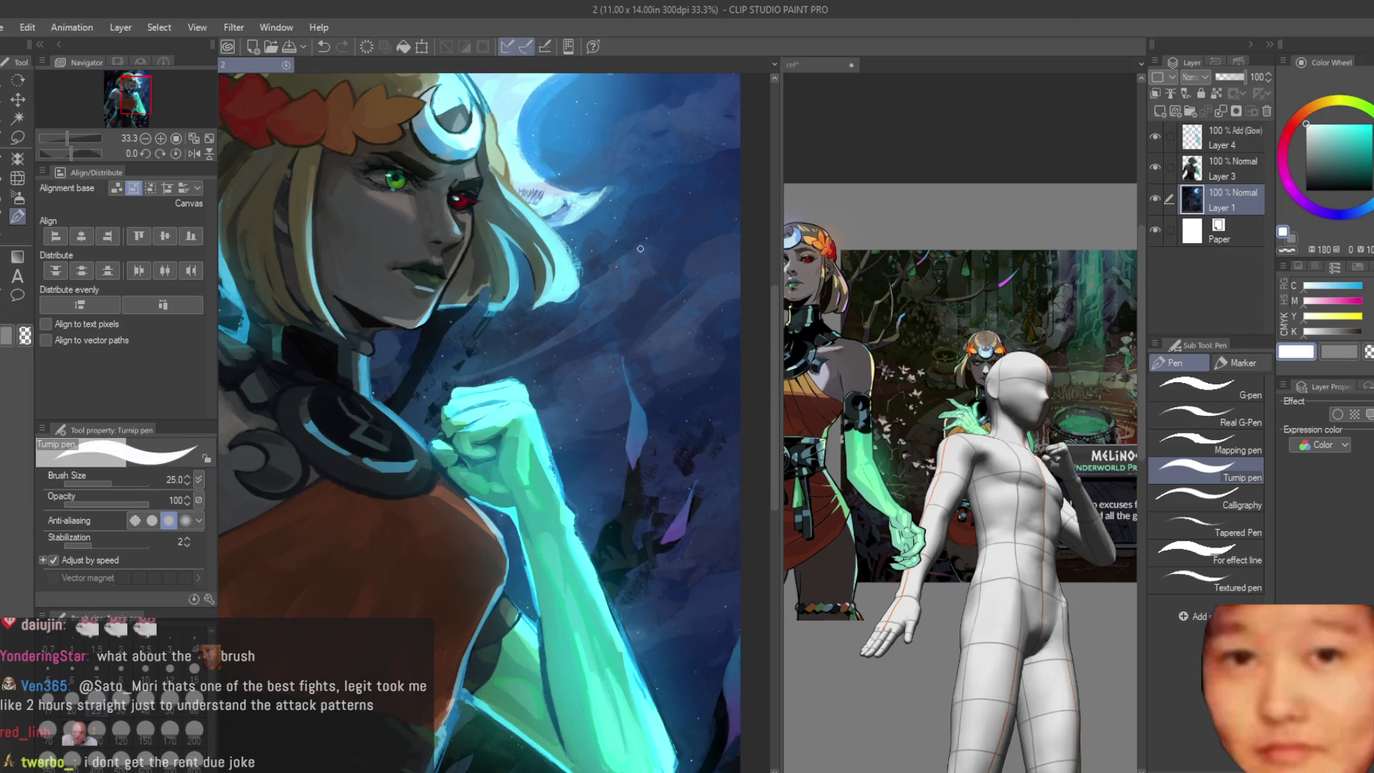
{"action": "scroll", "coordinate": [640, 247], "scroll_direction": "up", "scroll_amount": 2}
{"action": "scroll", "coordinate": [613, 254], "scroll_direction": "up", "scroll_amount": 2}
{"action": "scroll", "coordinate": [575, 259], "scroll_direction": "up", "scroll_amount": 2}
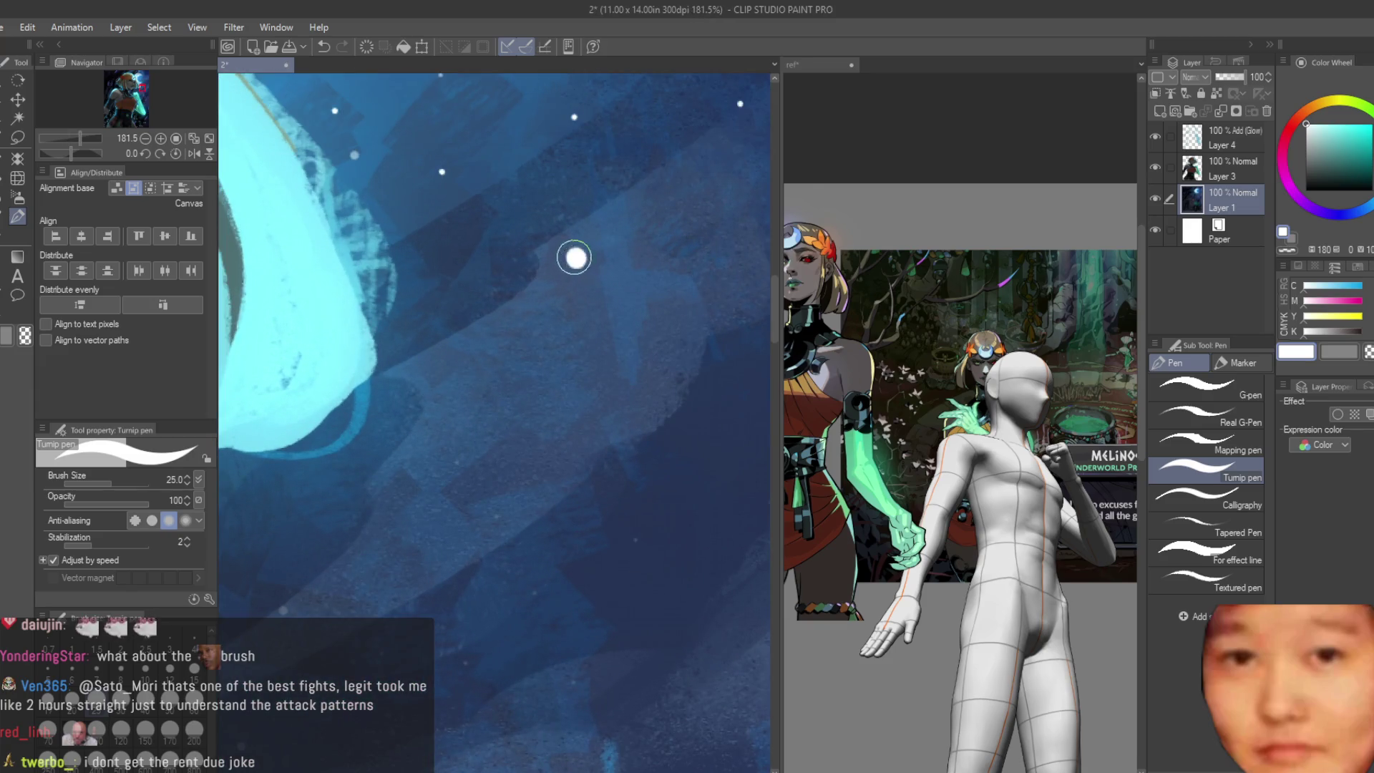
{"action": "scroll", "coordinate": [613, 264], "scroll_direction": "down", "scroll_amount": 4}
{"action": "scroll", "coordinate": [651, 272], "scroll_direction": "up", "scroll_amount": 1}
{"action": "scroll", "coordinate": [645, 275], "scroll_direction": "down", "scroll_amount": 2}
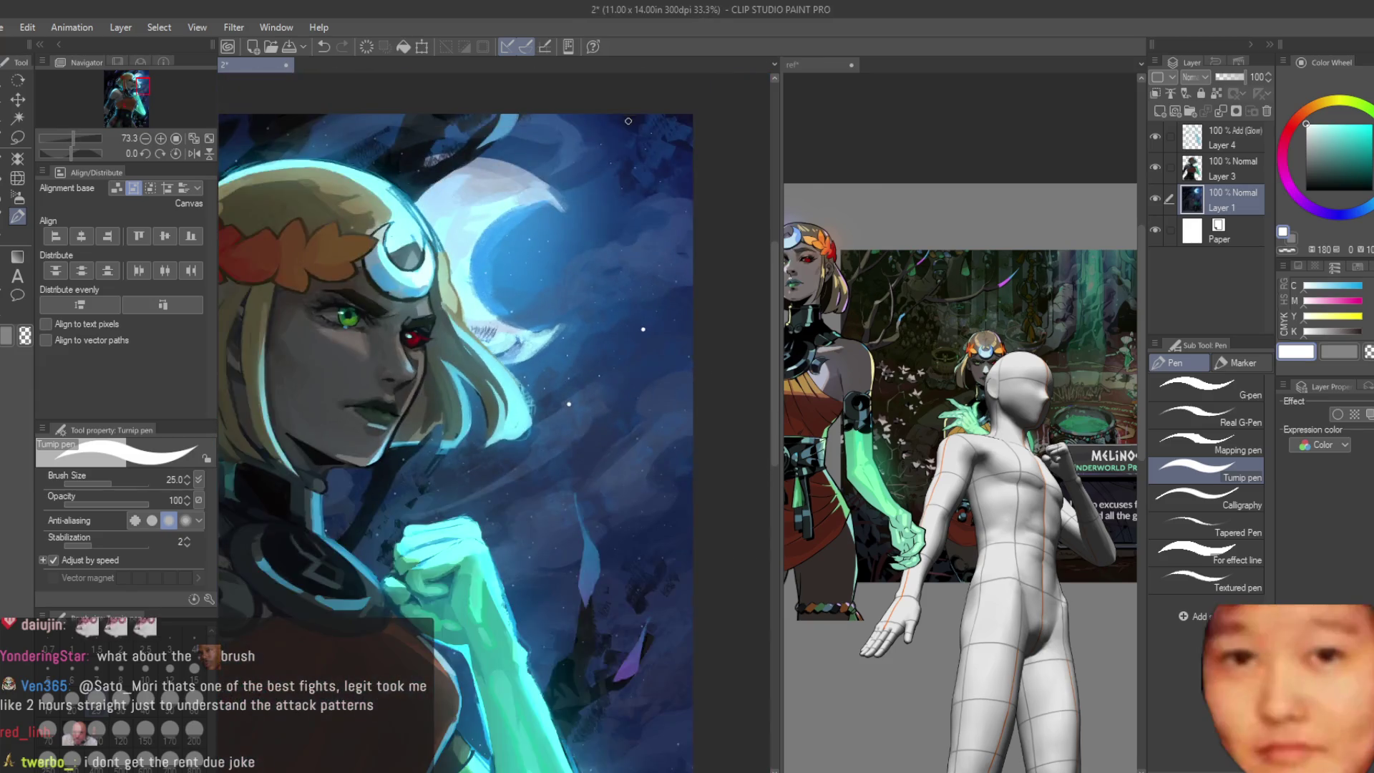
{"action": "scroll", "coordinate": [643, 258], "scroll_direction": "up", "scroll_amount": 2}
{"action": "scroll", "coordinate": [641, 236], "scroll_direction": "up", "scroll_amount": 2}
{"action": "scroll", "coordinate": [635, 221], "scroll_direction": "up", "scroll_amount": 1}
{"action": "scroll", "coordinate": [634, 221], "scroll_direction": "down", "scroll_amount": 3}
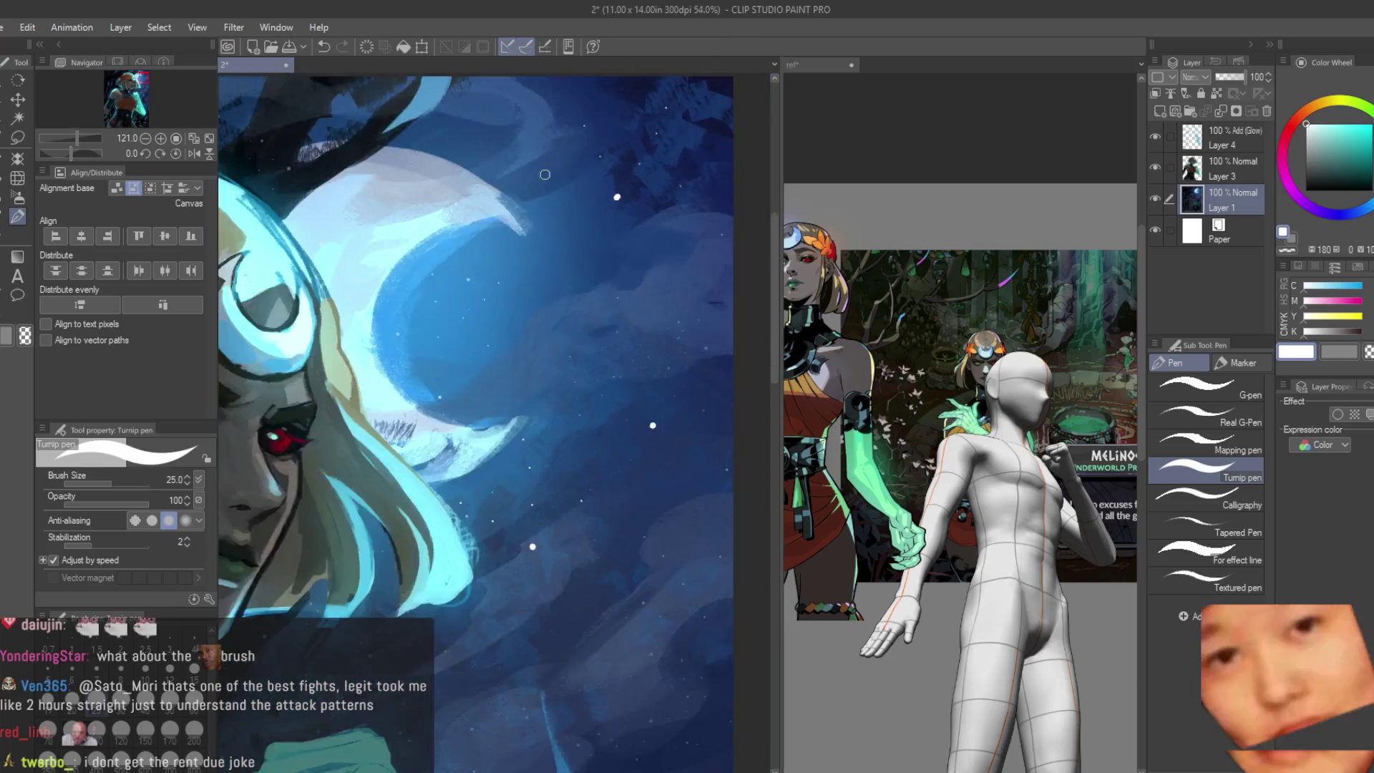
{"action": "scroll", "coordinate": [613, 436], "scroll_direction": "up", "scroll_amount": 2}
{"action": "scroll", "coordinate": [598, 451], "scroll_direction": "down", "scroll_amount": 1}
{"action": "scroll", "coordinate": [469, 544], "scroll_direction": "down", "scroll_amount": 1}
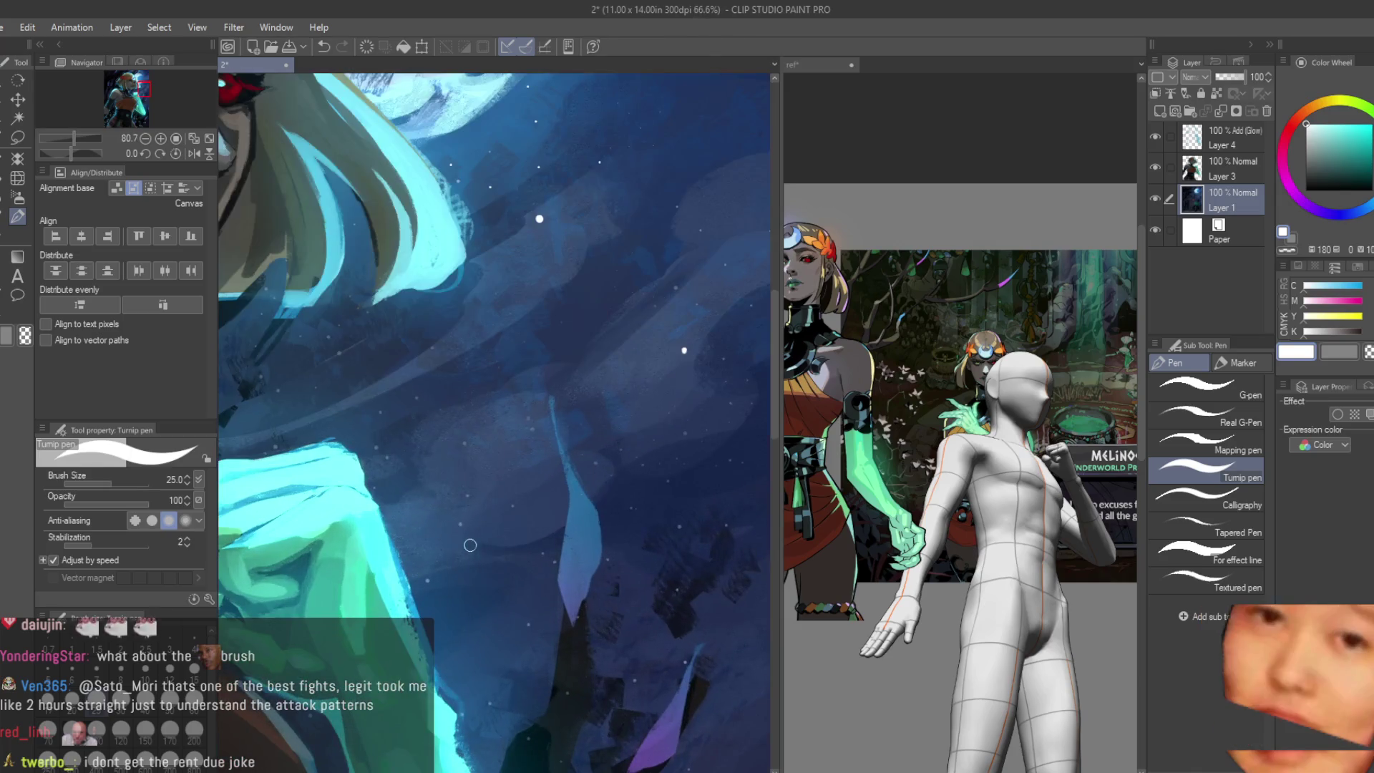
{"action": "scroll", "coordinate": [460, 523], "scroll_direction": "down", "scroll_amount": 1}
{"action": "scroll", "coordinate": [538, 526], "scroll_direction": "up", "scroll_amount": 2}
{"action": "scroll", "coordinate": [634, 527], "scroll_direction": "down", "scroll_amount": 2}
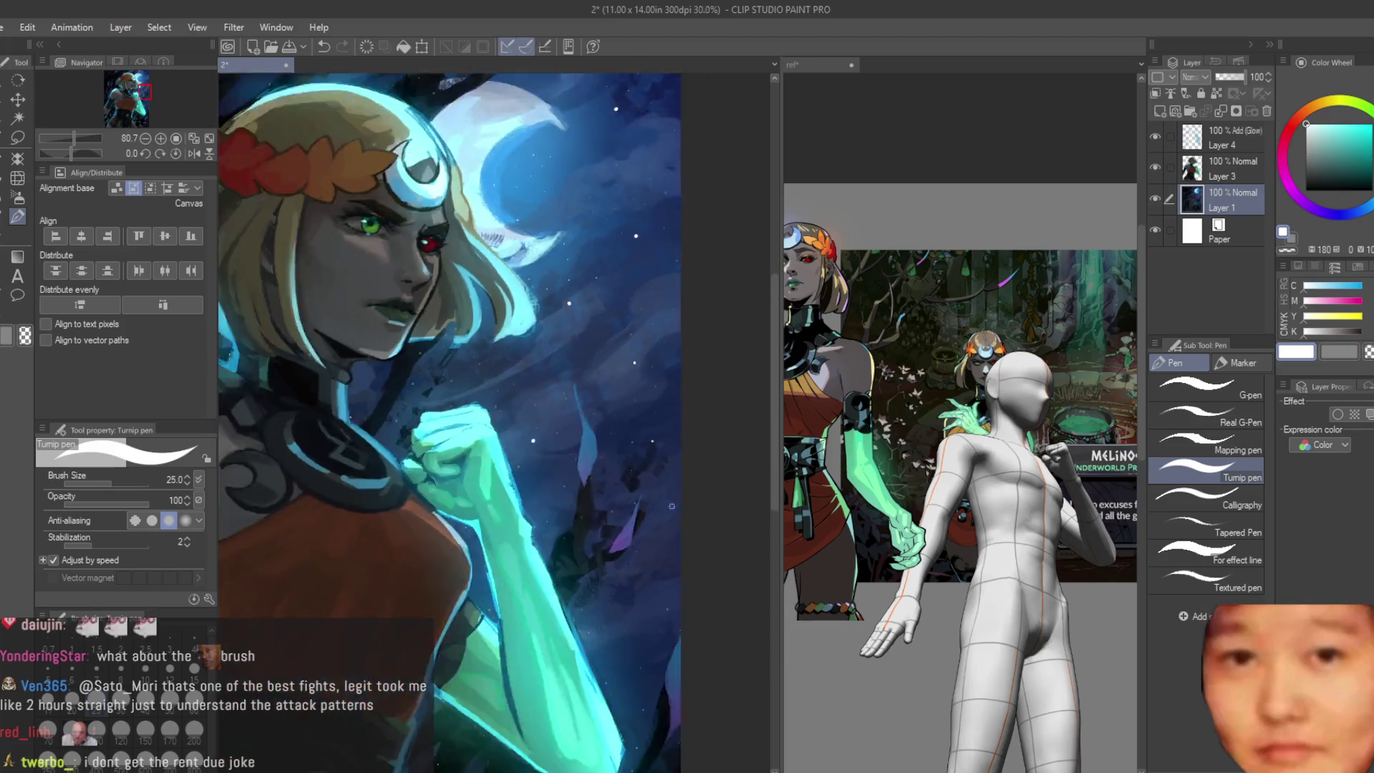
{"action": "scroll", "coordinate": [660, 613], "scroll_direction": "up", "scroll_amount": 2}
{"action": "scroll", "coordinate": [661, 612], "scroll_direction": "down", "scroll_amount": 1}
{"action": "scroll", "coordinate": [659, 559], "scroll_direction": "down", "scroll_amount": 2}
{"action": "scroll", "coordinate": [659, 506], "scroll_direction": "up", "scroll_amount": 2}
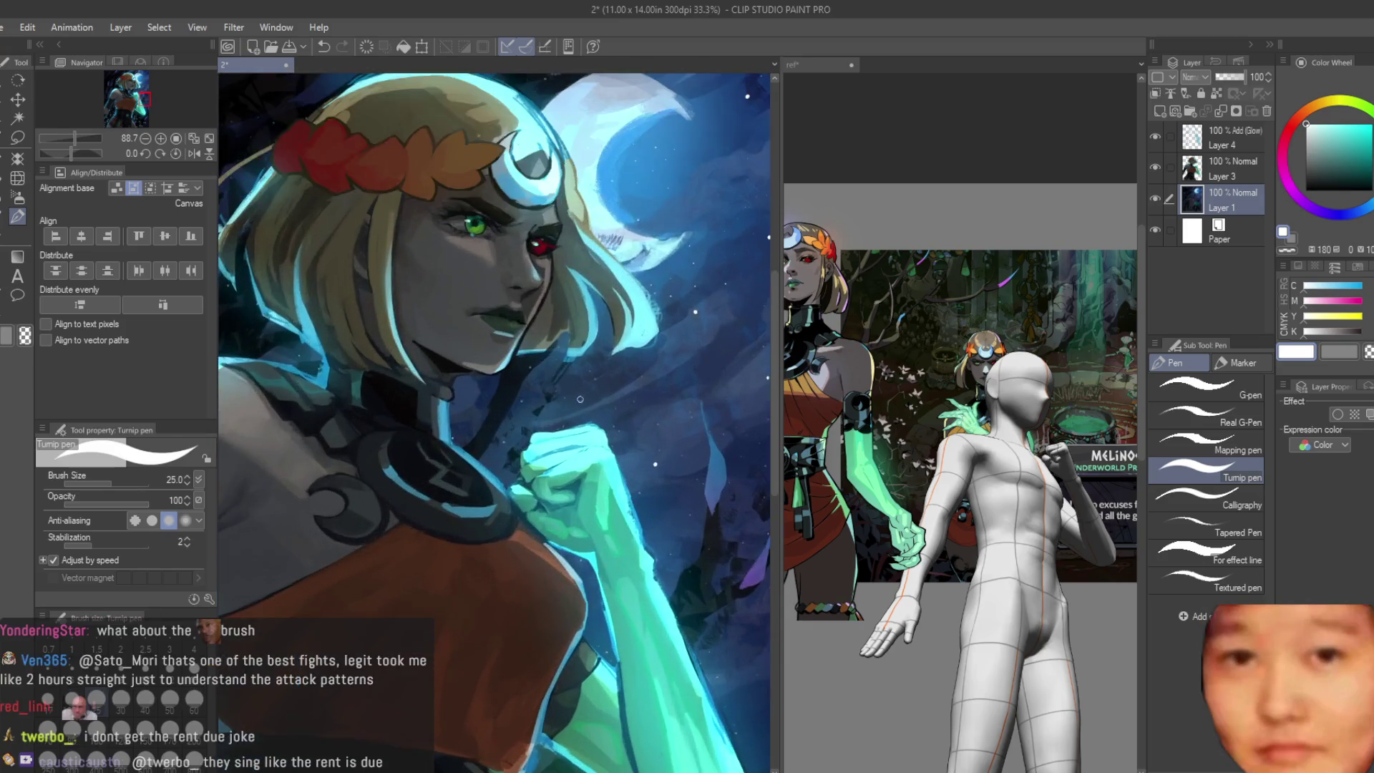
{"action": "scroll", "coordinate": [658, 450], "scroll_direction": "down", "scroll_amount": 1}
{"action": "scroll", "coordinate": [658, 451], "scroll_direction": "up", "scroll_amount": 2}
{"action": "left_click_drag", "start_coordinate": [613, 101], "coordinate": [617, 620]}
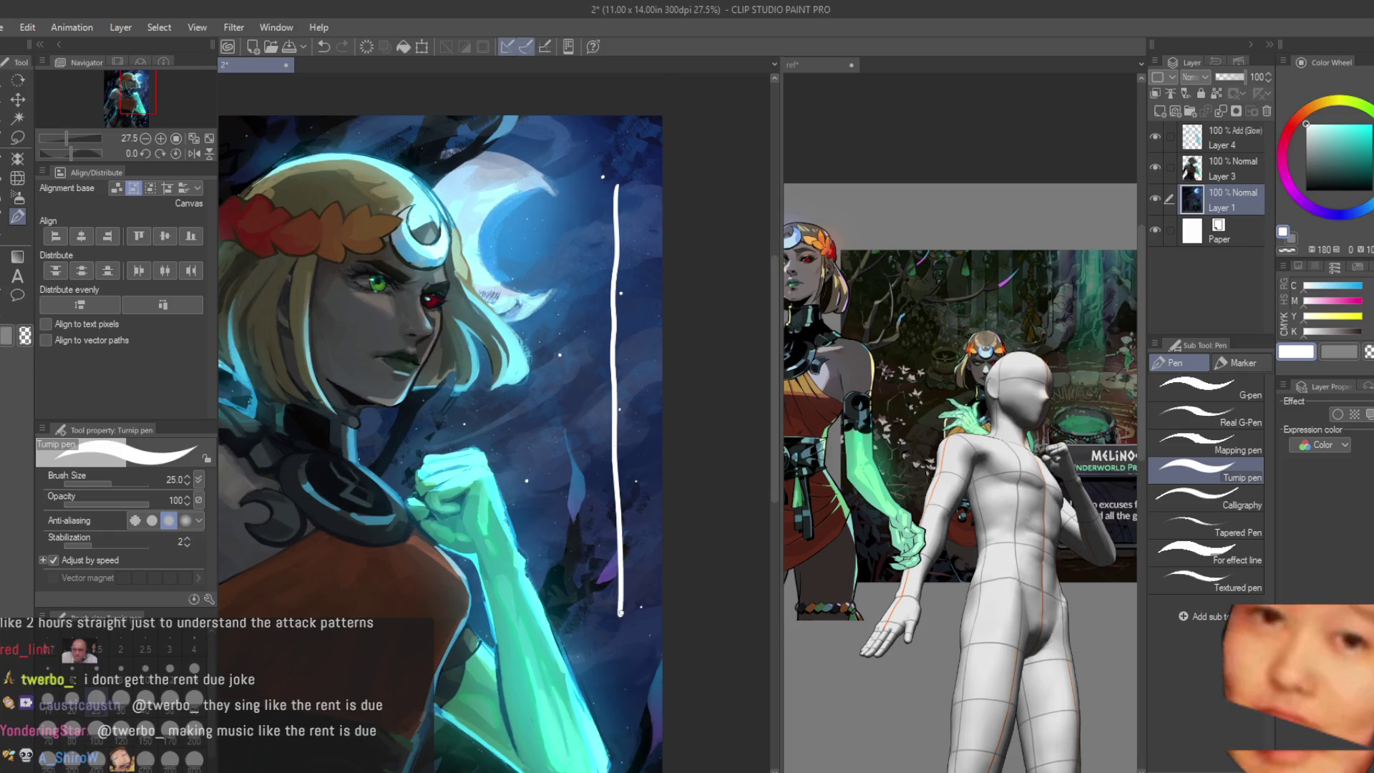
{"action": "key", "text": "ctrl+z"}
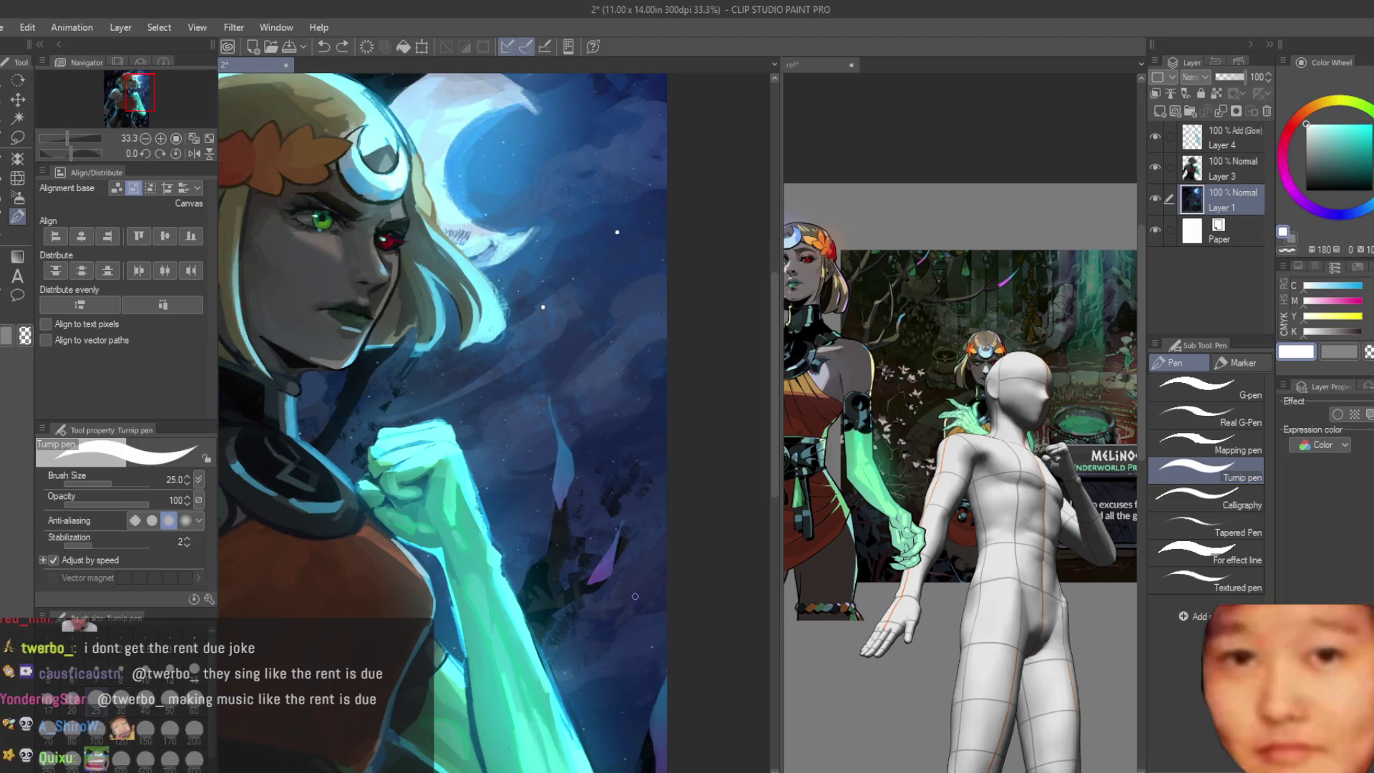
{"action": "scroll", "coordinate": [576, 208], "scroll_direction": "up", "scroll_amount": 2}
{"action": "scroll", "coordinate": [576, 207], "scroll_direction": "up", "scroll_amount": 1}
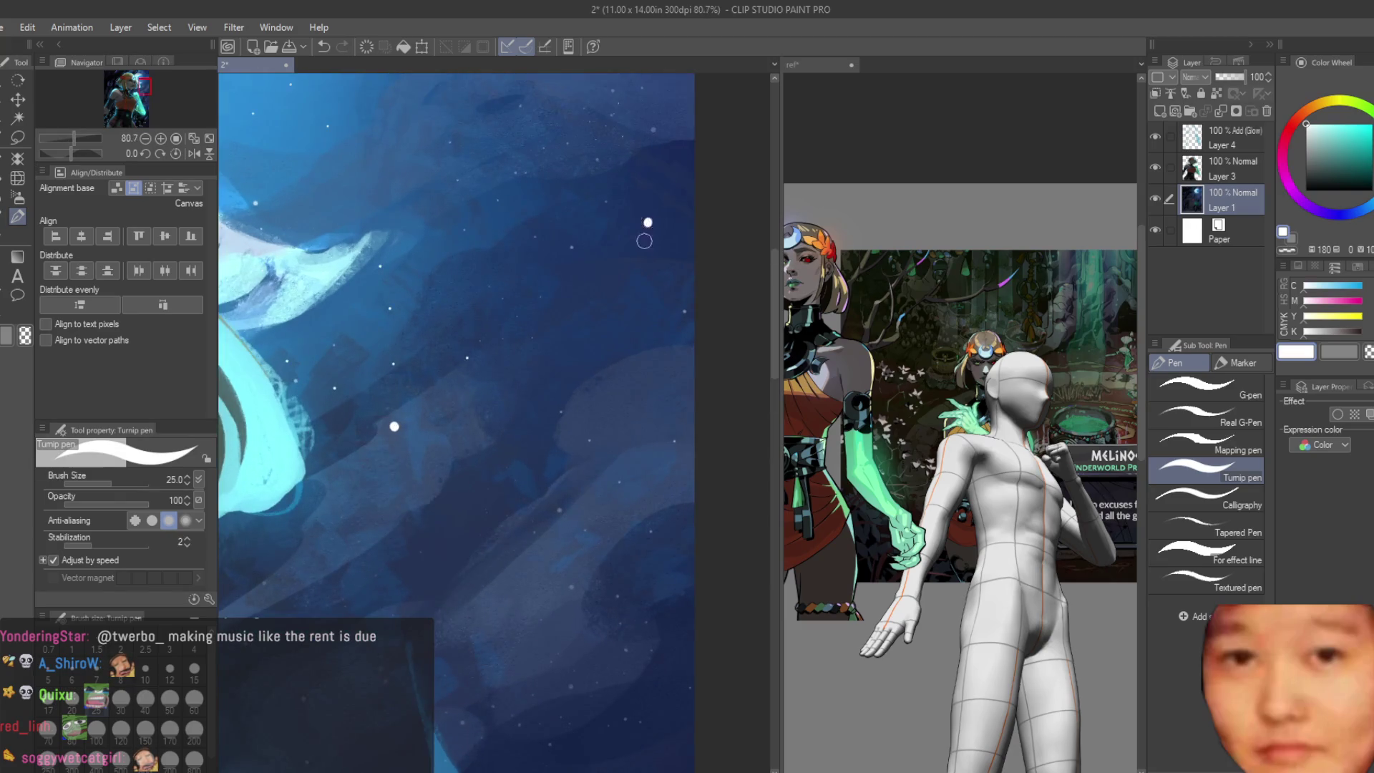
{"action": "scroll", "coordinate": [617, 412], "scroll_direction": "down", "scroll_amount": 1}
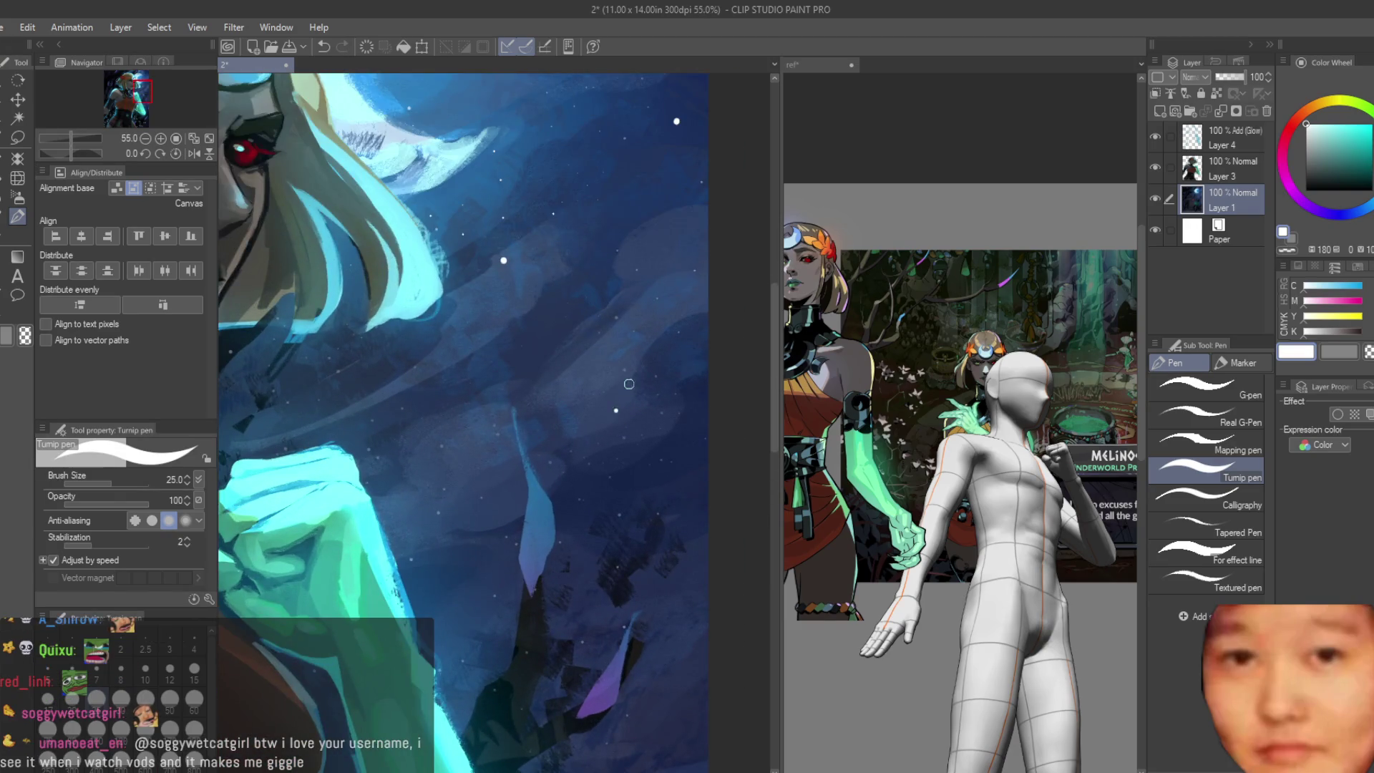
{"action": "scroll", "coordinate": [628, 383], "scroll_direction": "down", "scroll_amount": 3}
{"action": "scroll", "coordinate": [622, 451], "scroll_direction": "down", "scroll_amount": 3}
{"action": "scroll", "coordinate": [612, 538], "scroll_direction": "down", "scroll_amount": 3}
{"action": "scroll", "coordinate": [605, 627], "scroll_direction": "up", "scroll_amount": 1}
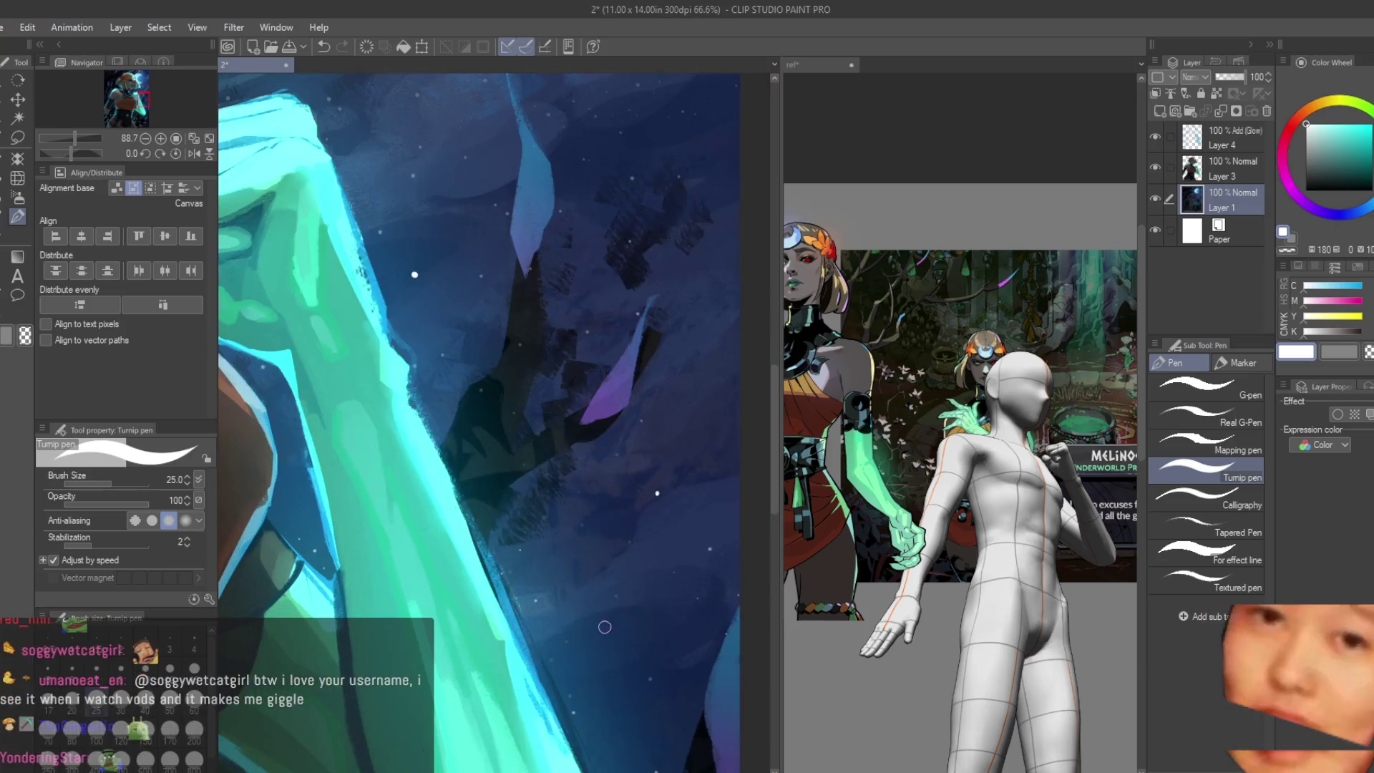
{"action": "scroll", "coordinate": [604, 627], "scroll_direction": "down", "scroll_amount": 3}
{"action": "scroll", "coordinate": [427, 317], "scroll_direction": "up", "scroll_amount": 3}
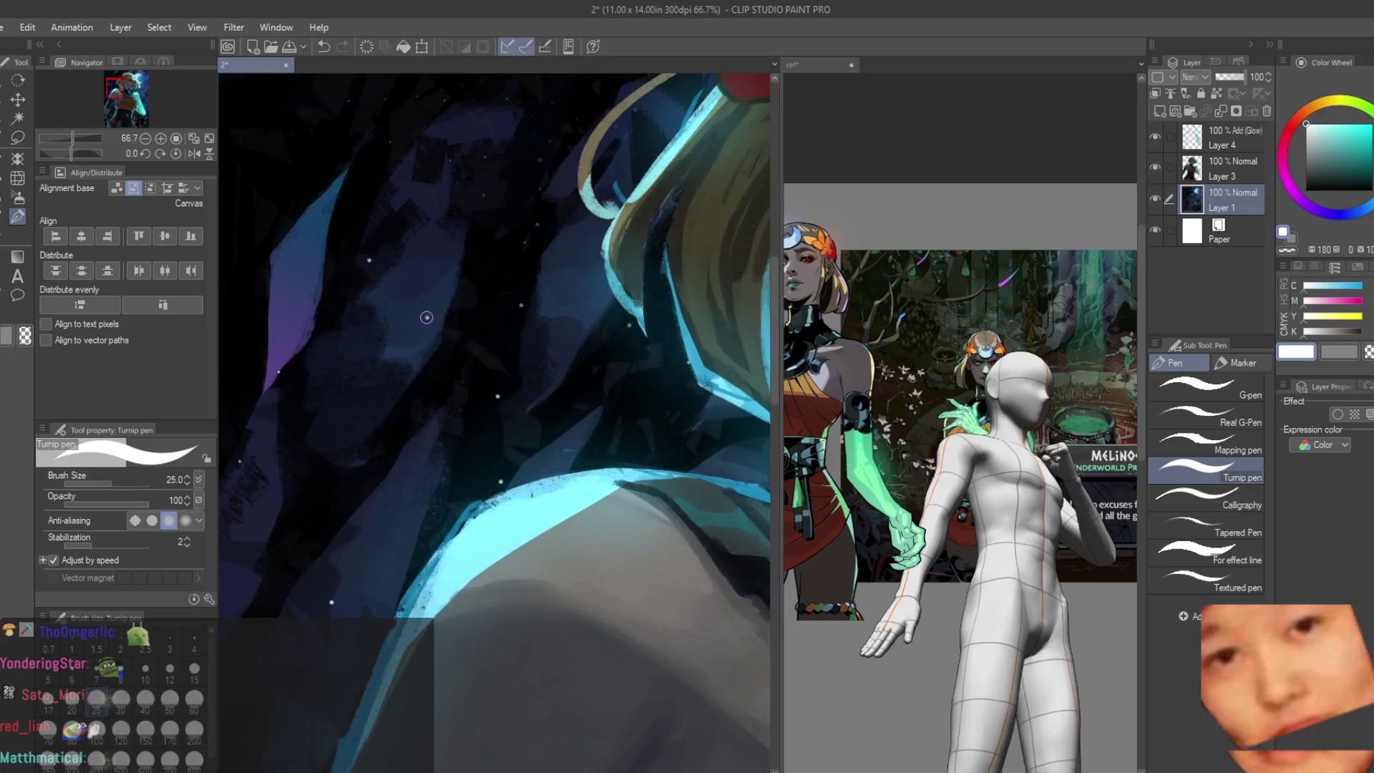
{"action": "scroll", "coordinate": [426, 317], "scroll_direction": "down", "scroll_amount": 3}
{"action": "scroll", "coordinate": [445, 135], "scroll_direction": "up", "scroll_amount": 3}
{"action": "scroll", "coordinate": [445, 136], "scroll_direction": "down", "scroll_amount": 3}
{"action": "scroll", "coordinate": [375, 172], "scroll_direction": "up", "scroll_amount": 2}
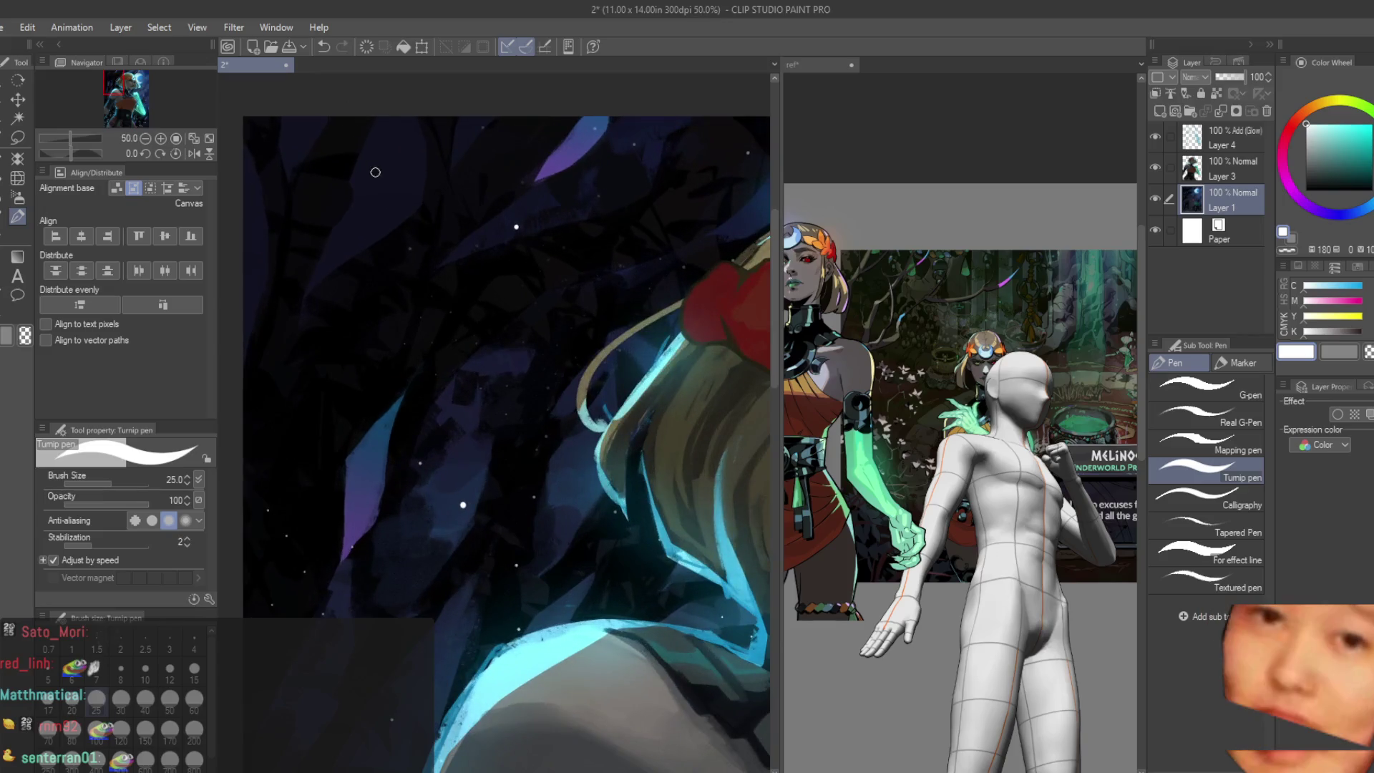
{"action": "scroll", "coordinate": [375, 171], "scroll_direction": "down", "scroll_amount": 3}
{"action": "scroll", "coordinate": [375, 172], "scroll_direction": "down", "scroll_amount": 2}
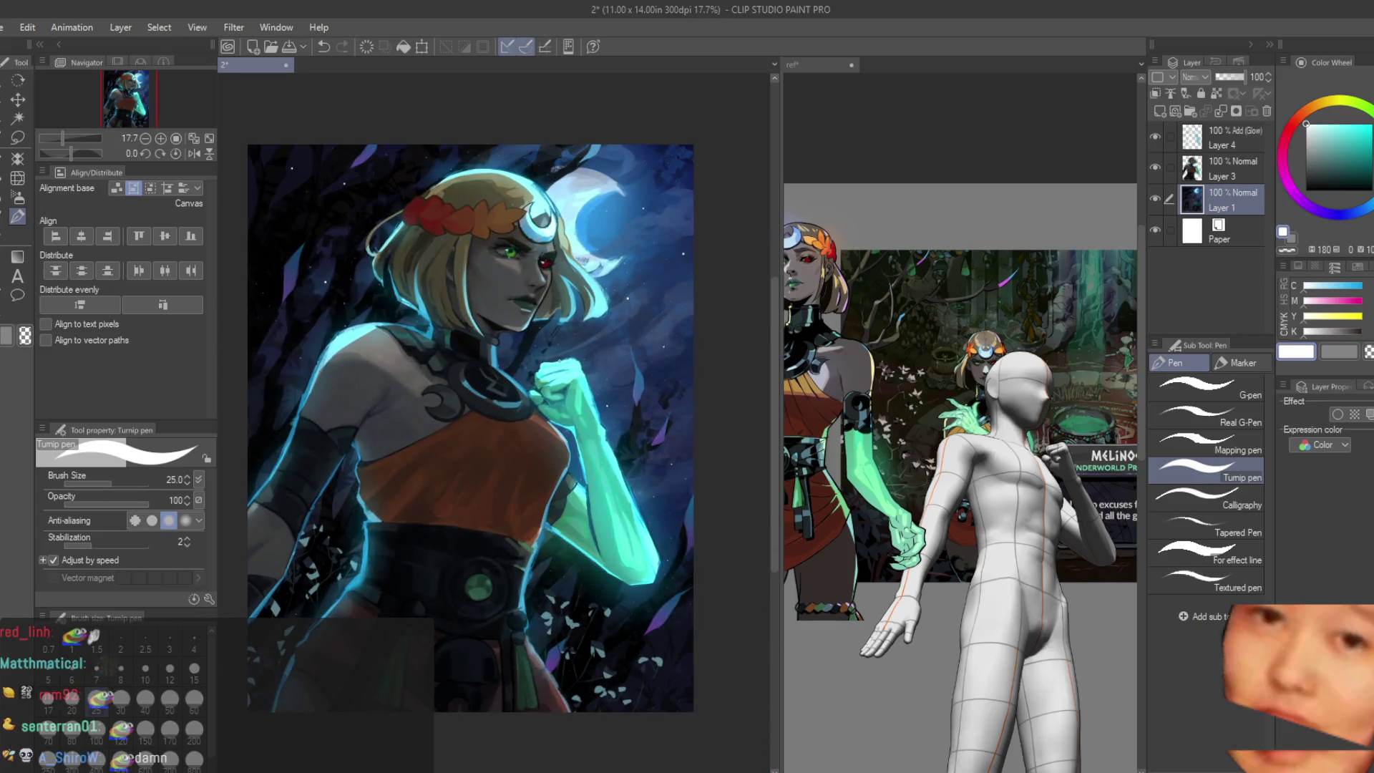
{"action": "scroll", "coordinate": [607, 522], "scroll_direction": "up", "scroll_amount": 2}
{"action": "scroll", "coordinate": [608, 522], "scroll_direction": "up", "scroll_amount": 2}
{"action": "scroll", "coordinate": [609, 522], "scroll_direction": "up", "scroll_amount": 3}
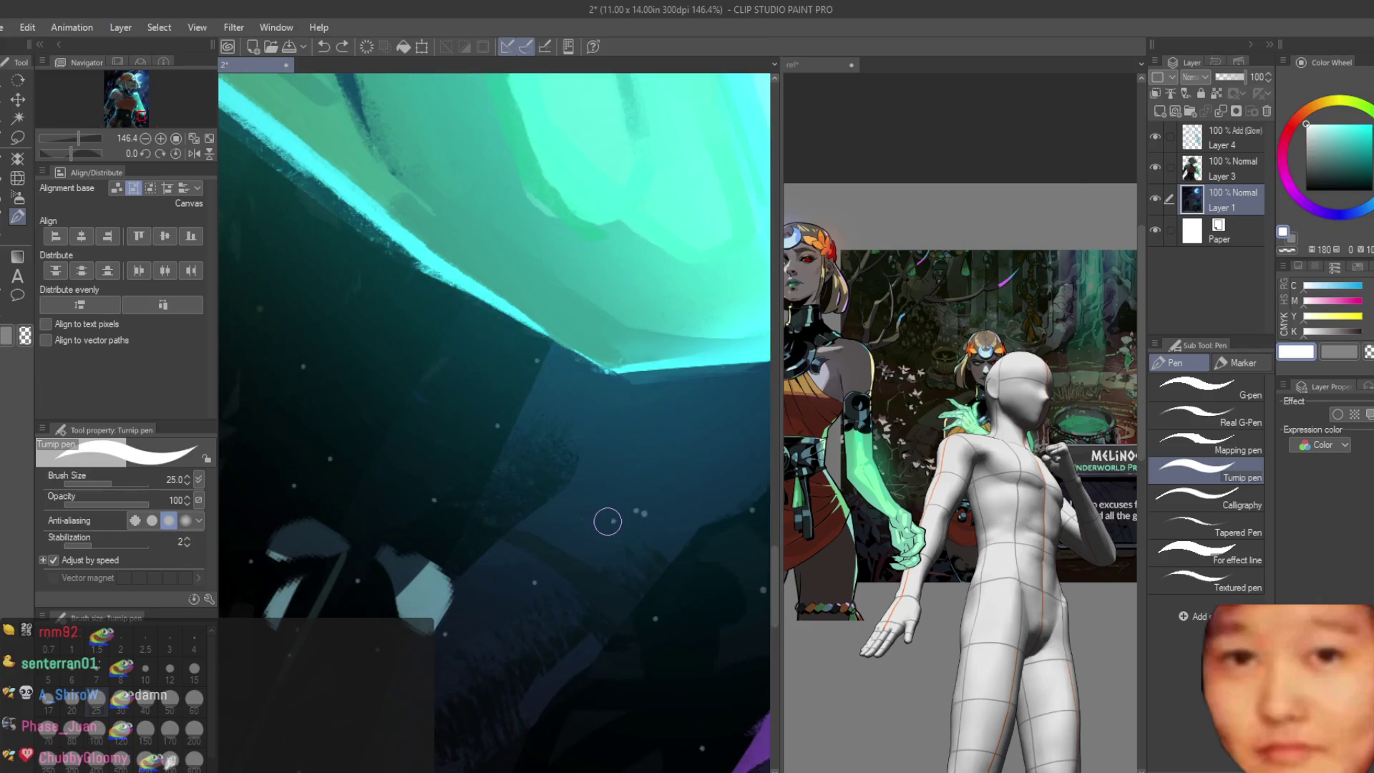
{"action": "scroll", "coordinate": [610, 521], "scroll_direction": "down", "scroll_amount": 3}
{"action": "scroll", "coordinate": [644, 504], "scroll_direction": "up", "scroll_amount": 1}
{"action": "scroll", "coordinate": [677, 491], "scroll_direction": "up", "scroll_amount": 1}
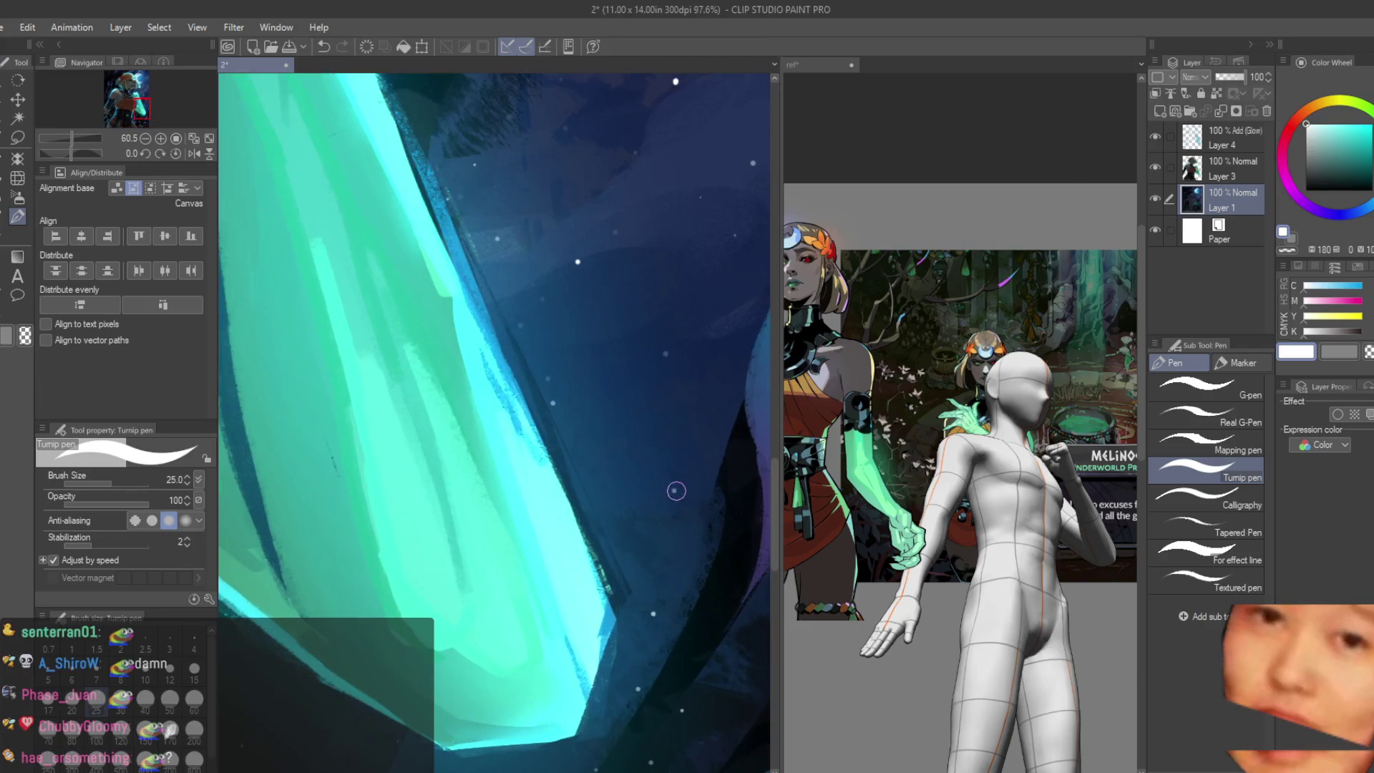
{"action": "scroll", "coordinate": [677, 490], "scroll_direction": "down", "scroll_amount": 2}
{"action": "scroll", "coordinate": [416, 571], "scroll_direction": "up", "scroll_amount": 1}
{"action": "scroll", "coordinate": [429, 550], "scroll_direction": "down", "scroll_amount": 2}
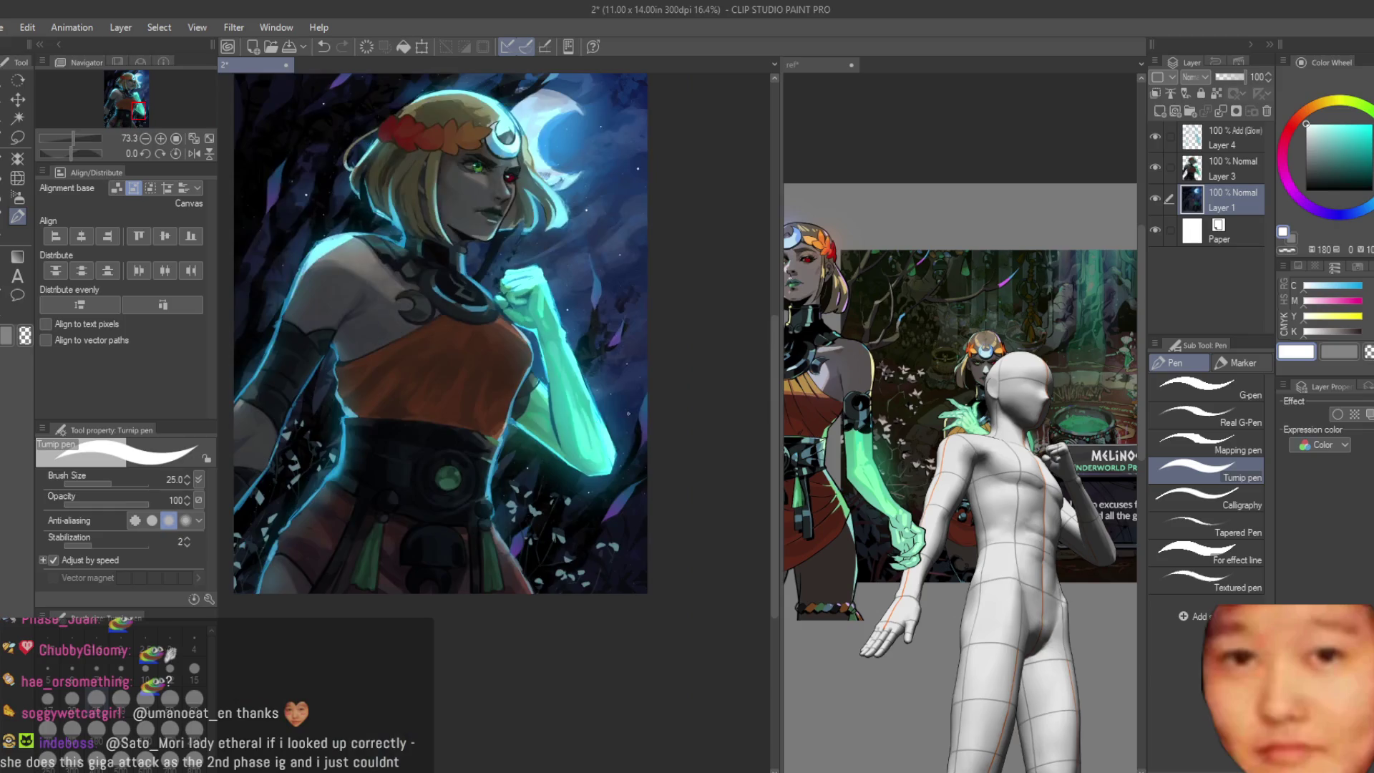
{"action": "scroll", "coordinate": [553, 337], "scroll_direction": "up", "scroll_amount": 1}
{"action": "scroll", "coordinate": [553, 337], "scroll_direction": "up", "scroll_amount": 1}
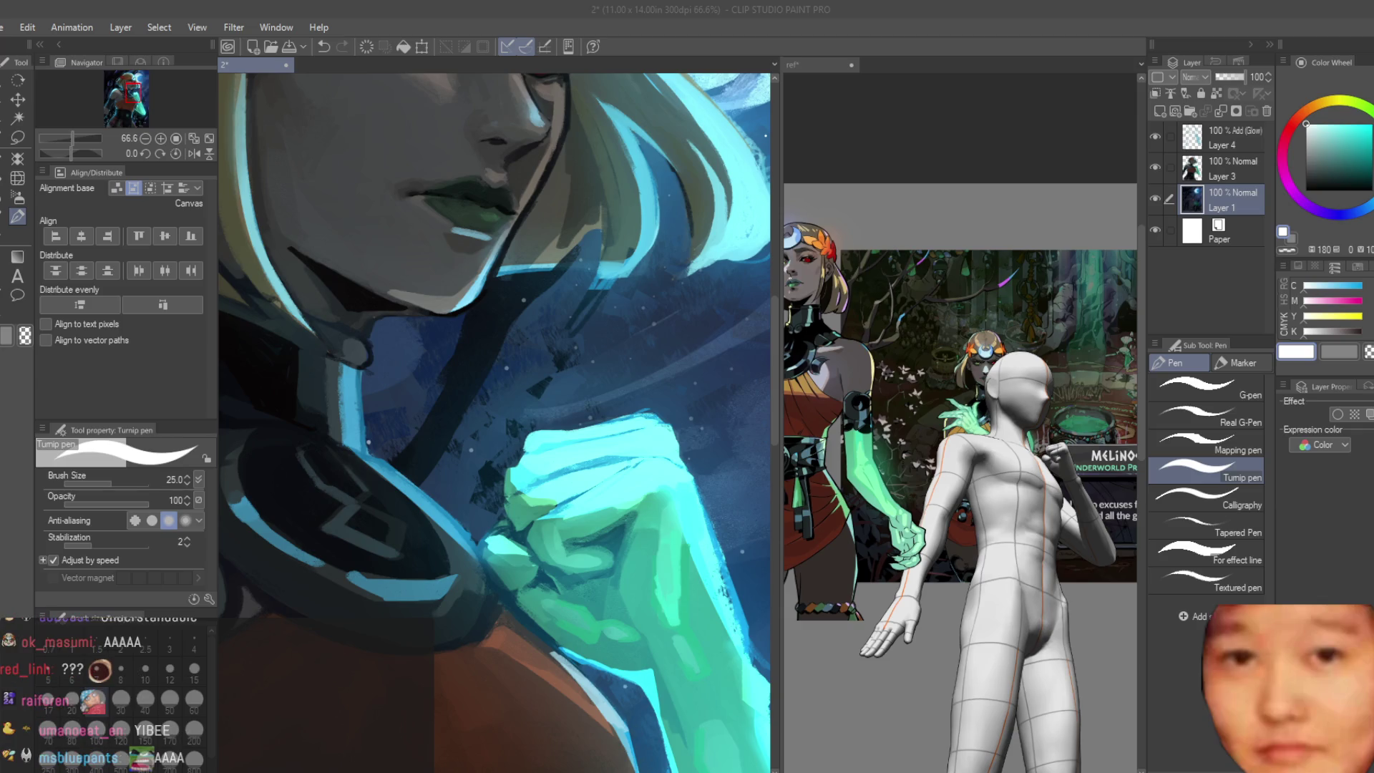
{"action": "left_click", "coordinate": [889, 156]}
Step: Paste the shouting-child photo into the reference, scale it up and shift it left over the collage
{"action": "left_click", "coordinate": [18, 100]}
{"action": "key", "text": "ctrl+v"}
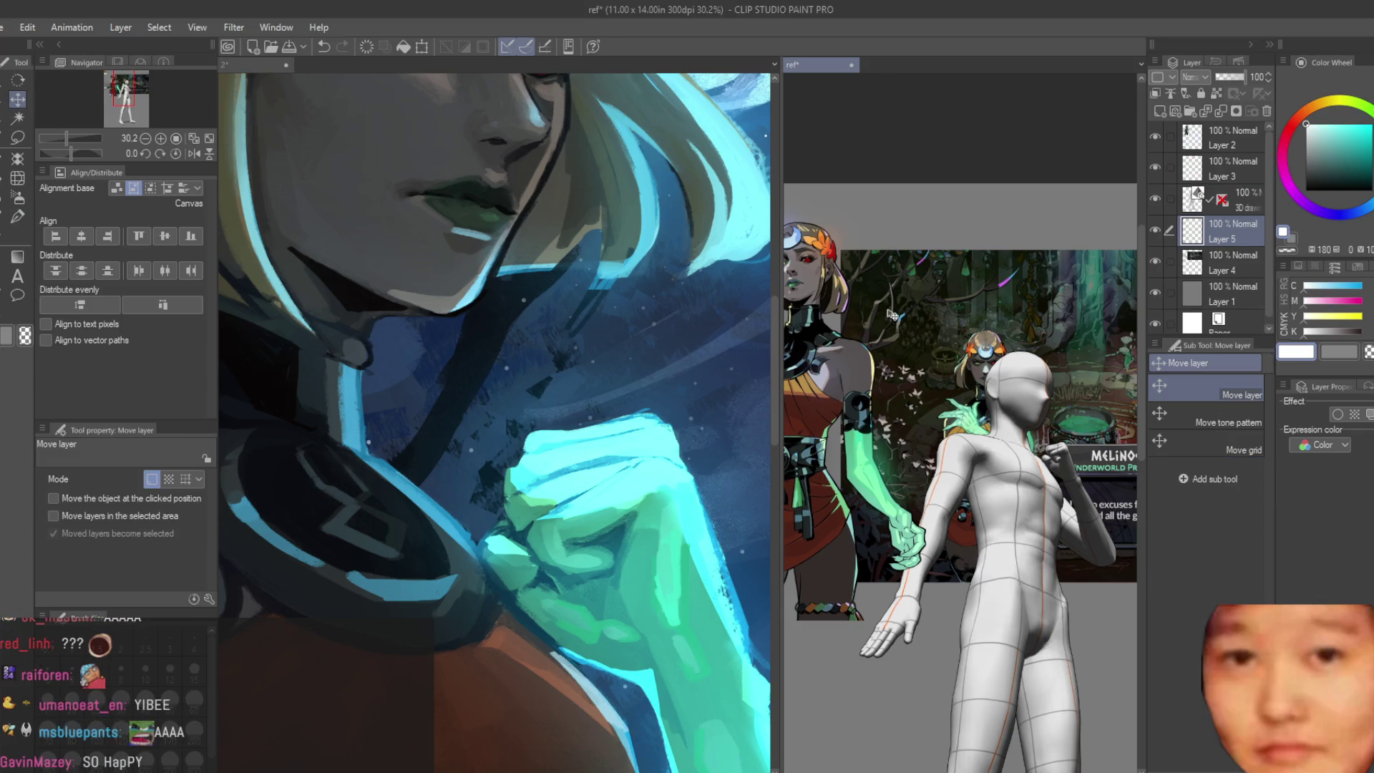
{"action": "key", "text": "ctrl+t"}
{"action": "left_click_drag", "start_coordinate": [984, 260], "coordinate": [1152, 516]}
{"action": "key", "text": "Return"}
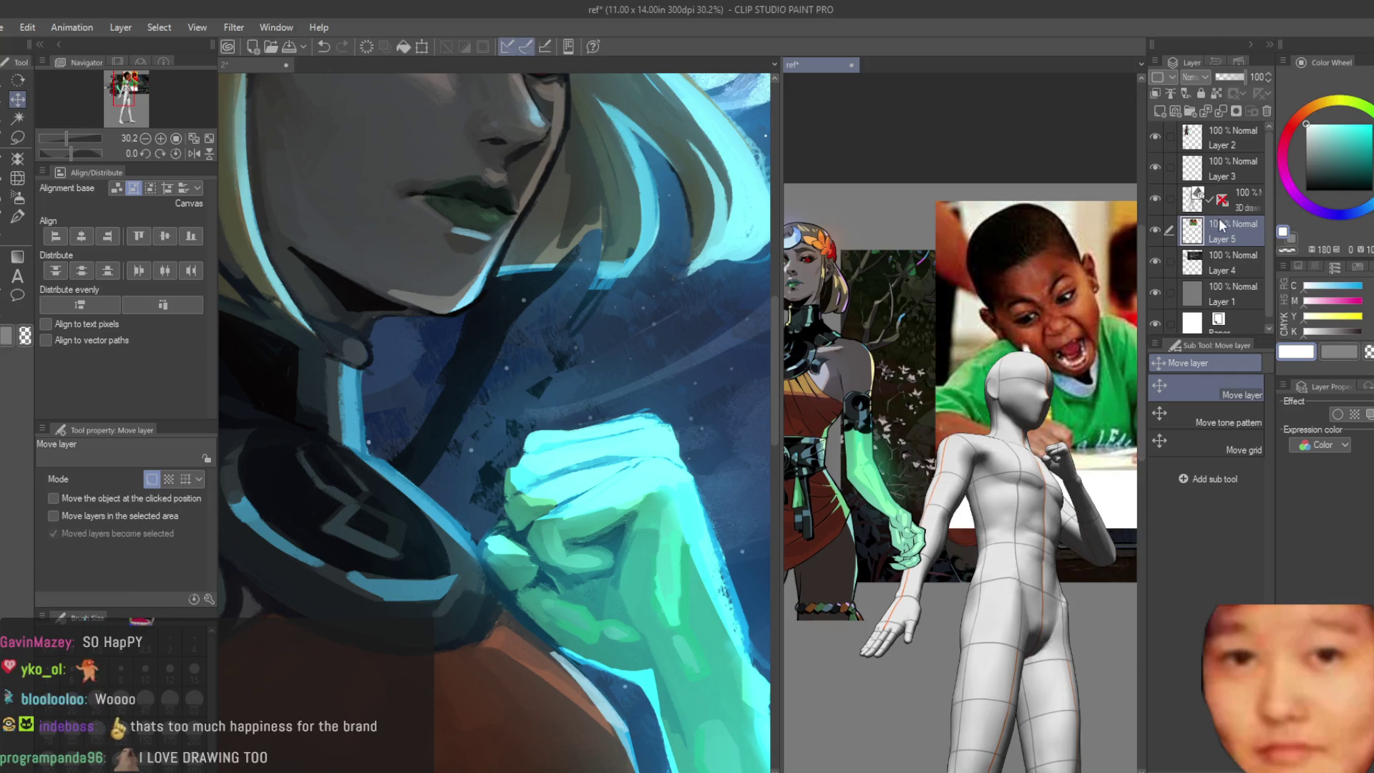
{"action": "left_click_drag", "start_coordinate": [1036, 365], "coordinate": [977, 360]}
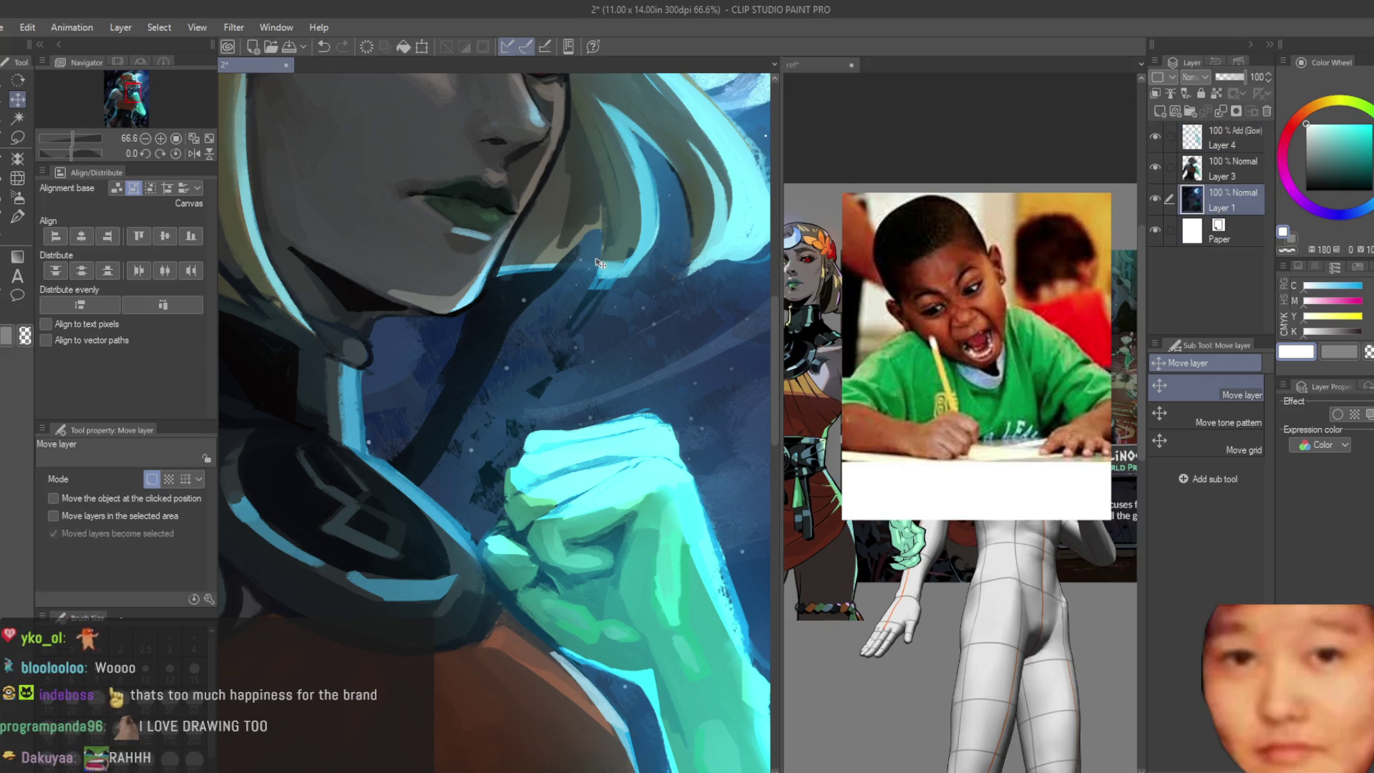
Step: Return to the Melinoe painting with the soft airbrush active
{"action": "left_click", "coordinate": [556, 327]}
{"action": "scroll", "coordinate": [556, 327], "scroll_direction": "down", "scroll_amount": 2}
{"action": "scroll", "coordinate": [556, 328], "scroll_direction": "down", "scroll_amount": 1}
{"action": "scroll", "coordinate": [556, 327], "scroll_direction": "down", "scroll_amount": 1}
{"action": "scroll", "coordinate": [557, 328], "scroll_direction": "down", "scroll_amount": 1}
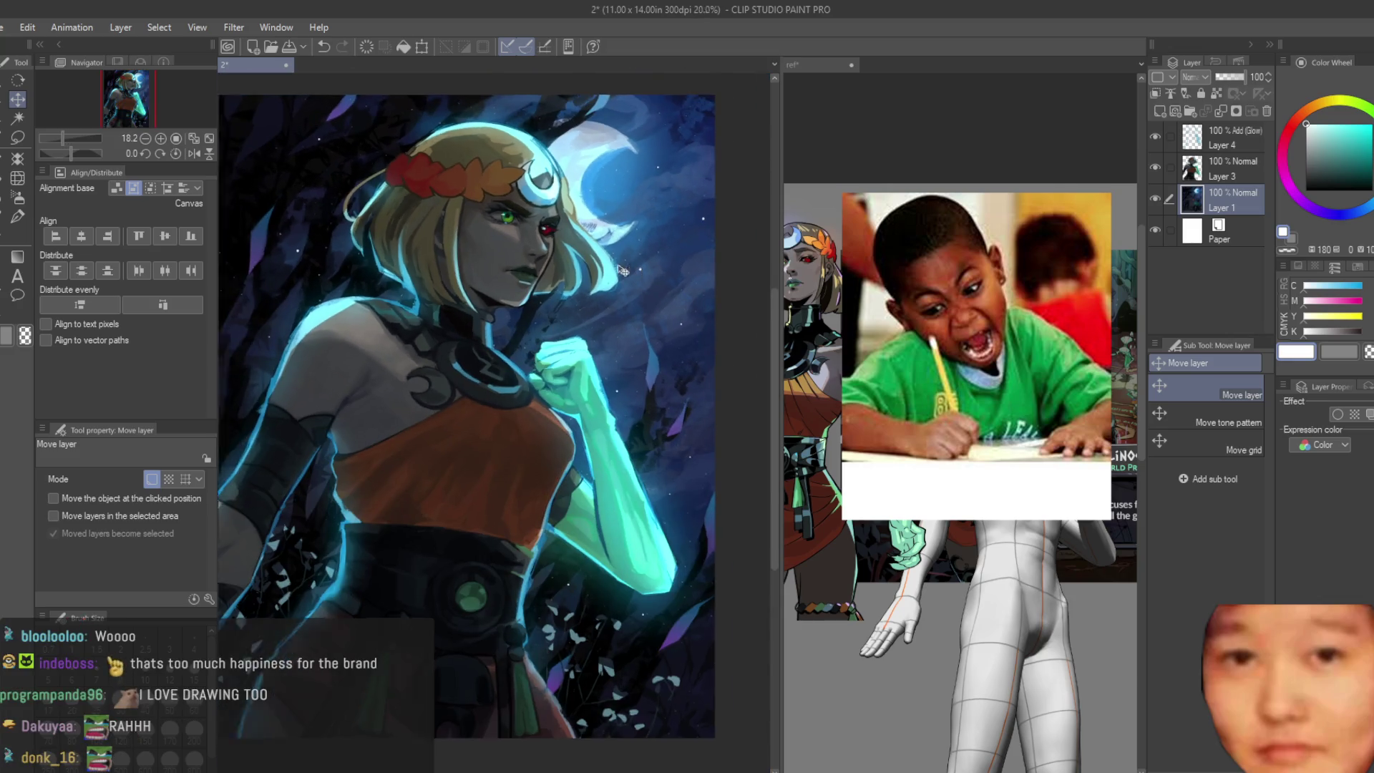
{"action": "left_click", "coordinate": [17, 216]}
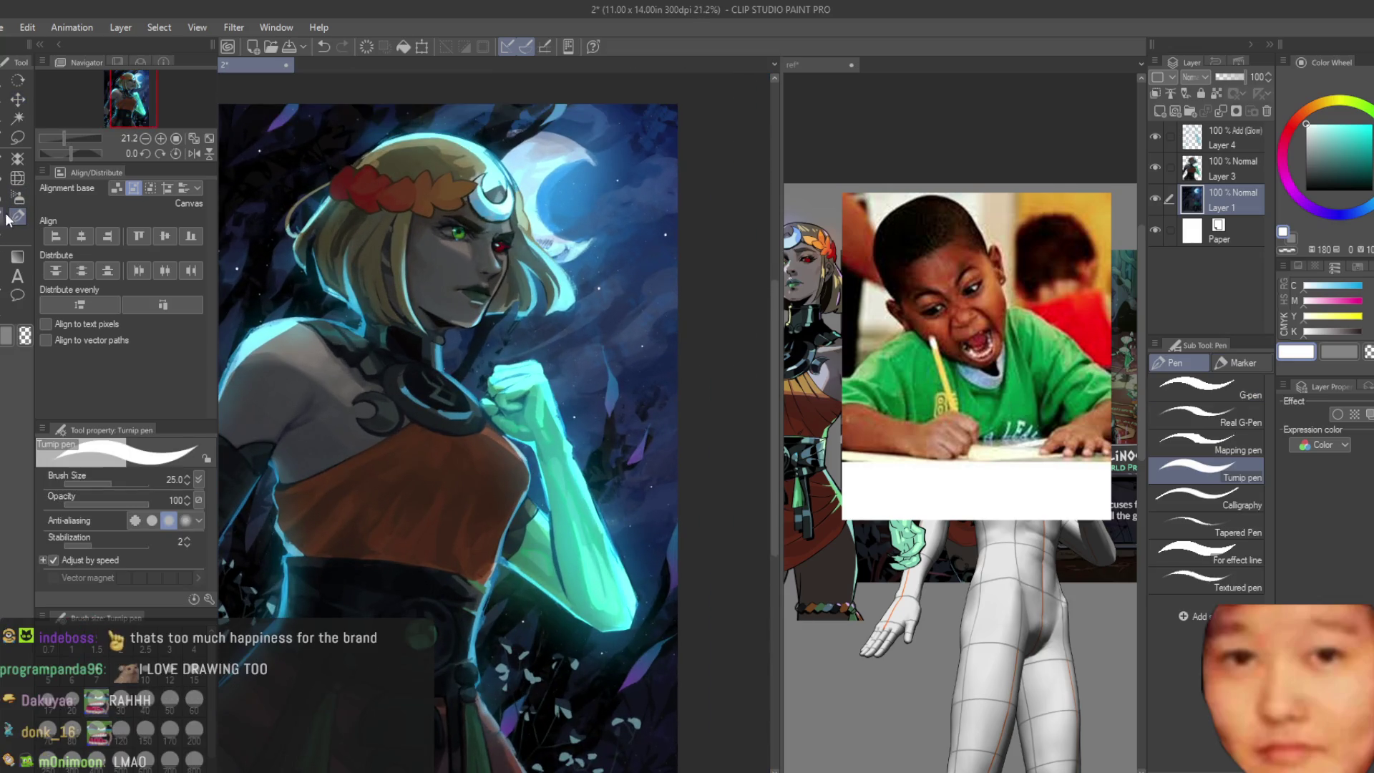
{"action": "left_click", "coordinate": [18, 198]}
{"action": "scroll", "coordinate": [492, 341], "scroll_direction": "up", "scroll_amount": 1}
{"action": "scroll", "coordinate": [492, 342], "scroll_direction": "up", "scroll_amount": 1}
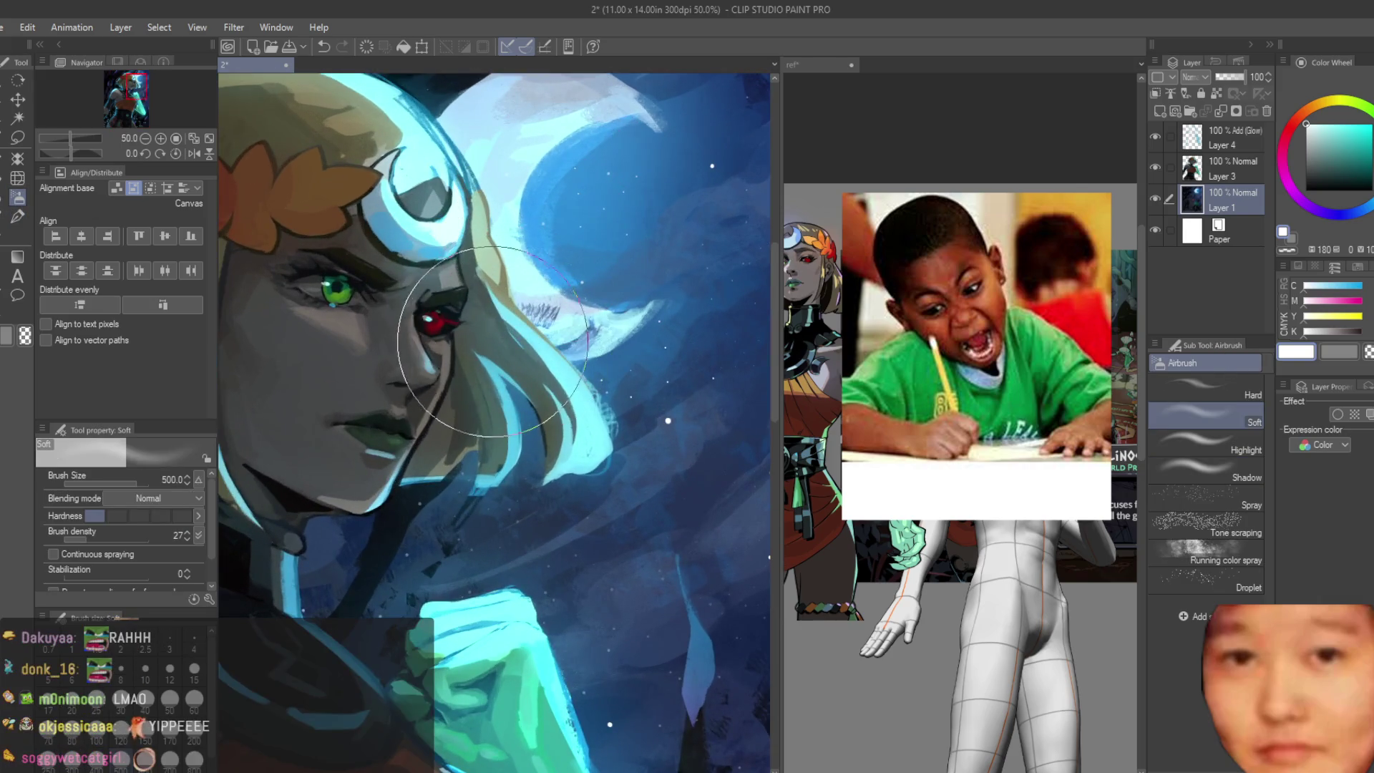
Step: Add a new Add (Glow) layer and dab purple glow dots with a smaller soft airbrush
{"action": "key", "text": "bracketleft"}
{"action": "key", "text": "bracketleft"}
{"action": "key", "text": "bracketleft"}
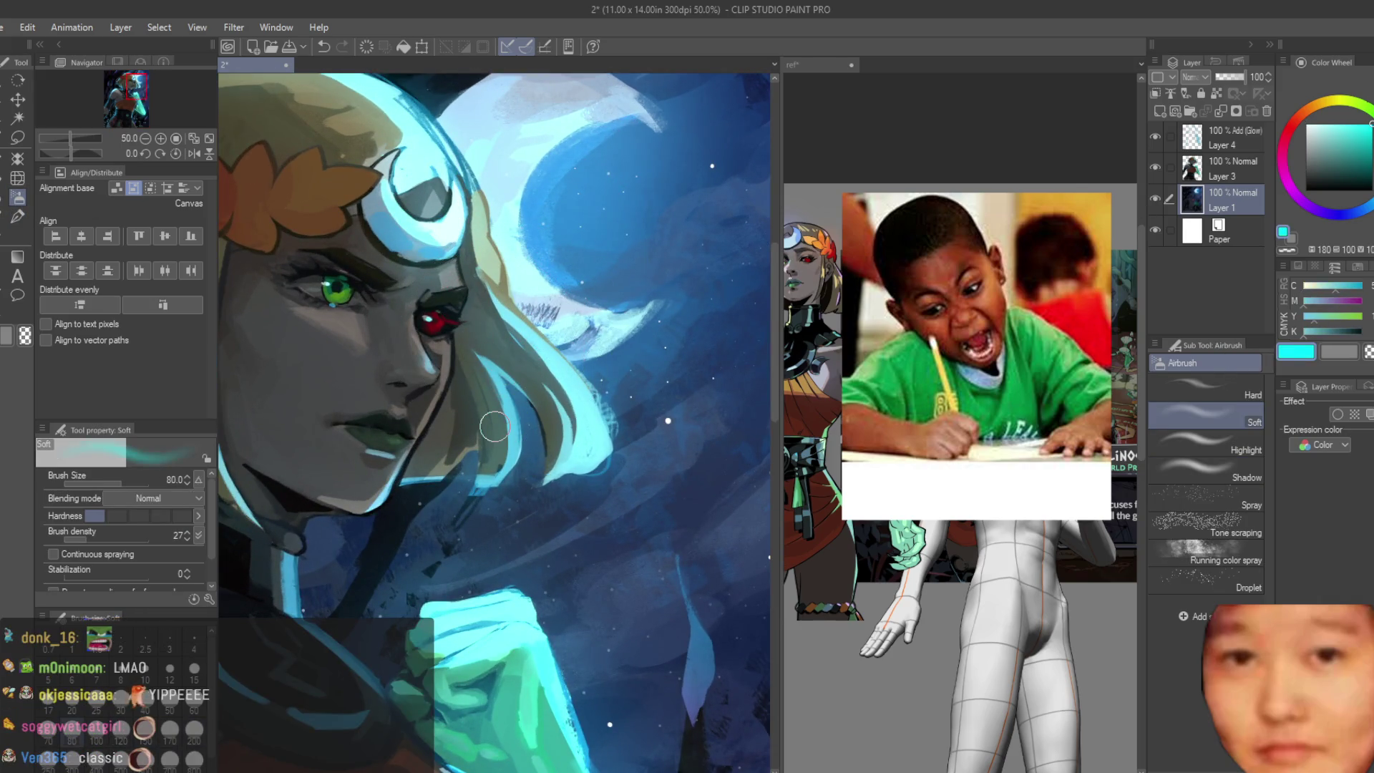
{"action": "scroll", "coordinate": [675, 449], "scroll_direction": "up", "scroll_amount": 2}
{"action": "left_click", "coordinate": [1162, 112]}
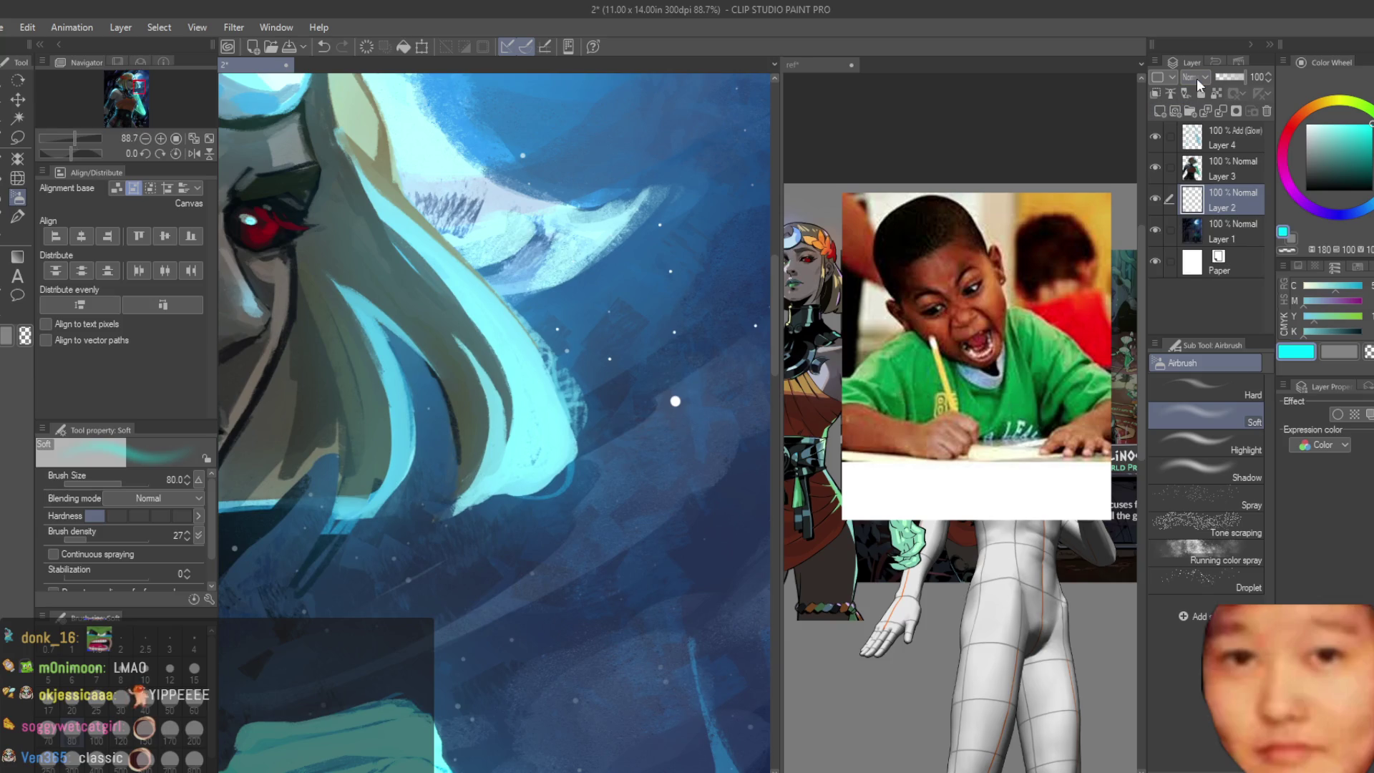
{"action": "scroll", "coordinate": [687, 401], "scroll_direction": "up", "scroll_amount": 3}
{"action": "key", "text": "bracketleft"}
{"action": "key", "text": "bracketleft"}
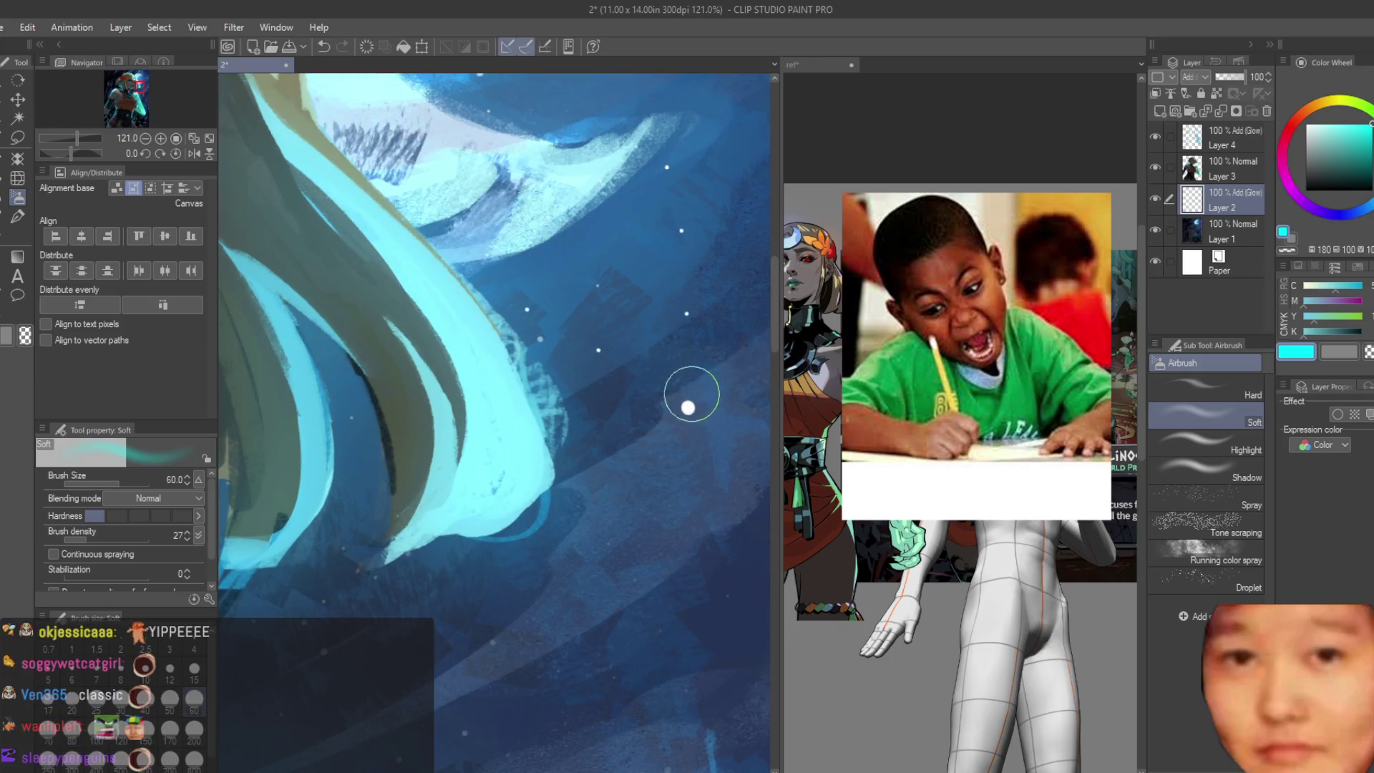
{"action": "scroll", "coordinate": [693, 410], "scroll_direction": "up", "scroll_amount": 1}
{"action": "scroll", "coordinate": [685, 407], "scroll_direction": "down", "scroll_amount": 2}
{"action": "scroll", "coordinate": [562, 424], "scroll_direction": "down", "scroll_amount": 2}
{"action": "scroll", "coordinate": [538, 440], "scroll_direction": "up", "scroll_amount": 1}
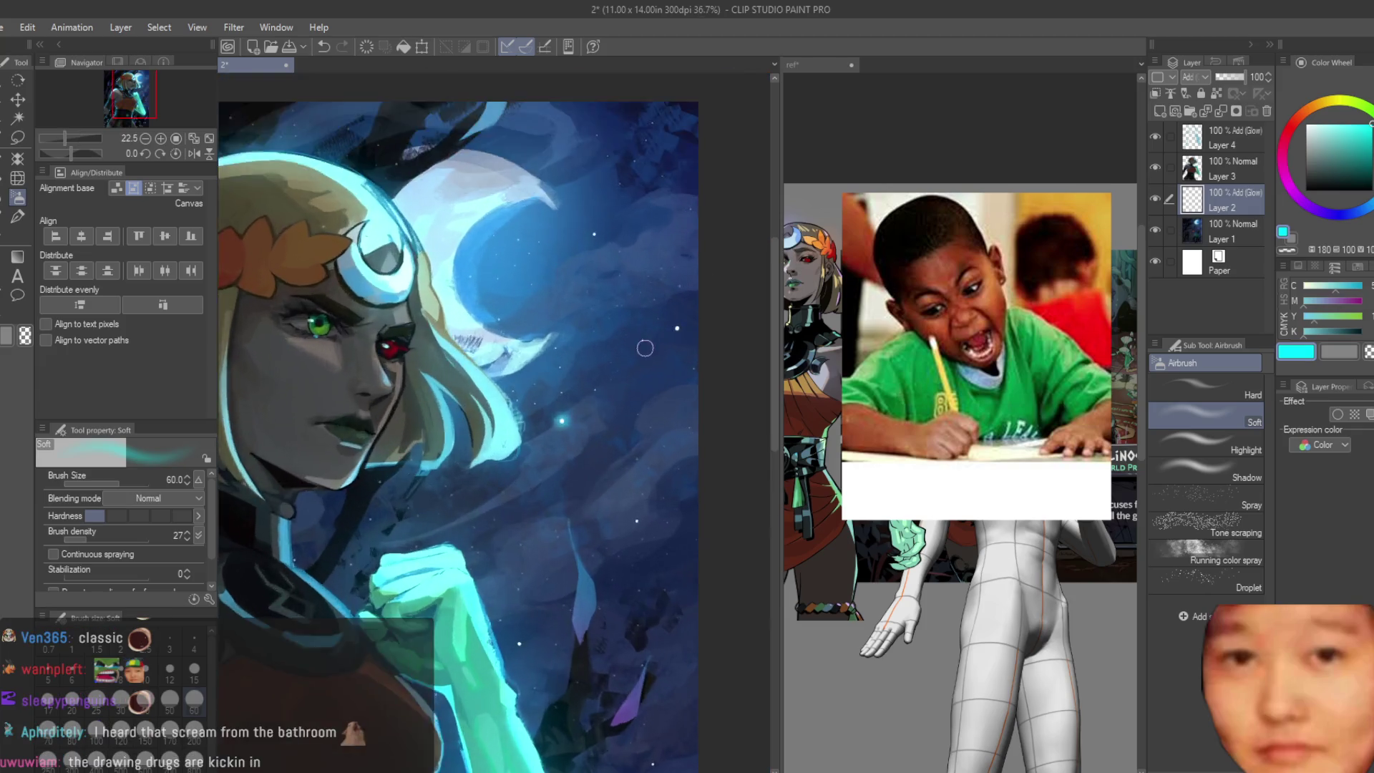
{"action": "scroll", "coordinate": [519, 454], "scroll_direction": "up", "scroll_amount": 1}
{"action": "left_click", "coordinate": [1311, 209]}
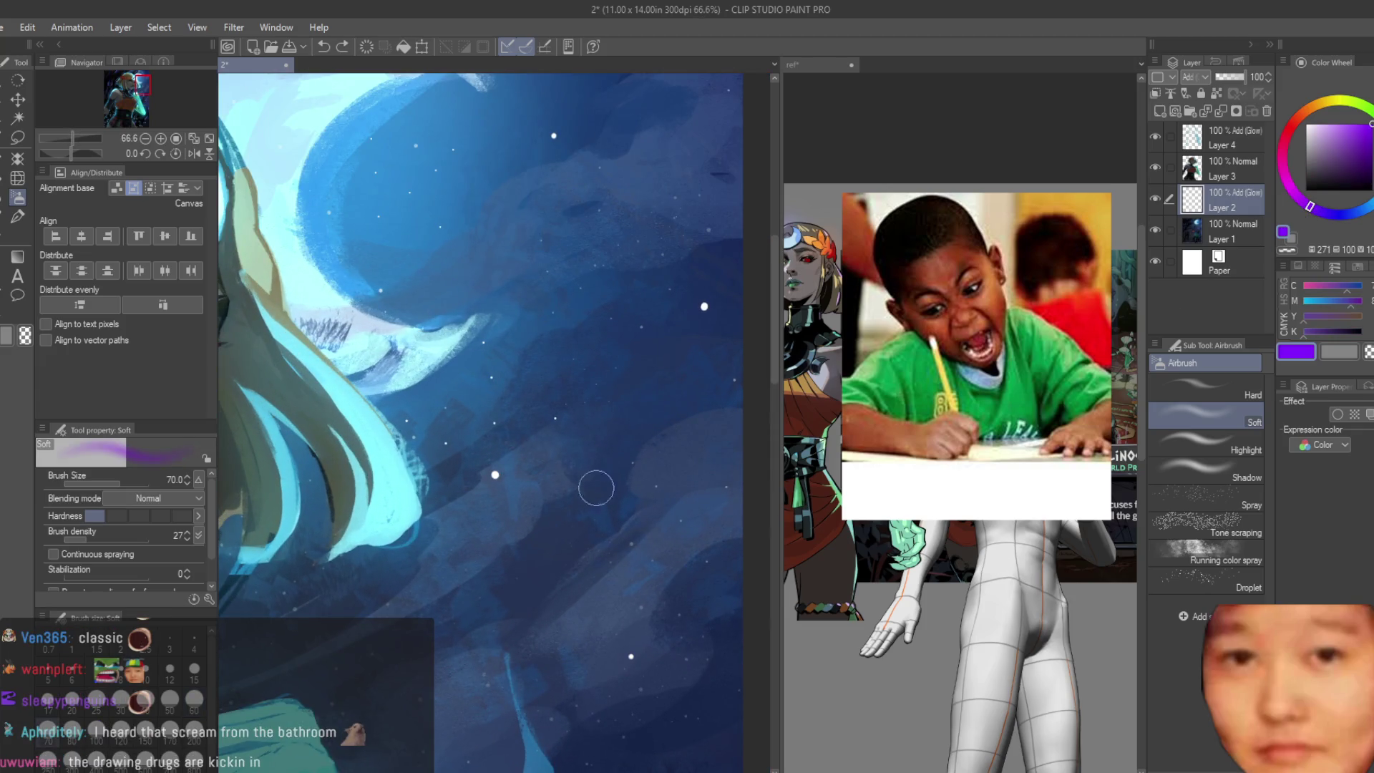
{"action": "scroll", "coordinate": [472, 463], "scroll_direction": "up", "scroll_amount": 2}
{"action": "mouse_move", "coordinate": [419, 505]}
{"action": "left_mouse_down"}
{"action": "mouse_move", "coordinate": [623, 406]}
{"action": "mouse_move", "coordinate": [484, 316]}
{"action": "mouse_move", "coordinate": [604, 398]}
{"action": "mouse_move", "coordinate": [719, 307]}
{"action": "left_mouse_up"}
Step: Alternate blue and purple hues to glow more star specks across the sky
{"action": "left_click", "coordinate": [1367, 212]}
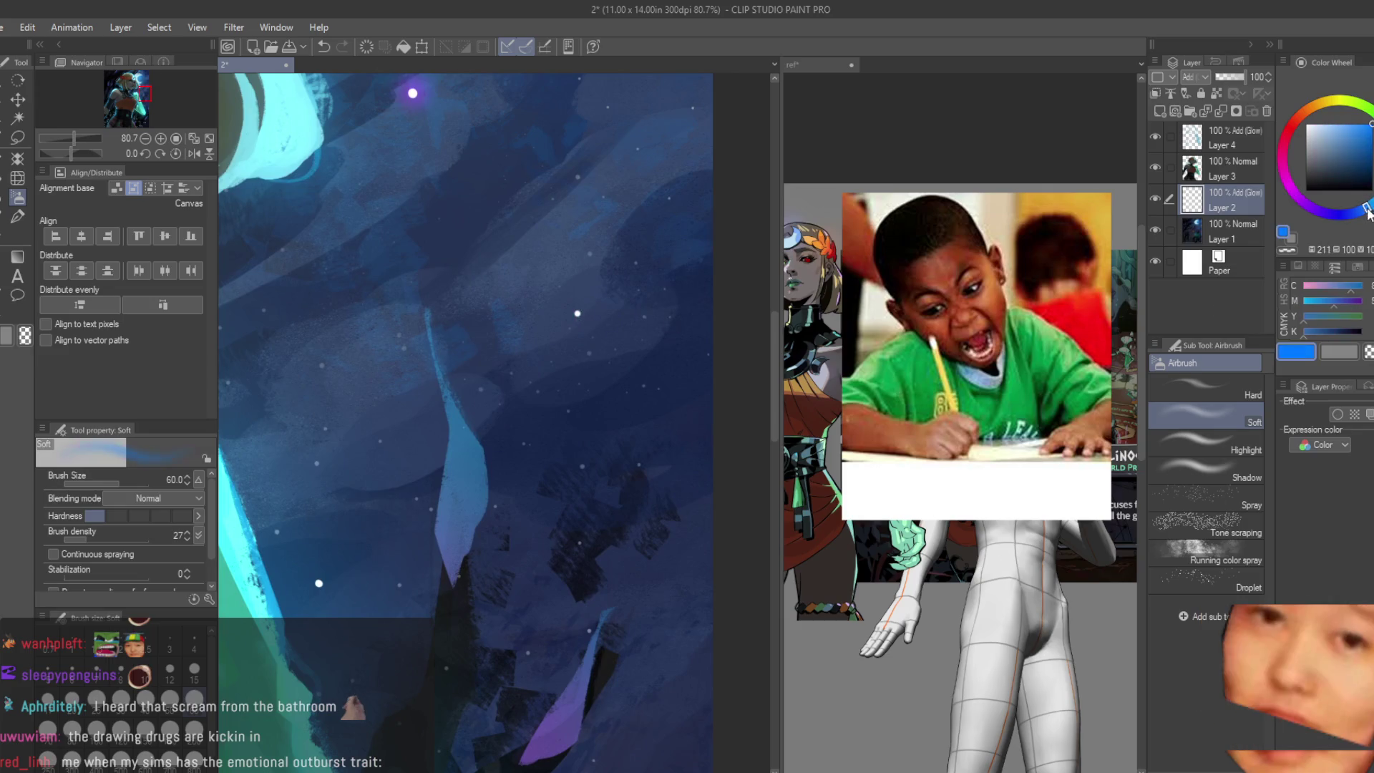
{"action": "mouse_move", "coordinate": [592, 342]}
{"action": "left_mouse_down"}
{"action": "mouse_move", "coordinate": [574, 301]}
{"action": "mouse_move", "coordinate": [691, 332]}
{"action": "mouse_move", "coordinate": [659, 569]}
{"action": "mouse_move", "coordinate": [638, 499]}
{"action": "left_mouse_up"}
{"action": "left_click", "coordinate": [1310, 210]}
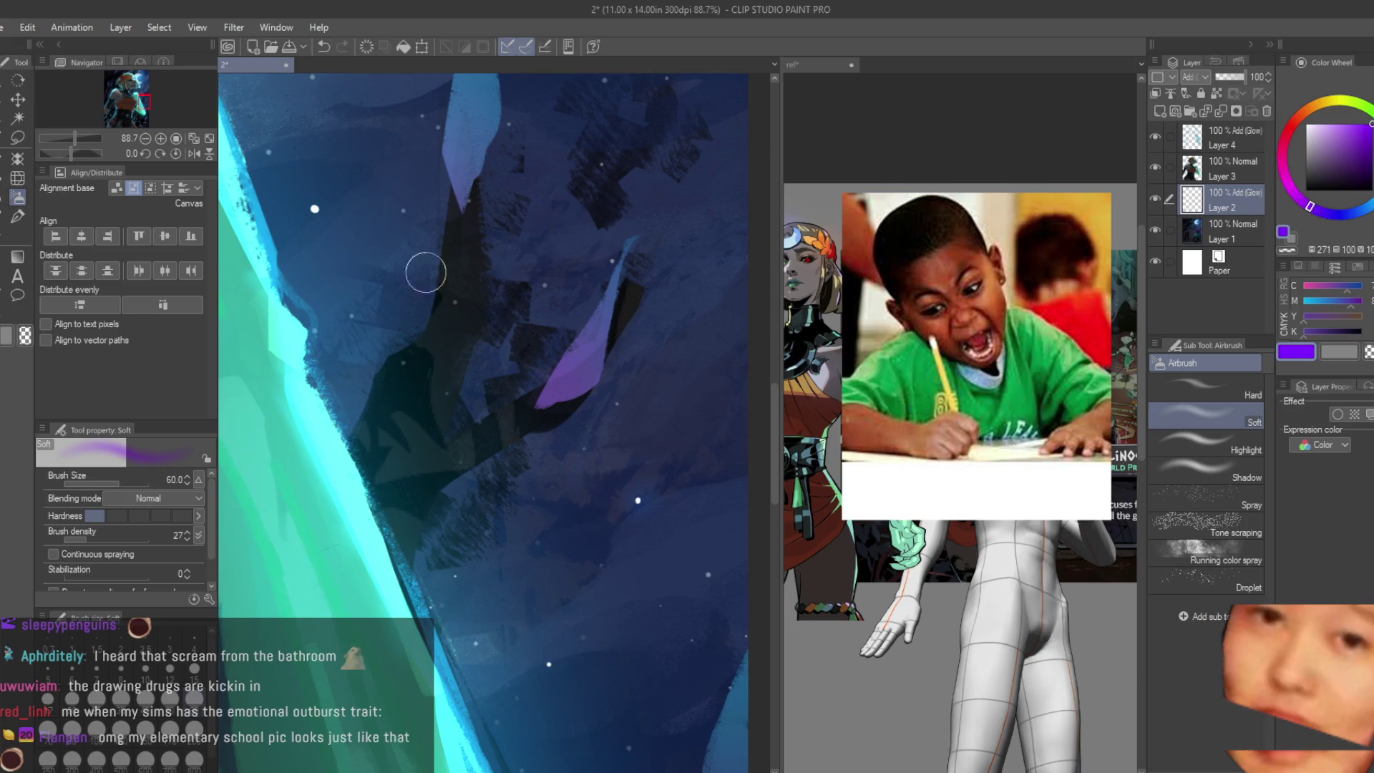
{"action": "key", "text": "ctrl+0"}
{"action": "scroll", "coordinate": [698, 369], "scroll_direction": "up", "scroll_amount": 2}
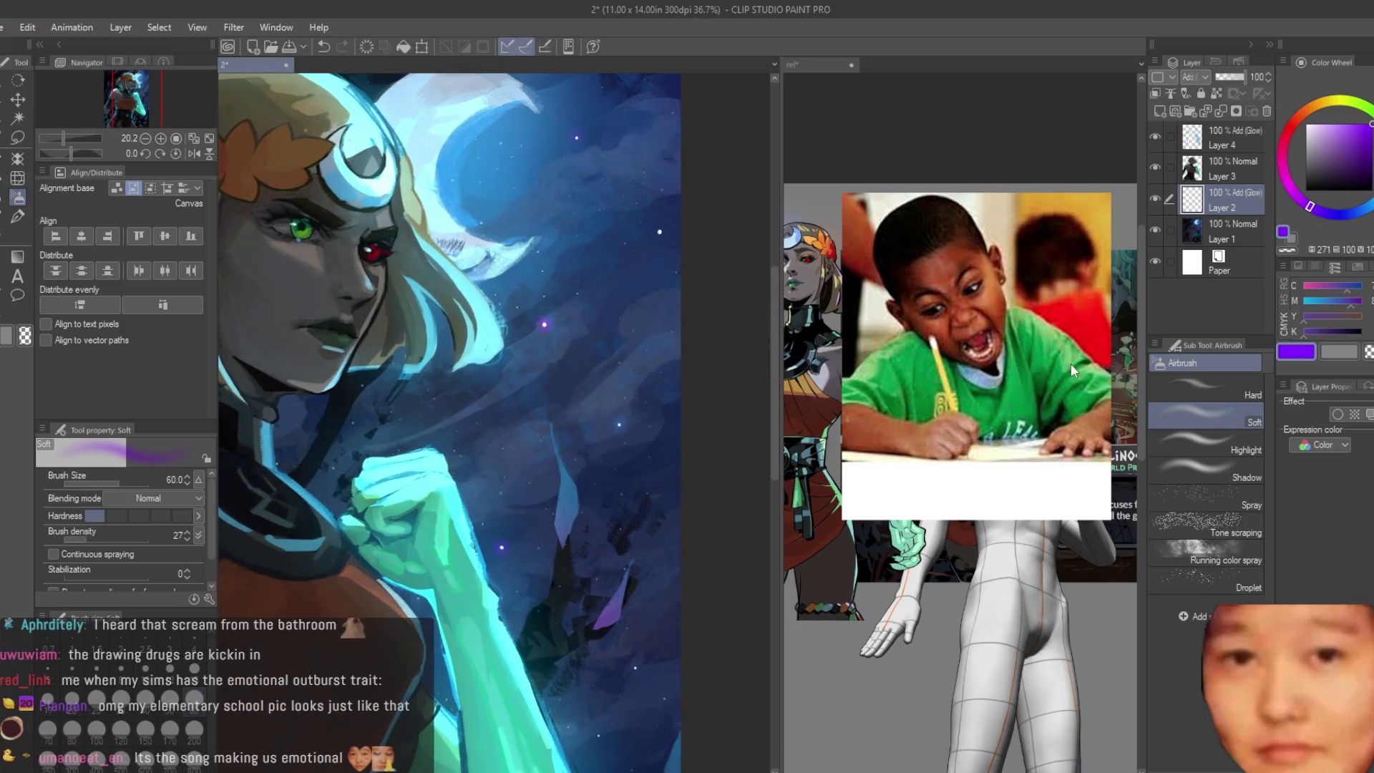
{"action": "left_click", "coordinate": [1359, 223]}
{"action": "scroll", "coordinate": [701, 227], "scroll_direction": "up", "scroll_amount": 2}
{"action": "scroll", "coordinate": [740, 284], "scroll_direction": "down", "scroll_amount": 5}
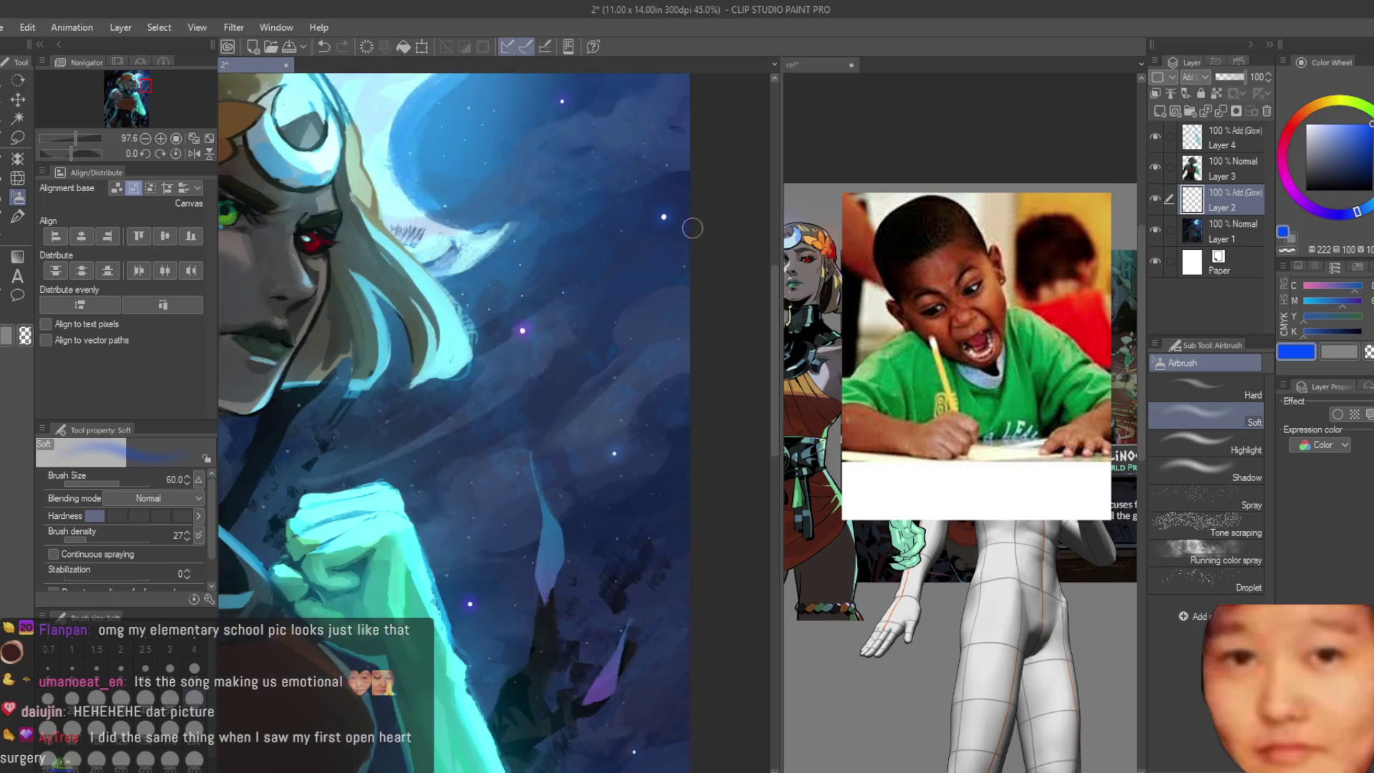
{"action": "scroll", "coordinate": [630, 538], "scroll_direction": "up", "scroll_amount": 3}
{"action": "scroll", "coordinate": [620, 528], "scroll_direction": "up", "scroll_amount": 2}
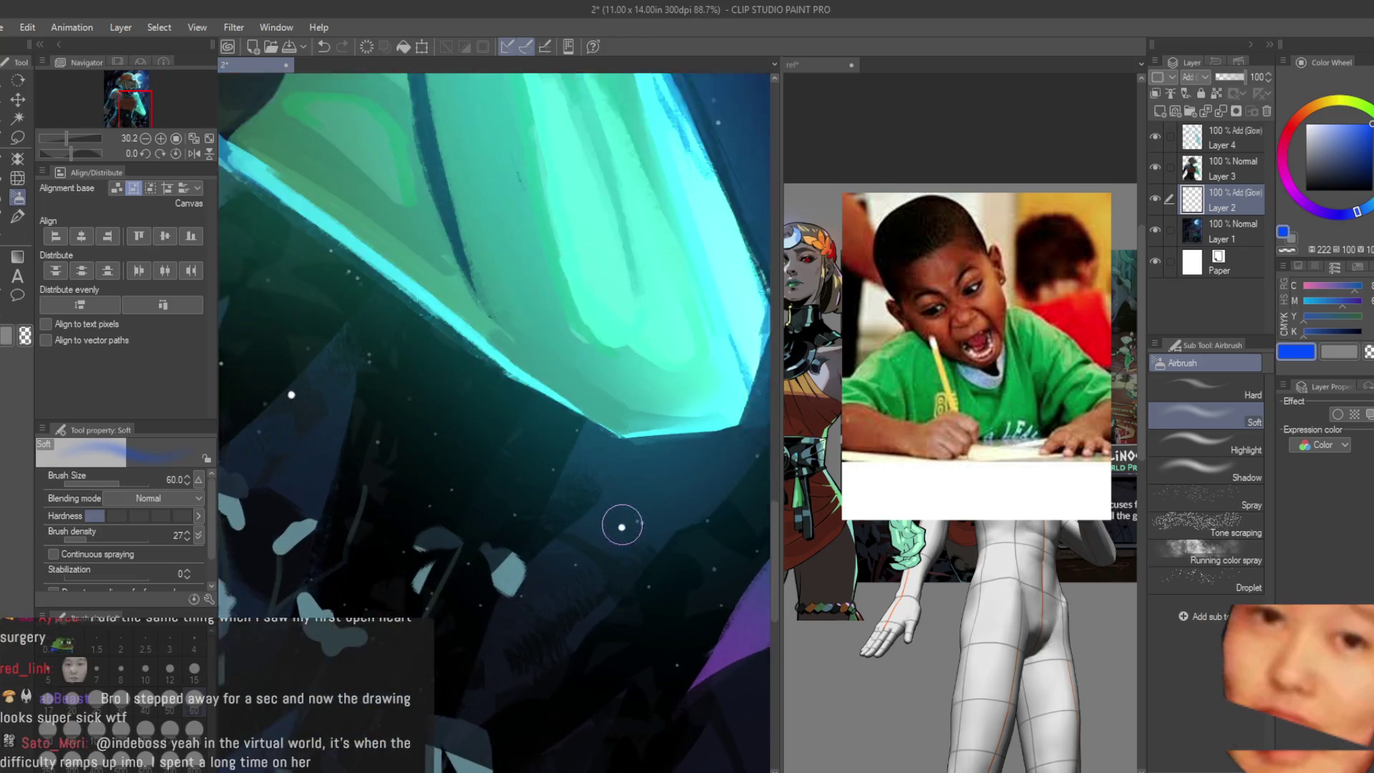
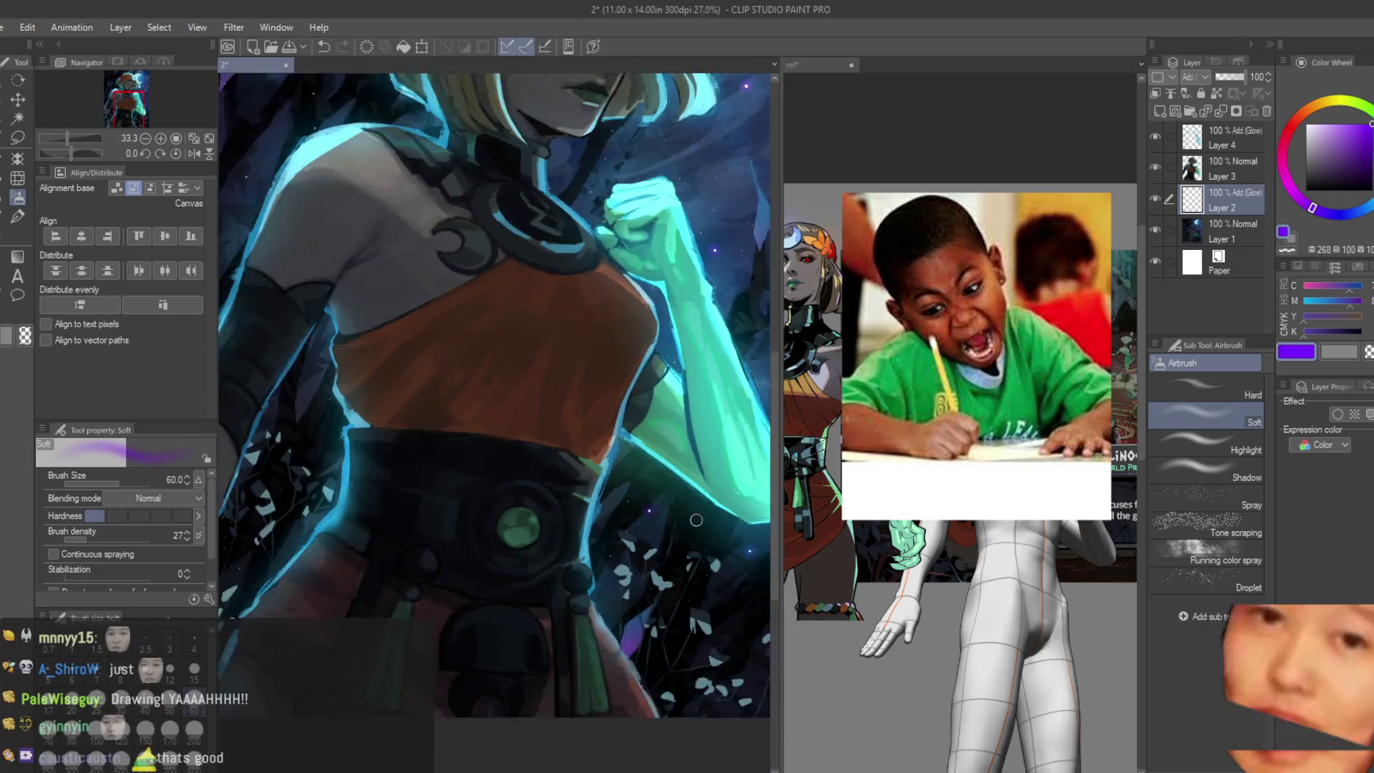
{"action": "scroll", "coordinate": [661, 502], "scroll_direction": "down", "scroll_amount": 2}
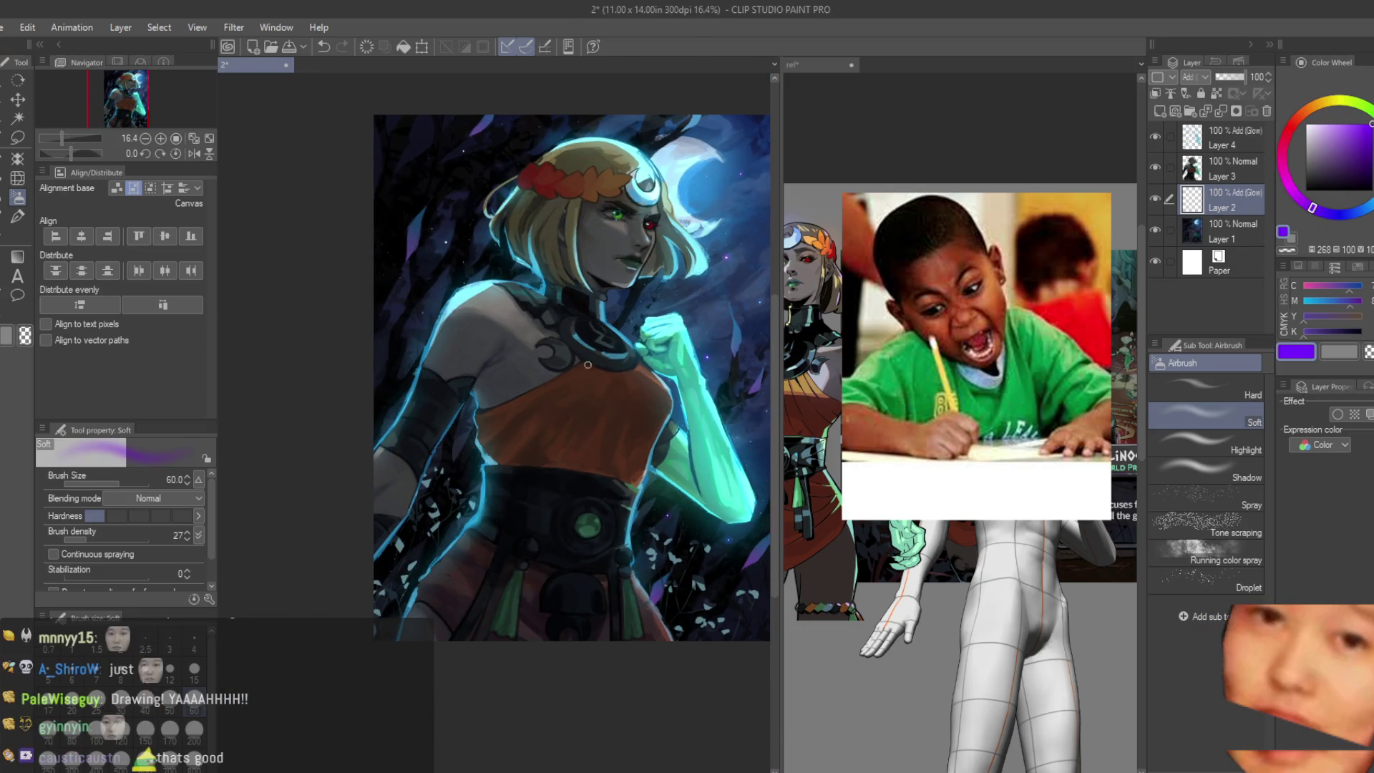
Step: Zoom in on the shoulder and hair, then switch from the soft airbrush to the Turnip pen
{"action": "key", "text": "ctrl+plus"}
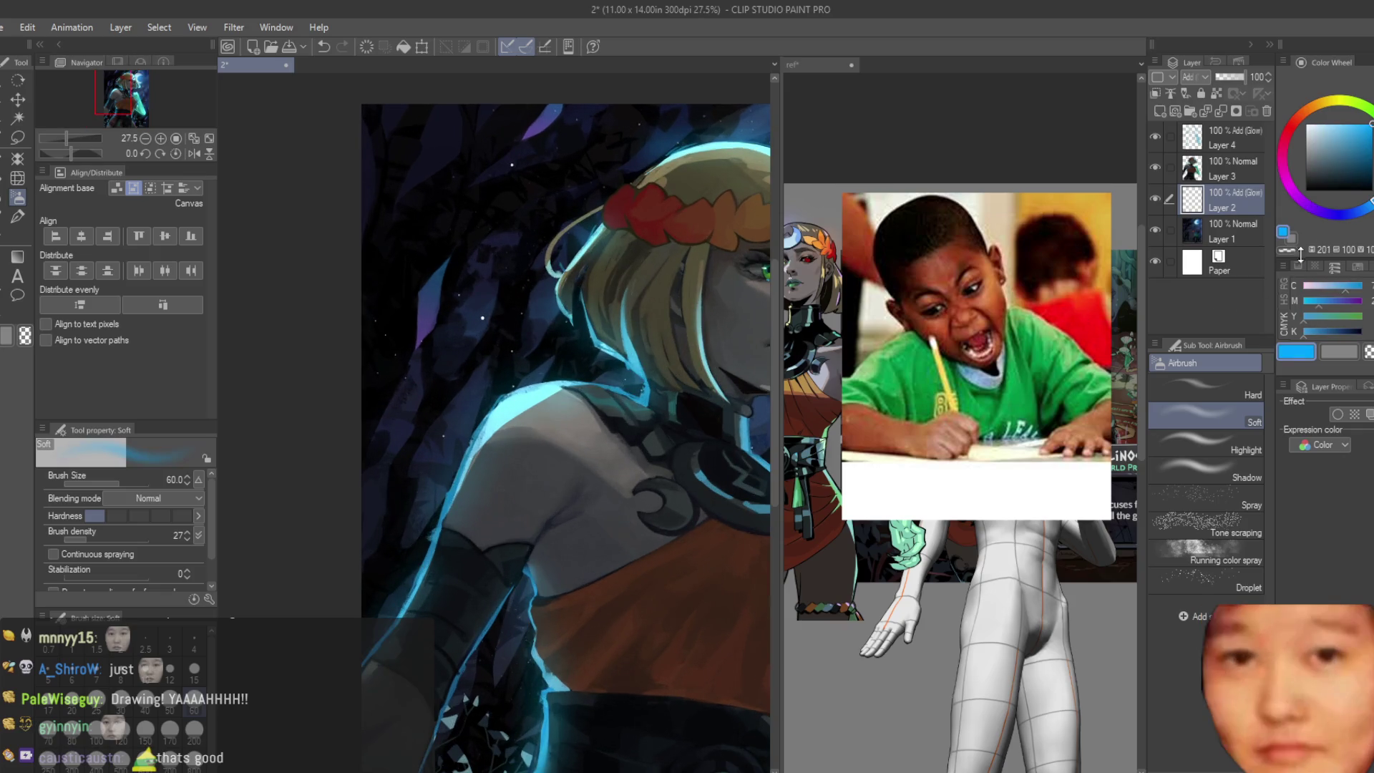
{"action": "scroll", "coordinate": [430, 332], "scroll_direction": "up", "scroll_amount": 2}
{"action": "scroll", "coordinate": [368, 347], "scroll_direction": "down", "scroll_amount": 2}
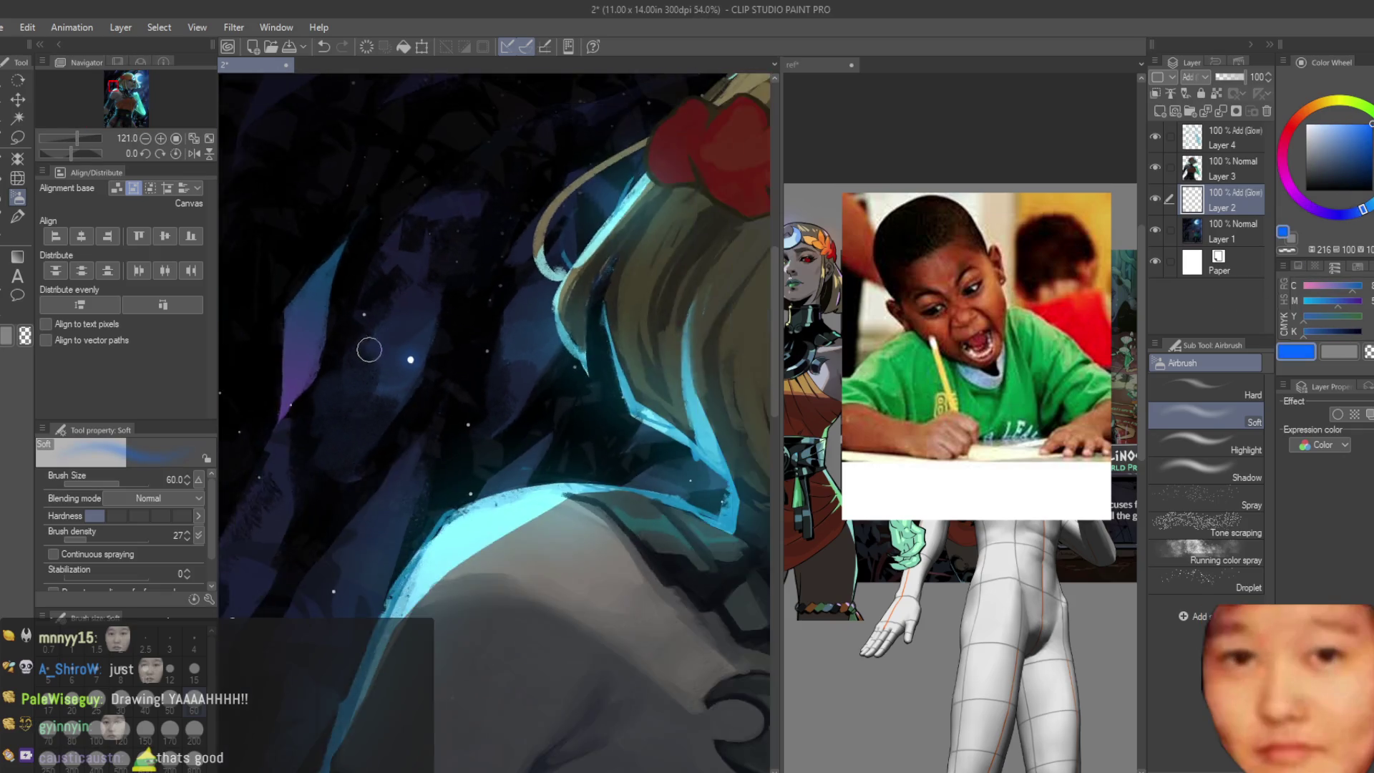
{"action": "scroll", "coordinate": [368, 346], "scroll_direction": "down", "scroll_amount": 3}
{"action": "scroll", "coordinate": [633, 481], "scroll_direction": "up", "scroll_amount": 1}
{"action": "scroll", "coordinate": [682, 385], "scroll_direction": "down", "scroll_amount": 1}
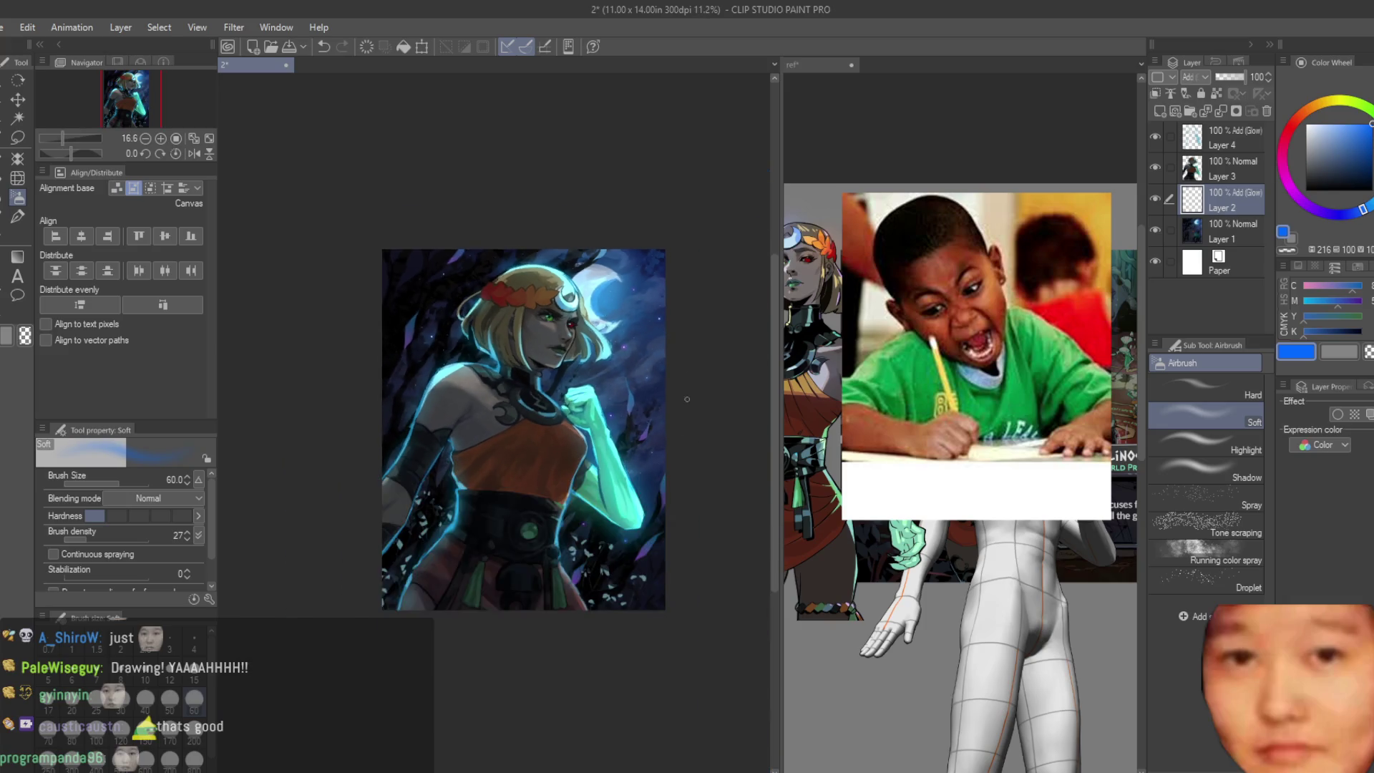
{"action": "scroll", "coordinate": [683, 384], "scroll_direction": "up", "scroll_amount": 1}
{"action": "scroll", "coordinate": [683, 385], "scroll_direction": "up", "scroll_amount": 2}
{"action": "scroll", "coordinate": [682, 385], "scroll_direction": "up", "scroll_amount": 2}
{"action": "key", "text": "p"}
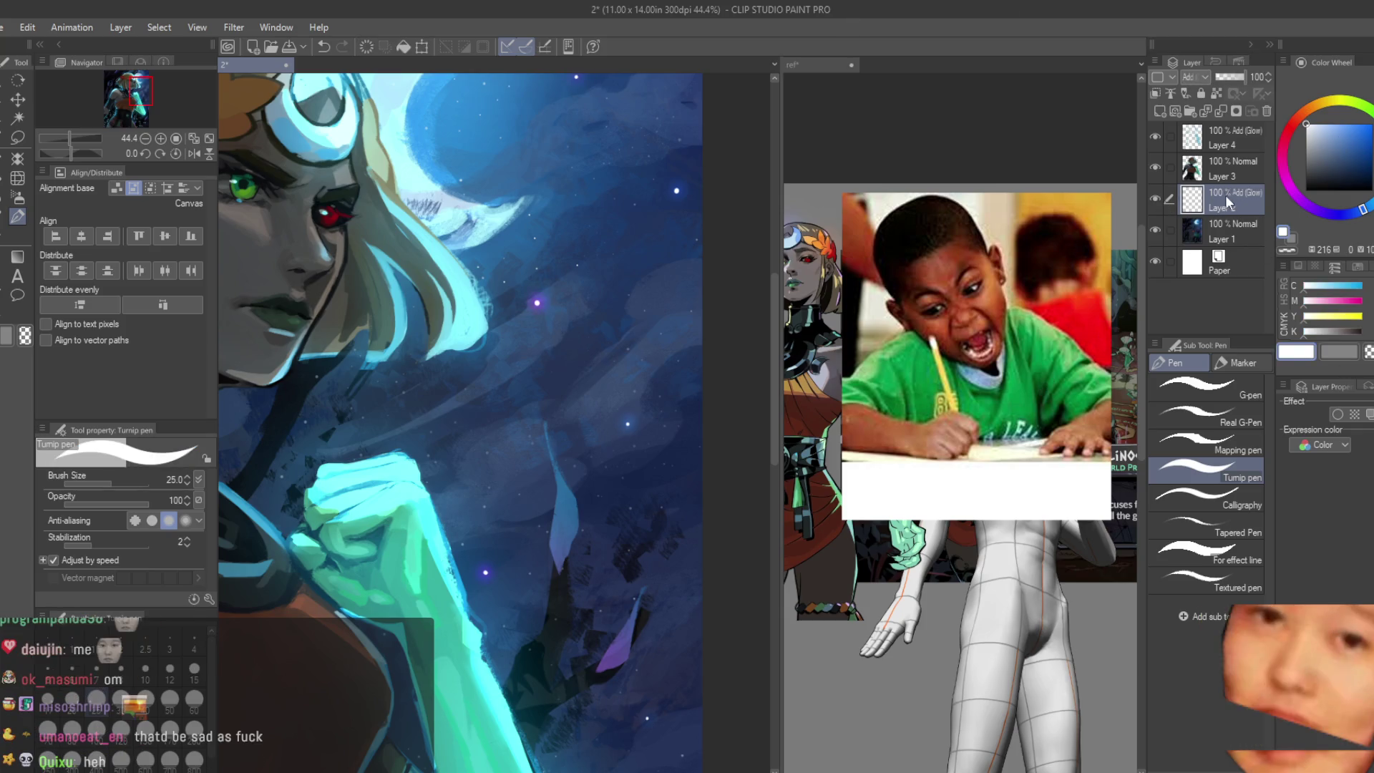
Step: Delete Layer 2 and switch to the Blend tool's Blur sub tool for the sky
{"action": "key", "text": "Delete"}
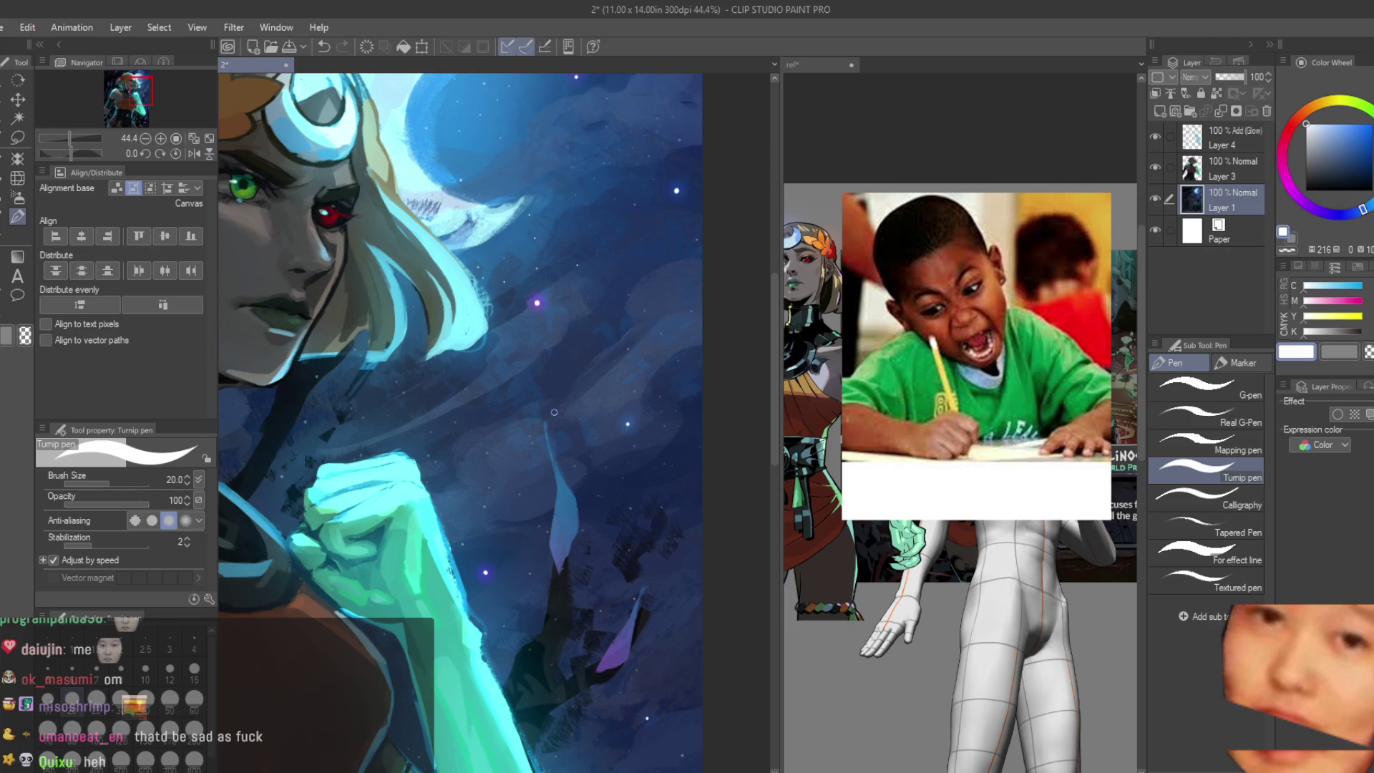
{"action": "scroll", "coordinate": [514, 335], "scroll_direction": "up", "scroll_amount": 4}
{"action": "scroll", "coordinate": [476, 345], "scroll_direction": "up", "scroll_amount": 2}
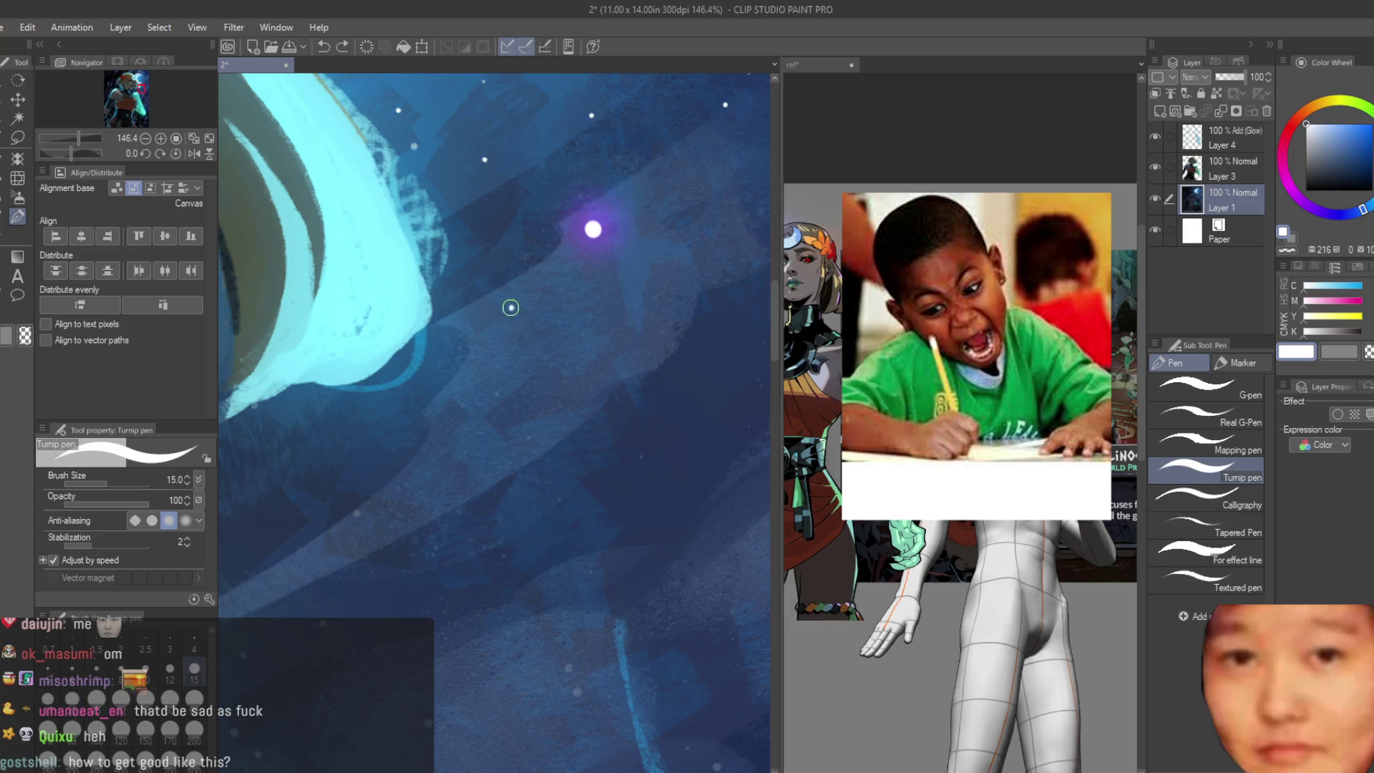
{"action": "scroll", "coordinate": [507, 311], "scroll_direction": "down", "scroll_amount": 2}
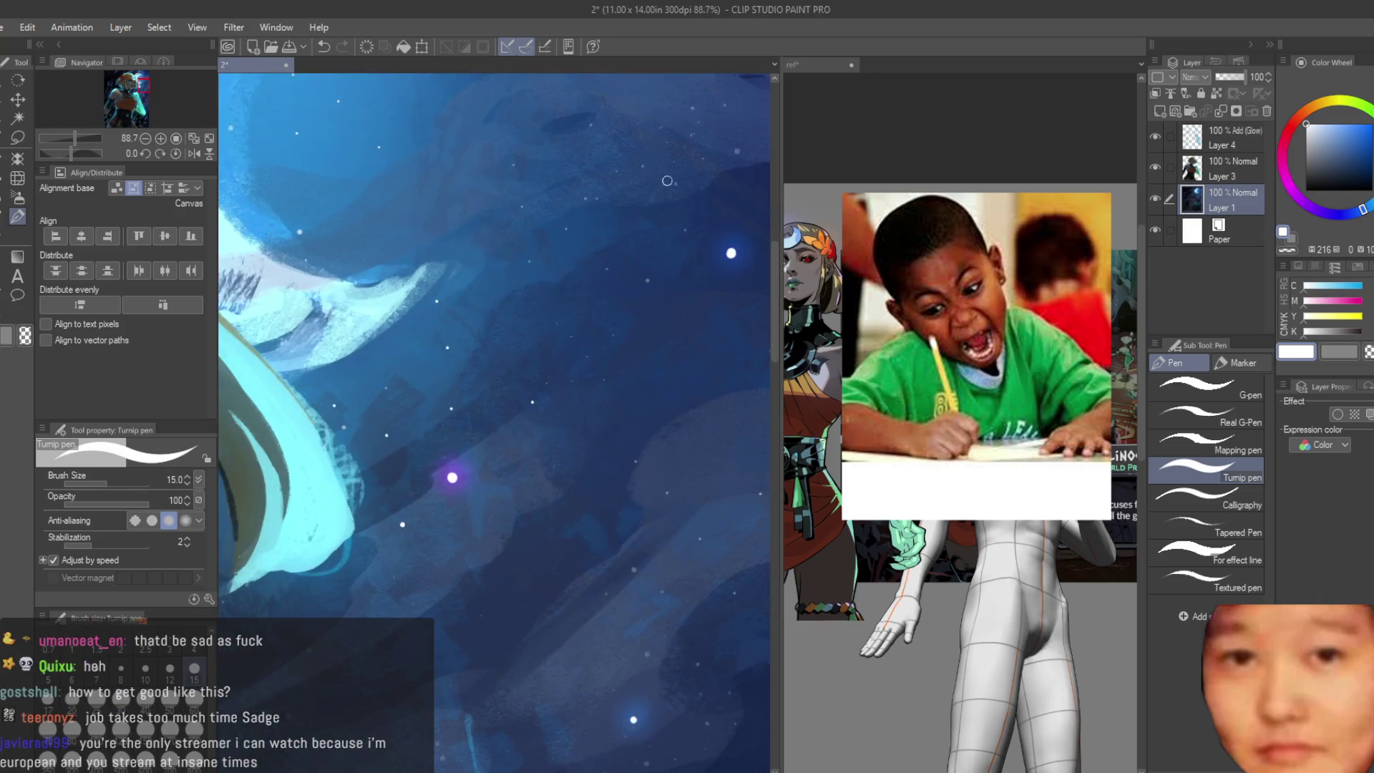
{"action": "scroll", "coordinate": [364, 513], "scroll_direction": "down", "scroll_amount": 2}
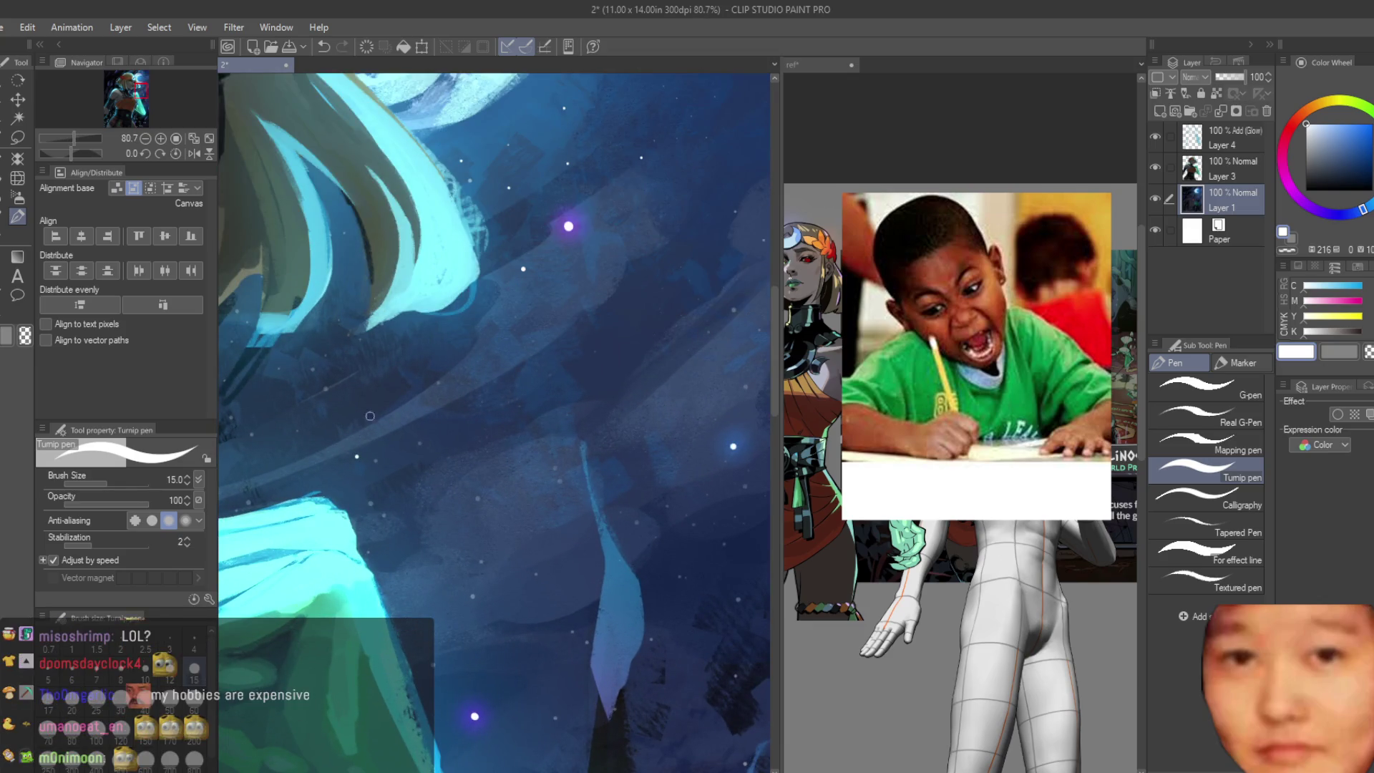
{"action": "scroll", "coordinate": [449, 351], "scroll_direction": "down", "scroll_amount": 3}
{"action": "scroll", "coordinate": [537, 355], "scroll_direction": "down", "scroll_amount": 3}
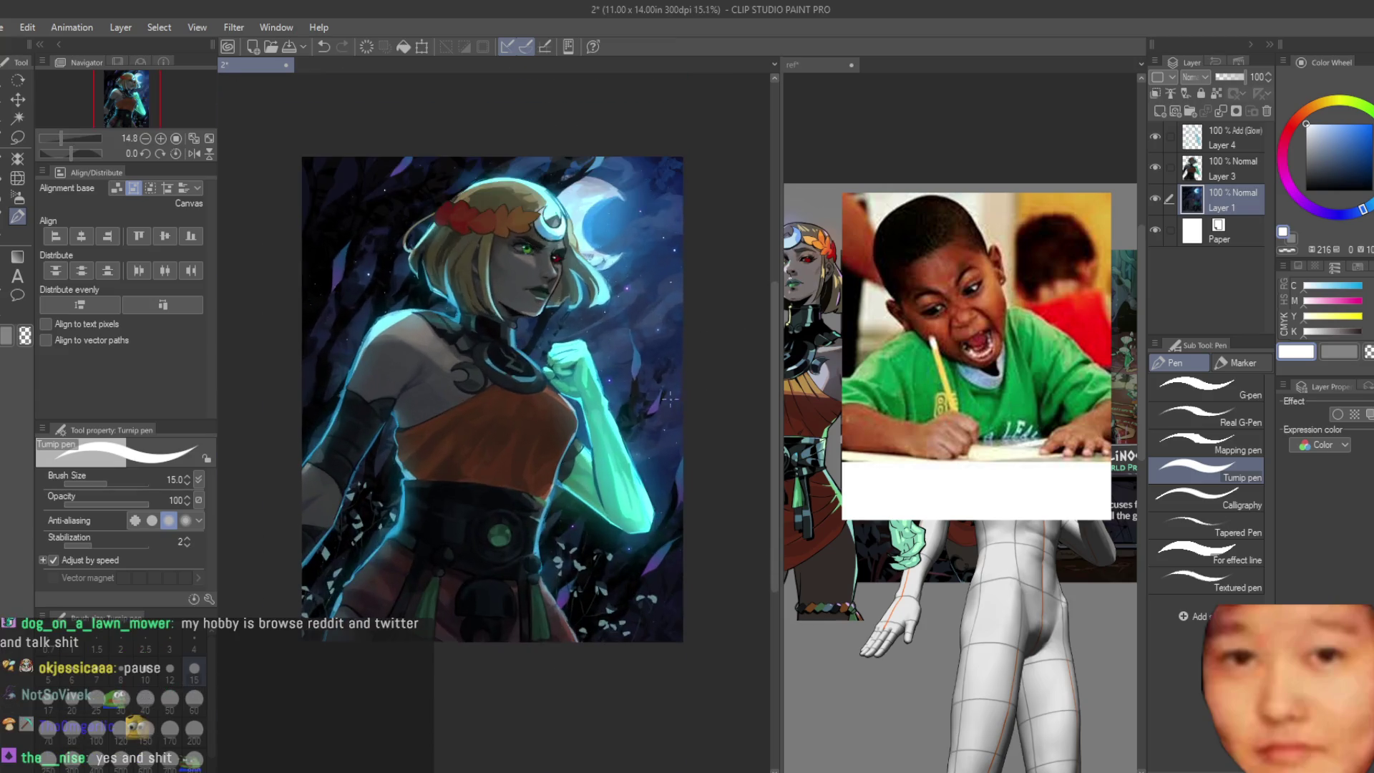
{"action": "scroll", "coordinate": [681, 345], "scroll_direction": "up", "scroll_amount": 2}
{"action": "scroll", "coordinate": [681, 345], "scroll_direction": "up", "scroll_amount": 2}
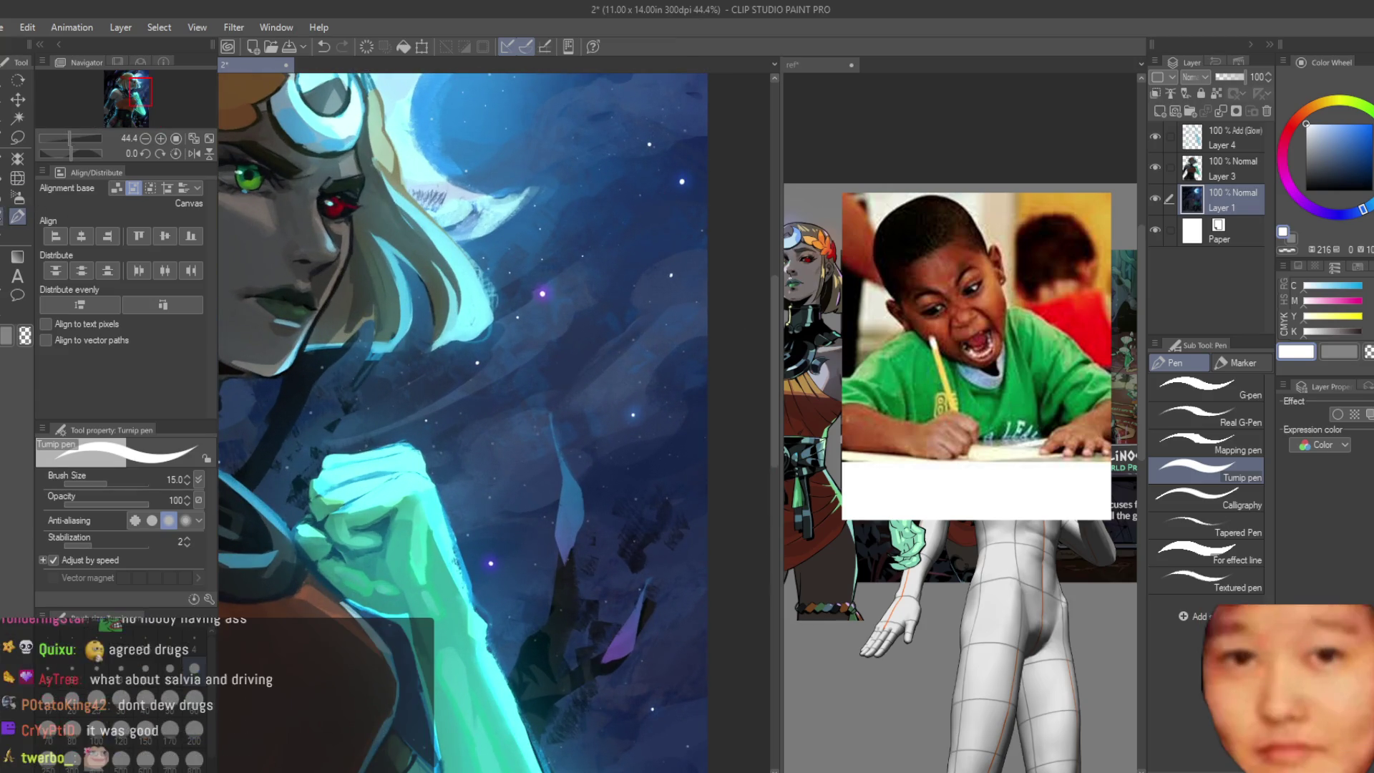
{"action": "left_click", "coordinate": [22, 209]}
{"action": "scroll", "coordinate": [666, 144], "scroll_direction": "up", "scroll_amount": 1}
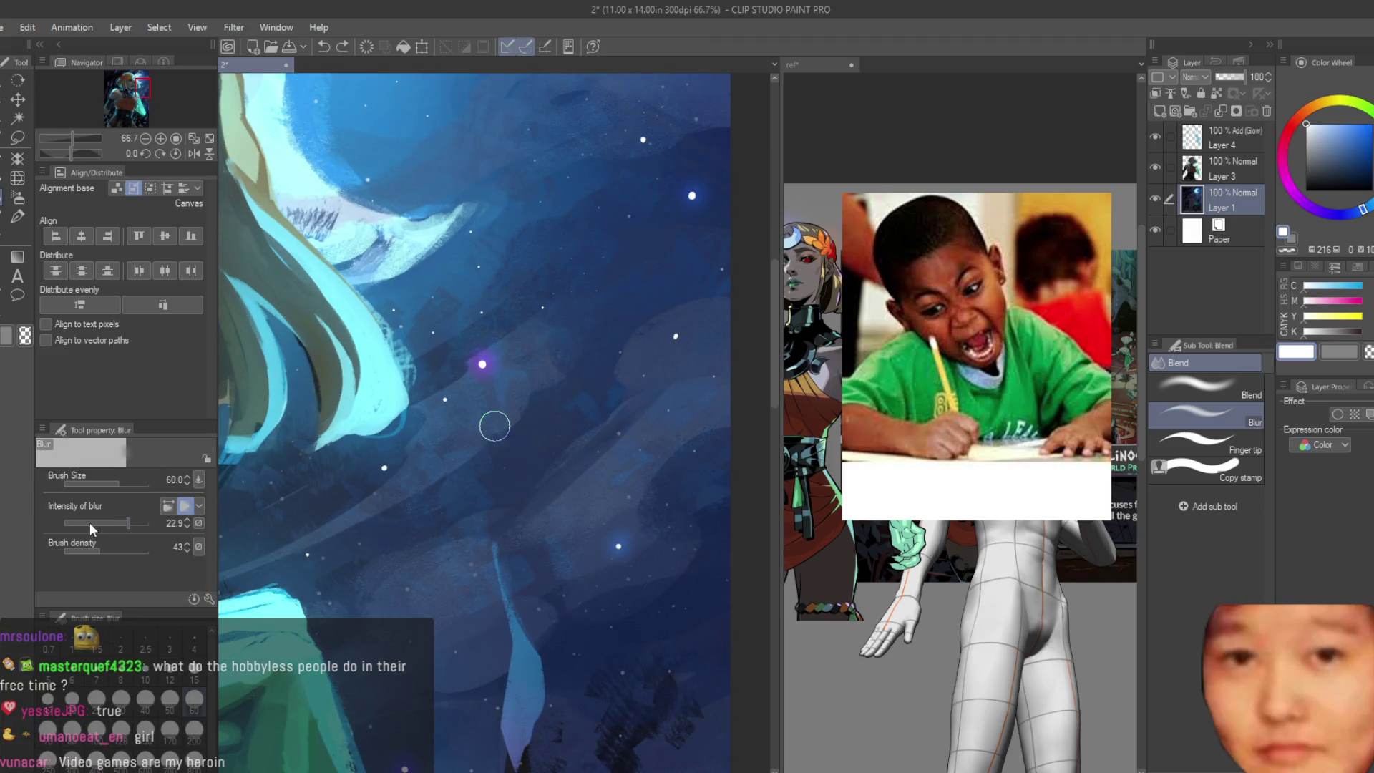
{"action": "key", "text": "bracketright"}
{"action": "scroll", "coordinate": [640, 246], "scroll_direction": "up", "scroll_amount": 1}
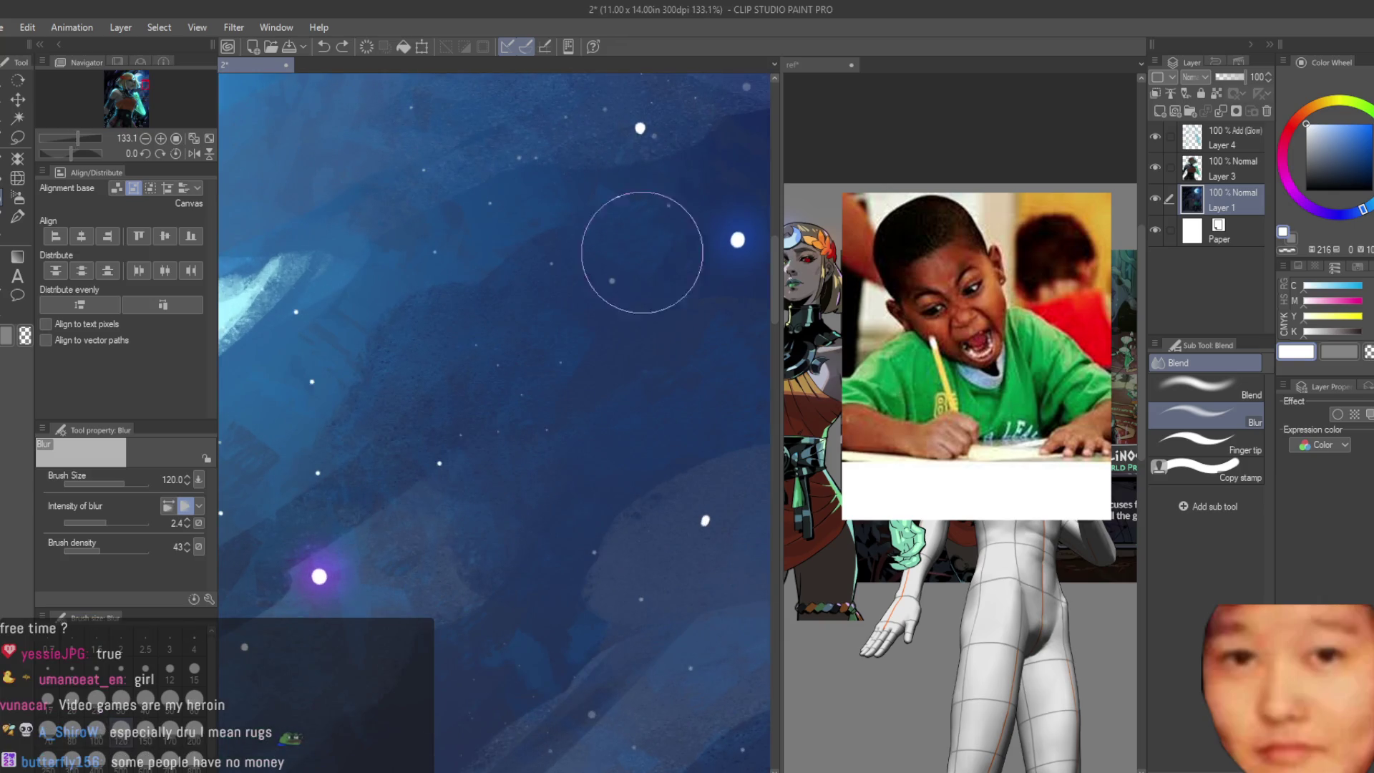
{"action": "scroll", "coordinate": [416, 474], "scroll_direction": "up", "scroll_amount": 2}
{"action": "scroll", "coordinate": [455, 429], "scroll_direction": "down", "scroll_amount": 1}
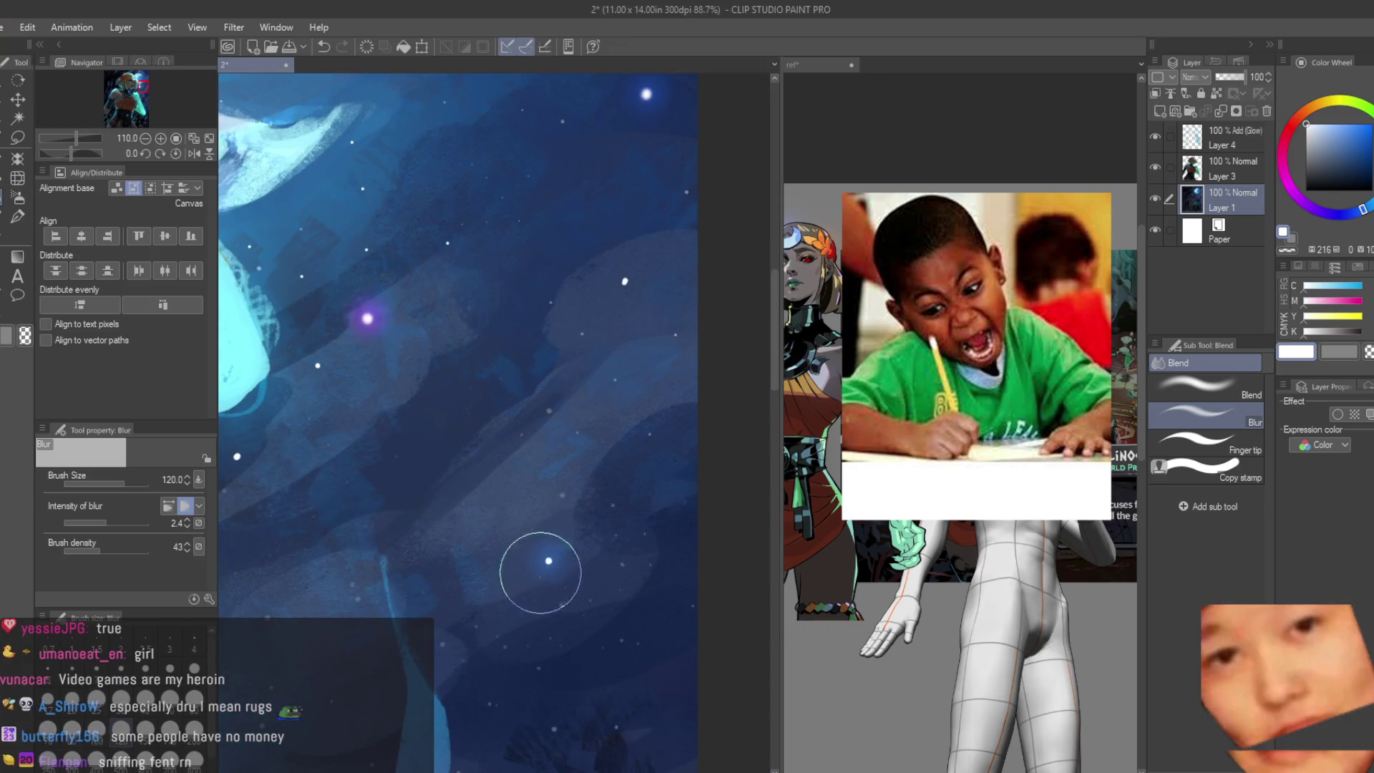
{"action": "scroll", "coordinate": [597, 216], "scroll_direction": "down", "scroll_amount": 1}
{"action": "scroll", "coordinate": [536, 169], "scroll_direction": "down", "scroll_amount": 1}
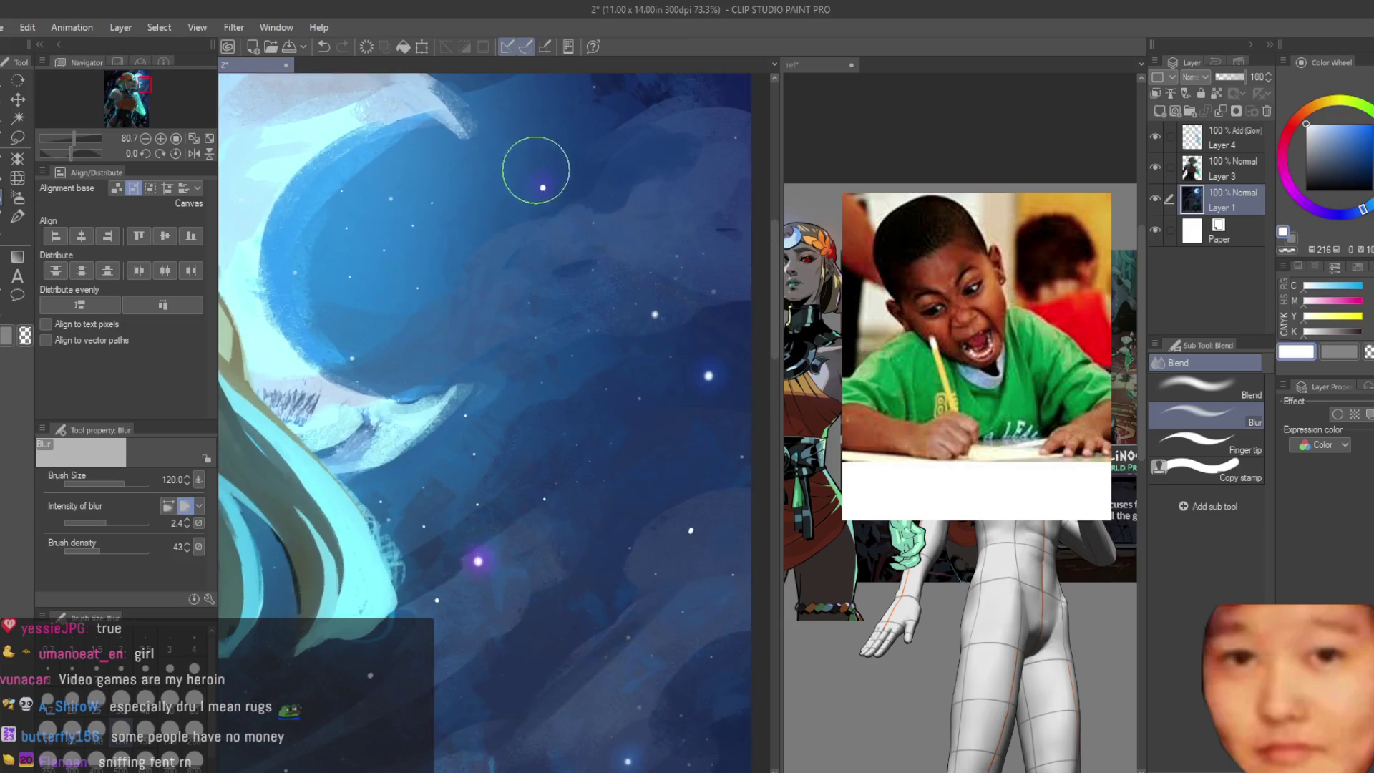
{"action": "scroll", "coordinate": [564, 160], "scroll_direction": "down", "scroll_amount": 1}
{"action": "scroll", "coordinate": [537, 570], "scroll_direction": "up", "scroll_amount": 1}
{"action": "scroll", "coordinate": [629, 383], "scroll_direction": "down", "scroll_amount": 1}
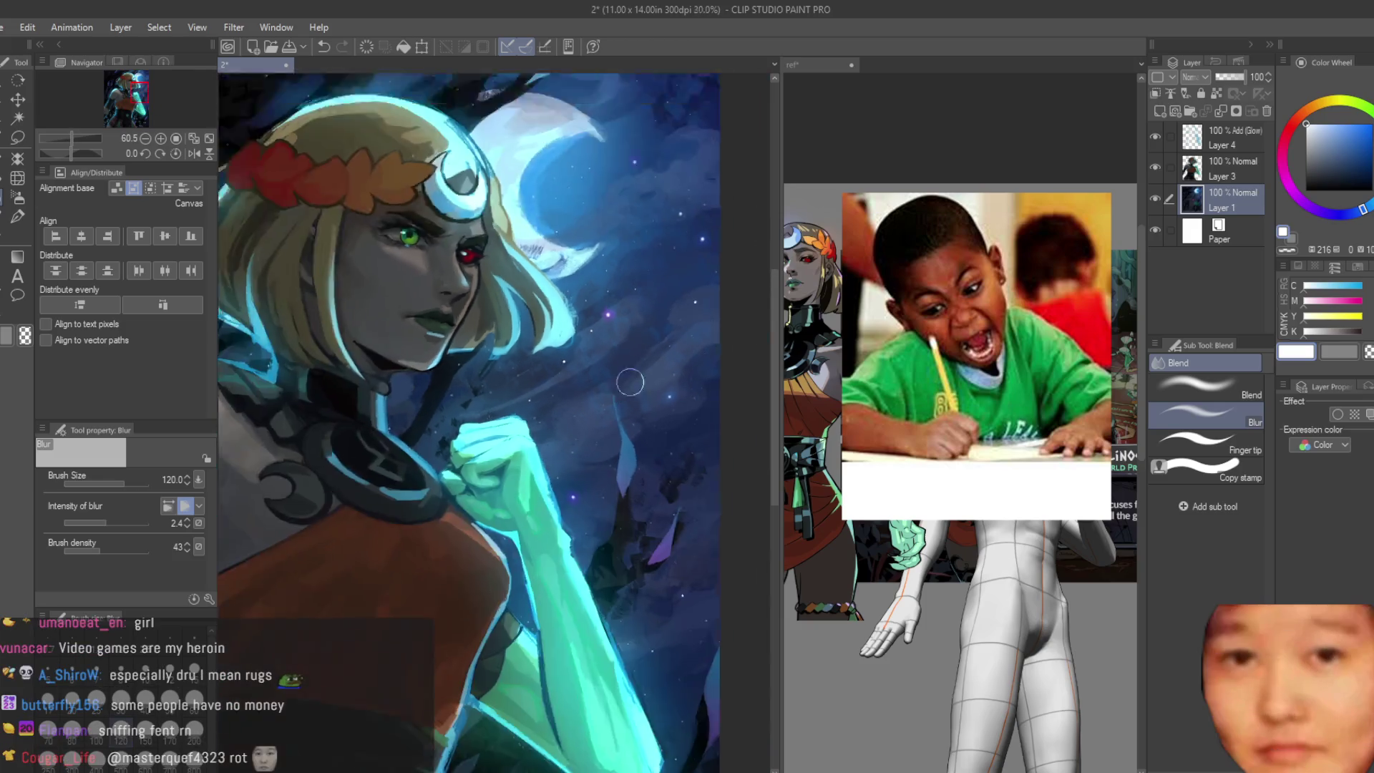
{"action": "scroll", "coordinate": [680, 499], "scroll_direction": "up", "scroll_amount": 2}
{"action": "scroll", "coordinate": [687, 491], "scroll_direction": "down", "scroll_amount": 2}
{"action": "scroll", "coordinate": [380, 393], "scroll_direction": "up", "scroll_amount": 2}
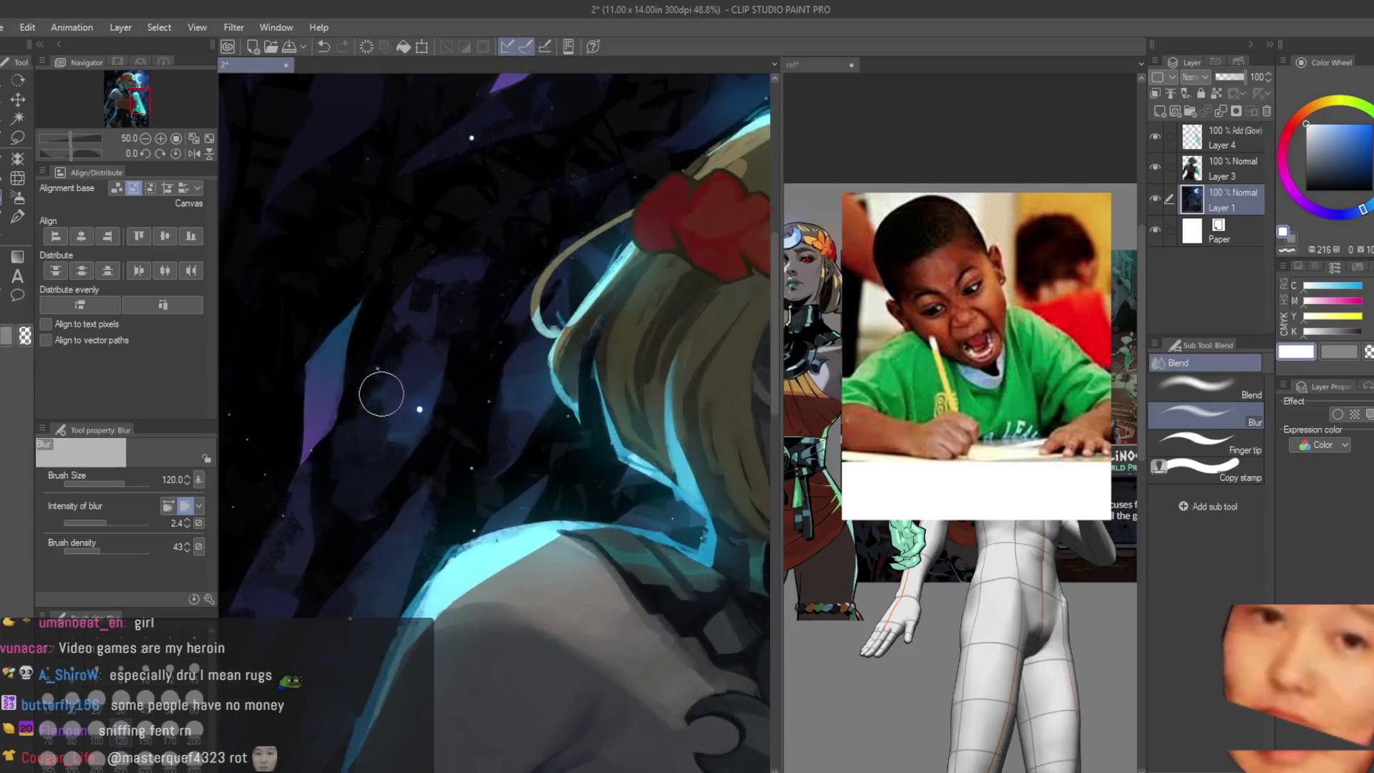
{"action": "scroll", "coordinate": [426, 410], "scroll_direction": "up", "scroll_amount": 1}
{"action": "scroll", "coordinate": [429, 402], "scroll_direction": "down", "scroll_amount": 2}
{"action": "scroll", "coordinate": [483, 419], "scroll_direction": "down", "scroll_amount": 3}
{"action": "scroll", "coordinate": [559, 430], "scroll_direction": "up", "scroll_amount": 1}
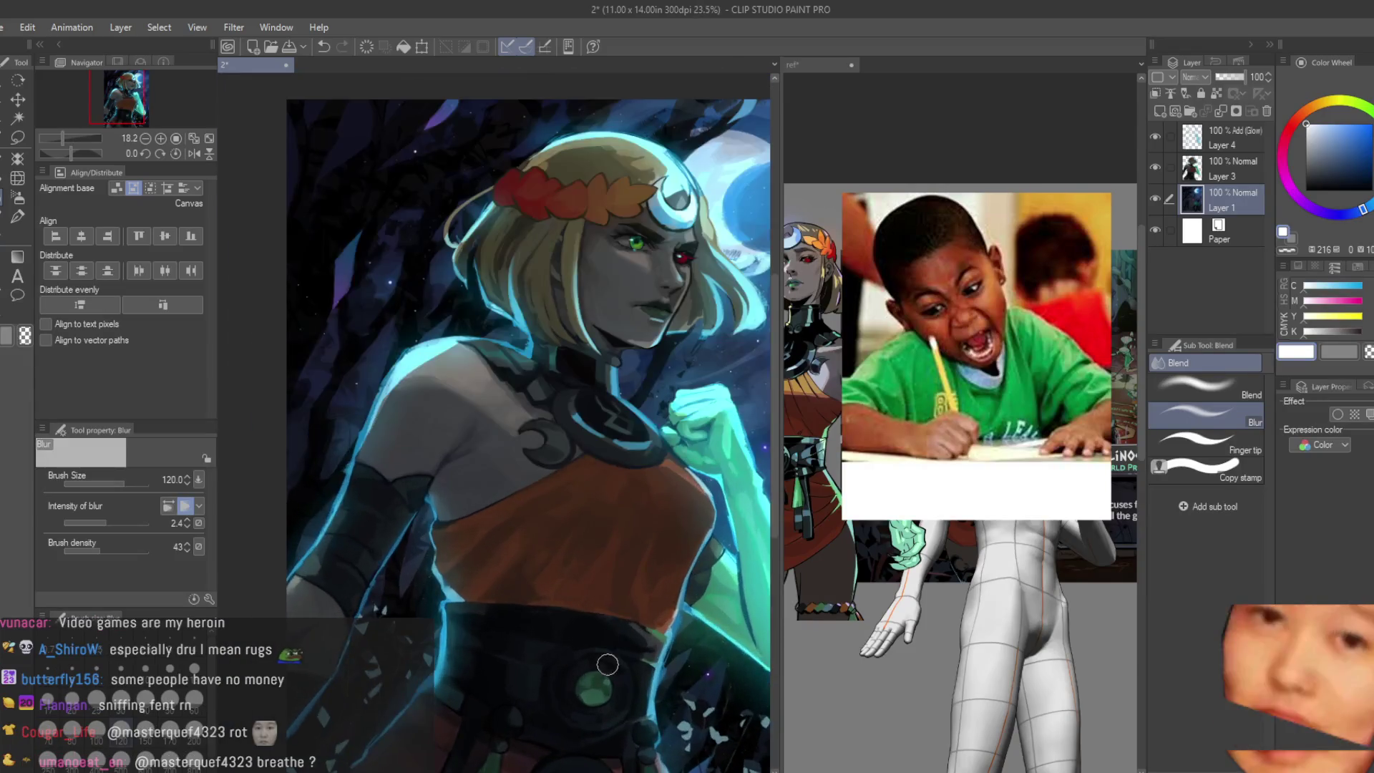
{"action": "scroll", "coordinate": [602, 440], "scroll_direction": "up", "scroll_amount": 1}
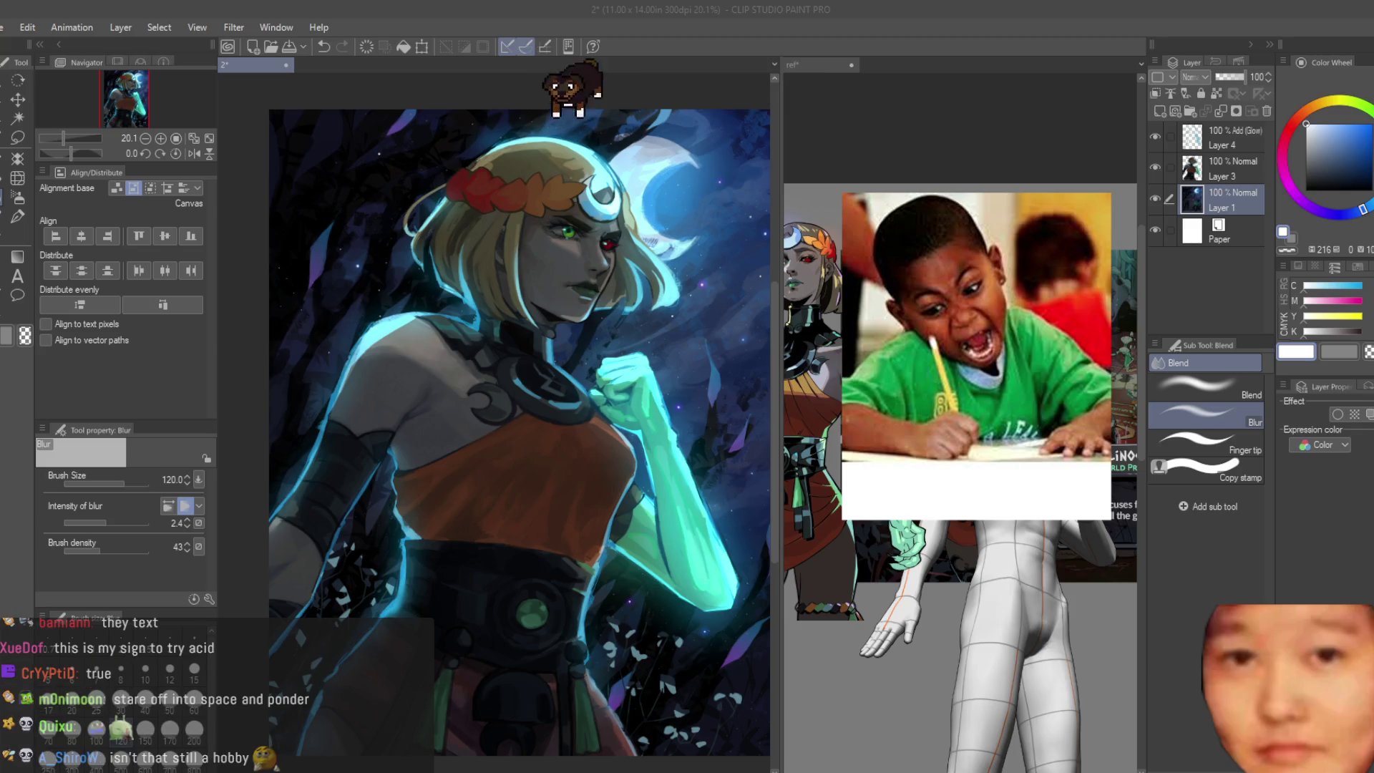
{"action": "scroll", "coordinate": [639, 328], "scroll_direction": "down", "scroll_amount": 2}
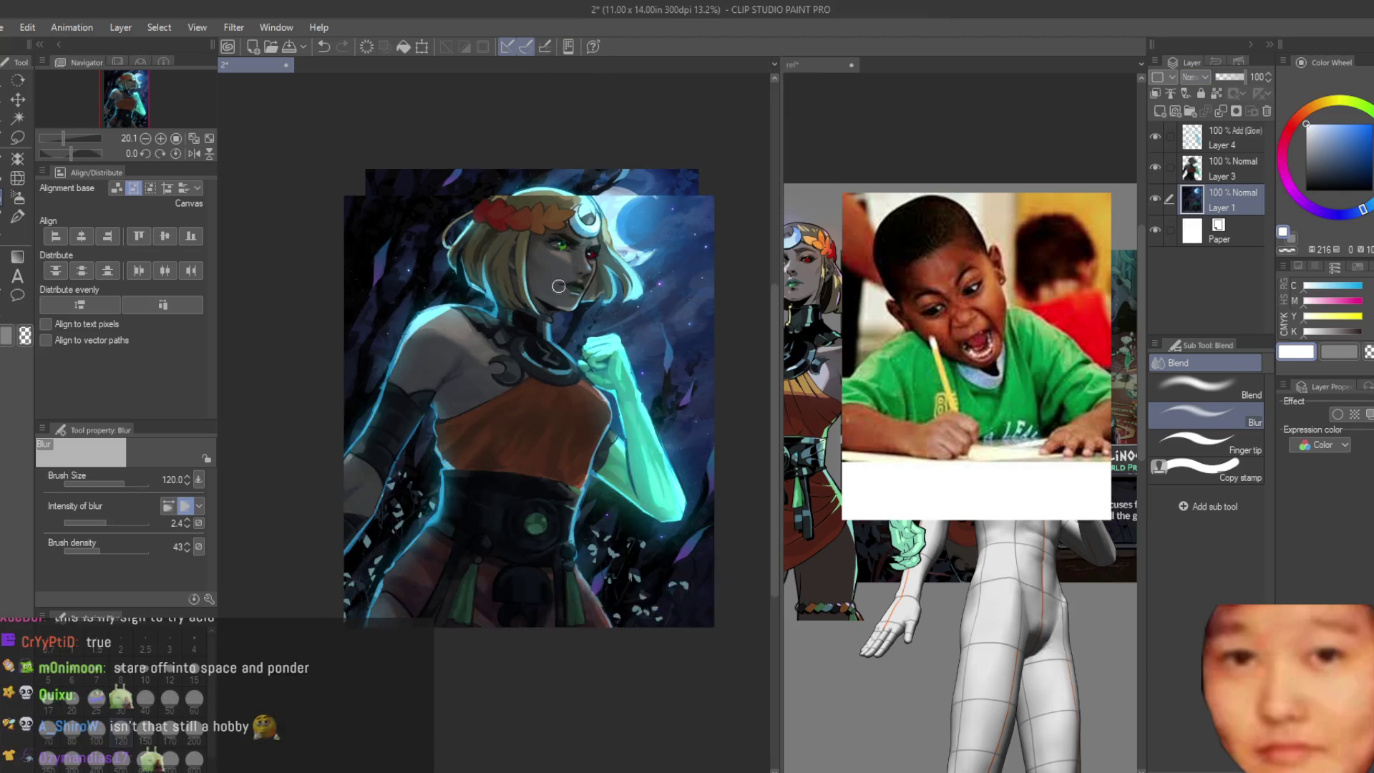
{"action": "scroll", "coordinate": [665, 391], "scroll_direction": "up", "scroll_amount": 5}
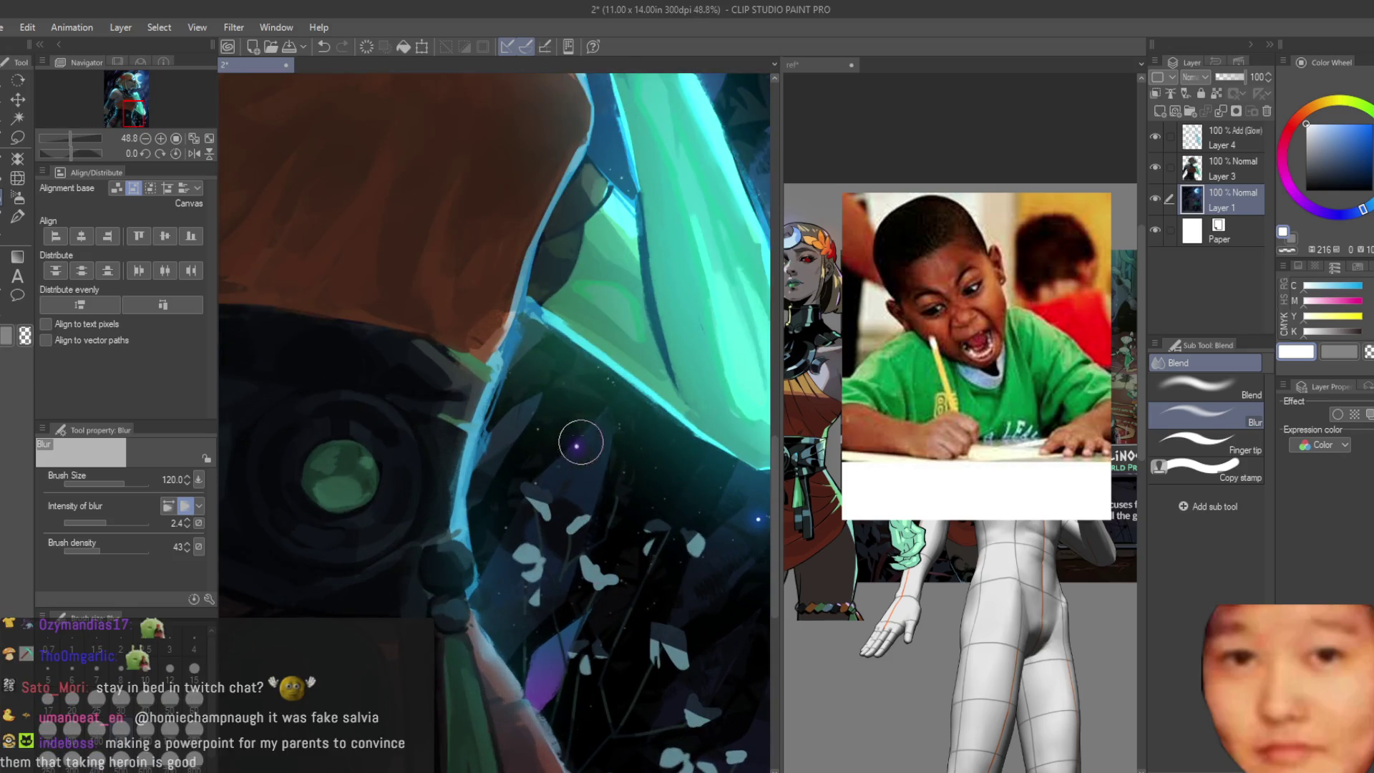
{"action": "scroll", "coordinate": [574, 440], "scroll_direction": "down", "scroll_amount": 2}
{"action": "scroll", "coordinate": [734, 418], "scroll_direction": "down", "scroll_amount": 1}
{"action": "scroll", "coordinate": [734, 418], "scroll_direction": "up", "scroll_amount": 1}
{"action": "scroll", "coordinate": [701, 482], "scroll_direction": "down", "scroll_amount": 2}
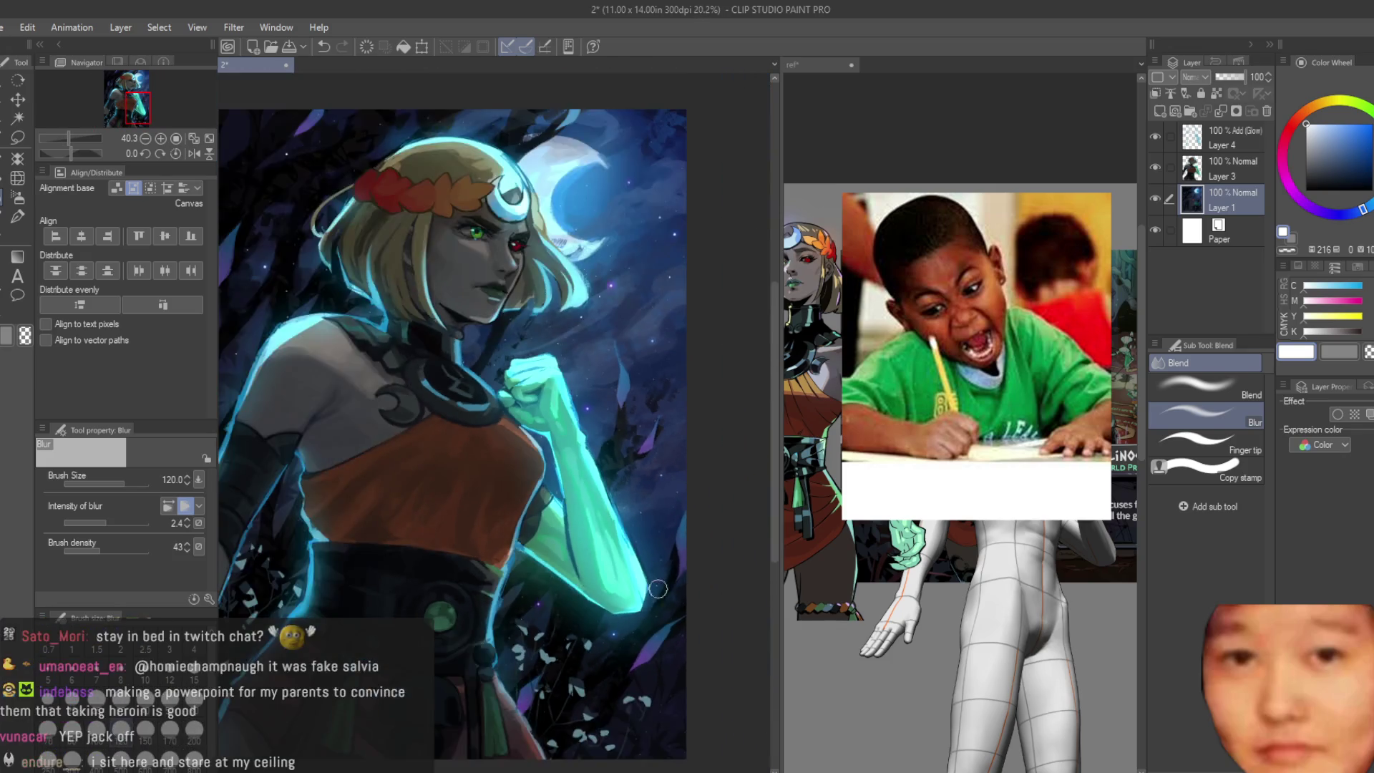
{"action": "scroll", "coordinate": [687, 429], "scroll_direction": "up", "scroll_amount": 2}
{"action": "scroll", "coordinate": [673, 269], "scroll_direction": "up", "scroll_amount": 1}
{"action": "scroll", "coordinate": [591, 348], "scroll_direction": "up", "scroll_amount": 1}
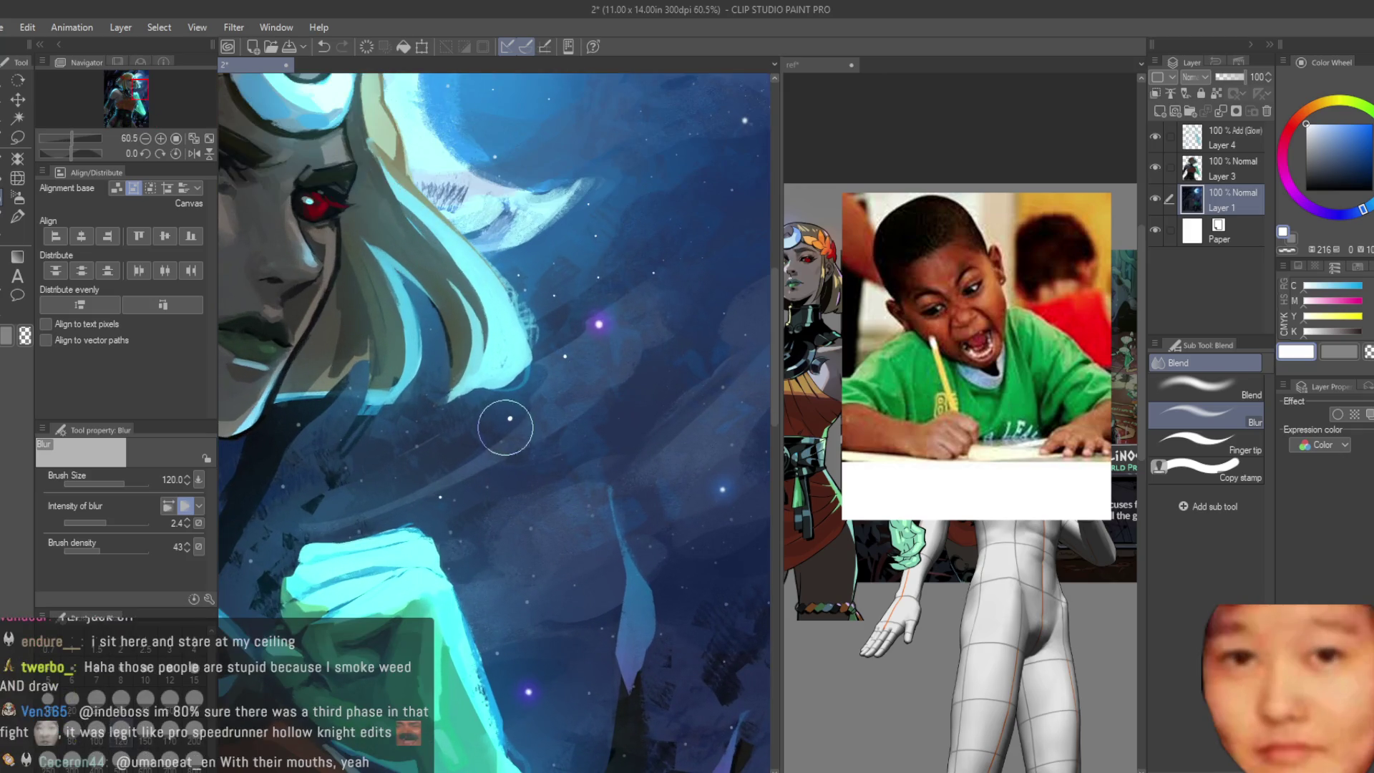
{"action": "scroll", "coordinate": [607, 553], "scroll_direction": "down", "scroll_amount": 2}
{"action": "scroll", "coordinate": [607, 553], "scroll_direction": "up", "scroll_amount": 1}
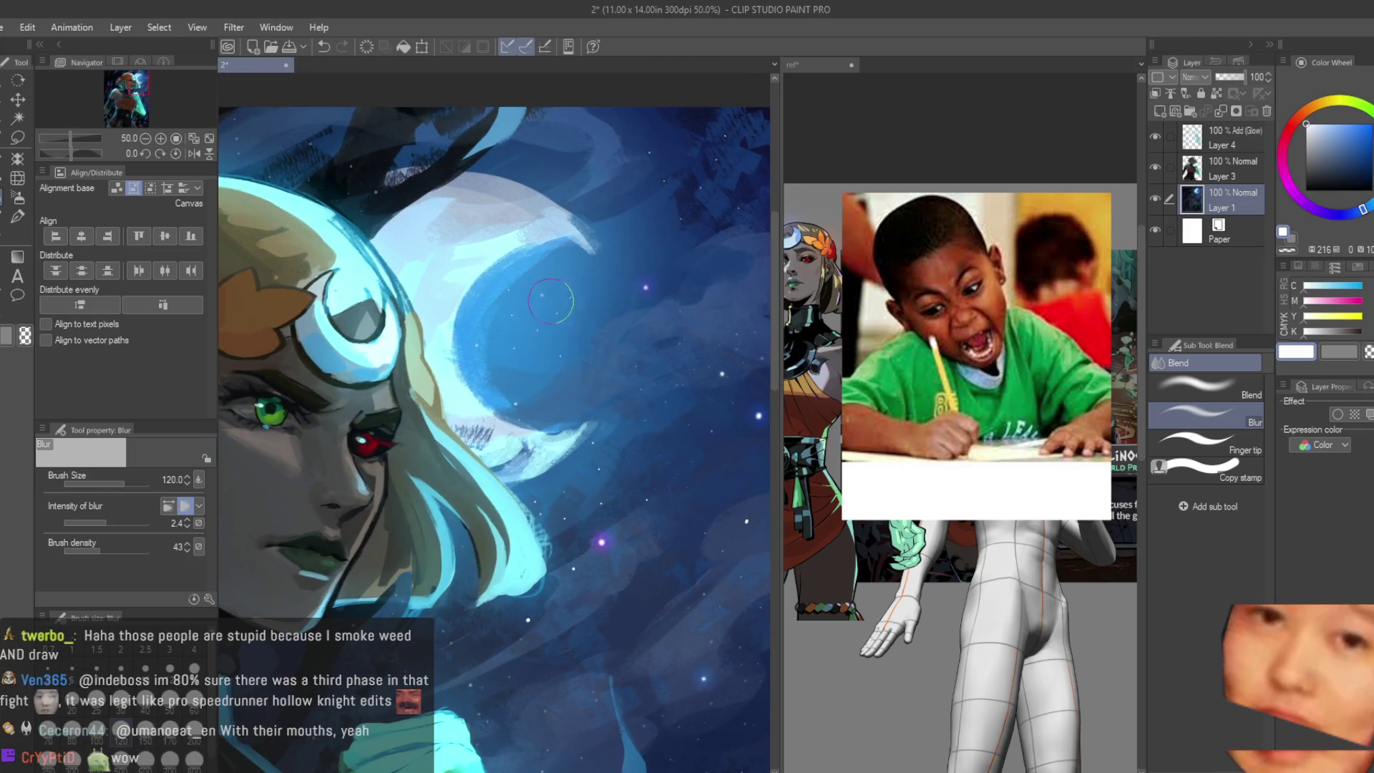
{"action": "scroll", "coordinate": [746, 367], "scroll_direction": "down", "scroll_amount": 2}
{"action": "scroll", "coordinate": [745, 366], "scroll_direction": "up", "scroll_amount": 1}
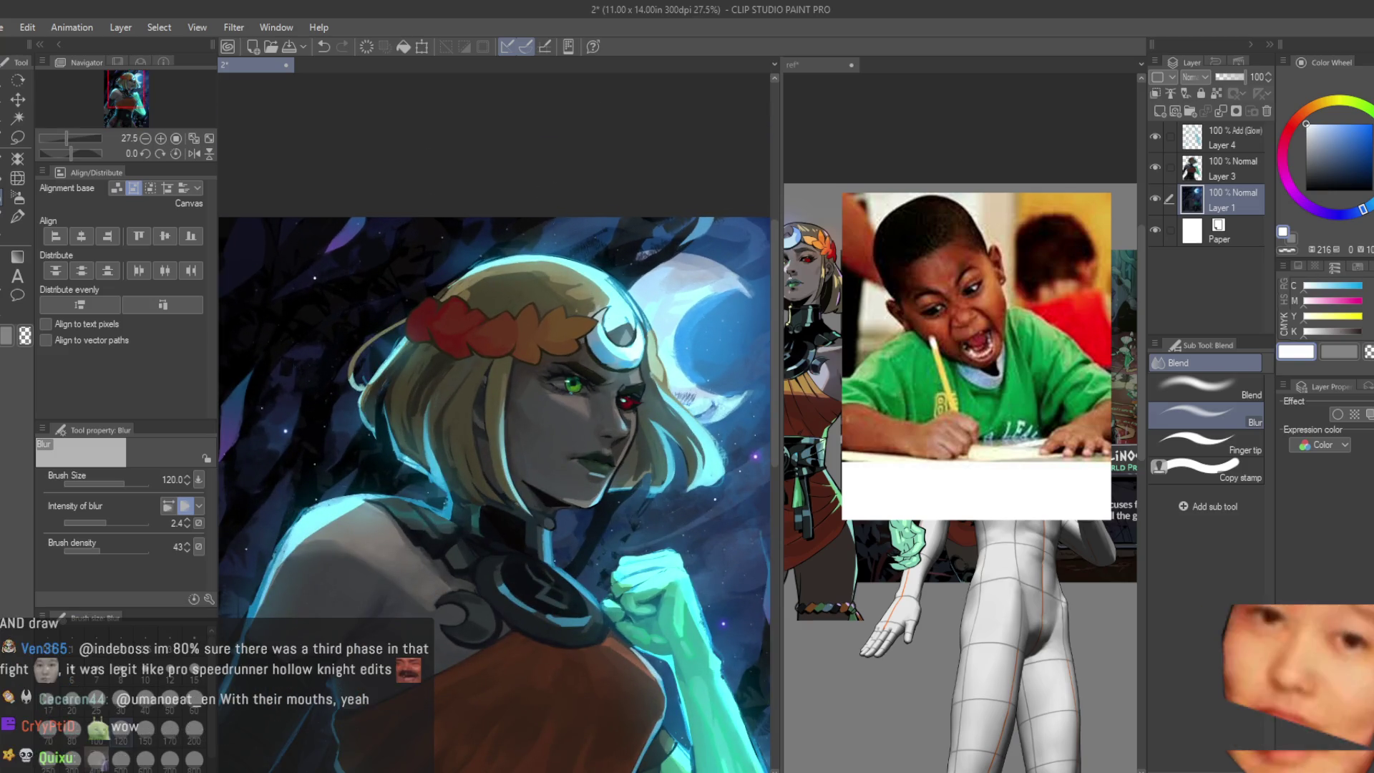
{"action": "scroll", "coordinate": [426, 295], "scroll_direction": "up", "scroll_amount": 2}
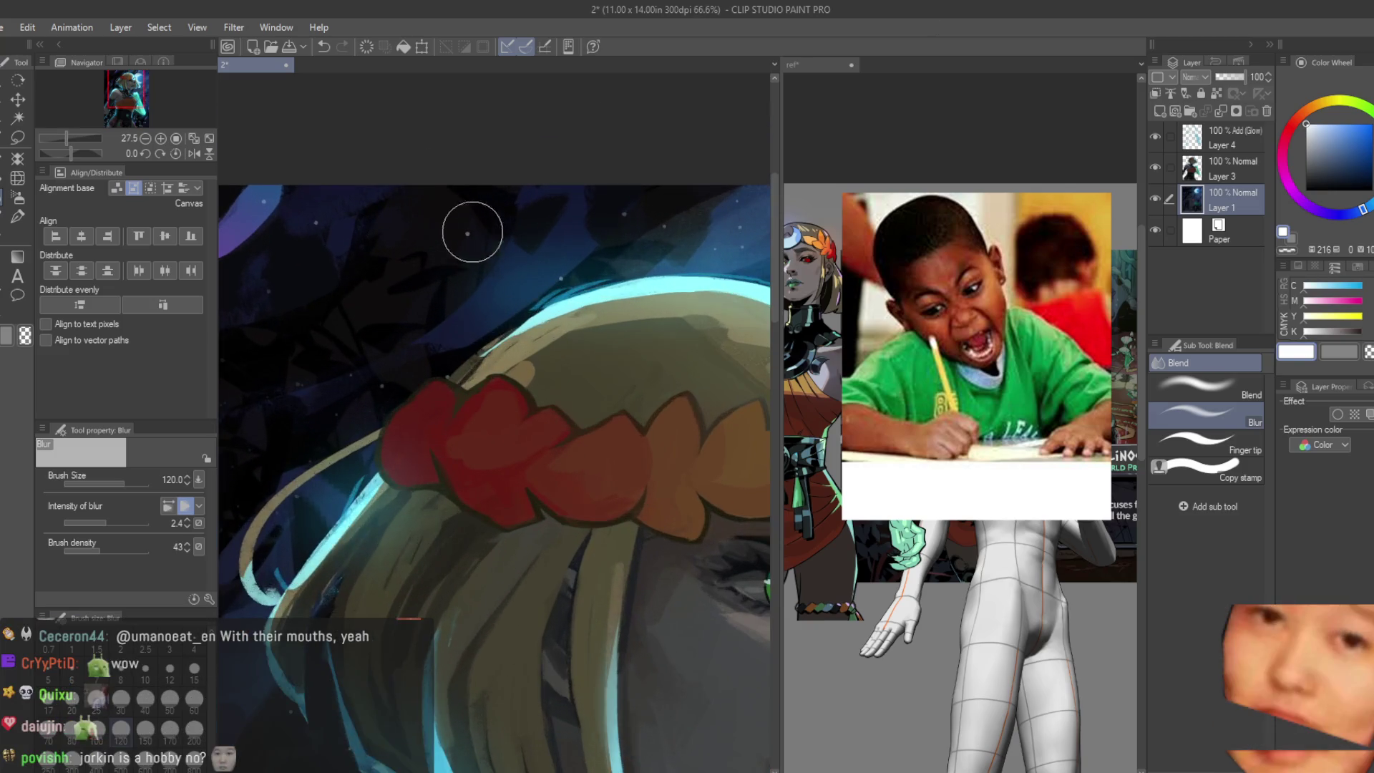
{"action": "scroll", "coordinate": [374, 290], "scroll_direction": "down", "scroll_amount": 1}
{"action": "scroll", "coordinate": [547, 193], "scroll_direction": "down", "scroll_amount": 1}
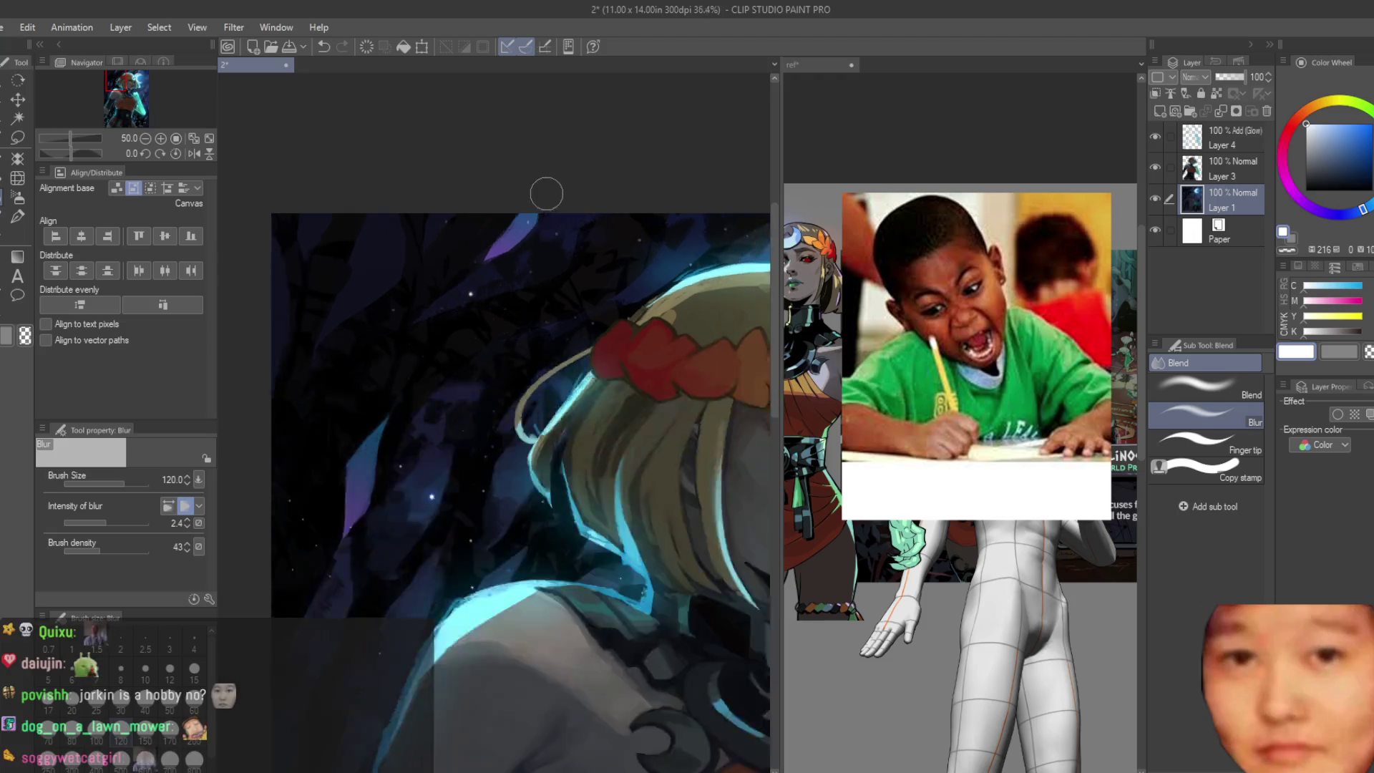
{"action": "scroll", "coordinate": [589, 328], "scroll_direction": "down", "scroll_amount": 2}
{"action": "scroll", "coordinate": [588, 327], "scroll_direction": "up", "scroll_amount": 1}
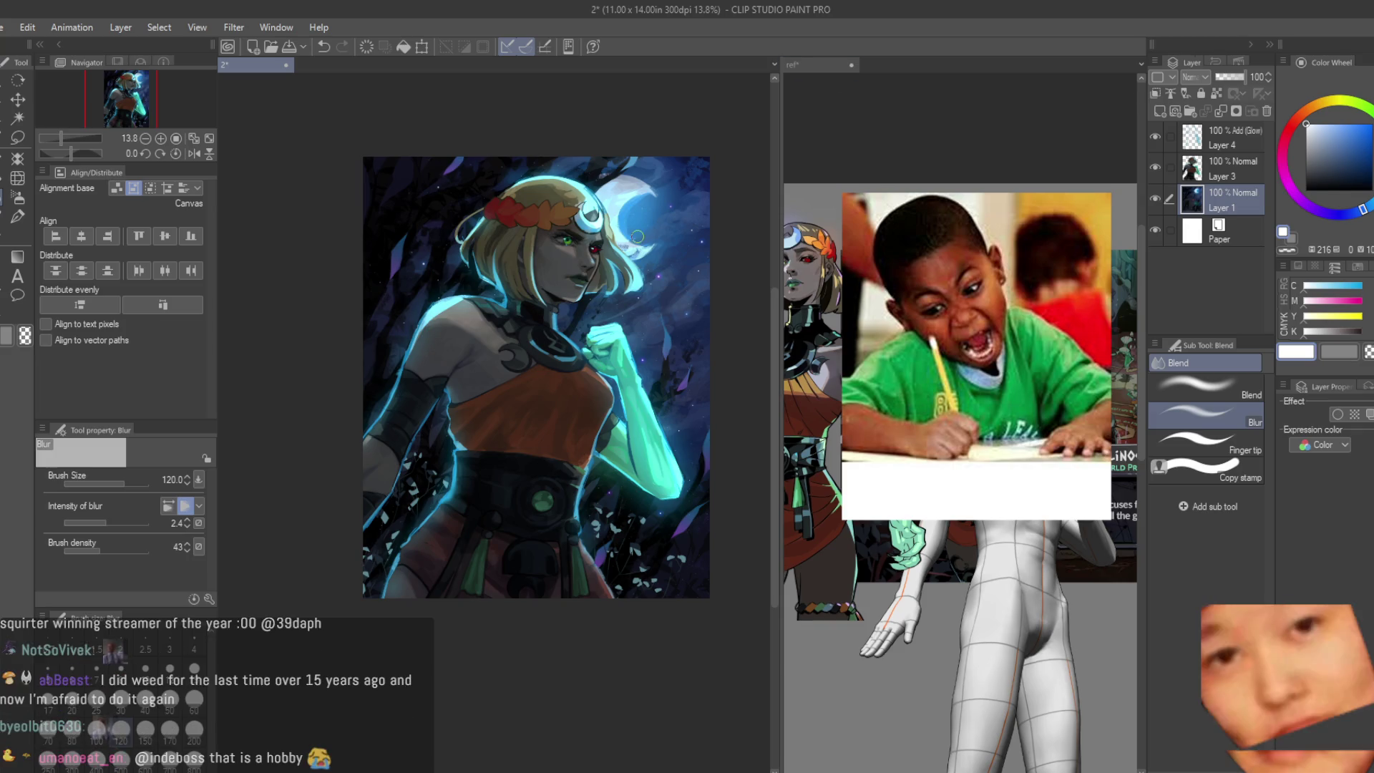
{"action": "left_click_drag", "start_coordinate": [582, 241], "coordinate": [569, 248]}
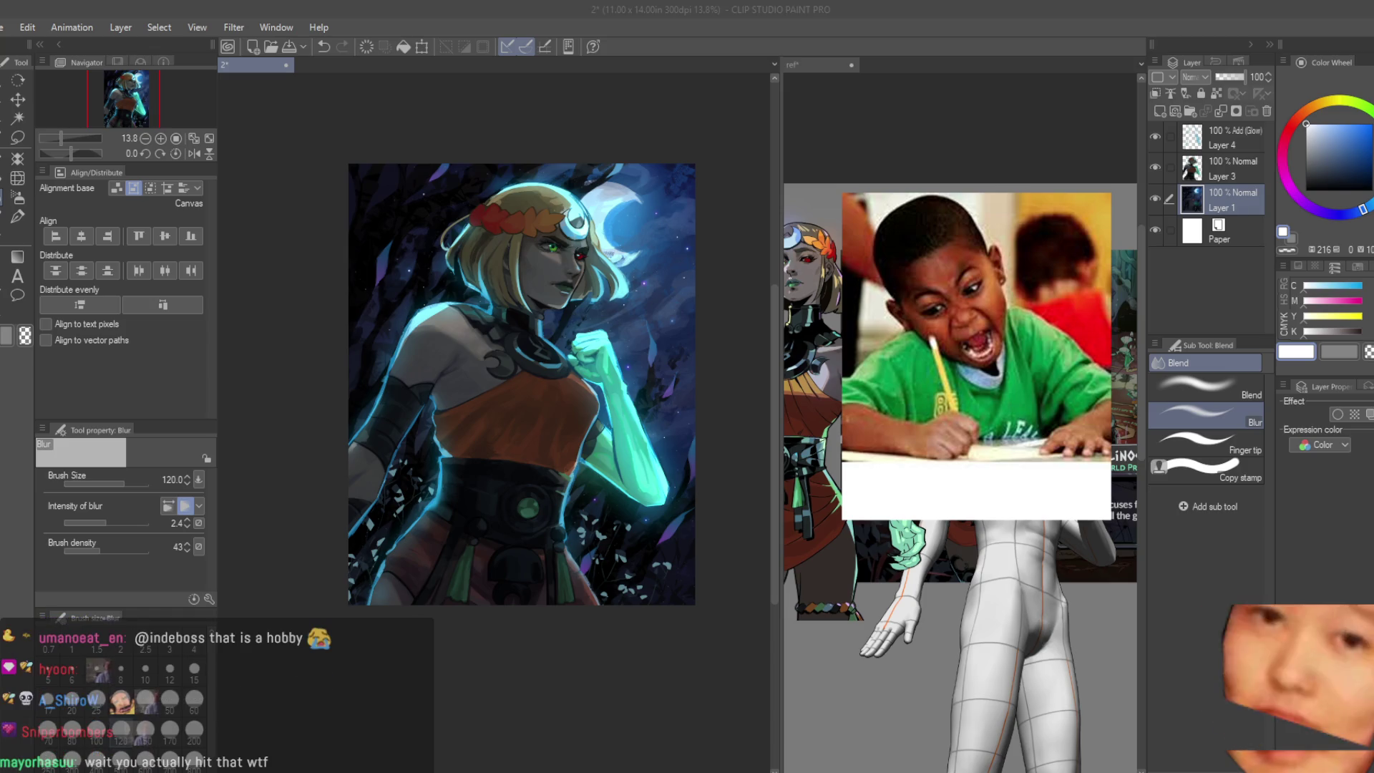
{"action": "scroll", "coordinate": [696, 301], "scroll_direction": "up", "scroll_amount": 1}
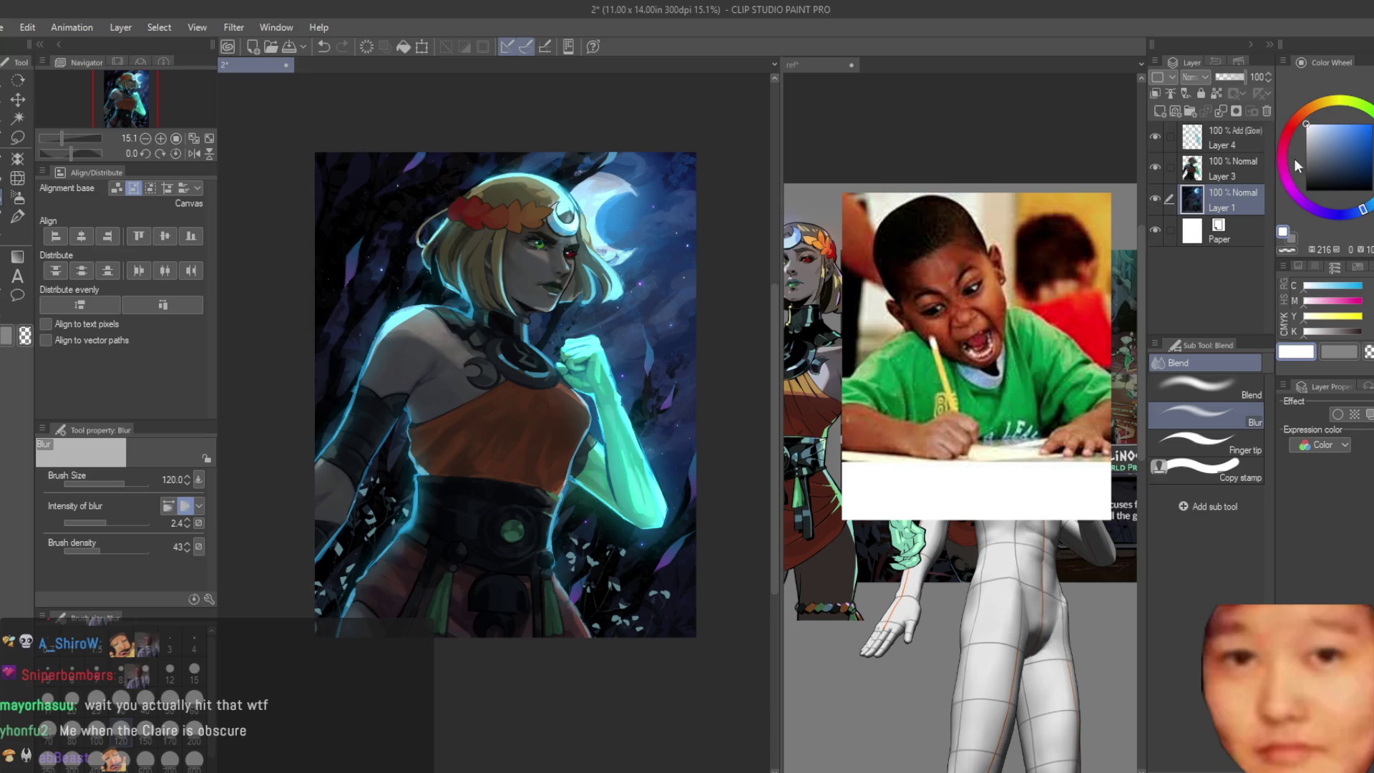
Step: Toggle the glow layer's visibility to compare, then merge it into the character layer below
{"action": "left_click", "coordinate": [1229, 137]}
{"action": "left_click", "coordinate": [1157, 136]}
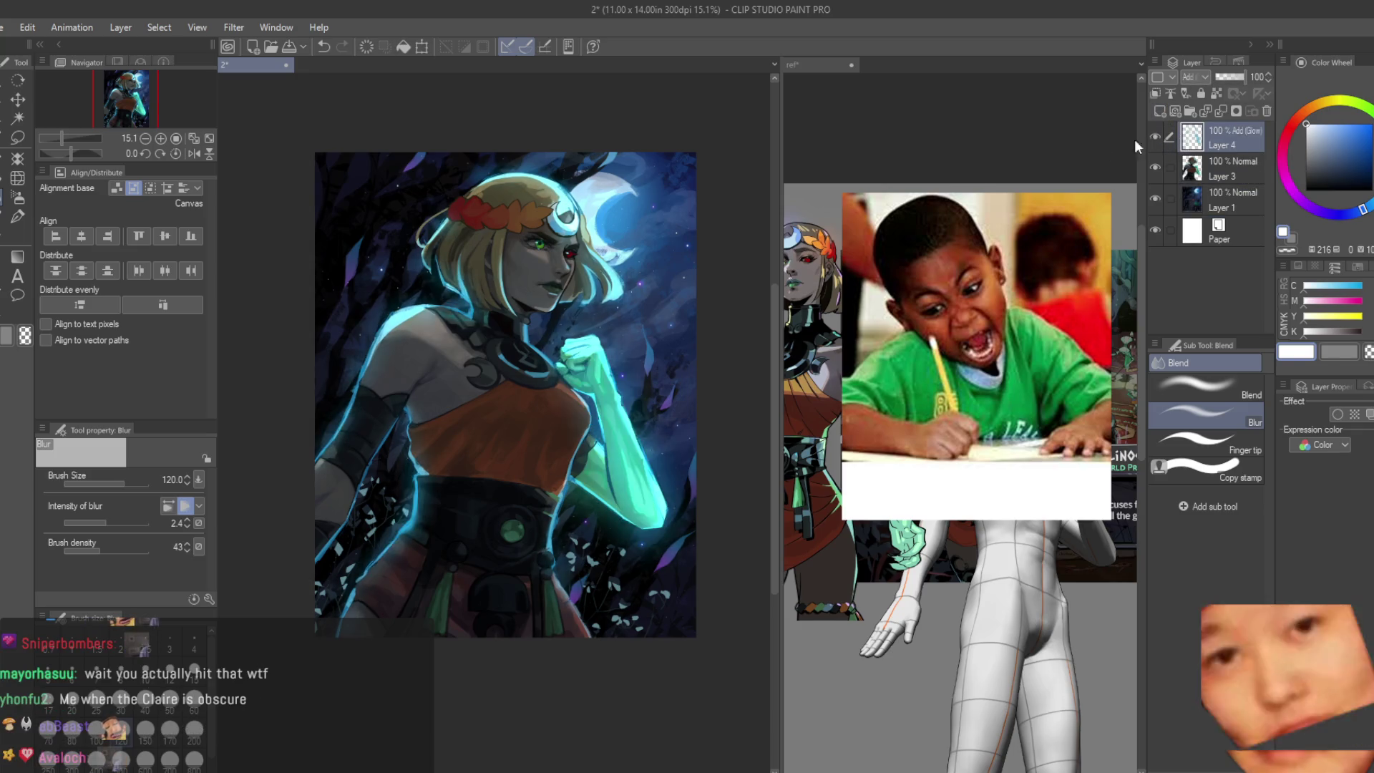
{"action": "scroll", "coordinate": [595, 296], "scroll_direction": "down", "scroll_amount": 2}
{"action": "key", "text": "h"}
{"action": "key", "text": "h"}
{"action": "scroll", "coordinate": [595, 297], "scroll_direction": "up", "scroll_amount": 1}
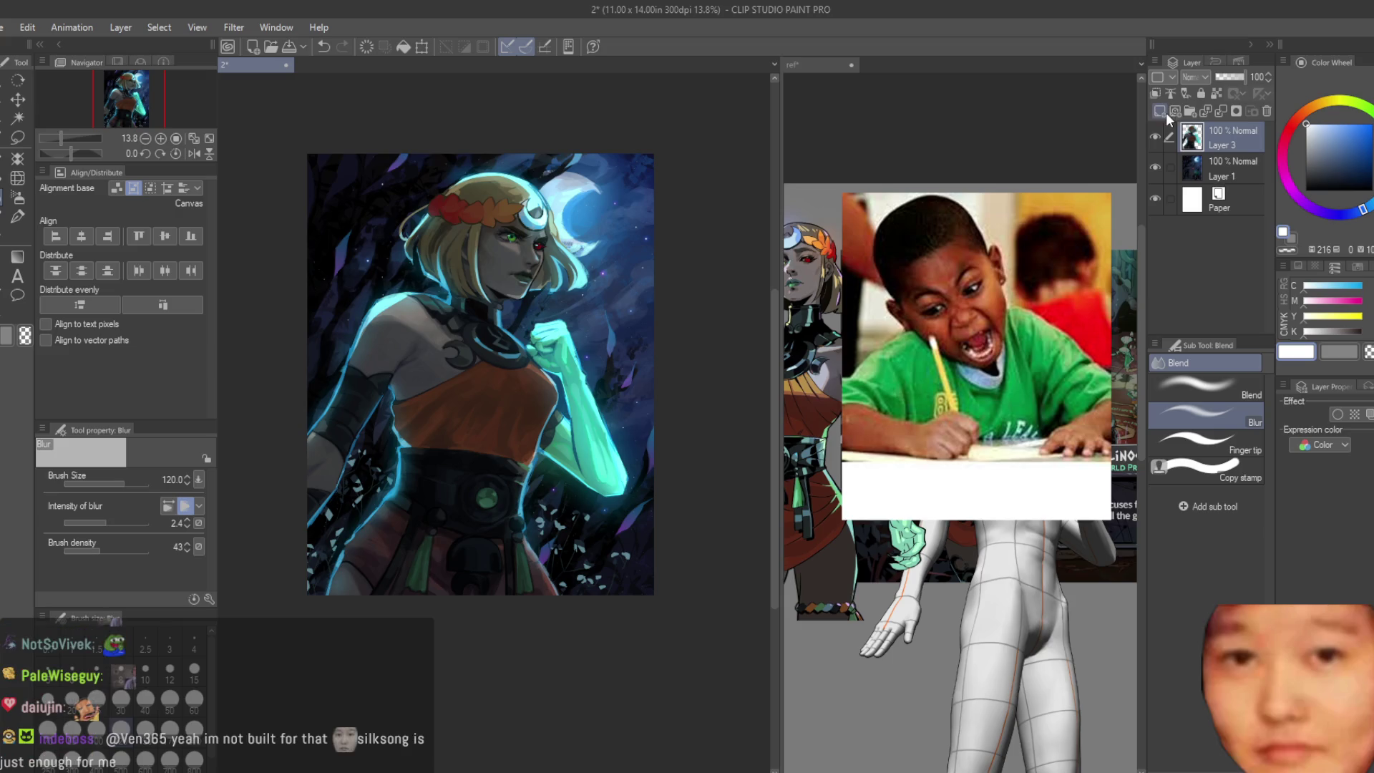
Step: Add two empty raster layers on top, set the Turnip pen to size 100 and pick cyan
{"action": "left_click", "coordinate": [1161, 112]}
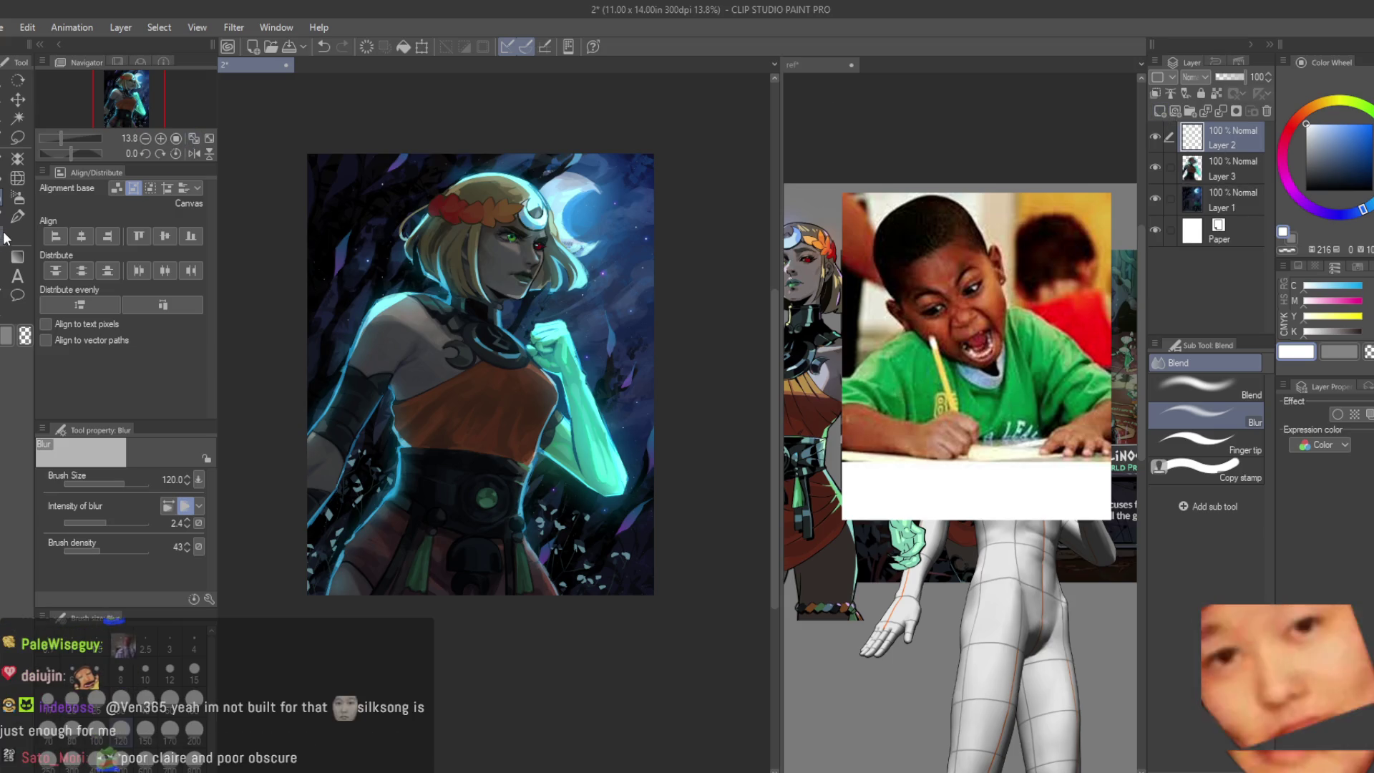
{"action": "key", "text": "p"}
{"action": "left_click", "coordinate": [1160, 111]}
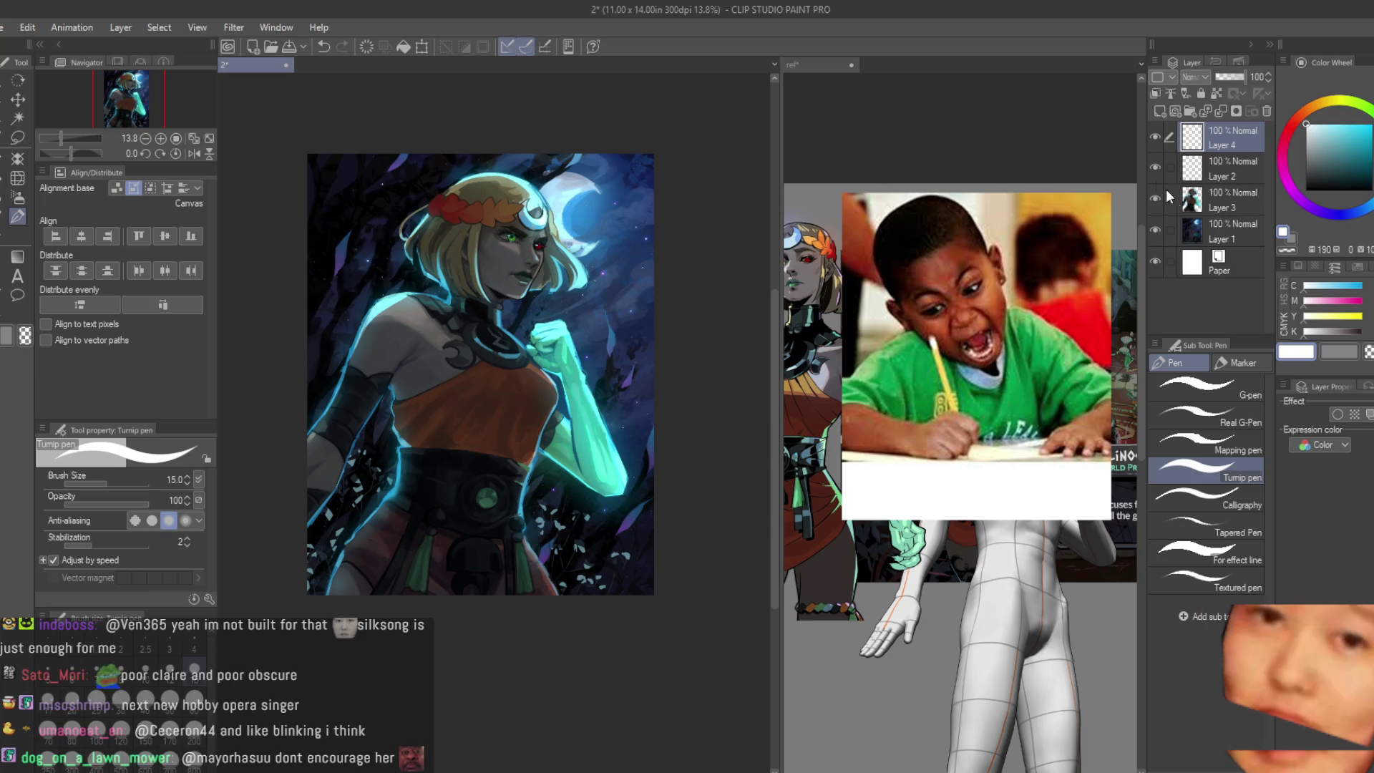
{"action": "scroll", "coordinate": [302, 422], "scroll_direction": "up", "scroll_amount": 2}
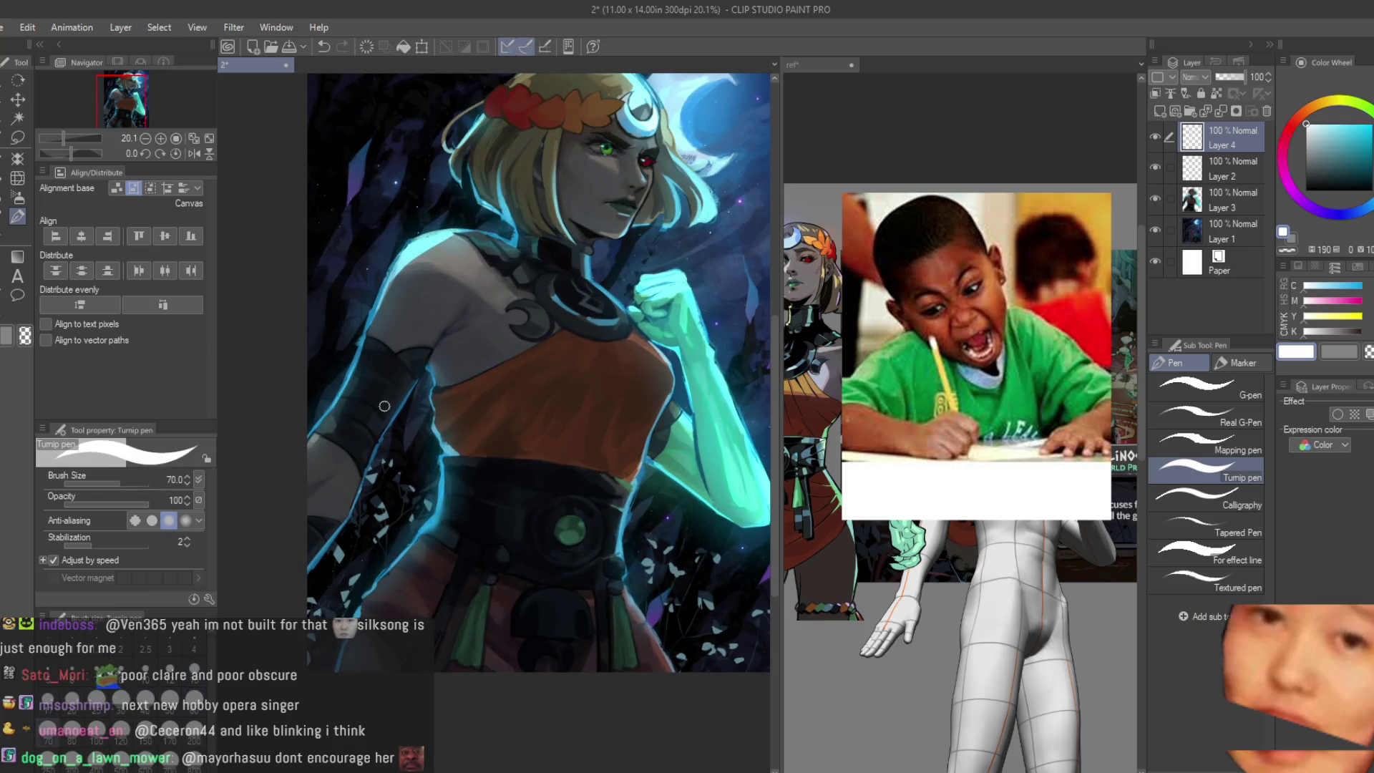
{"action": "key", "text": "bracketright"}
{"action": "key", "text": "bracketright"}
{"action": "key", "text": "bracketright"}
{"action": "key", "text": "bracketleft"}
{"action": "key", "text": "bracketleft"}
{"action": "key", "text": "bracketleft"}
{"action": "left_click", "coordinate": [370, 354], "text": "alt"}
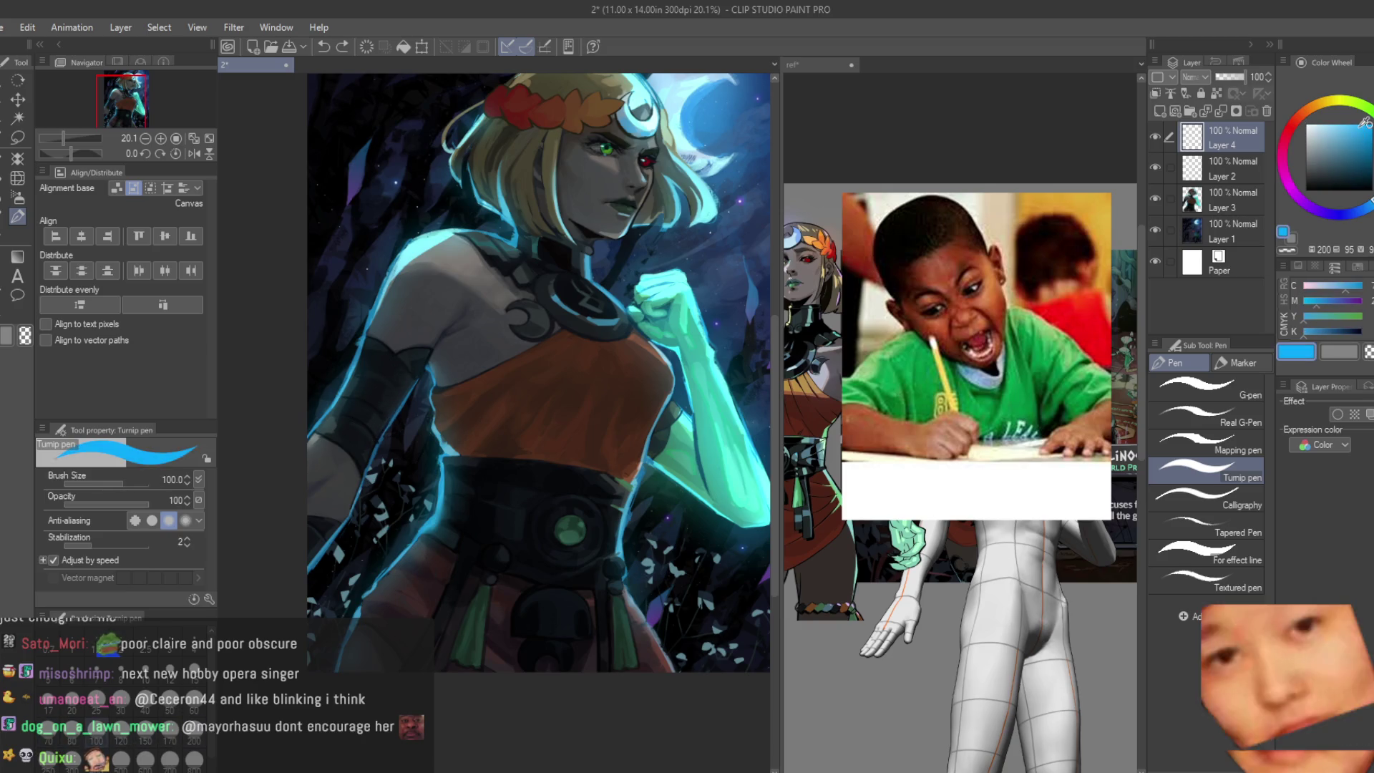
Step: Paint long cyan strokes from the figure's side across the waist to the lower-right edge
{"action": "left_click_drag", "start_coordinate": [378, 411], "coordinate": [354, 507]}
{"action": "left_click_drag", "start_coordinate": [377, 403], "coordinate": [720, 671]}
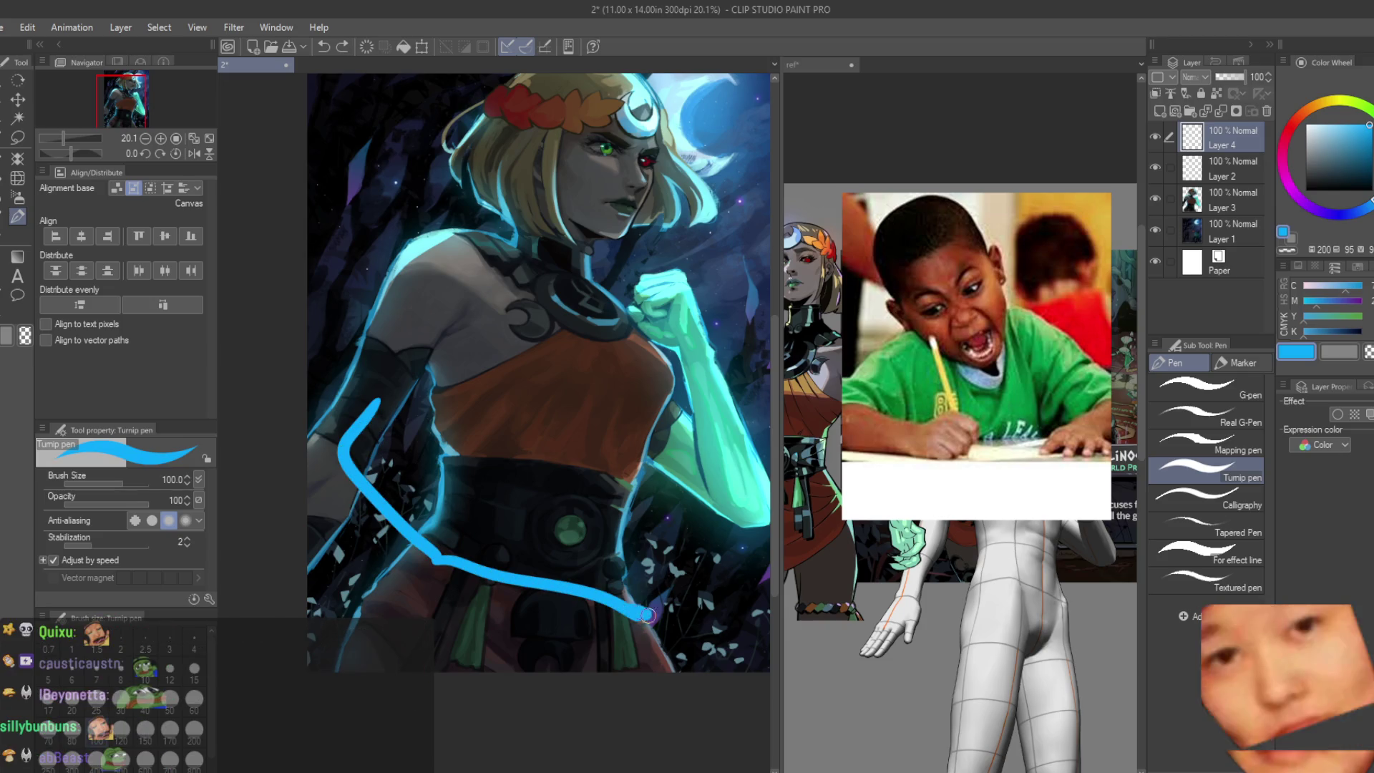
{"action": "left_click_drag", "start_coordinate": [645, 626], "coordinate": [718, 671]}
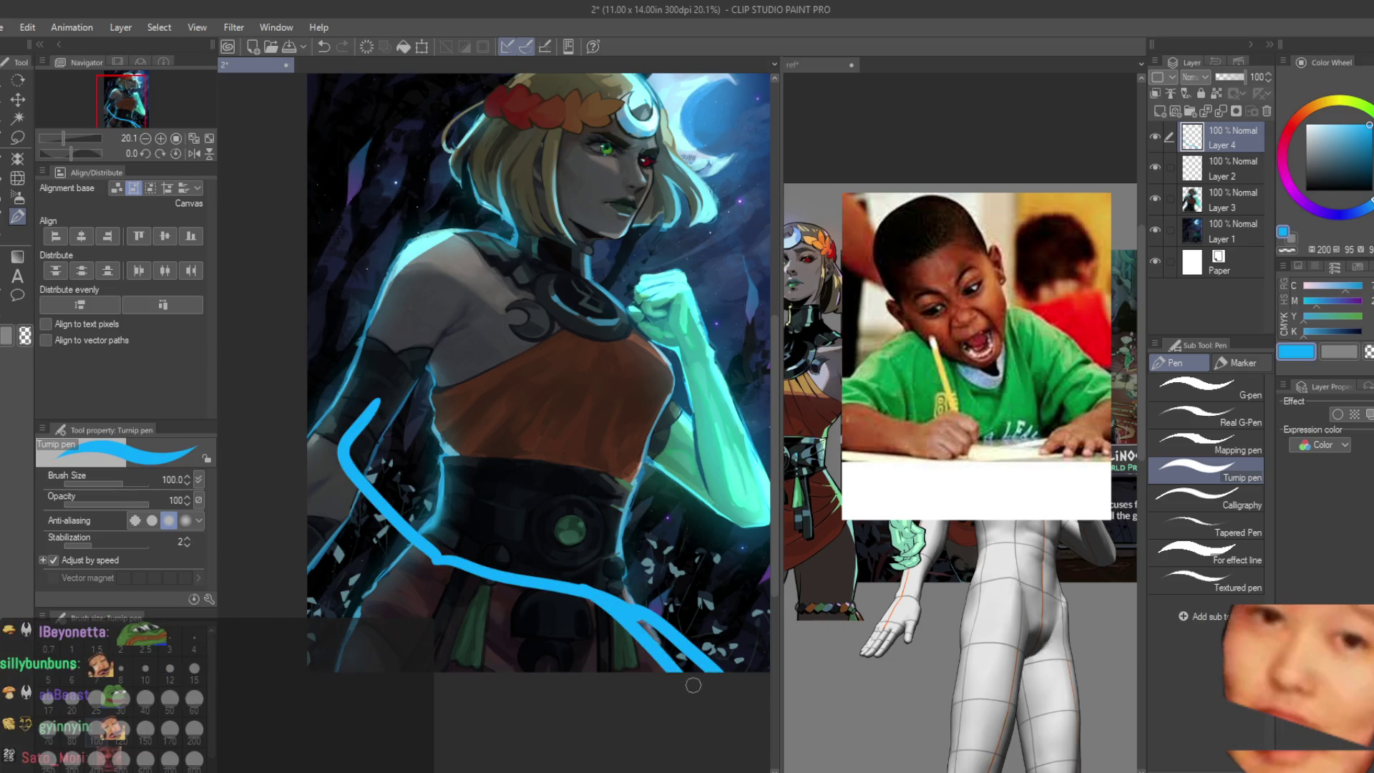
{"action": "left_click_drag", "start_coordinate": [583, 597], "coordinate": [742, 669]}
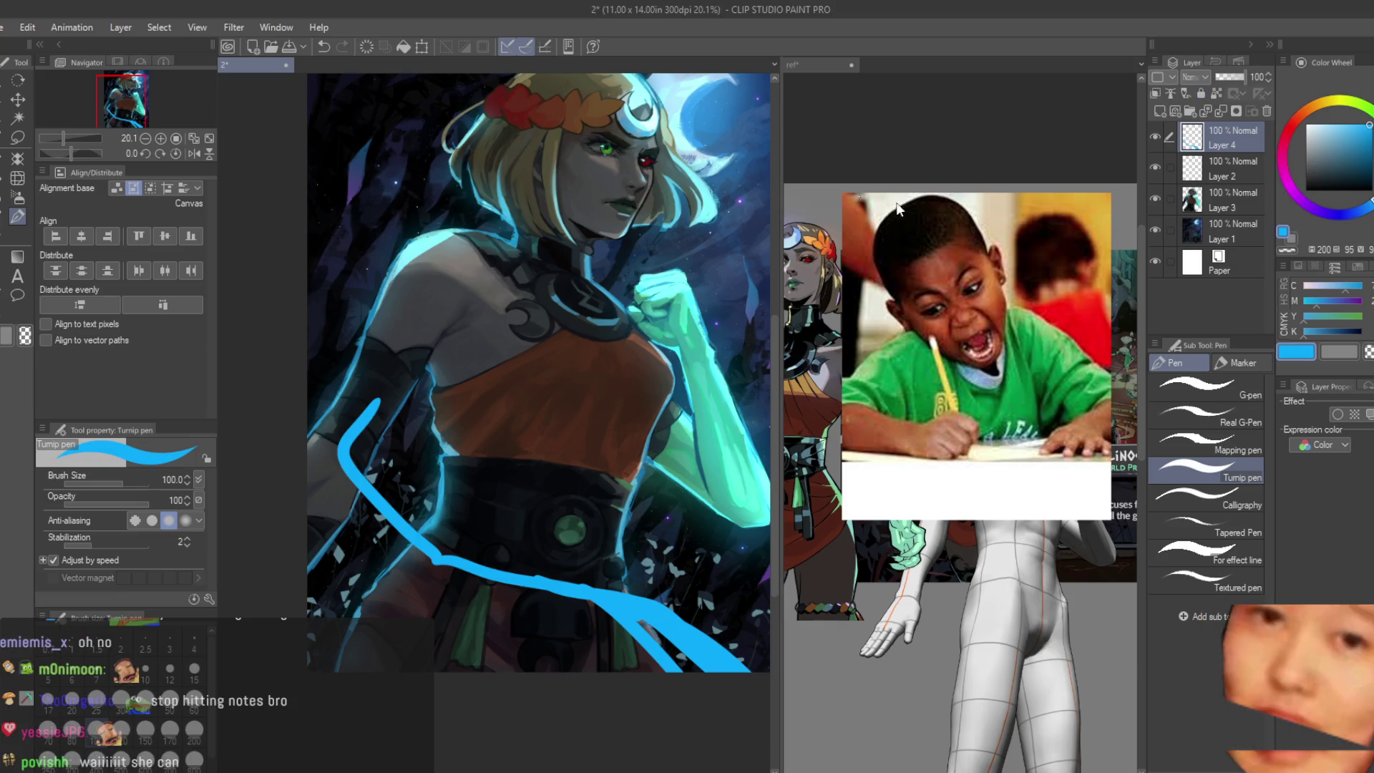
{"action": "scroll", "coordinate": [593, 580], "scroll_direction": "up", "scroll_amount": 2}
{"action": "scroll", "coordinate": [593, 581], "scroll_direction": "up", "scroll_amount": 1}
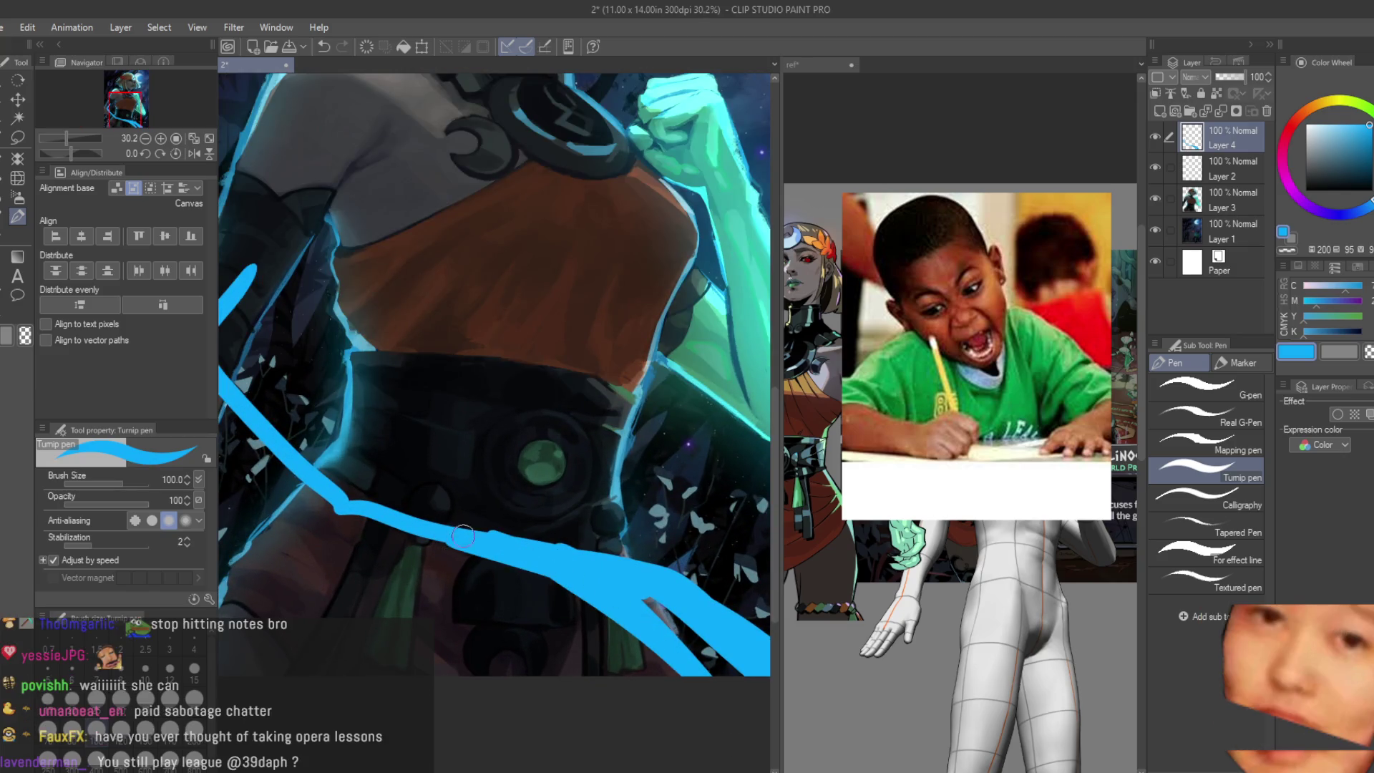